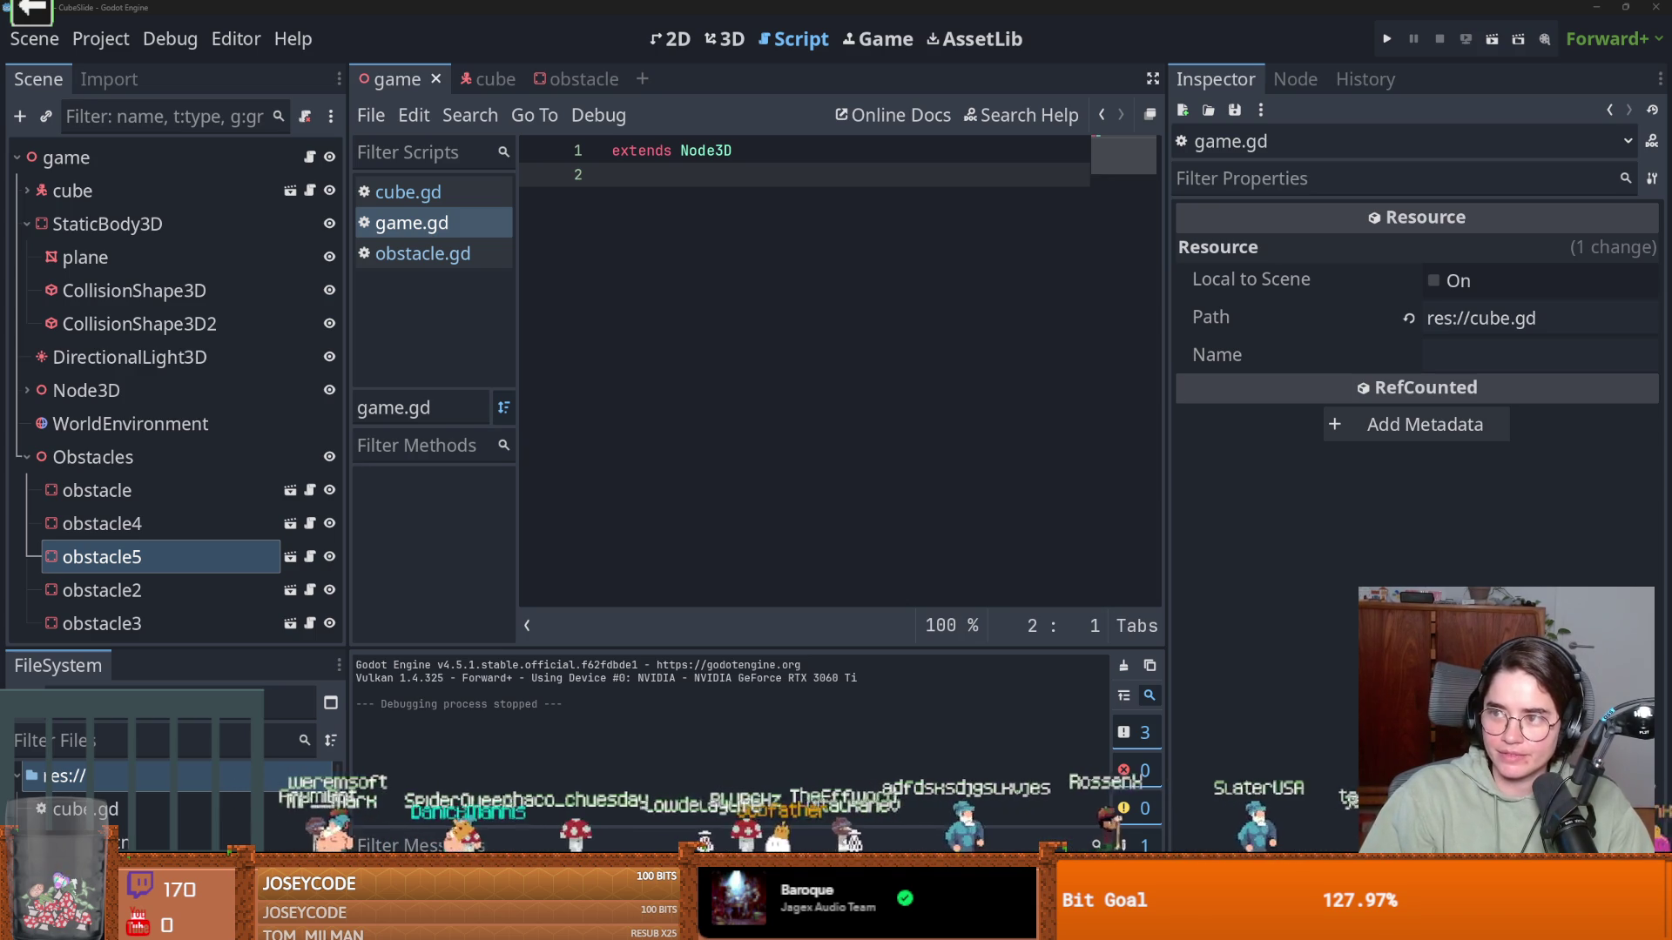
# Switch from the Godot editor to the Firefox window showing Google results about the singer
pyautogui.hotkey('alt', 'Tab')
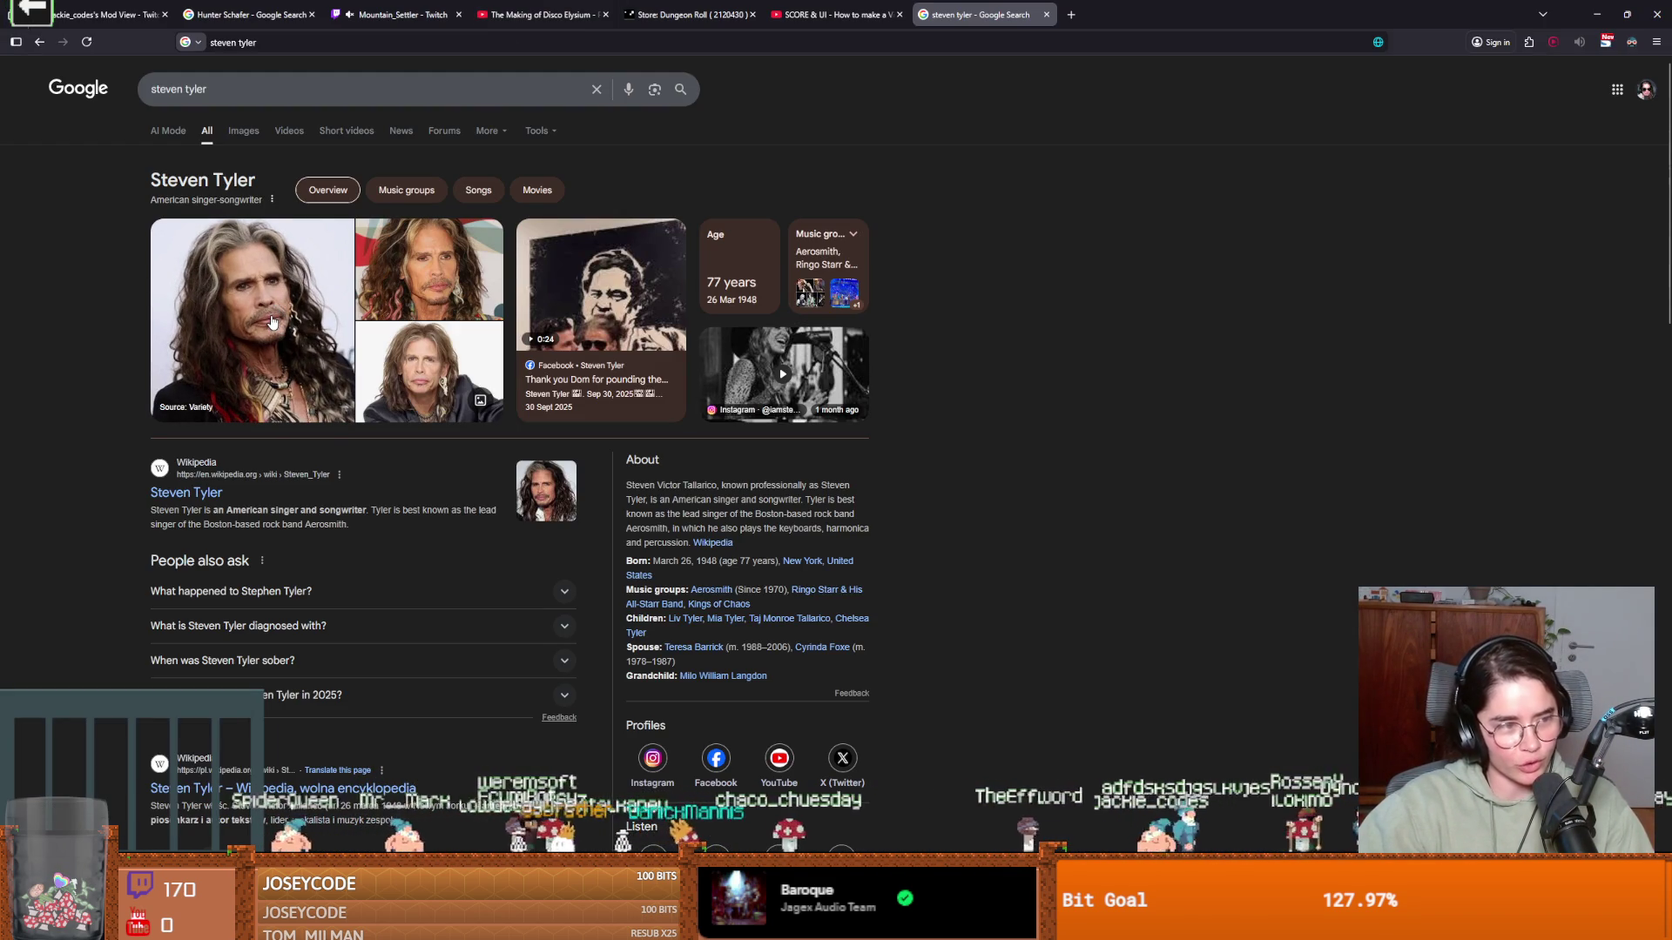
# Preview the caa.com and Biography photos in Google Images, then return to Godot's game.gd
pyautogui.click(248, 137)
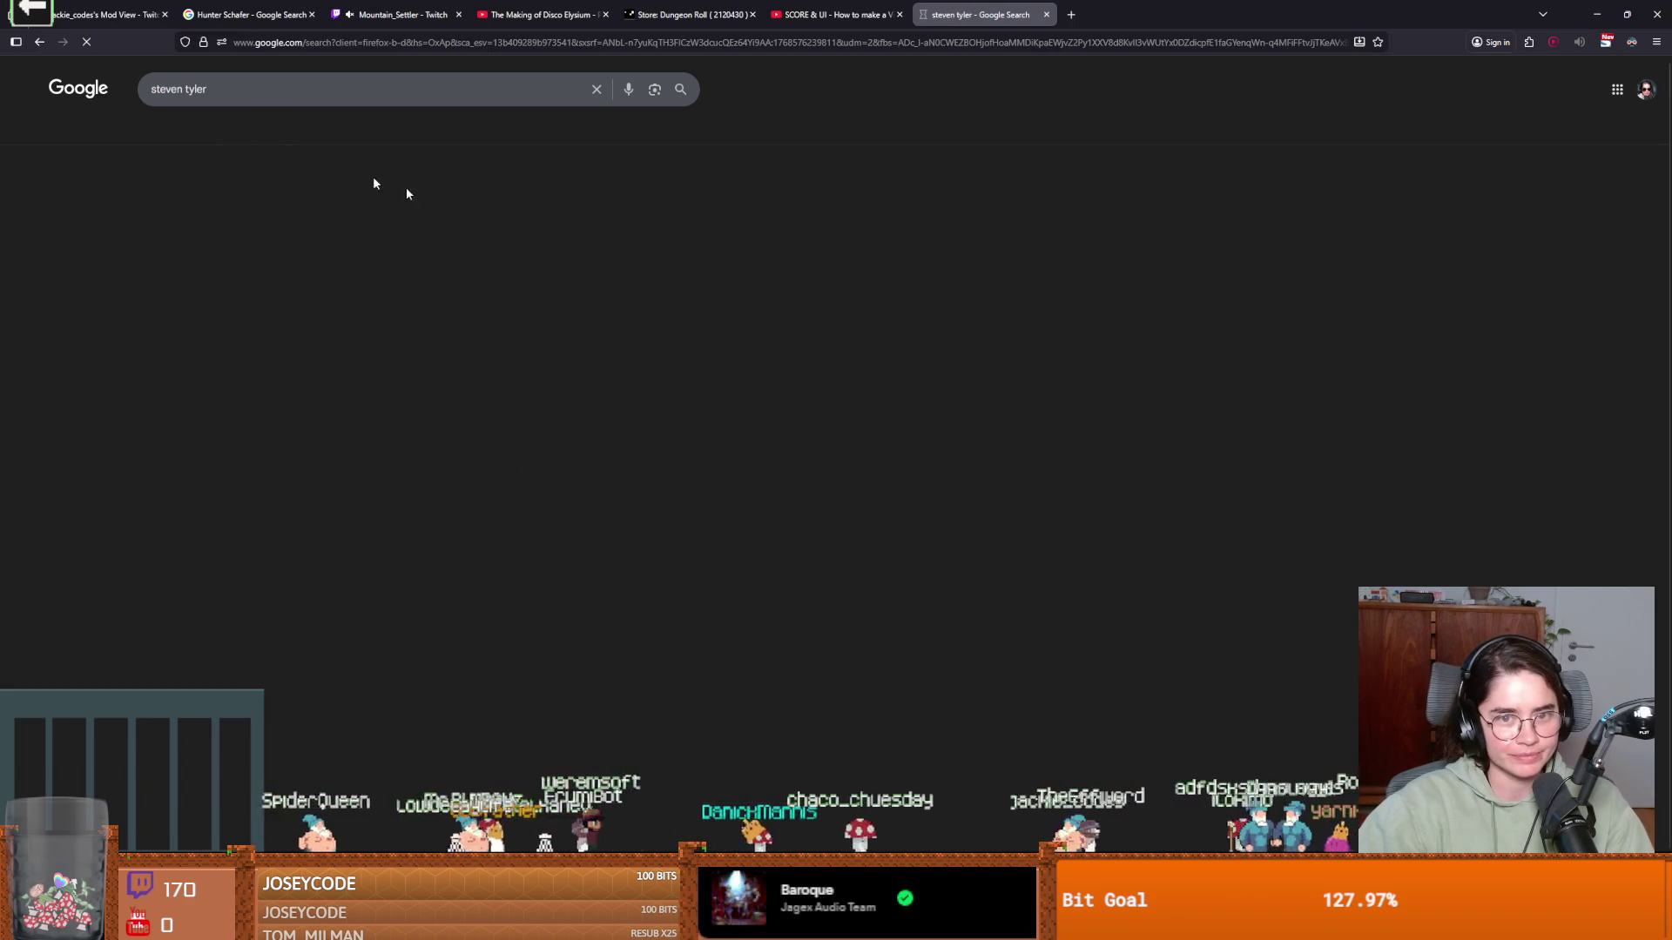
pyautogui.click(399, 261)
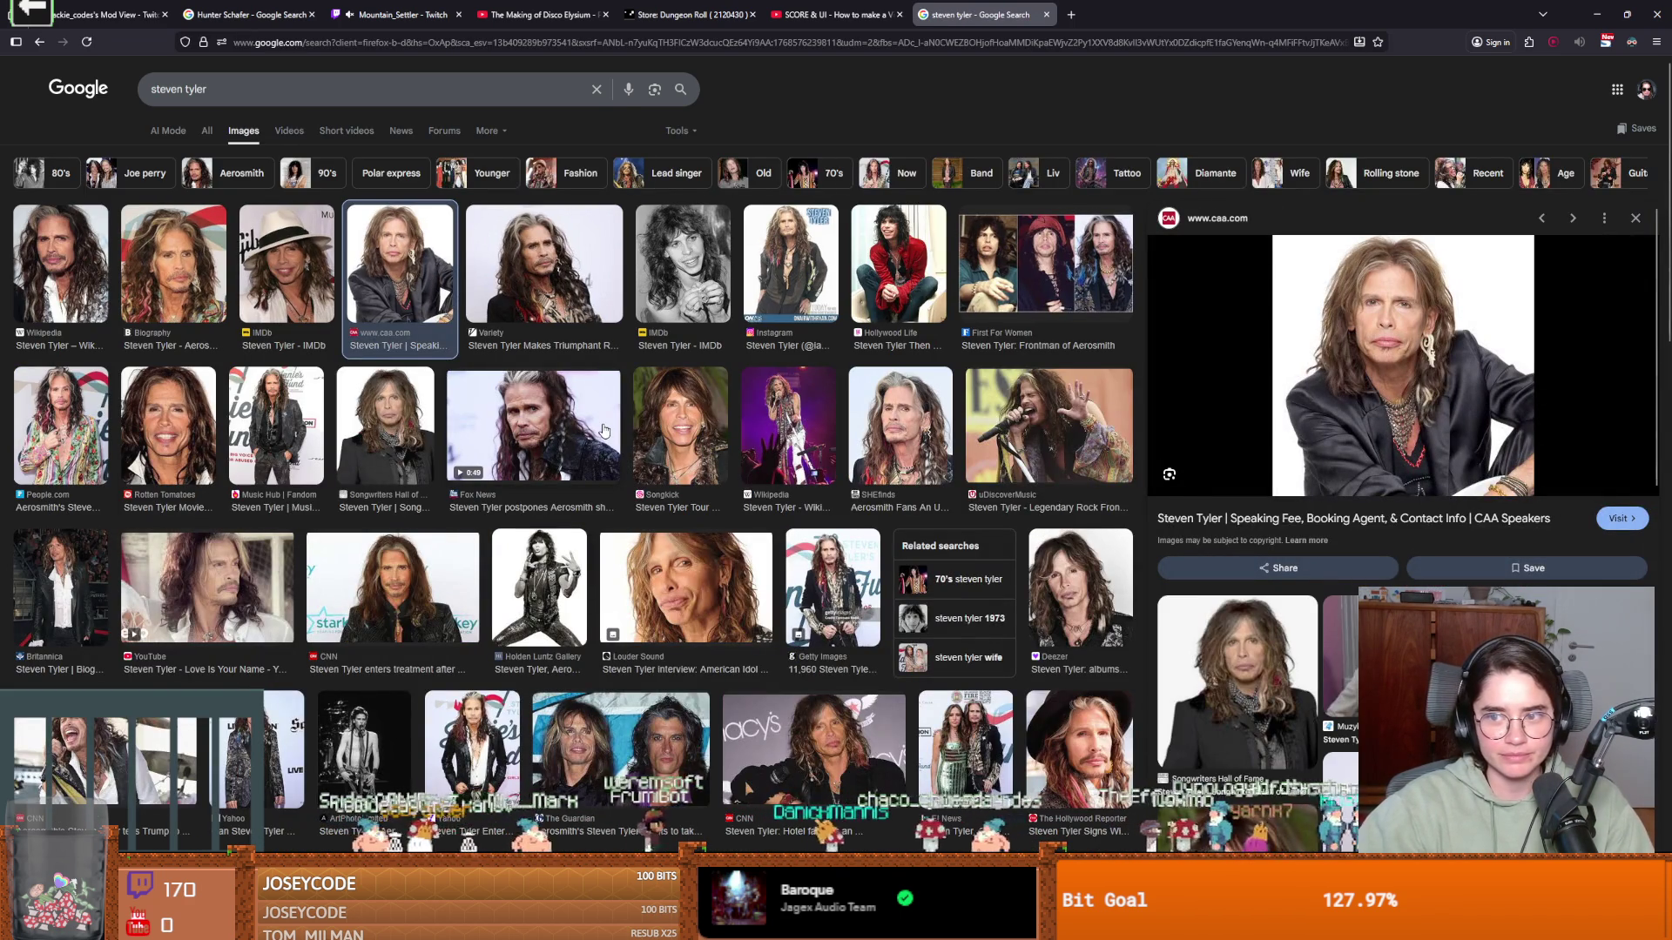
pyautogui.click(197, 271)
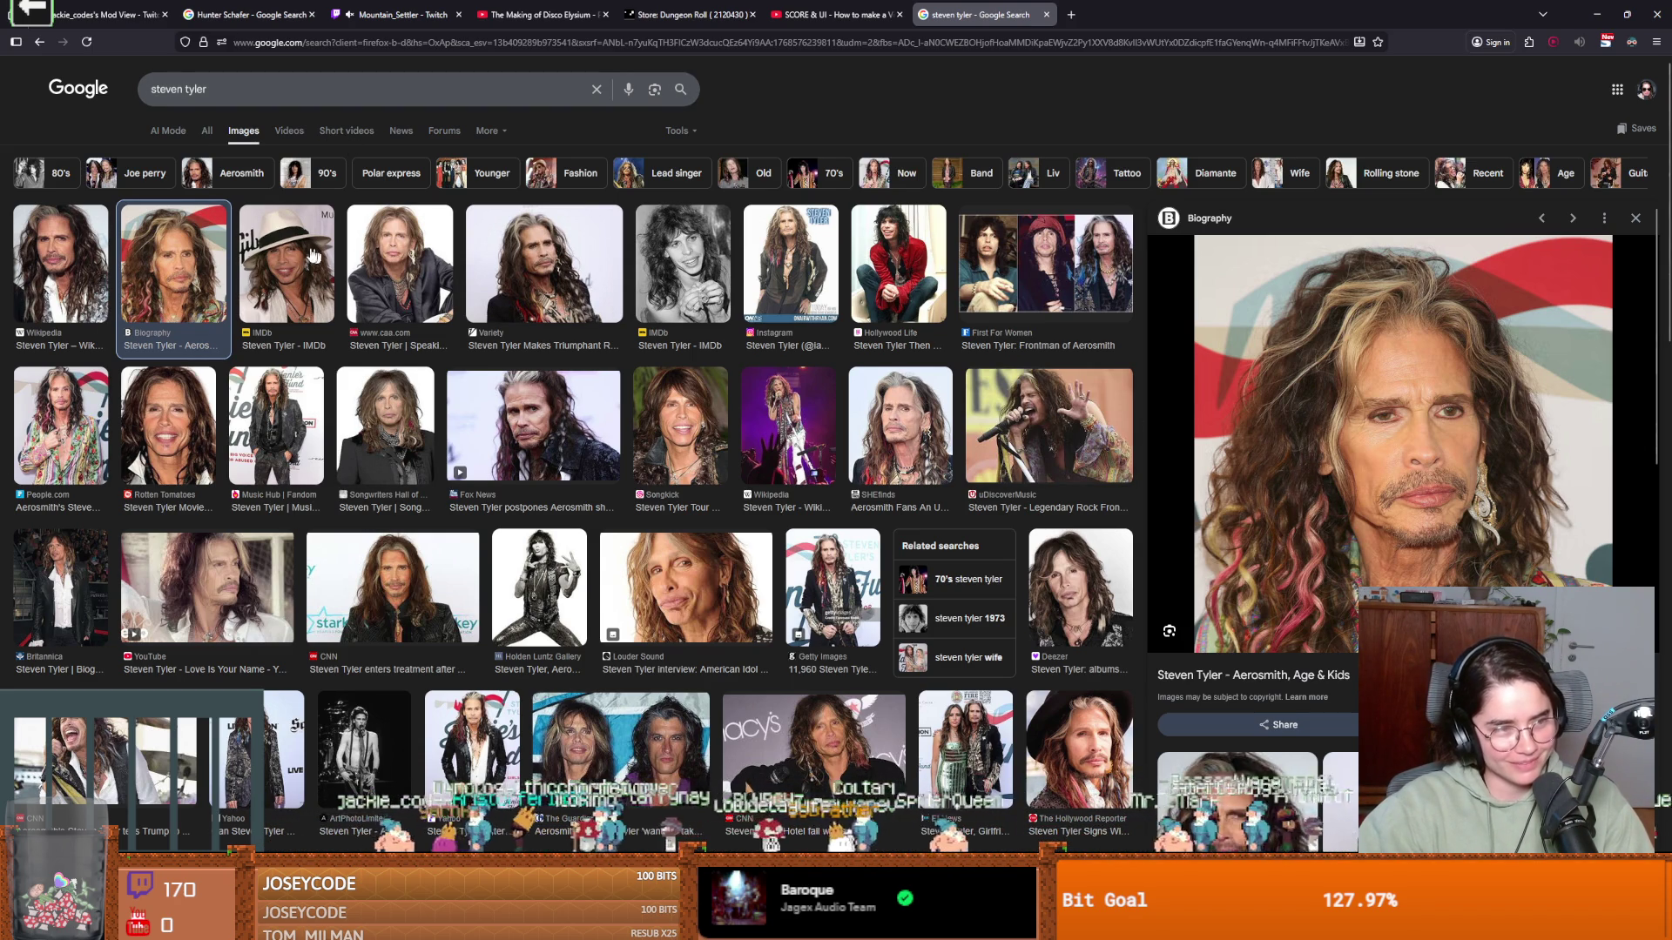
pyautogui.scroll(-1, 321, 391)
pyautogui.scroll(1, 322, 391)
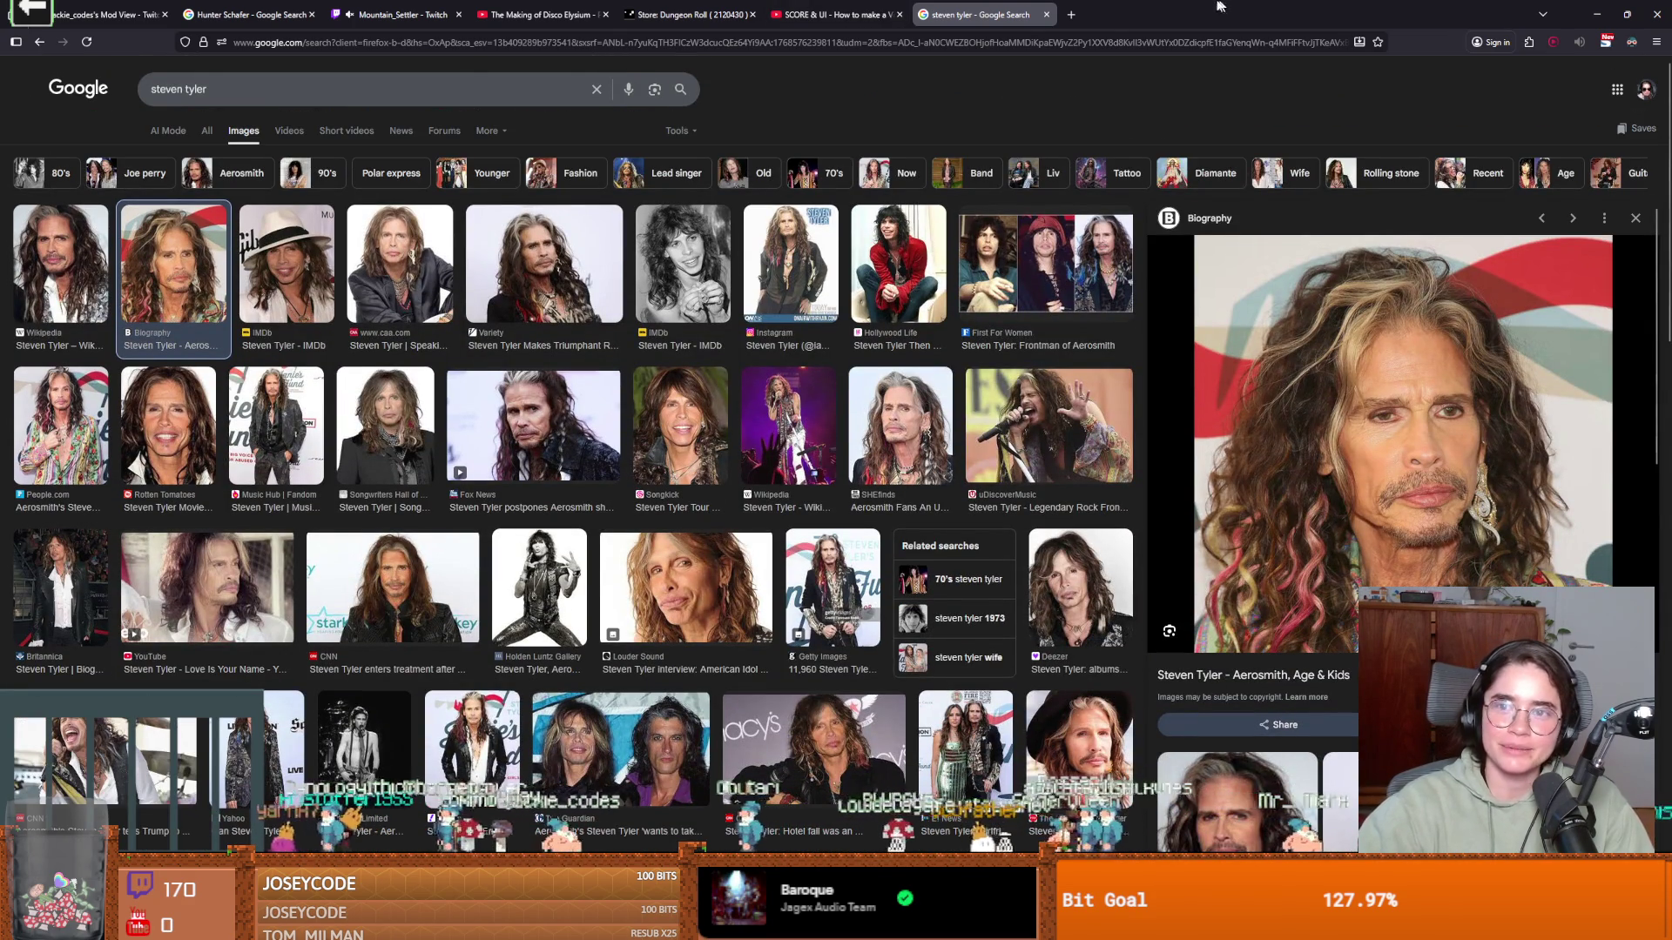
pyautogui.hotkey('alt', 'Tab')
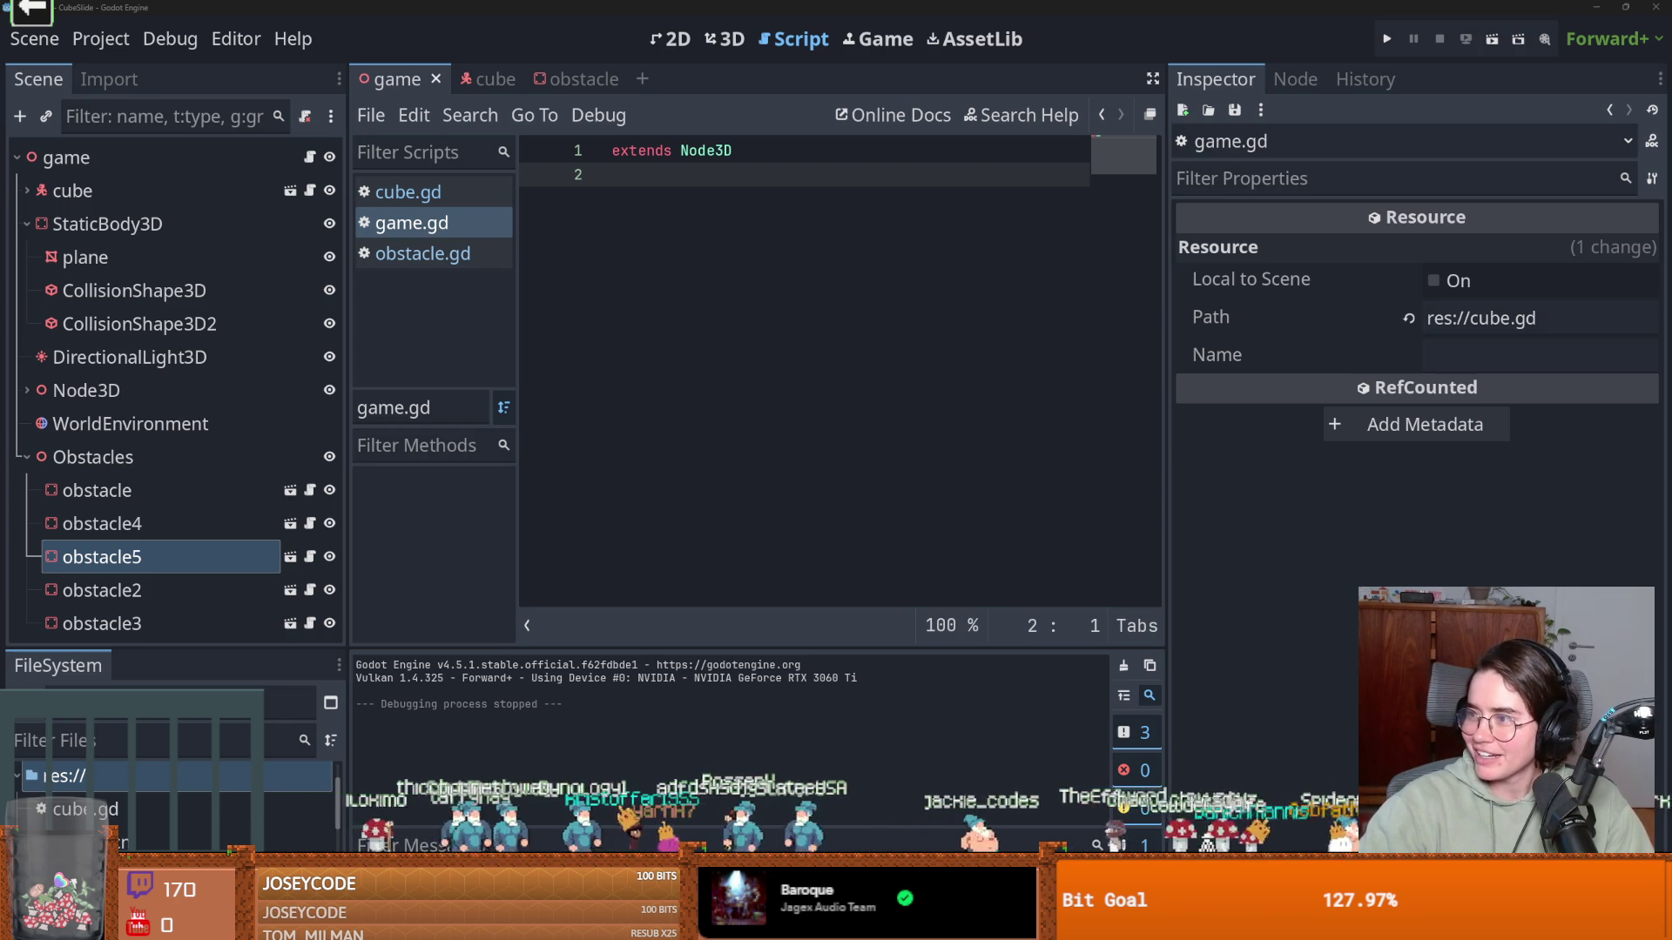
# Switch from Godot to the Firefox Google Images results for the singer's feet
pyautogui.hotkey('alt', 'Tab')
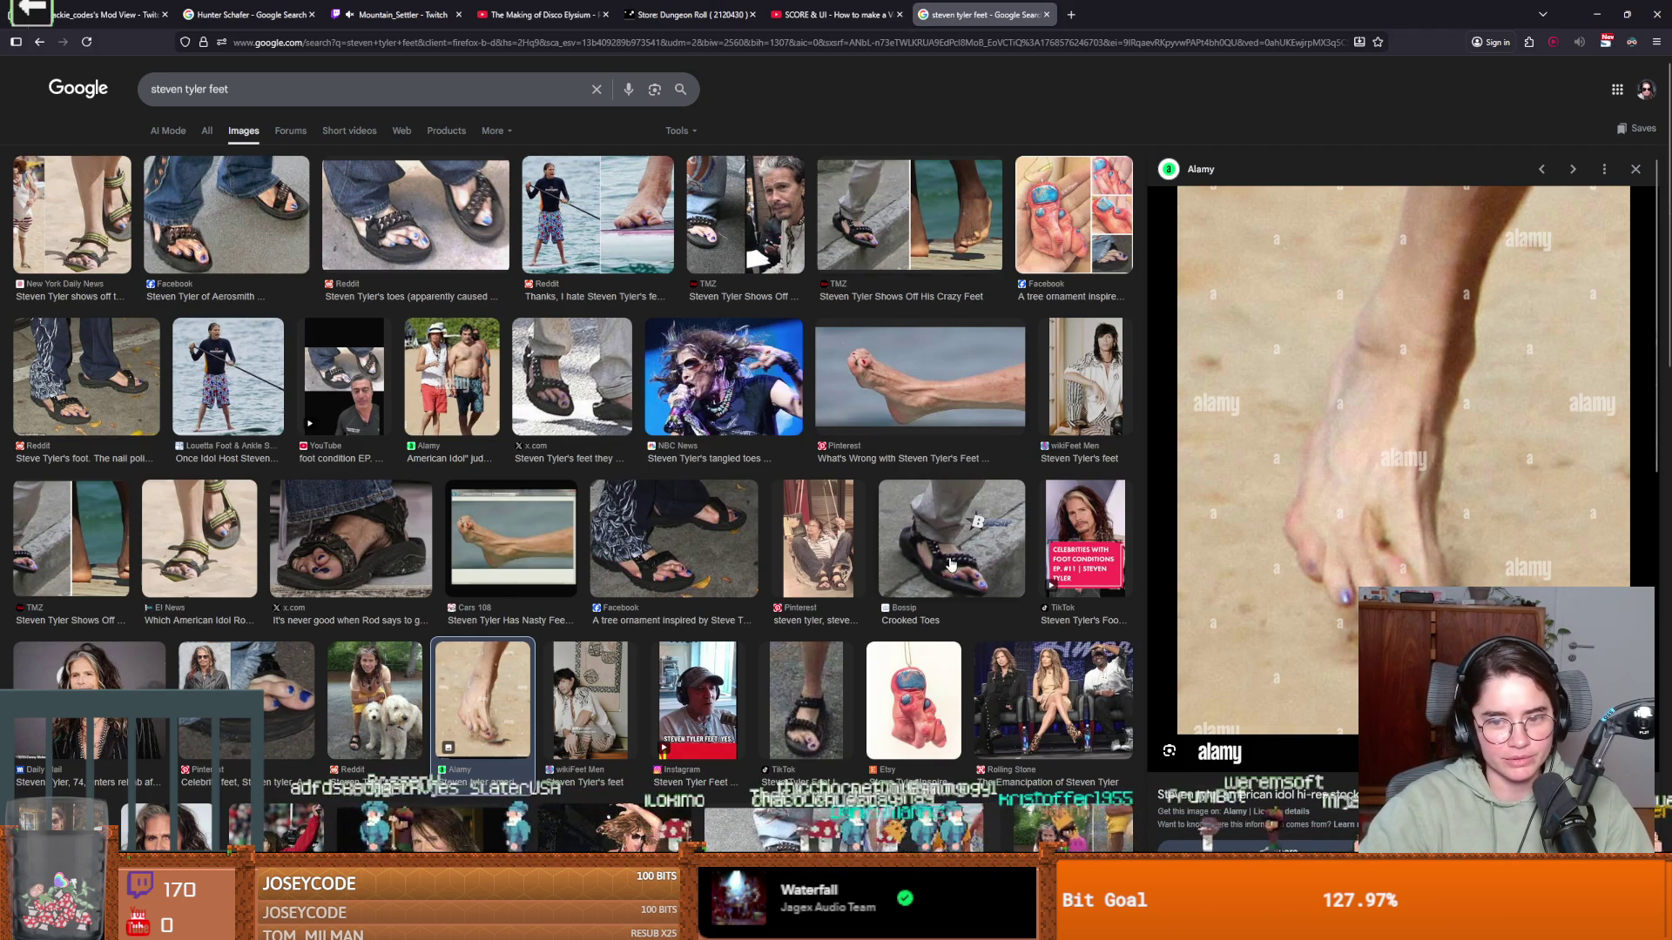
# Scroll through the image grid, visit Godot briefly, then land on the 1990 image results
pyautogui.scroll(-3, 931, 575)
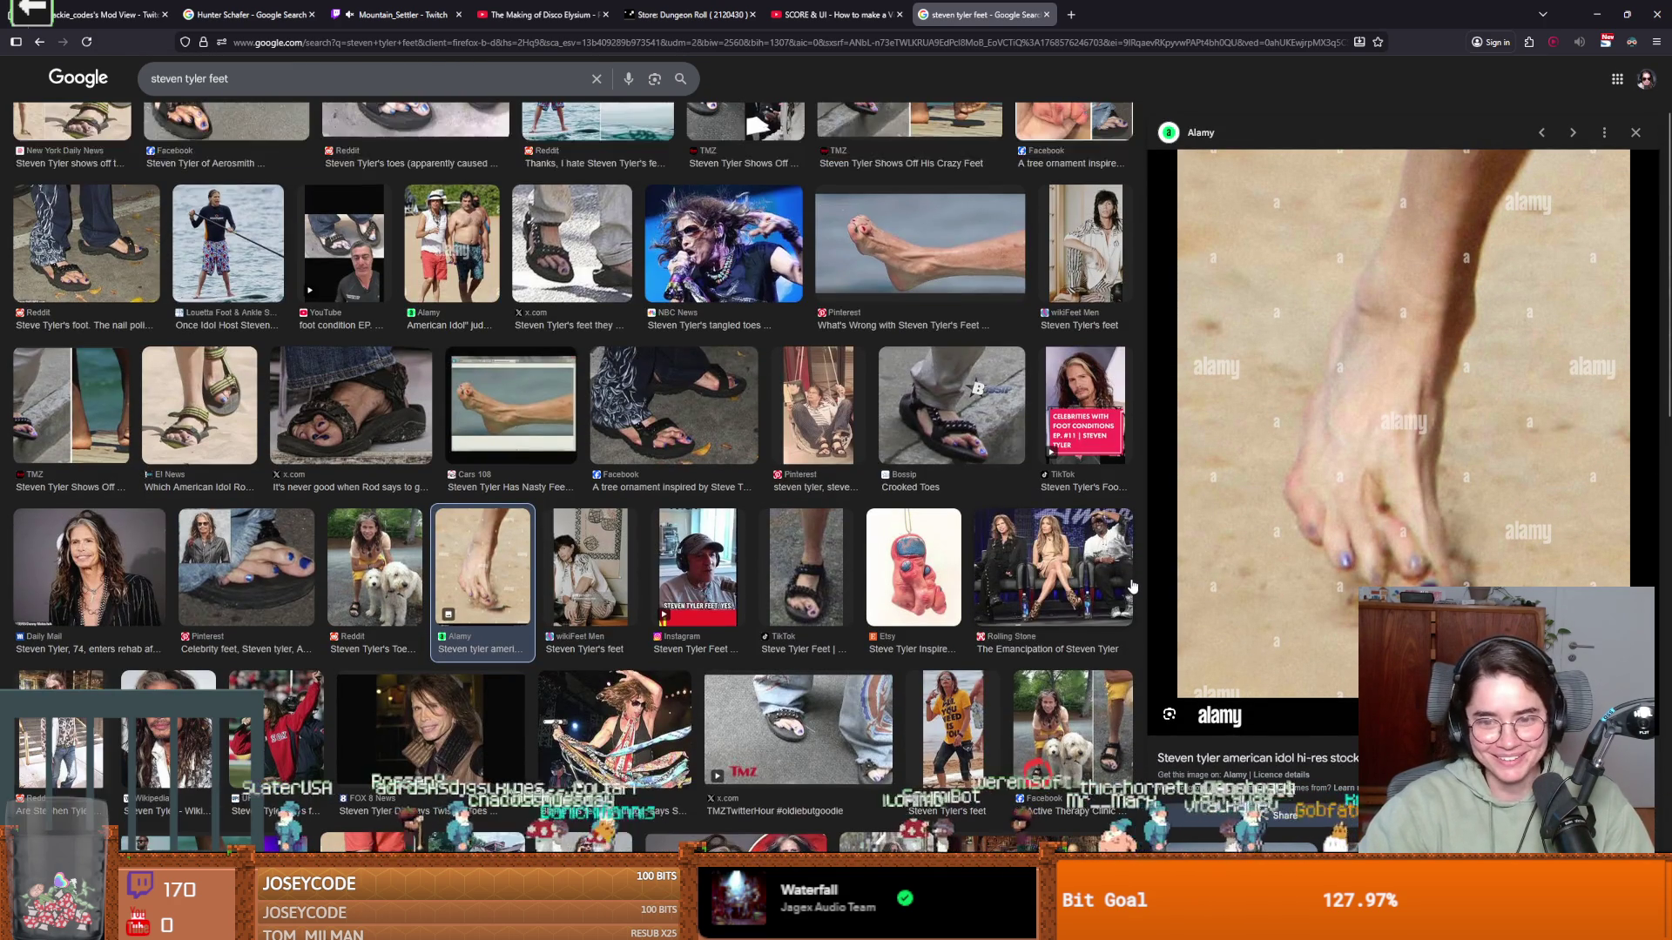
pyautogui.scroll(-2, 756, 672)
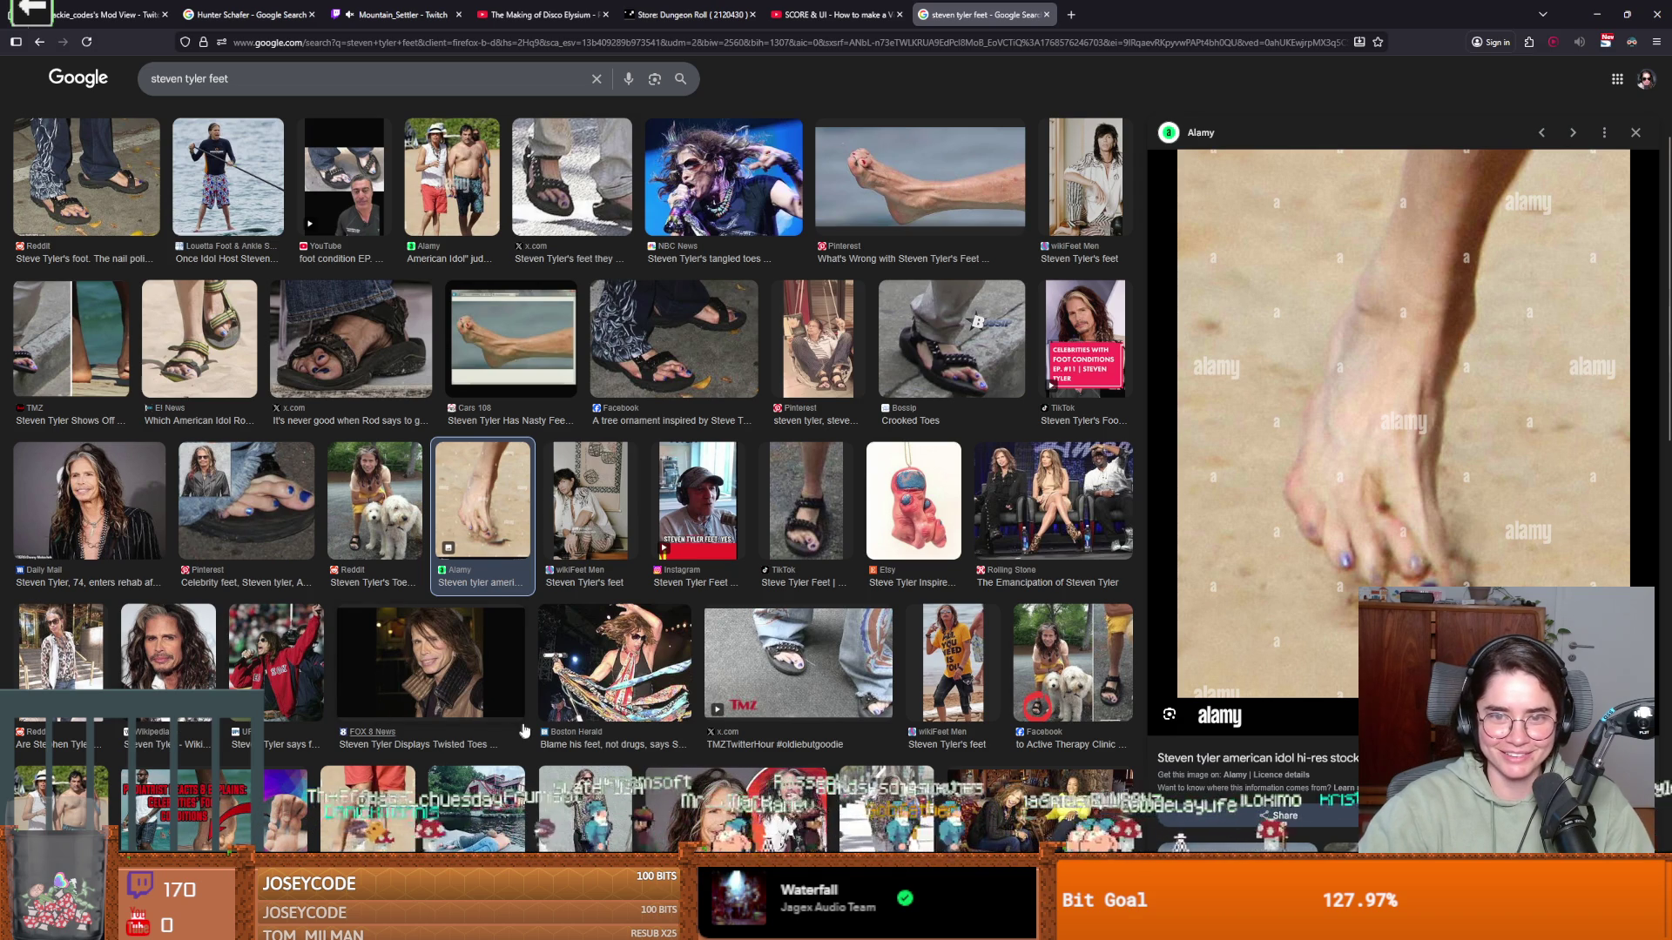
pyautogui.scroll(2, 531, 728)
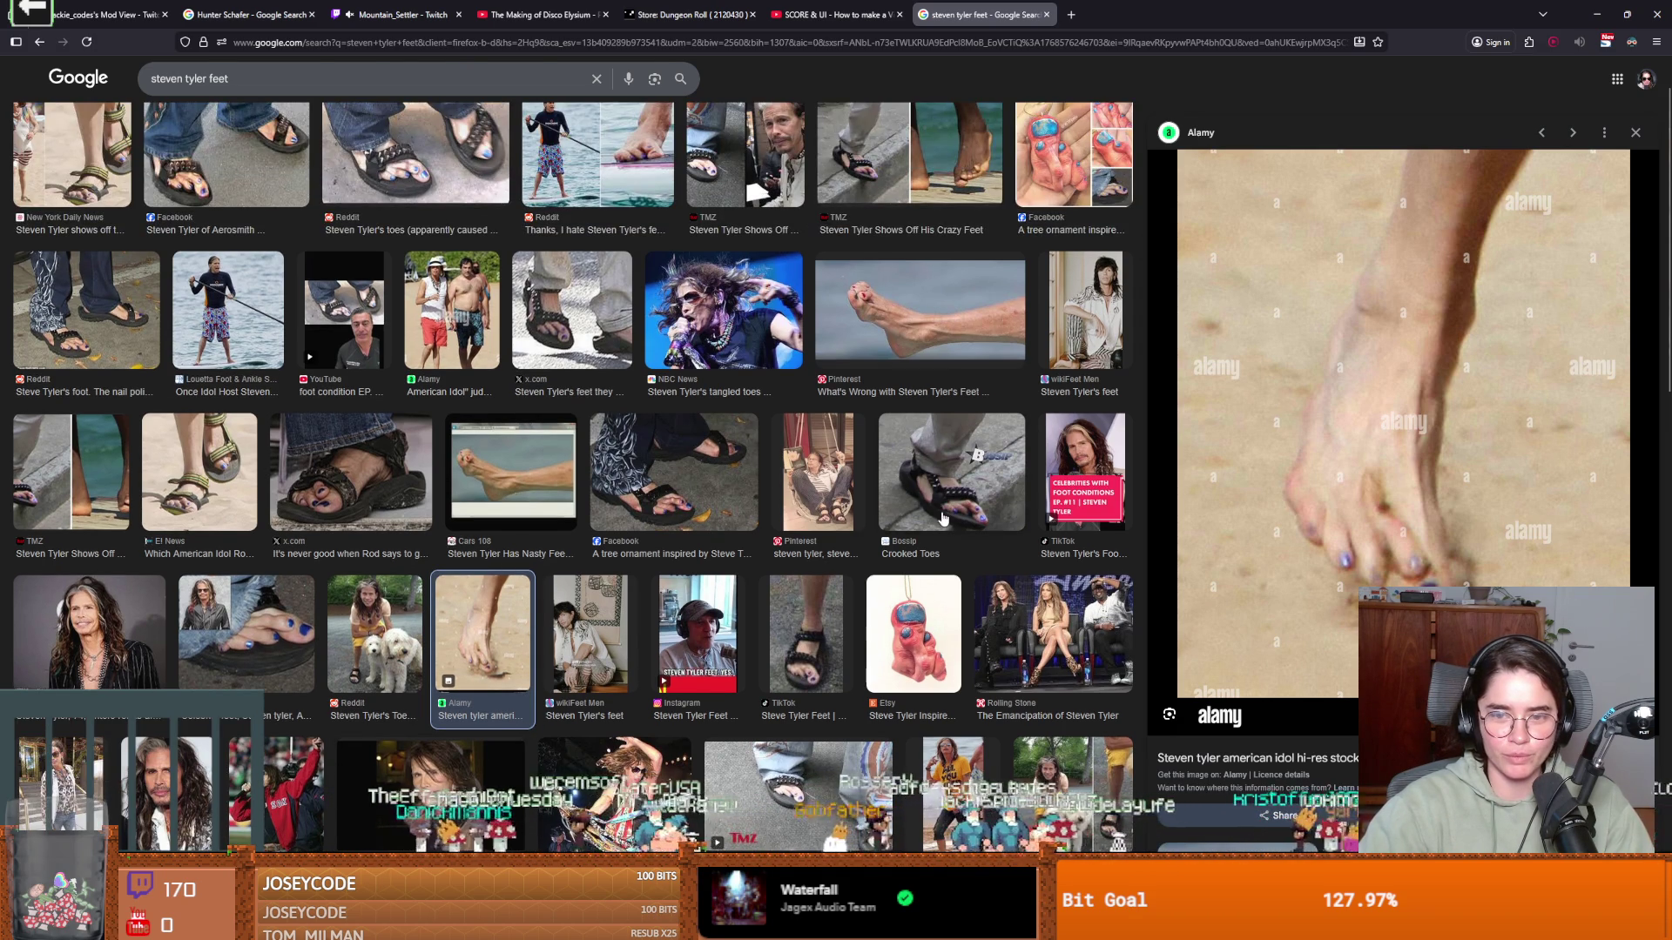
pyautogui.scroll(1, 514, 562)
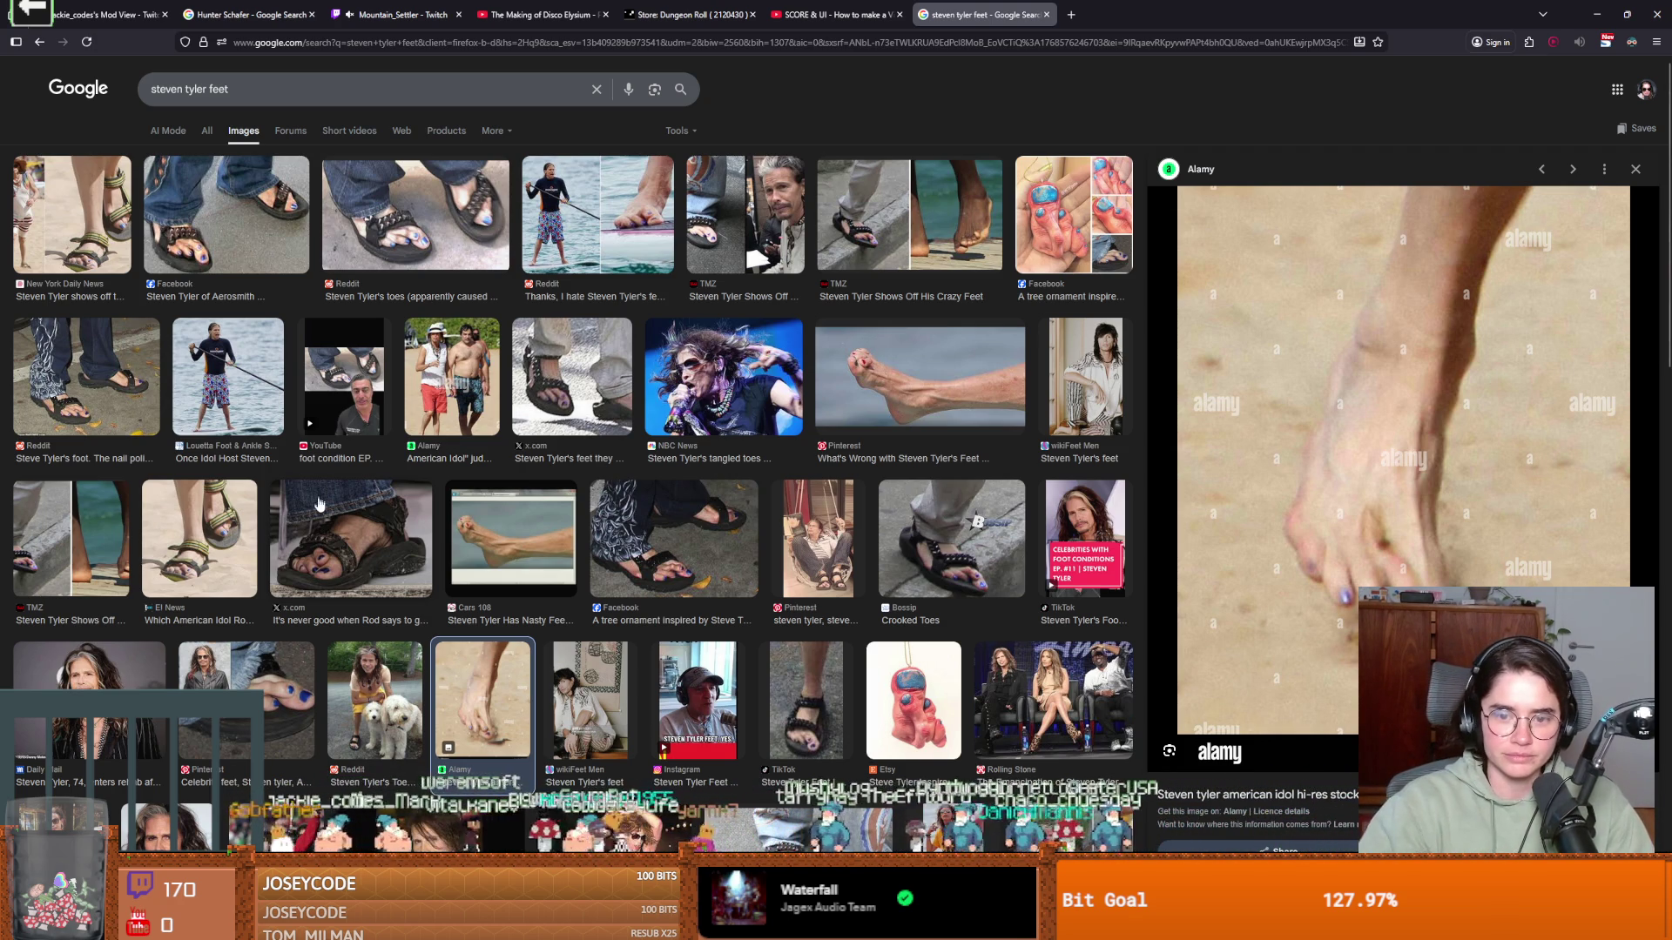
pyautogui.hotkey('alt', 'Tab')
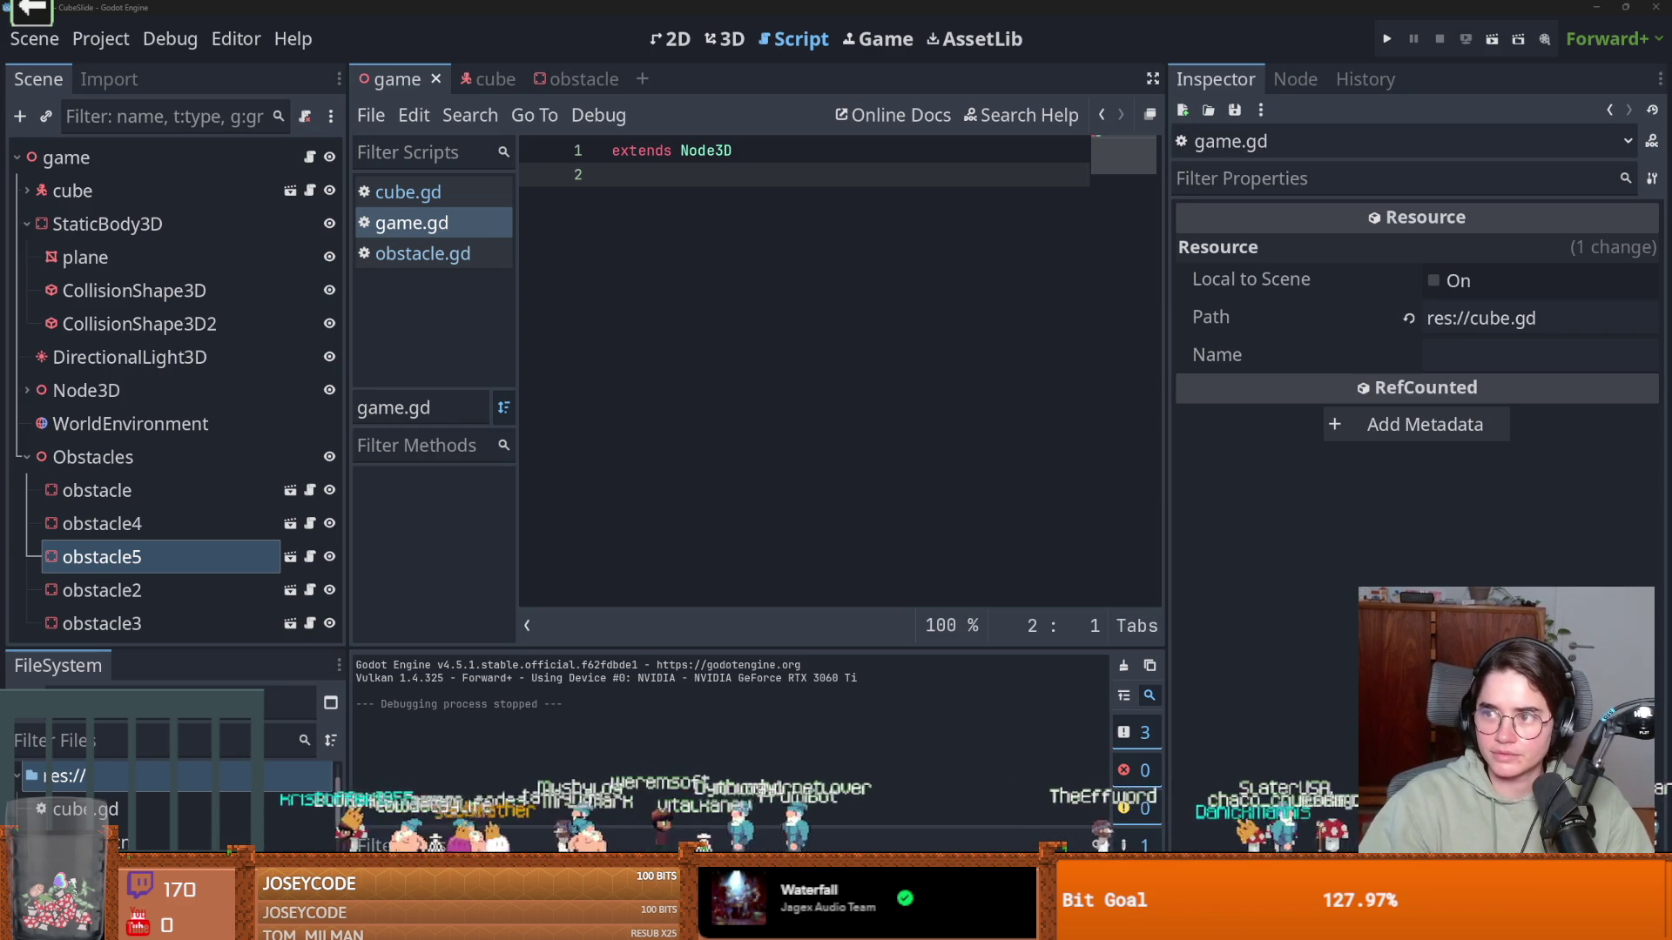
pyautogui.hotkey('alt', 'Tab')
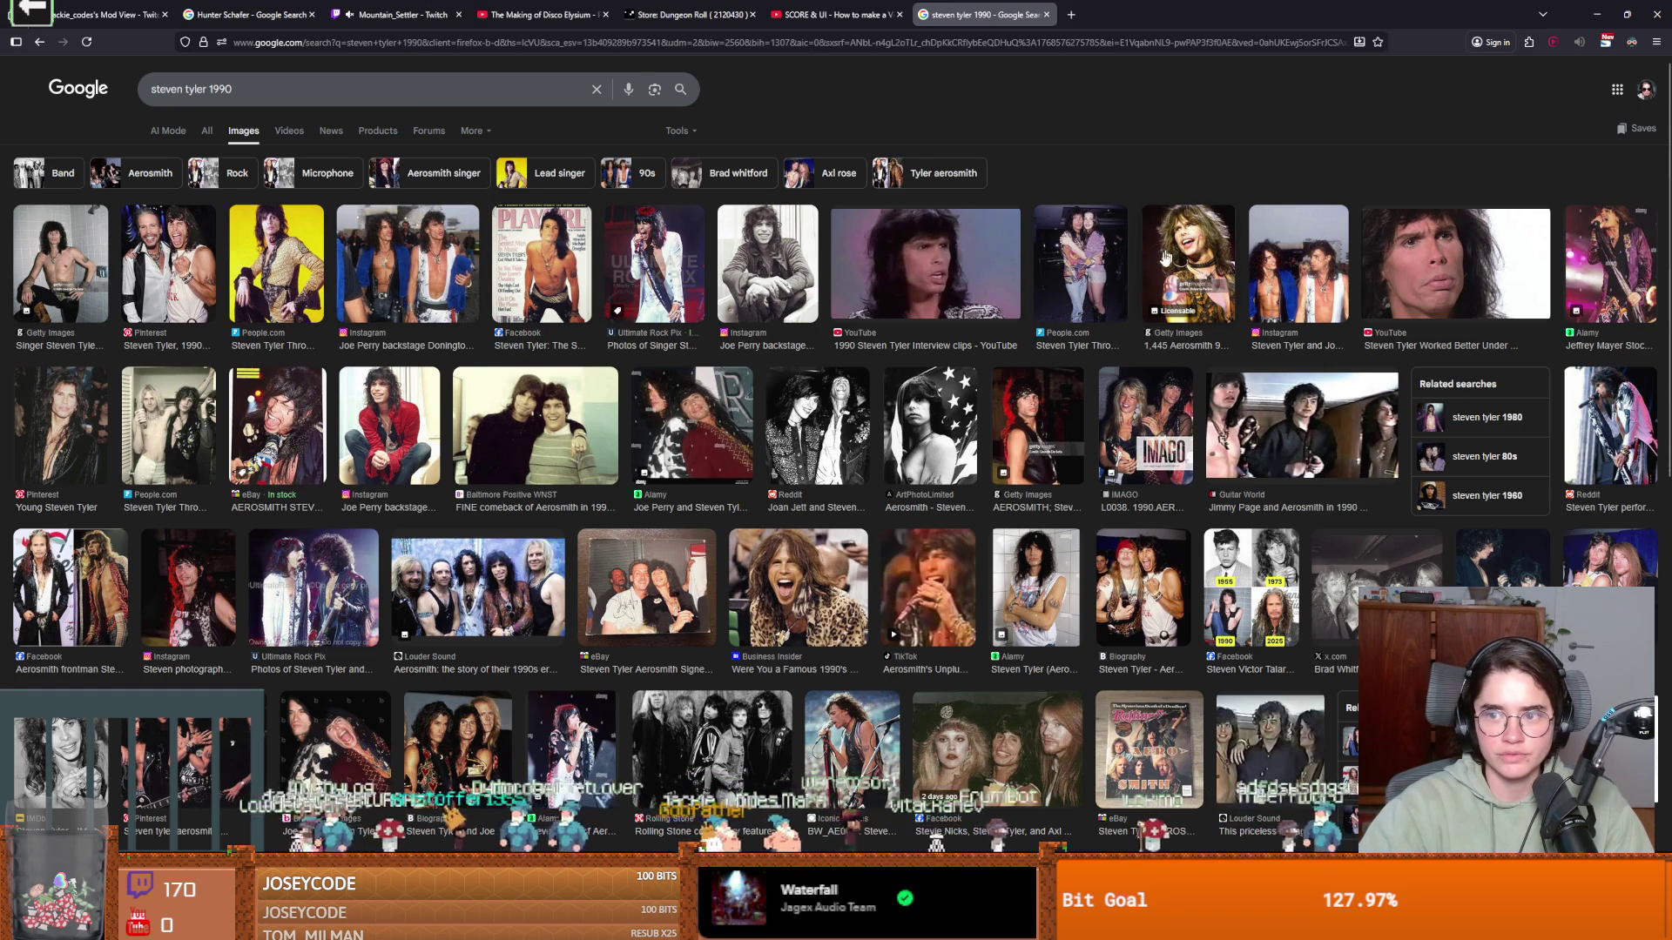
# Preview the black-and-white Instagram photo from 1990, then return to Godot's script editor
pyautogui.click(771, 260)
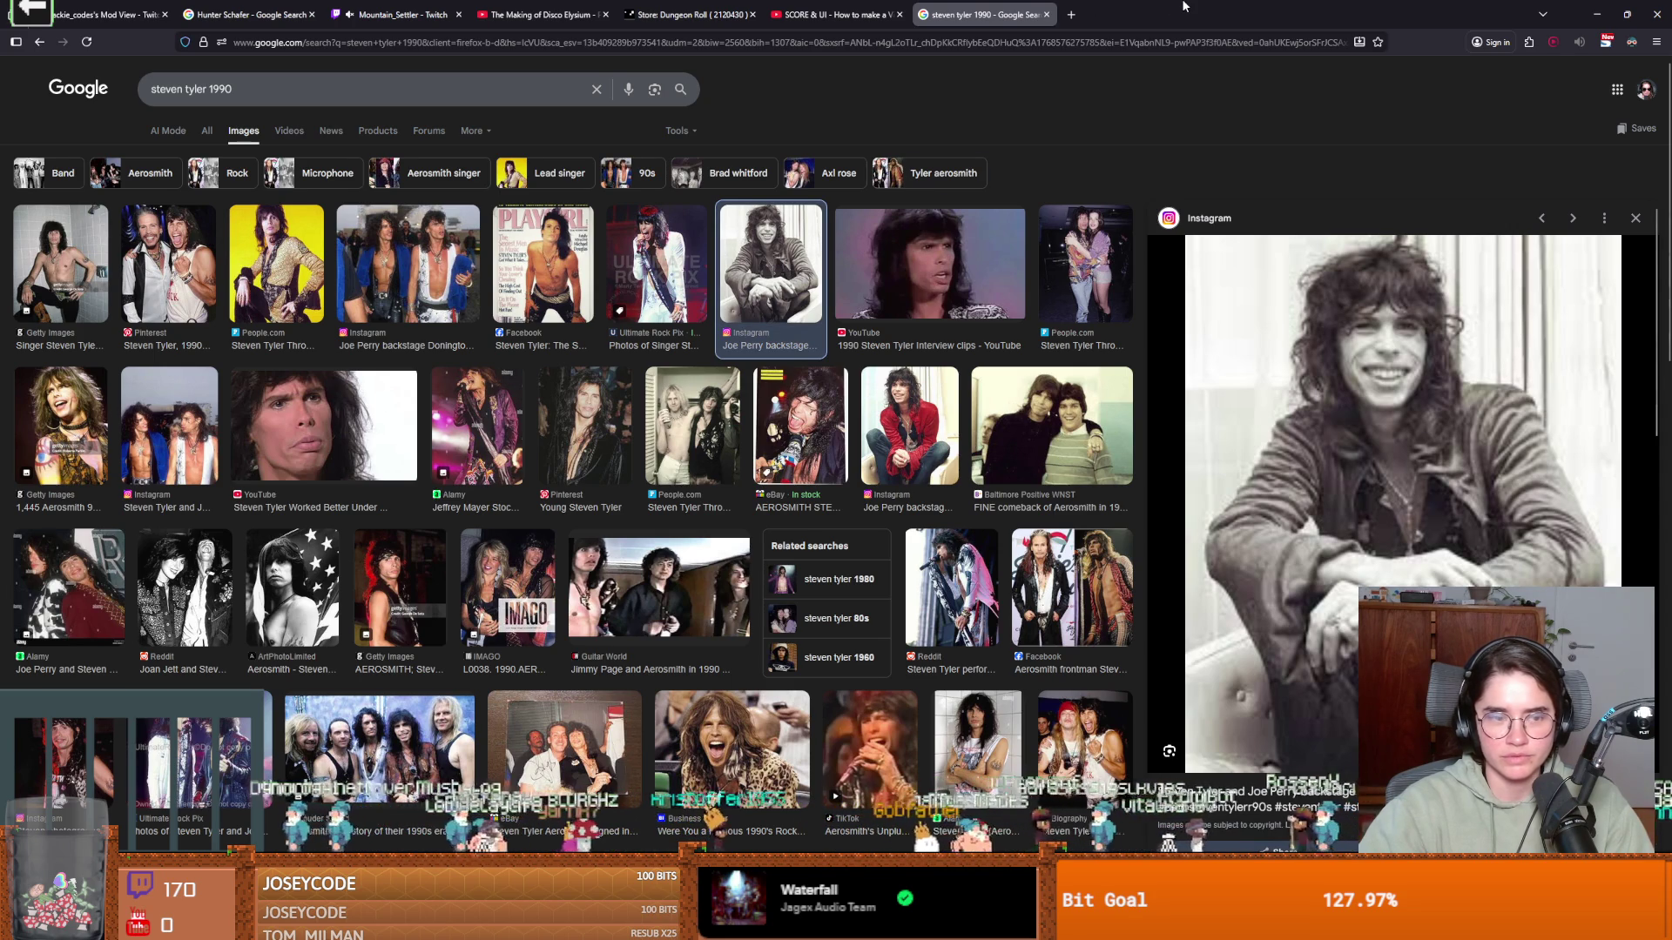
pyautogui.hotkey('alt', 'Tab')
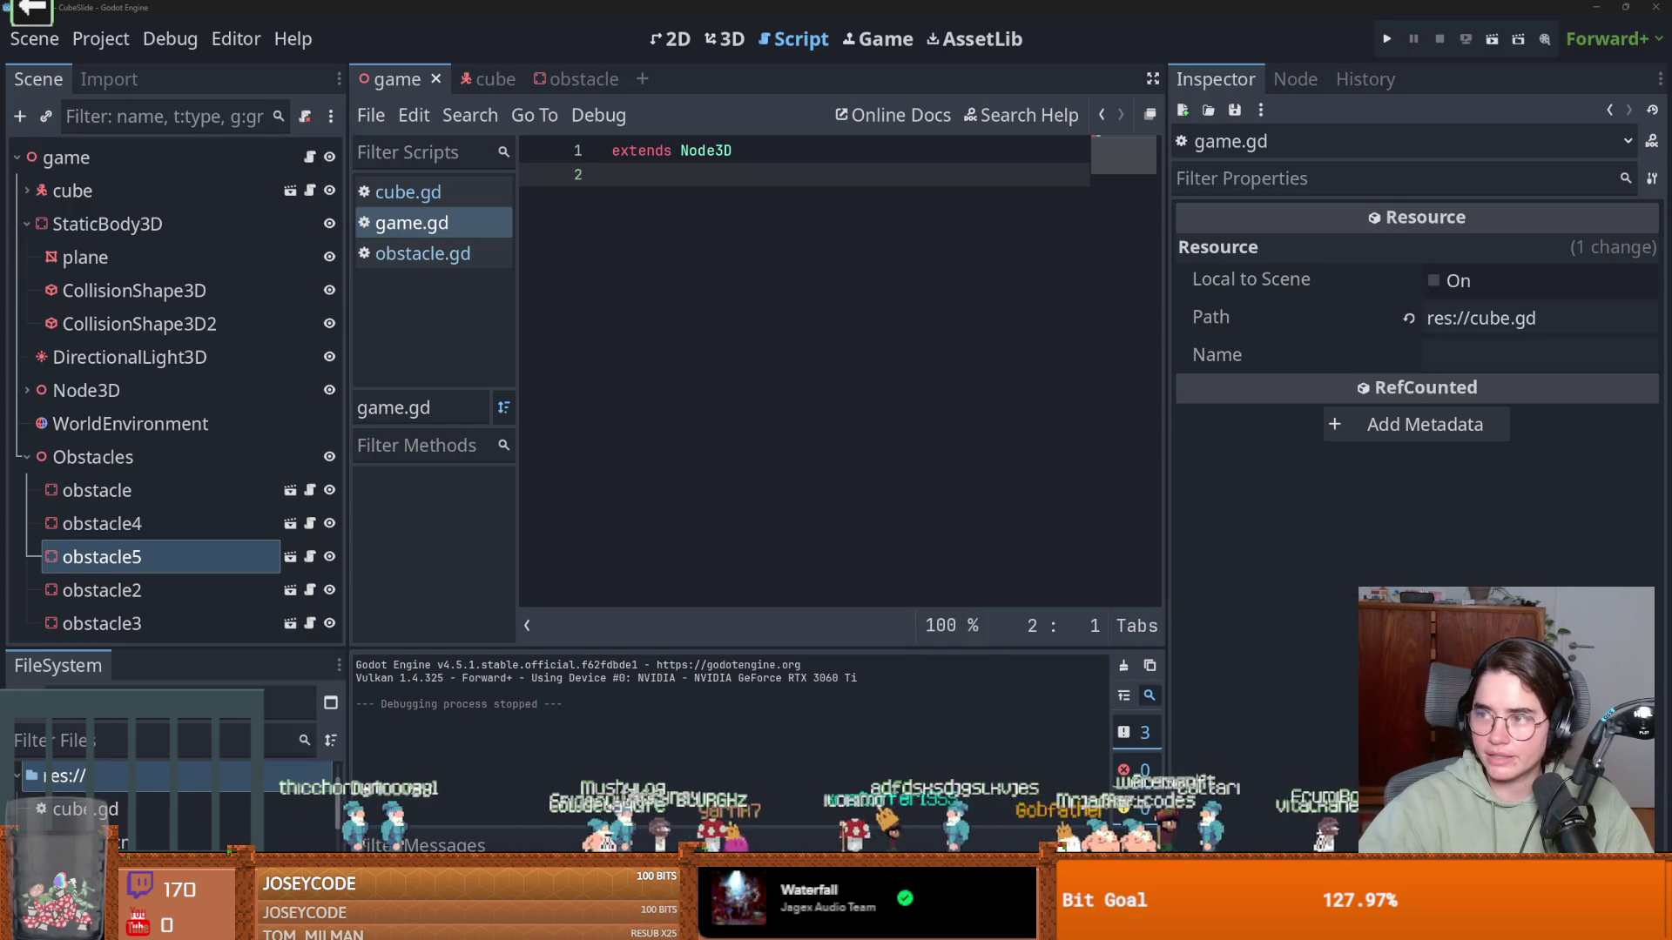
# Switch from Godot to the Google Images results for the singer in 1980
pyautogui.hotkey('alt', 'Tab')
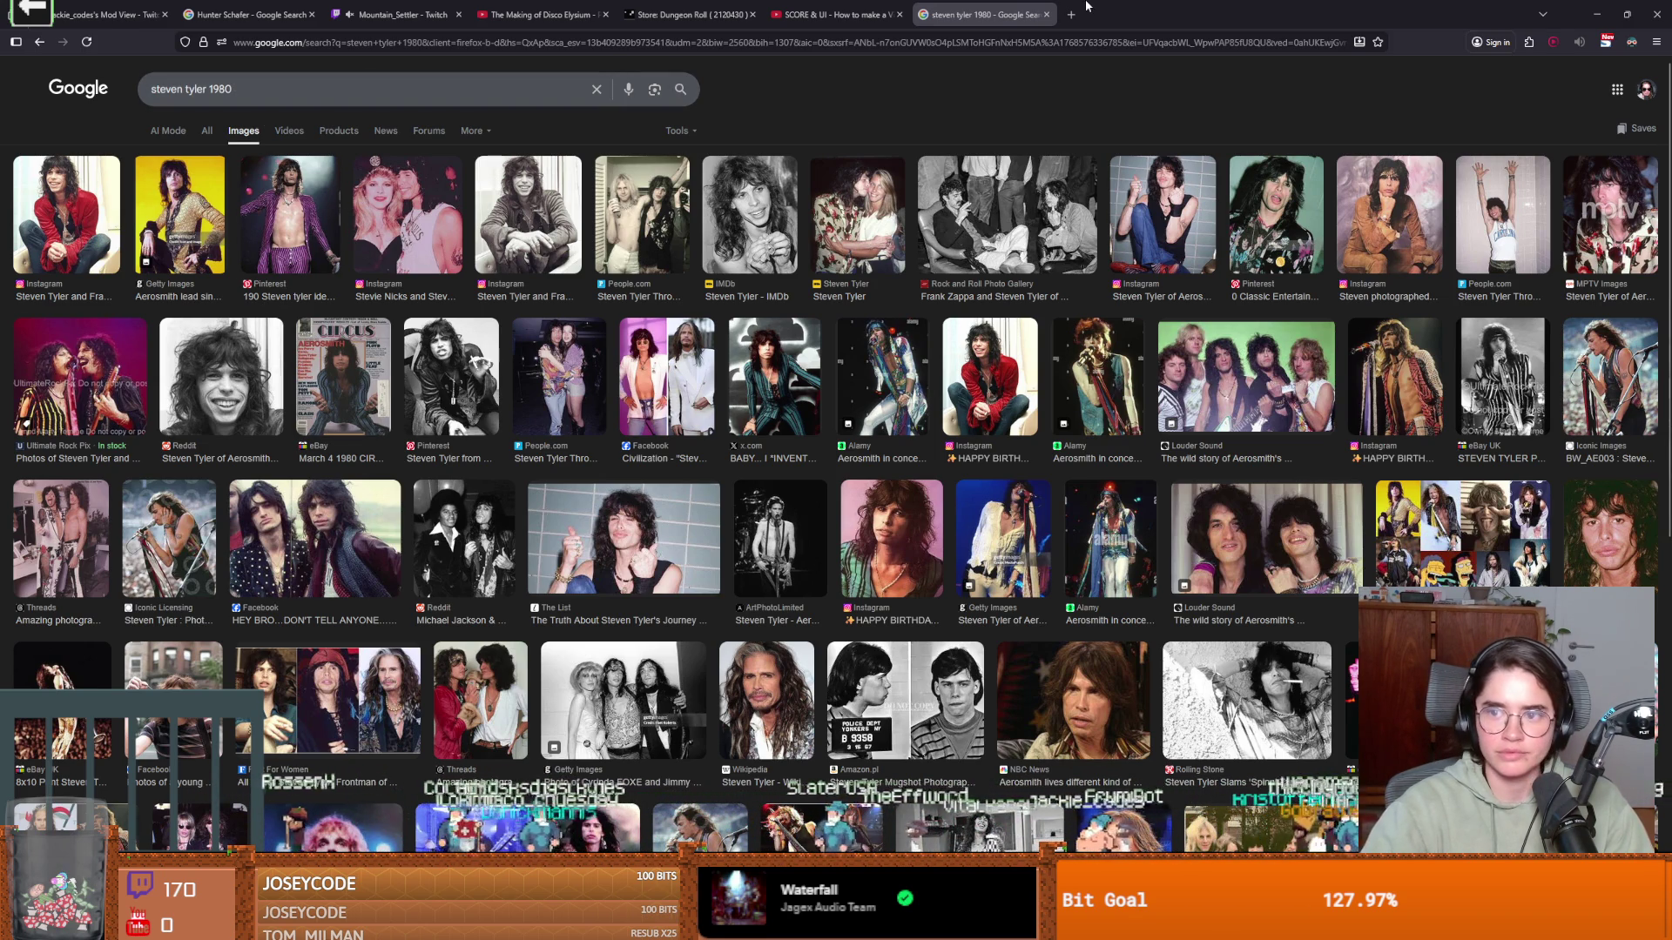
# Leave the 1980 image results and return to Godot's game.gd script editor
pyautogui.hotkey('alt', 'Tab')
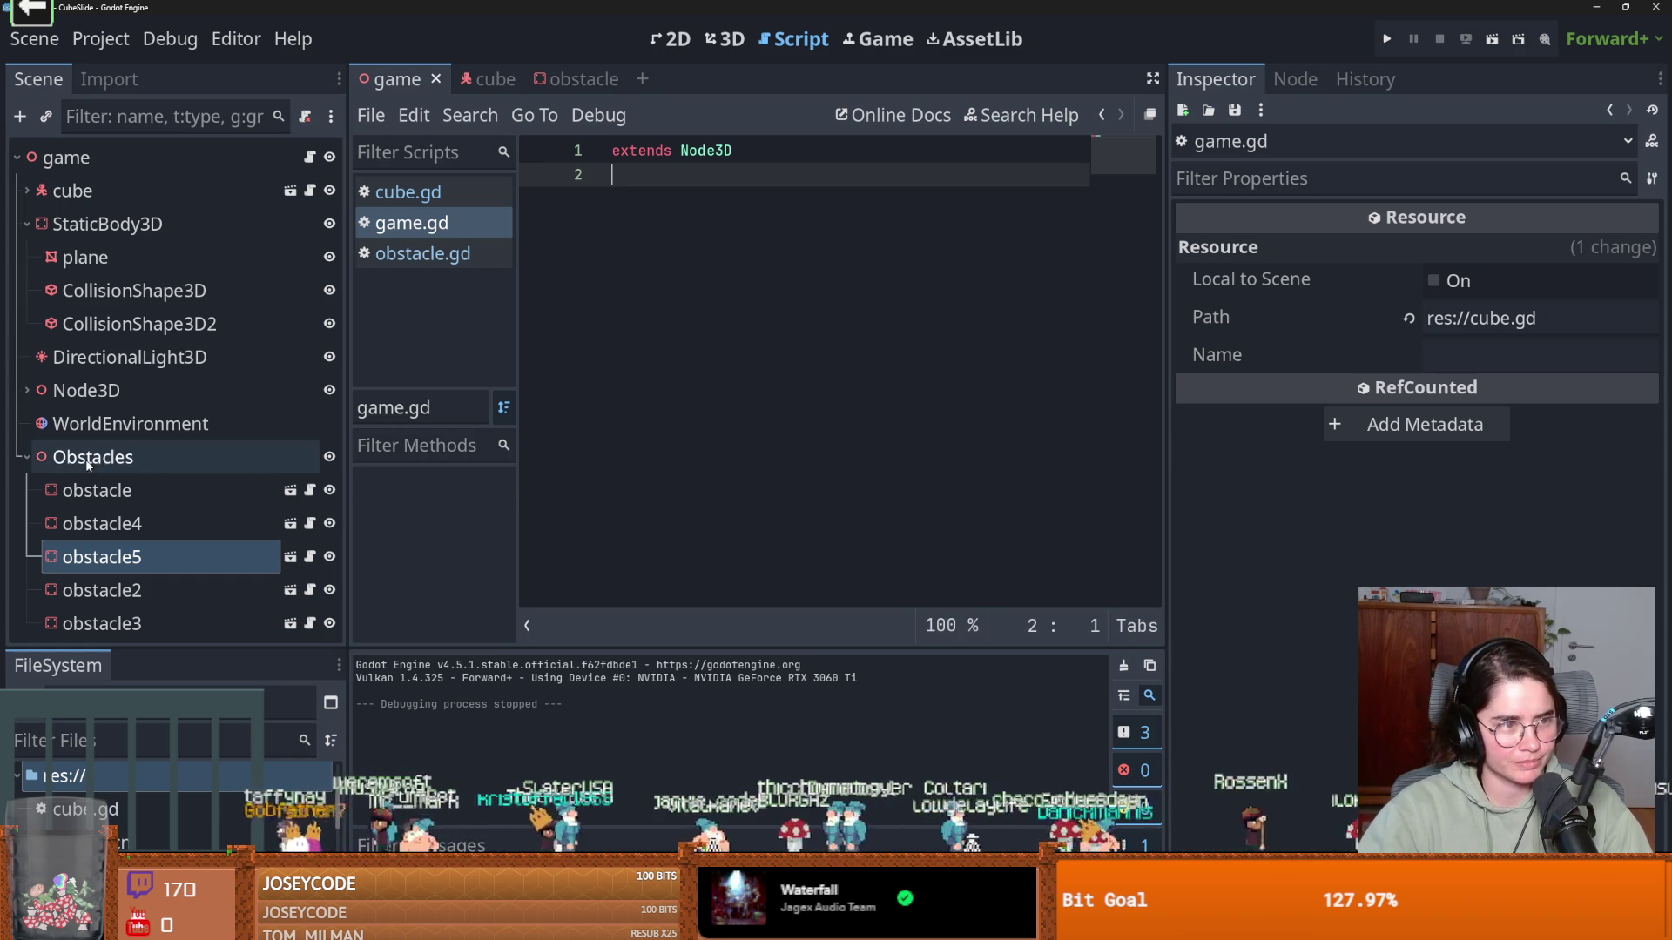
# In the game scene's 3D view, duplicate the nearest obstacle twice and line the copies up sideways
pyautogui.doubleClick(180, 155)
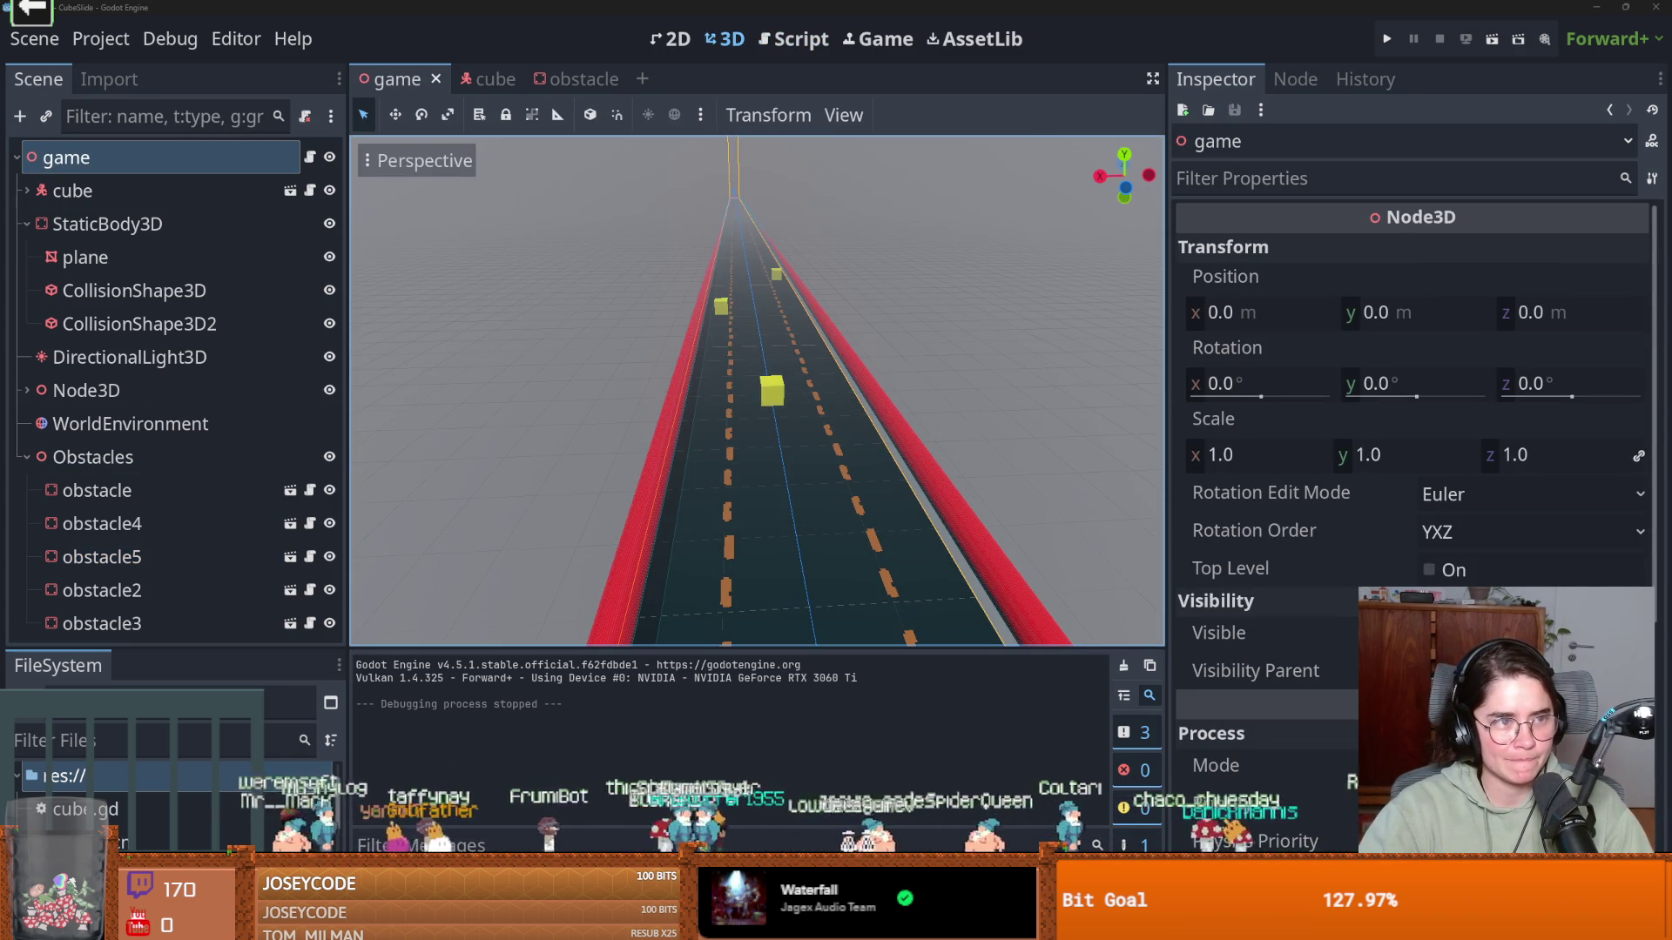
pyautogui.scroll(3, 718, 359)
pyautogui.scroll(-2, 714, 367)
pyautogui.scroll(-4, 766, 375)
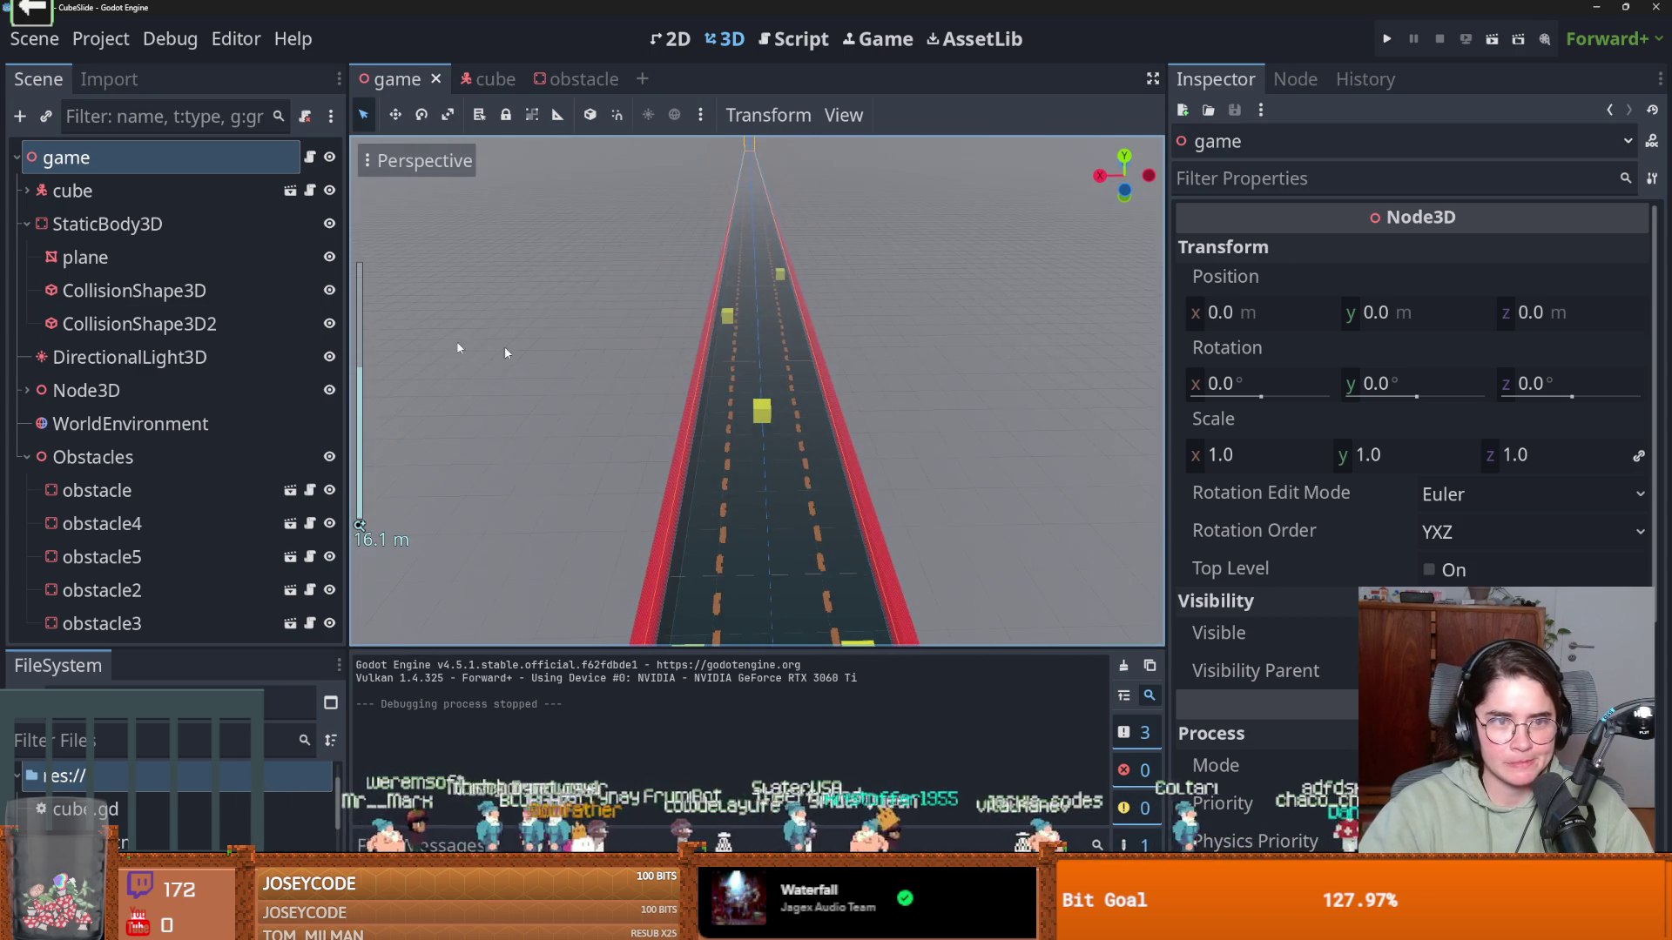
pyautogui.click(70, 490)
pyautogui.hotkey('ctrl', 'd')
pyautogui.moveTo(667, 413); pyautogui.dragTo(620, 416)
pyautogui.hotkey('ctrl', 'd')
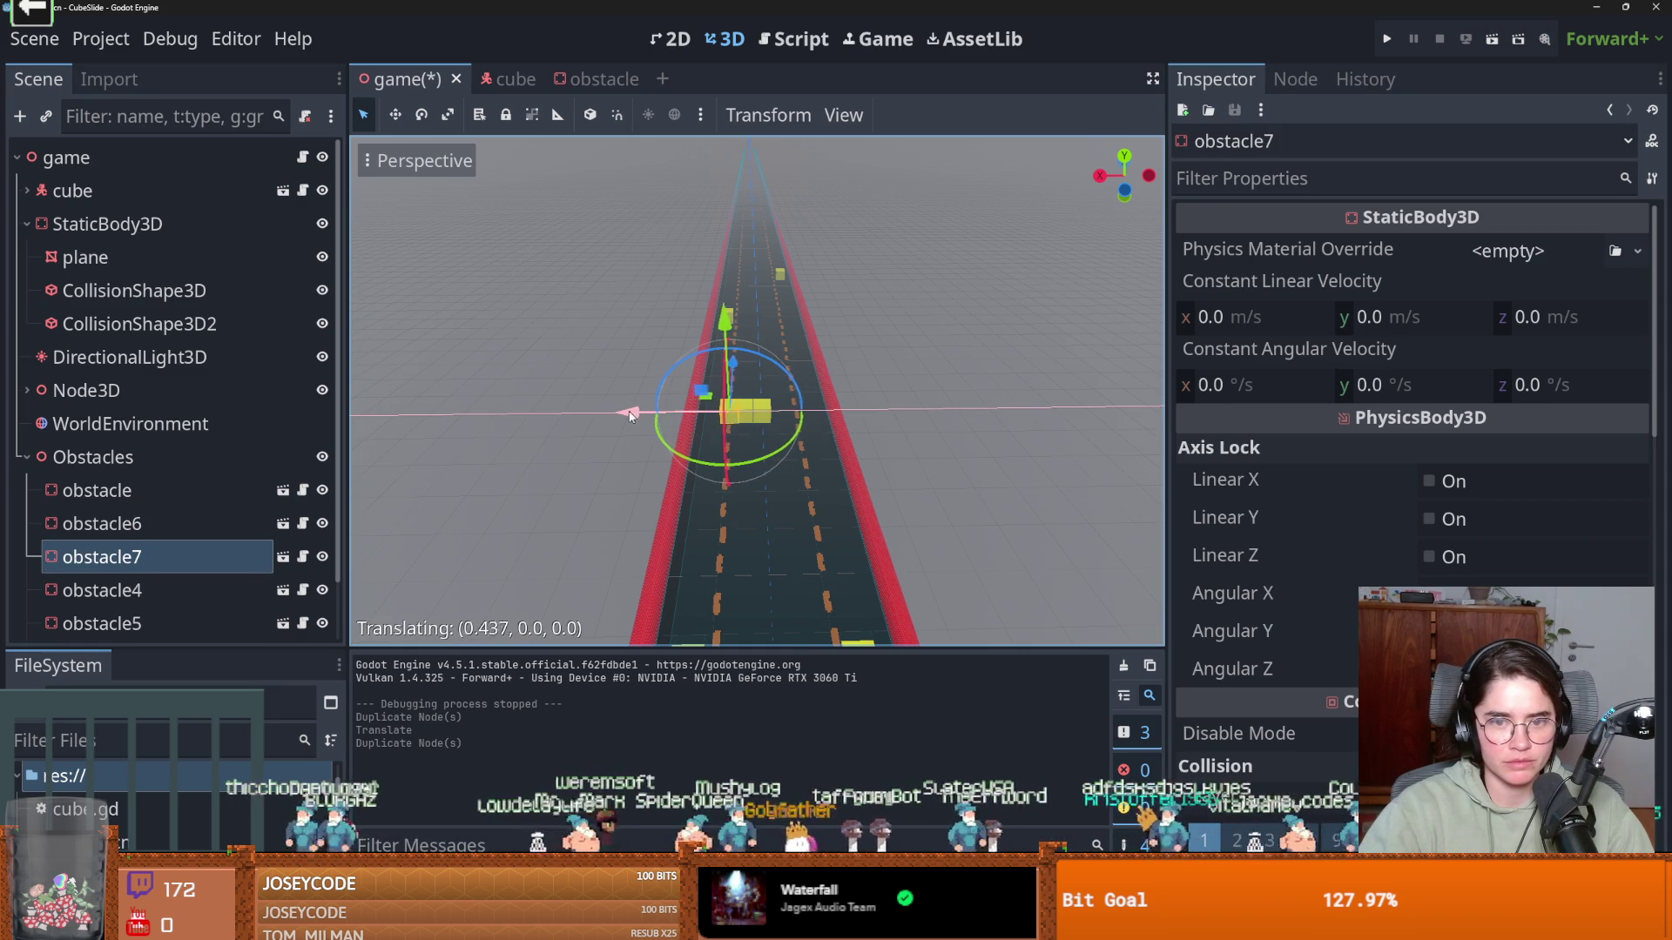
pyautogui.scroll(3, 730, 442)
pyautogui.scroll(3, 740, 435)
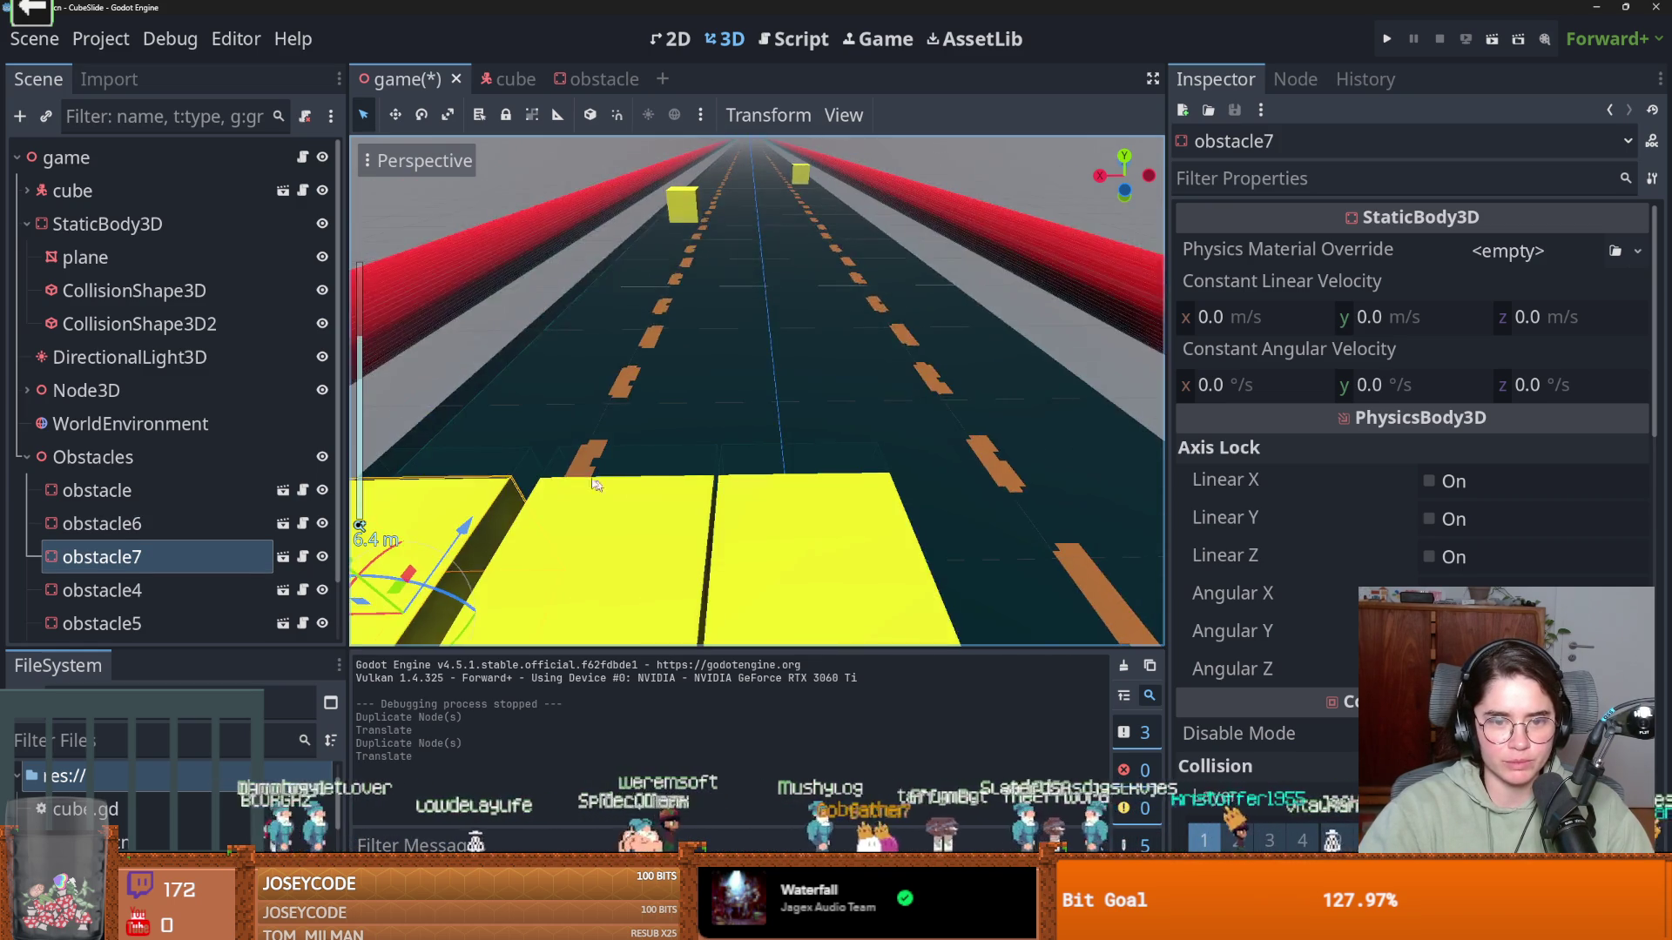
pyautogui.moveTo(582, 442); pyautogui.dragTo(573, 442)
# Slide the original block into the row, add one more copy farther left, then save and run
pyautogui.scroll(3, 740, 479)
pyautogui.click(788, 498)
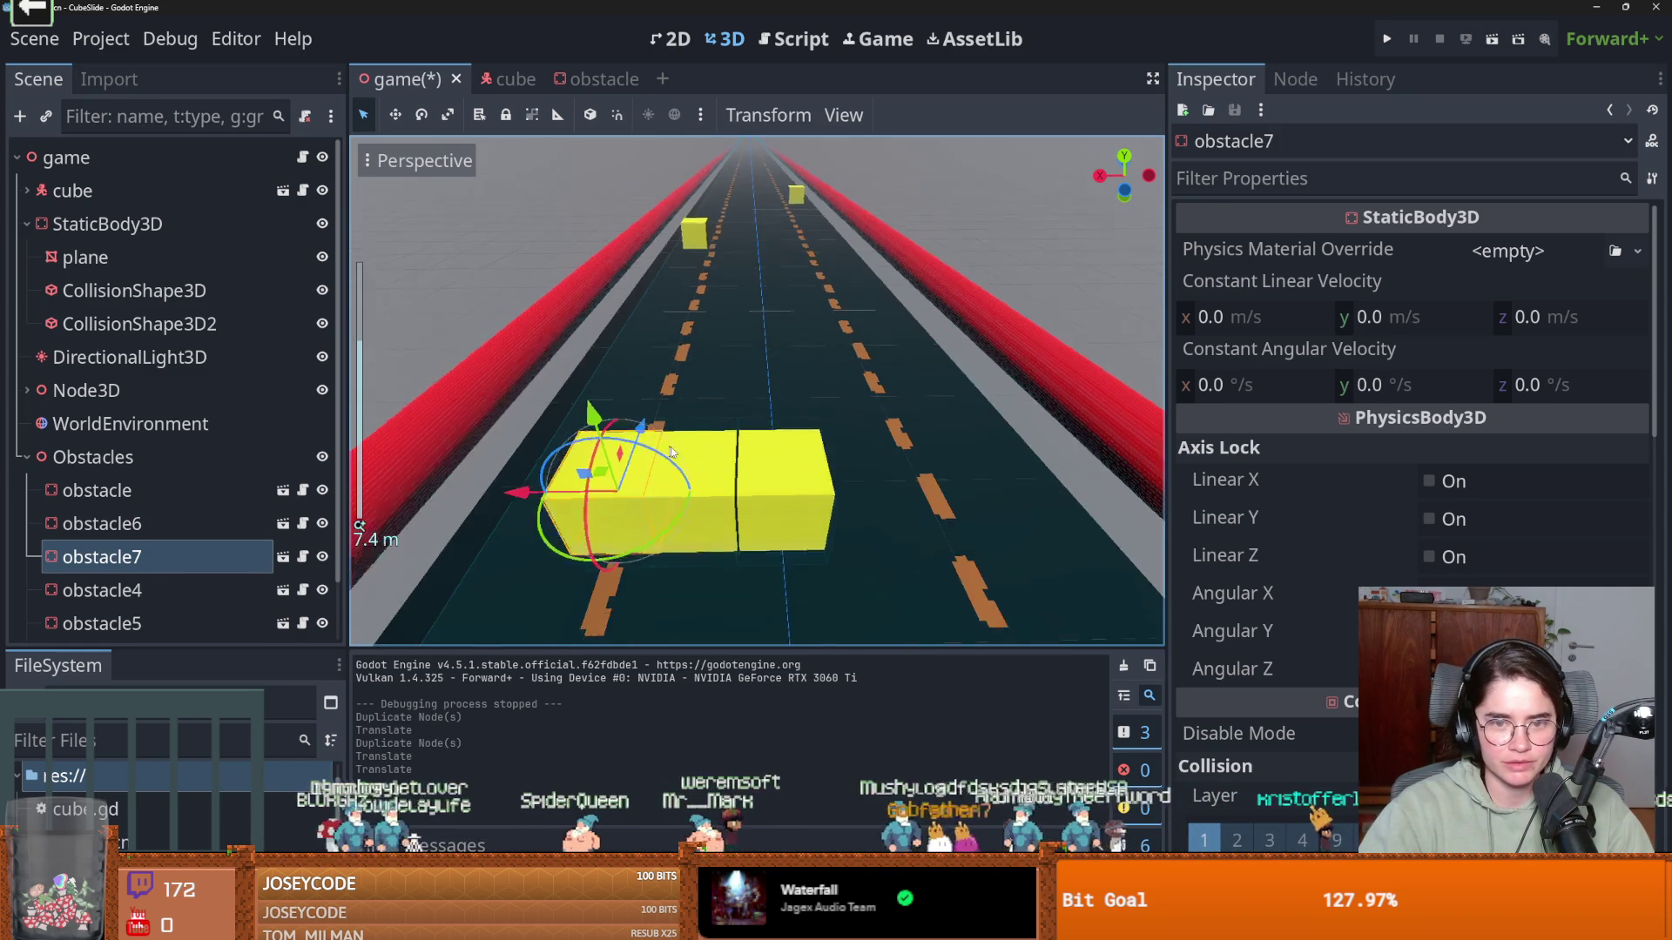
pyautogui.moveTo(697, 498); pyautogui.dragTo(676, 451)
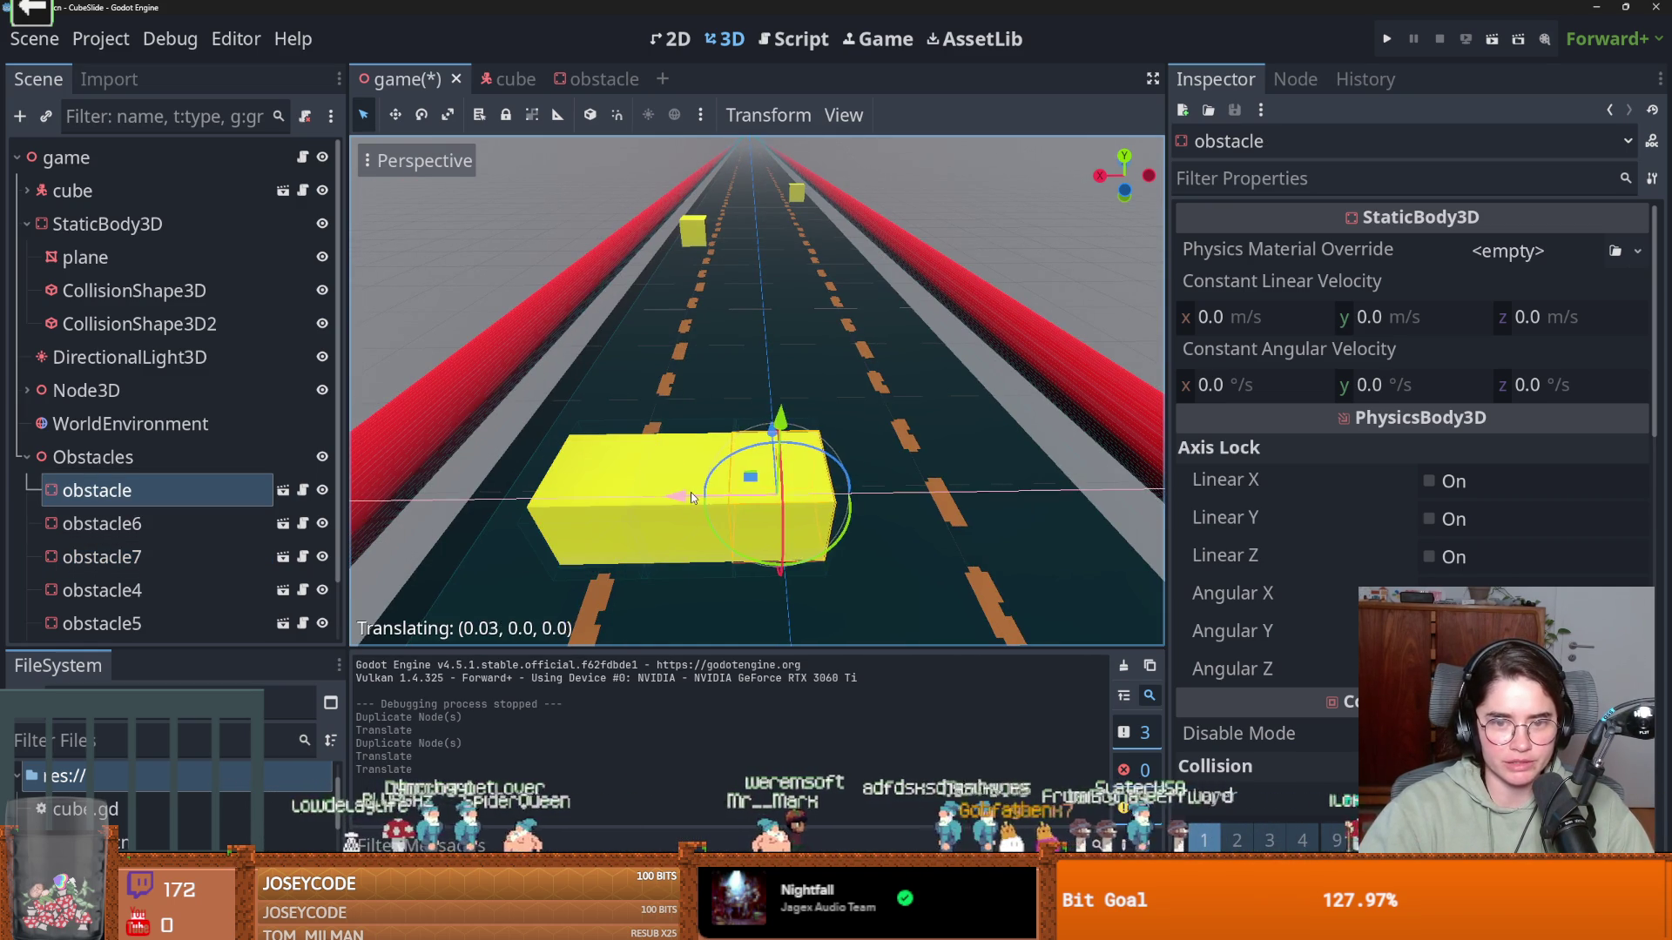
pyautogui.scroll(-3, 675, 451)
pyautogui.click(186, 504)
pyautogui.hotkey('ctrl', 'd')
pyautogui.moveTo(663, 439); pyautogui.dragTo(559, 441)
pyautogui.click(1053, 395)
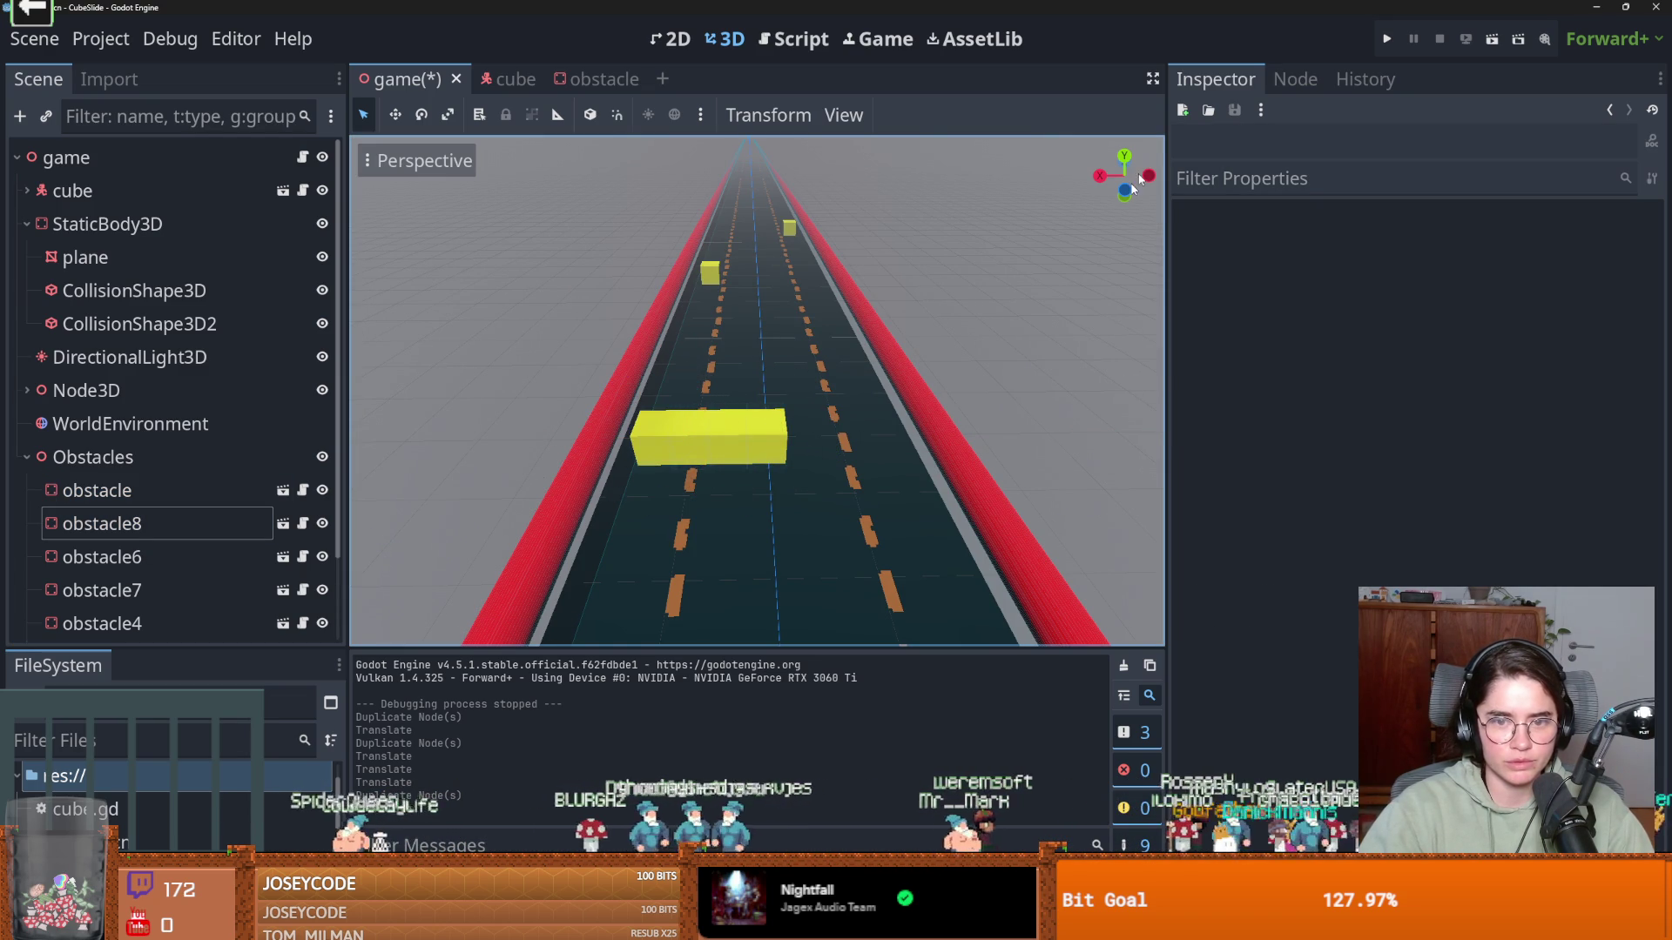
pyautogui.click(1386, 40)
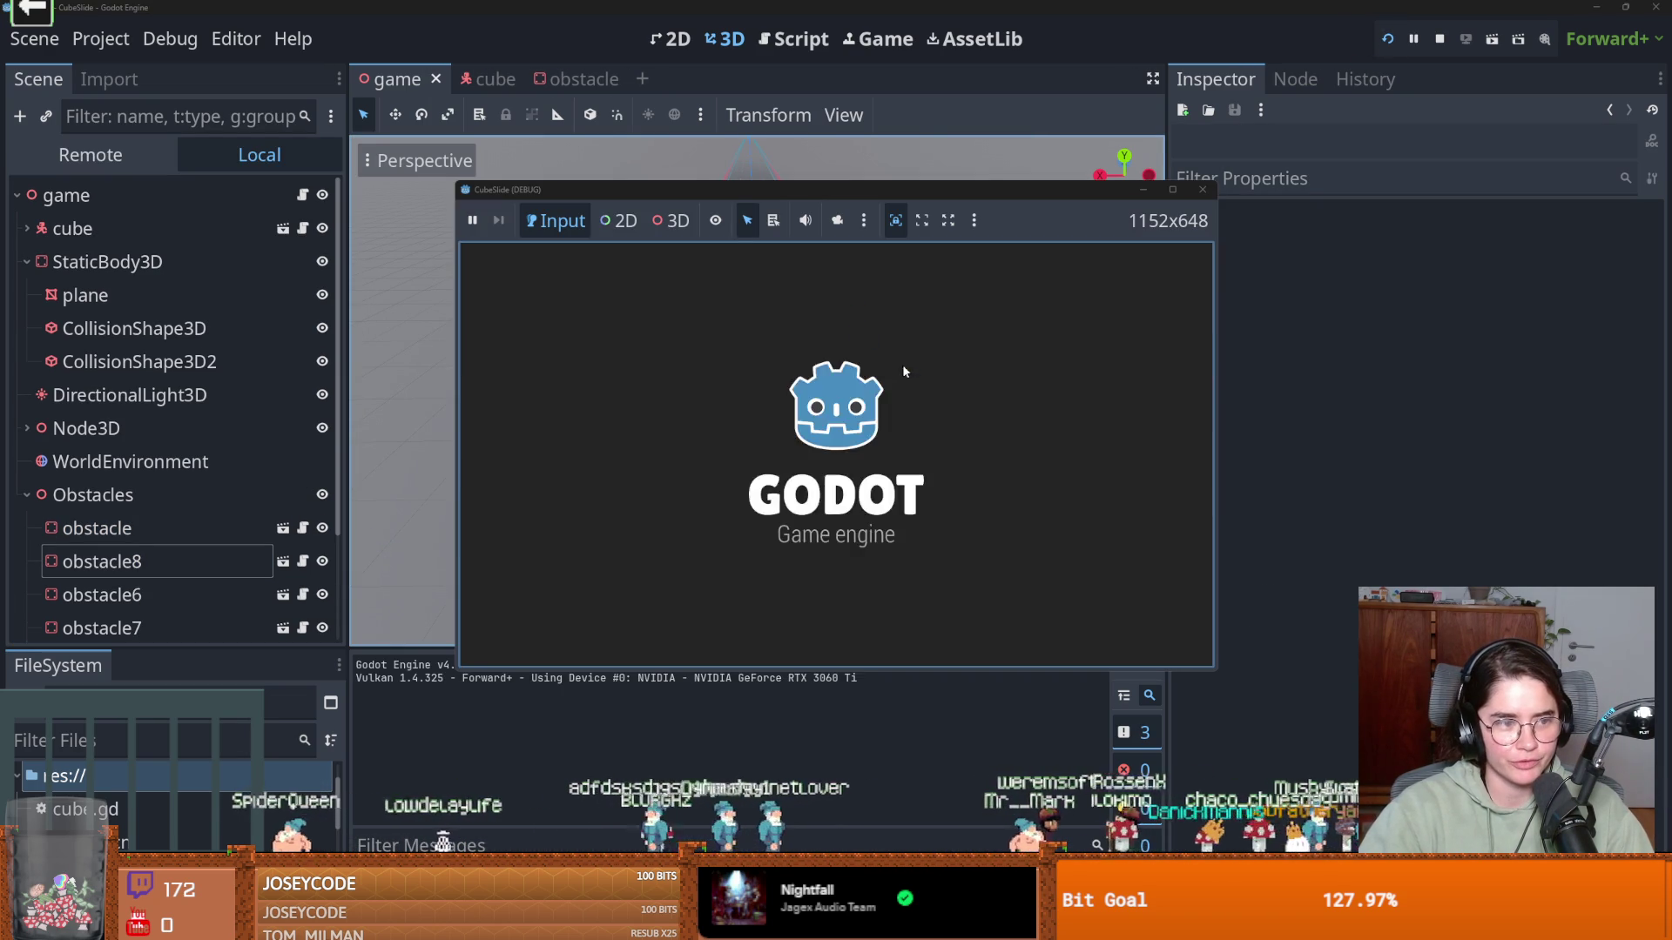
# Steer the dice cube right and back left with the arrow keys, then stop the game
pyautogui.press('Right')
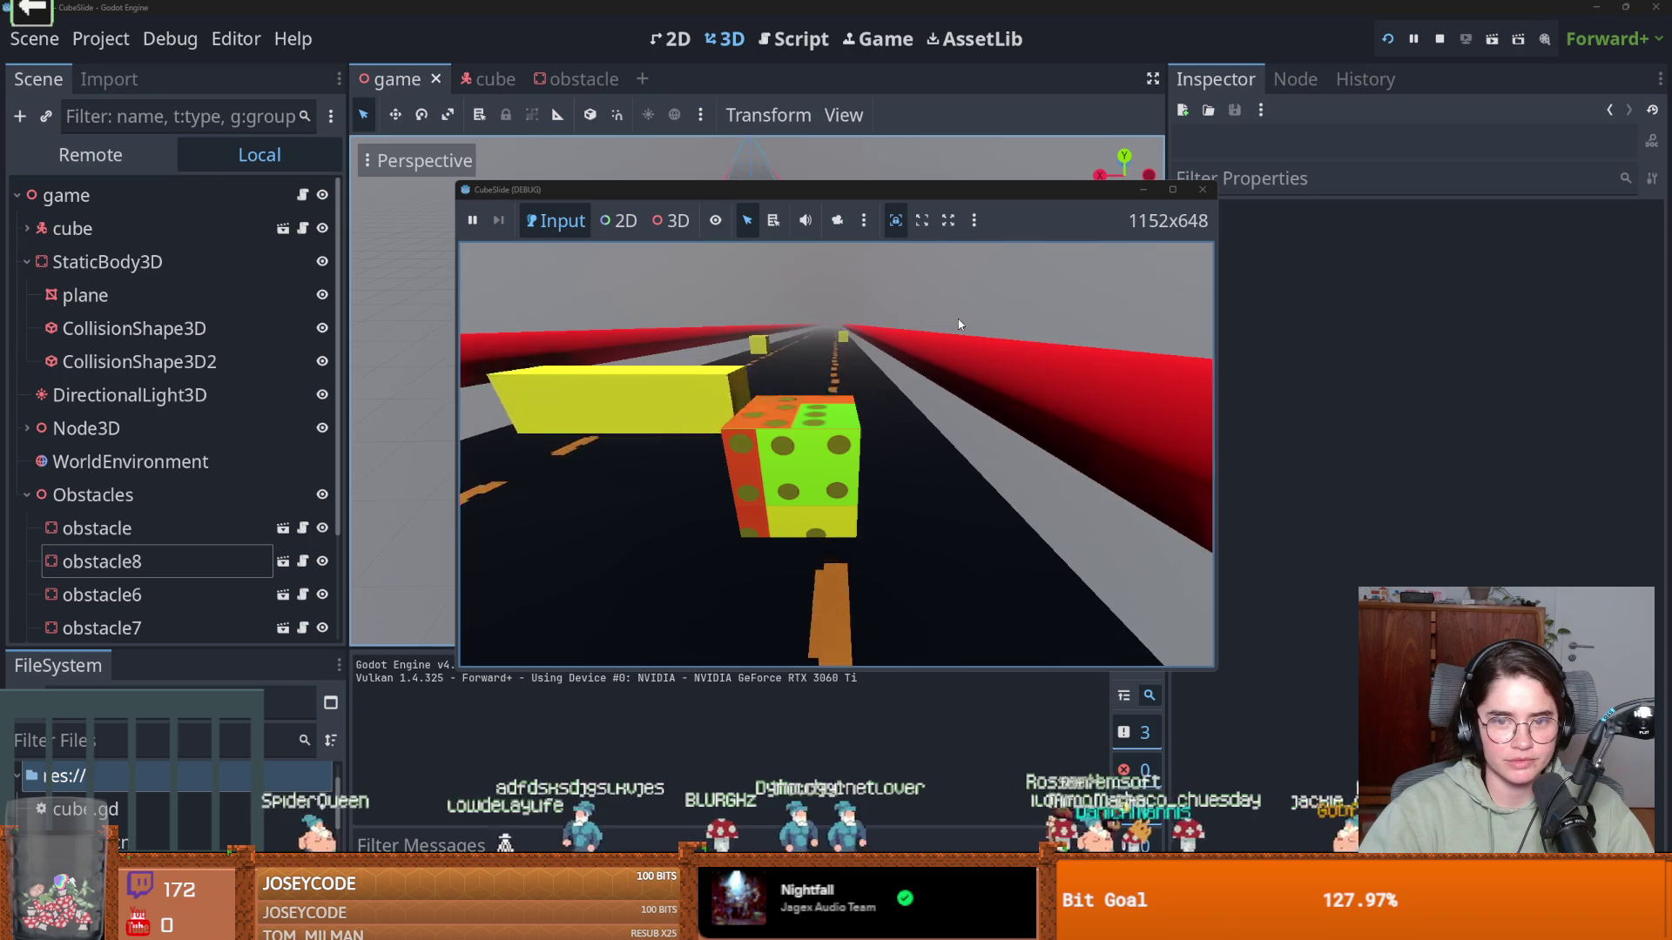
pyautogui.press('Left')
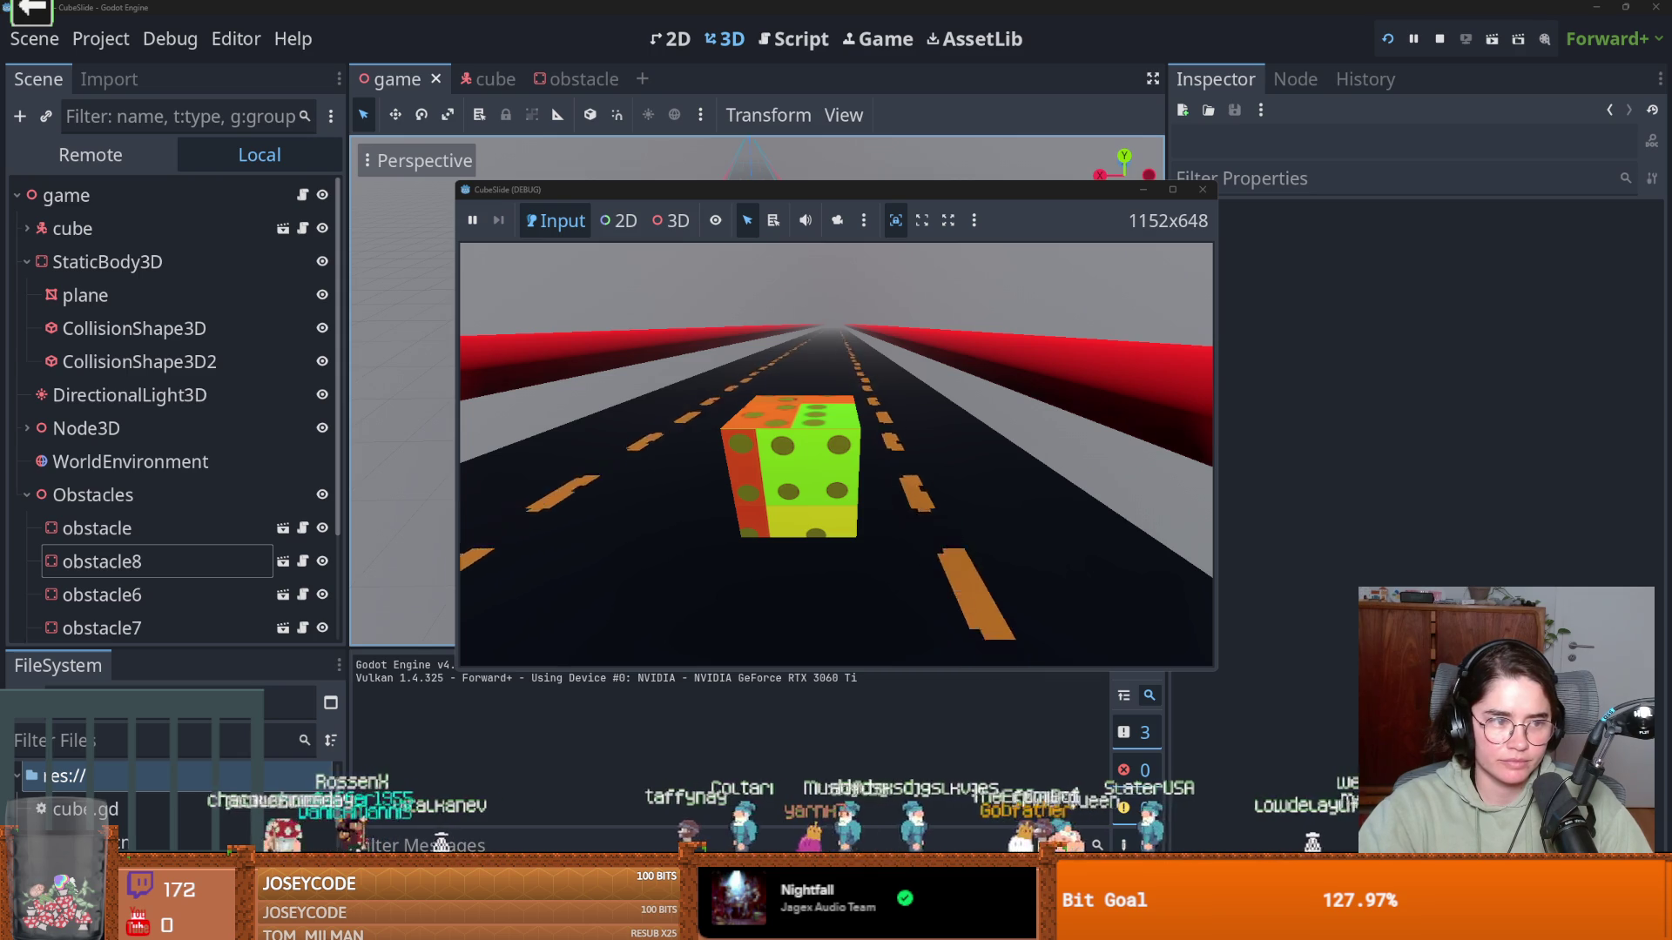
pyautogui.click(1202, 190)
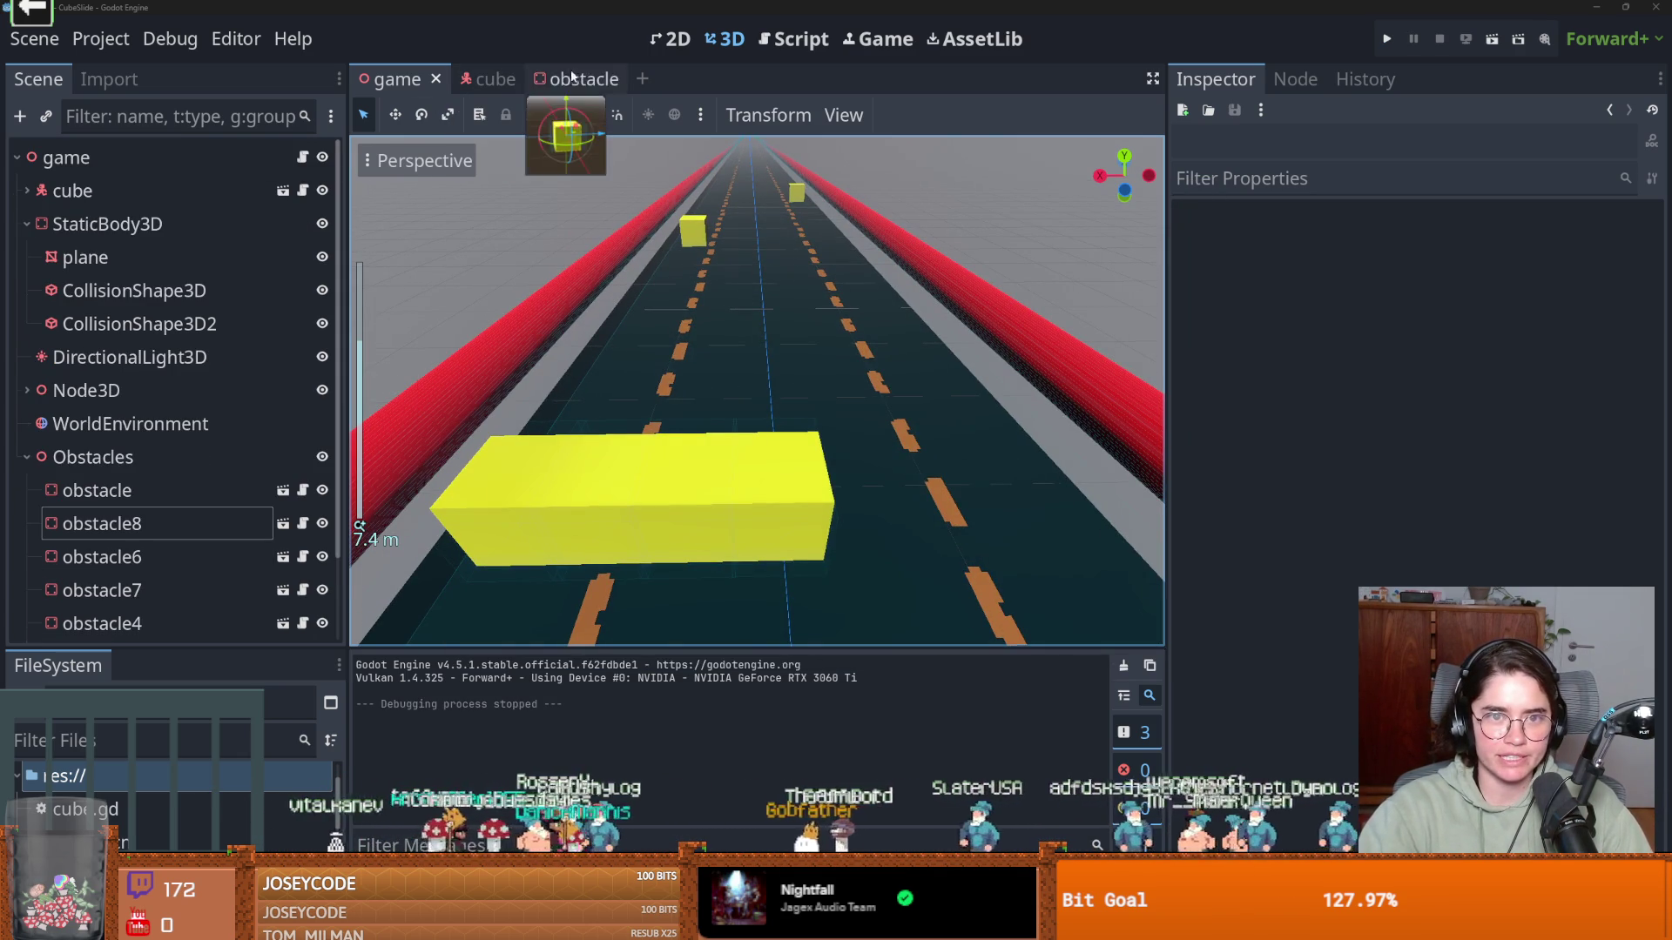
# Duplicate the far obstacle farther up the road, creating obstacle9 and obstacle10
pyautogui.scroll(-3, 755, 248)
pyautogui.click(715, 287)
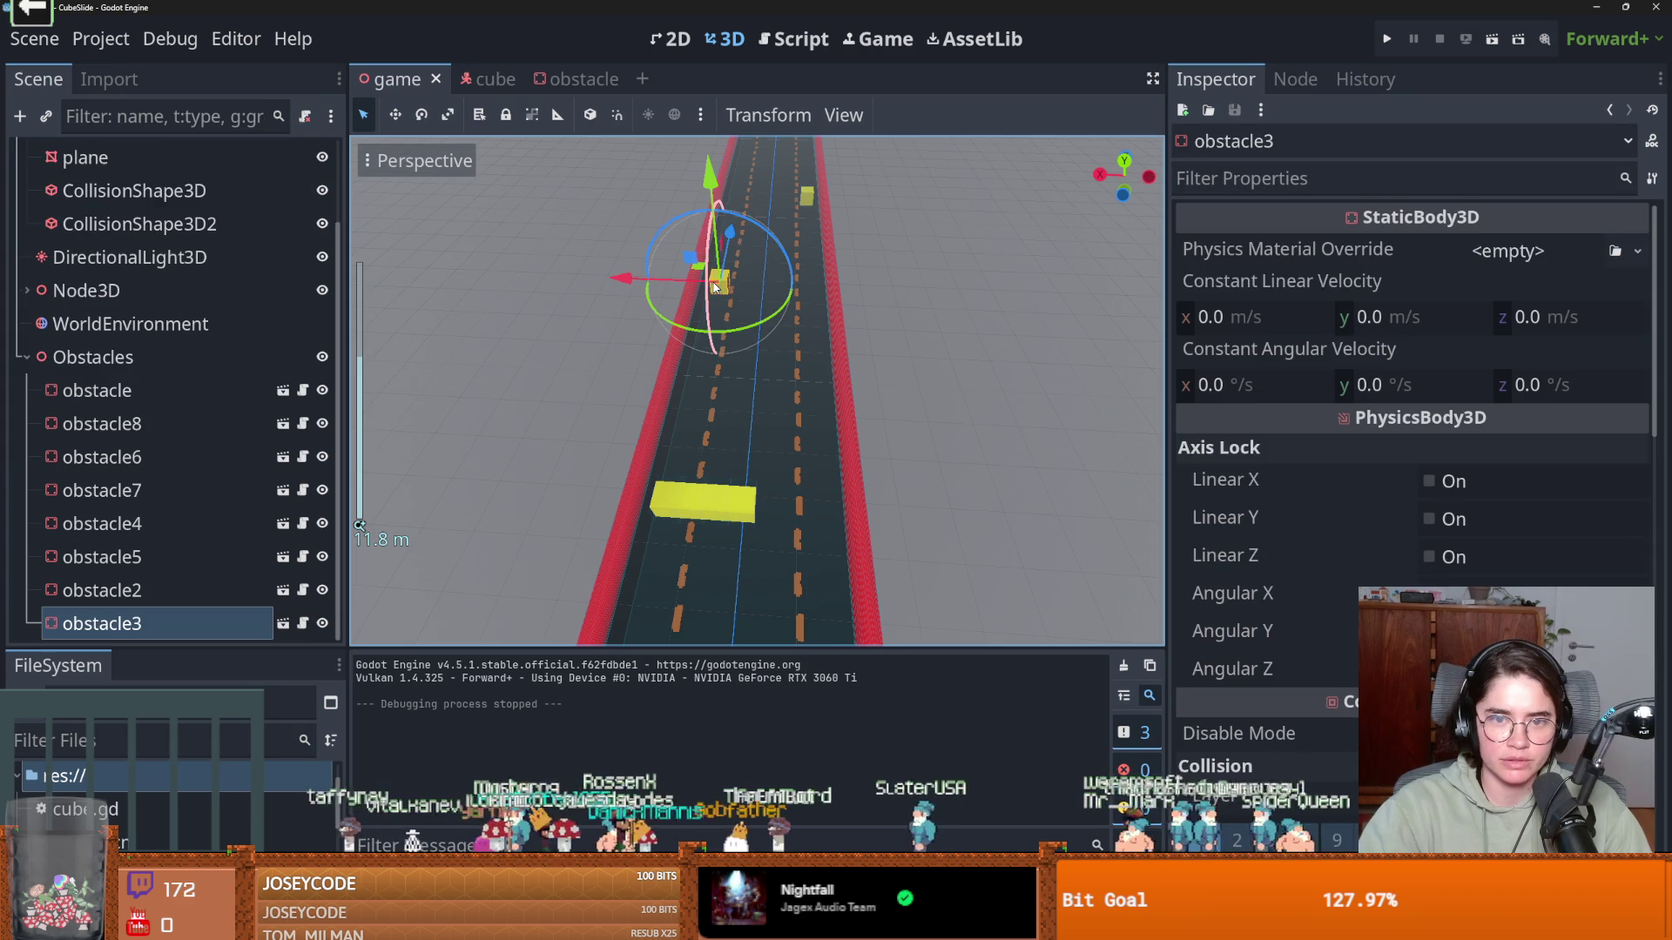
pyautogui.hotkey('ctrl', 'd')
pyautogui.moveTo(716, 285); pyautogui.dragTo(751, 170)
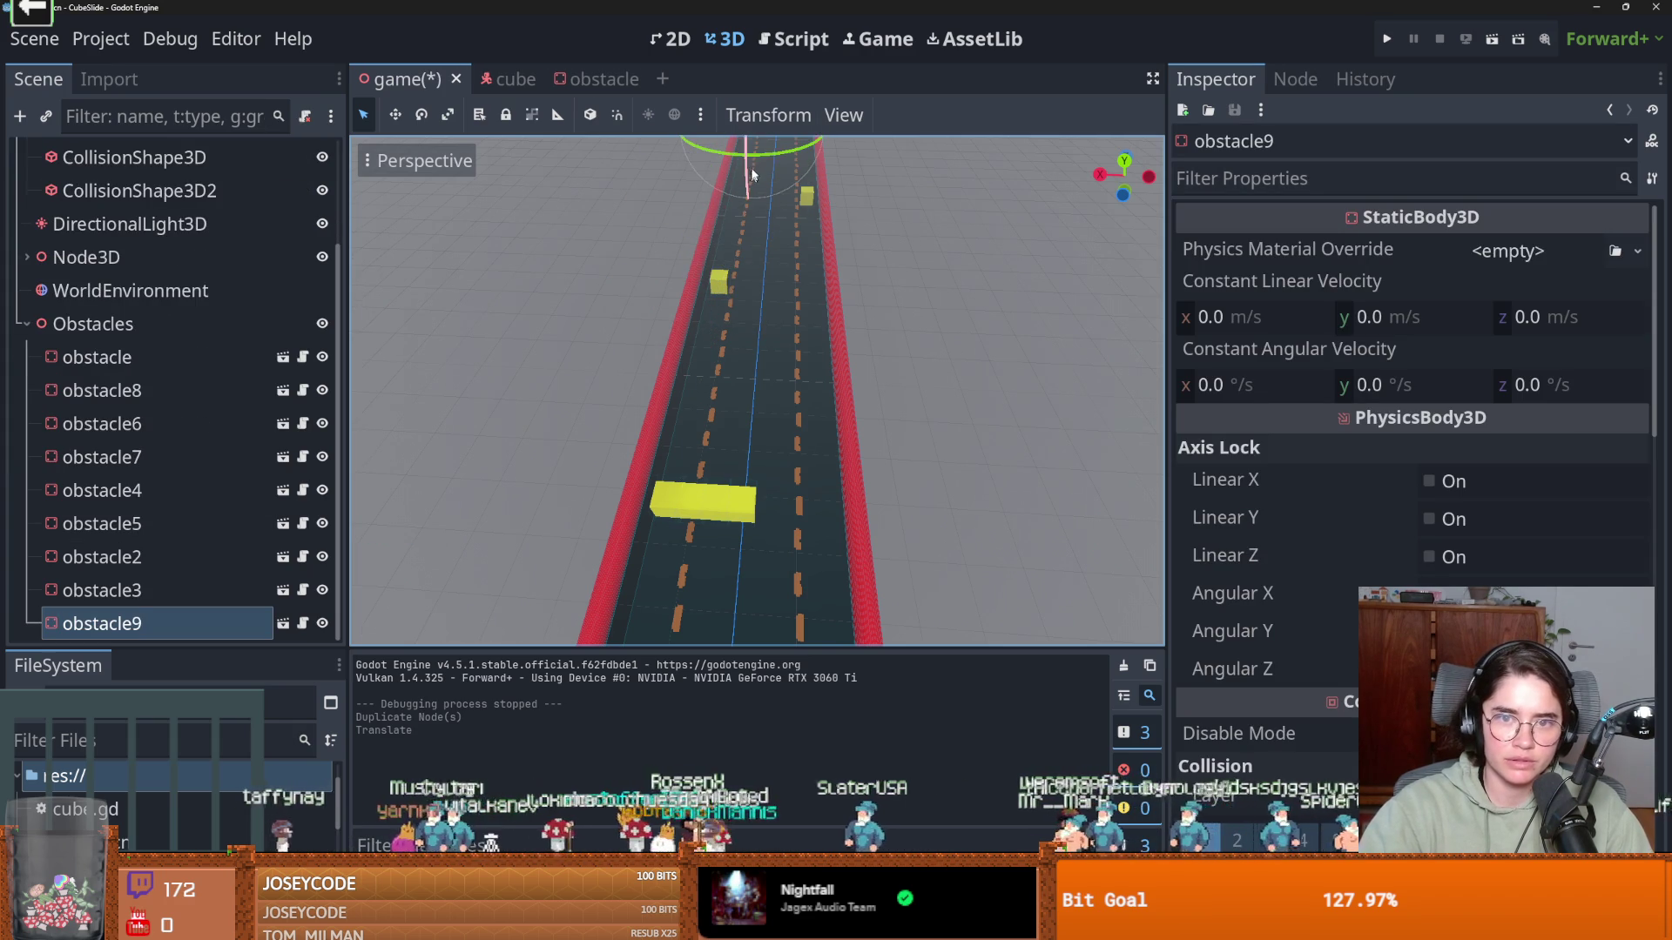
pyautogui.scroll(-2, 750, 170)
pyautogui.scroll(2, 729, 371)
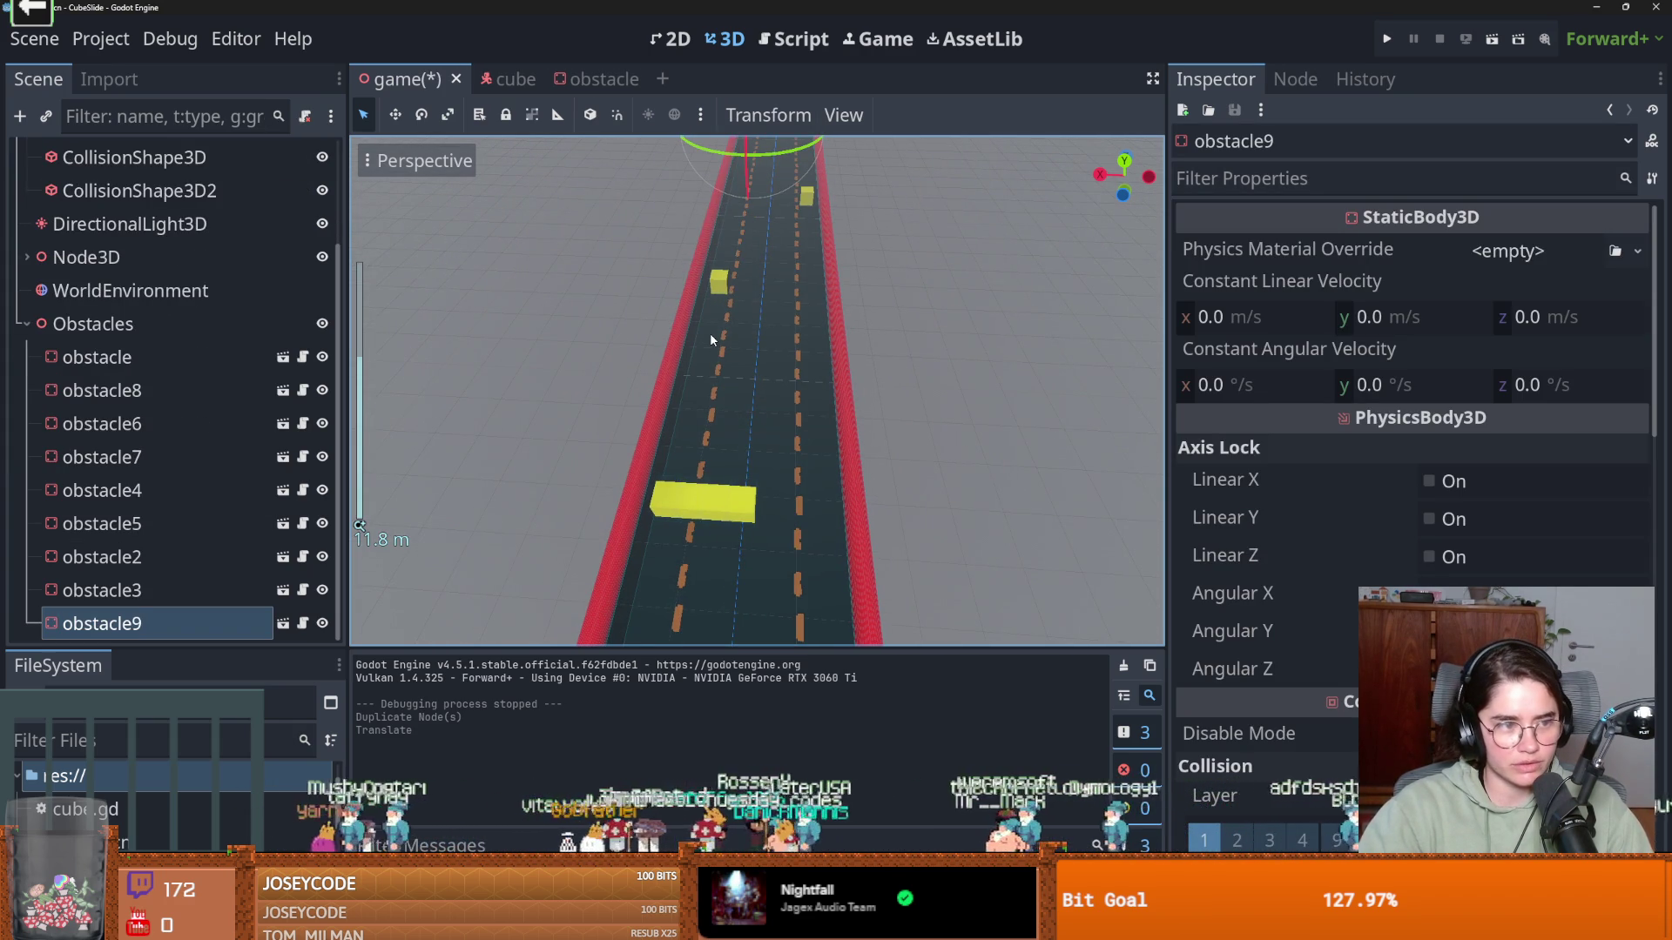
pyautogui.hotkey('ctrl', 'd')
# Rename the road's StaticBody3D node to Floor
pyautogui.scroll(-1, 822, 433)
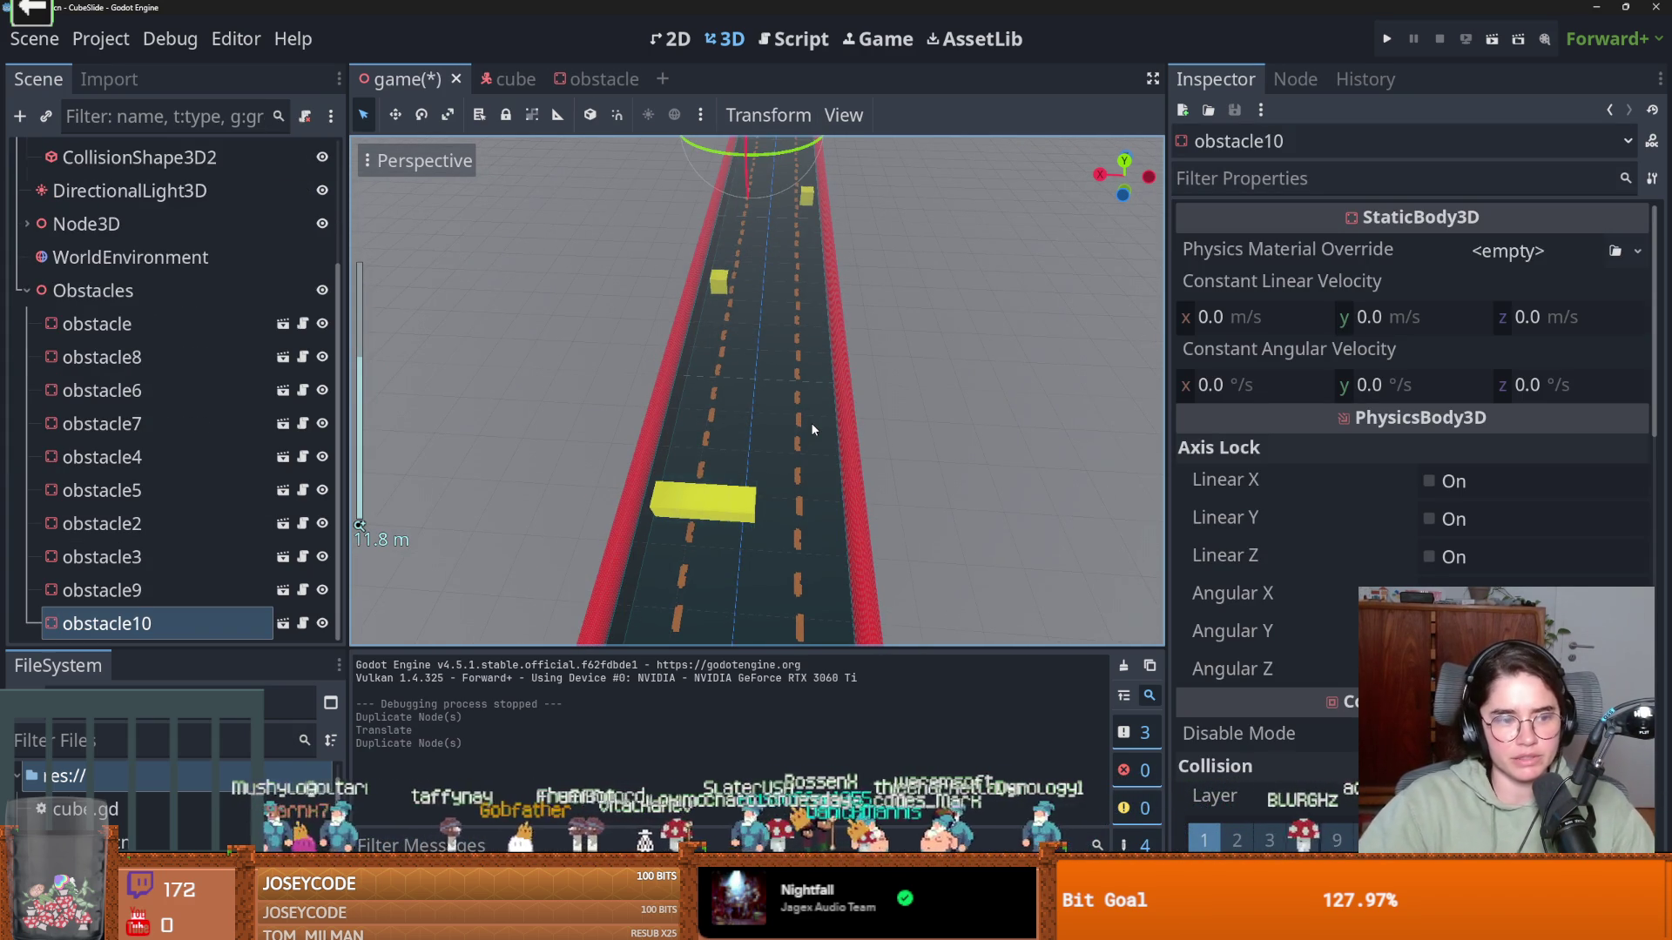
pyautogui.scroll(-1, 739, 396)
pyautogui.scroll(-1, 740, 384)
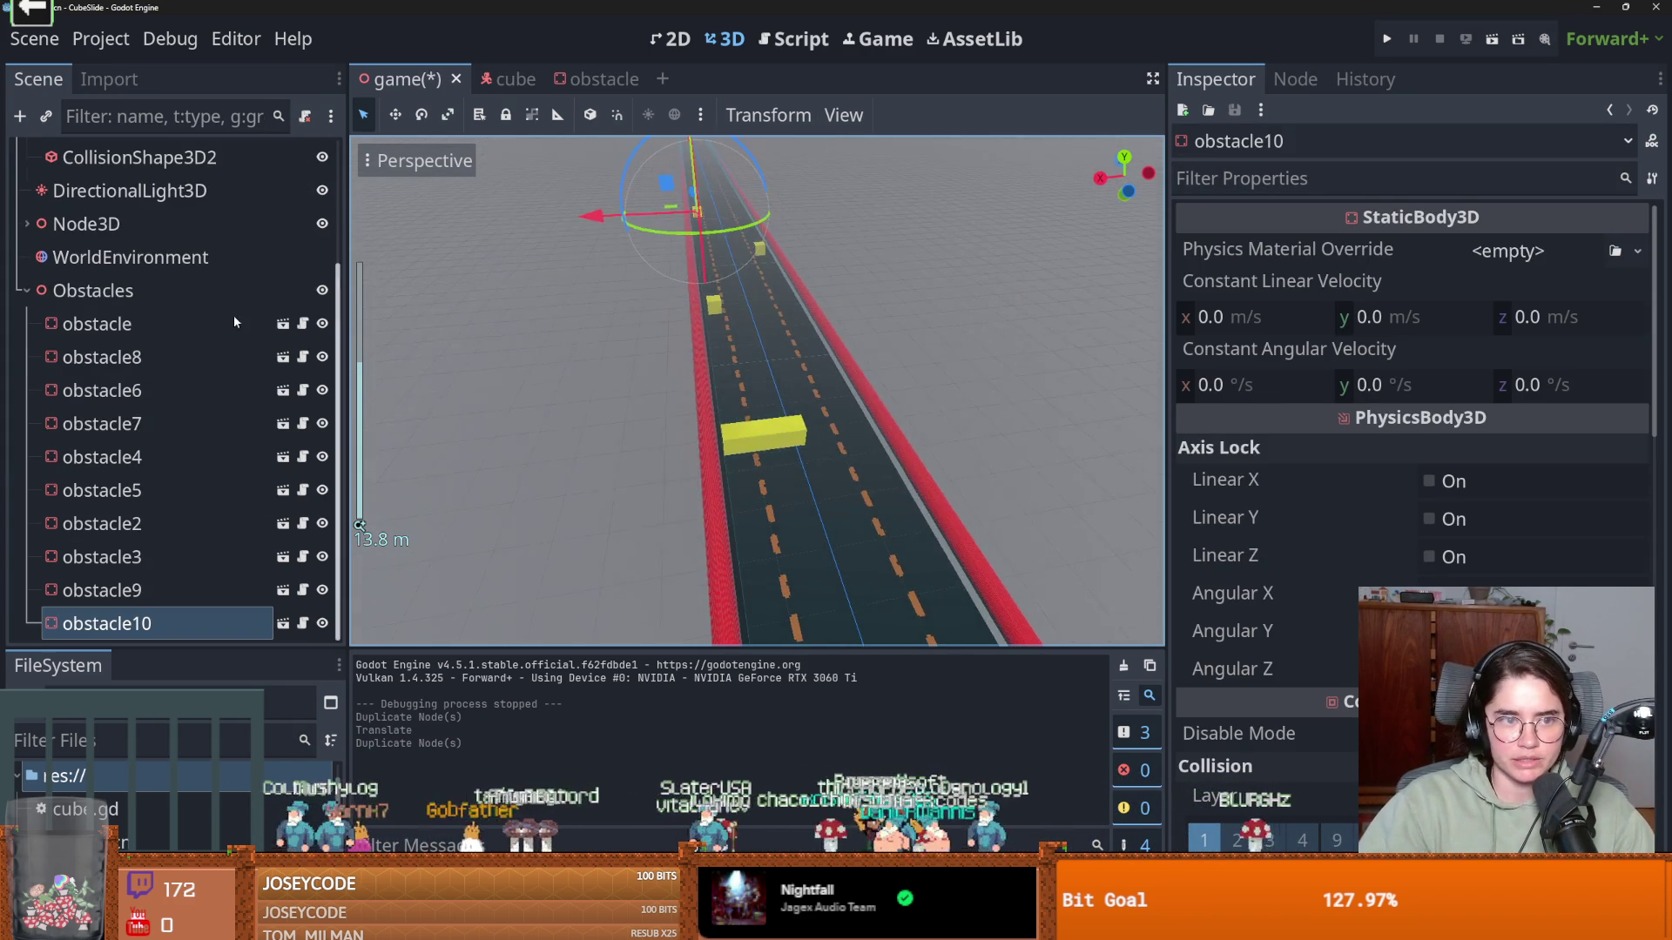
pyautogui.click(27, 290)
pyautogui.click(27, 224)
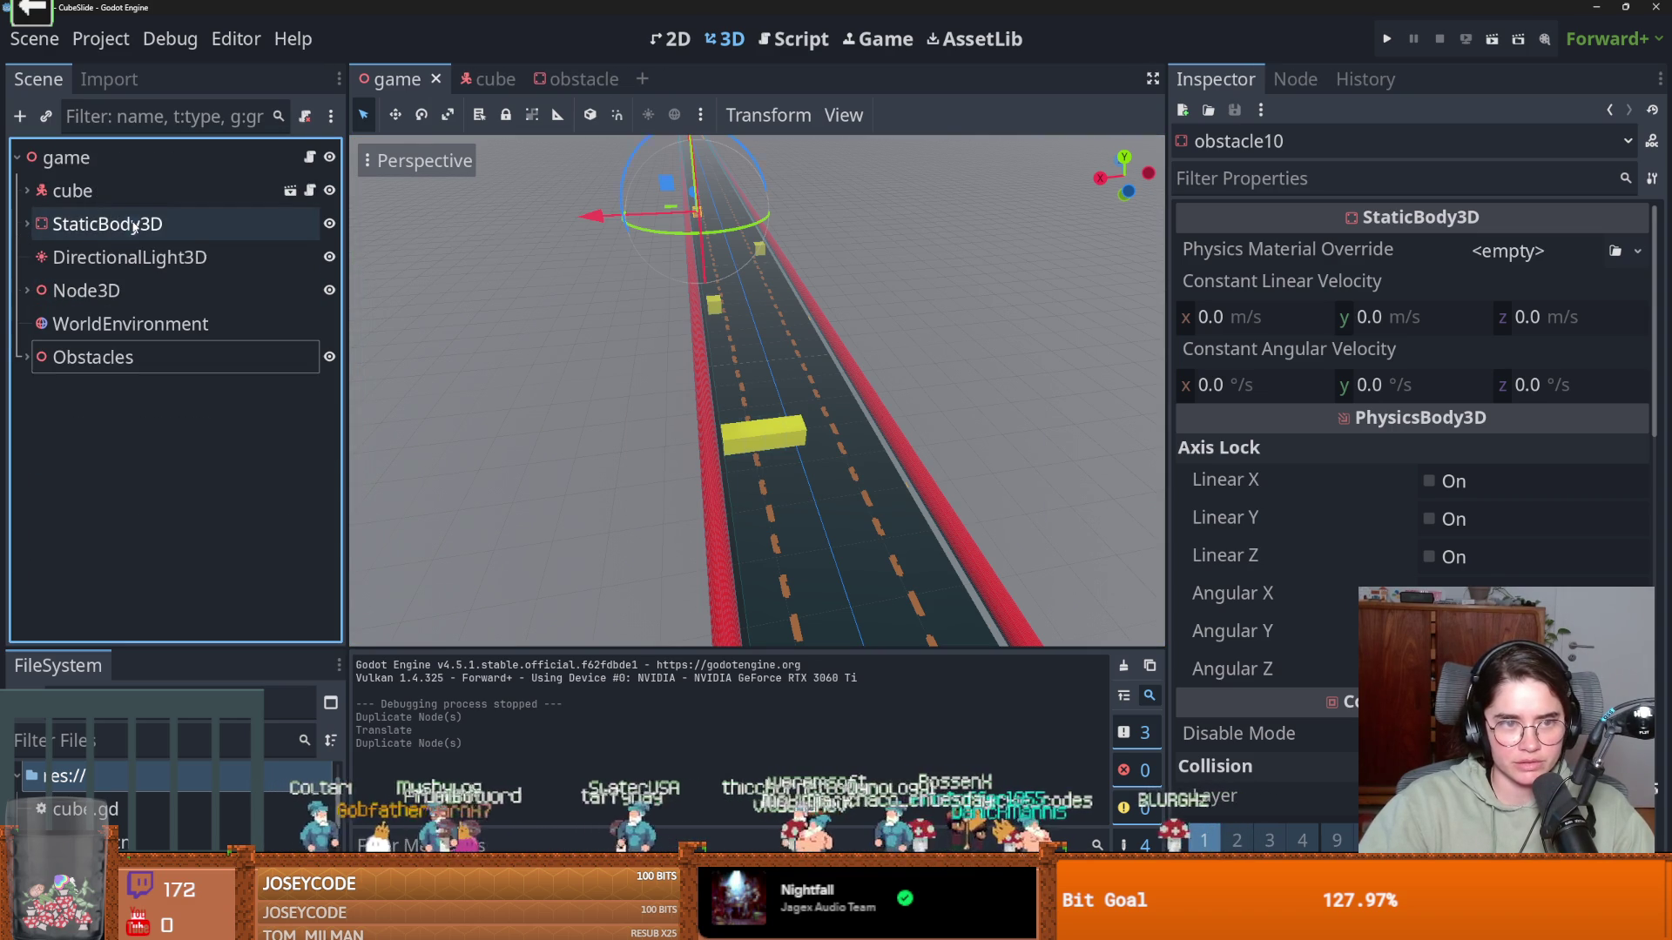
pyautogui.click(130, 224)
pyautogui.click(329, 224)
pyautogui.click(329, 224)
pyautogui.doubleClick(244, 221)
pyautogui.write('Floor')
pyautogui.press('Return')
# Delete Floor's second collision shape CollisionShape3D2, then save the scene and run the game
pyautogui.click(27, 224)
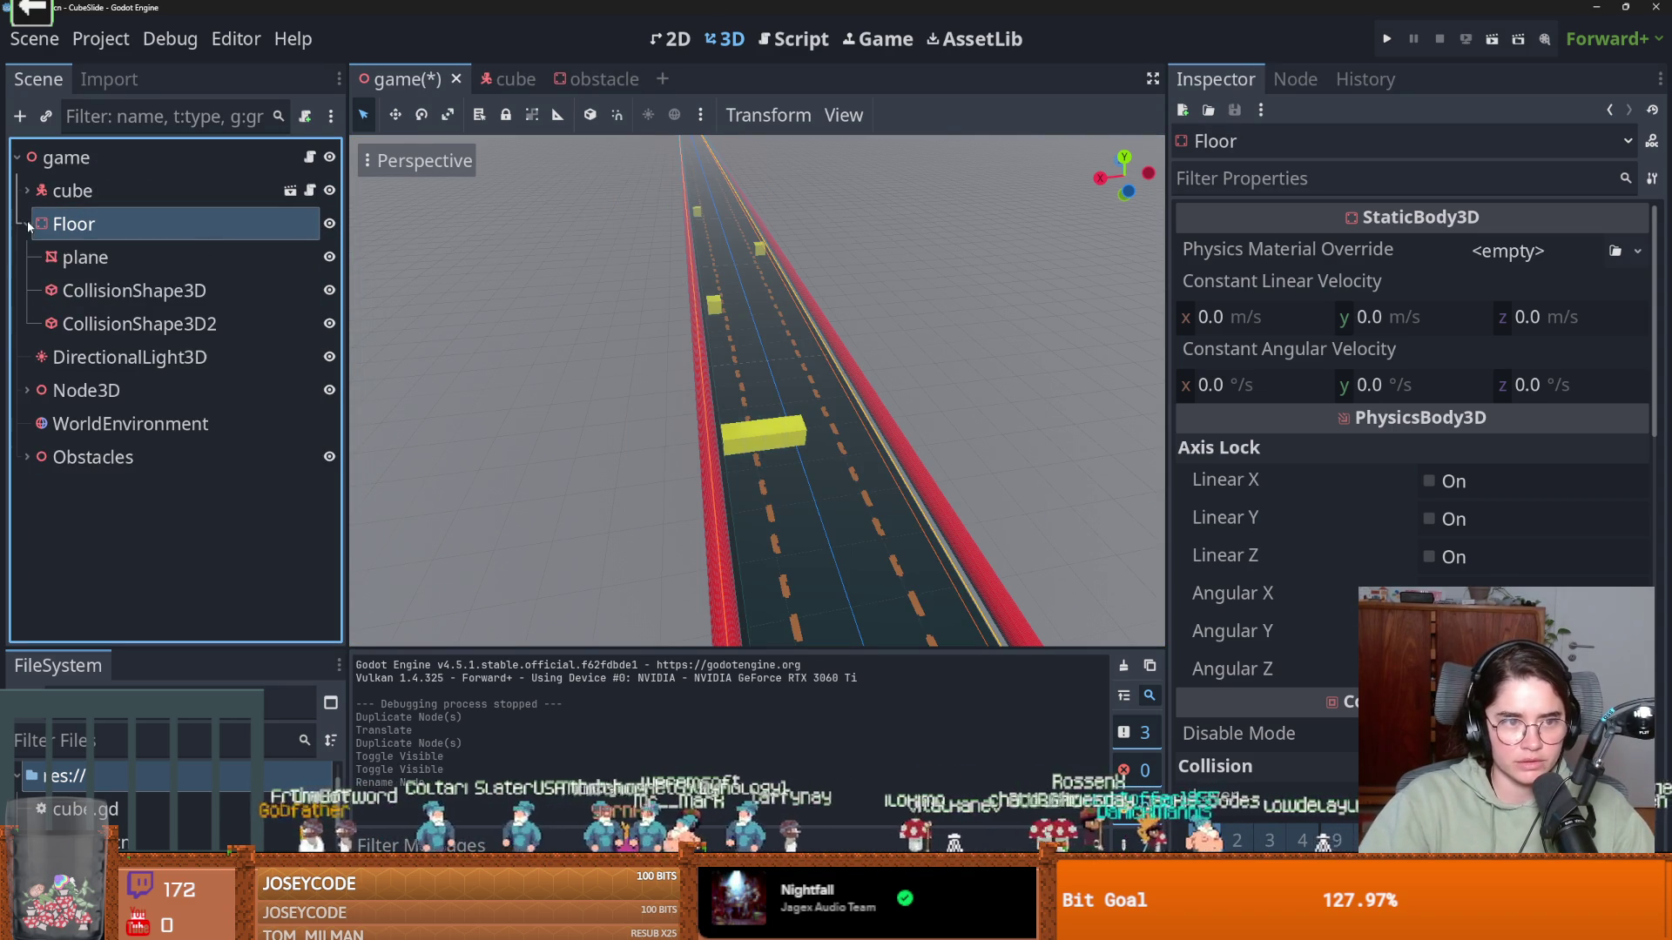
pyautogui.click(131, 290)
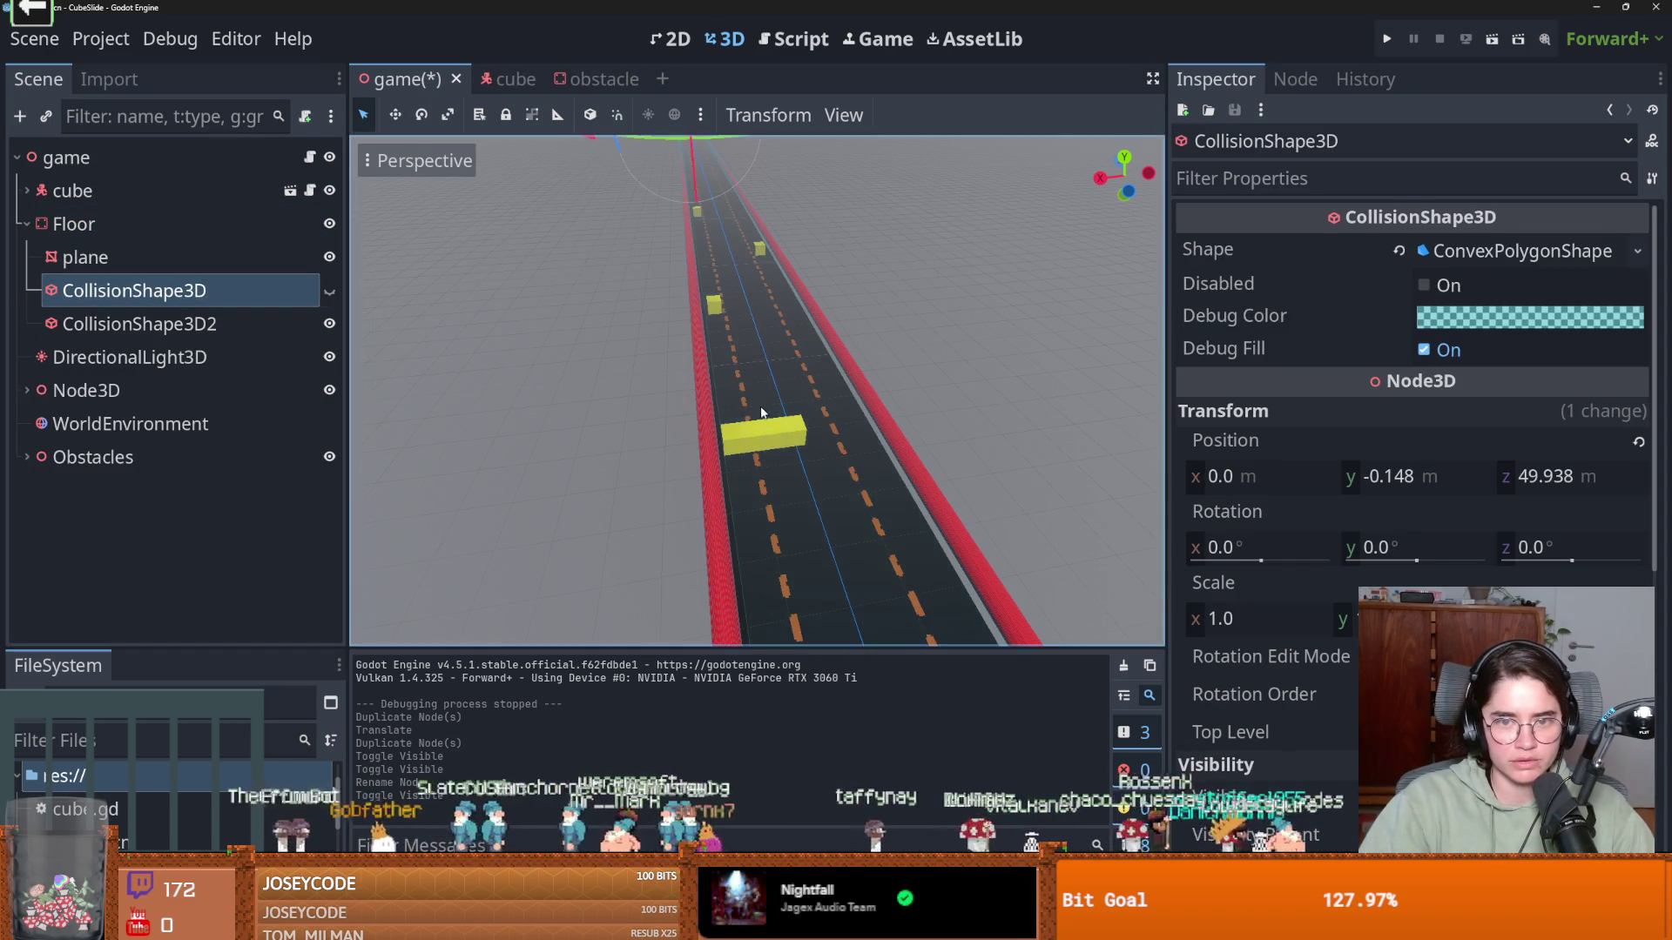
pyautogui.press('f')
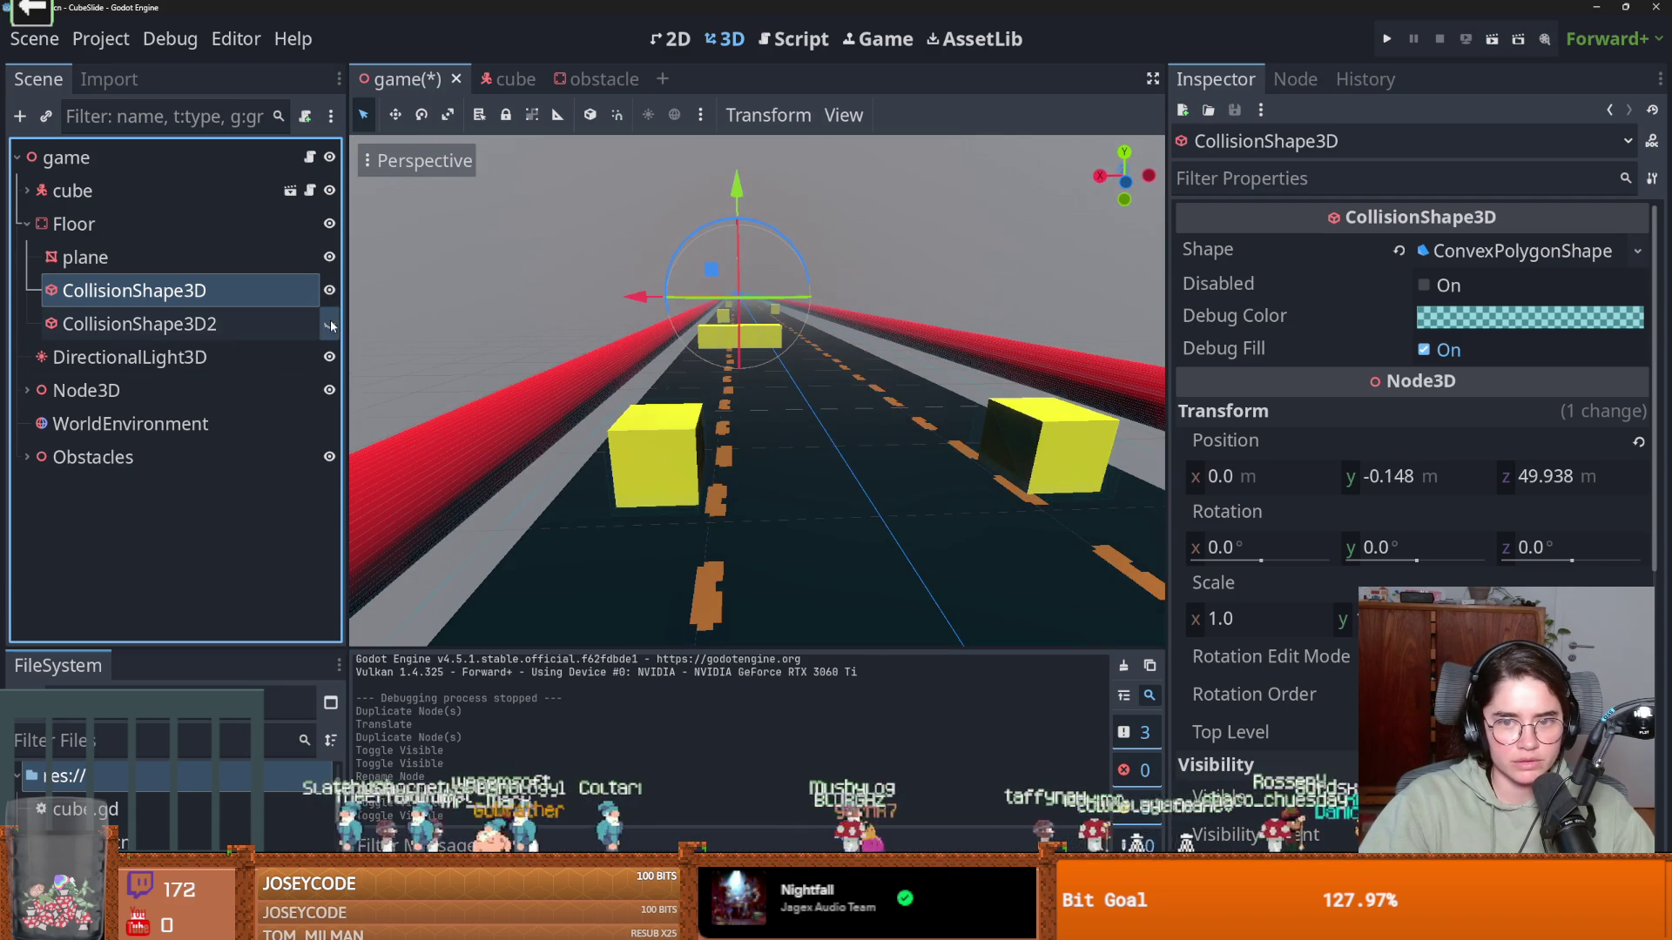
pyautogui.click(265, 325)
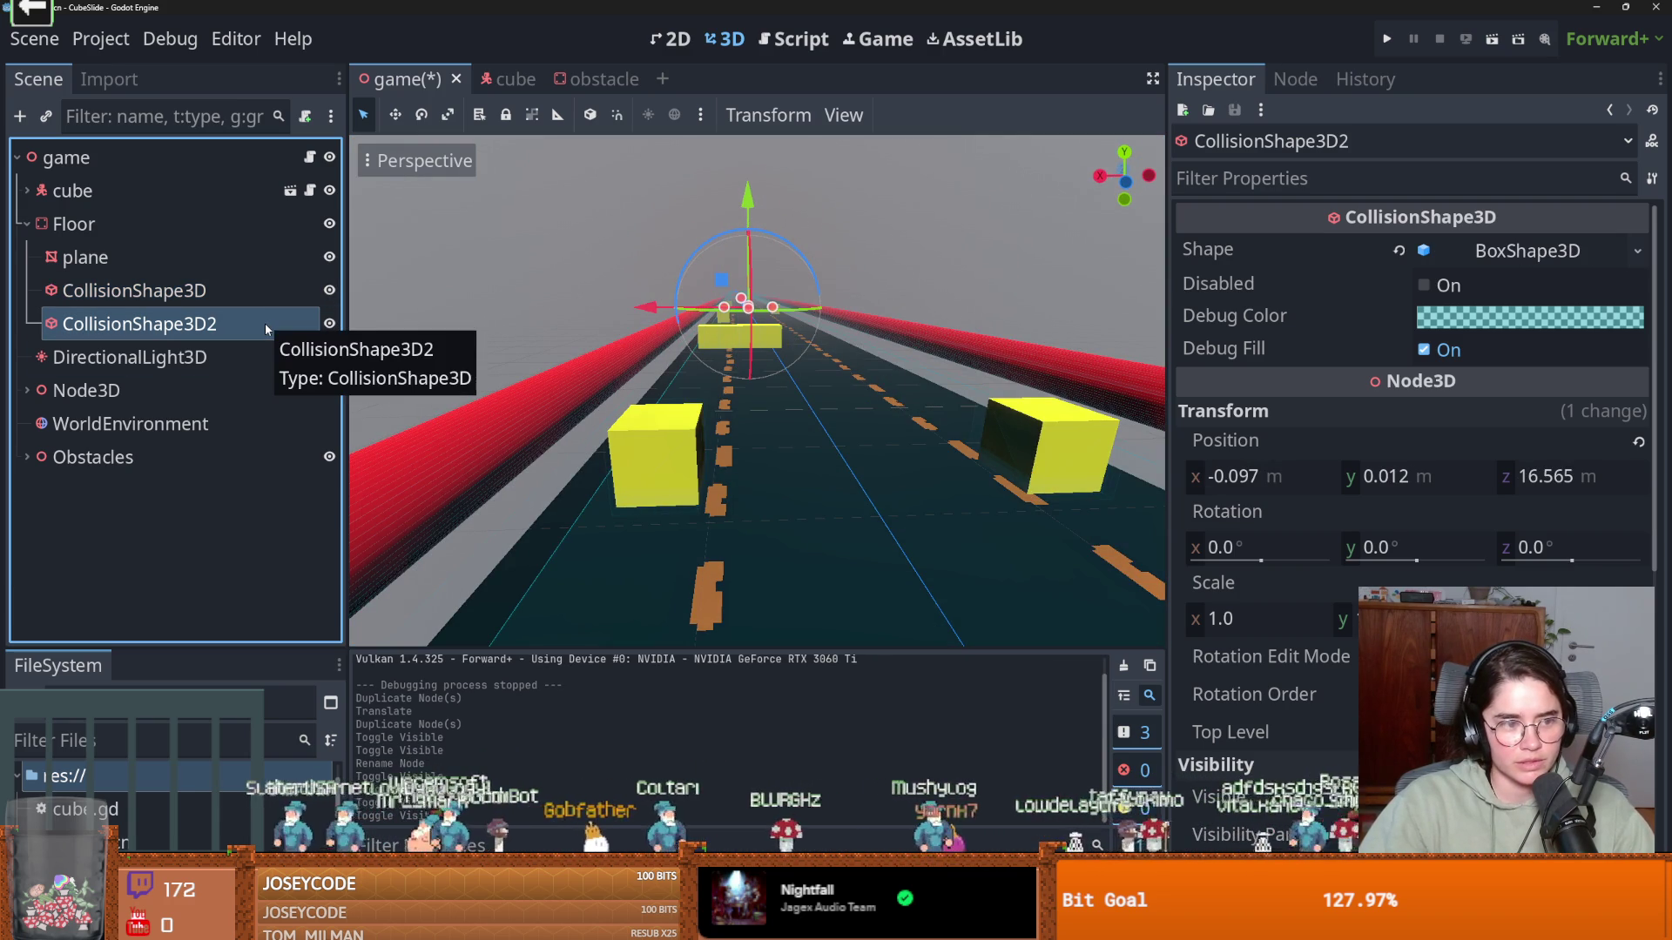
pyautogui.rightClick(228, 322)
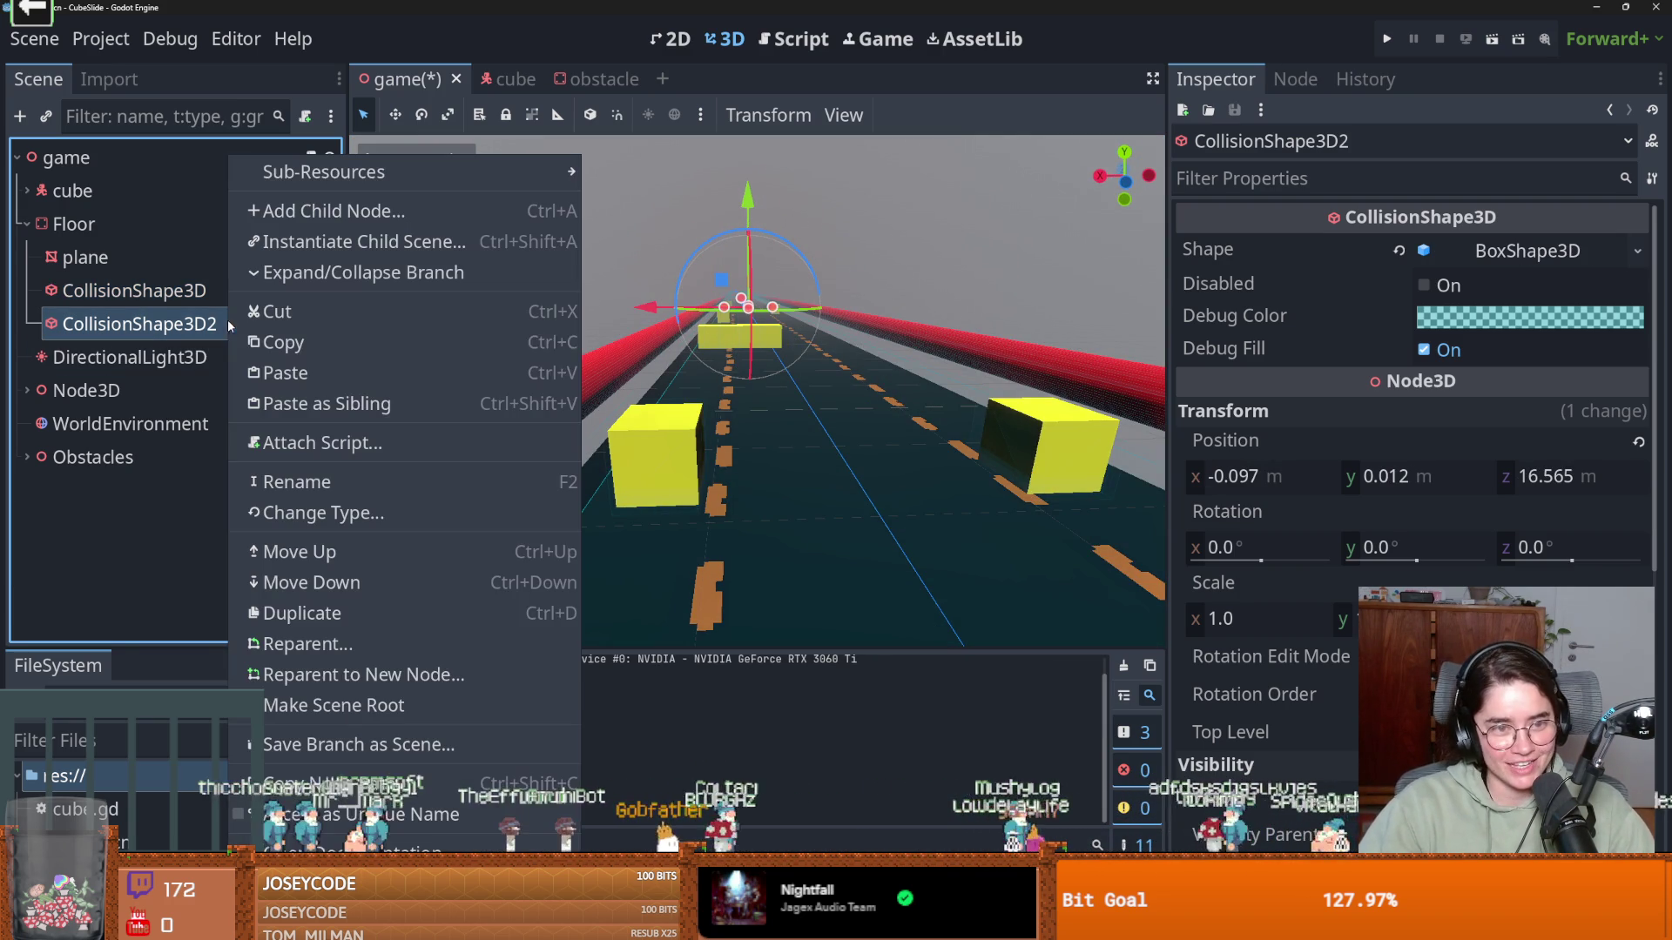
pyautogui.press('Delete')
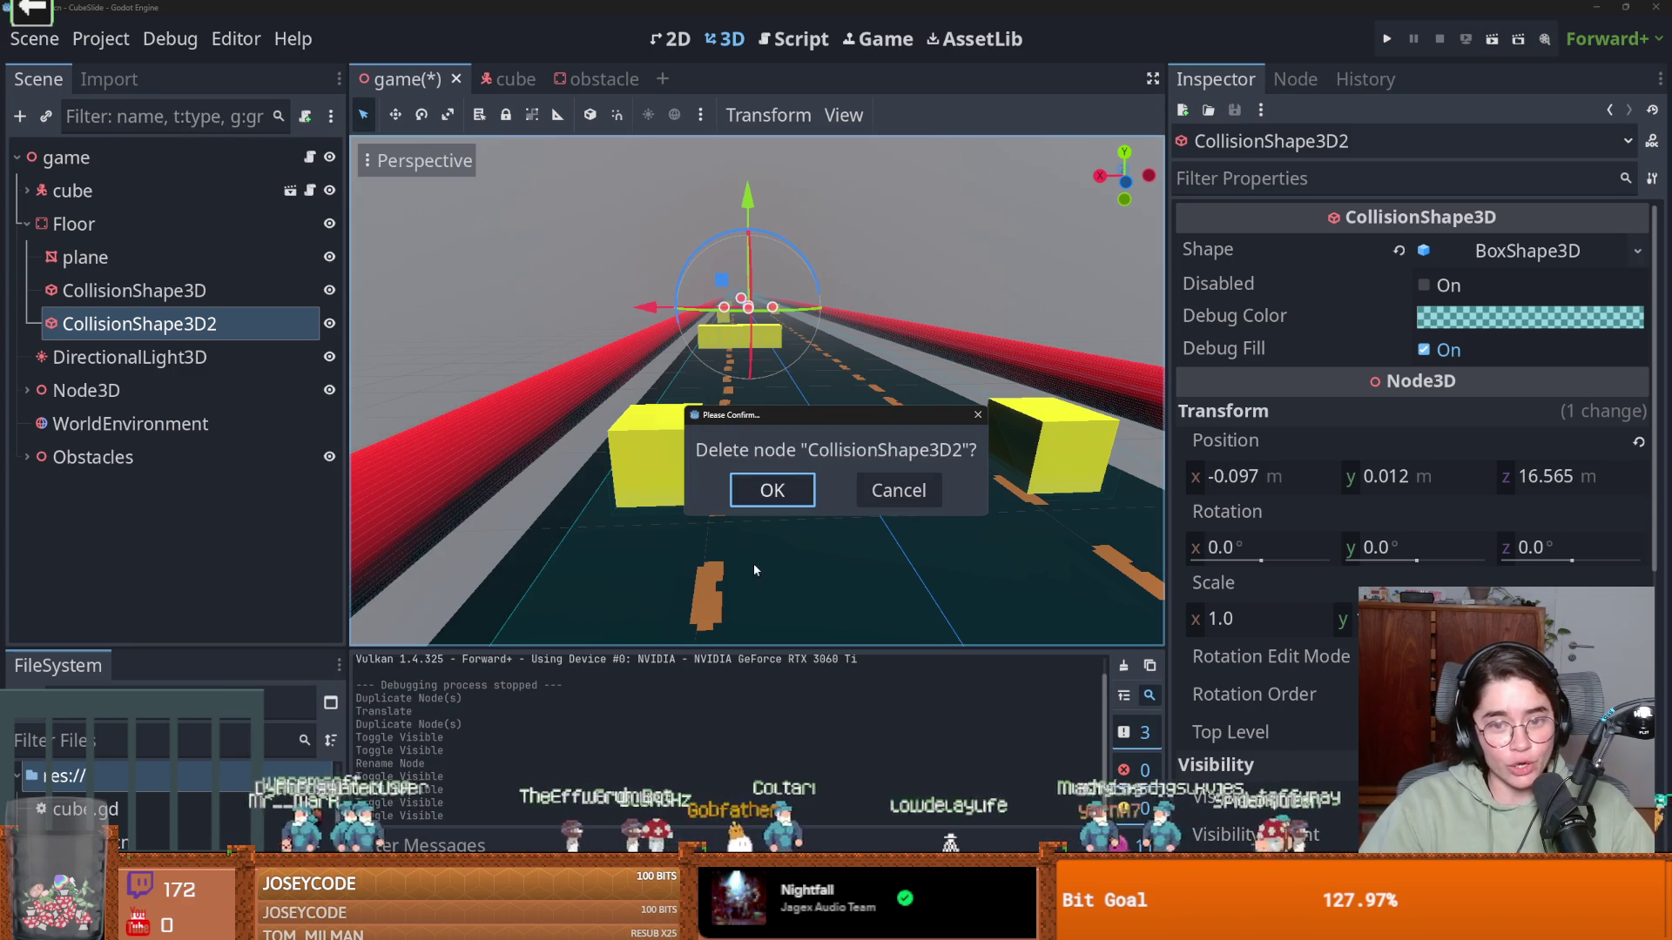
pyautogui.click(780, 483)
pyautogui.hotkey('ctrl', 's')
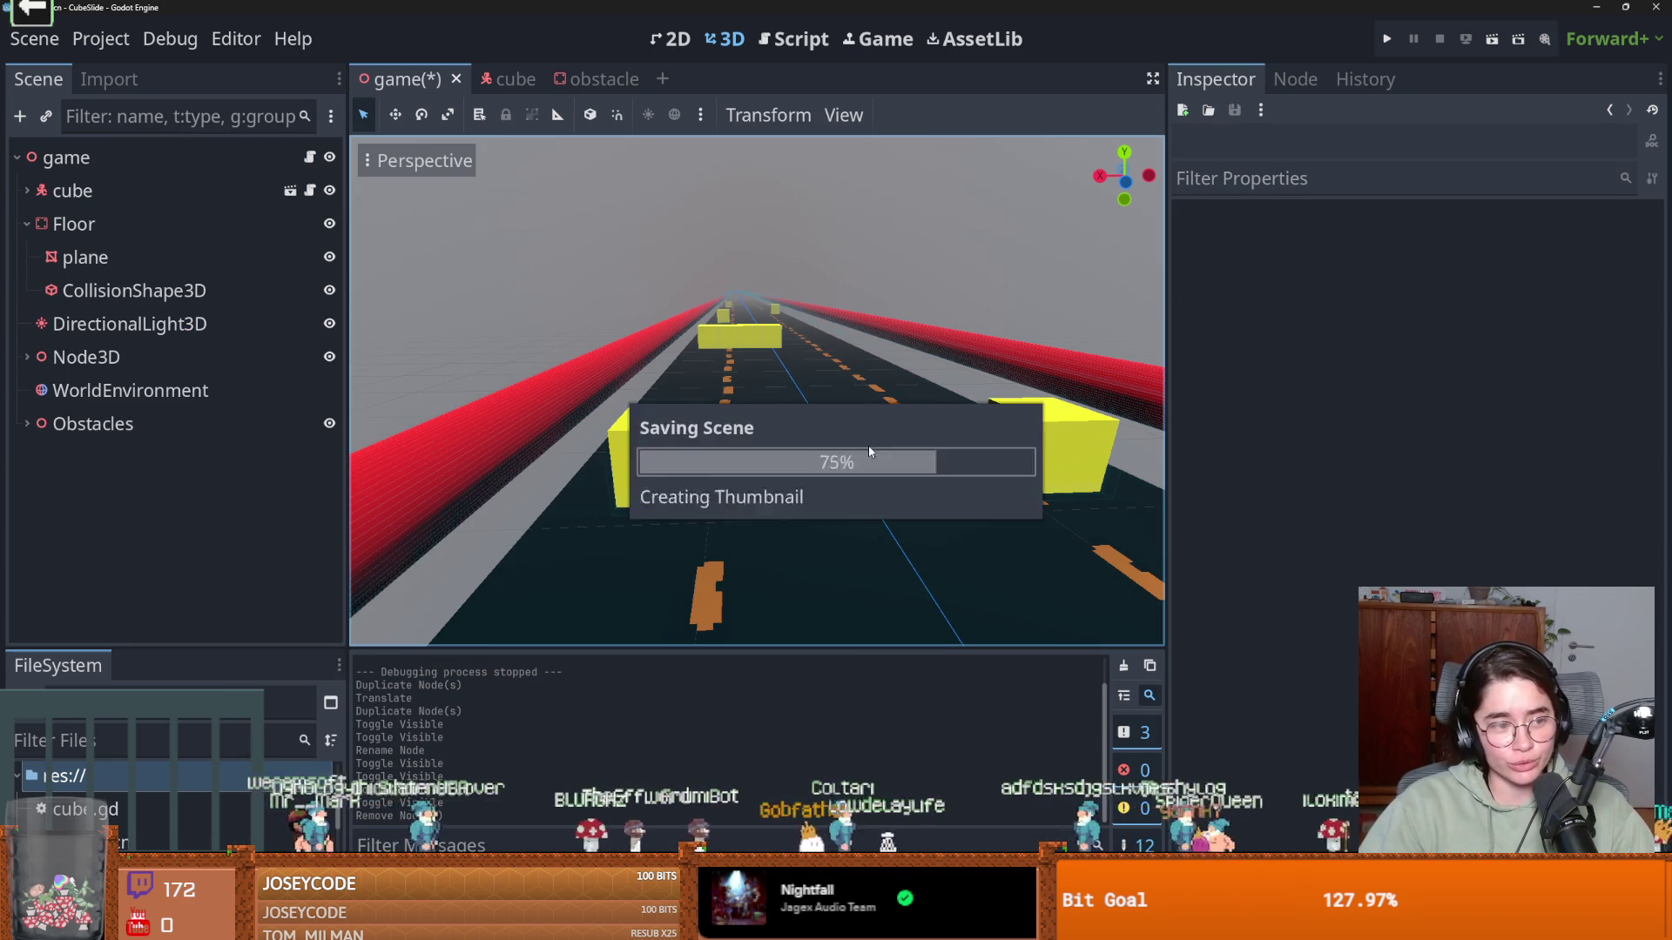
pyautogui.click(1390, 50)
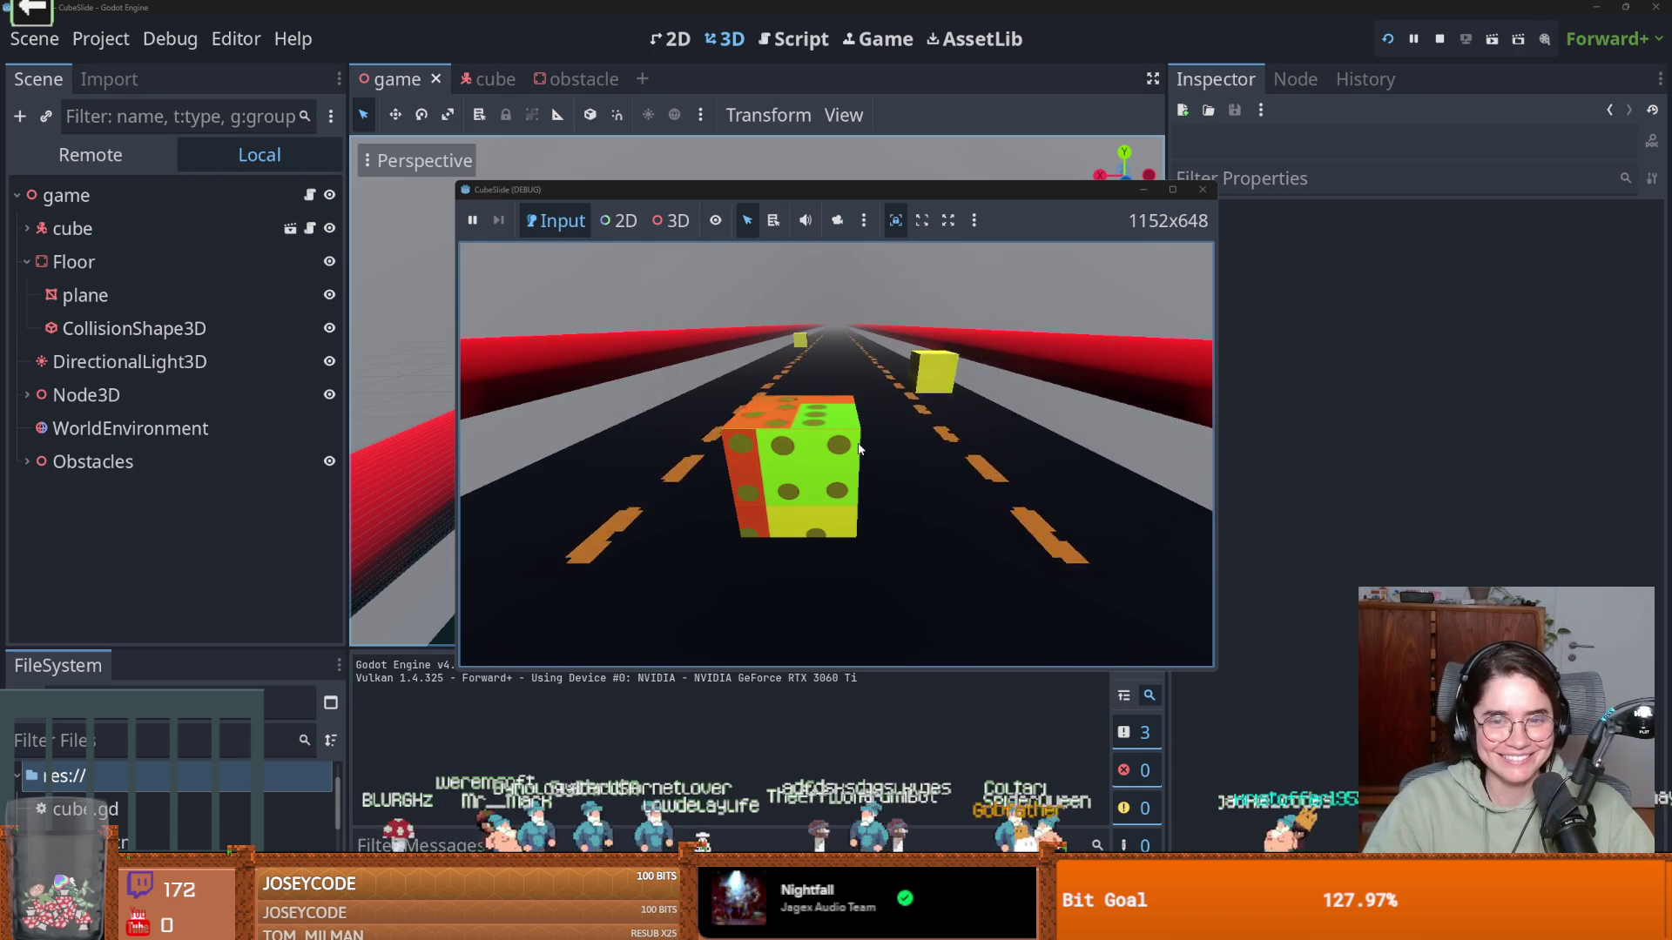
# Steer the cube right and then left in the running game, then close it
pyautogui.press('Right')
pyautogui.press('Left')
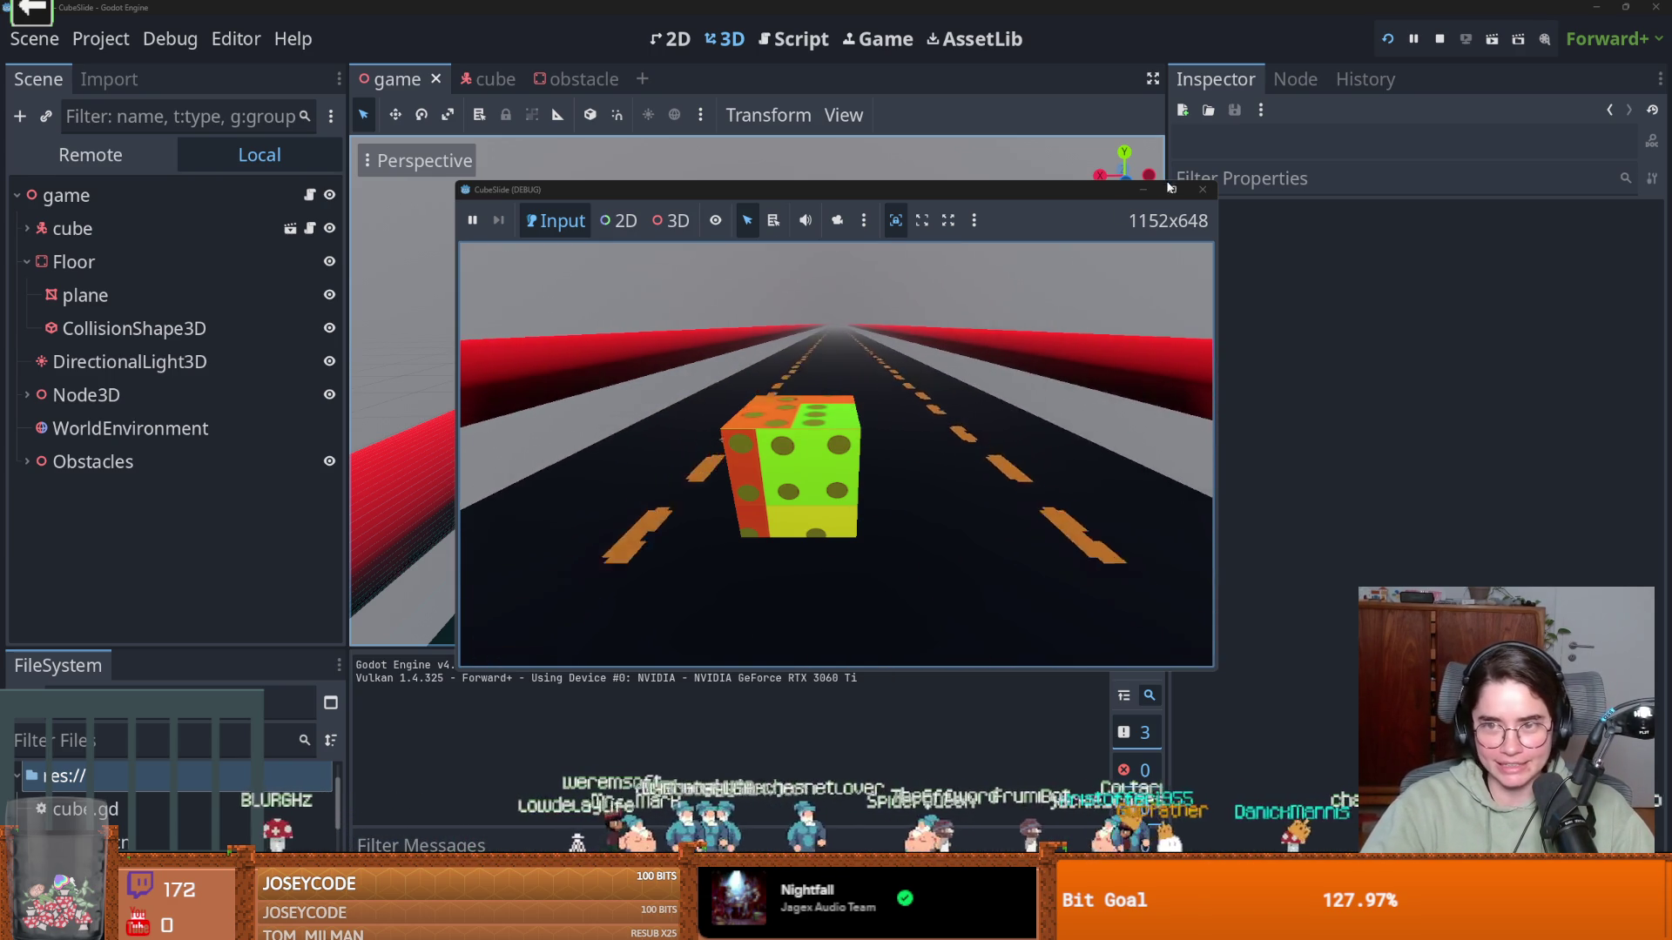
pyautogui.click(1203, 189)
pyautogui.scroll(5, 836, 484)
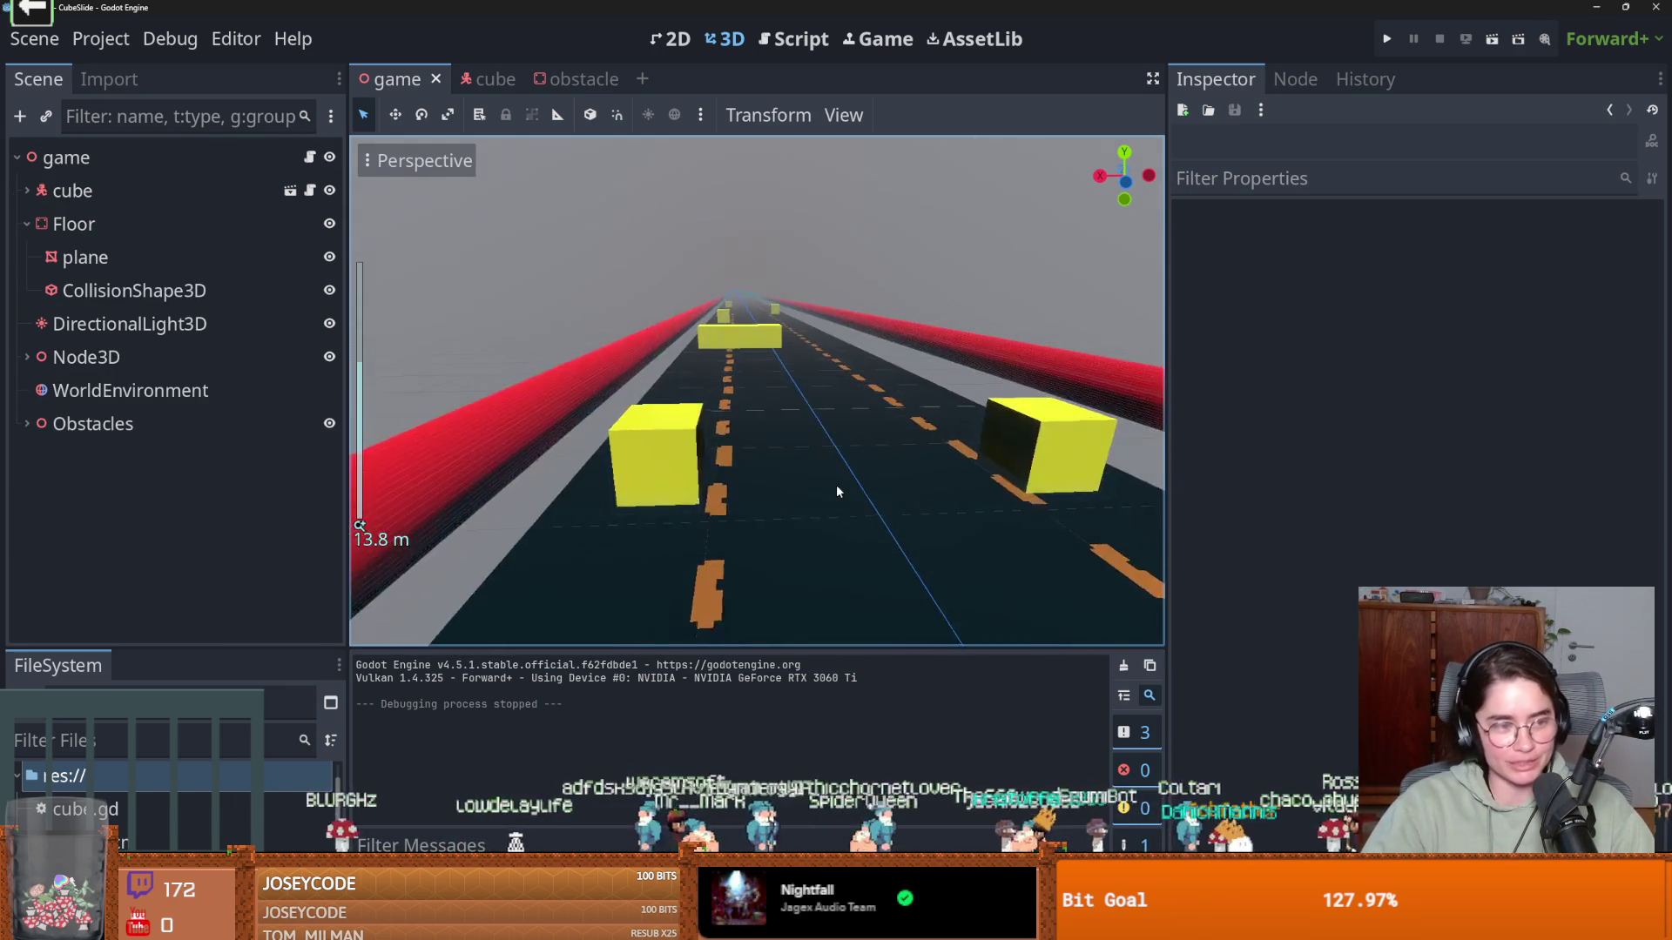
pyautogui.scroll(-5, 836, 488)
# Orbit the view along the road and duplicate obstacle2 into obstacle11 with Ctrl+D
pyautogui.moveTo(849, 373)
pyautogui.mouseDown()
pyautogui.moveTo(807, 399)
pyautogui.moveTo(782, 381)
pyautogui.mouseUp()
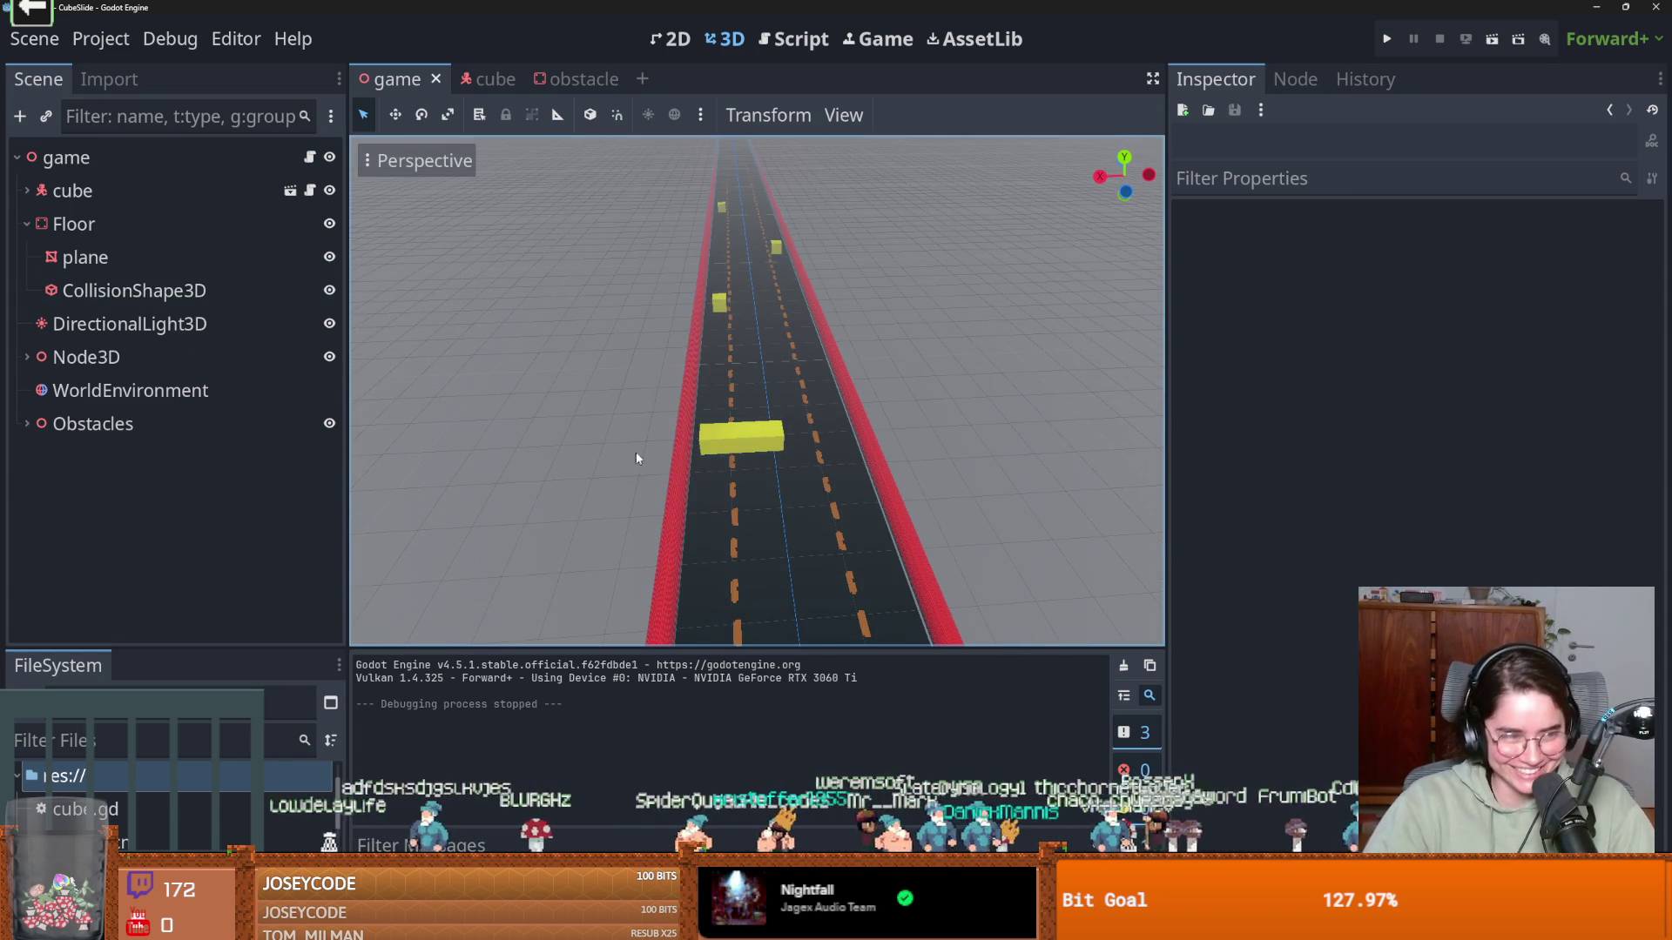
pyautogui.moveTo(818, 377)
pyautogui.mouseDown()
pyautogui.moveTo(770, 169)
pyautogui.moveTo(718, 336)
pyautogui.moveTo(758, 209)
pyautogui.moveTo(726, 285)
pyautogui.moveTo(721, 222)
pyautogui.mouseUp()
pyautogui.press('super')
pyautogui.press('super')
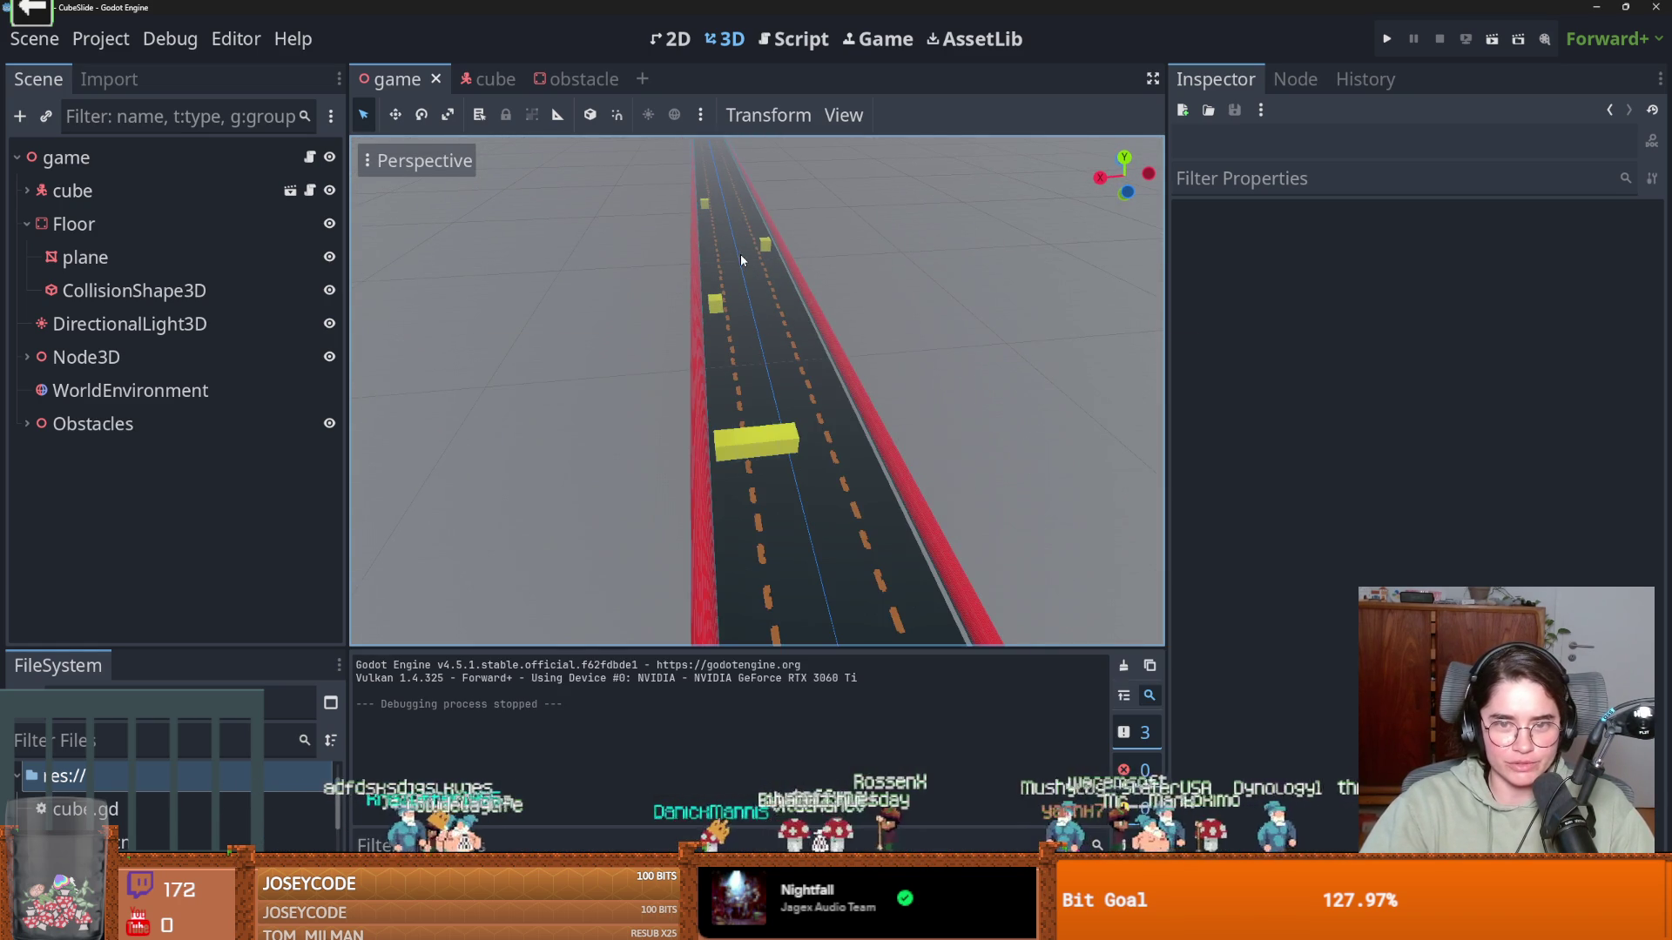
pyautogui.scroll(5, 739, 275)
pyautogui.scroll(-3, 716, 243)
pyautogui.moveTo(712, 243)
pyautogui.mouseDown()
pyautogui.moveTo(698, 421)
pyautogui.moveTo(717, 285)
pyautogui.moveTo(666, 362)
pyautogui.mouseUp()
pyautogui.scroll(4, 666, 362)
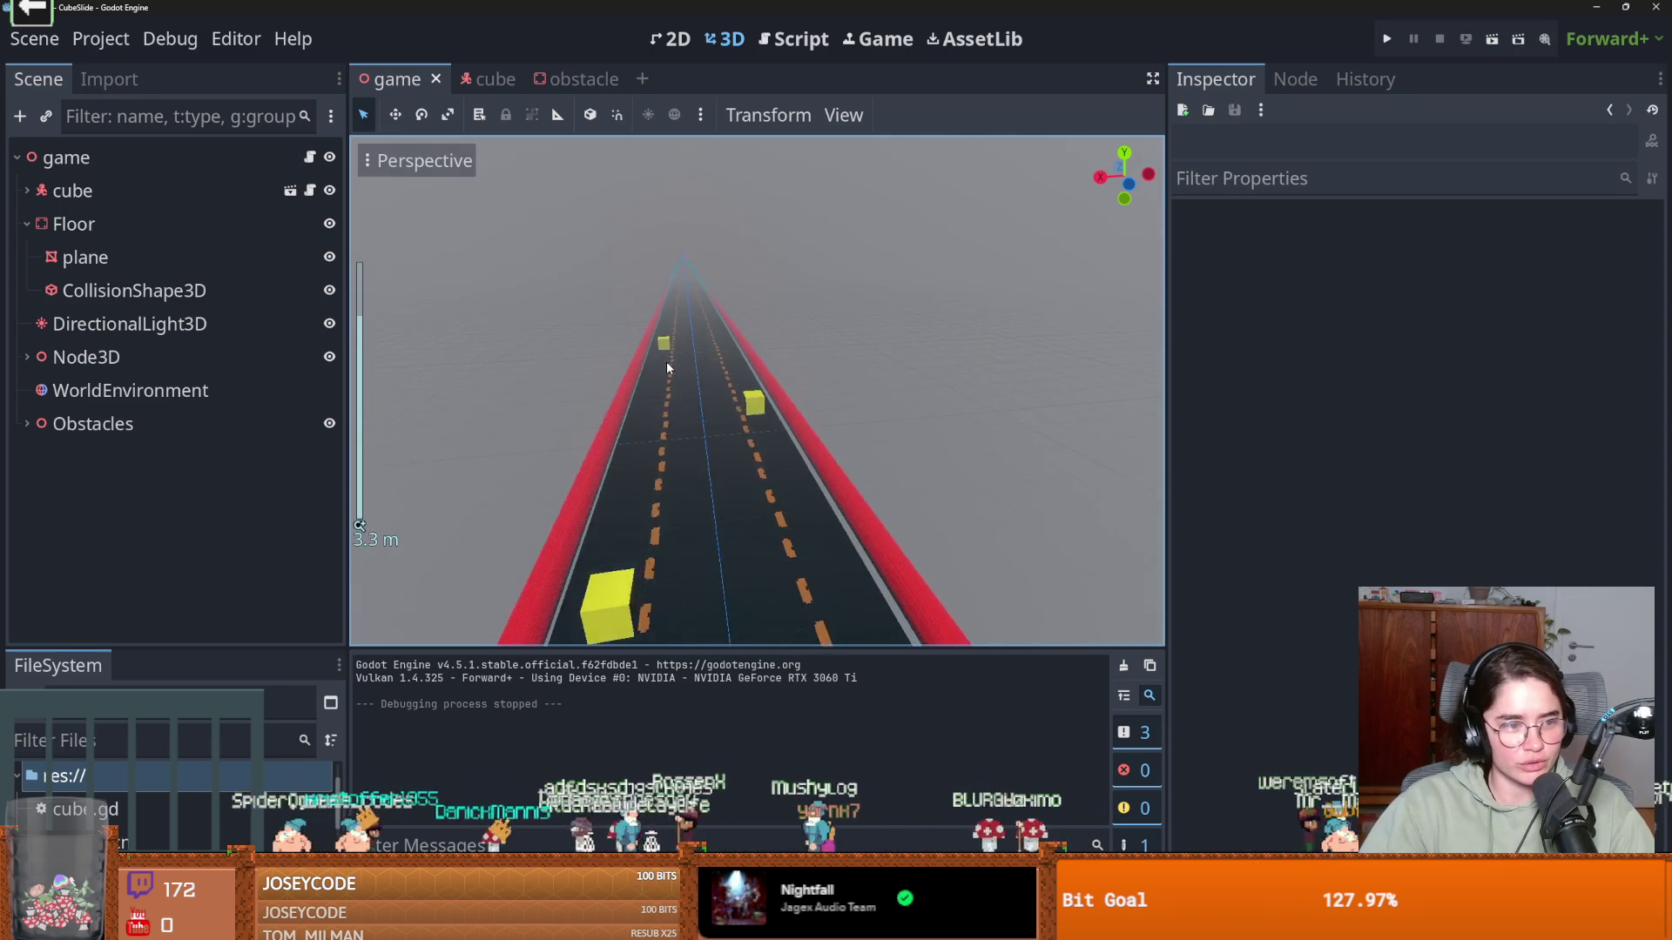
pyautogui.scroll(3, 670, 416)
pyautogui.moveTo(671, 416); pyautogui.dragTo(822, 390)
pyautogui.click(827, 387)
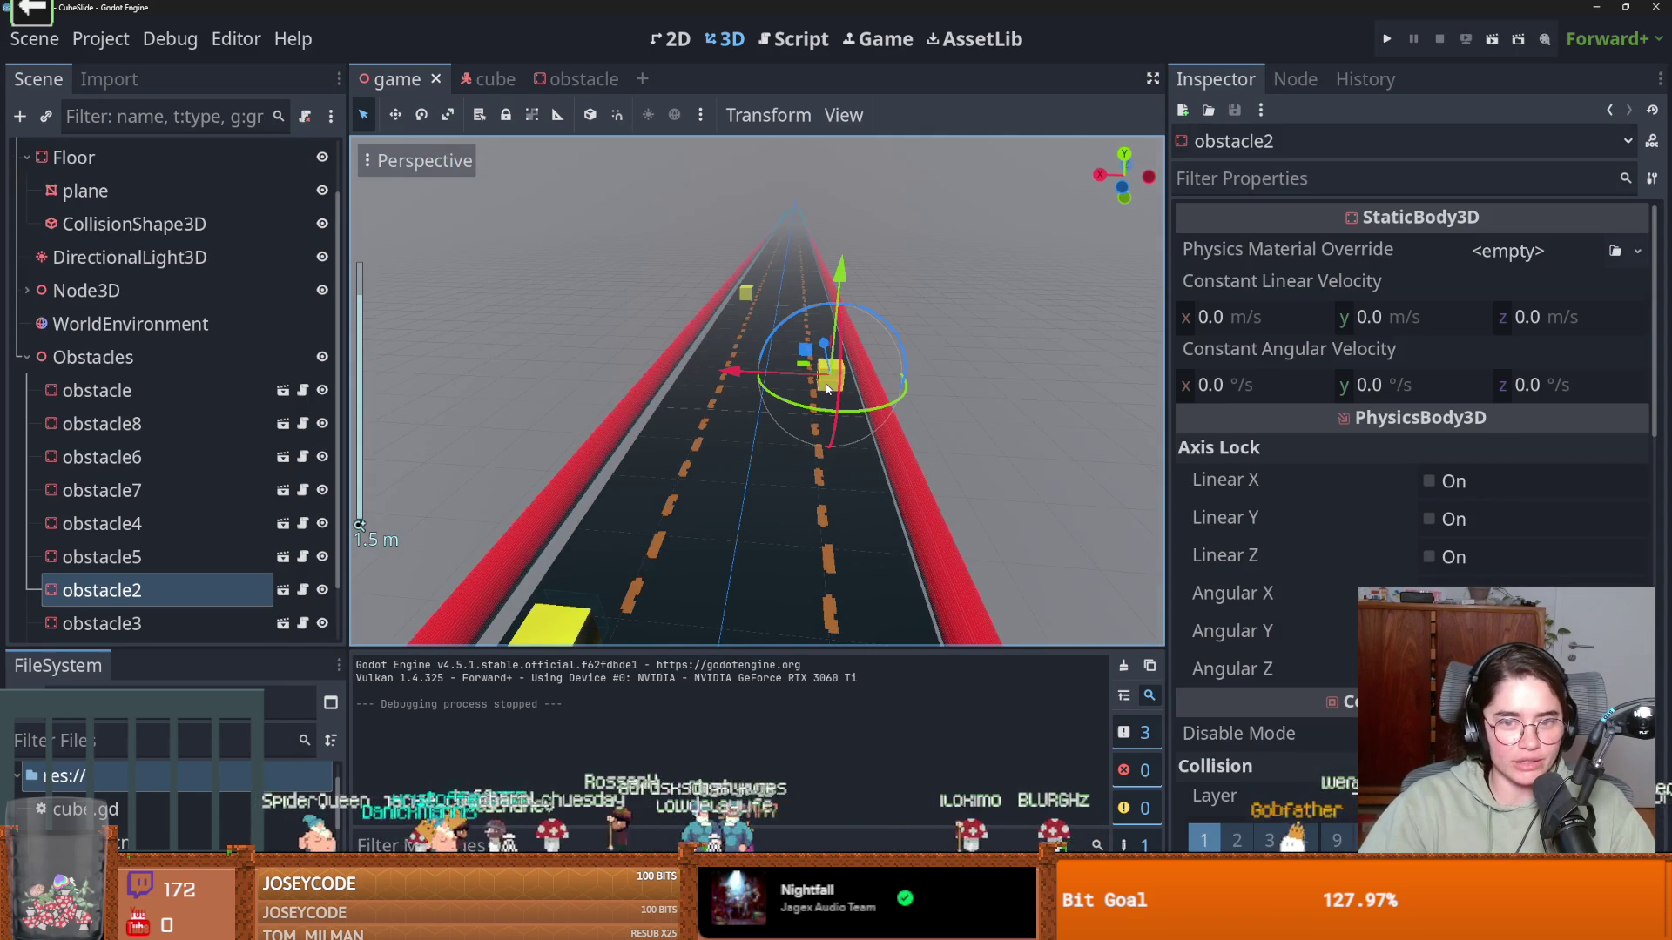
pyautogui.hotkey('ctrl', 'd')
pyautogui.click(745, 383)
# Shift obstacle11 slightly left on the road and duplicate it into obstacle12 and obstacle13
pyautogui.click(834, 373)
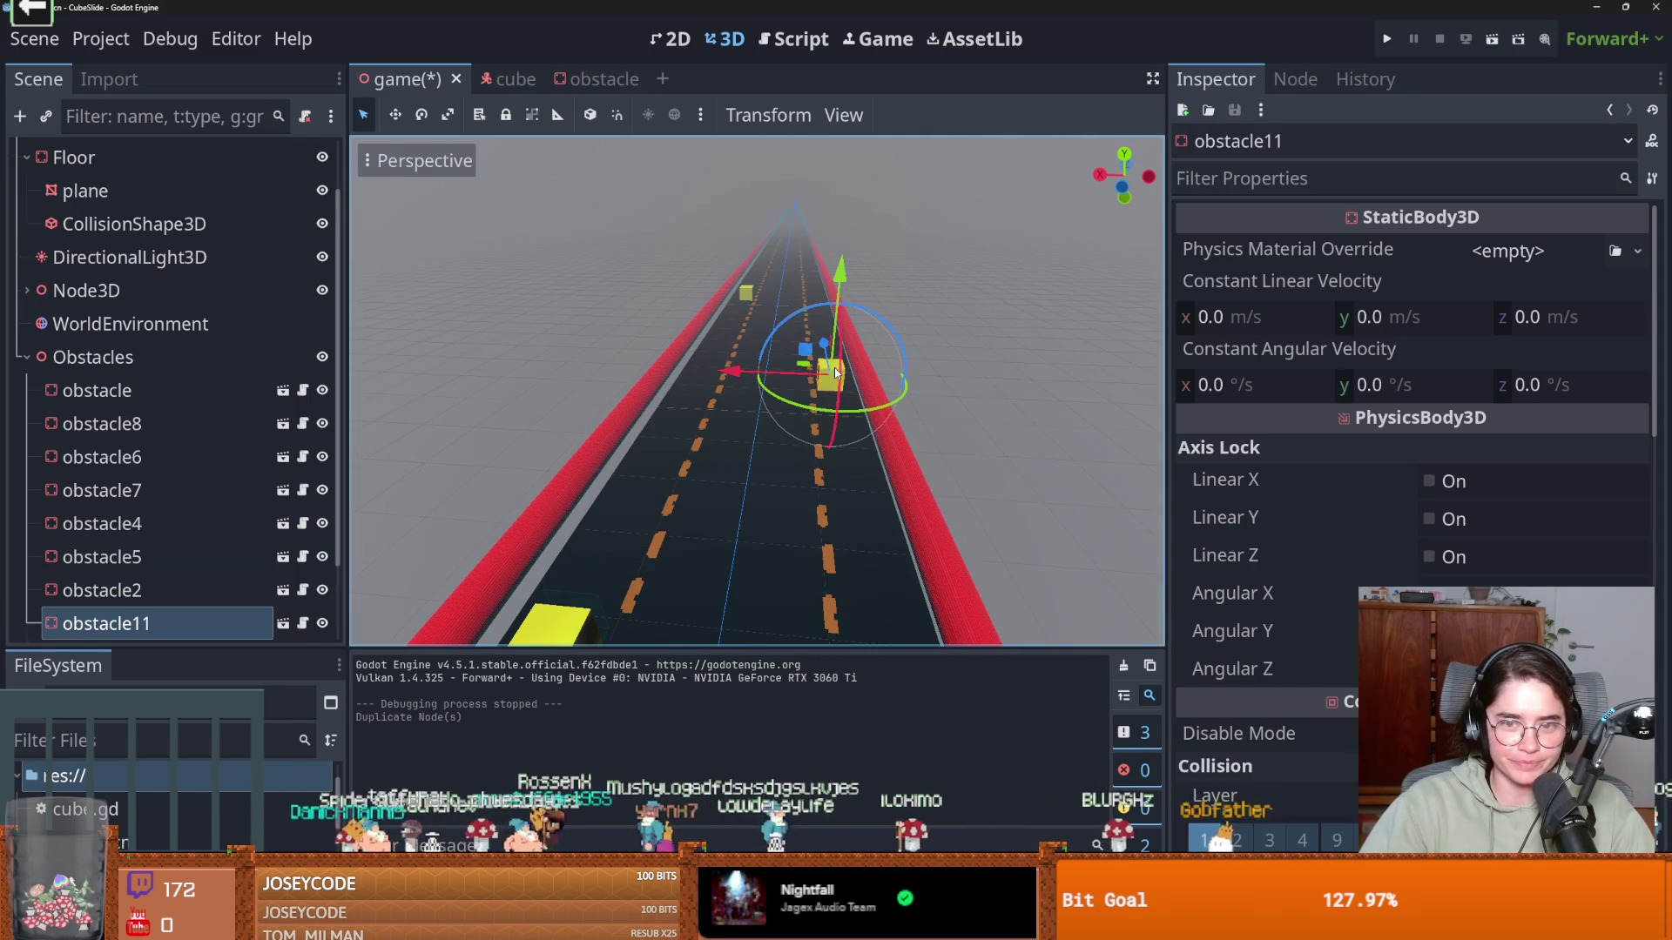
pyautogui.moveTo(740, 376); pyautogui.dragTo(694, 371)
pyautogui.hotkey('ctrl', 'd')
pyautogui.hotkey('ctrl', 'd')
pyautogui.scroll(2, 883, 405)
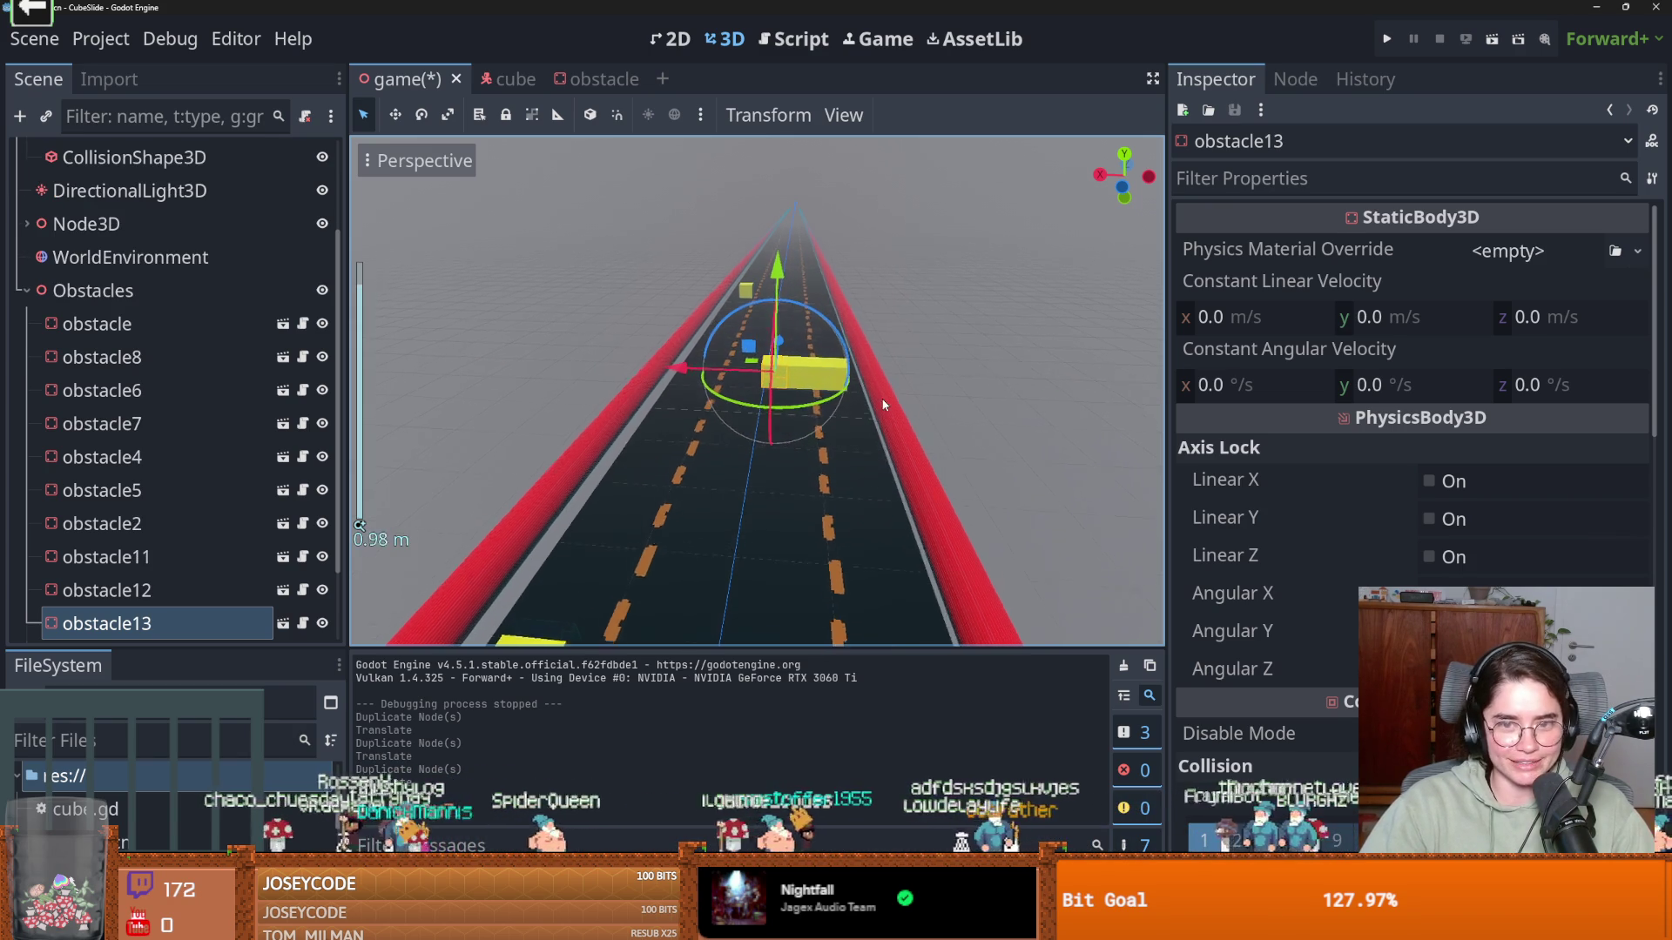
pyautogui.scroll(4, 883, 405)
pyautogui.click(1014, 331)
pyautogui.scroll(-3, 888, 460)
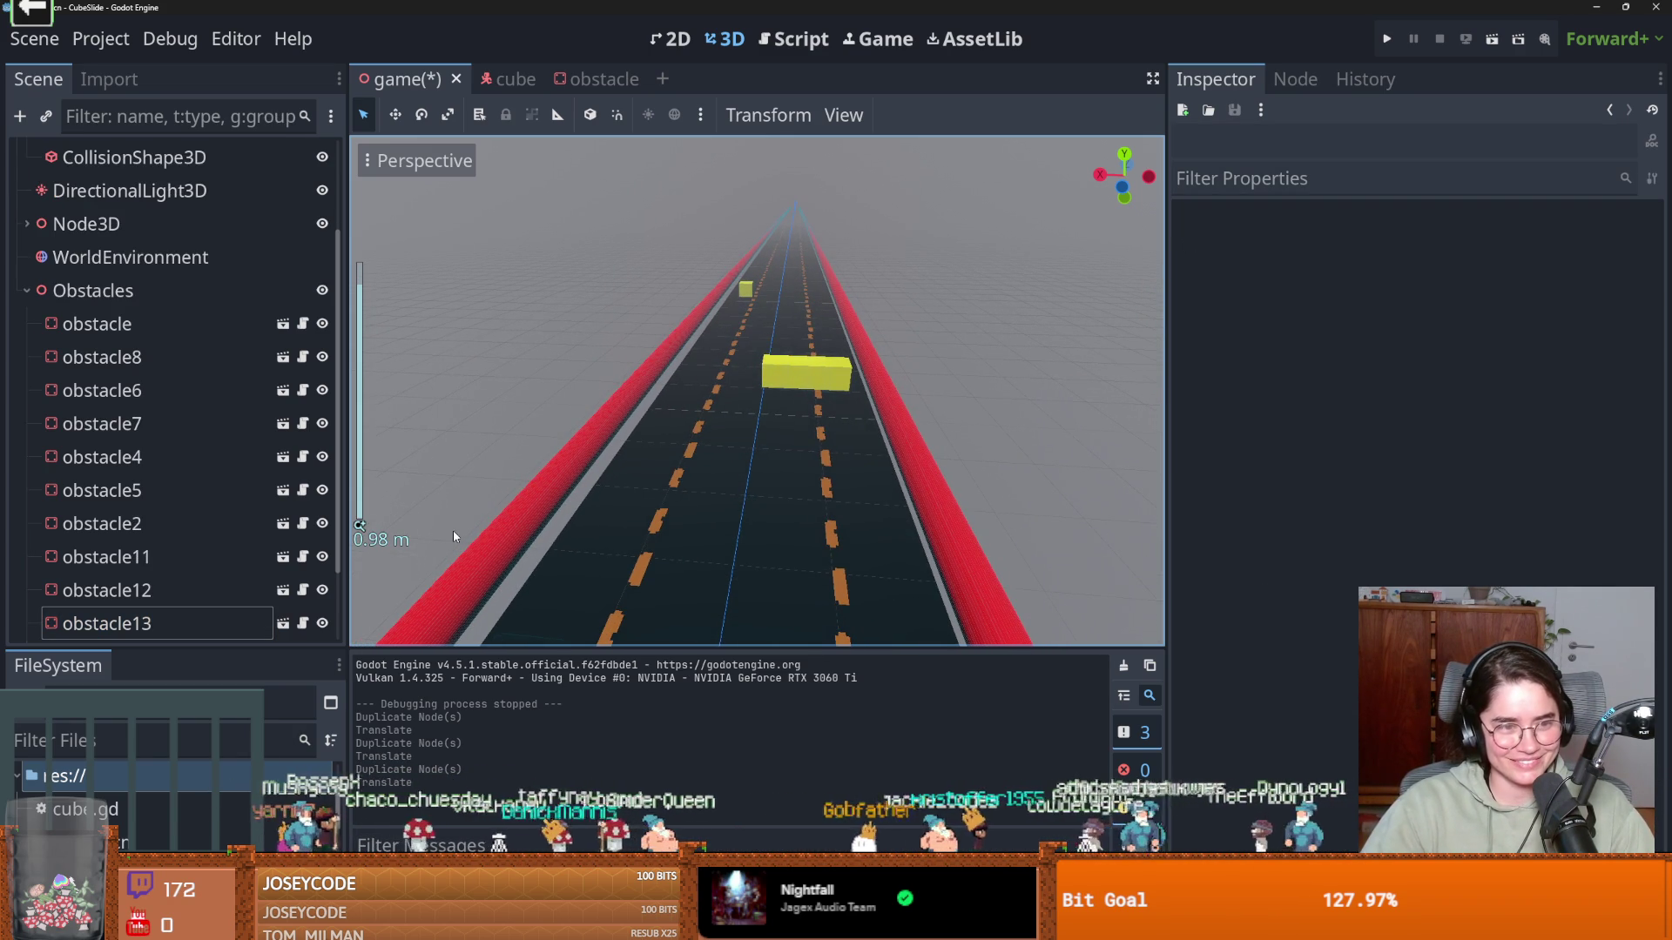
pyautogui.scroll(-3, 178, 527)
pyautogui.scroll(4, 150, 540)
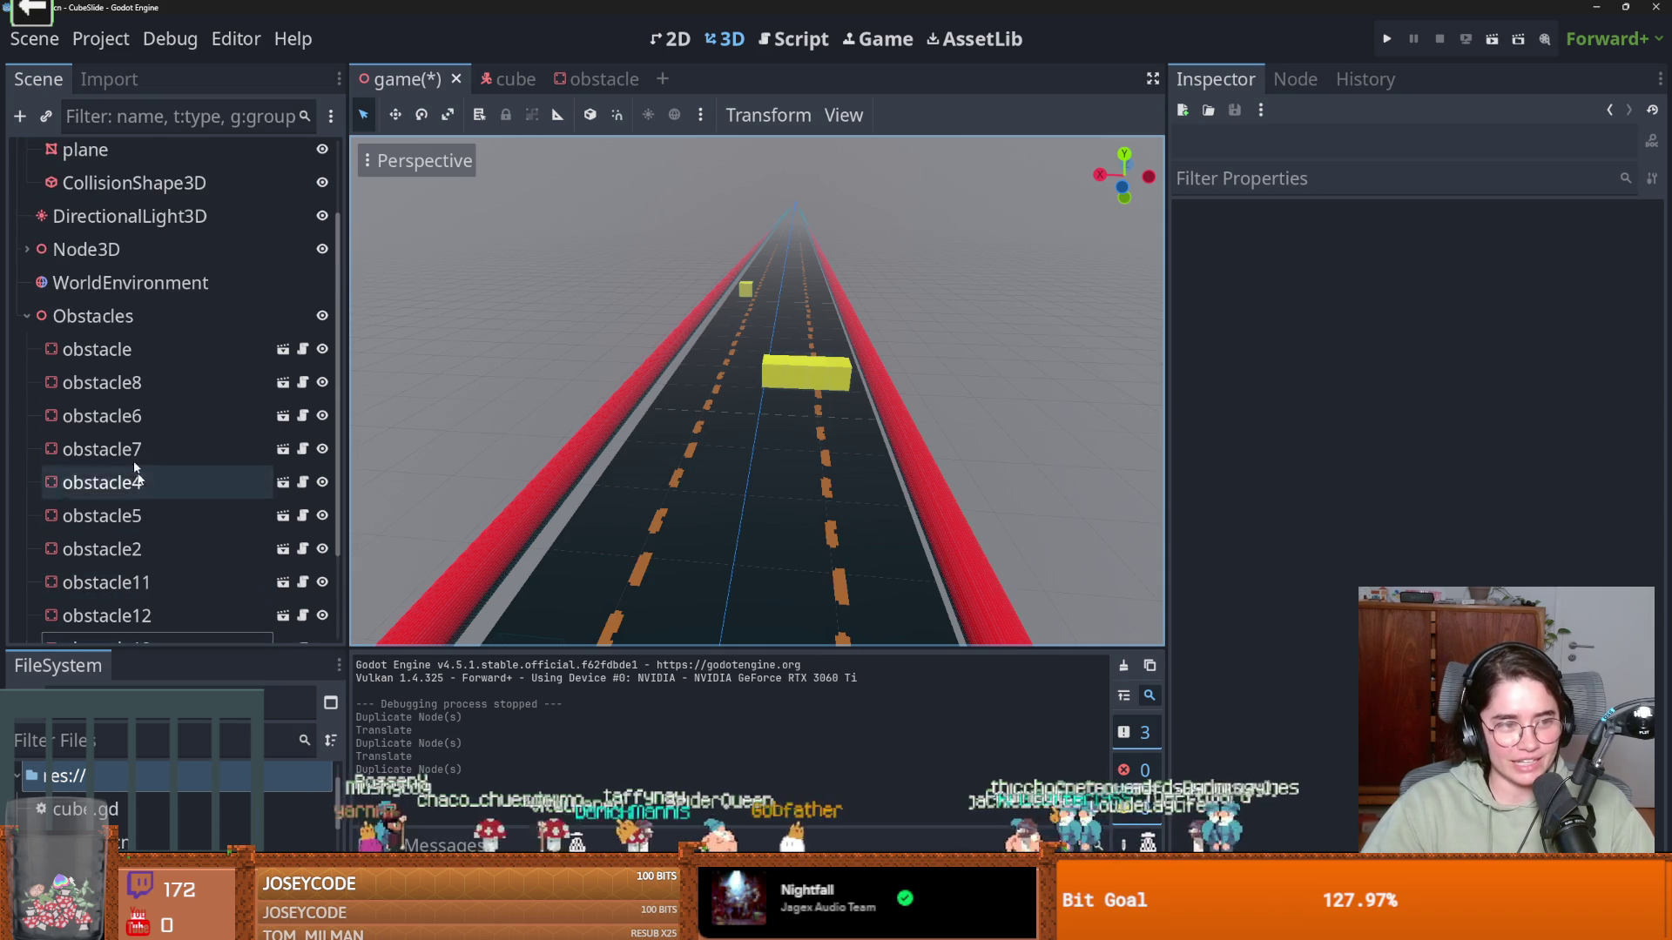
pyautogui.scroll(3, 130, 492)
# Duplicate an obstacle into obstacle14, slide it sideways and move it far up the road
pyautogui.click(97, 459)
pyautogui.keyDown('shift'); pyautogui.click(102, 524); pyautogui.keyUp('shift')
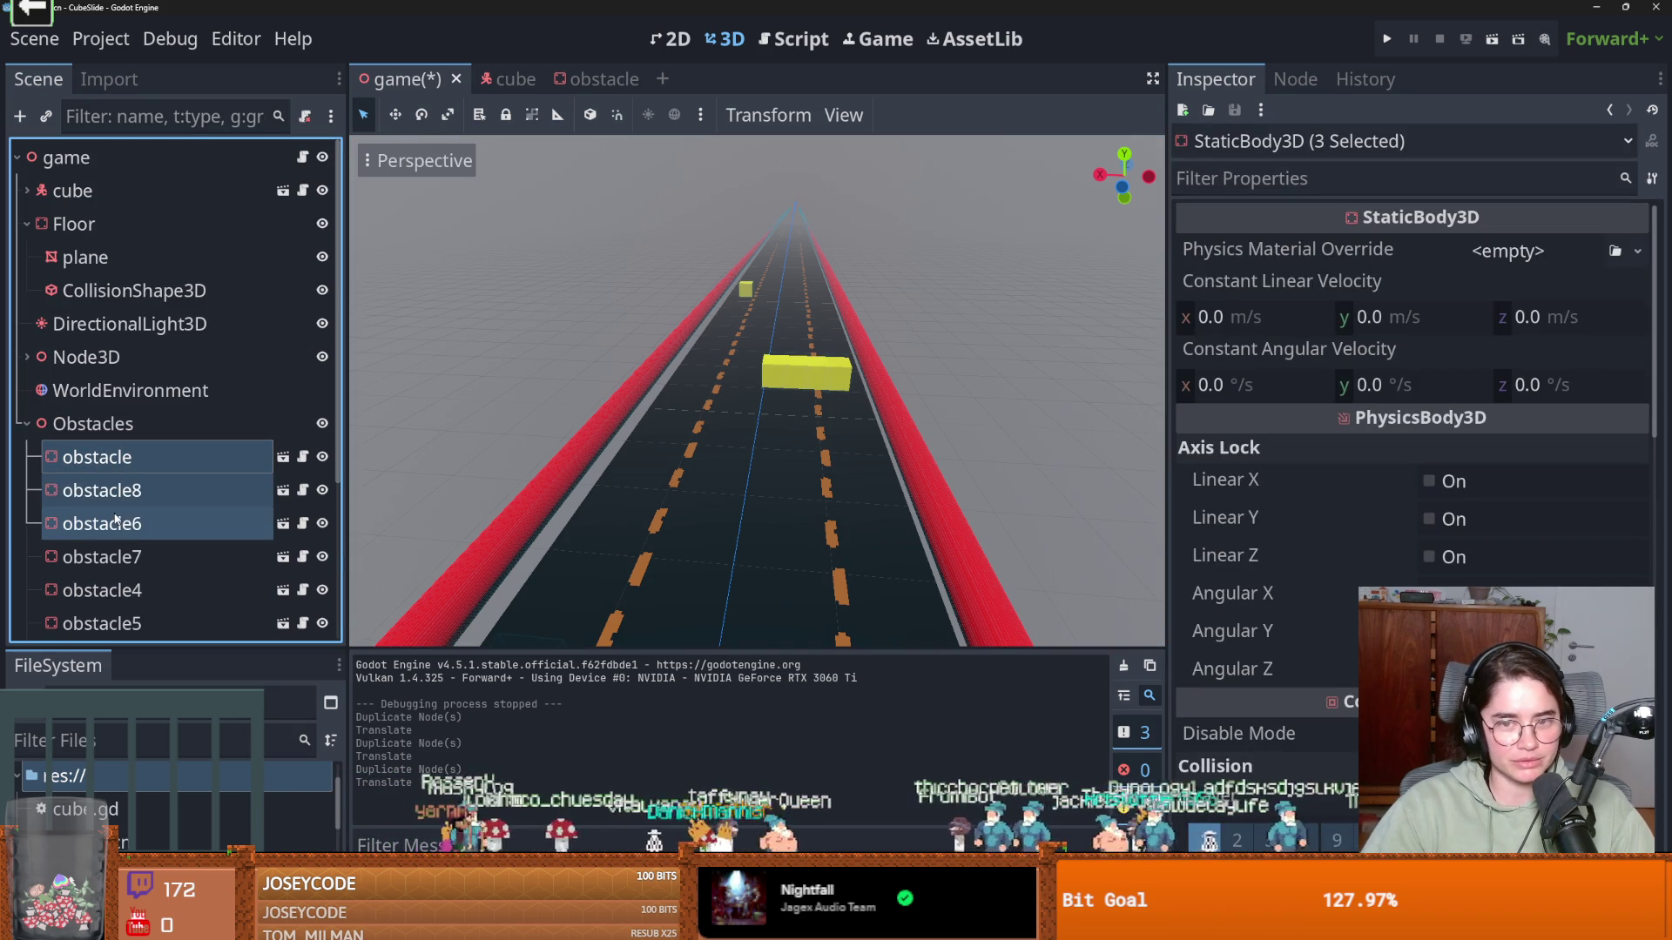
pyautogui.click(747, 299)
pyautogui.hotkey('ctrl', 'd')
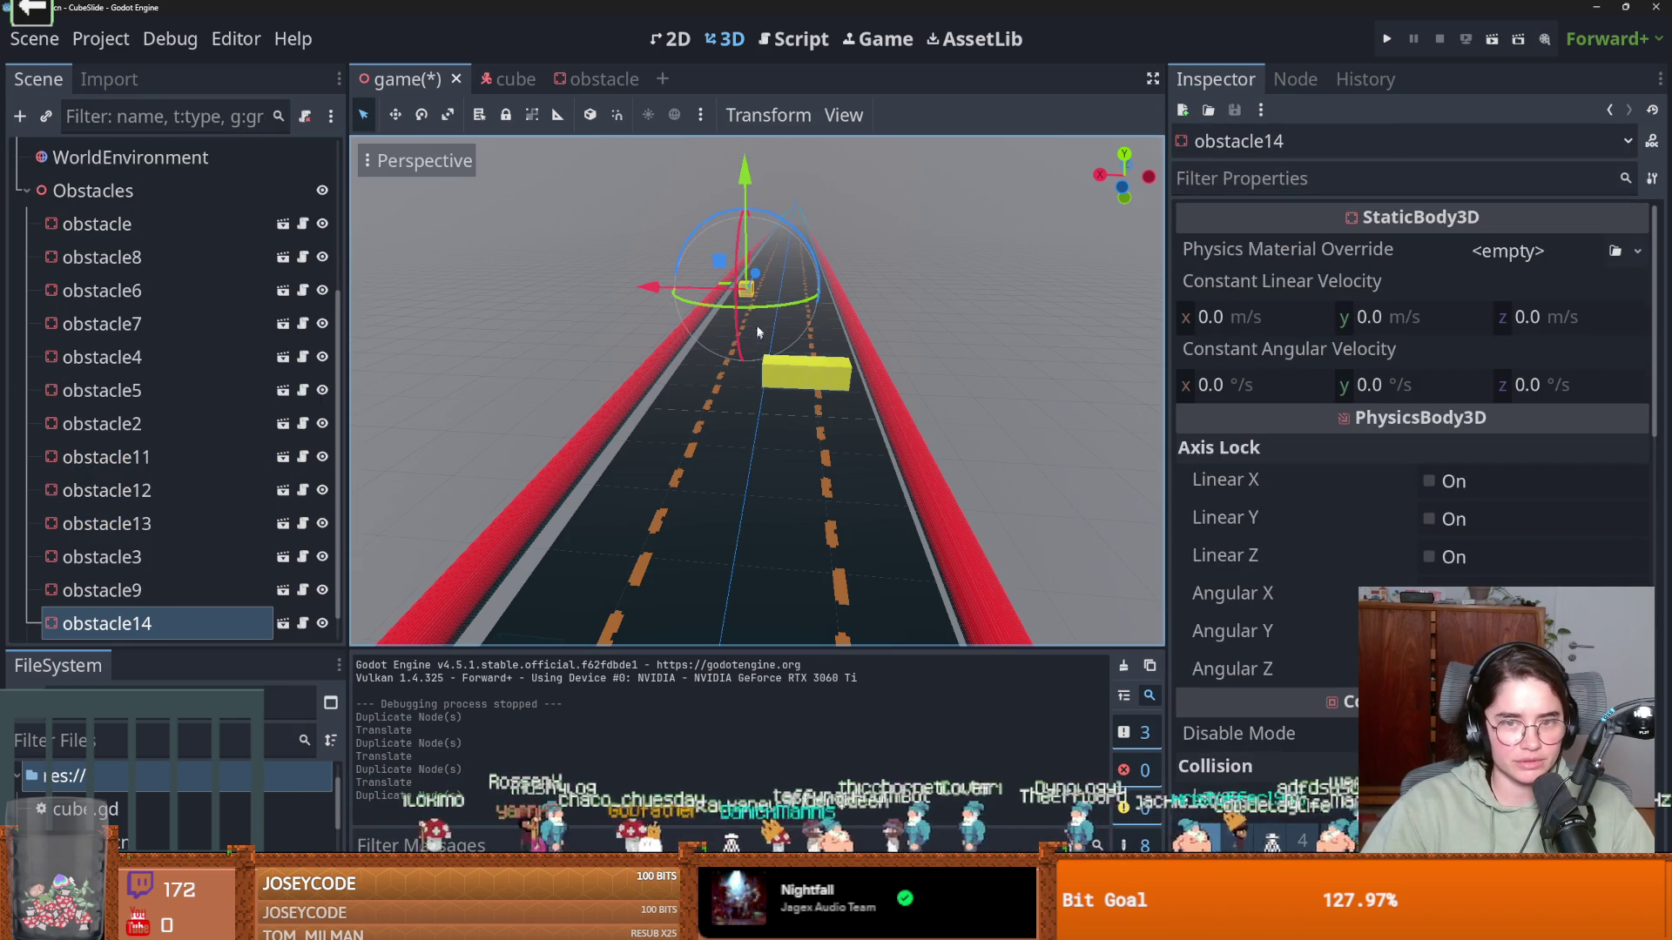
pyautogui.moveTo(740, 290)
pyautogui.mouseDown()
pyautogui.moveTo(725, 297)
pyautogui.moveTo(770, 307)
pyautogui.mouseUp()
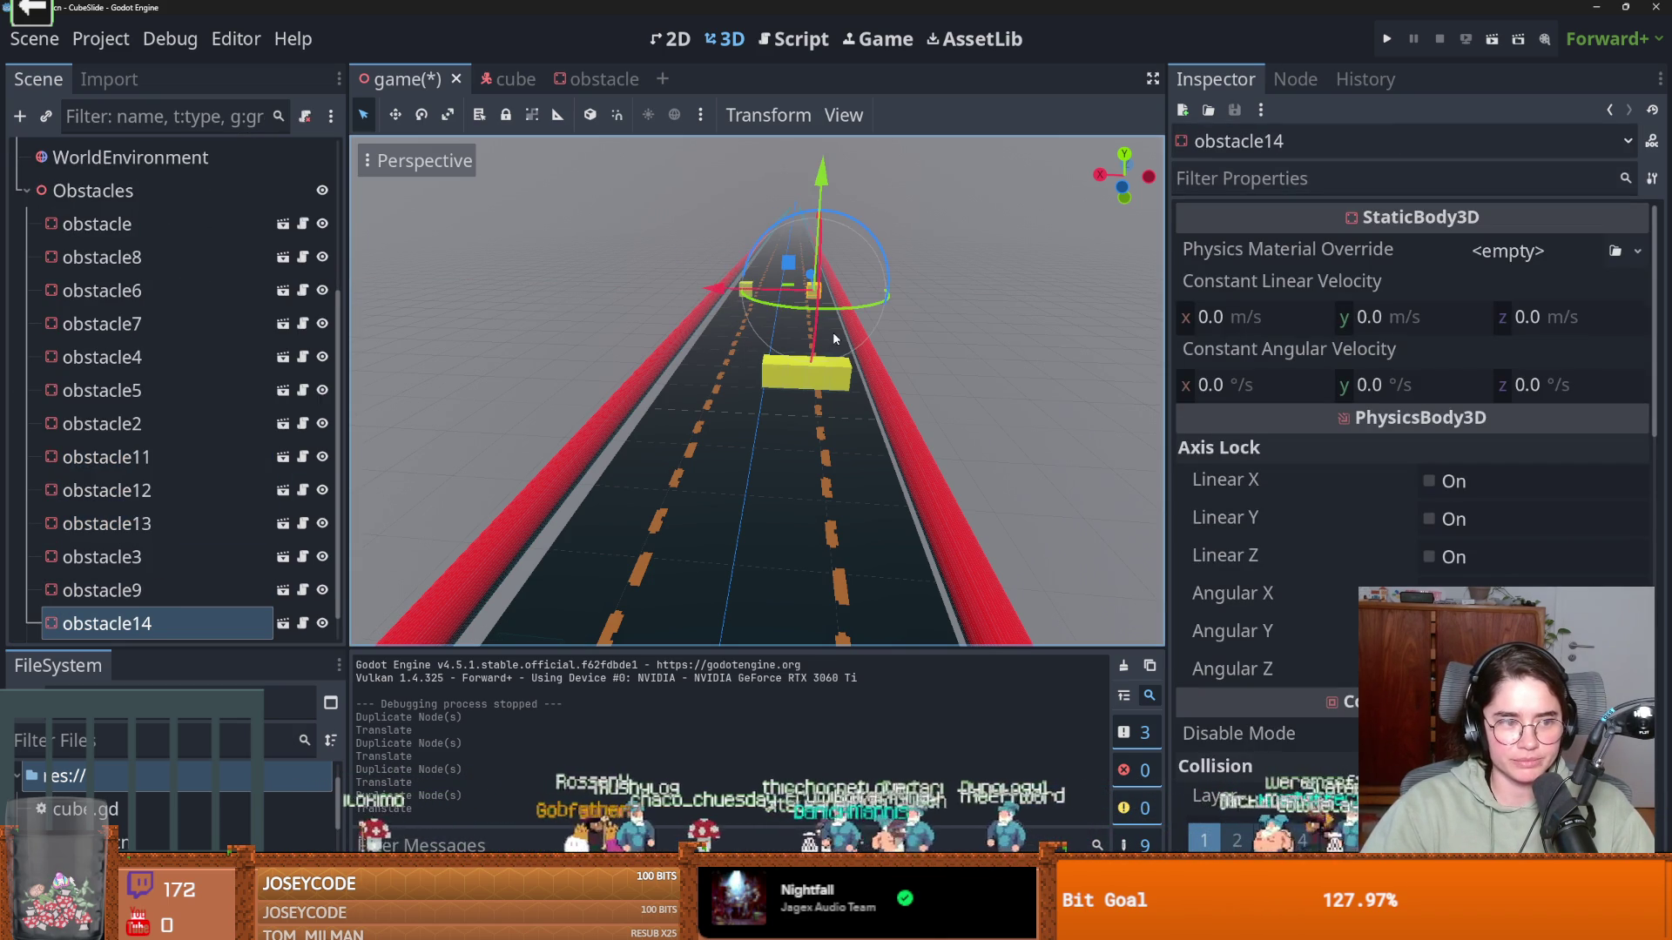
pyautogui.moveTo(904, 356)
pyautogui.mouseDown()
pyautogui.moveTo(824, 370)
pyautogui.moveTo(1027, 326)
pyautogui.mouseUp()
pyautogui.scroll(2, 1027, 326)
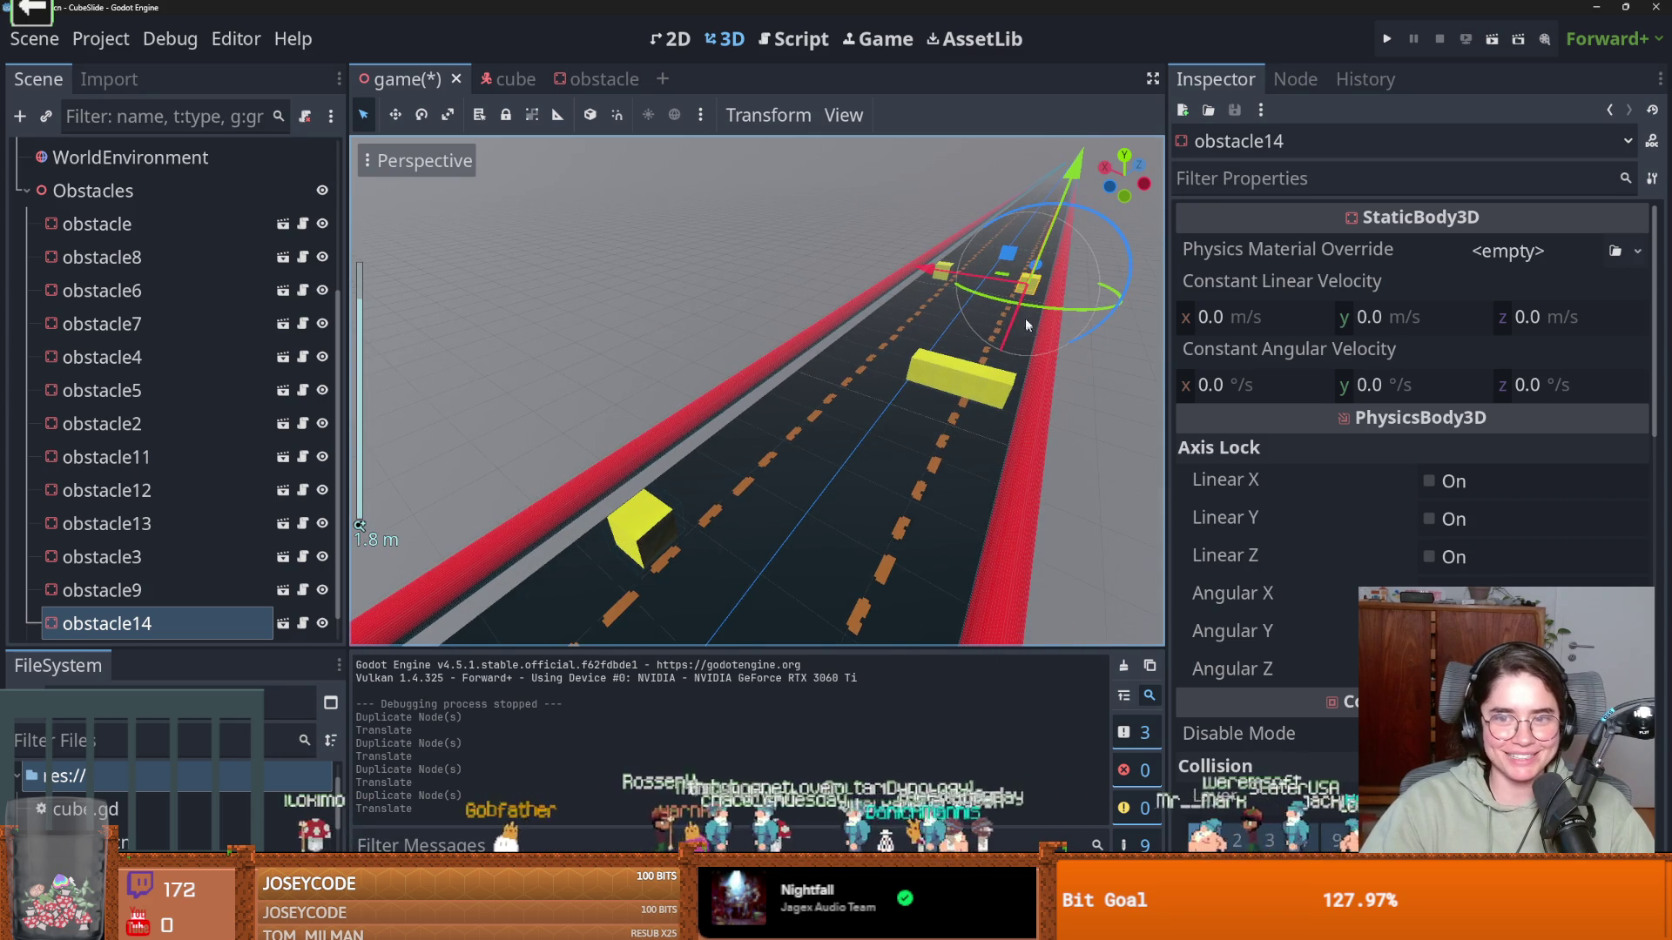
pyautogui.moveTo(1042, 266)
pyautogui.mouseDown()
pyautogui.moveTo(1081, 218)
pyautogui.moveTo(1060, 237)
pyautogui.mouseUp()
pyautogui.scroll(-5, 1039, 378)
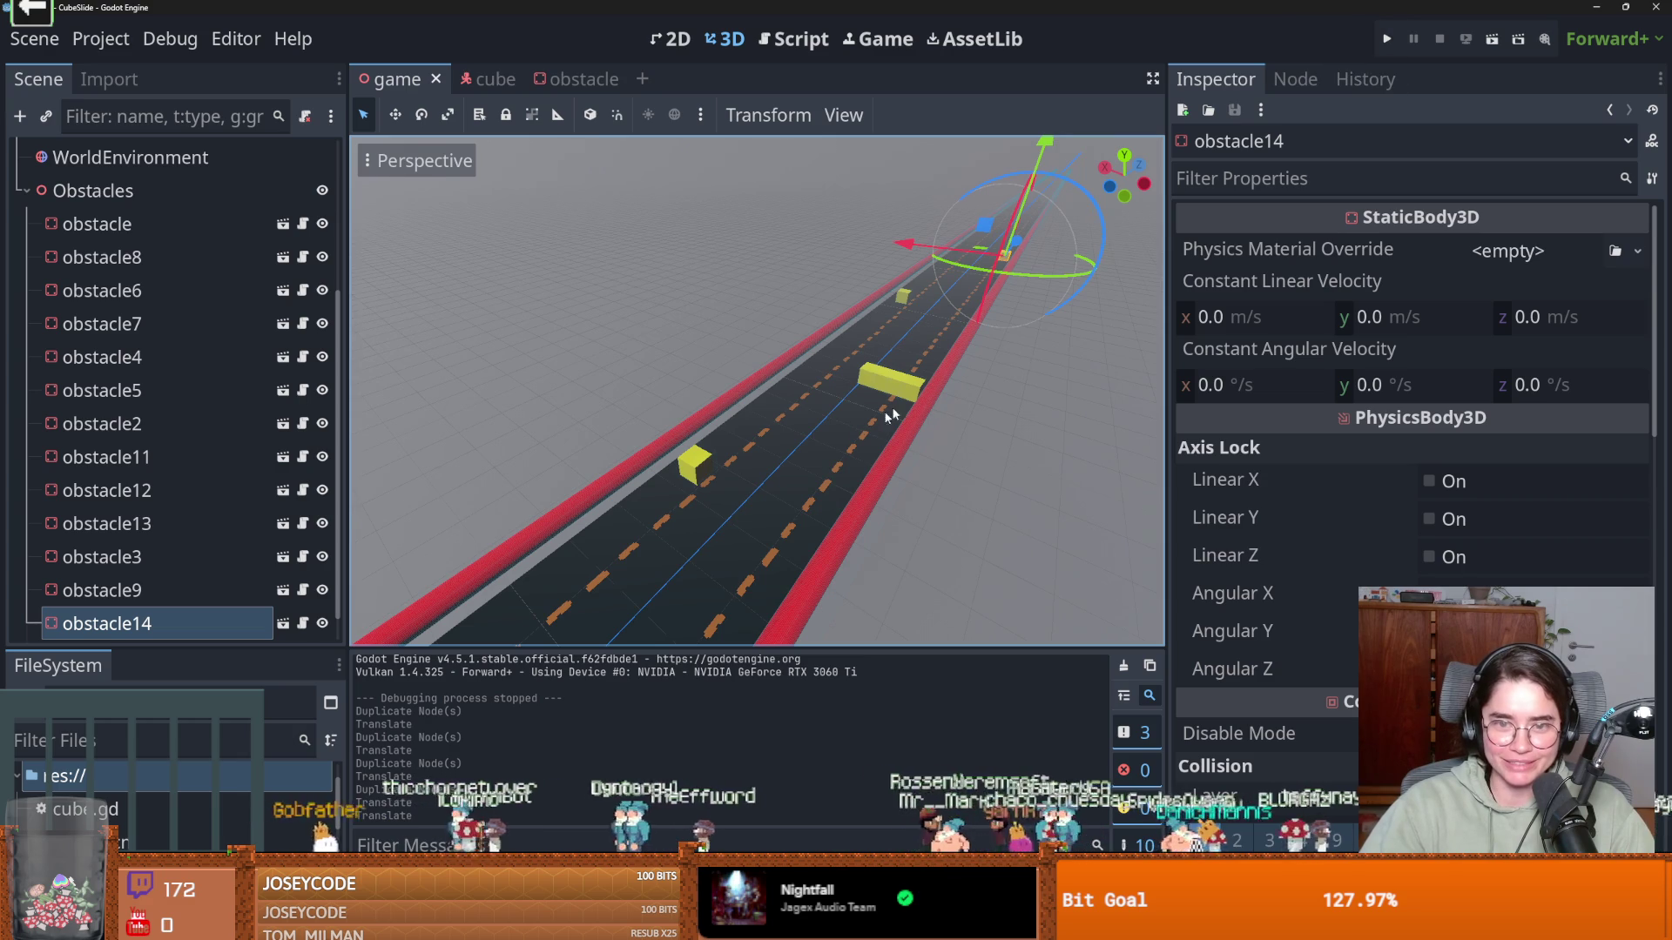
pyautogui.scroll(-5, 918, 404)
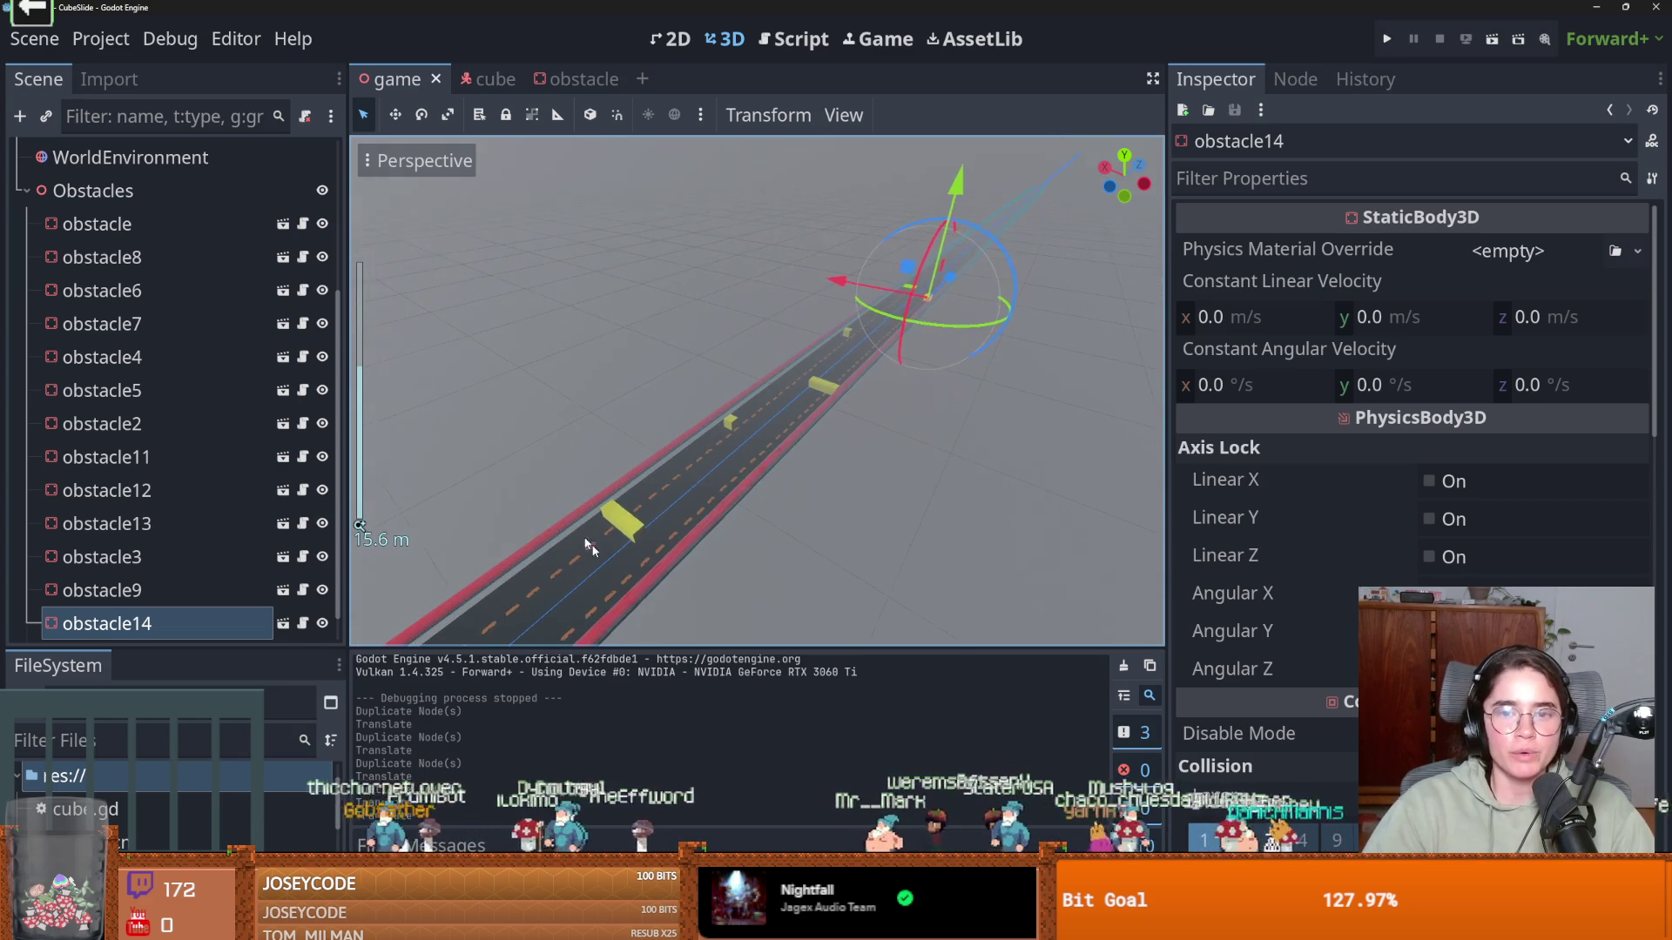
pyautogui.click(483, 78)
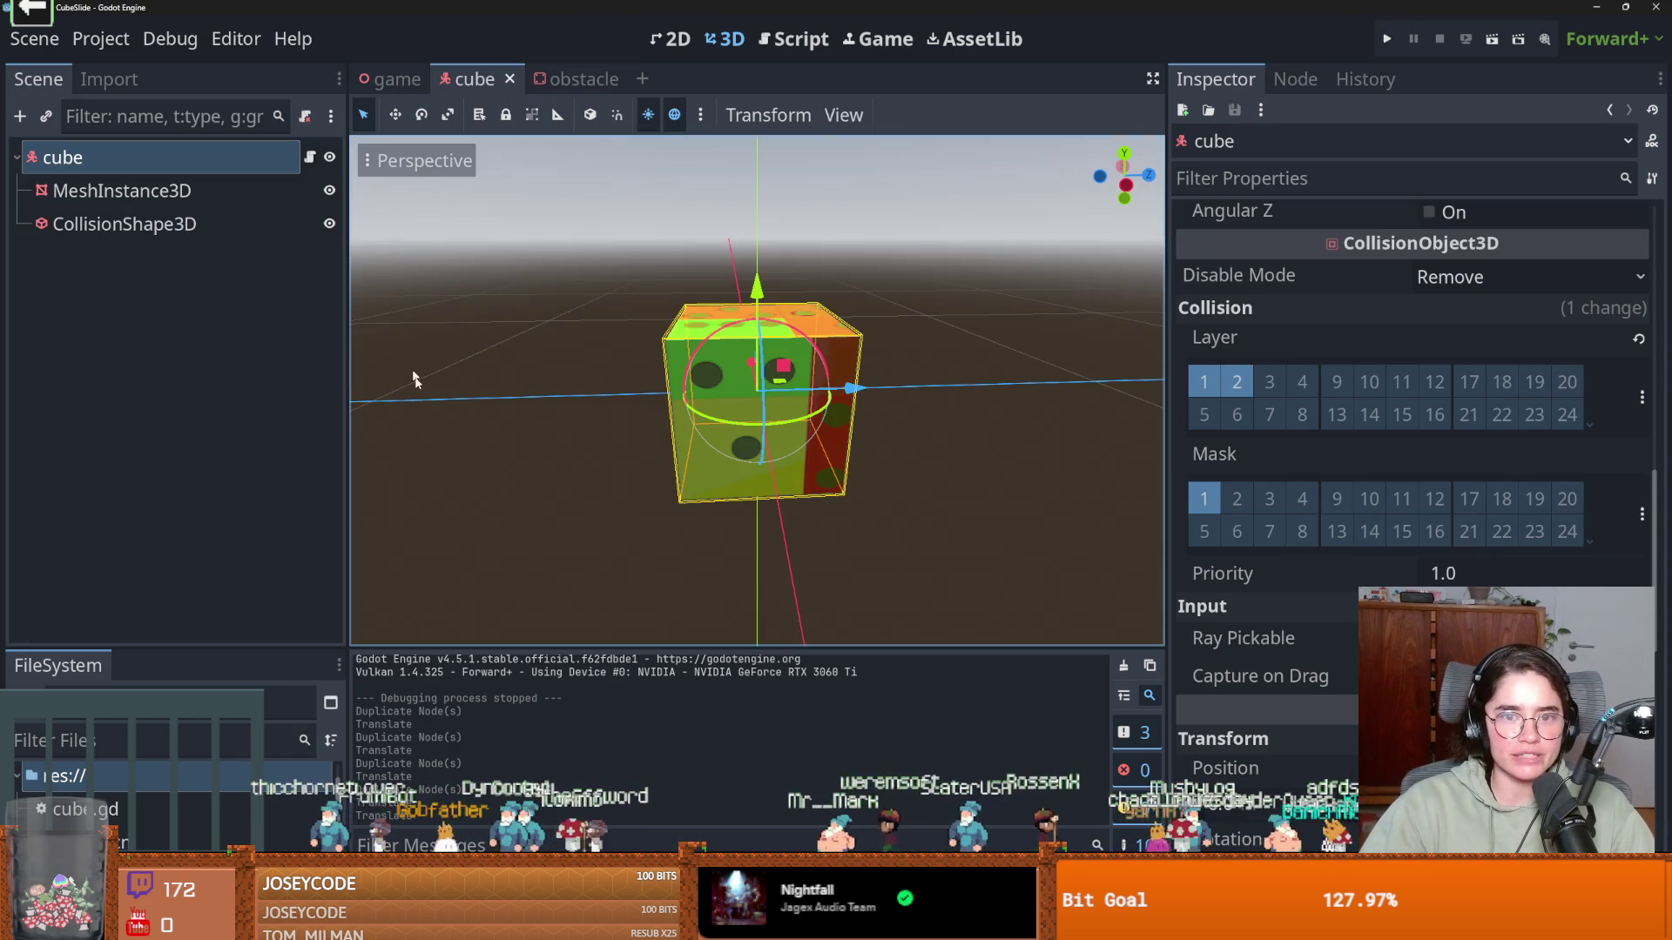
# Open cube.gd and inspect the SPEED constant
pyautogui.click(311, 158)
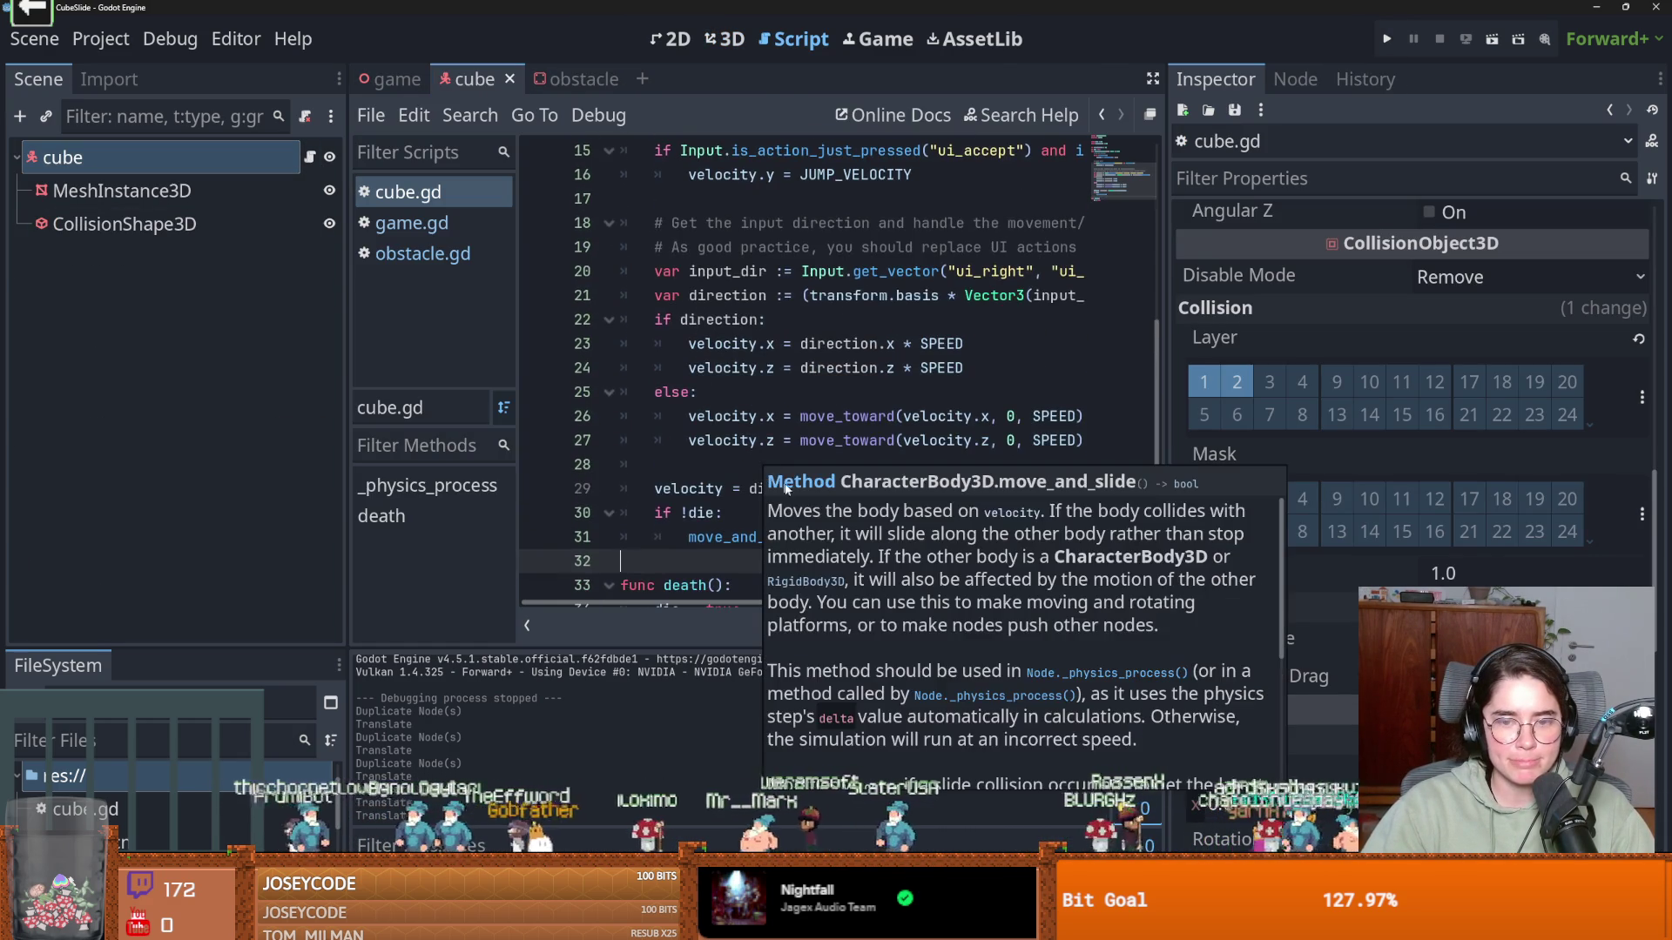
pyautogui.scroll(-1, 759, 481)
pyautogui.click(767, 470)
pyautogui.scroll(6, 821, 450)
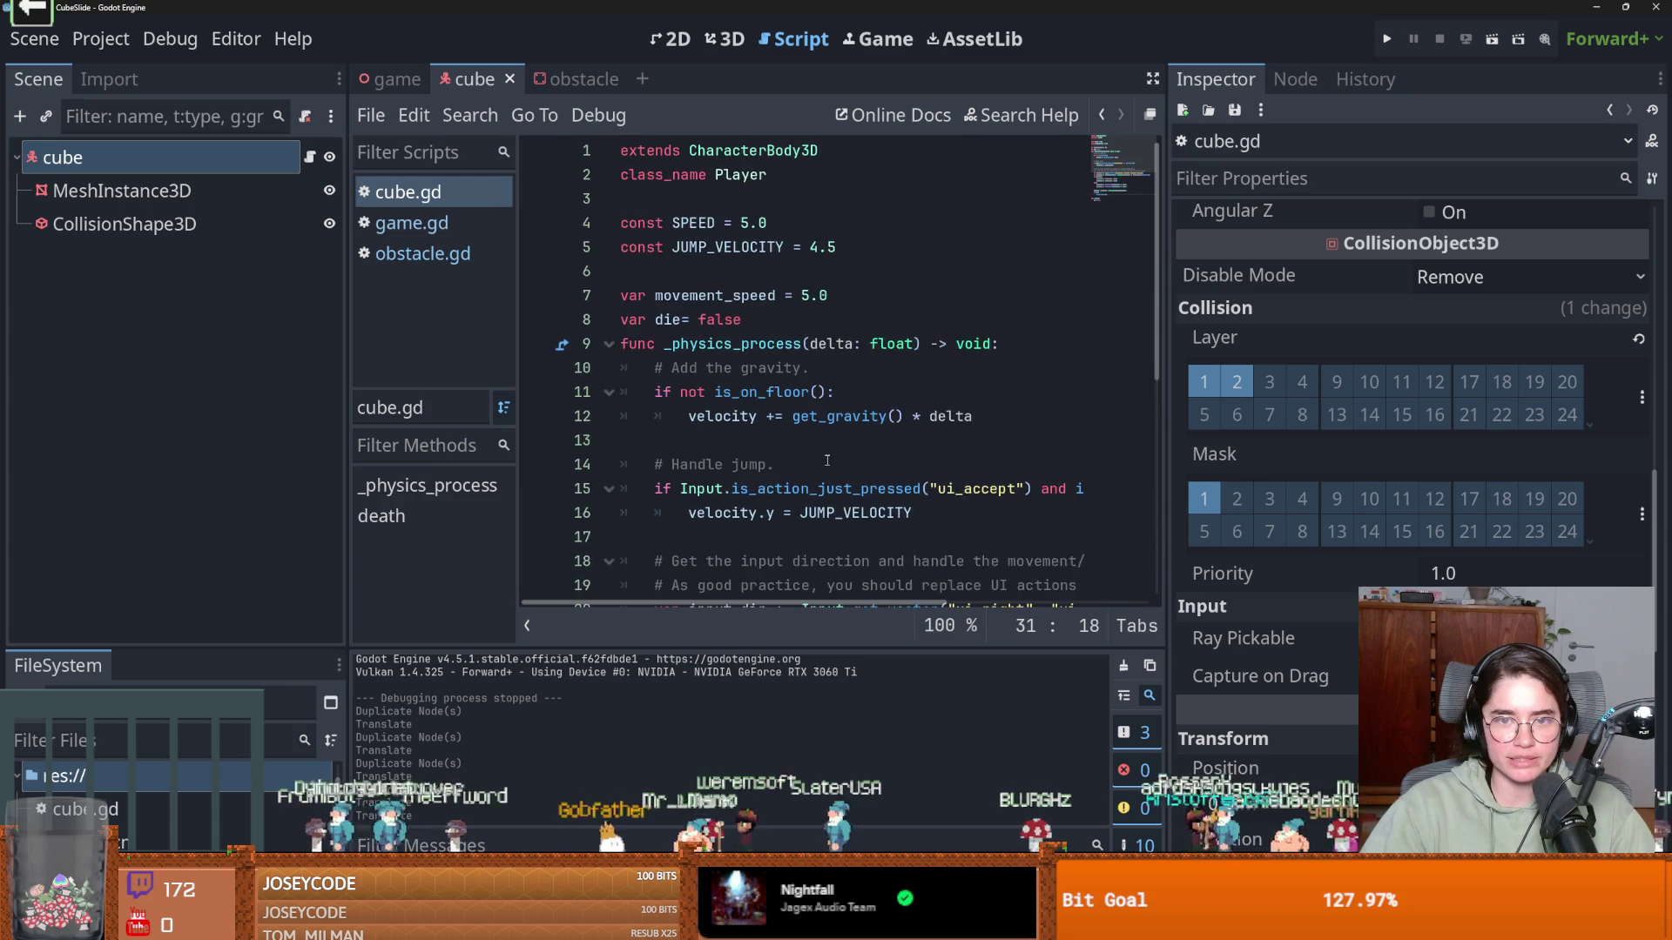
pyautogui.scroll(-1, 696, 218)
pyautogui.click(680, 150)
pyautogui.doubleClick(680, 150)
pyautogui.scroll(-5, 745, 376)
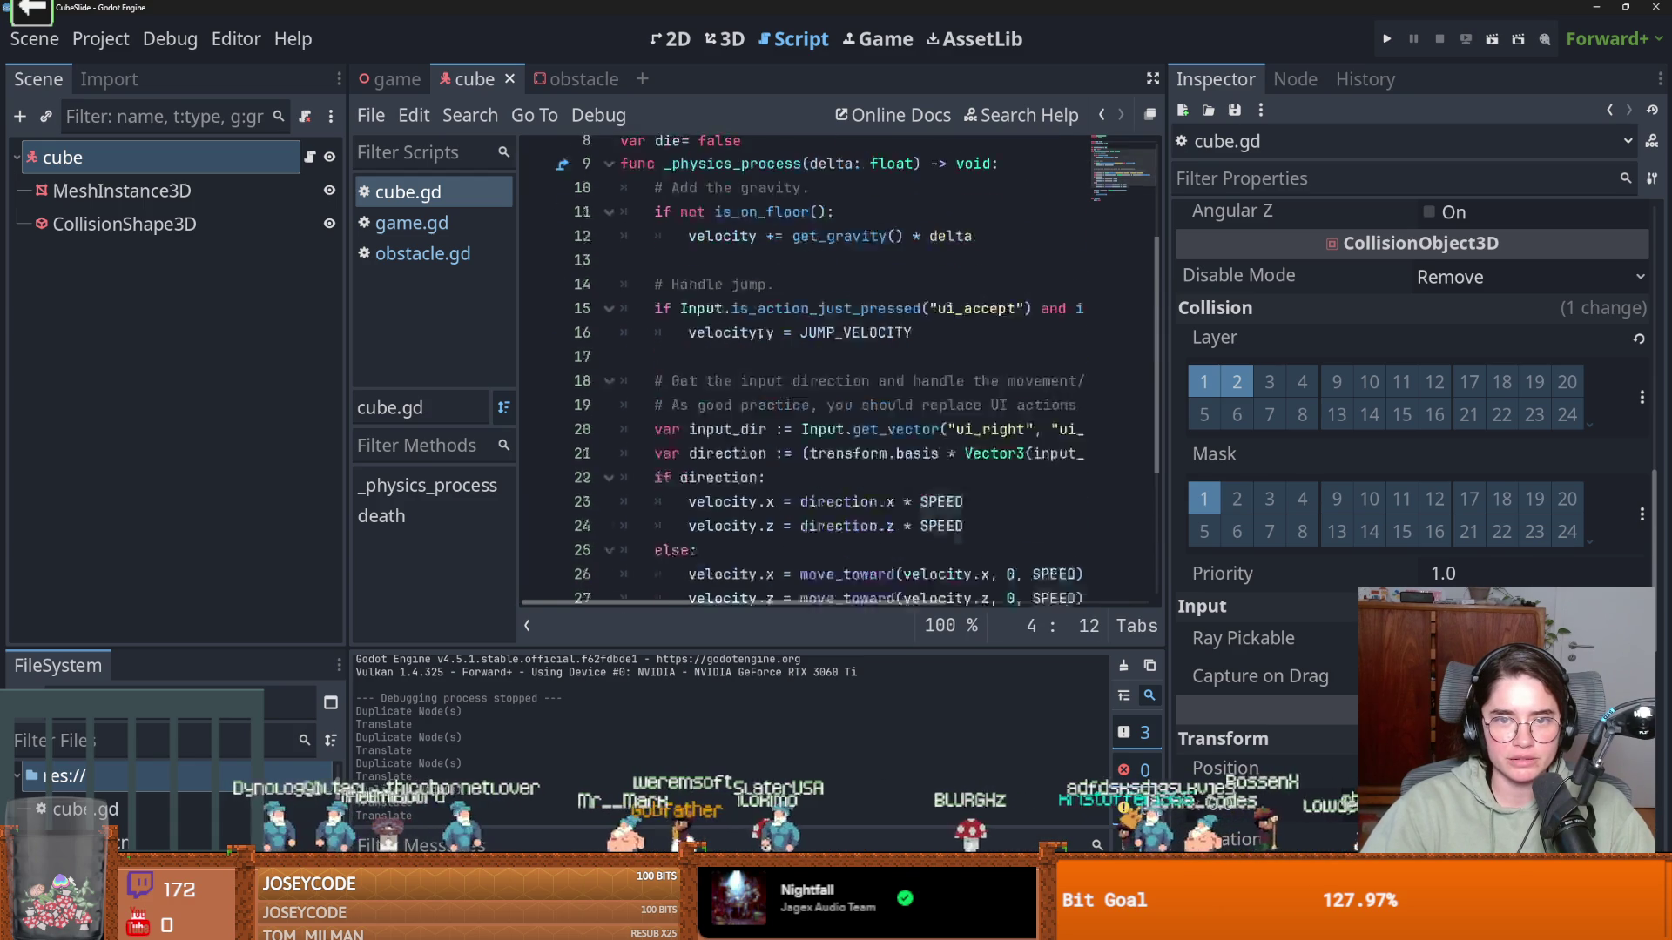
# Locate movement_speed in the velocity line and at its declaration
pyautogui.click(800, 416)
pyautogui.doubleClick(1015, 416)
pyautogui.scroll(5, 721, 371)
pyautogui.scroll(1, 720, 338)
pyautogui.click(800, 296)
pyautogui.scroll(-5, 804, 334)
pyautogui.scroll(5, 803, 334)
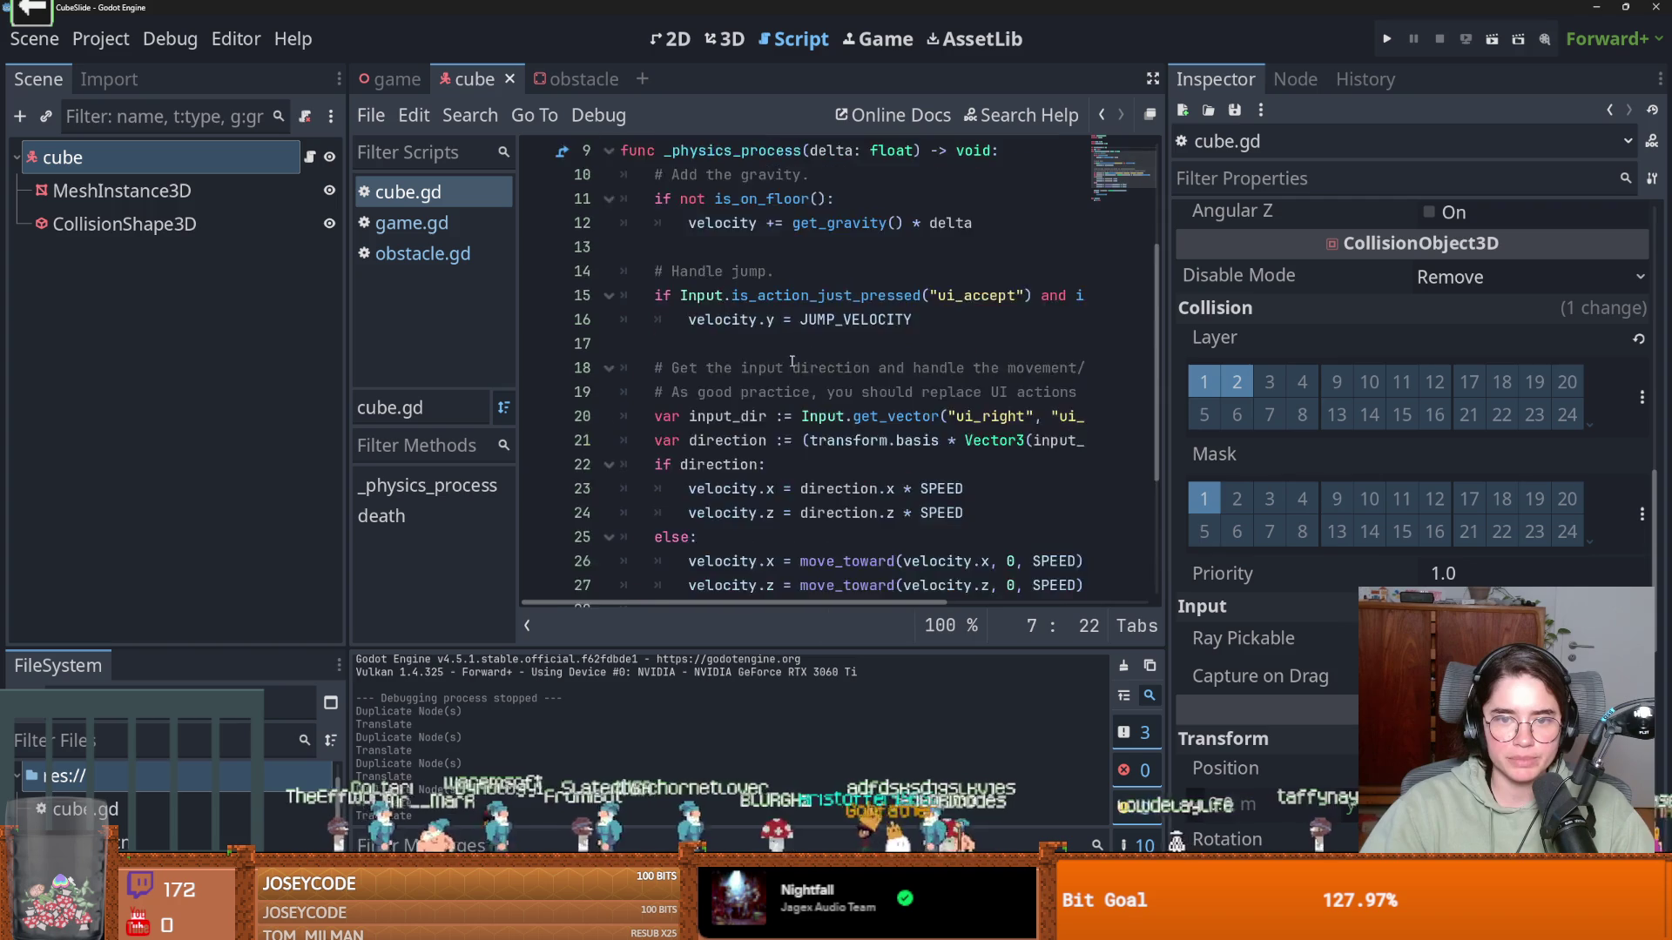
# Add 'movement_speed = movement_speed + 0.01' atop _physics_process and test-run the speed-up
pyautogui.click(1027, 295)
pyautogui.press('Return')
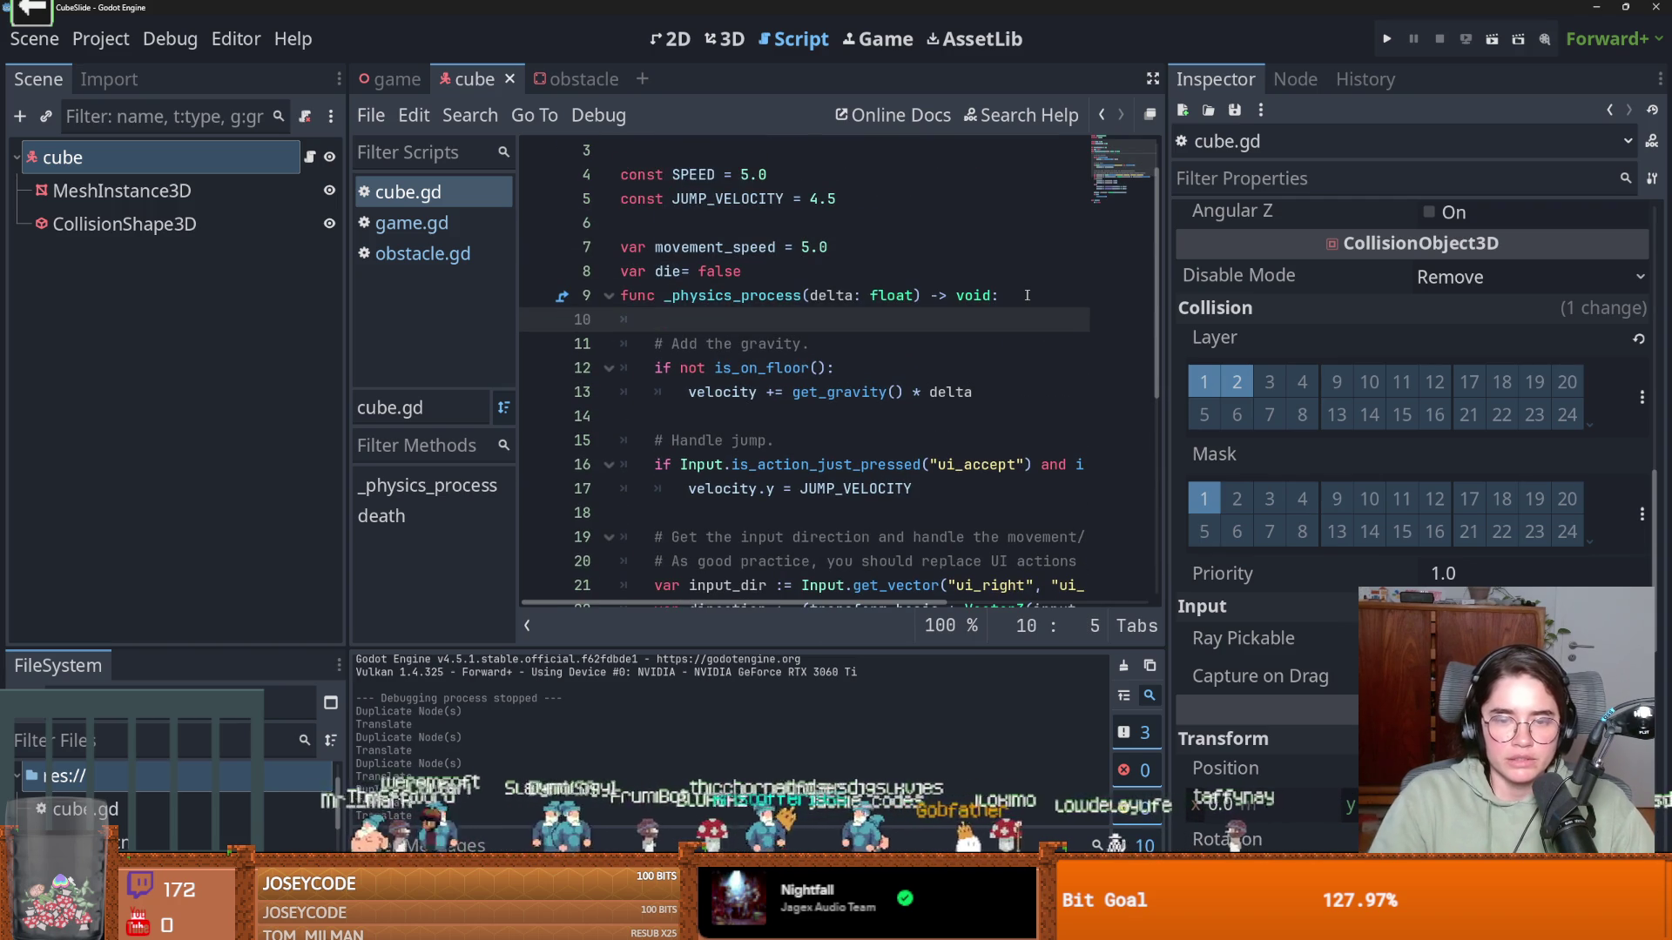
pyautogui.write('m')
pyautogui.press('Return')
pyautogui.write('= mo')
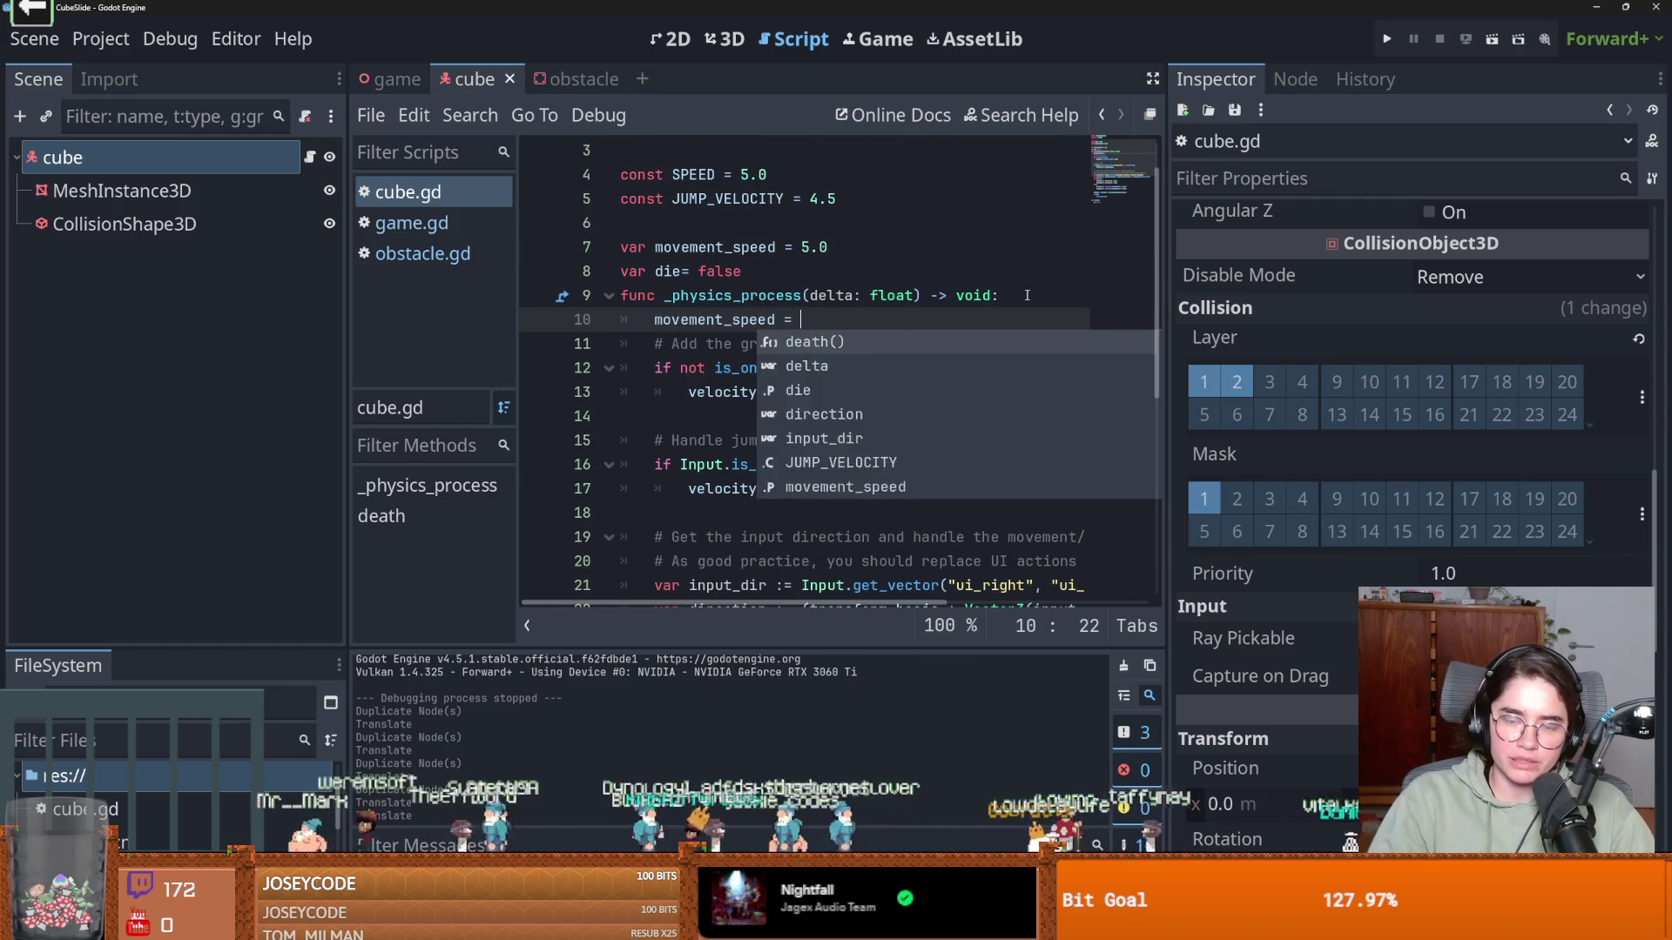
pyautogui.press('Return')
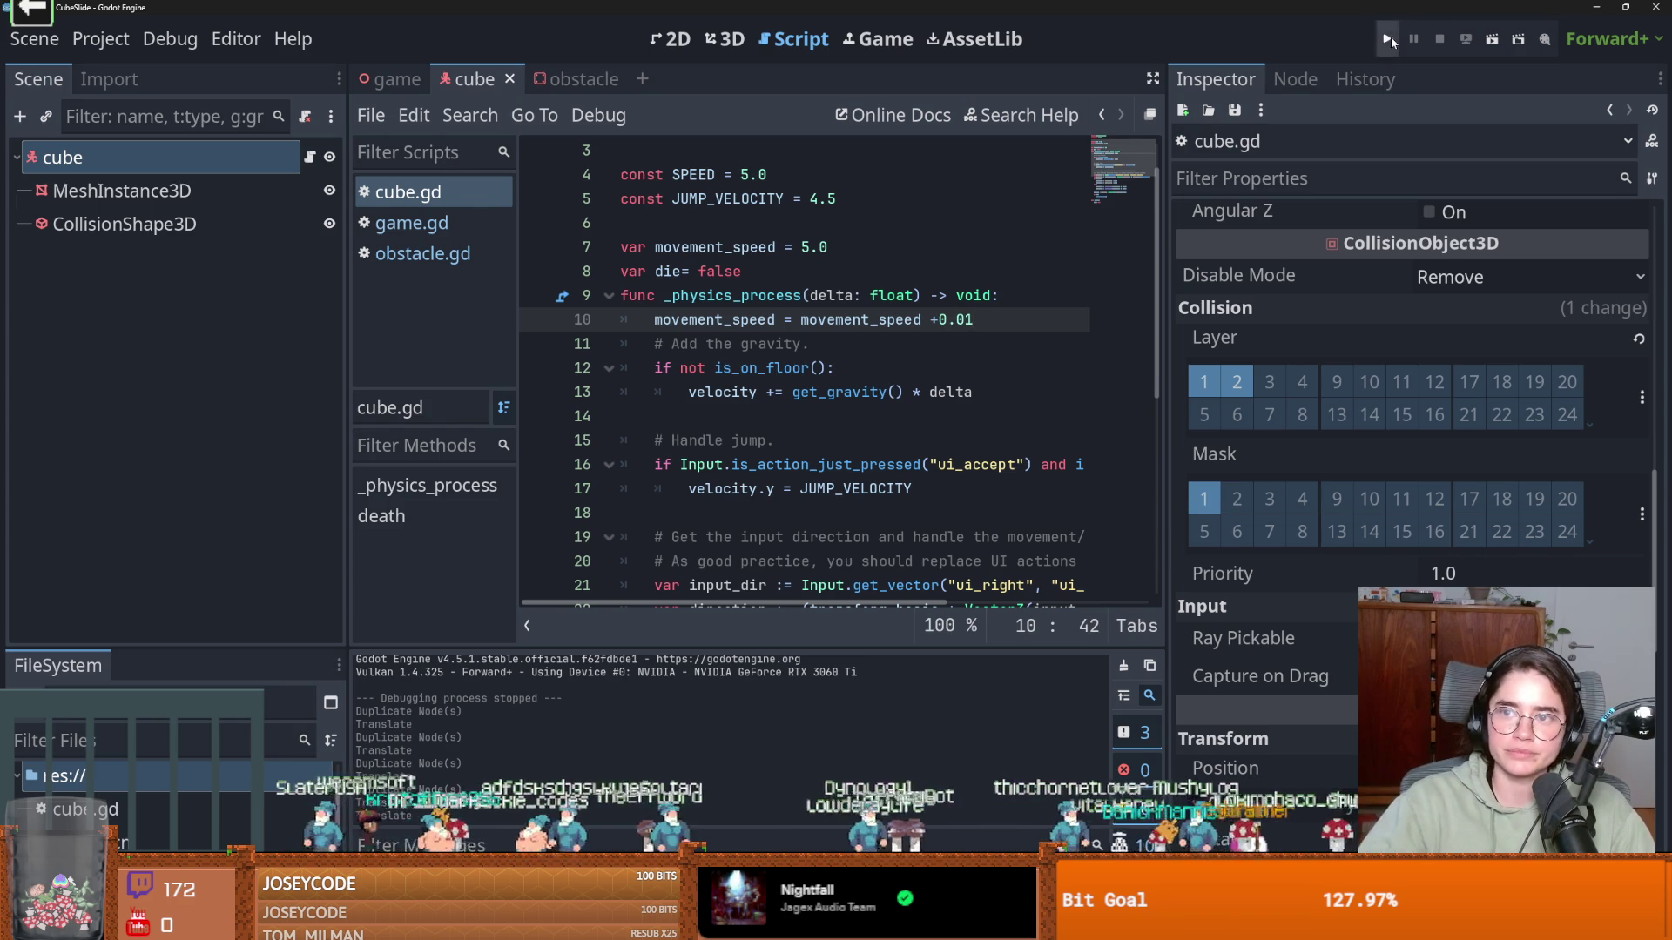
pyautogui.click(1389, 39)
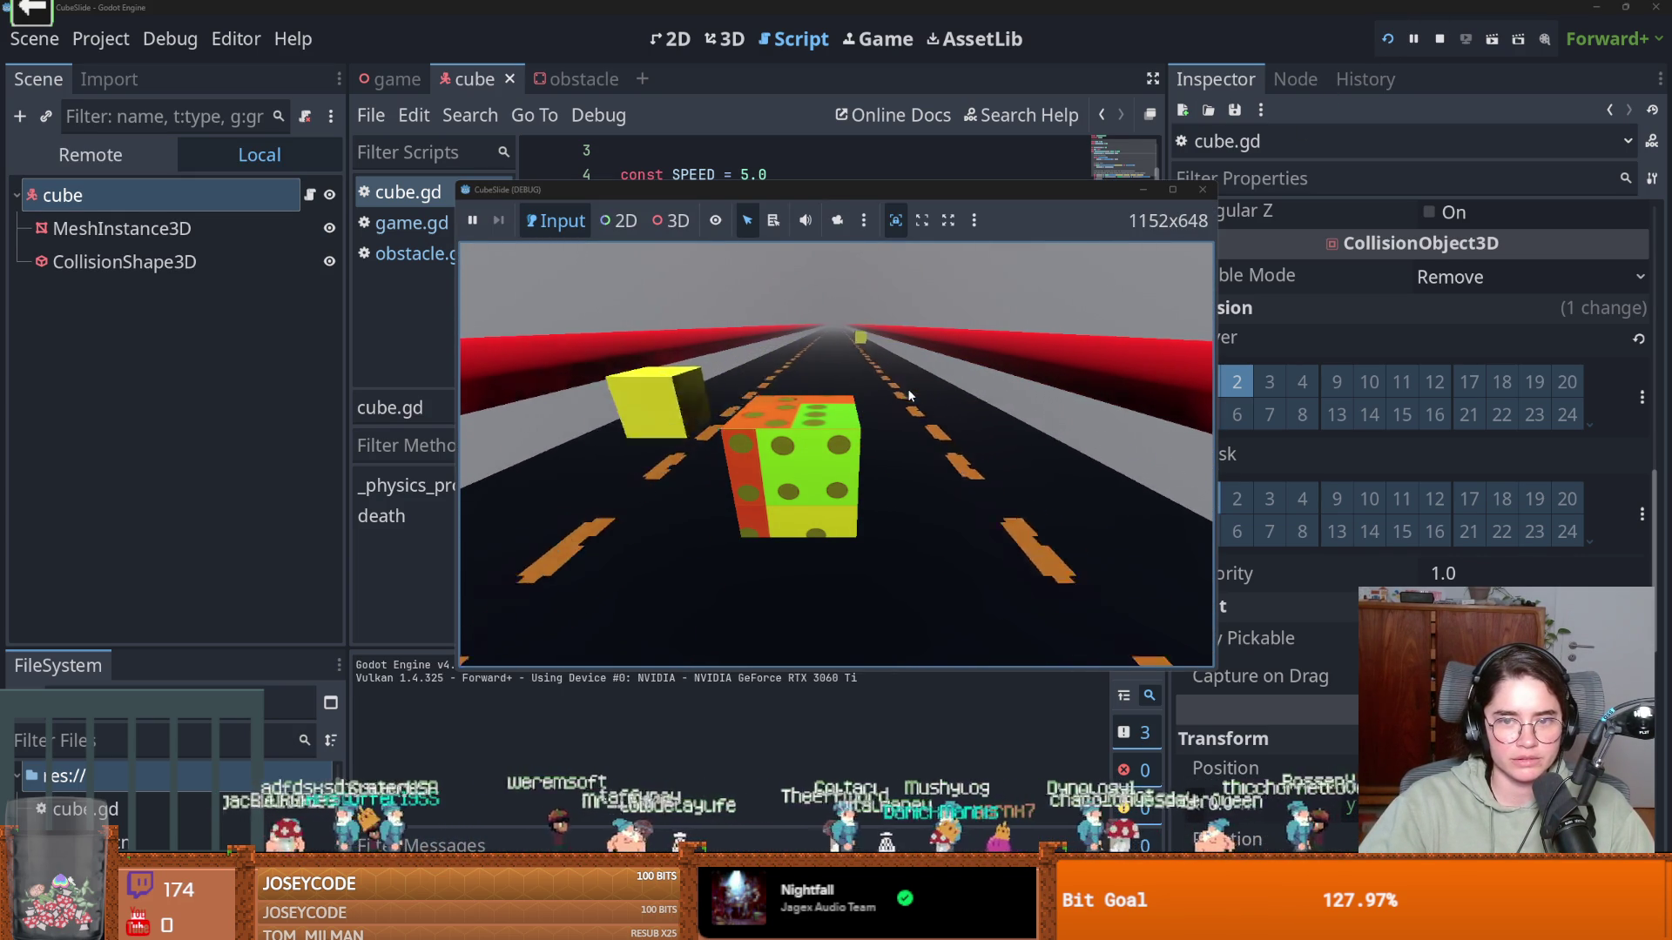
pyautogui.press('Right')
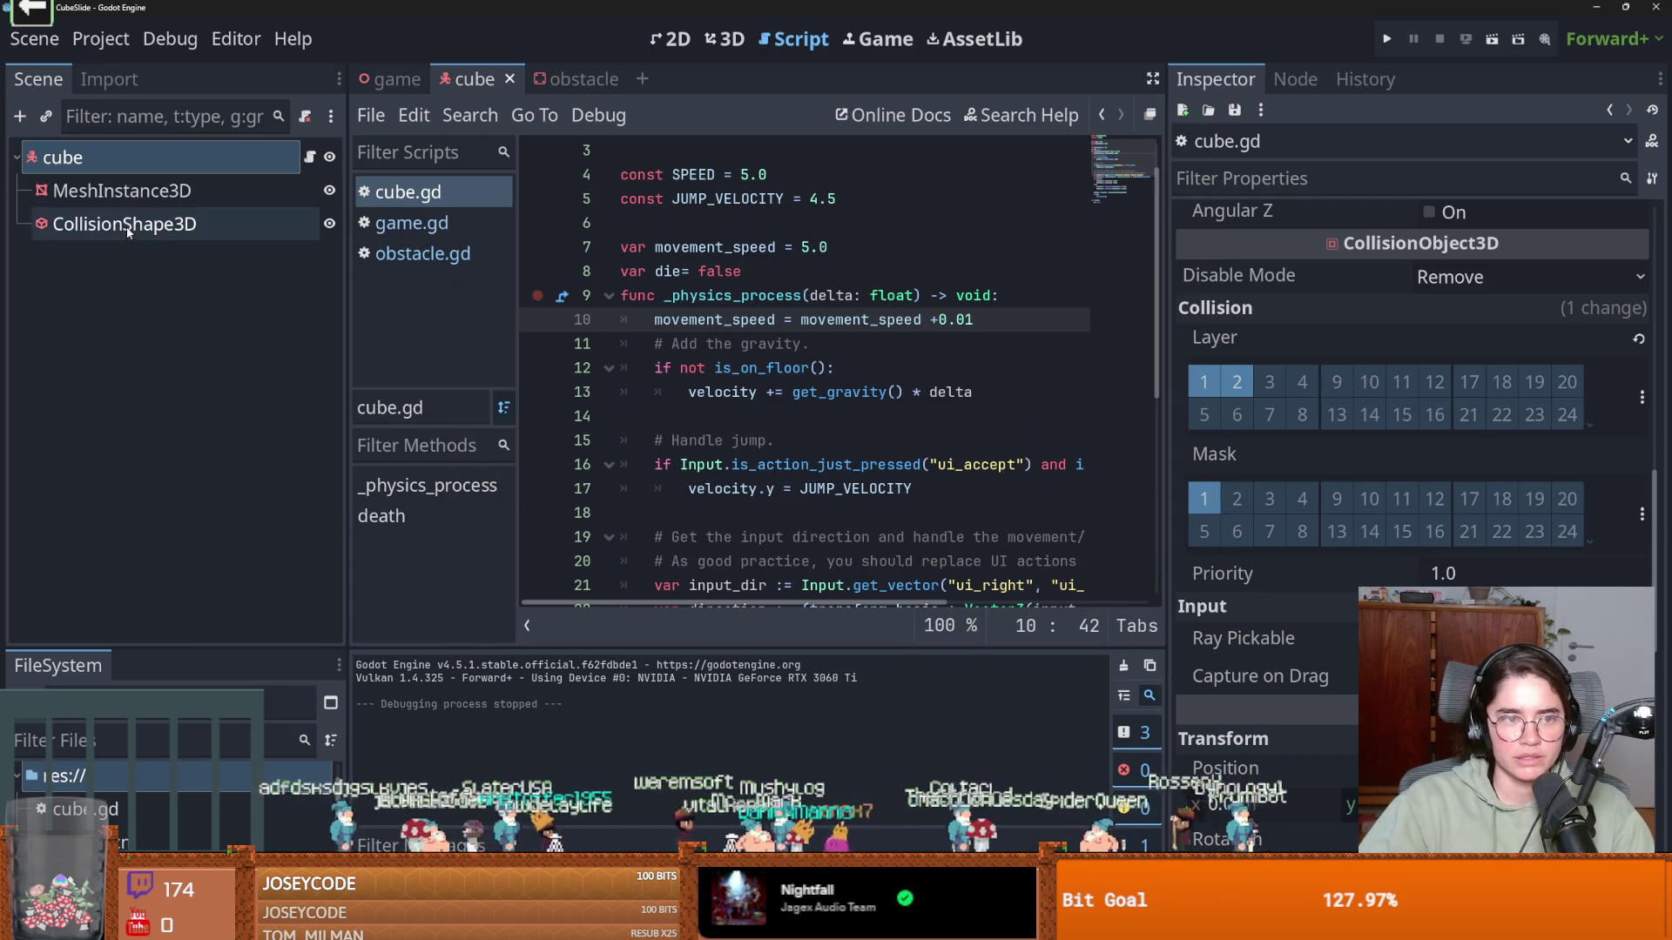
# Add a child node under the cube and widen the script editing area
pyautogui.rightClick(101, 153)
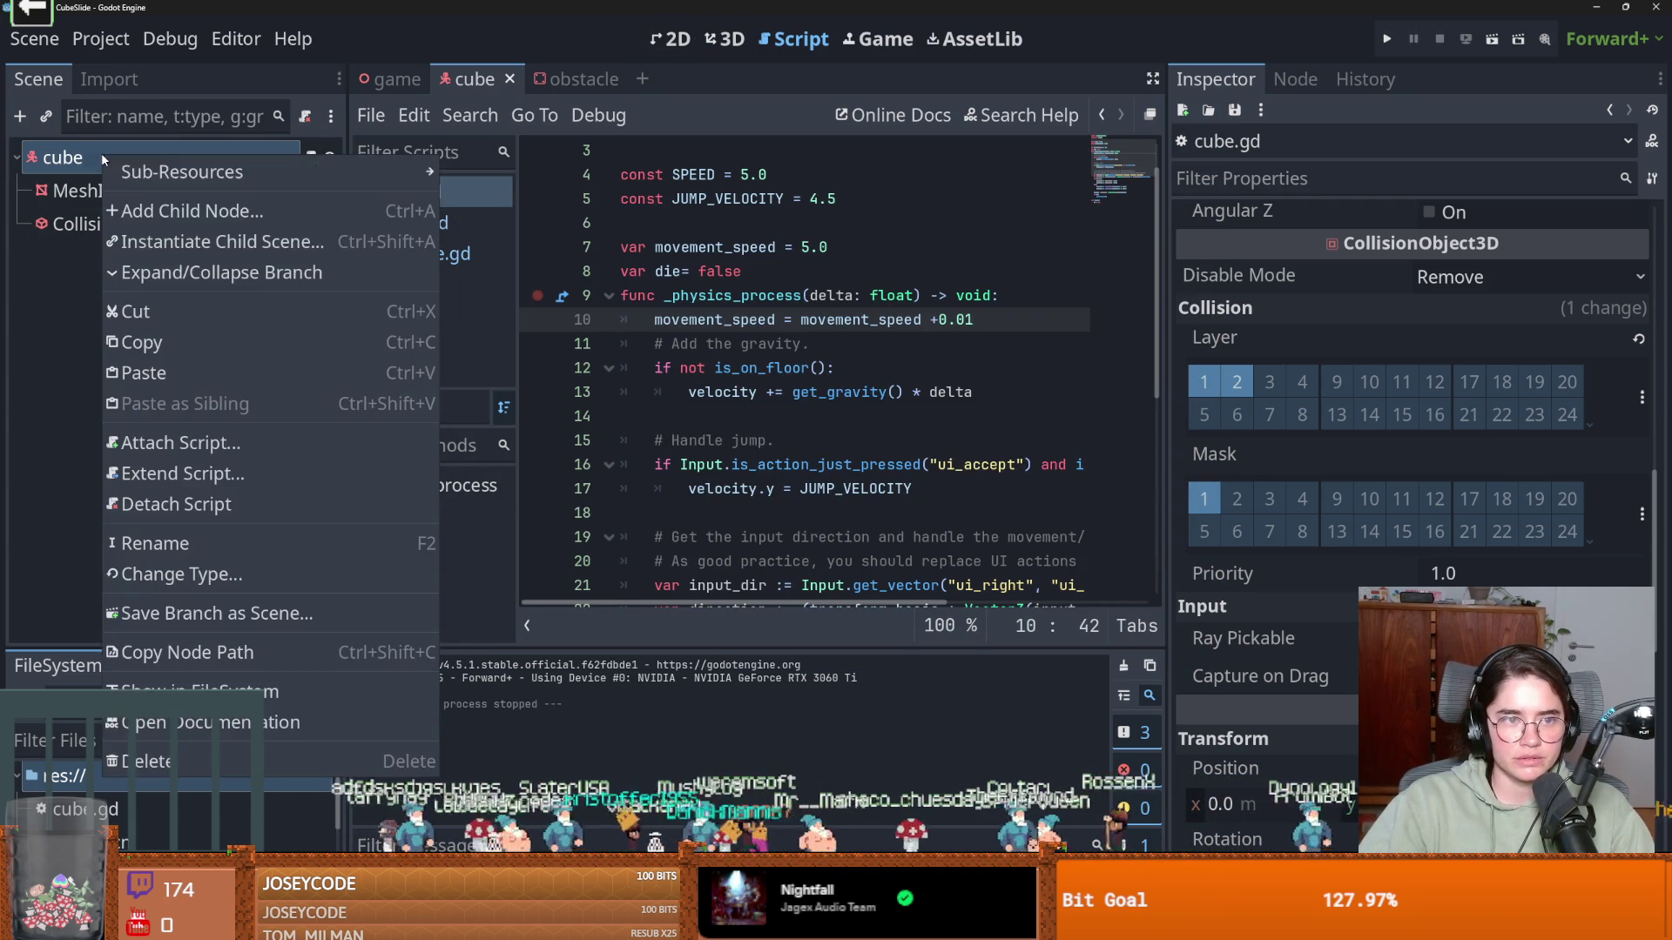
pyautogui.click(145, 210)
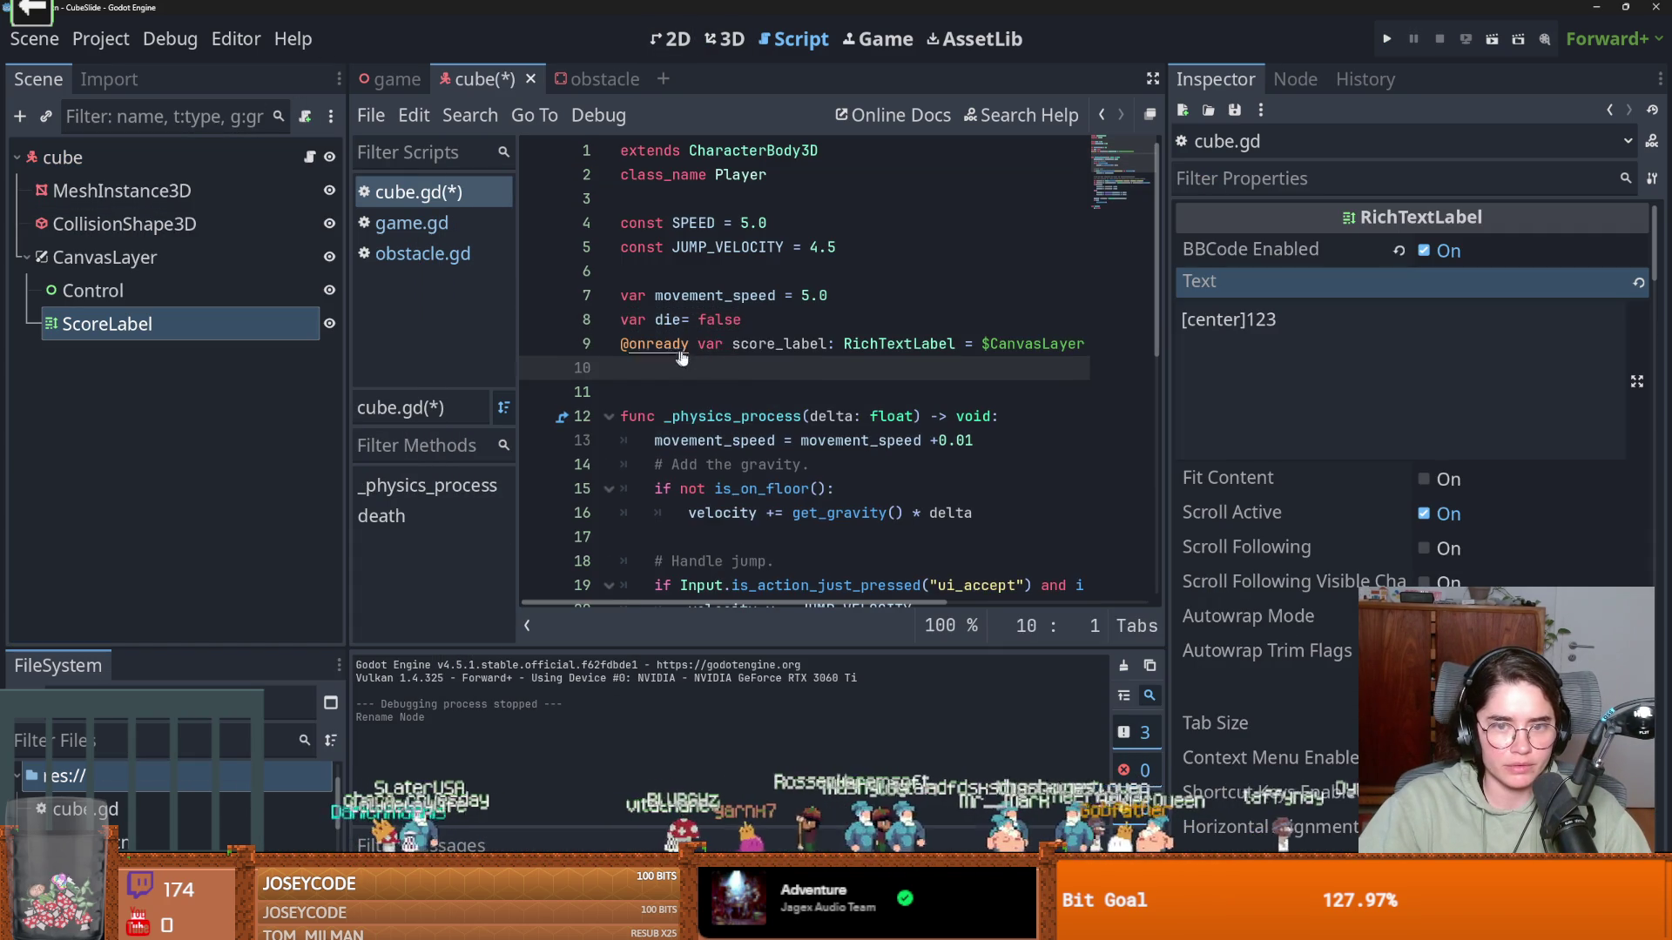
pyautogui.scroll(-5, 819, 416)
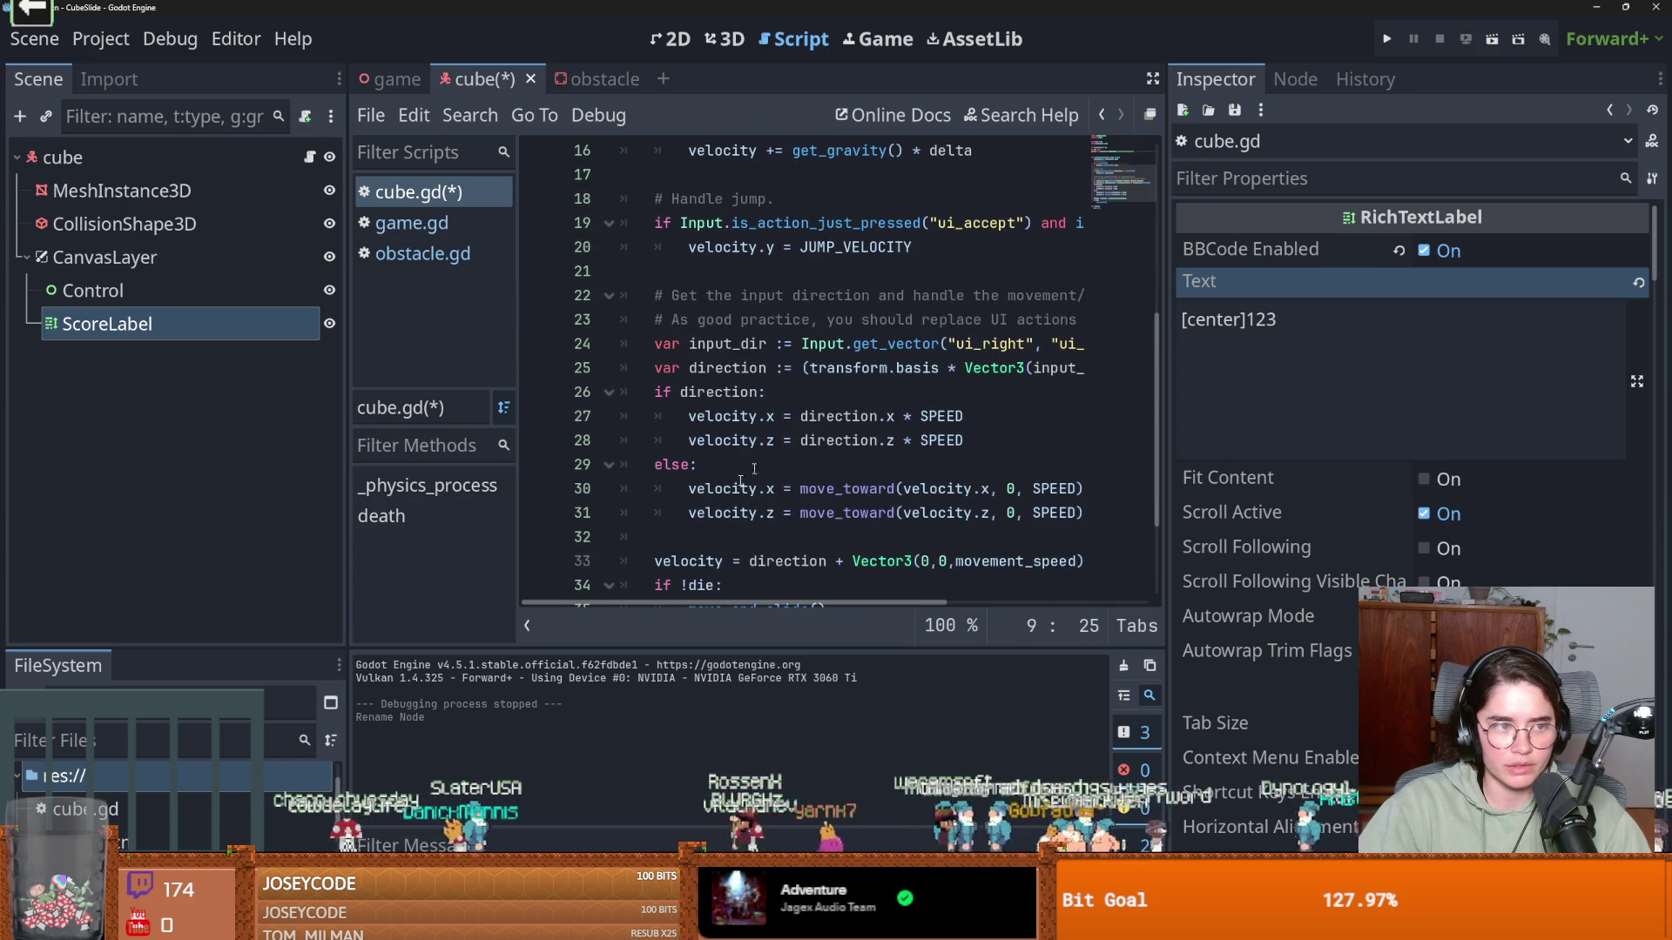
pyautogui.scroll(3, 762, 512)
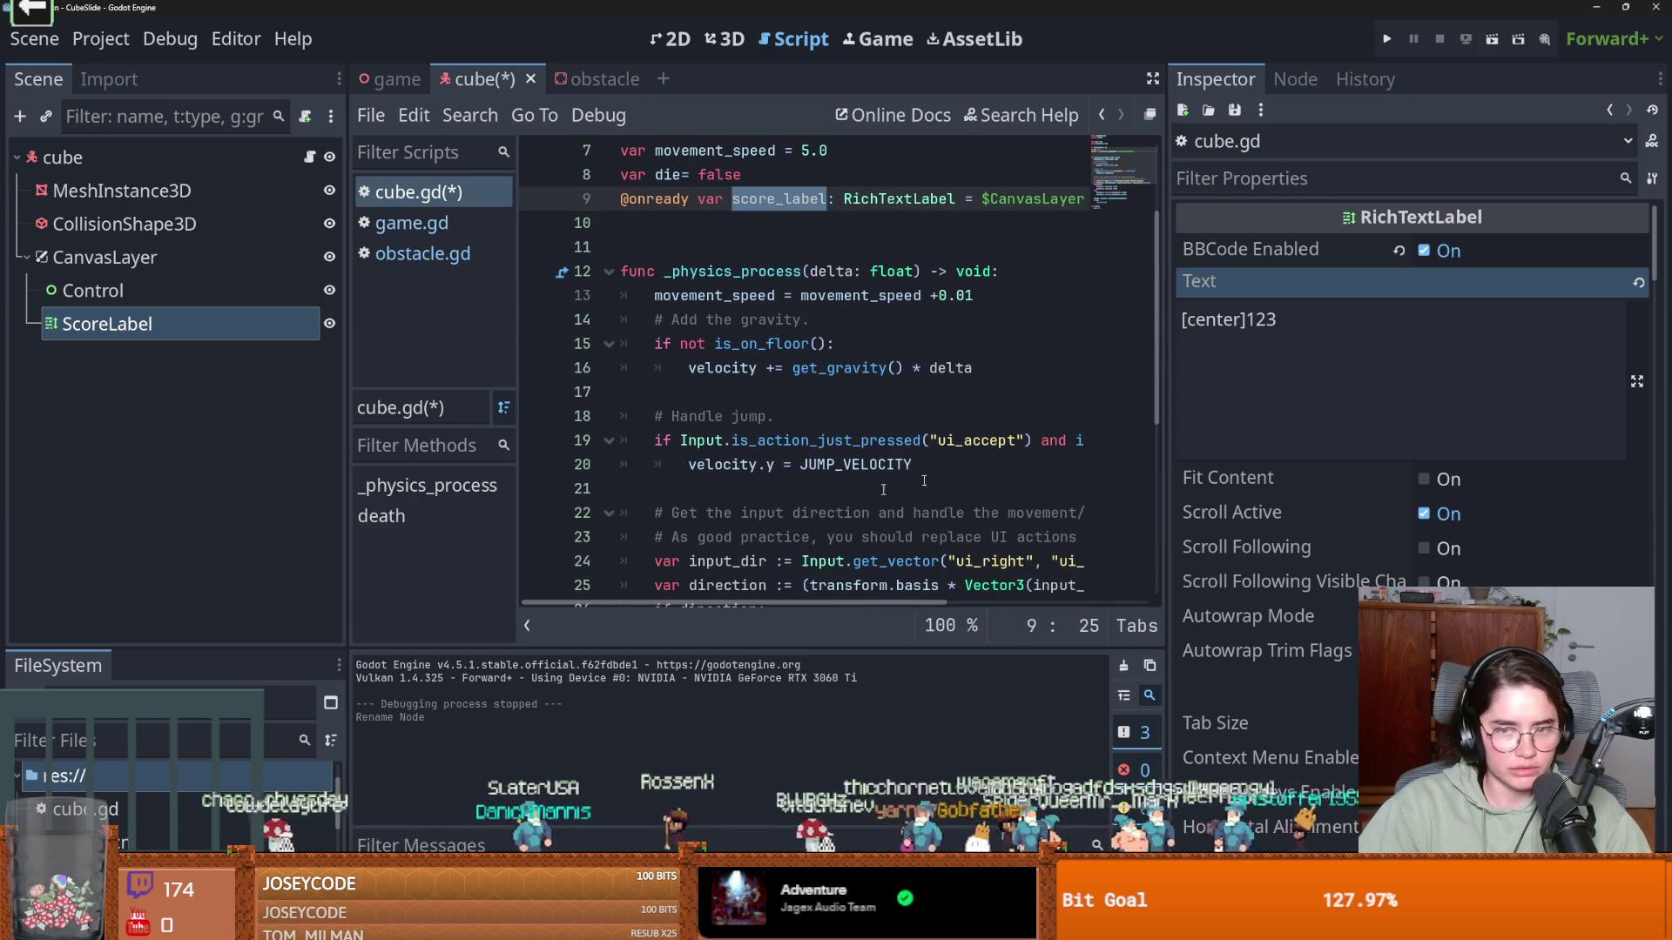
pyautogui.moveTo(1167, 461); pyautogui.dragTo(1453, 461)
pyautogui.scroll(-2, 994, 411)
pyautogui.scroll(4, 994, 411)
# Write a score_label.text = int() line and declare 'var score = 0' above the function
pyautogui.click(997, 416)
pyautogui.press('Return')
pyautogui.write('score_label =')
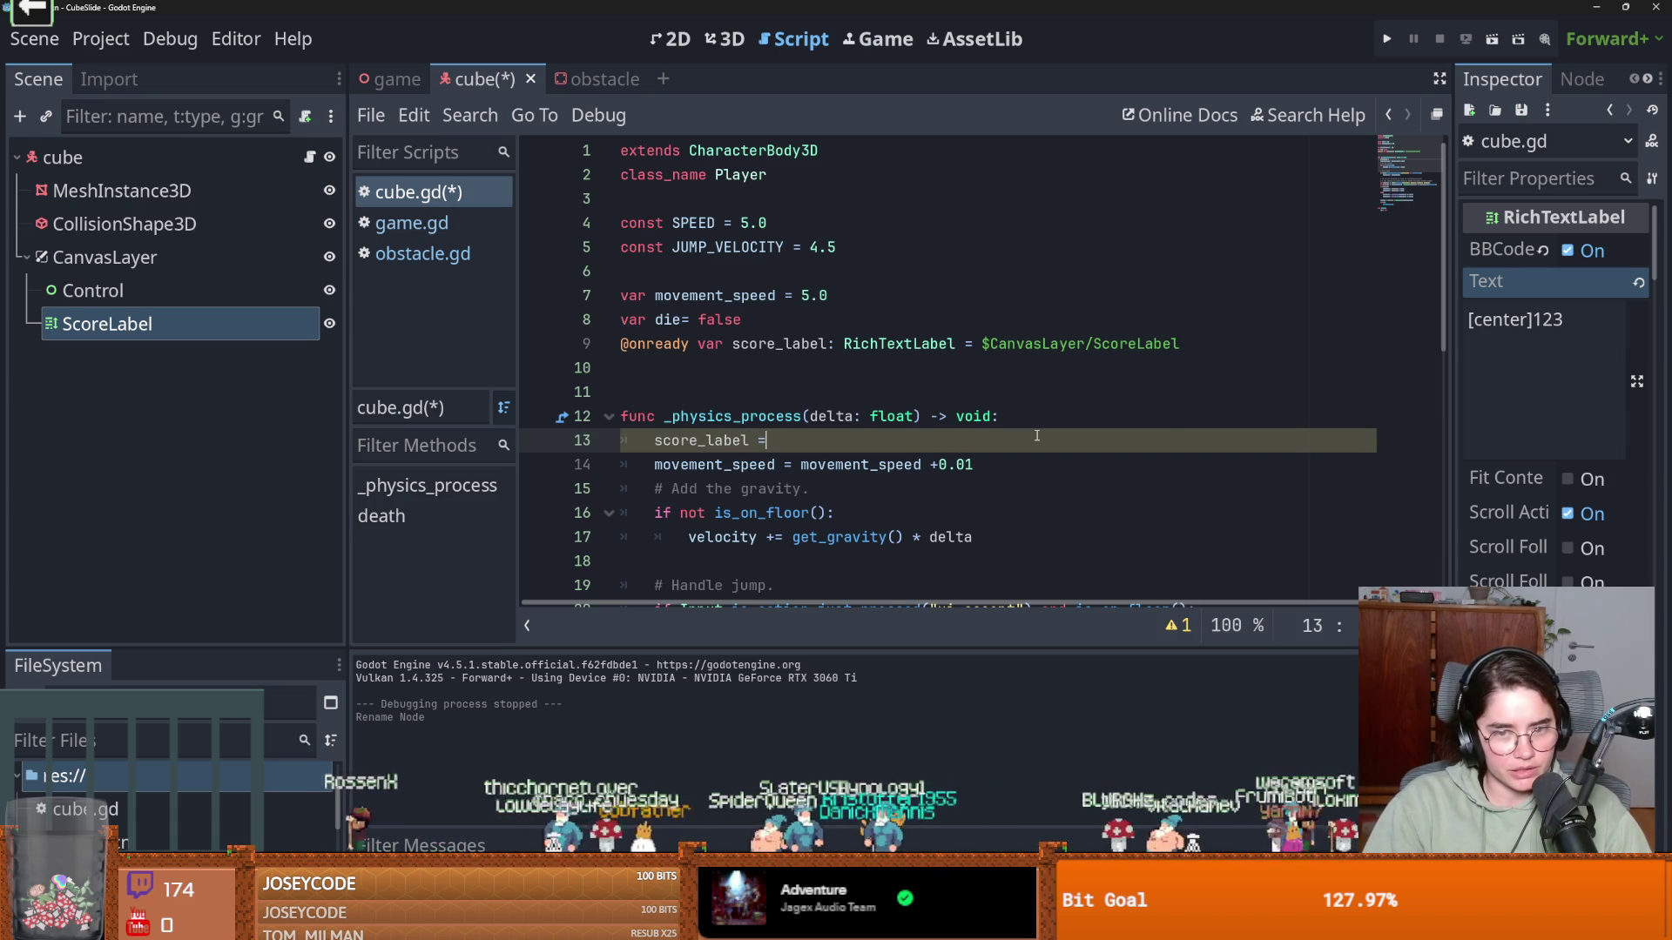
pyautogui.press('BackSpace')
pyautogui.press('BackSpace')
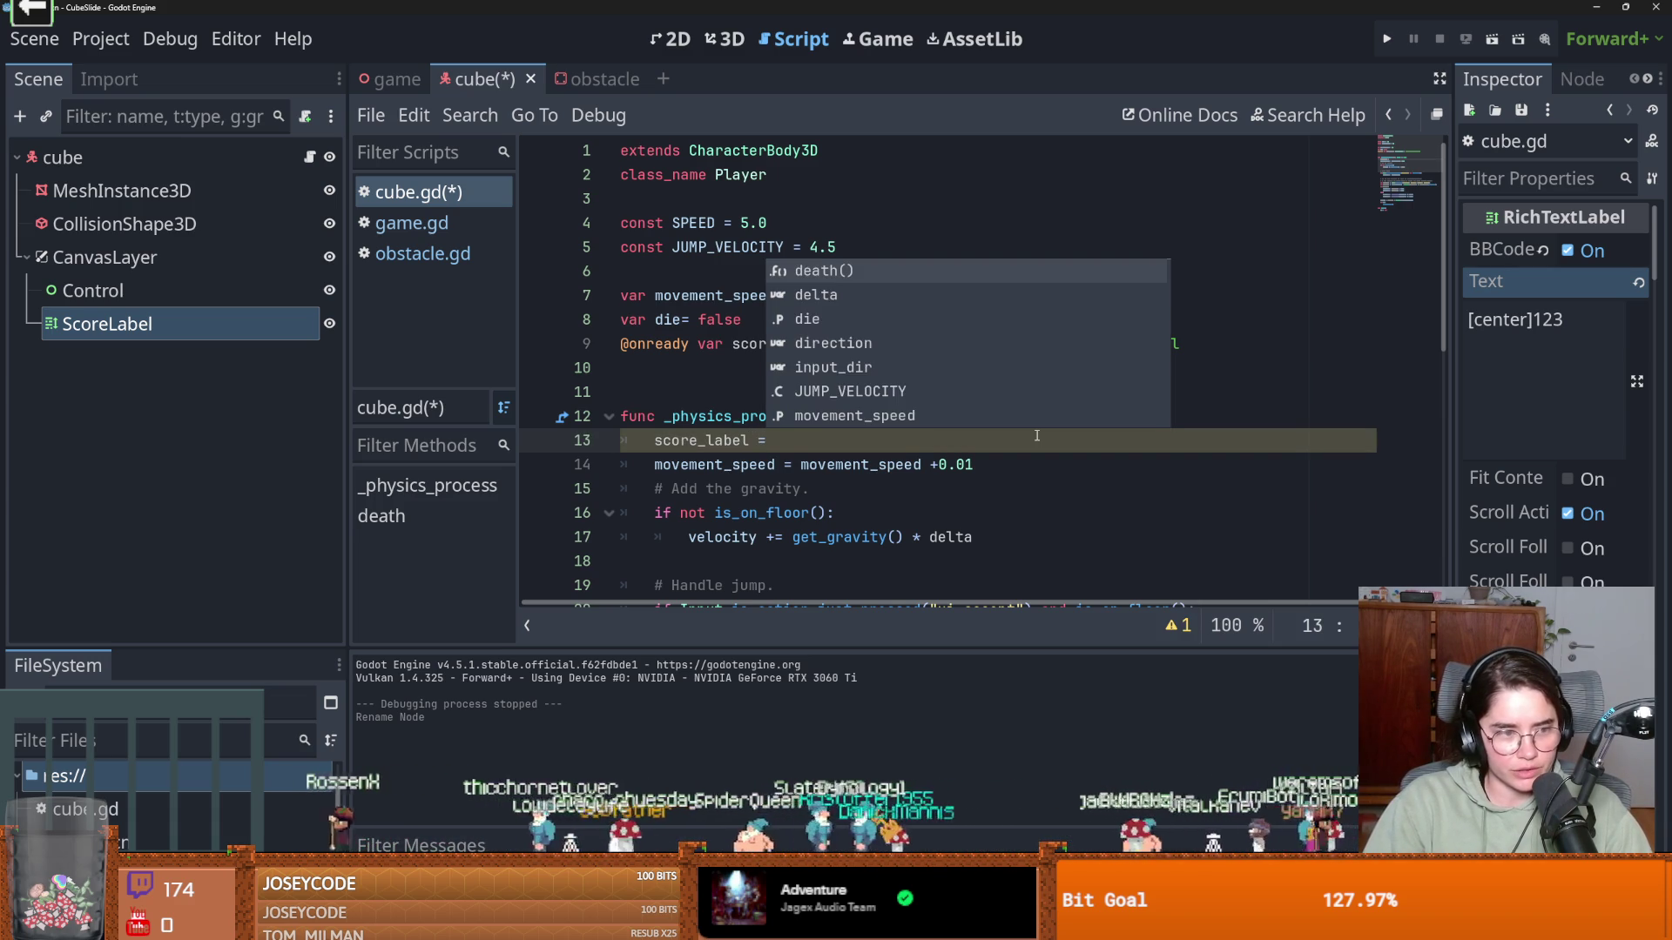
pyautogui.write('.text')
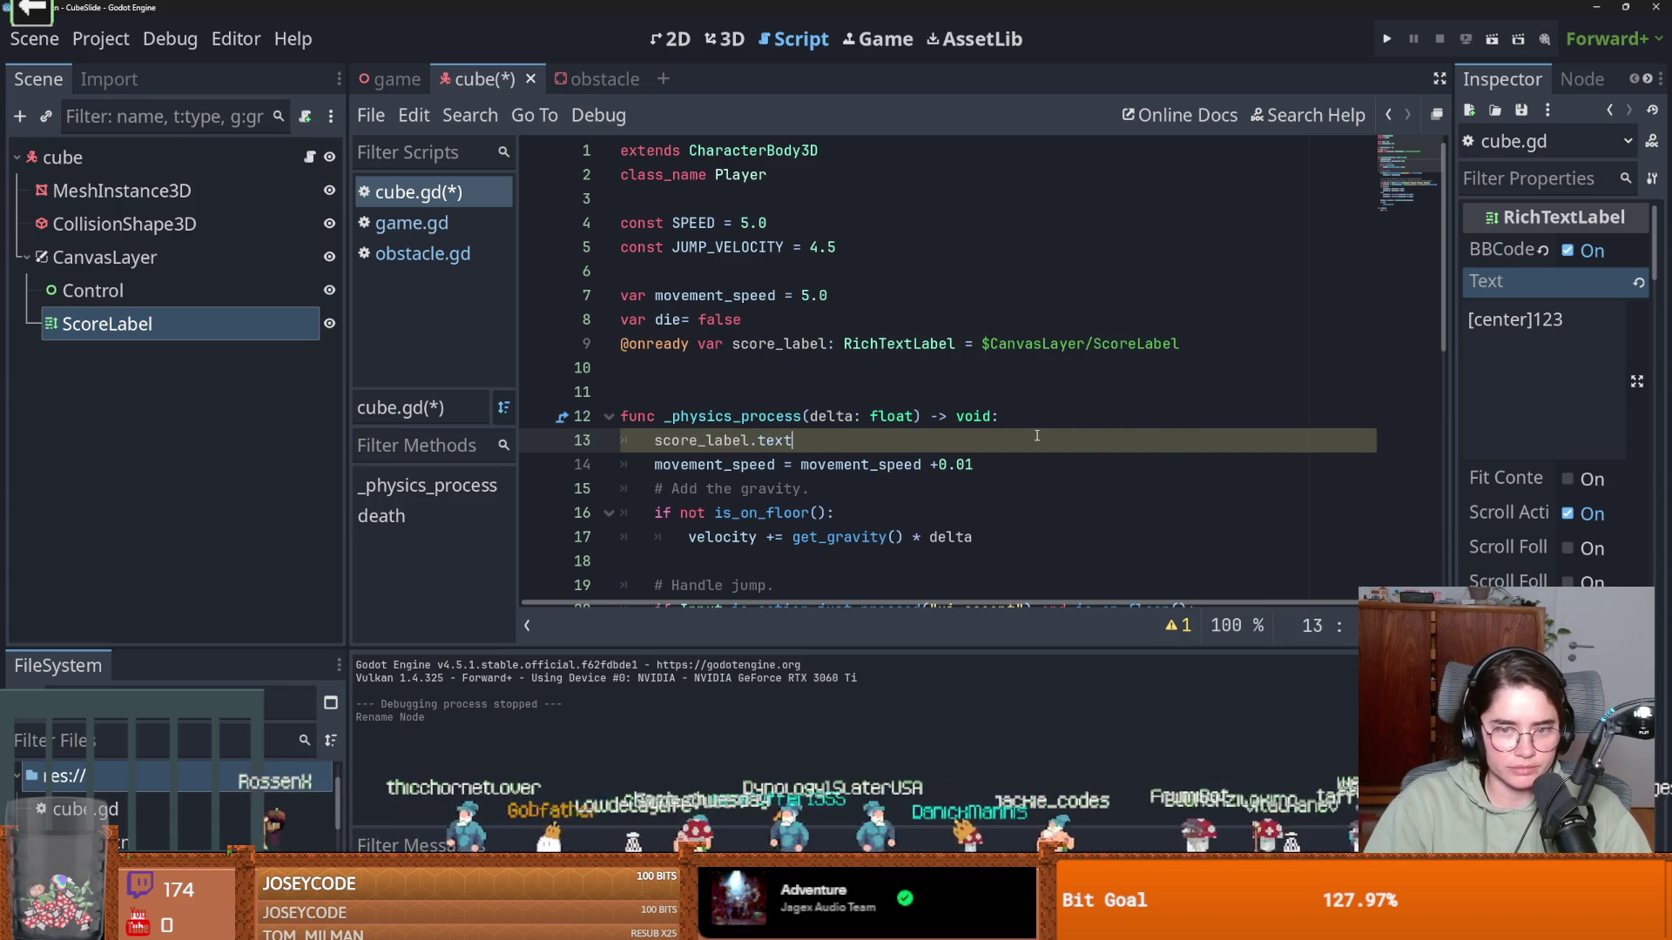
pyautogui.write(' = int(')
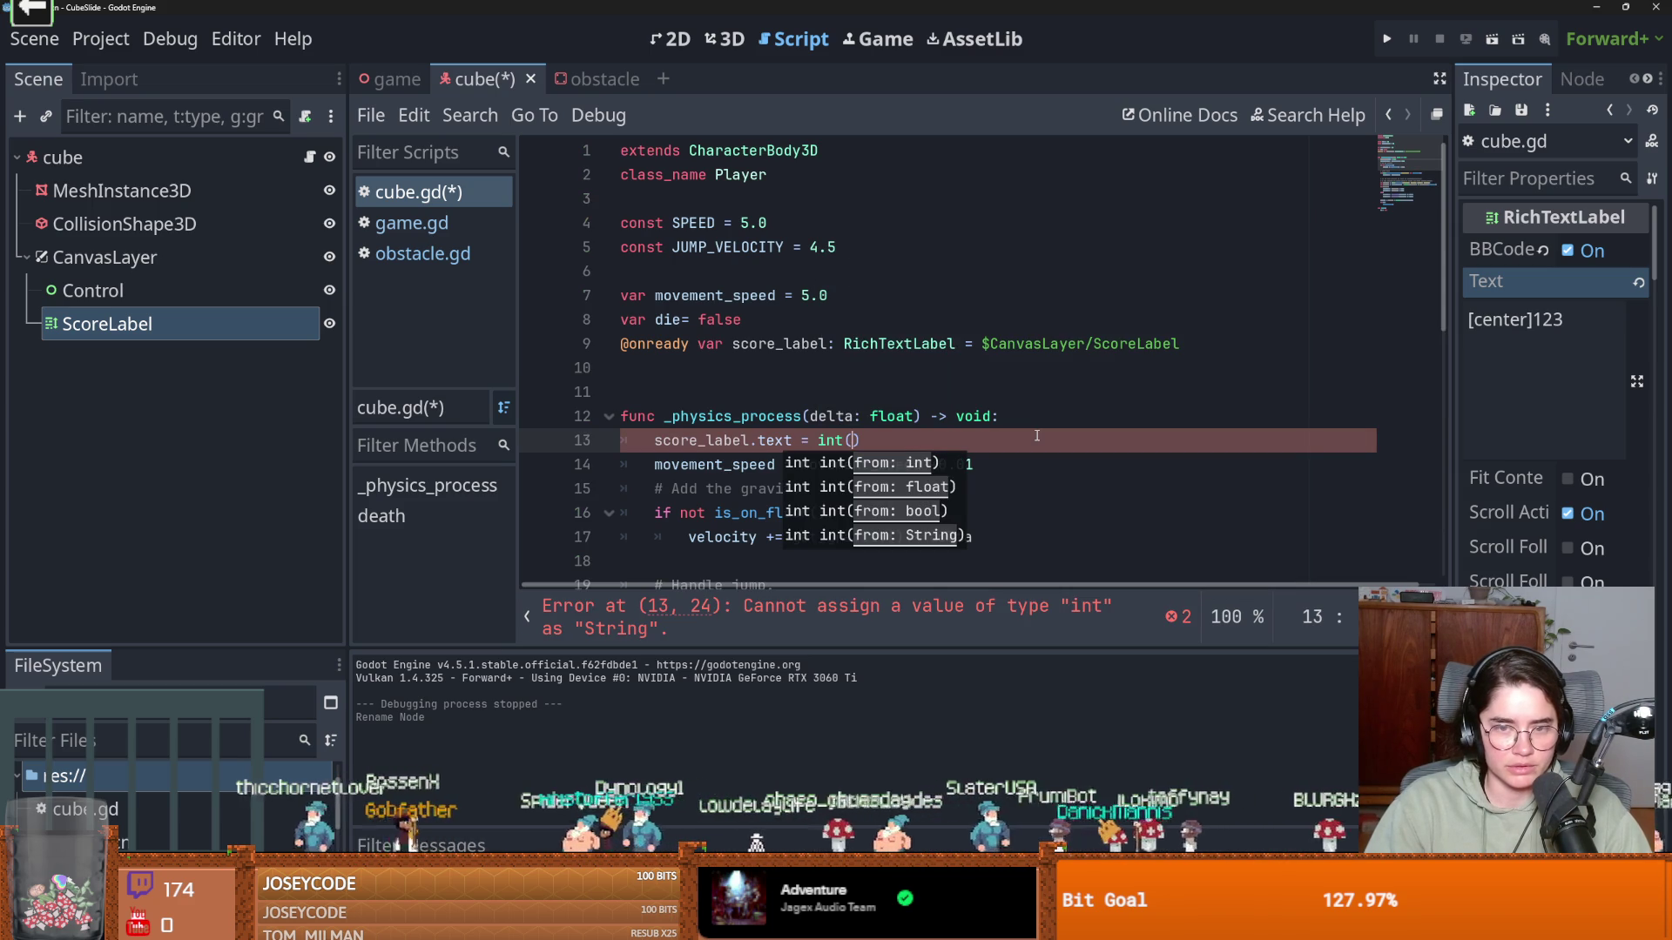
pyautogui.click(904, 395)
pyautogui.write('var score')
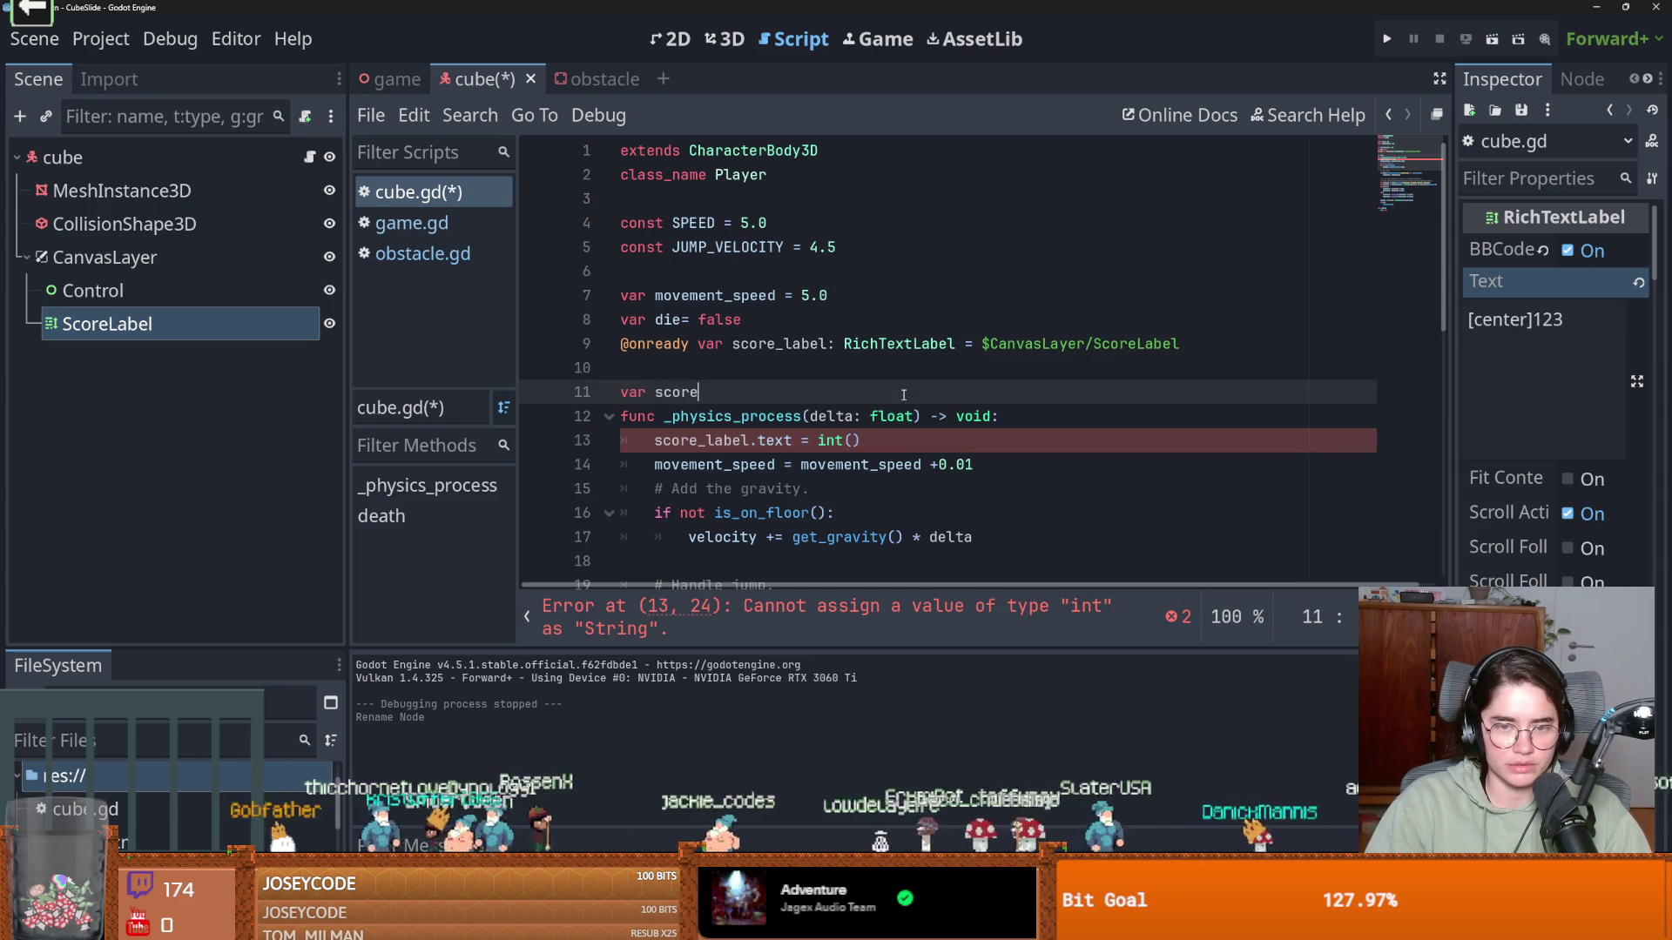
pyautogui.write(' = 0')
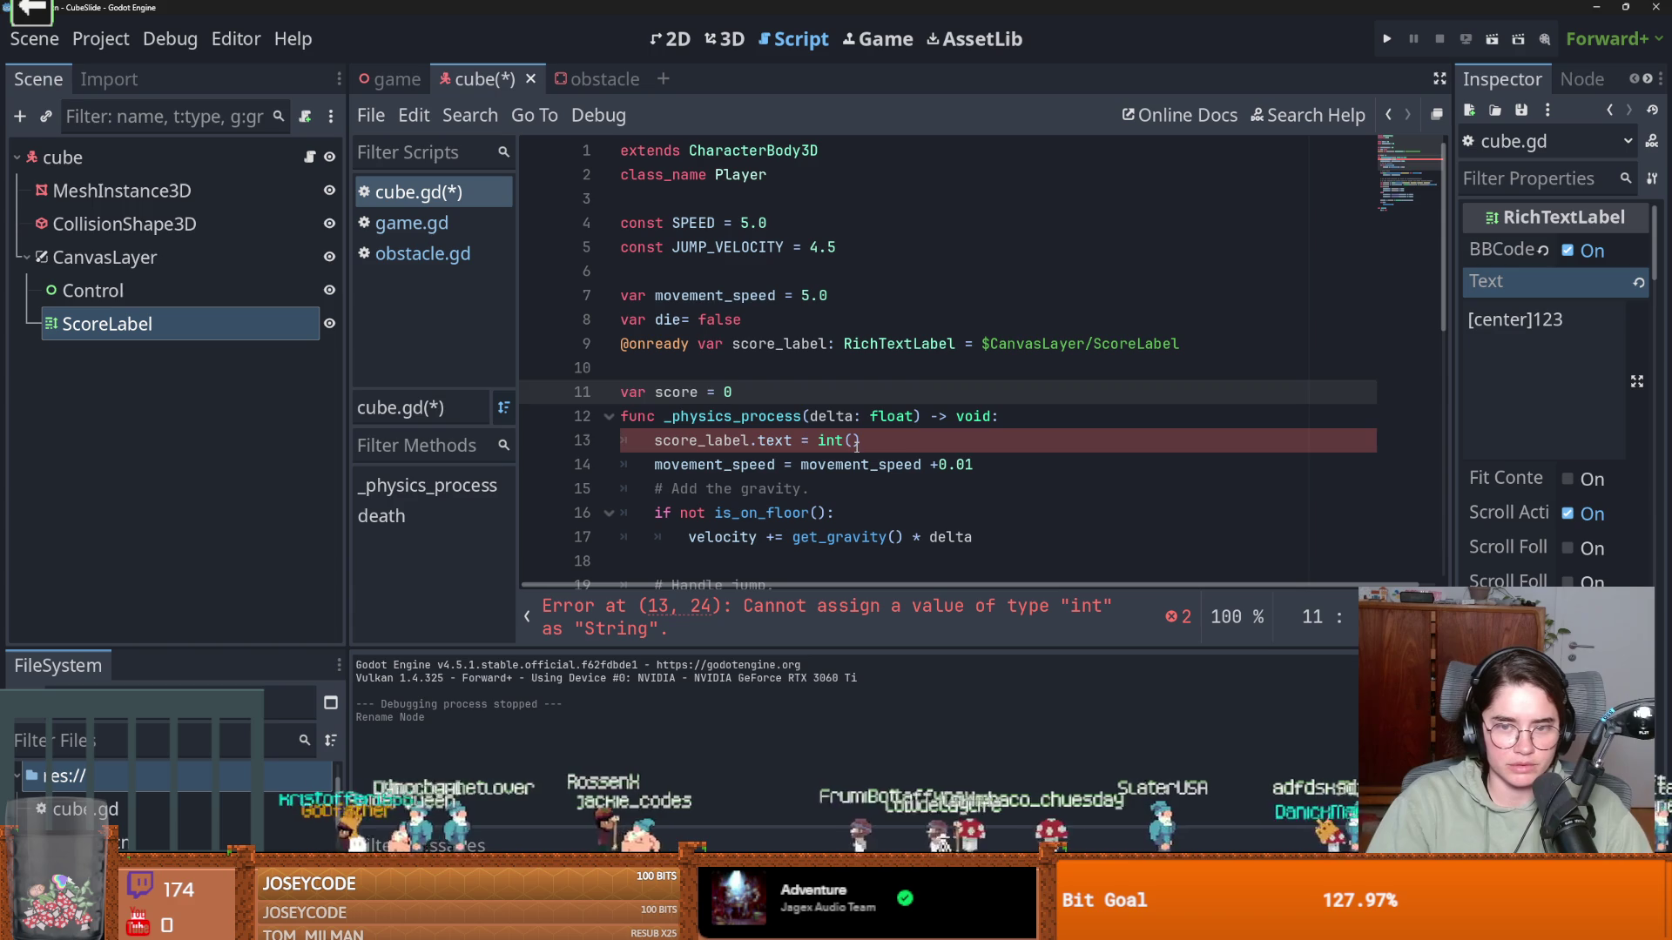
# Insert the score increment line and pass score into the int() call
pyautogui.click(853, 442)
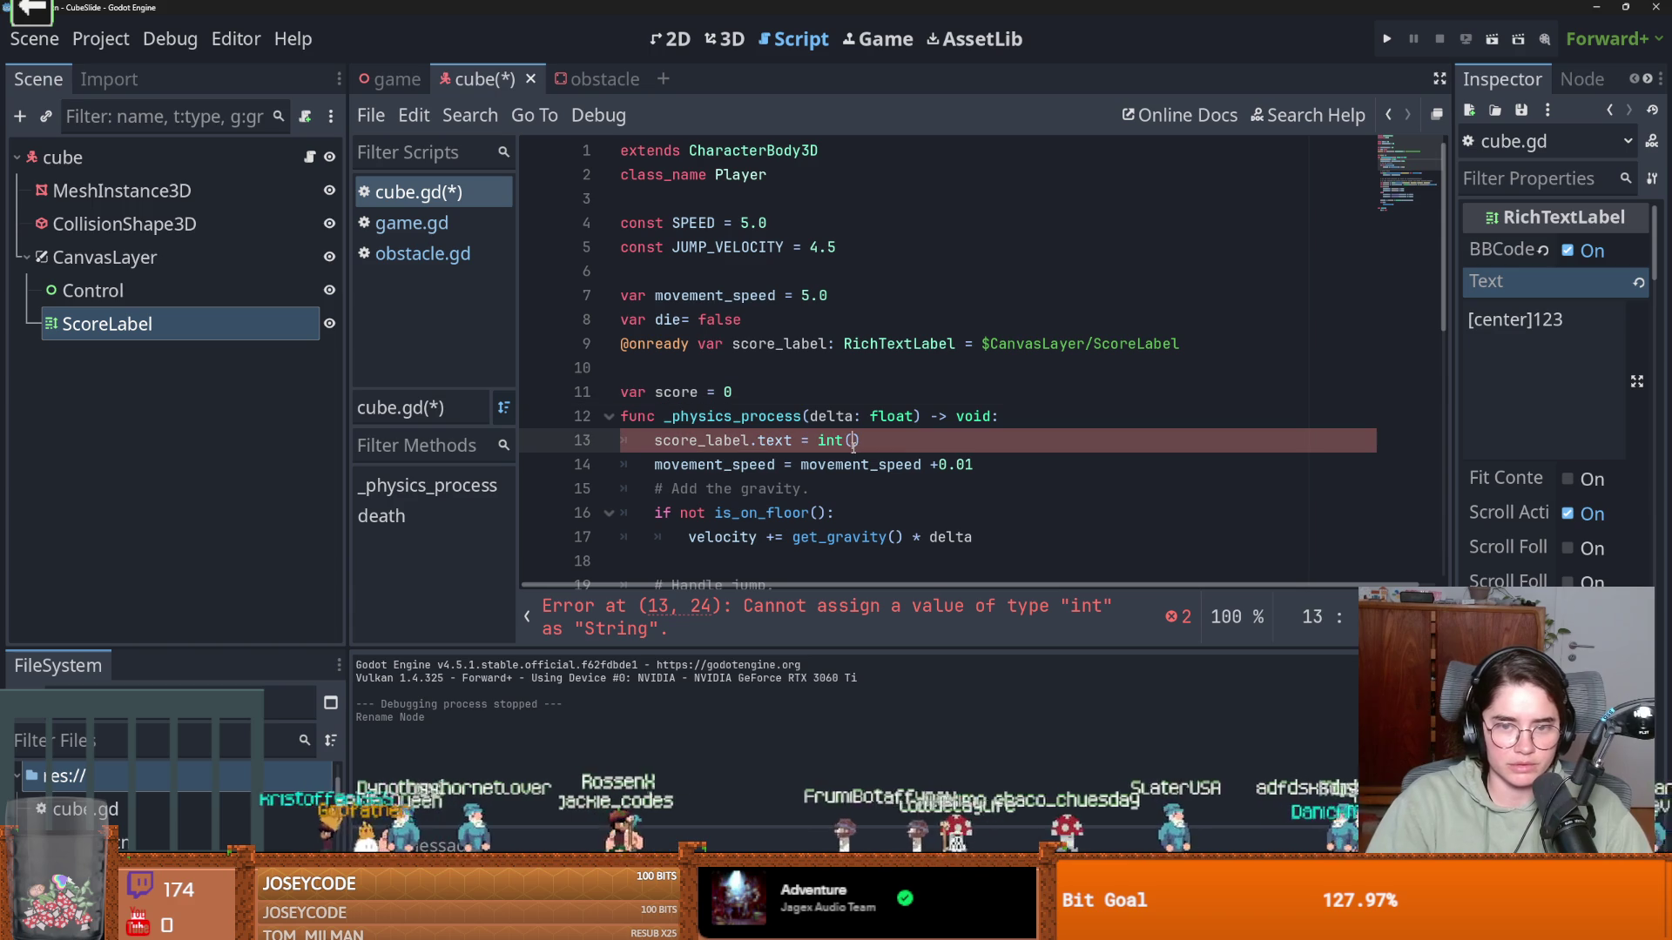
pyautogui.click(1018, 423)
pyautogui.press('Return')
pyautogui.write('re ')
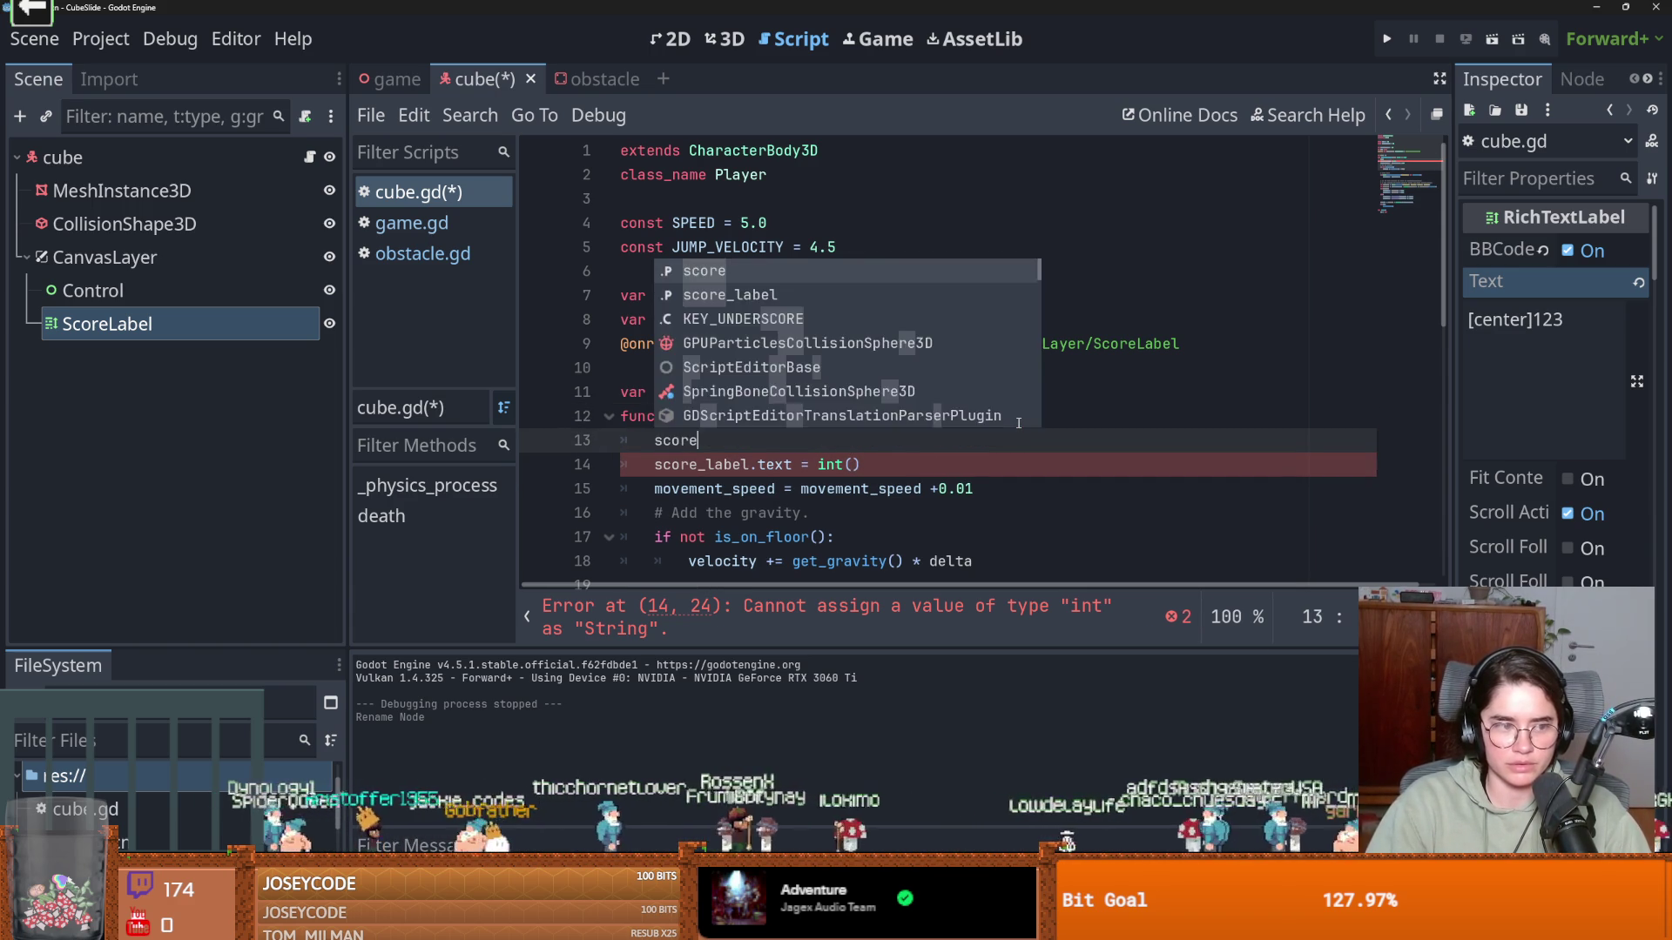
pyautogui.write('= ')
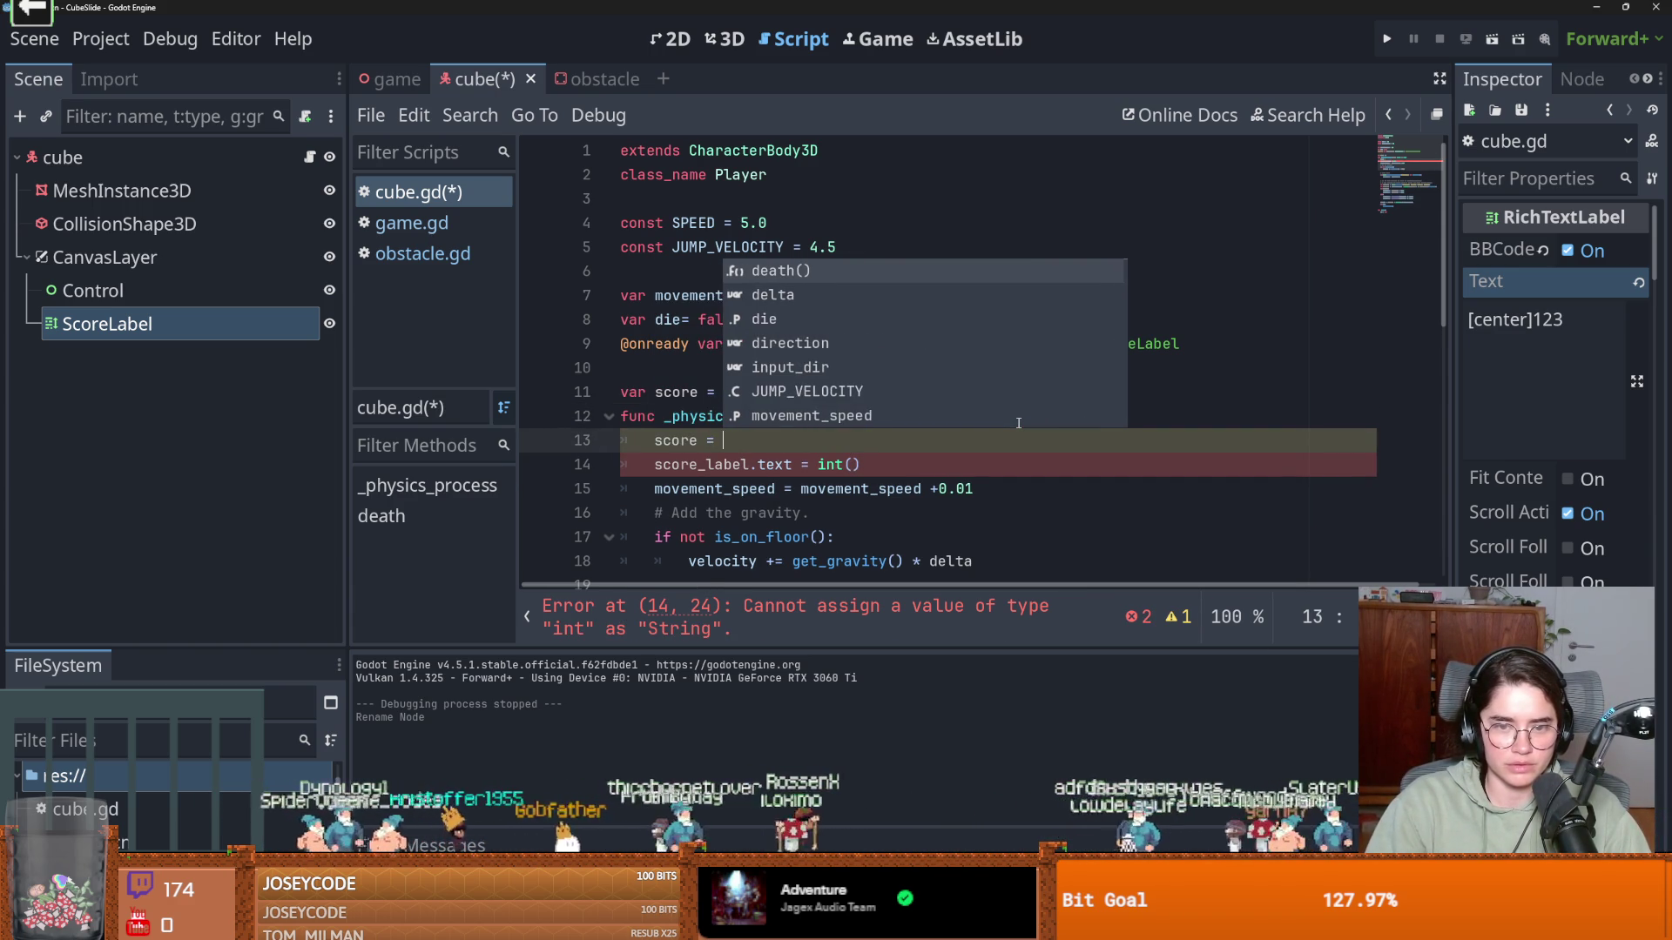
pyautogui.press('BackSpace')
pyautogui.press('BackSpace')
pyautogui.write('+= 0.')
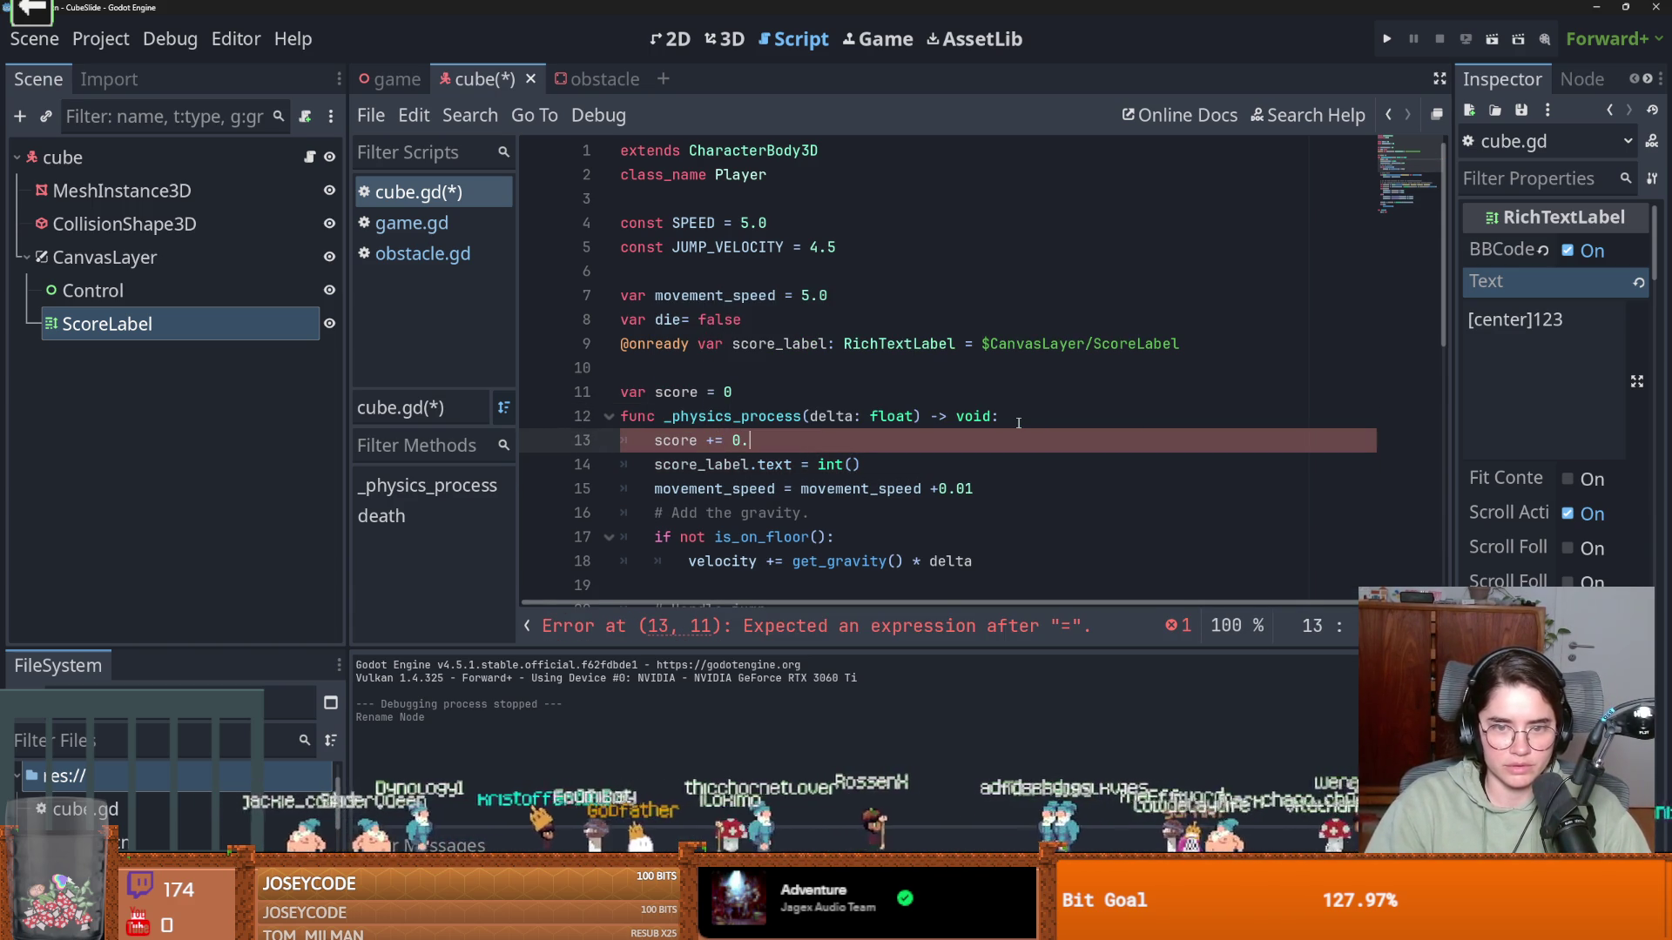
pyautogui.write('01')
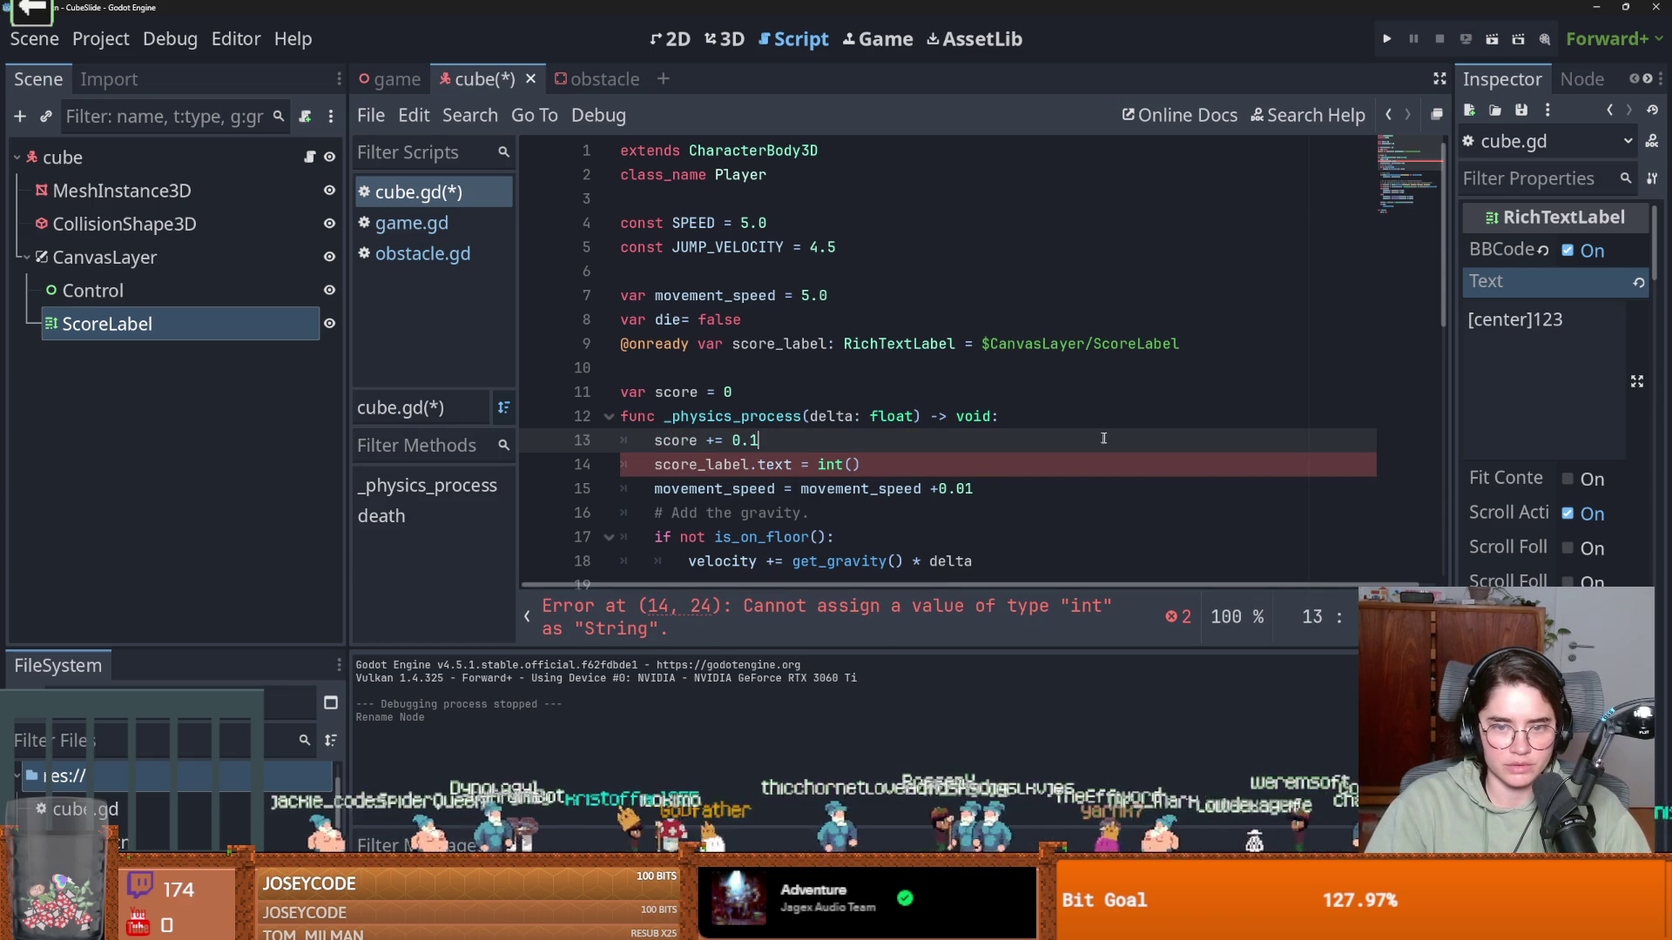
pyautogui.click(851, 465)
pyautogui.write('score')
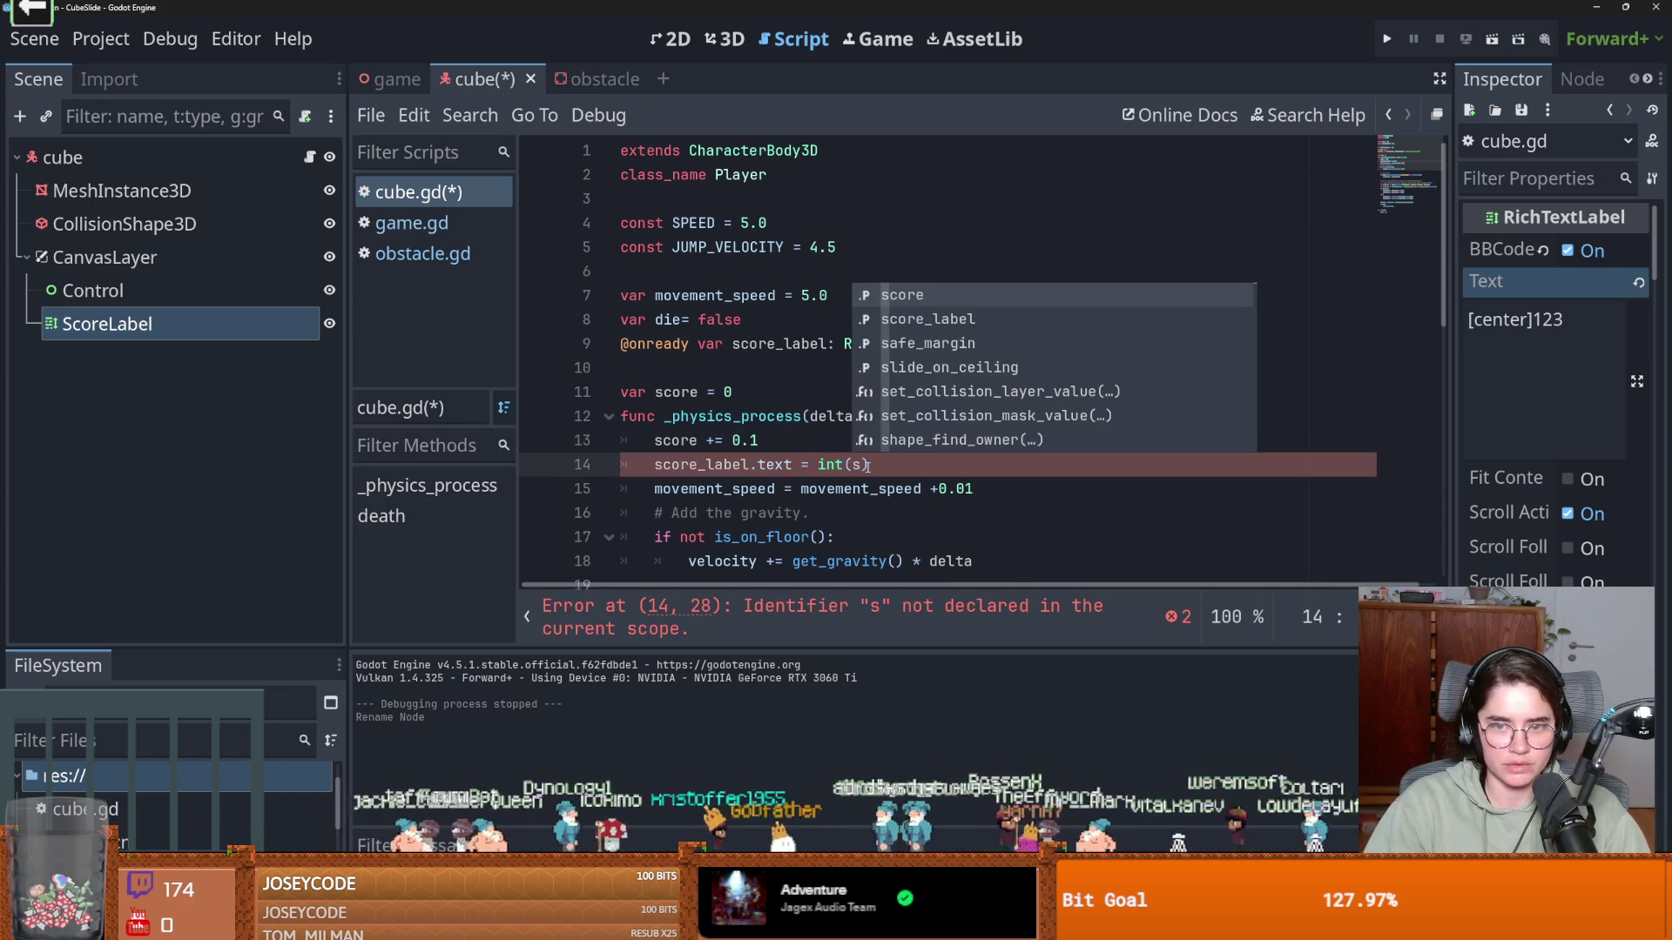
# Change the label text to str(int(score)) and save cube.gd
pyautogui.press('Delete')
pyautogui.press('Delete')
pyautogui.press('Delete')
pyautogui.write('string')
pyautogui.press('Delete')
pyautogui.press('Delete')
pyautogui.press('Delete')
pyautogui.write('(int')
pyautogui.write(')')
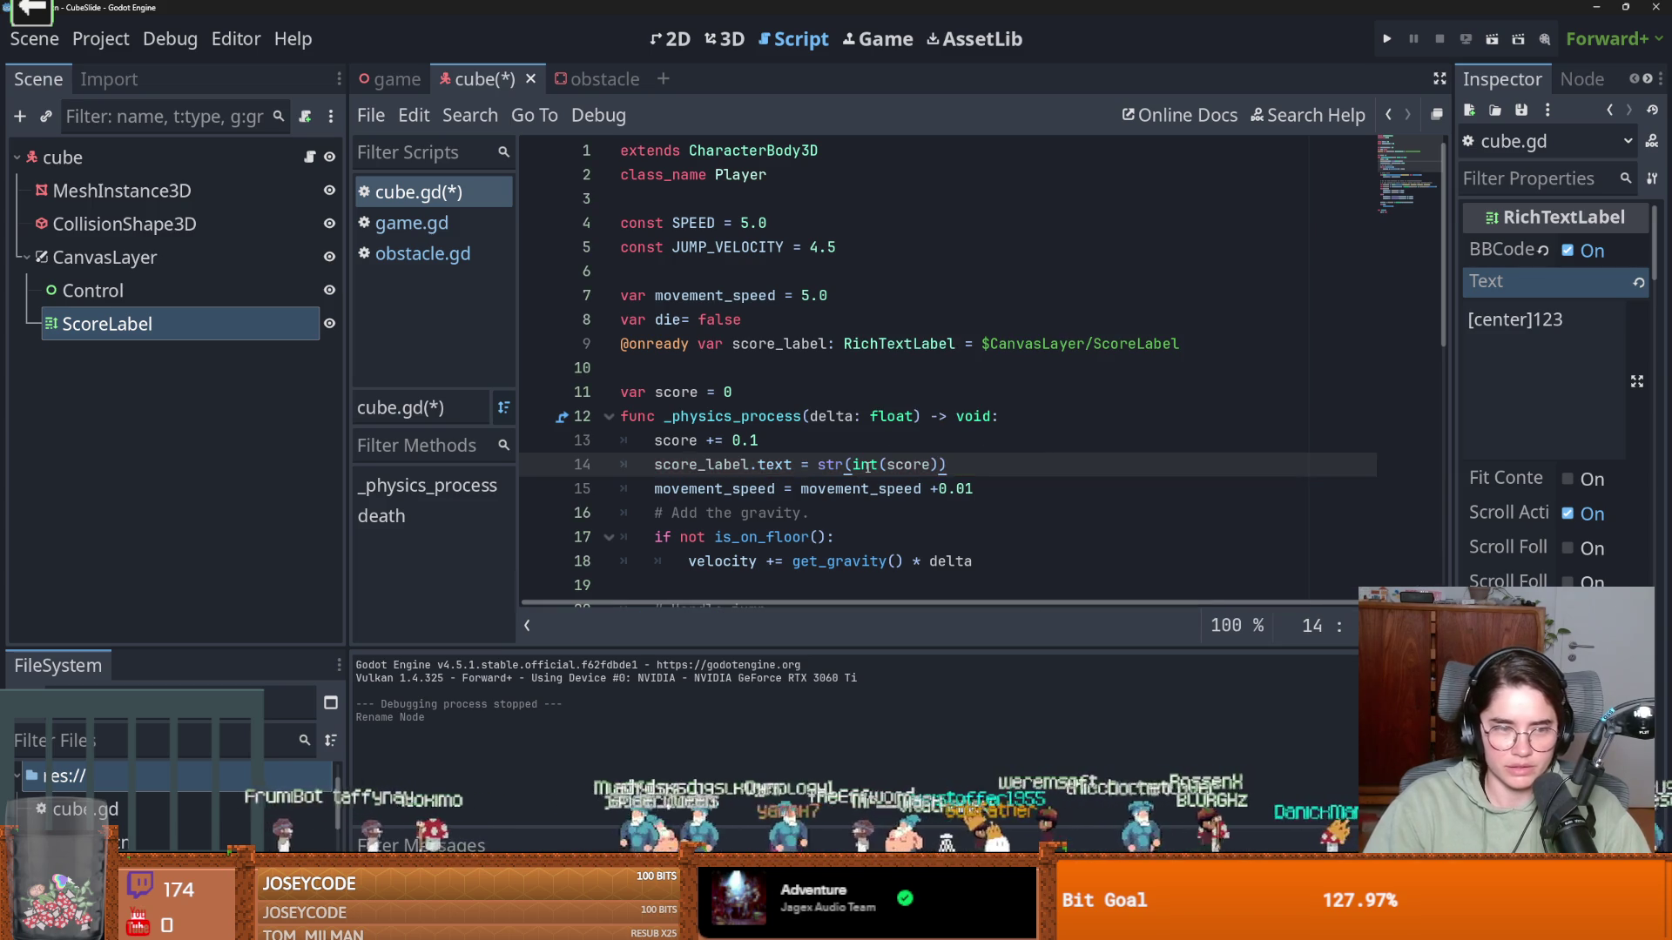
pyautogui.hotkey('ctrl', 's')
pyautogui.press('Down')
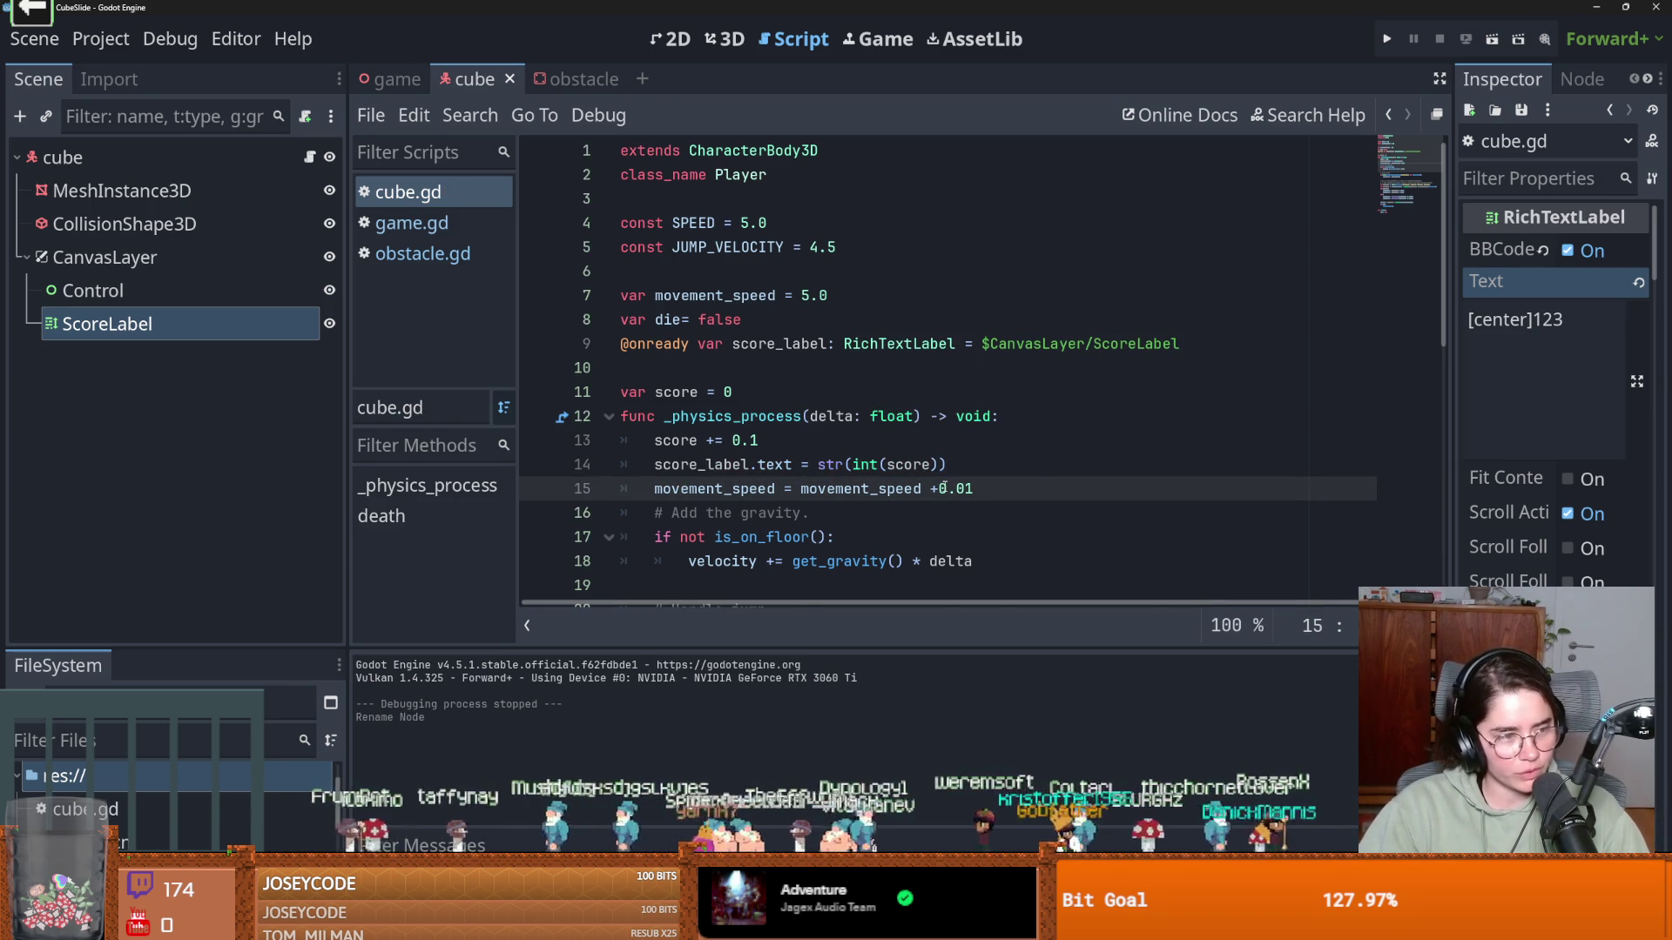
# Review the movement_speed, score and int references in the script
pyautogui.doubleClick(906, 490)
pyautogui.doubleClick(908, 464)
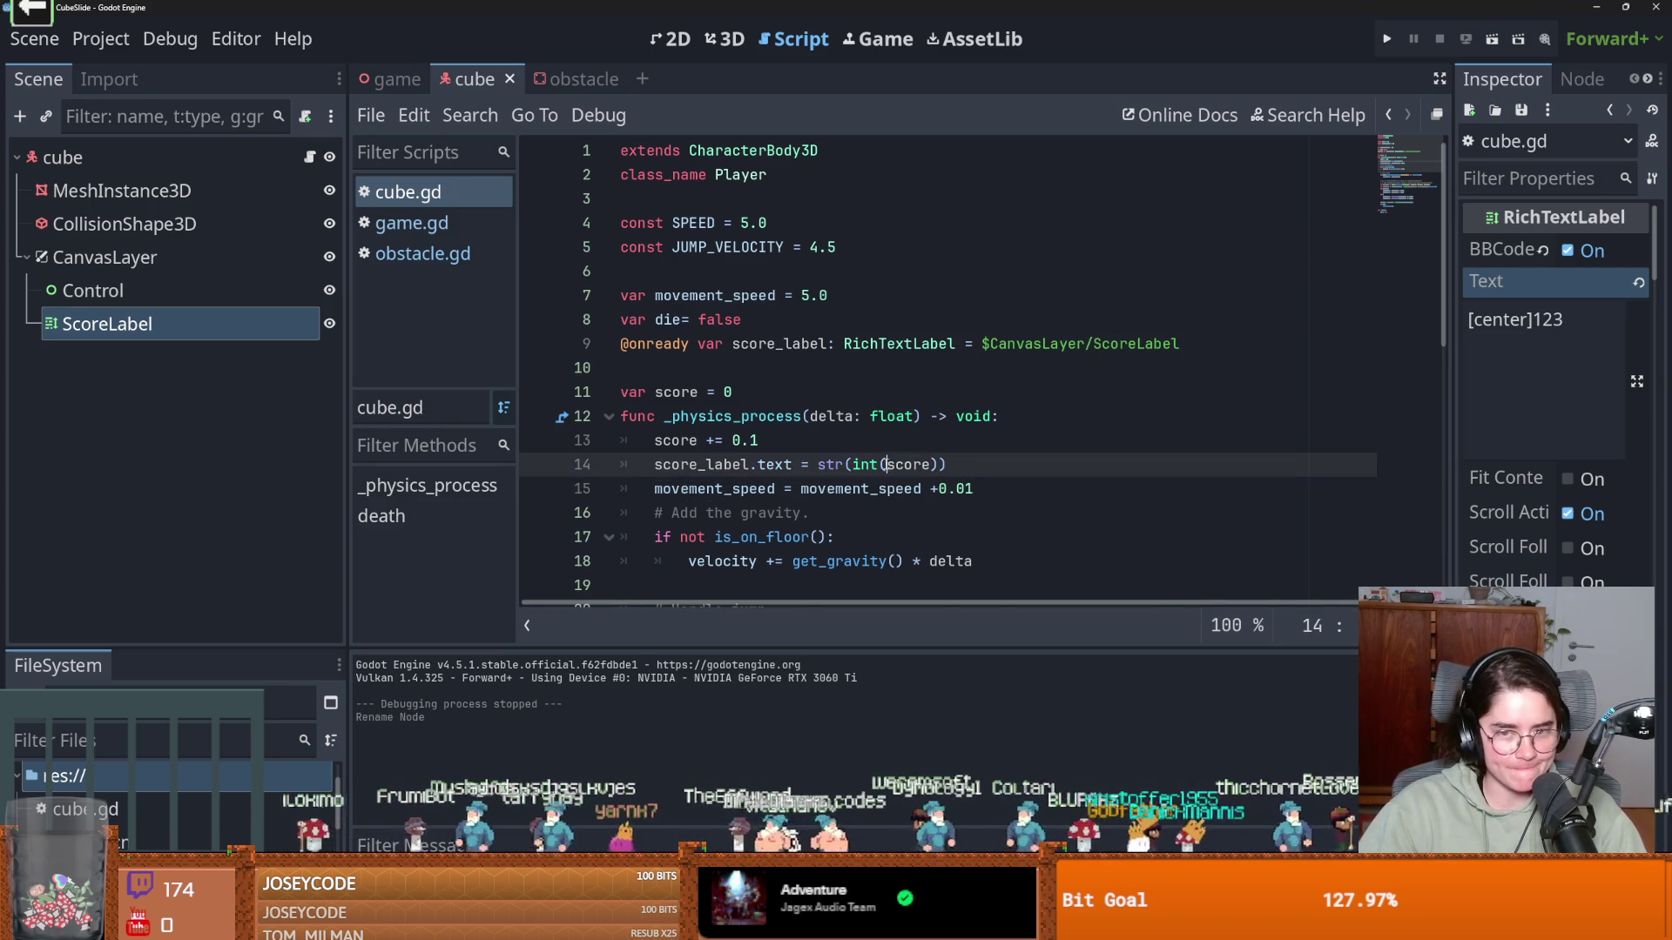
pyautogui.doubleClick(866, 464)
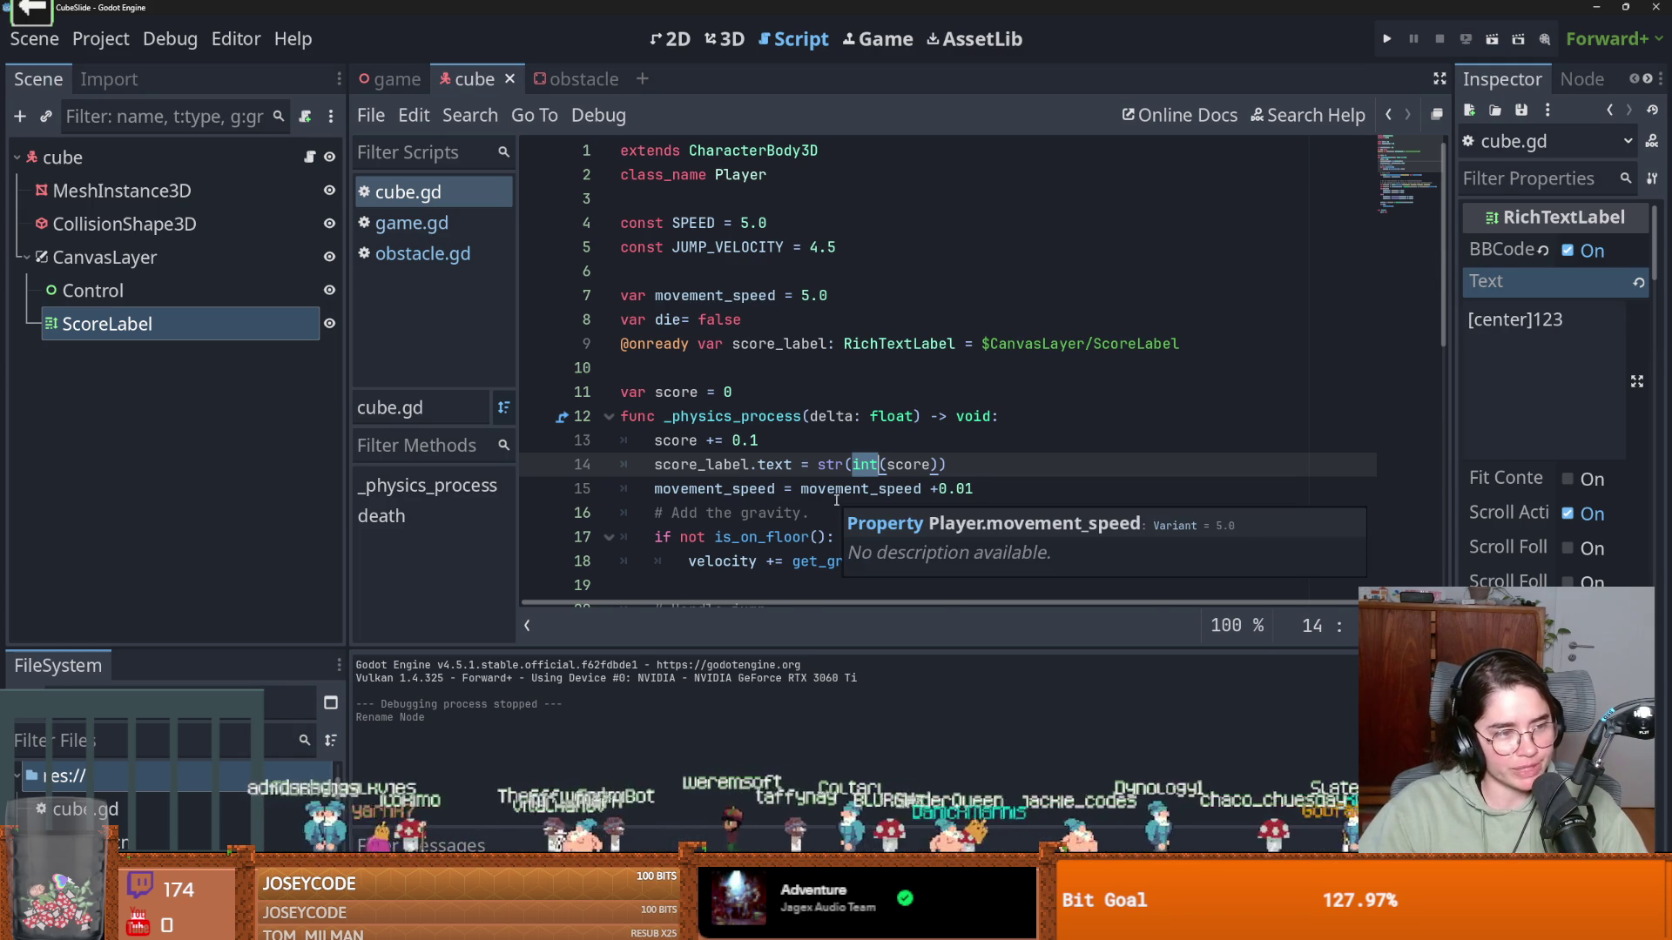
pyautogui.doubleClick(928, 465)
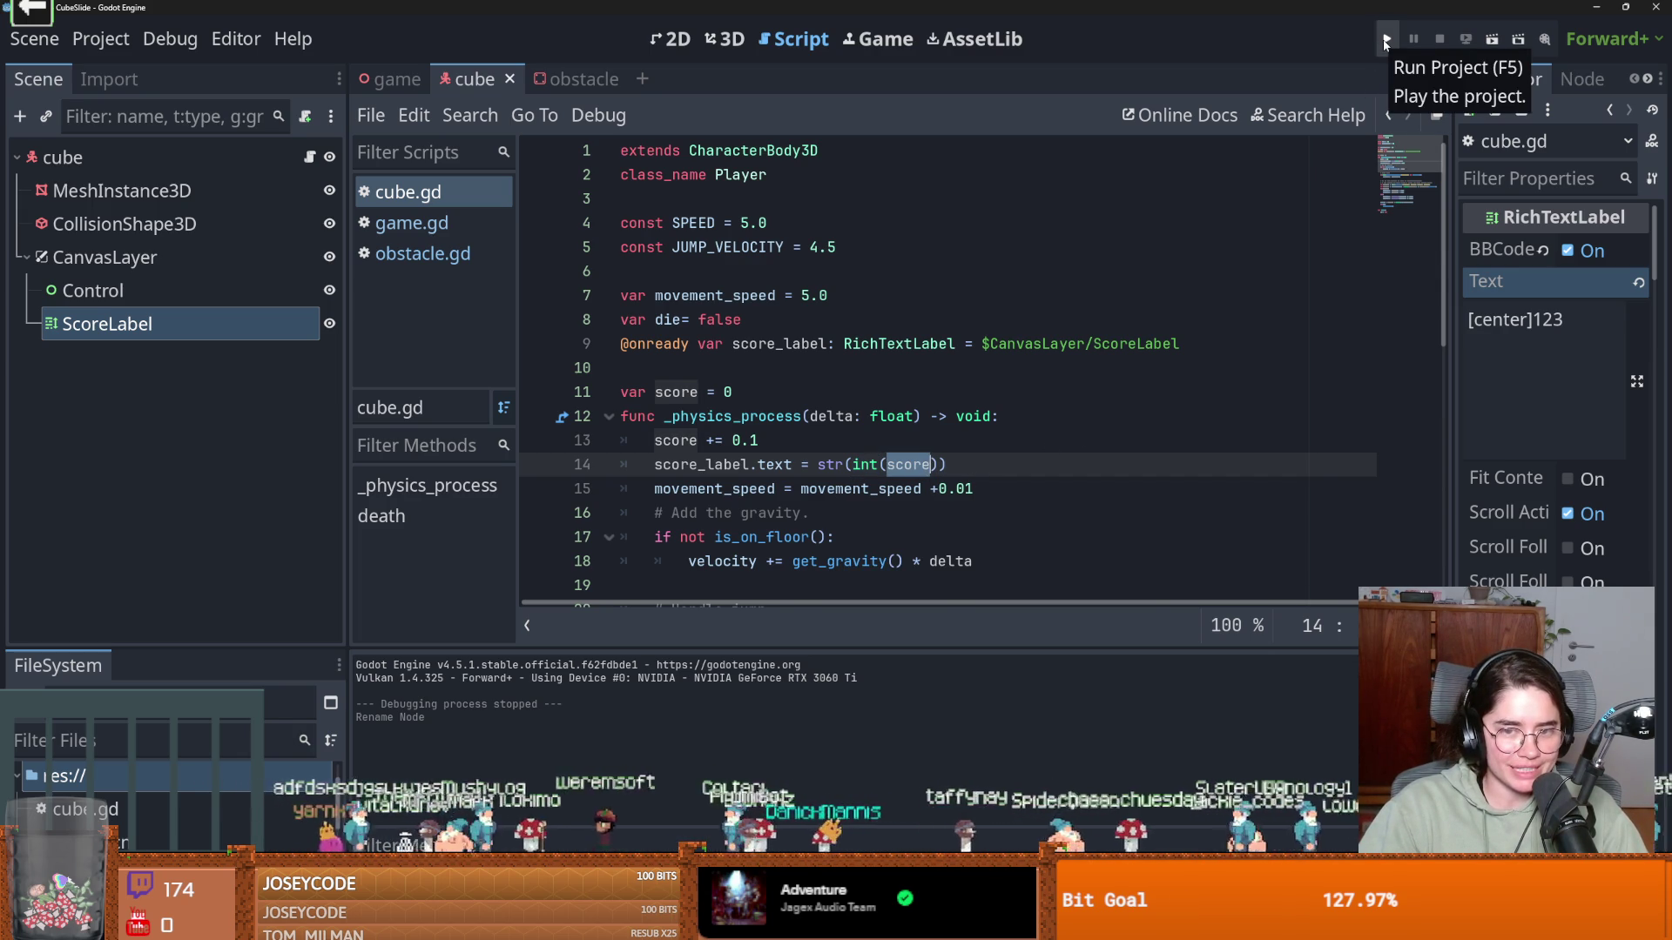
# Run the game twice to watch the score count up, viewing ScoreLabel in 2D between runs
pyautogui.click(1385, 41)
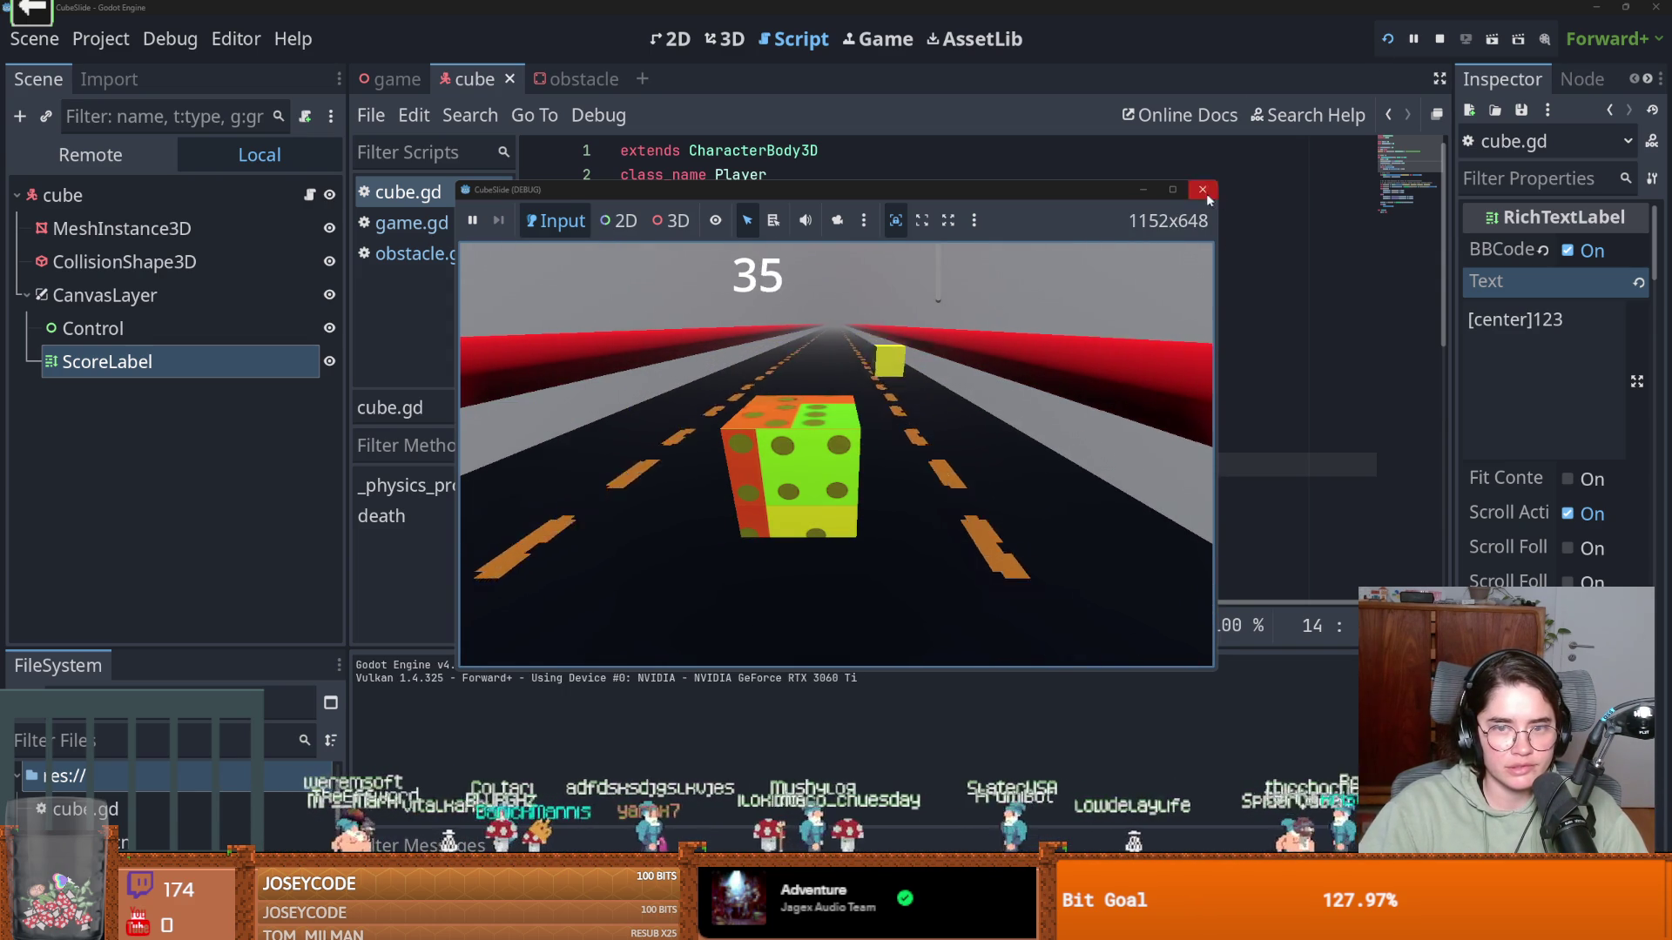
pyautogui.press('F8')
pyautogui.click(672, 38)
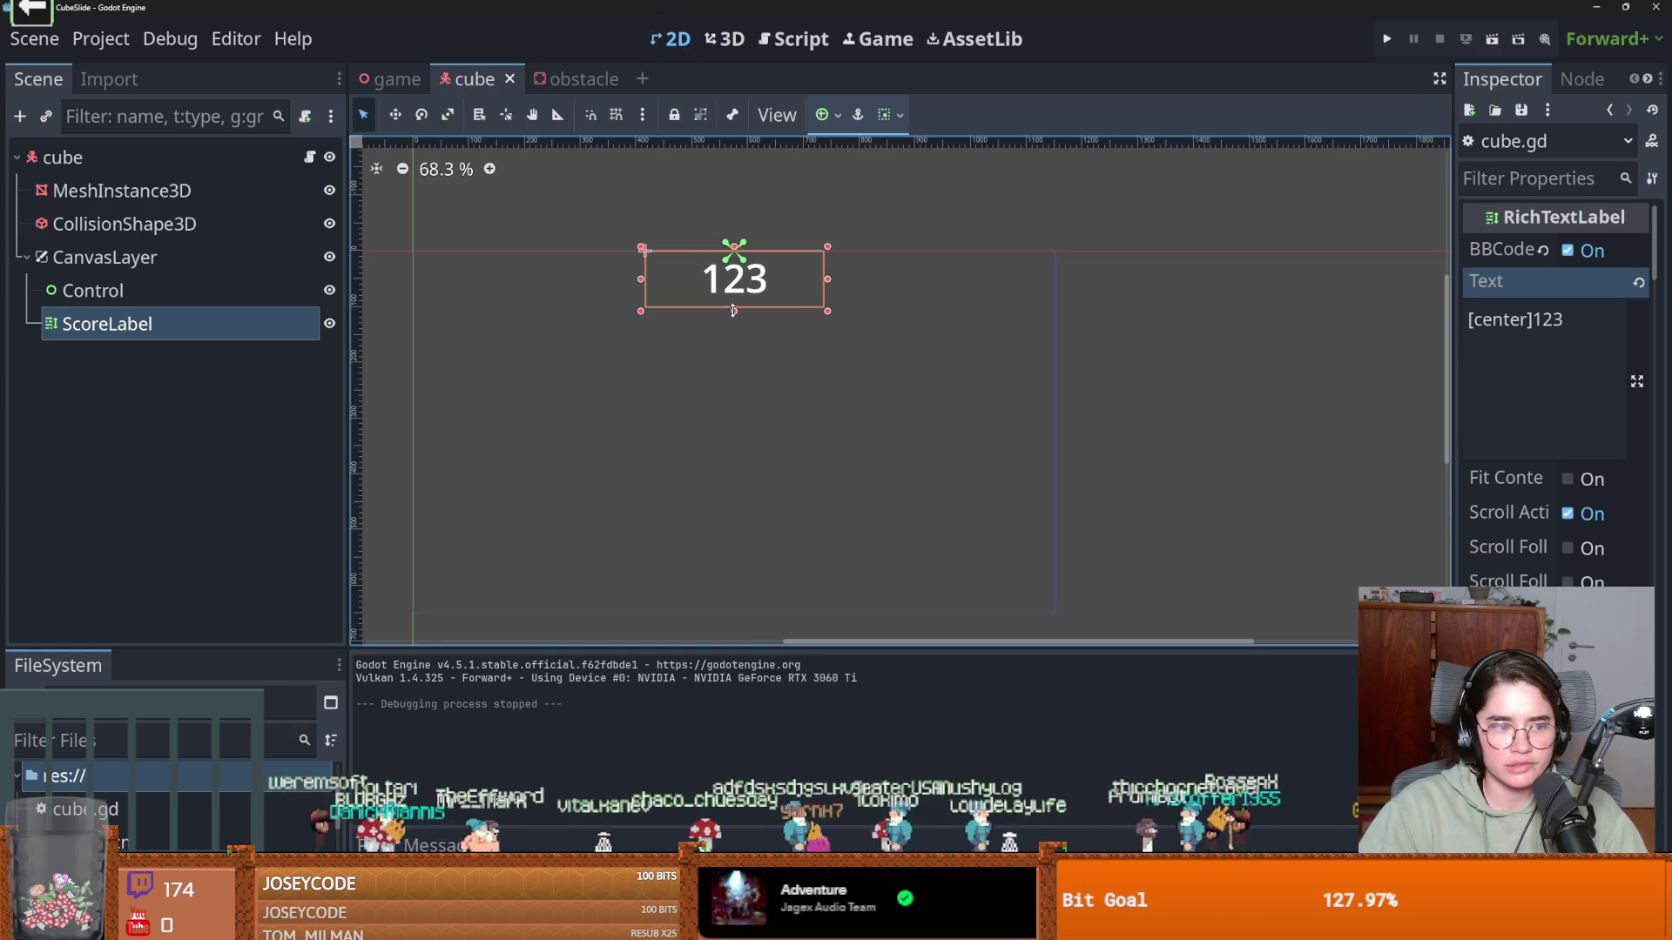
pyautogui.click(1387, 39)
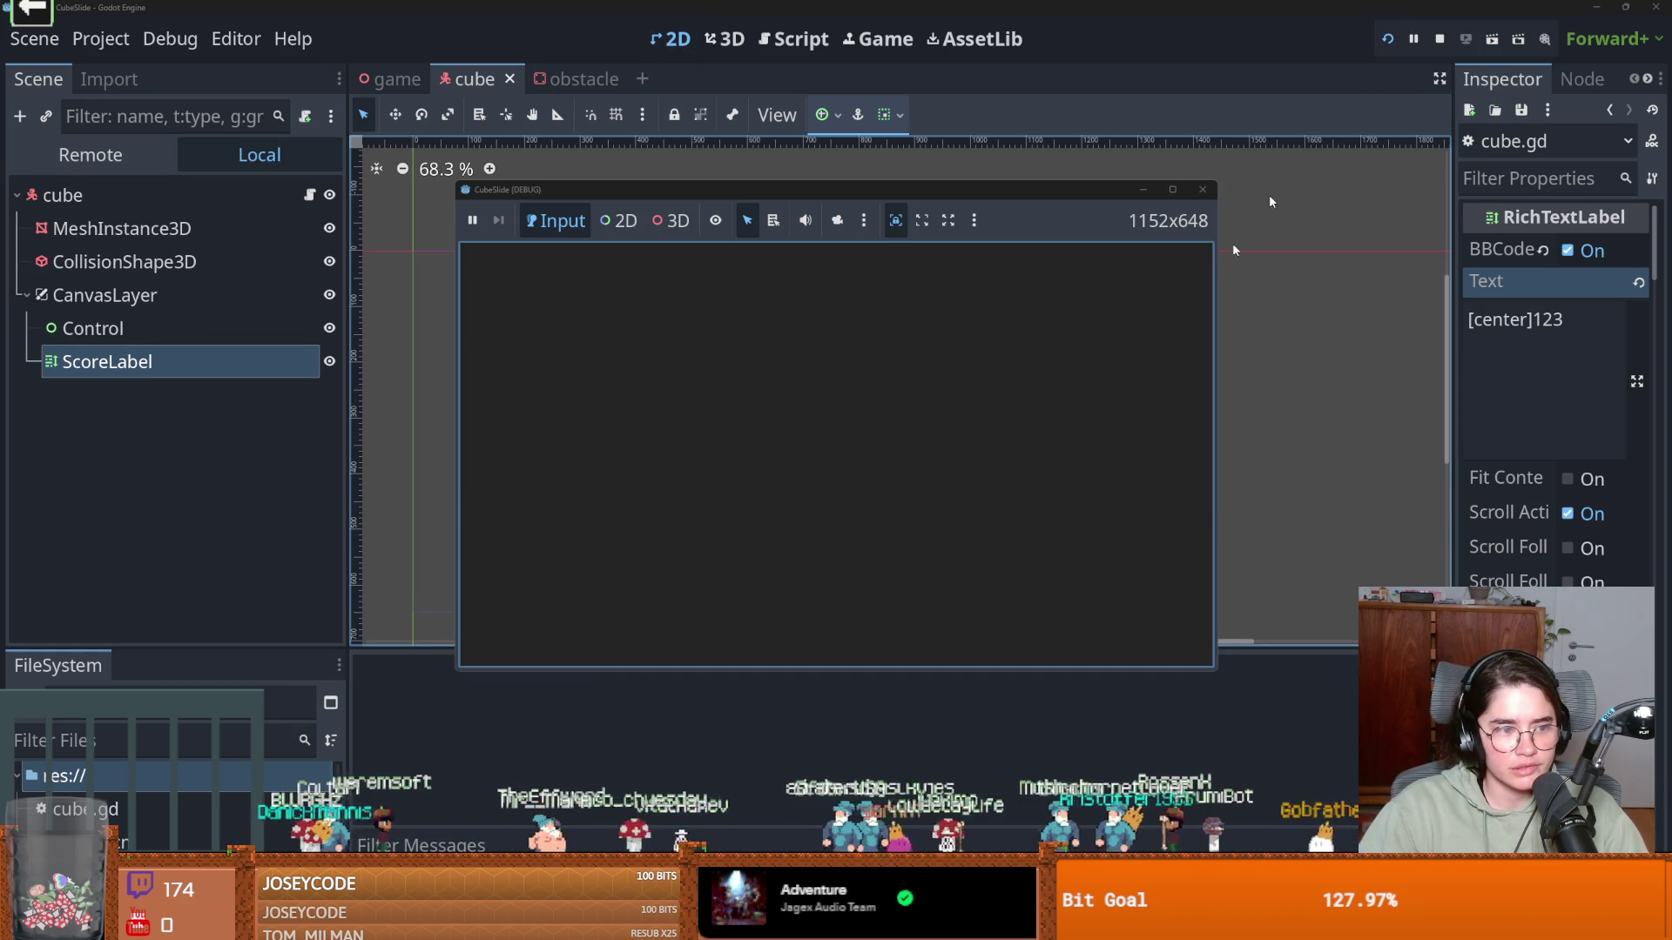
pyautogui.click(1172, 189)
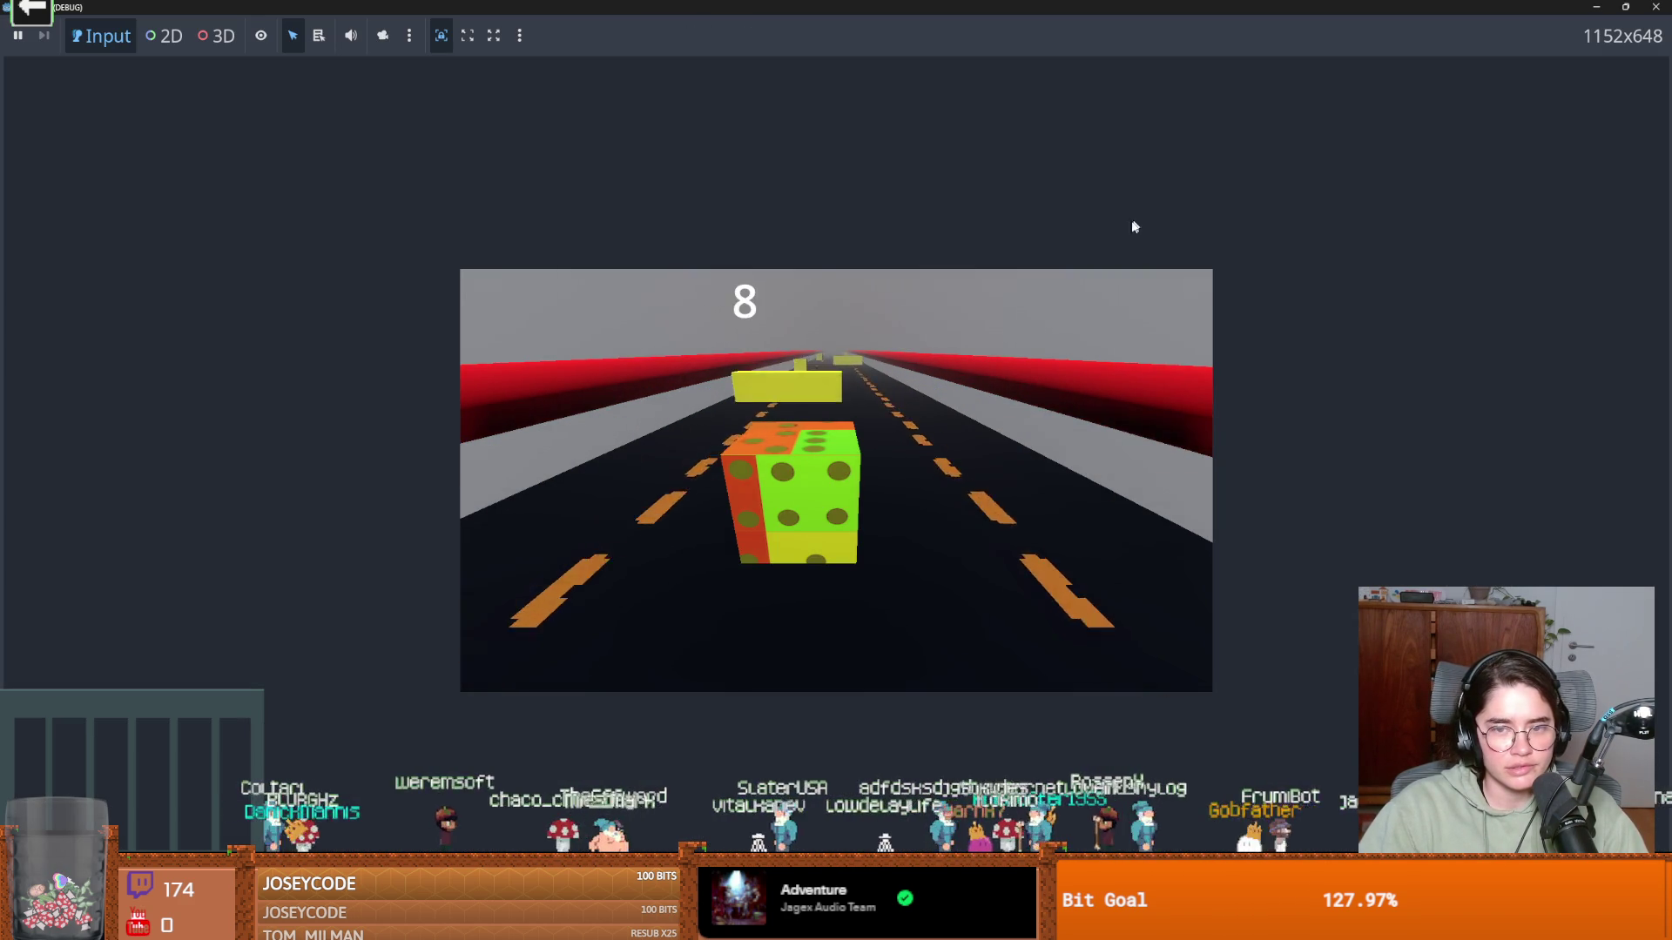
pyautogui.press('super+Down')
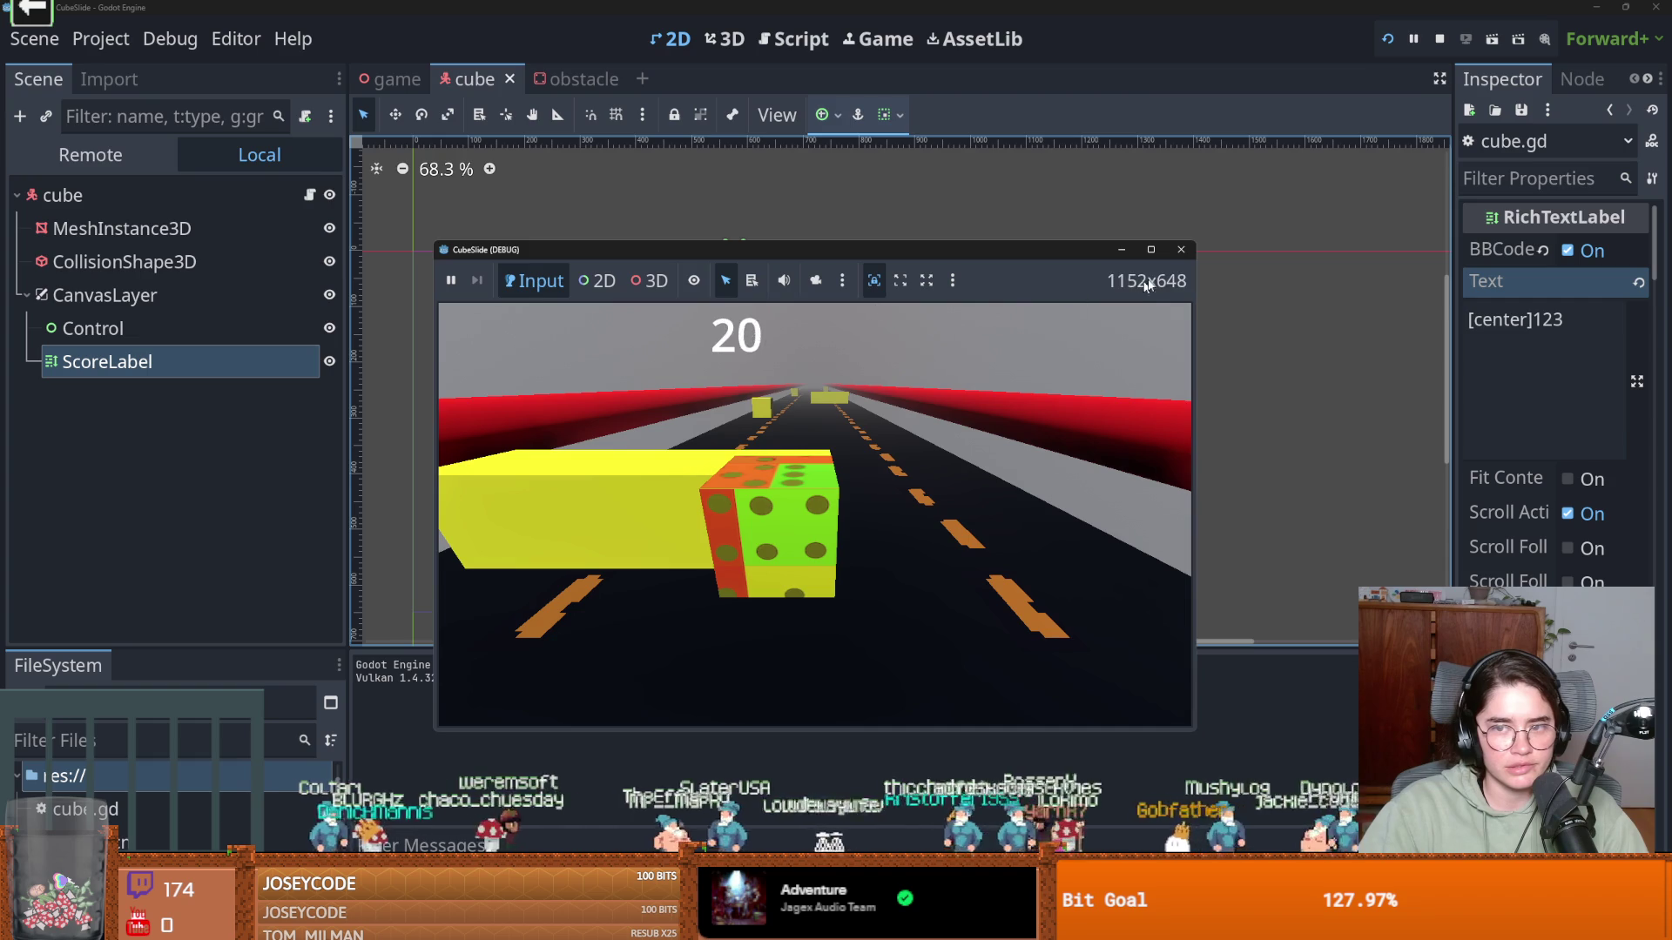
pyautogui.click(1181, 251)
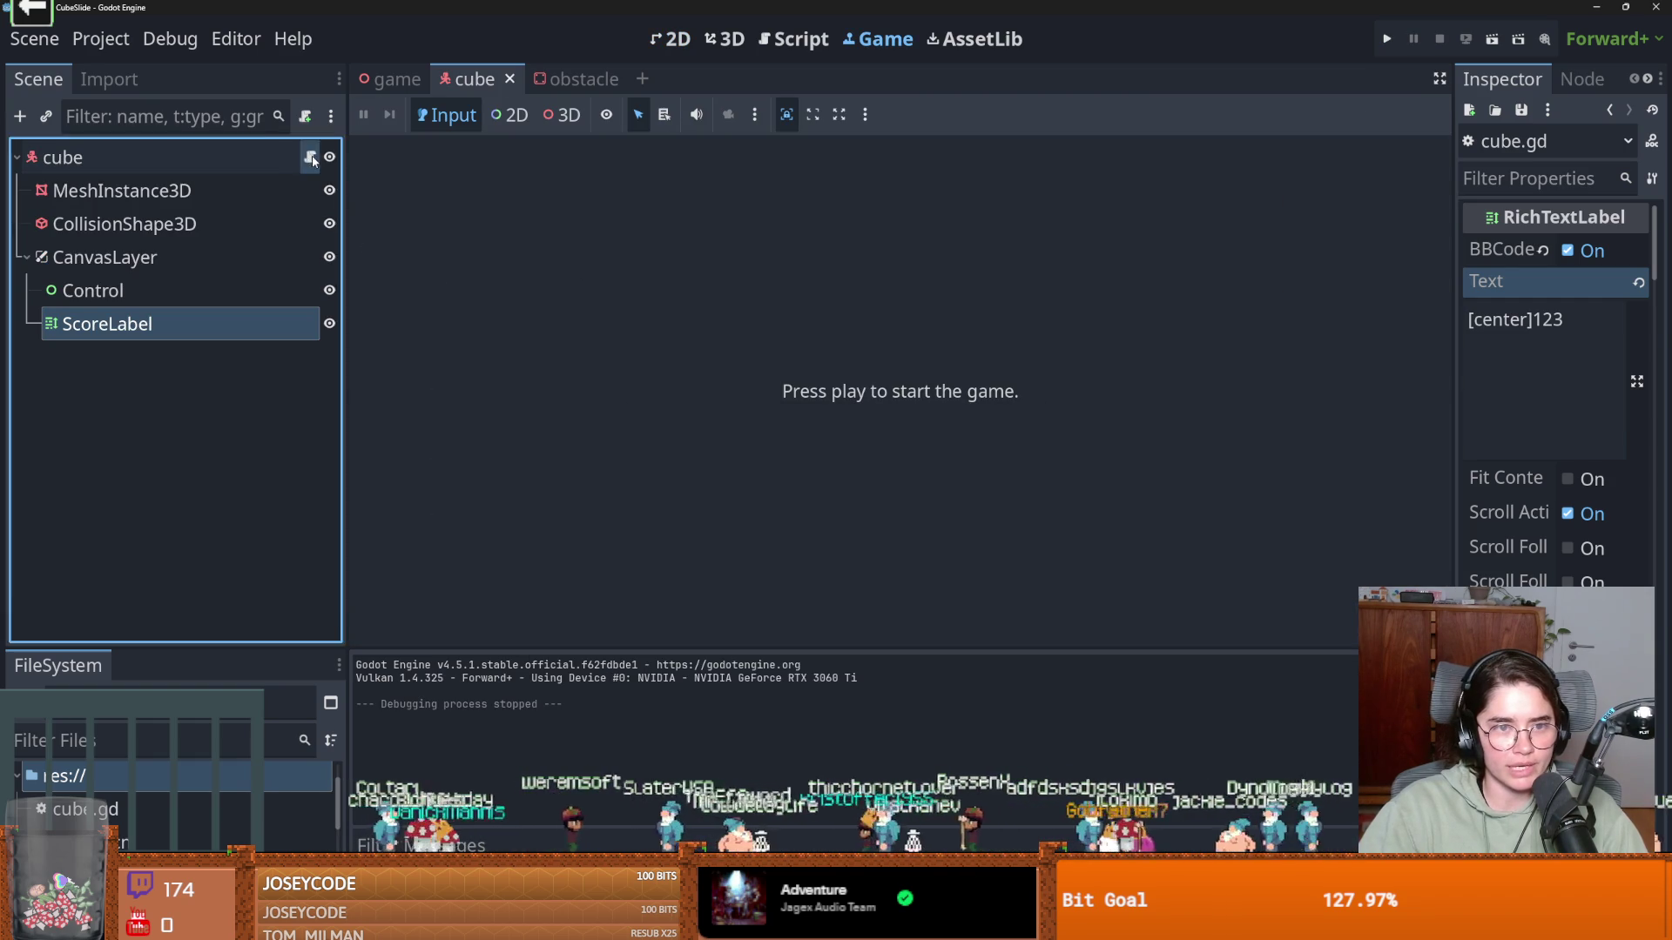
# Open the cube's script and select the two score lines at the top of _physics_process
pyautogui.click(309, 157)
pyautogui.scroll(-1, 820, 394)
pyautogui.moveTo(973, 393); pyautogui.dragTo(617, 363)
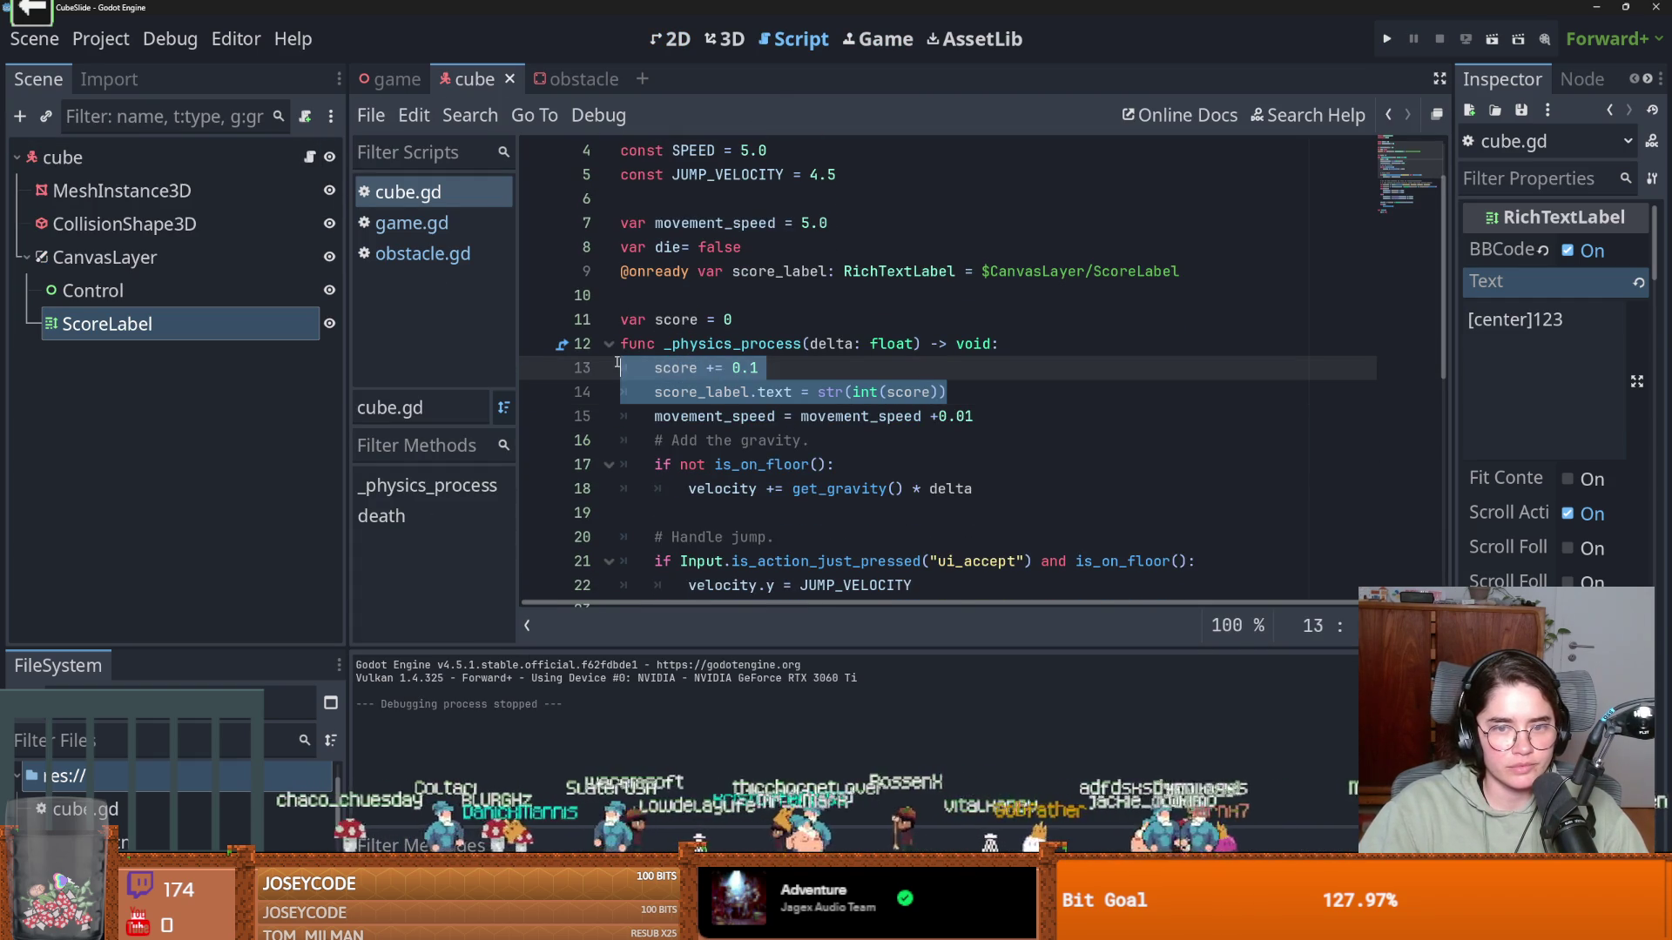
pyautogui.moveTo(958, 394); pyautogui.dragTo(653, 394)
# Move the score increment and label update lines under move_and_slide() in the if !die block, fixing indentation
pyautogui.click(984, 399)
pyautogui.moveTo(984, 399); pyautogui.dragTo(672, 372)
pyautogui.hotkey('ctrl', 'x')
pyautogui.scroll(-6, 767, 453)
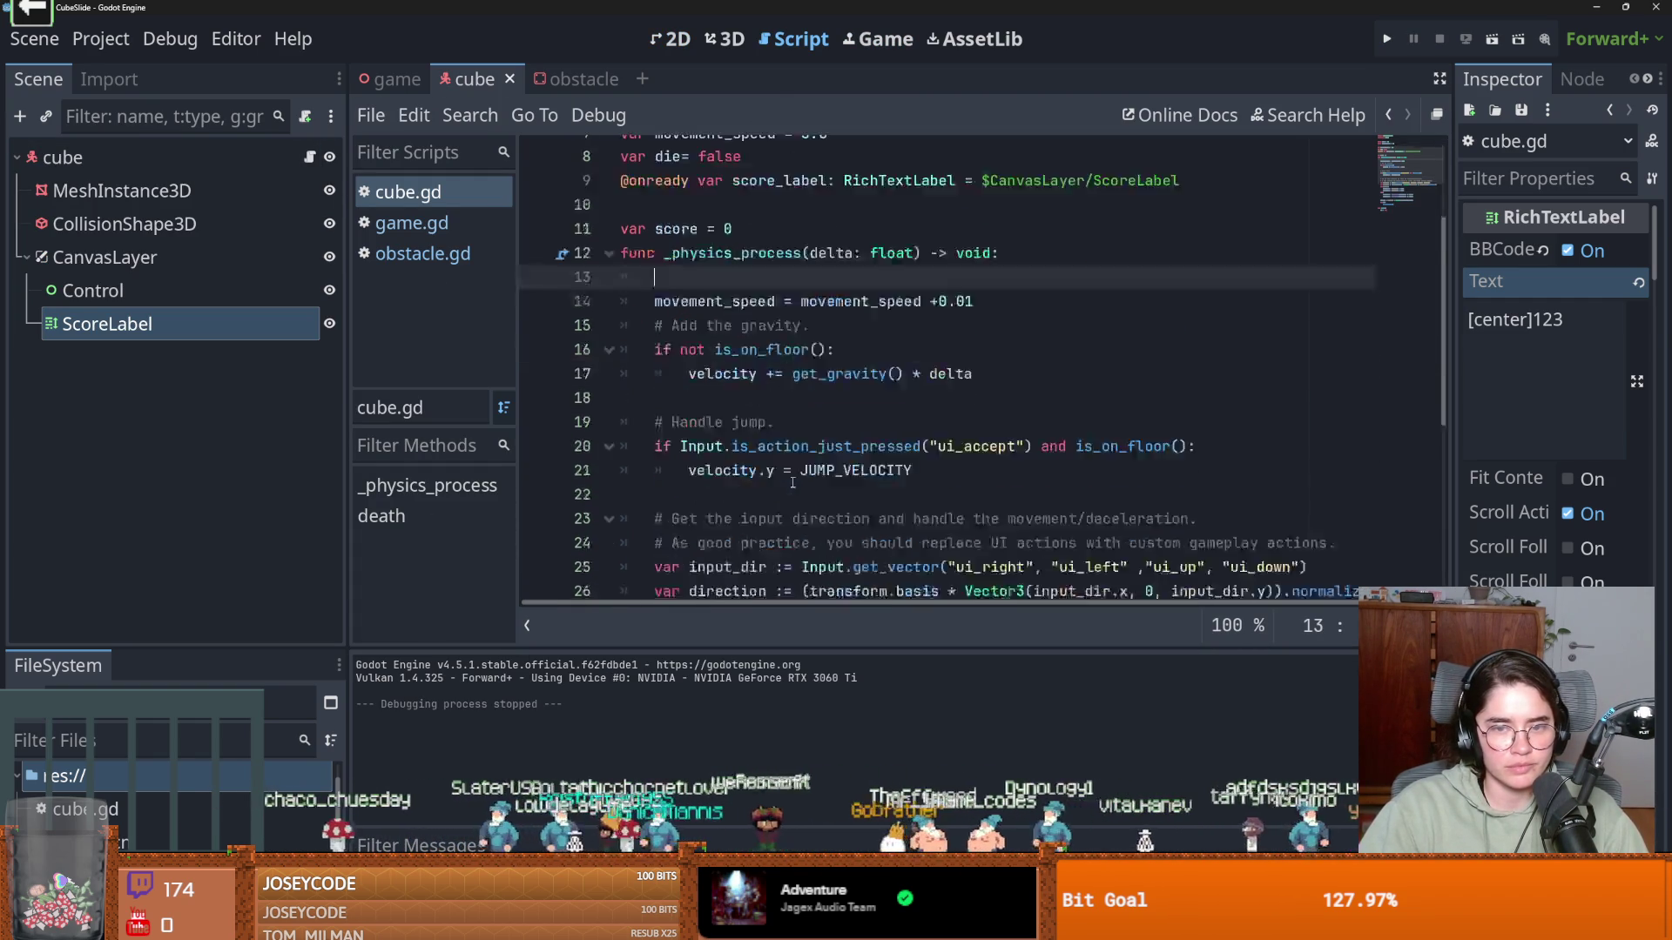
pyautogui.click(867, 465)
pyautogui.press('Return')
pyautogui.hotkey('ctrl', 'v')
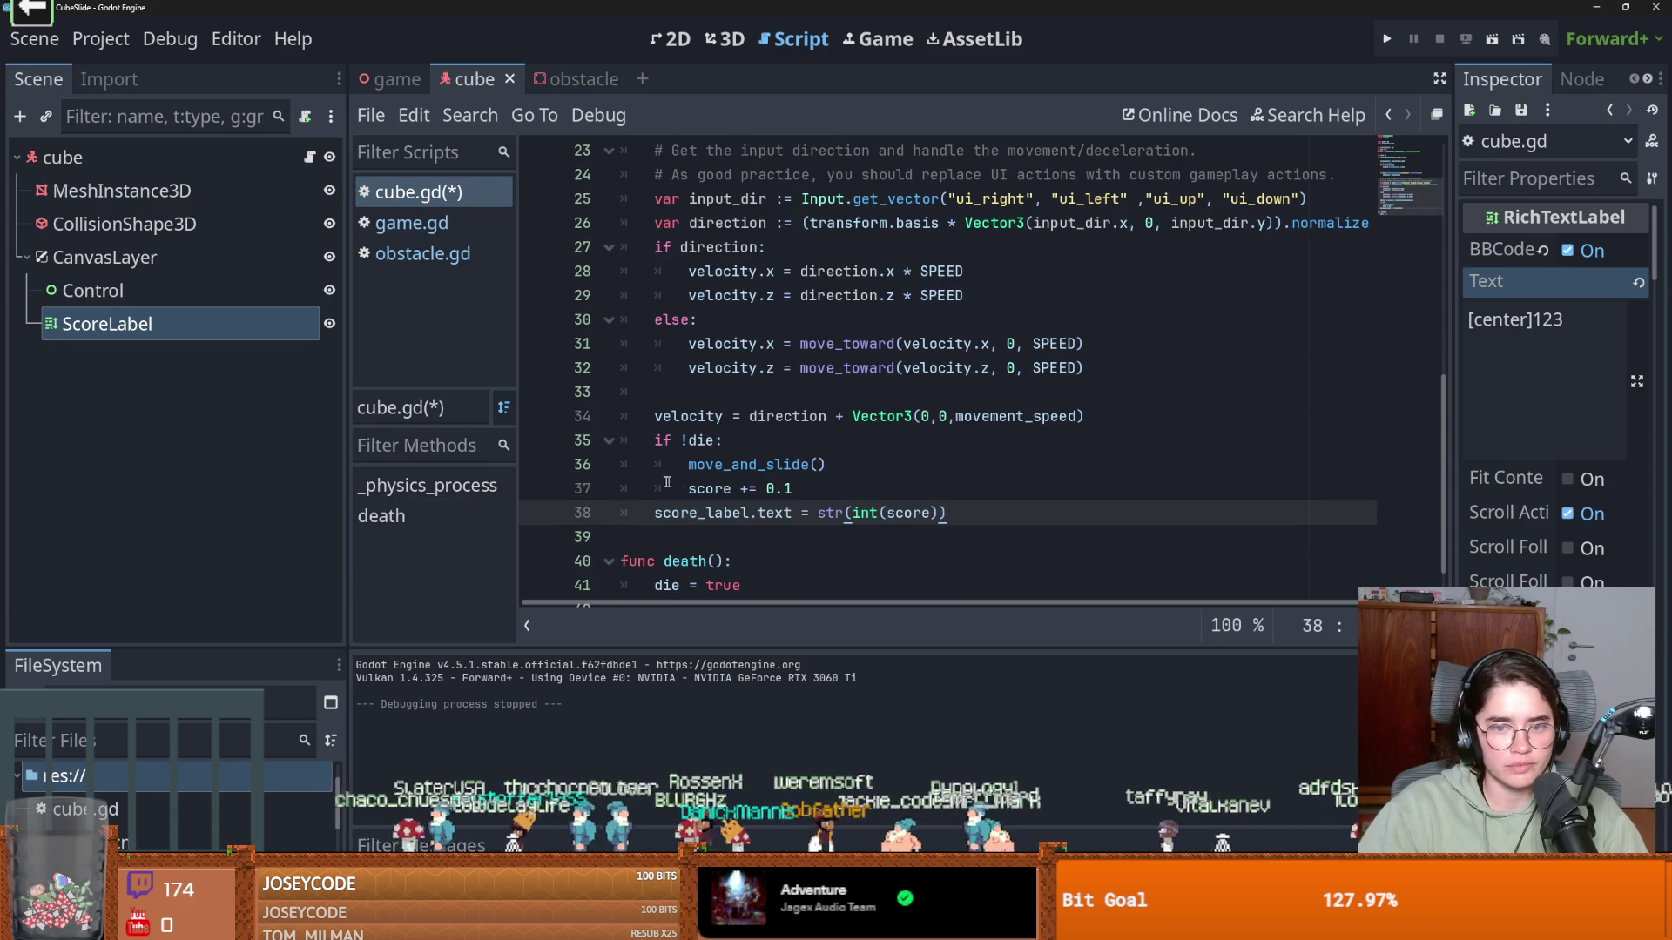
pyautogui.press('Home')
pyautogui.press('Tab')
# Save and run the game to confirm the score counts while alive, then view ScoreLabel in 2D
pyautogui.press('F5')
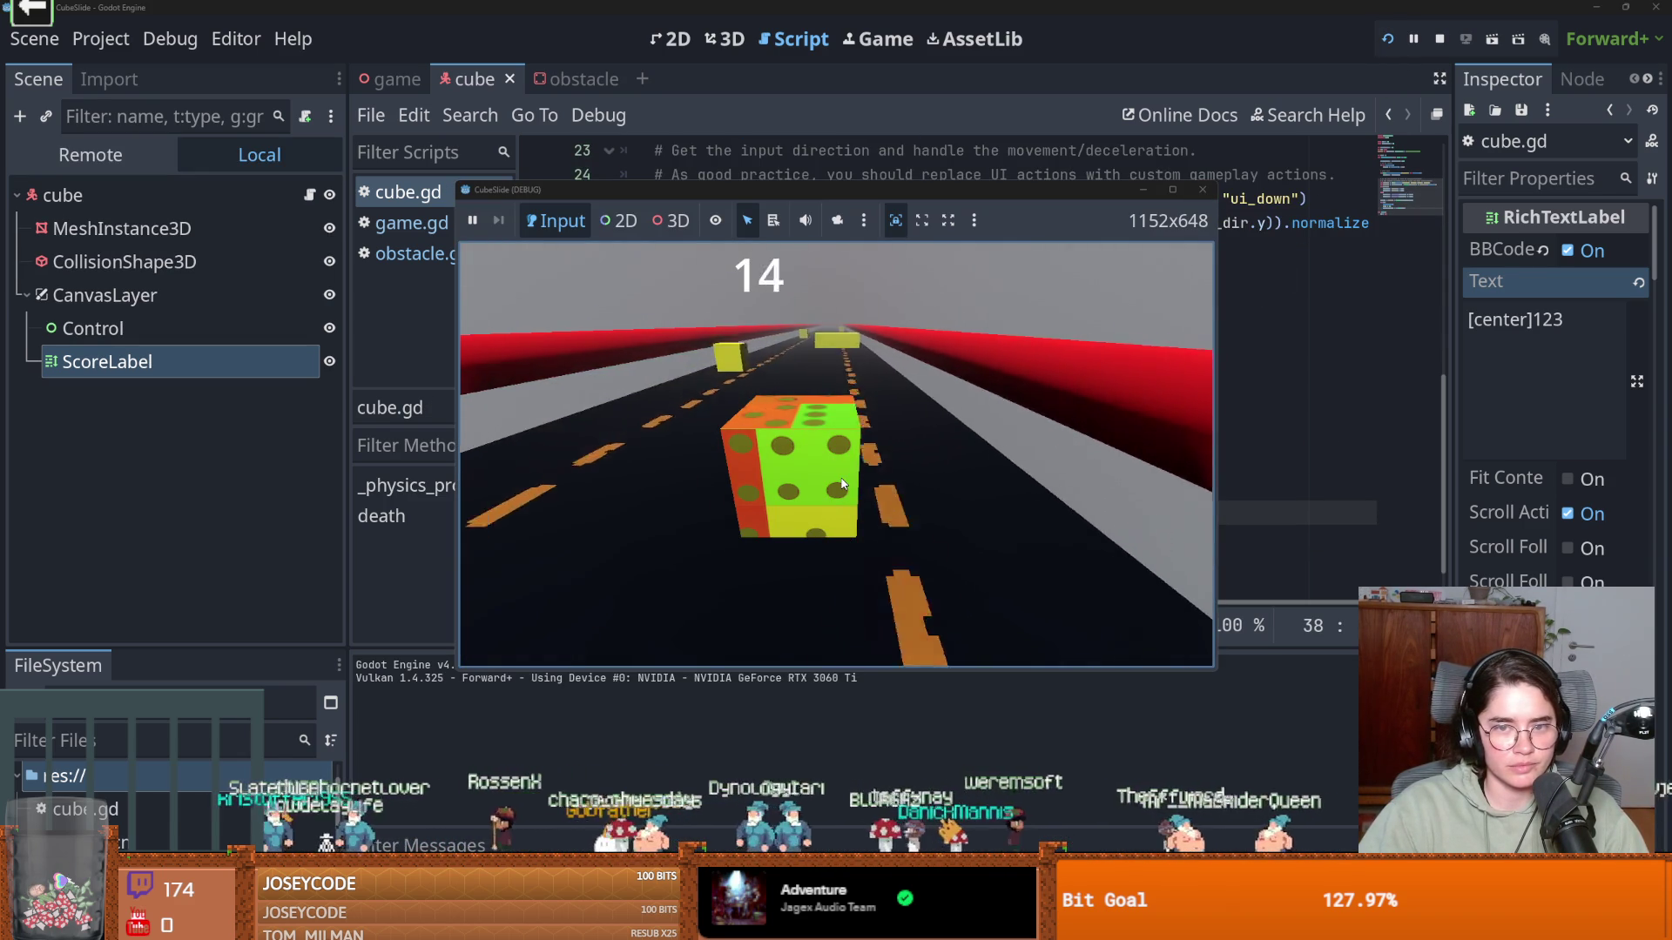
pyautogui.press('Right')
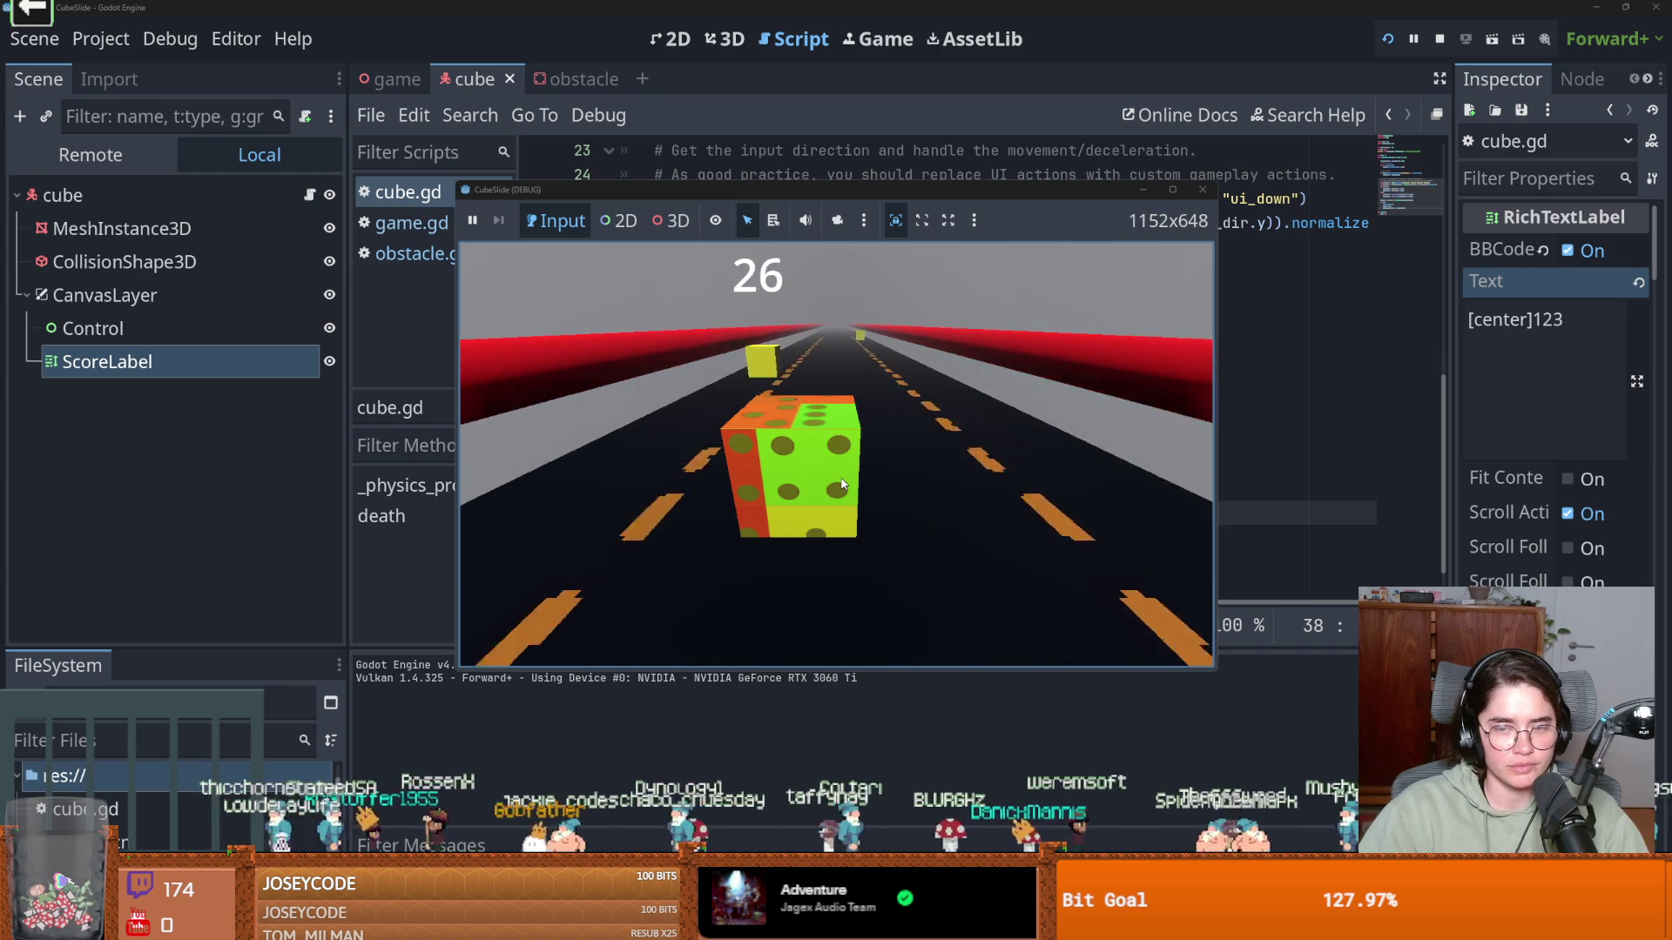
pyautogui.click(1201, 190)
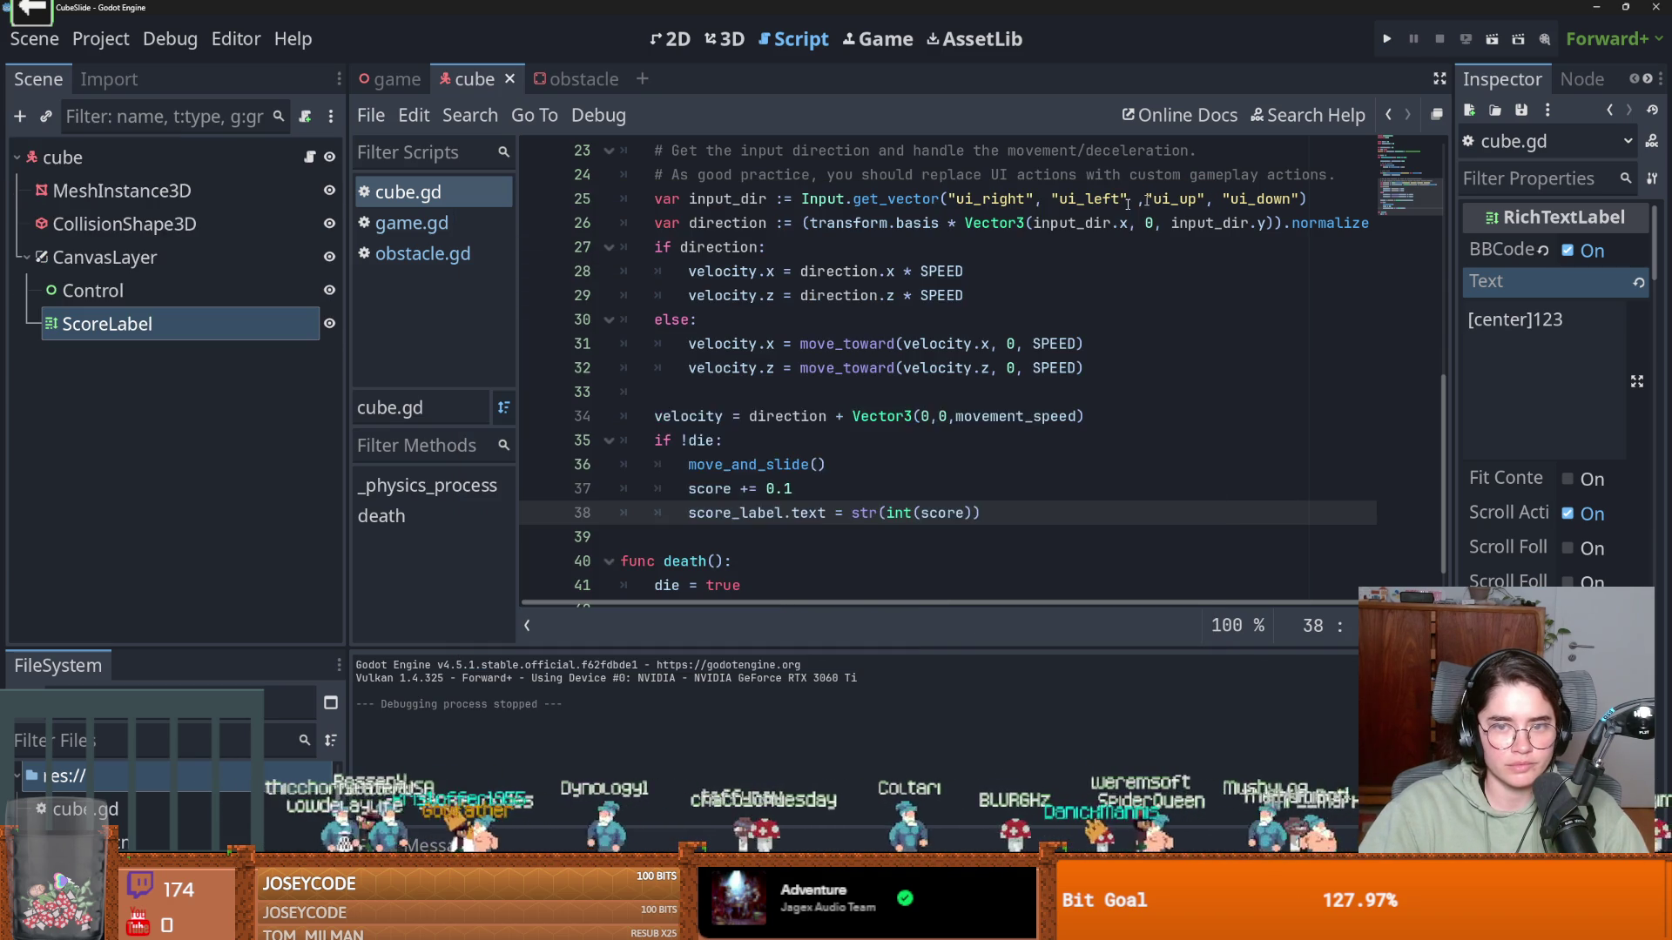
pyautogui.click(671, 39)
pyautogui.scroll(2, 834, 406)
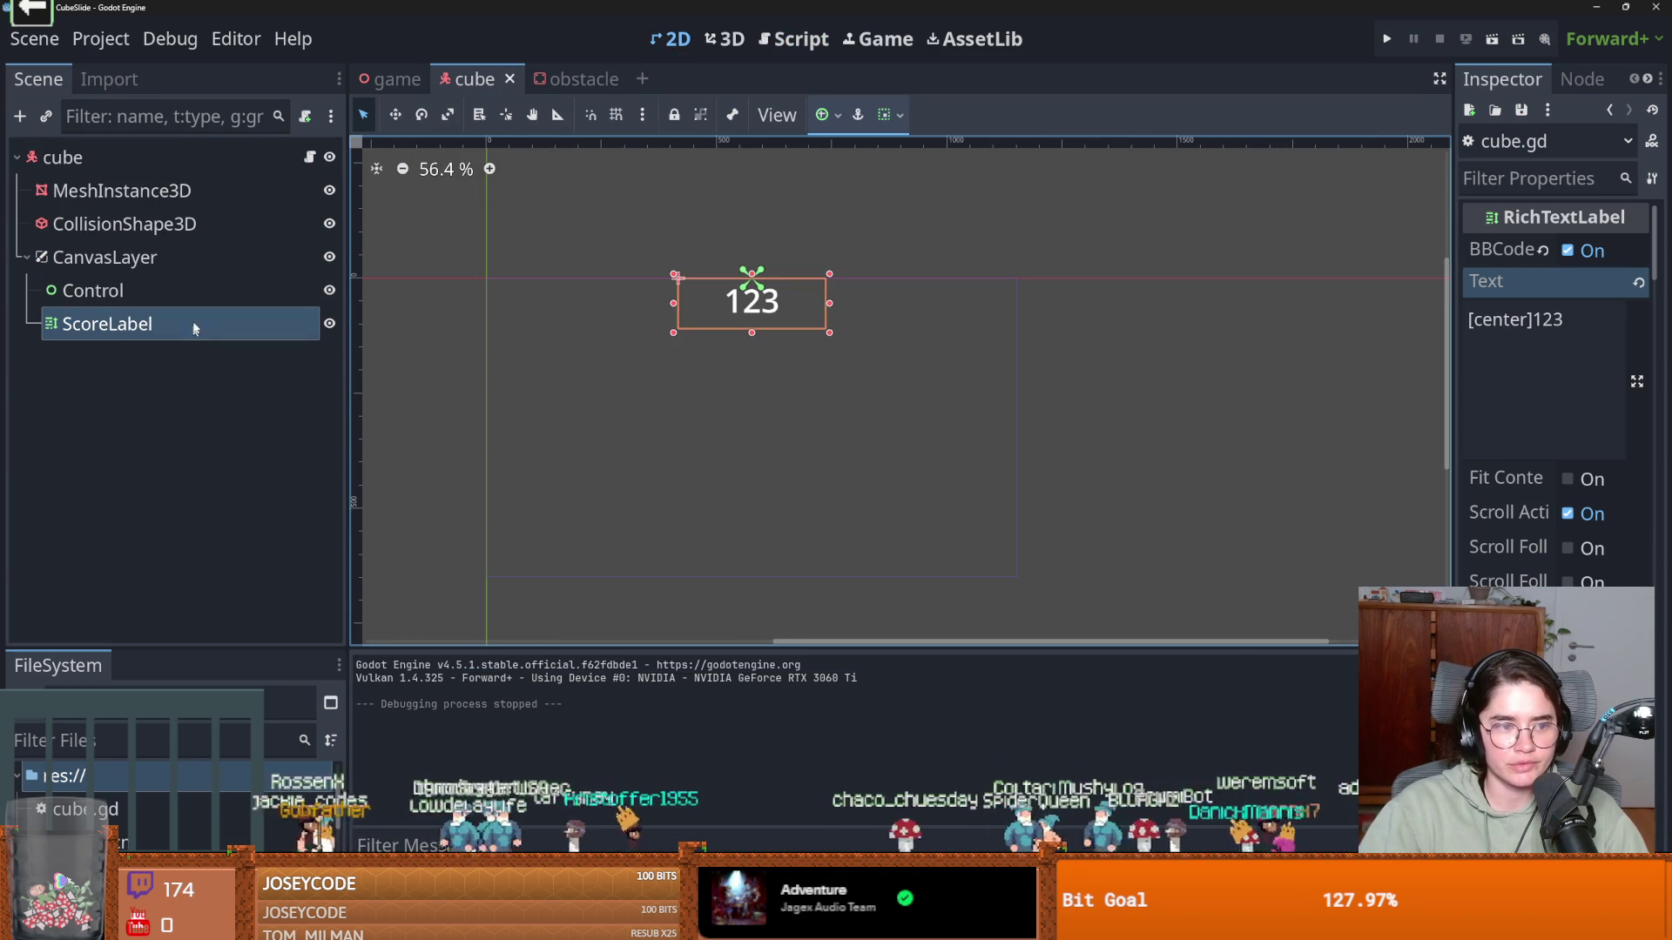
# Change the ScoreLabel node's type to Label
pyautogui.rightClick(126, 333)
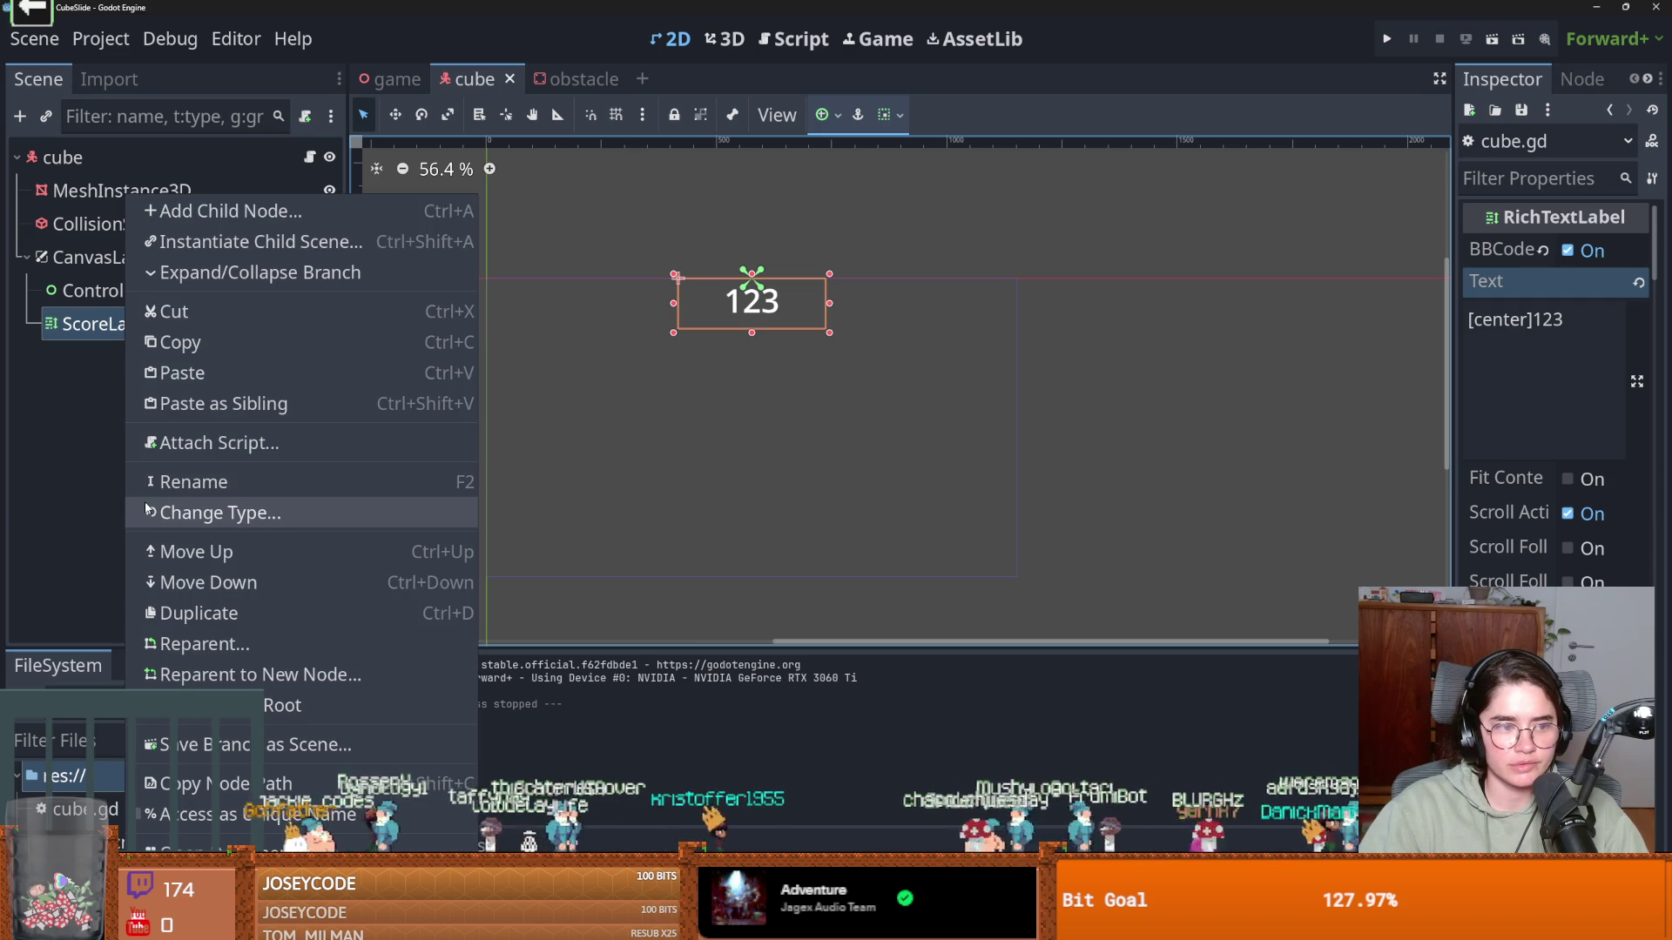
pyautogui.click(232, 519)
pyautogui.write('la')
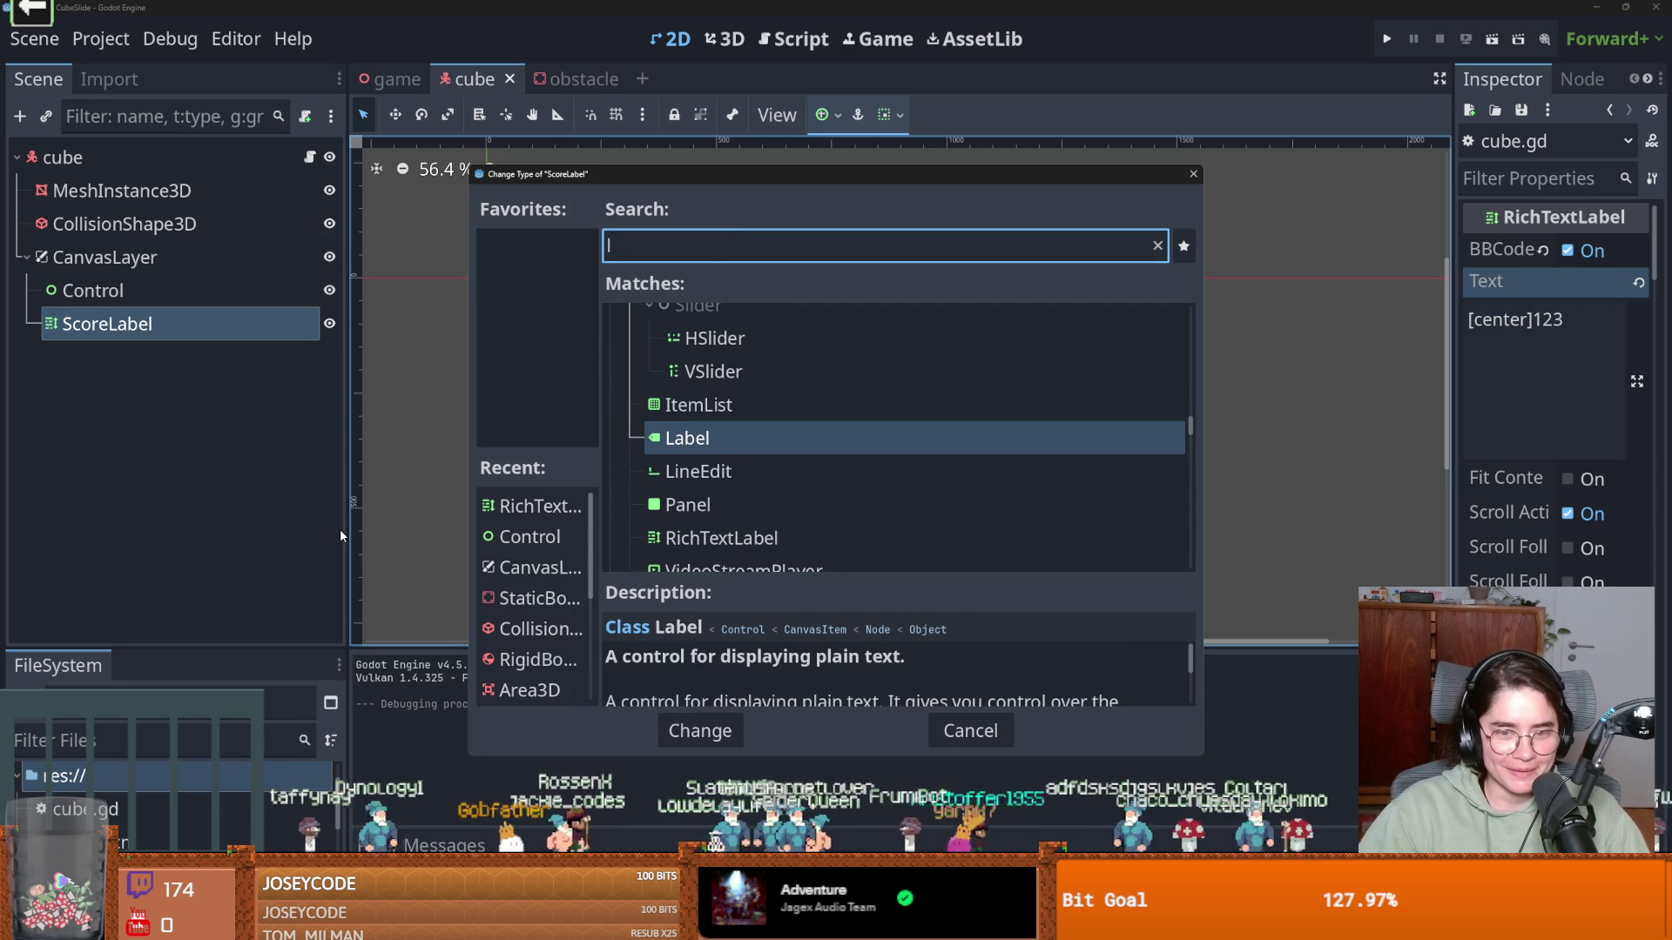
pyautogui.press('Return')
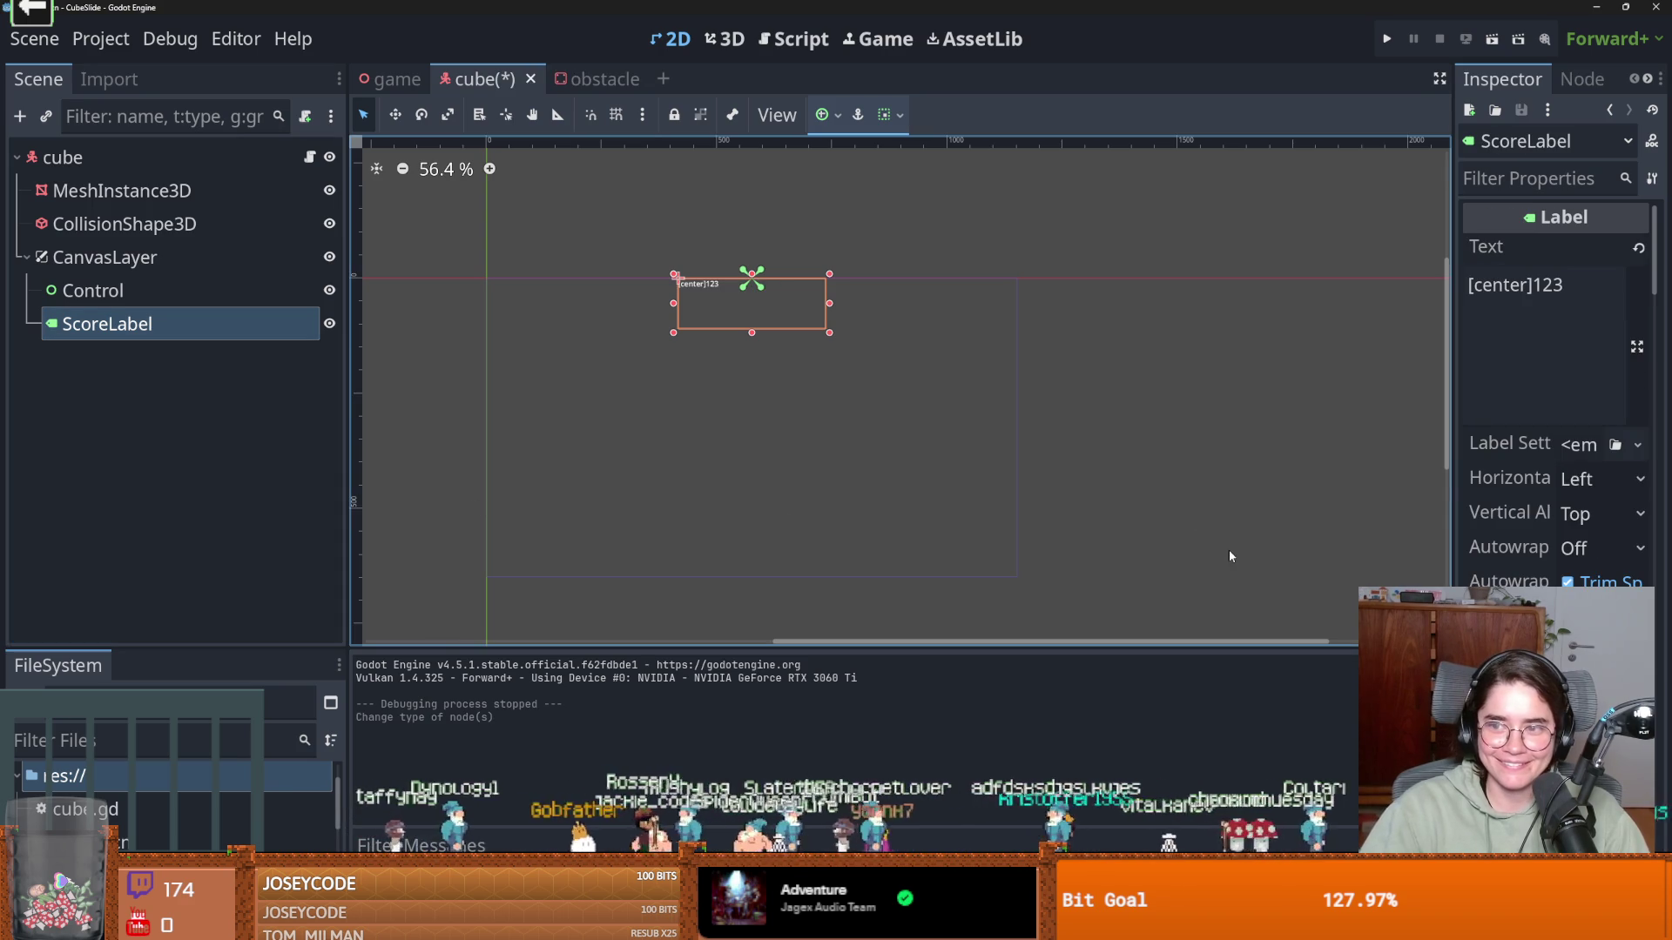
# Remove the [center] tag from the label text and set horizontal alignment to Center
pyautogui.moveTo(1525, 285); pyautogui.dragTo(1468, 285)
pyautogui.press('BackSpace')
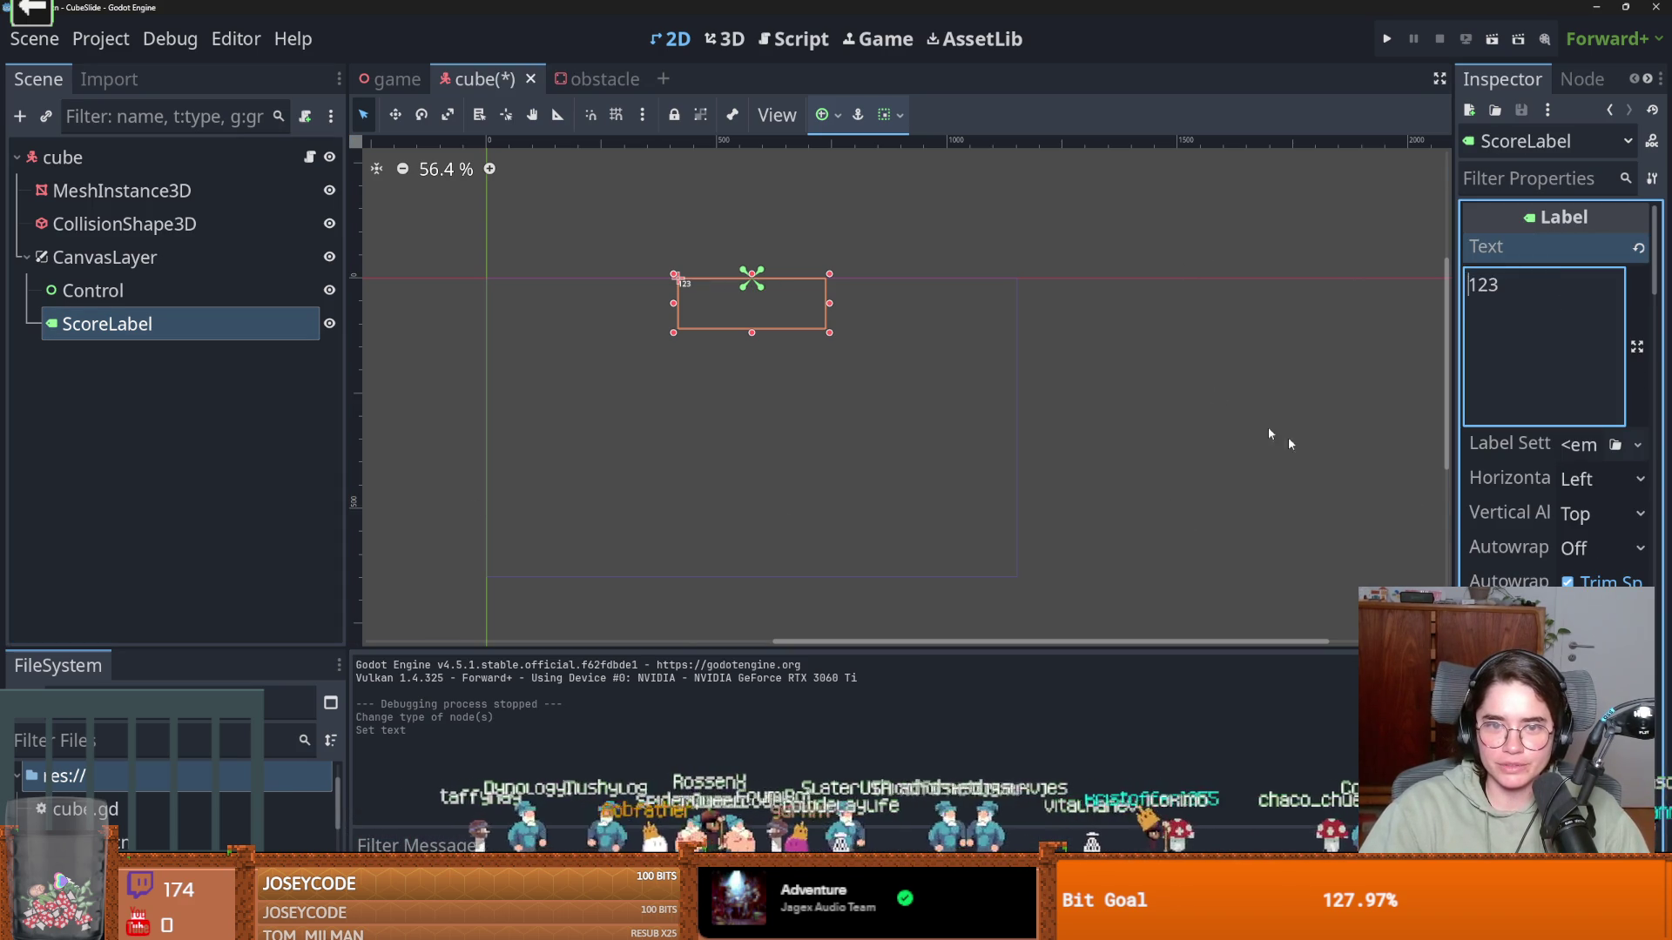
pyautogui.scroll(-10, 1515, 523)
pyautogui.scroll(10, 1598, 488)
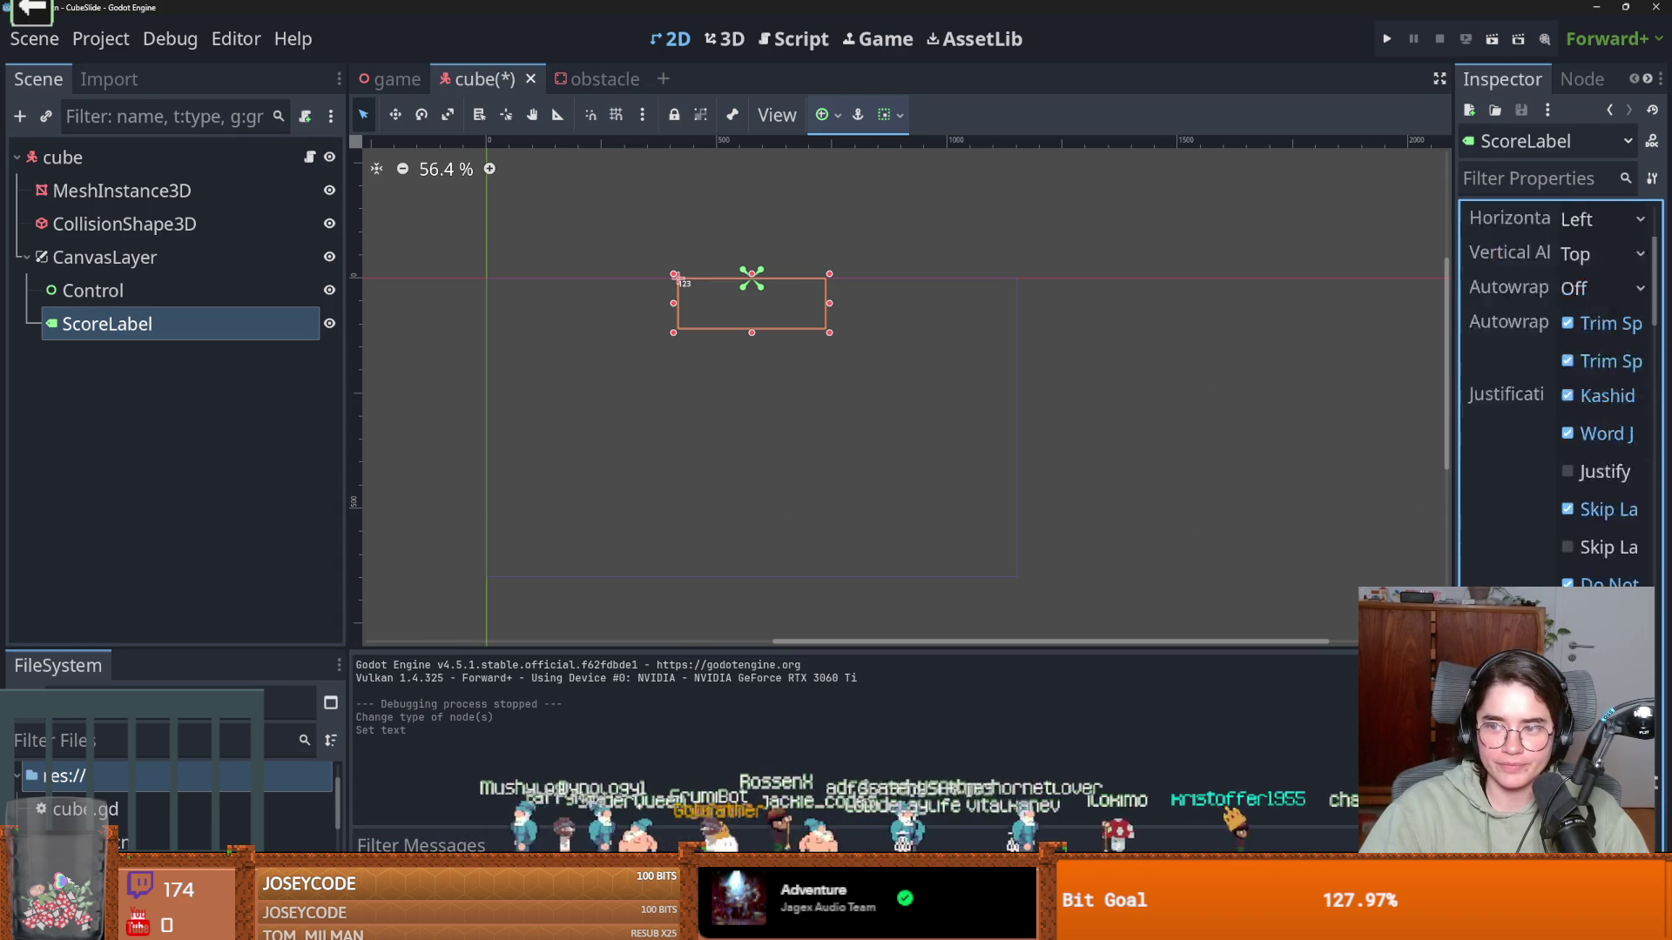
pyautogui.click(1596, 481)
pyautogui.click(1602, 544)
# Override the label's font size to 70 px and run the game to check it
pyautogui.scroll(-15, 1602, 522)
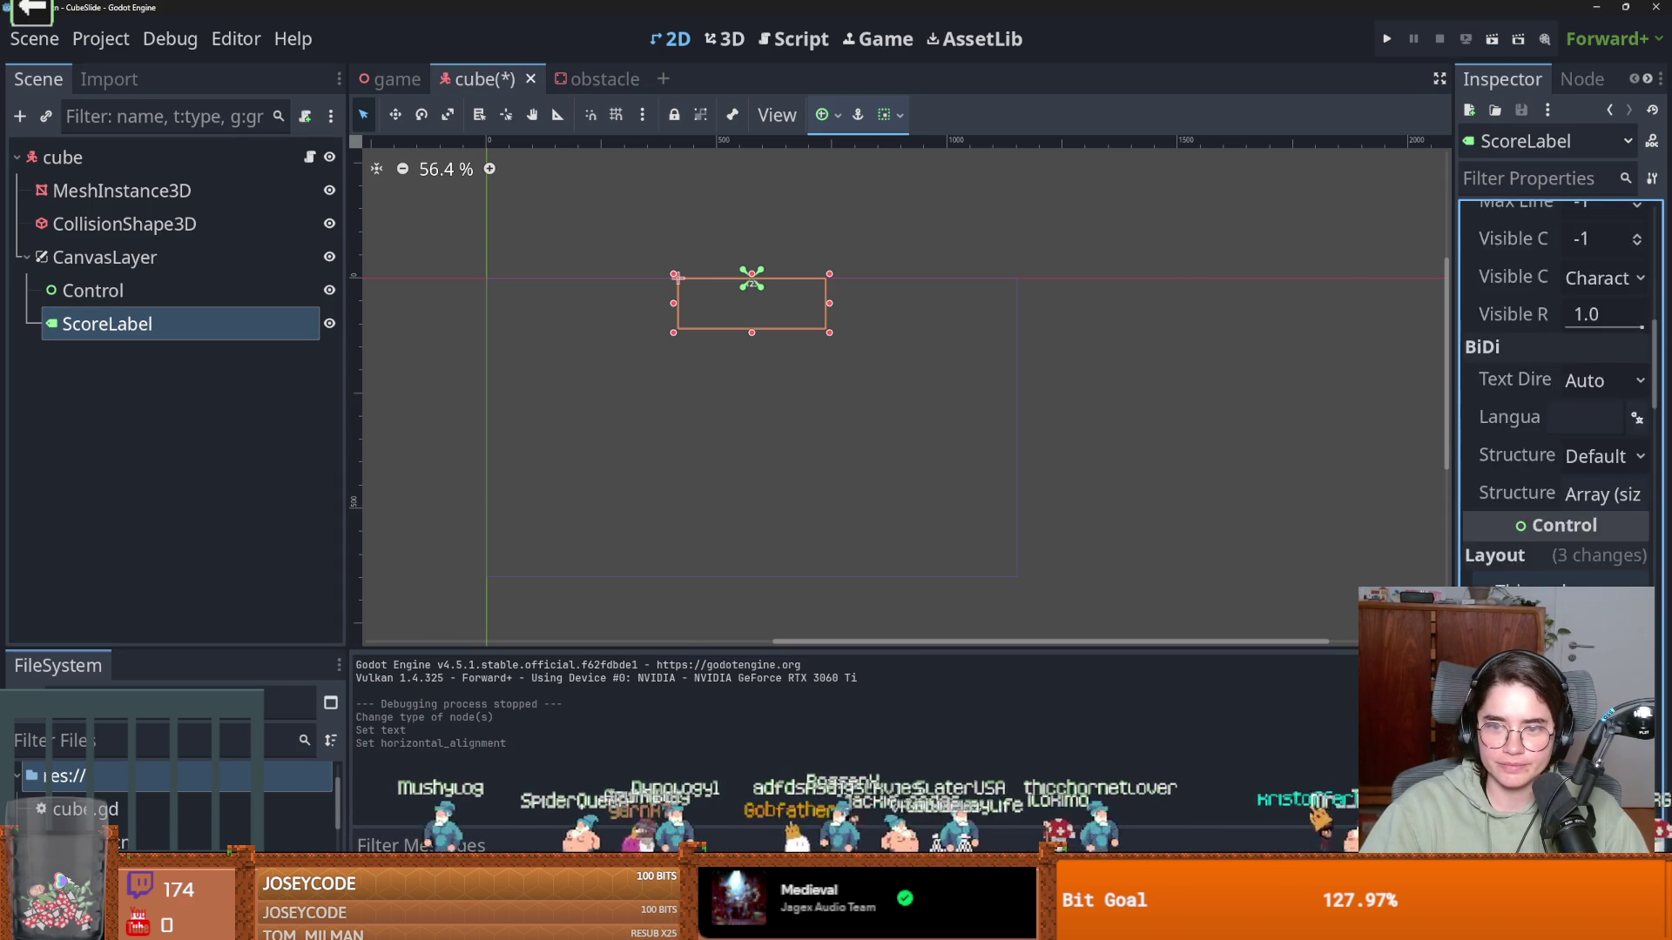
pyautogui.scroll(-5, 1559, 391)
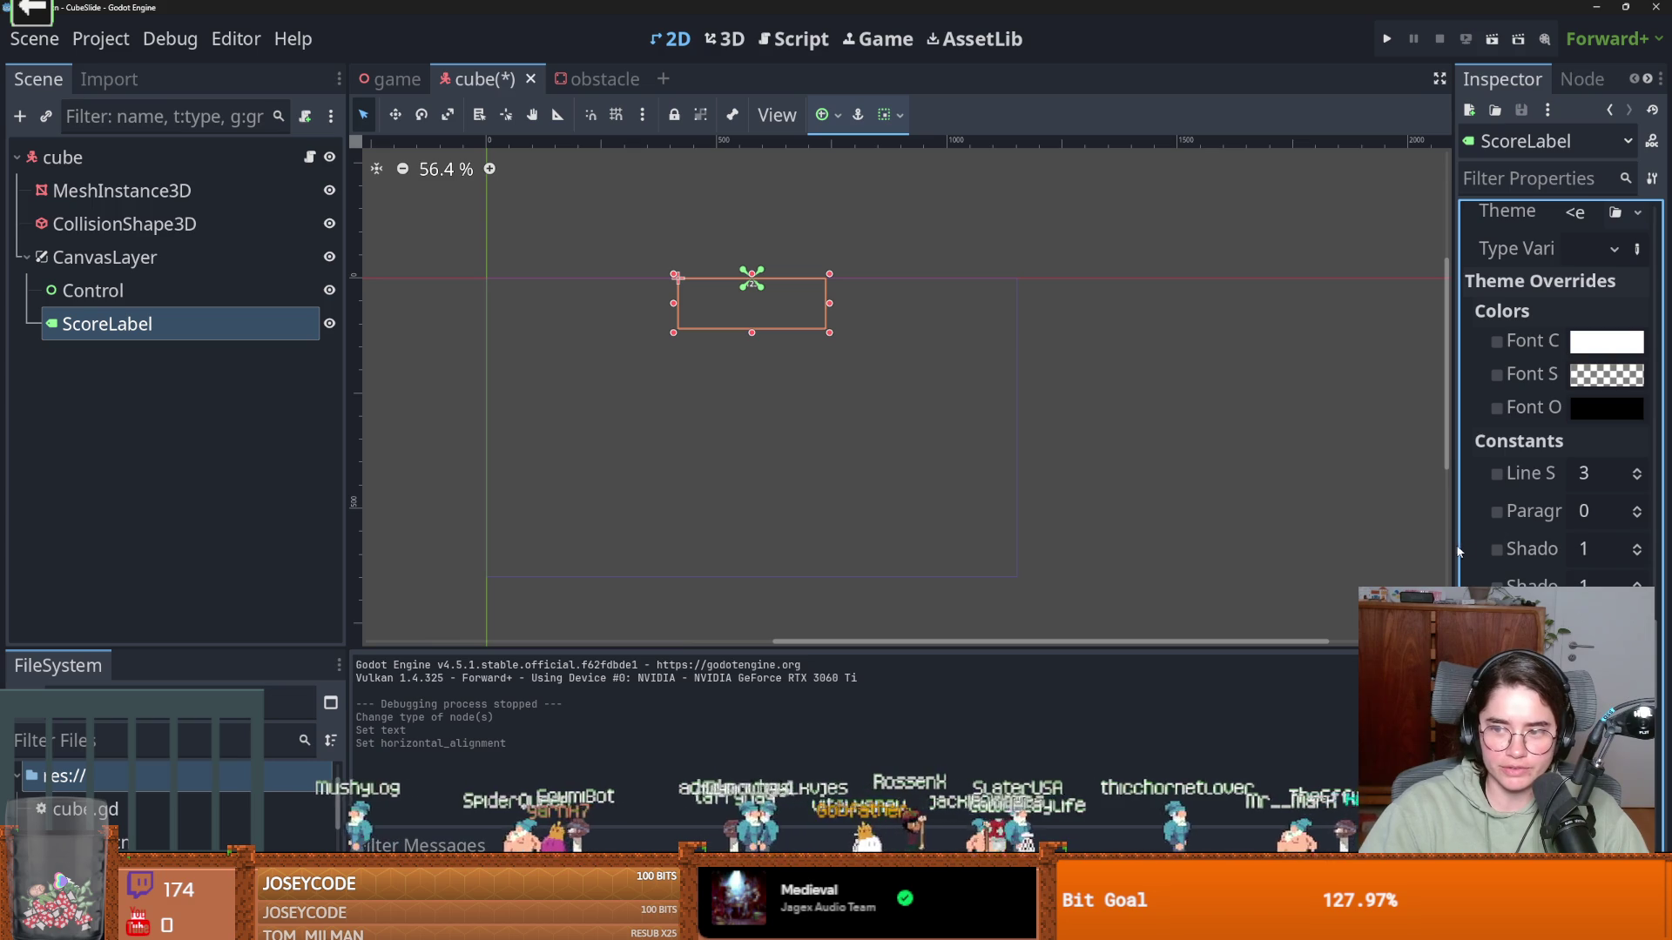
pyautogui.moveTo(1452, 551); pyautogui.dragTo(1254, 509)
pyautogui.scroll(-5, 1485, 558)
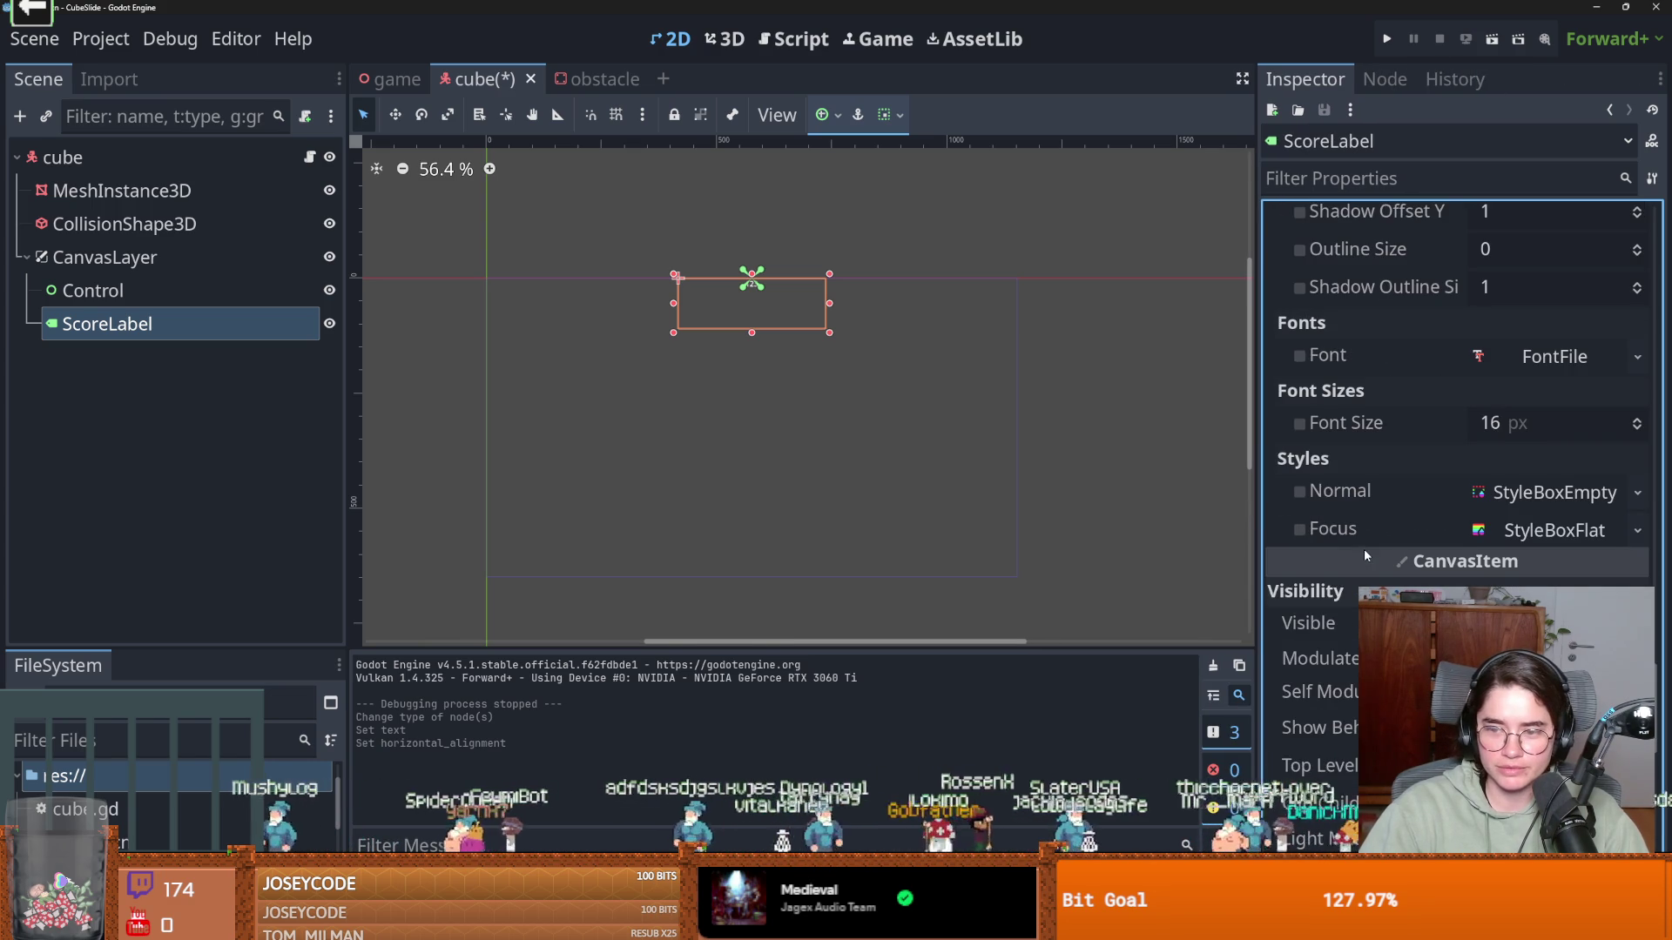
pyautogui.click(1299, 423)
pyautogui.click(1484, 427)
pyautogui.write('70')
pyautogui.press('Return')
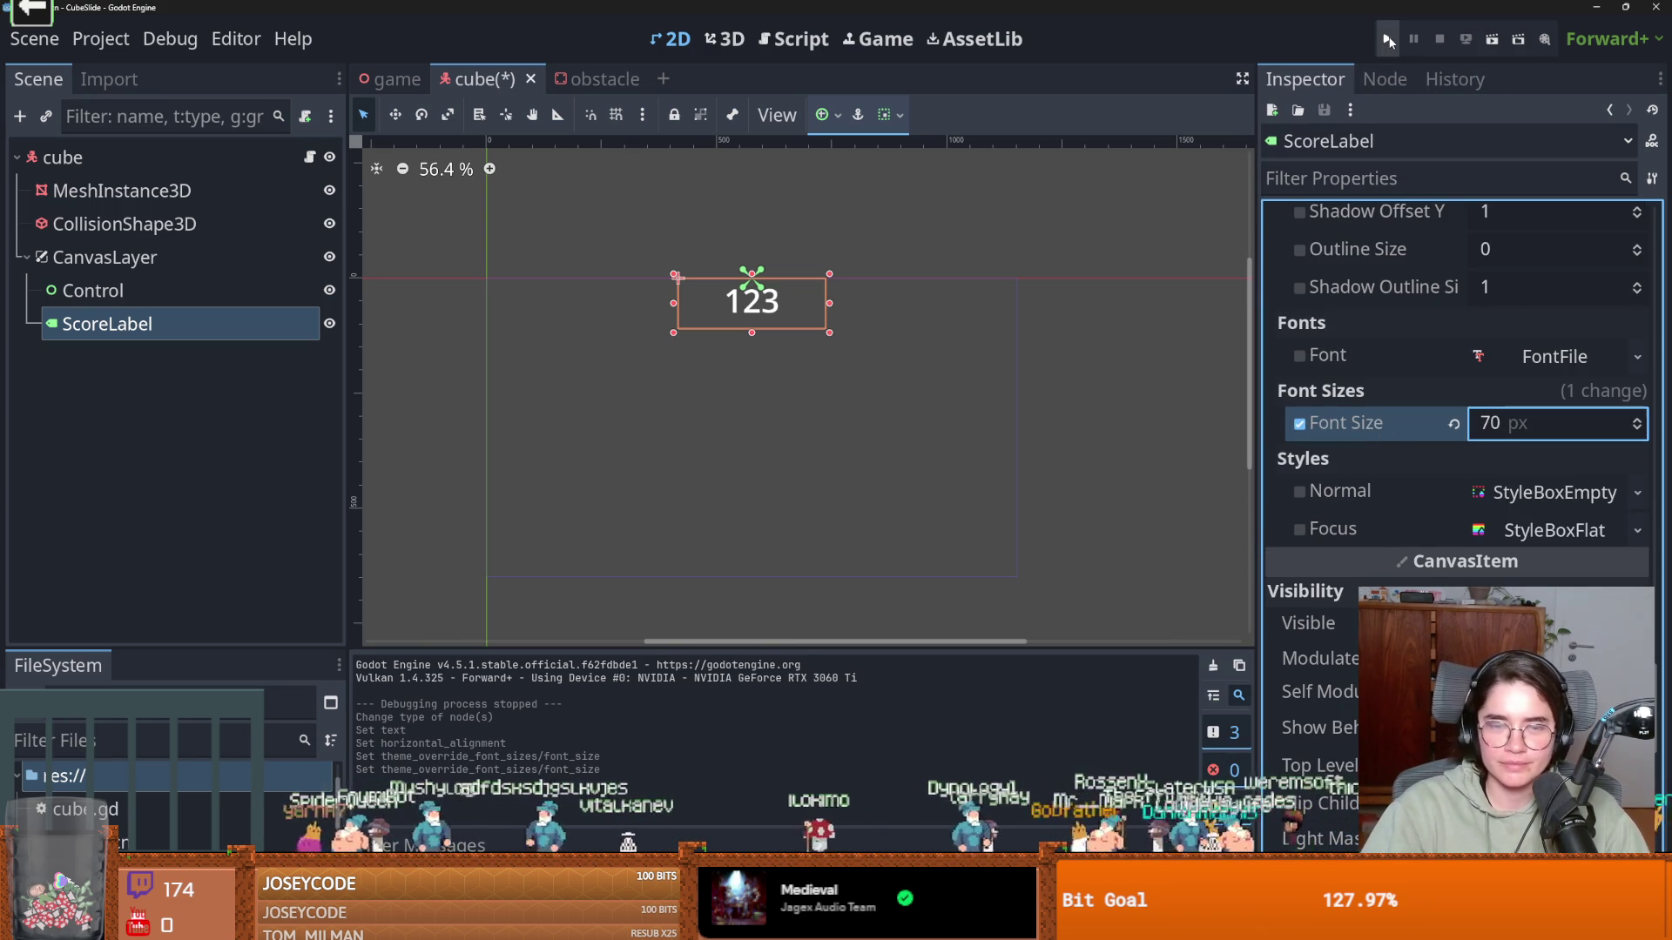
pyautogui.click(1386, 39)
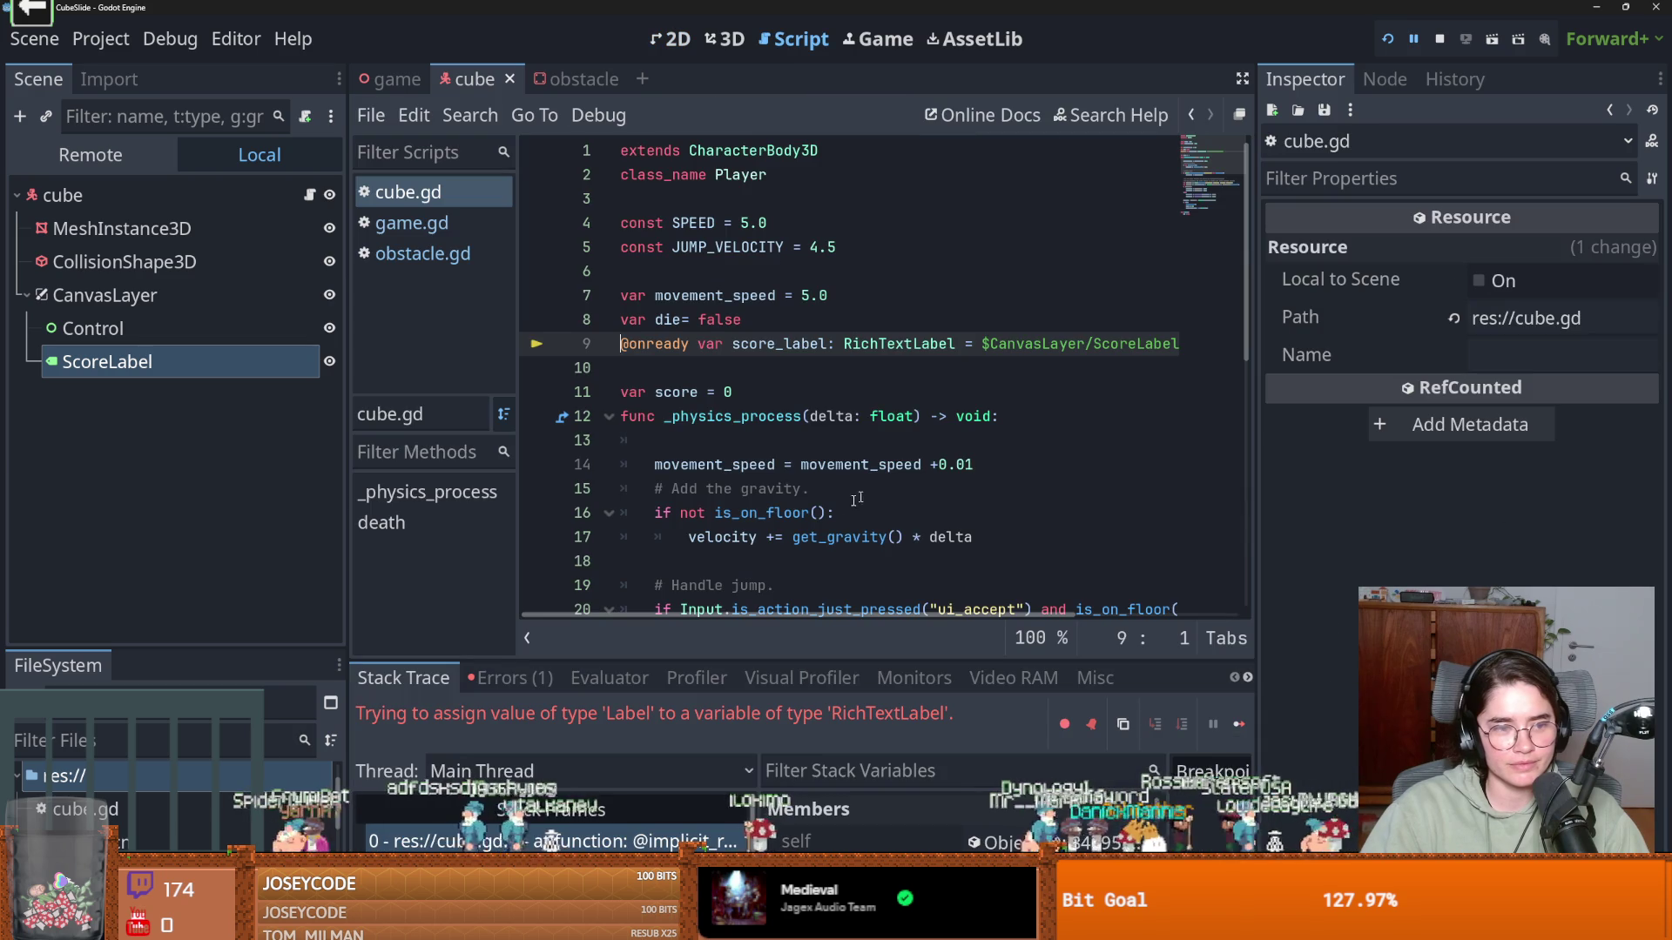
# Retype score_label from RichTextLabel to Label on line 9 and rerun the game
pyautogui.doubleClick(898, 345)
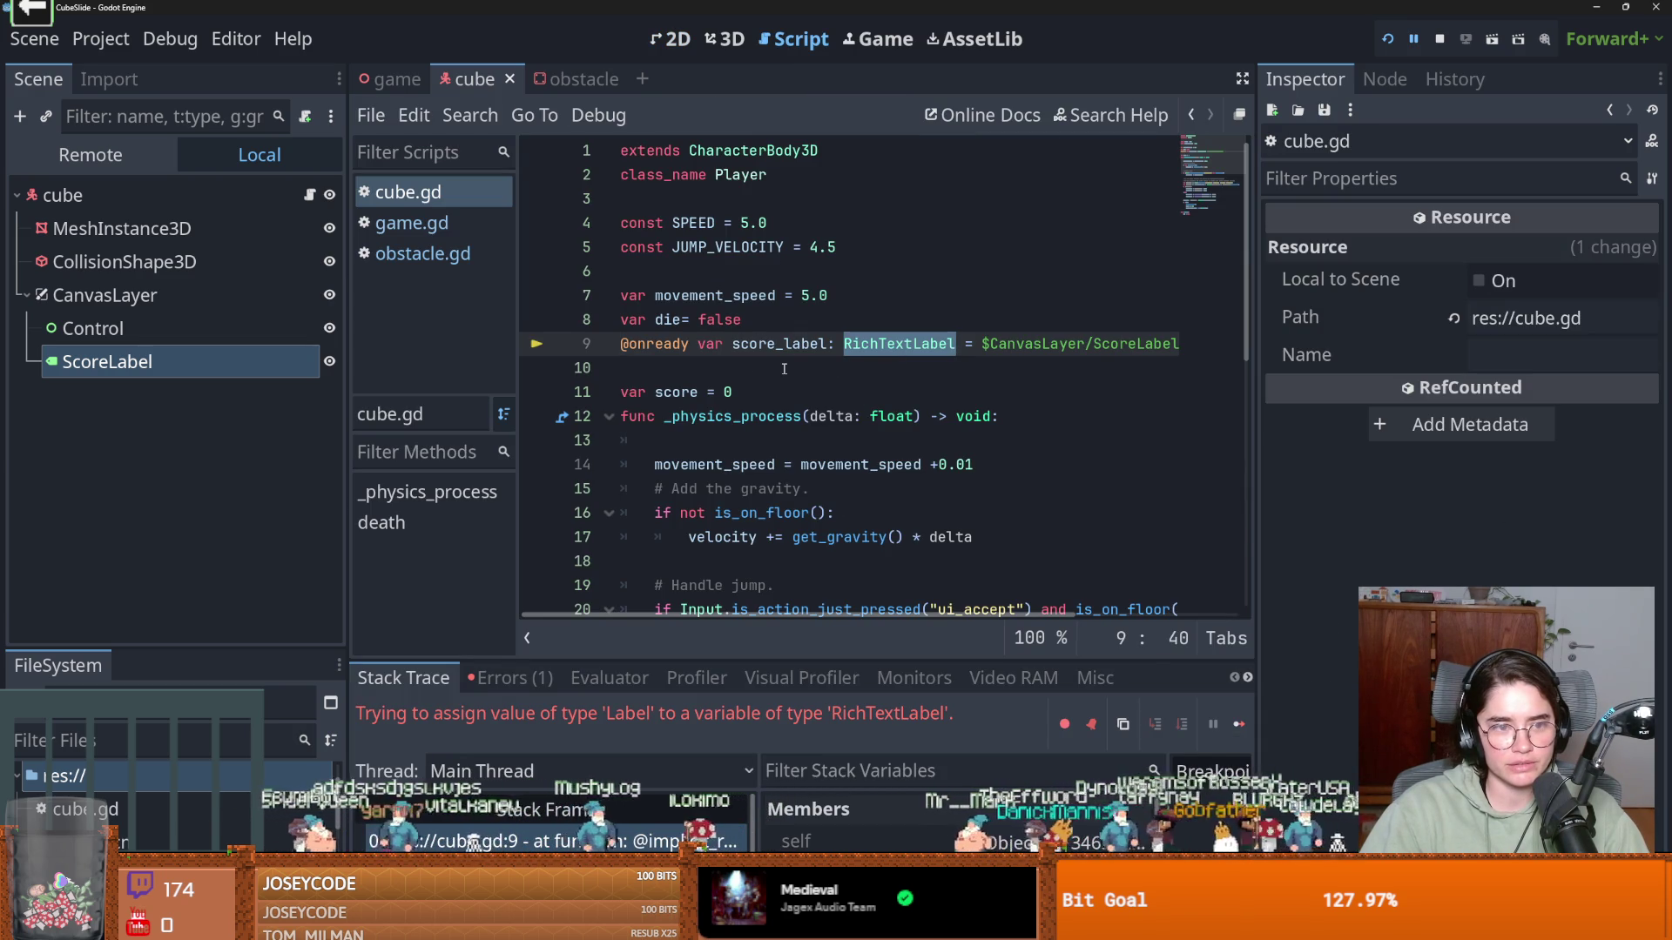
pyautogui.write('Label')
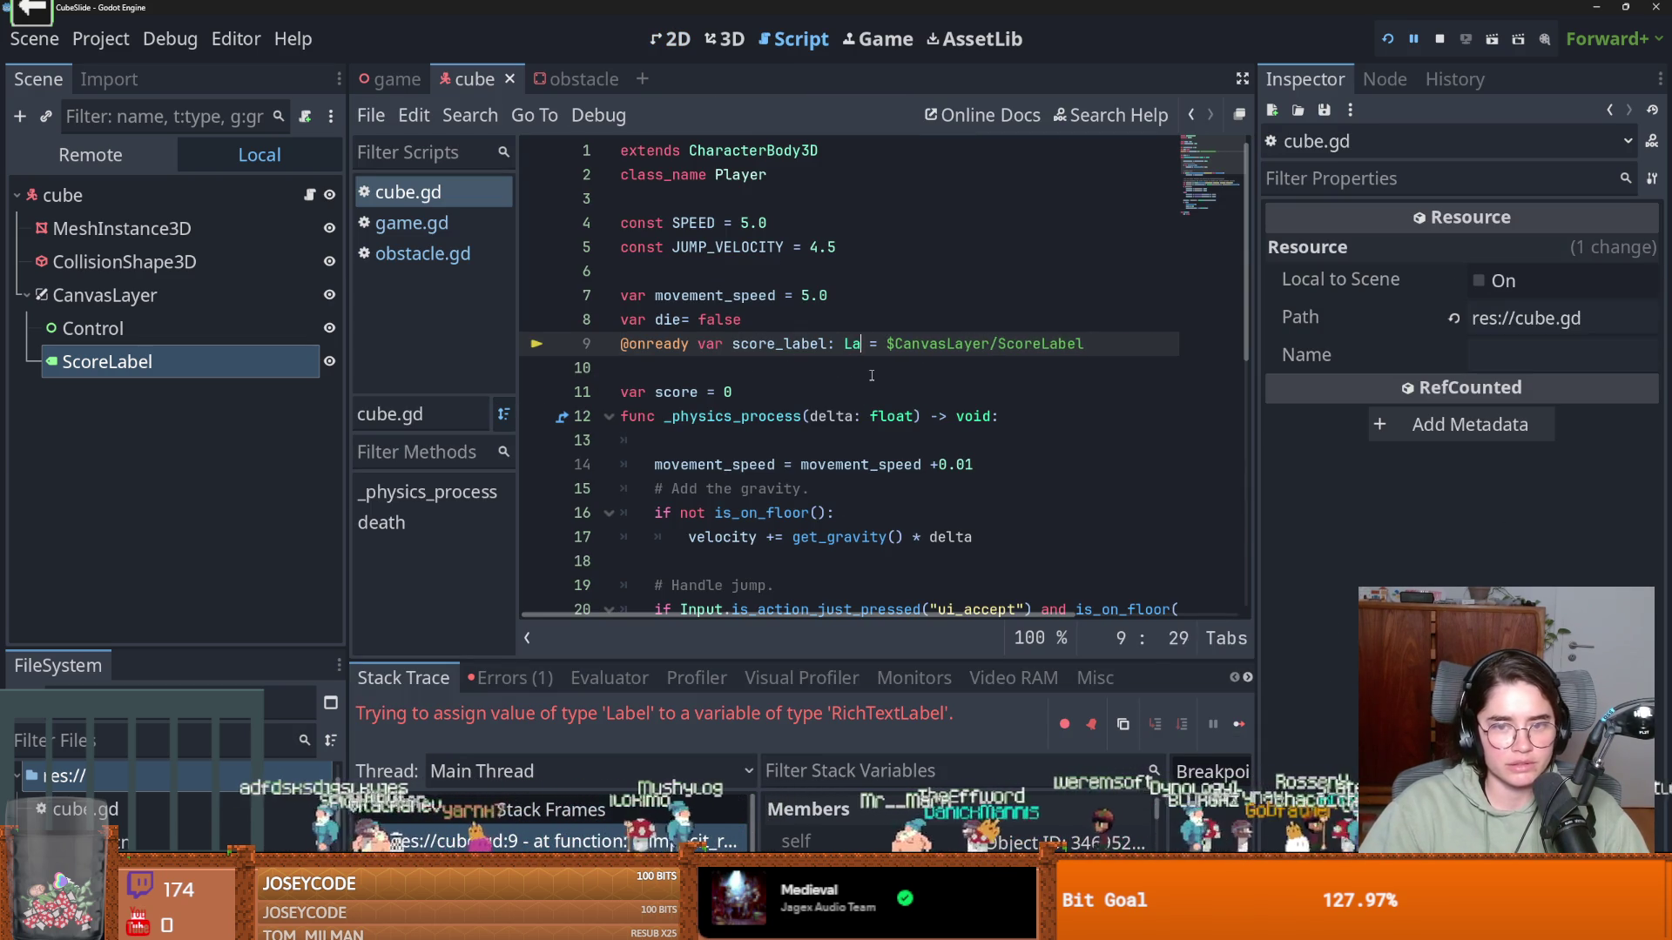
pyautogui.click(1386, 39)
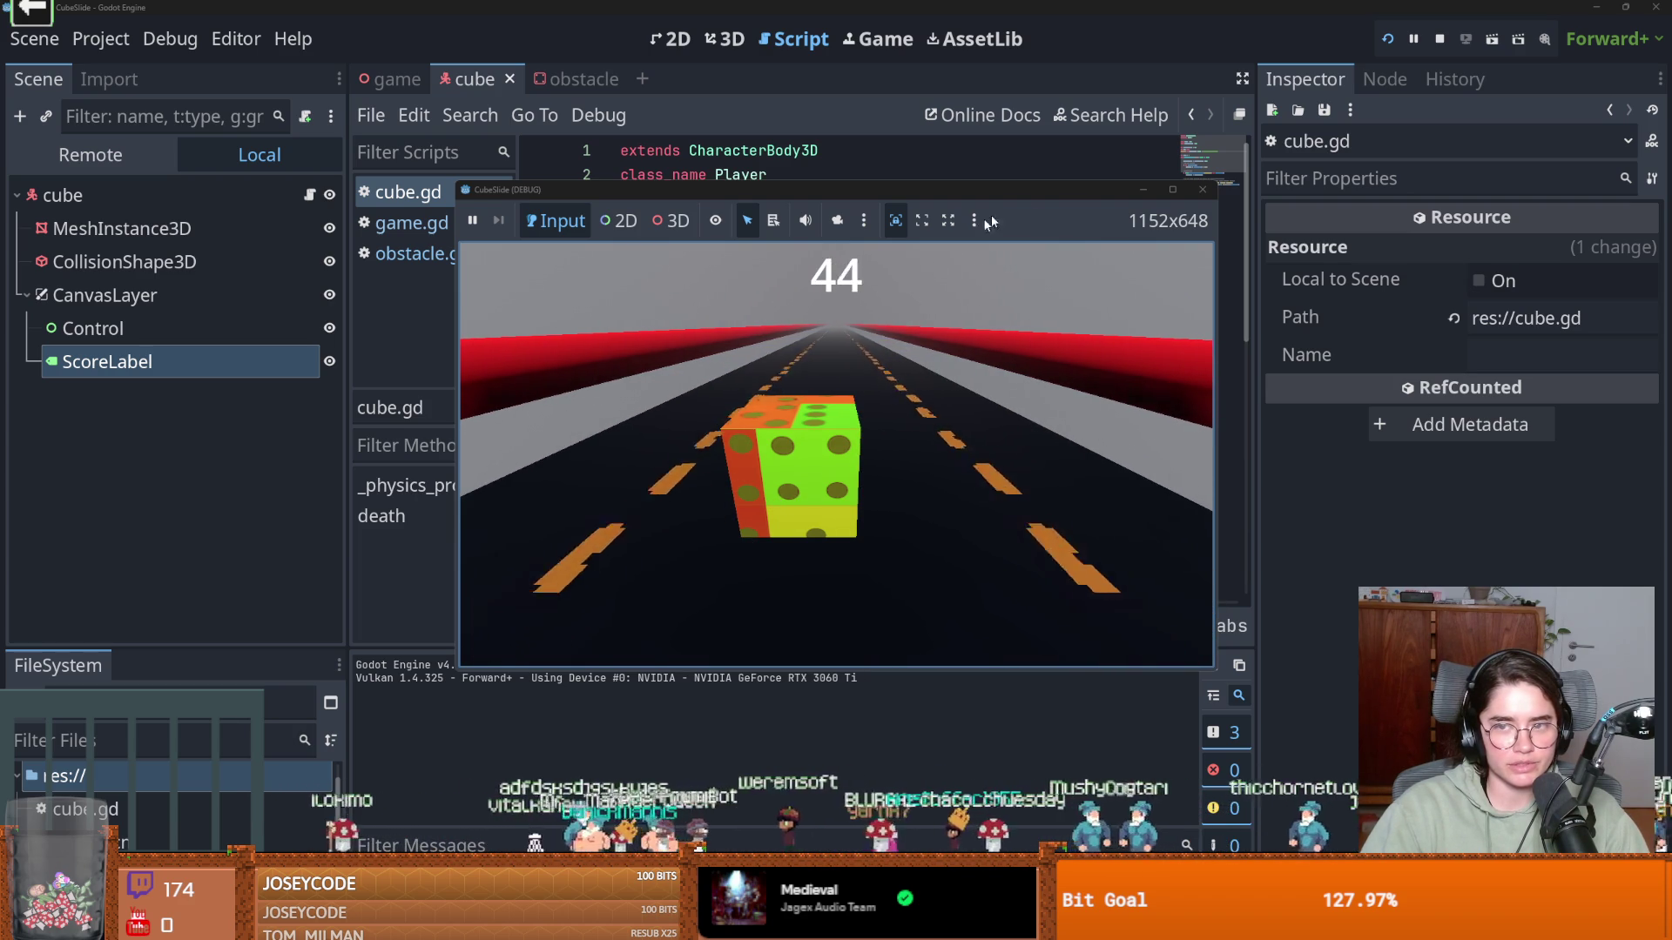
pyautogui.click(394, 78)
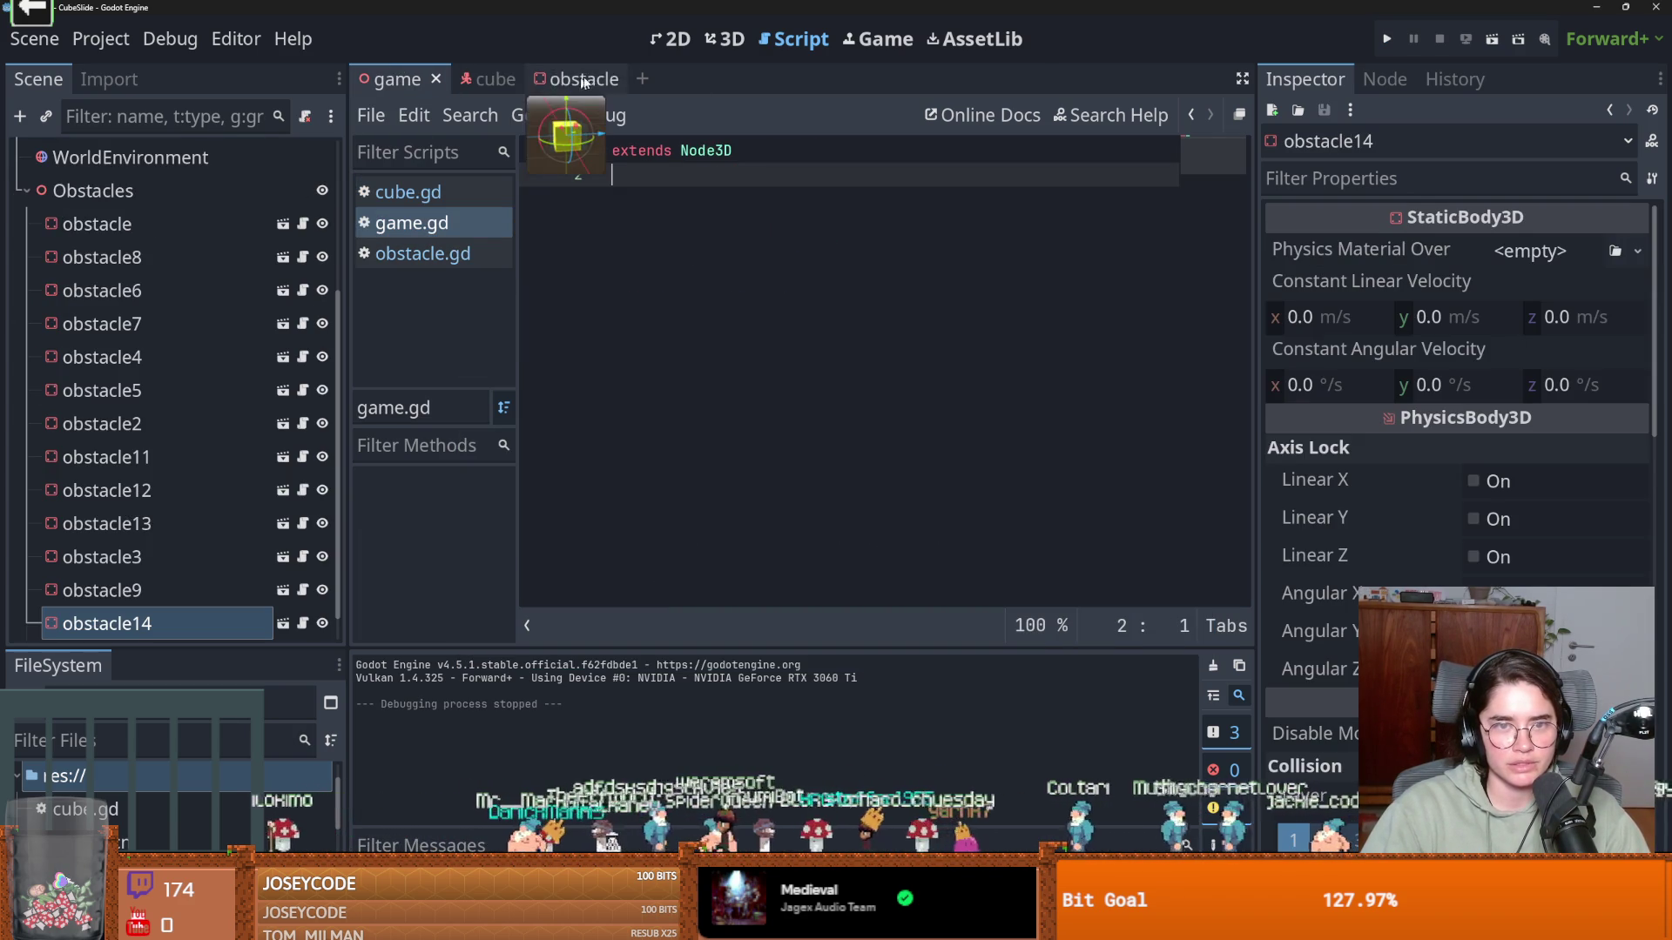
# Frame the cube in the road's 3D view and select its child Camera3D
pyautogui.click(672, 38)
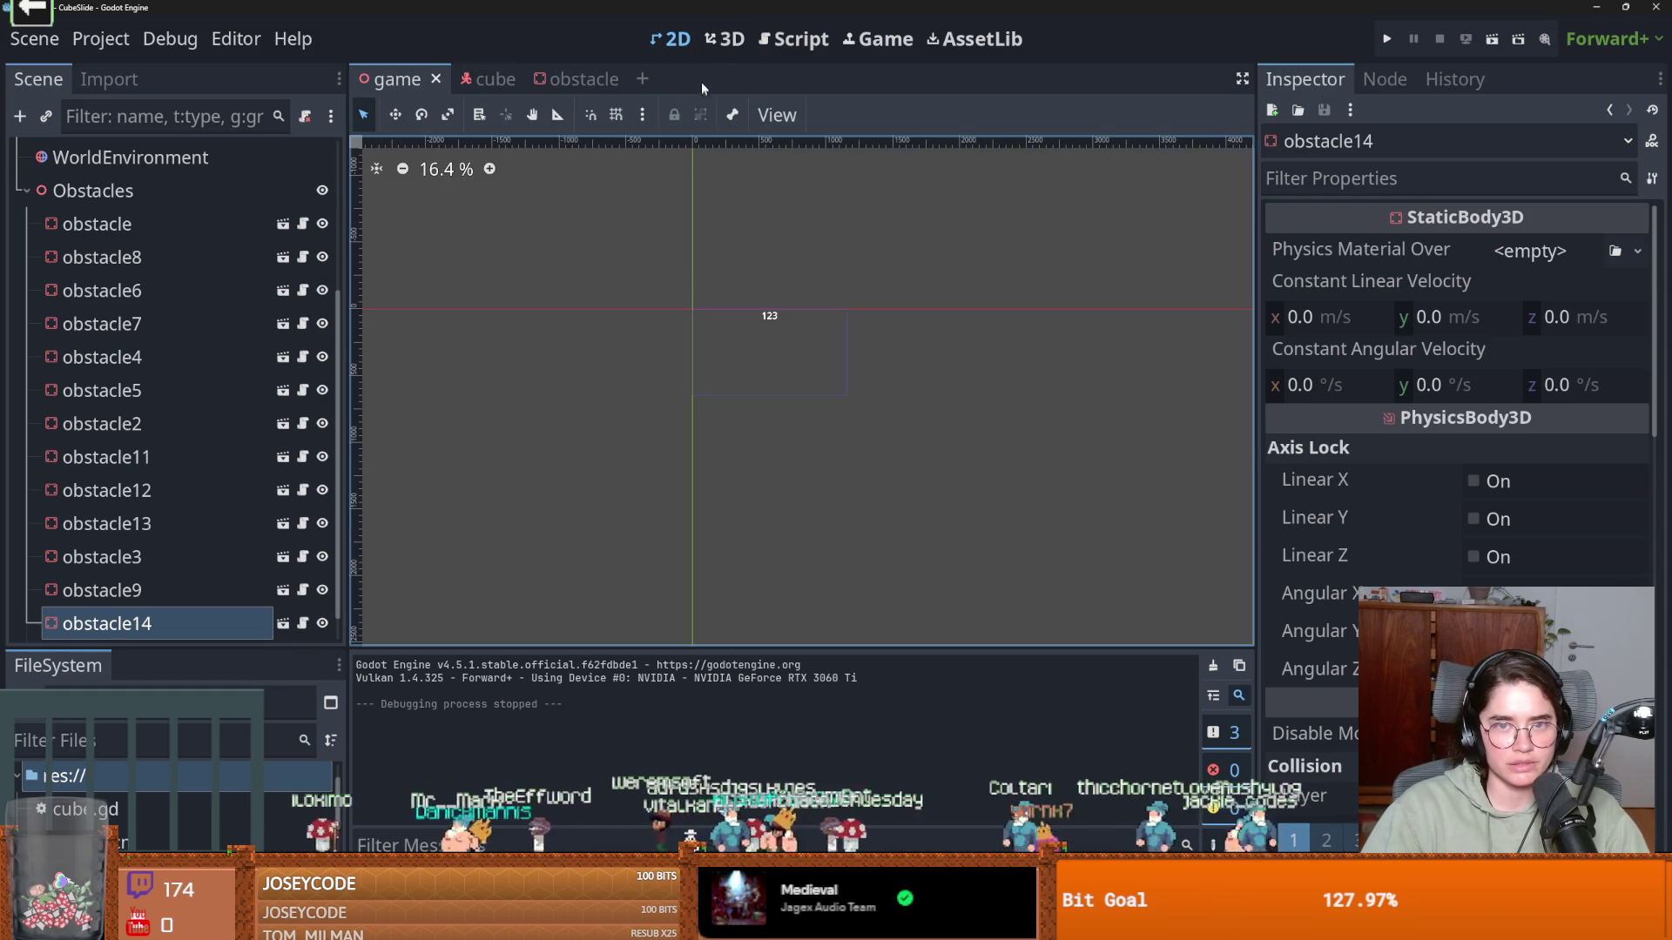
pyautogui.click(721, 39)
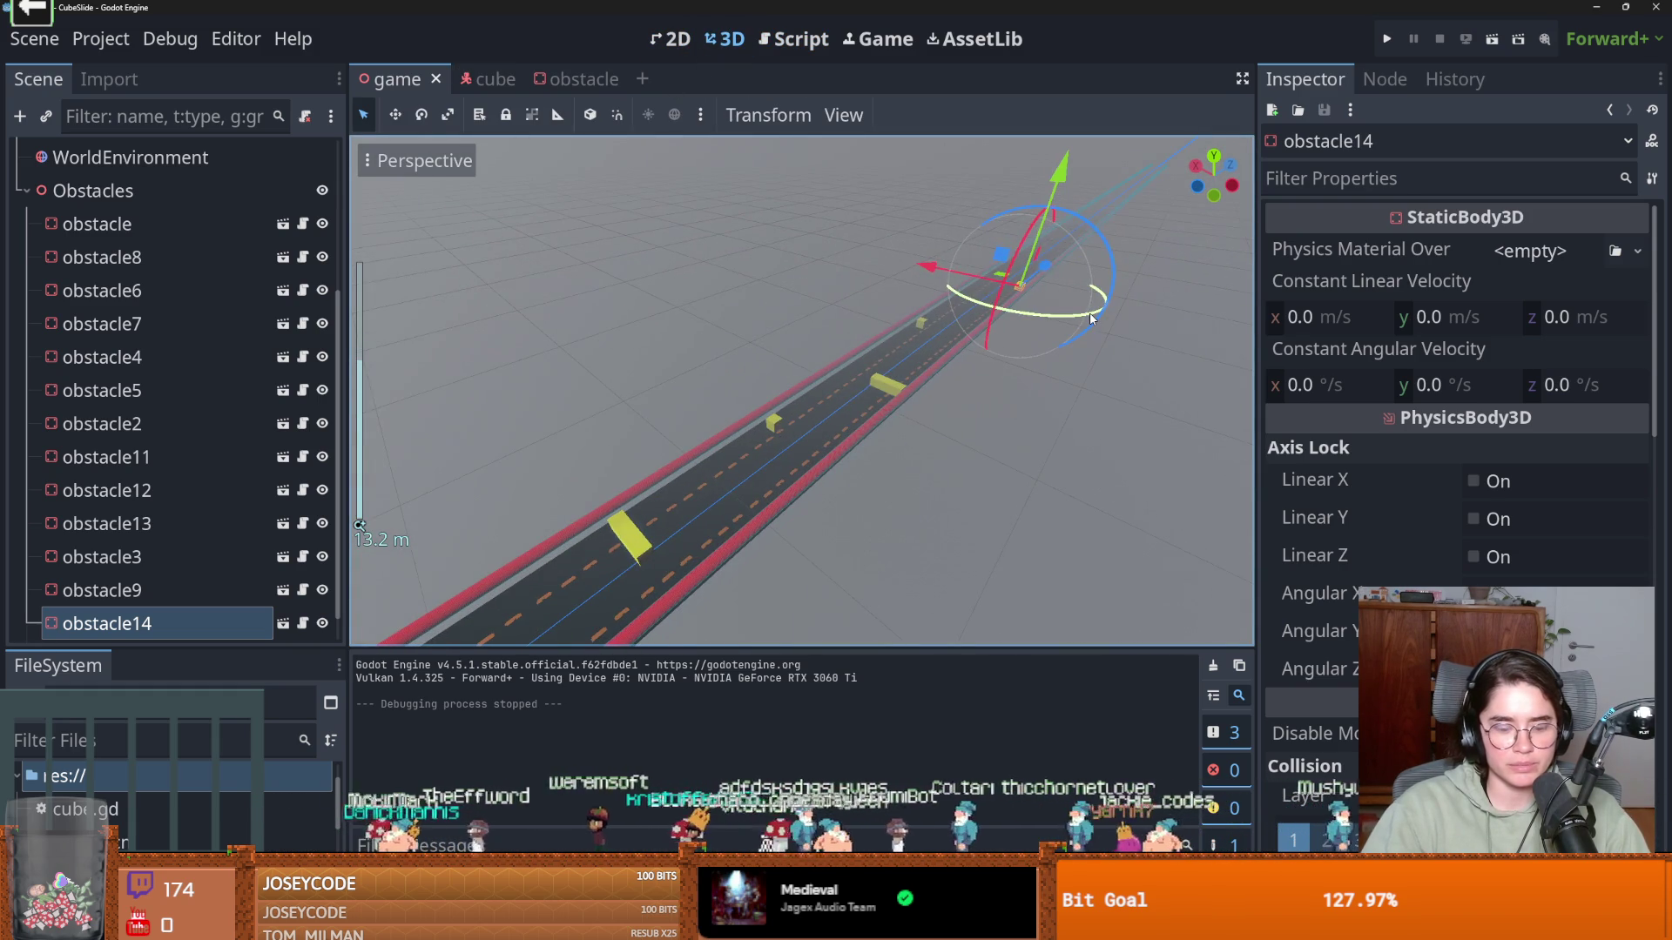
pyautogui.press('f')
pyautogui.scroll(5, 131, 425)
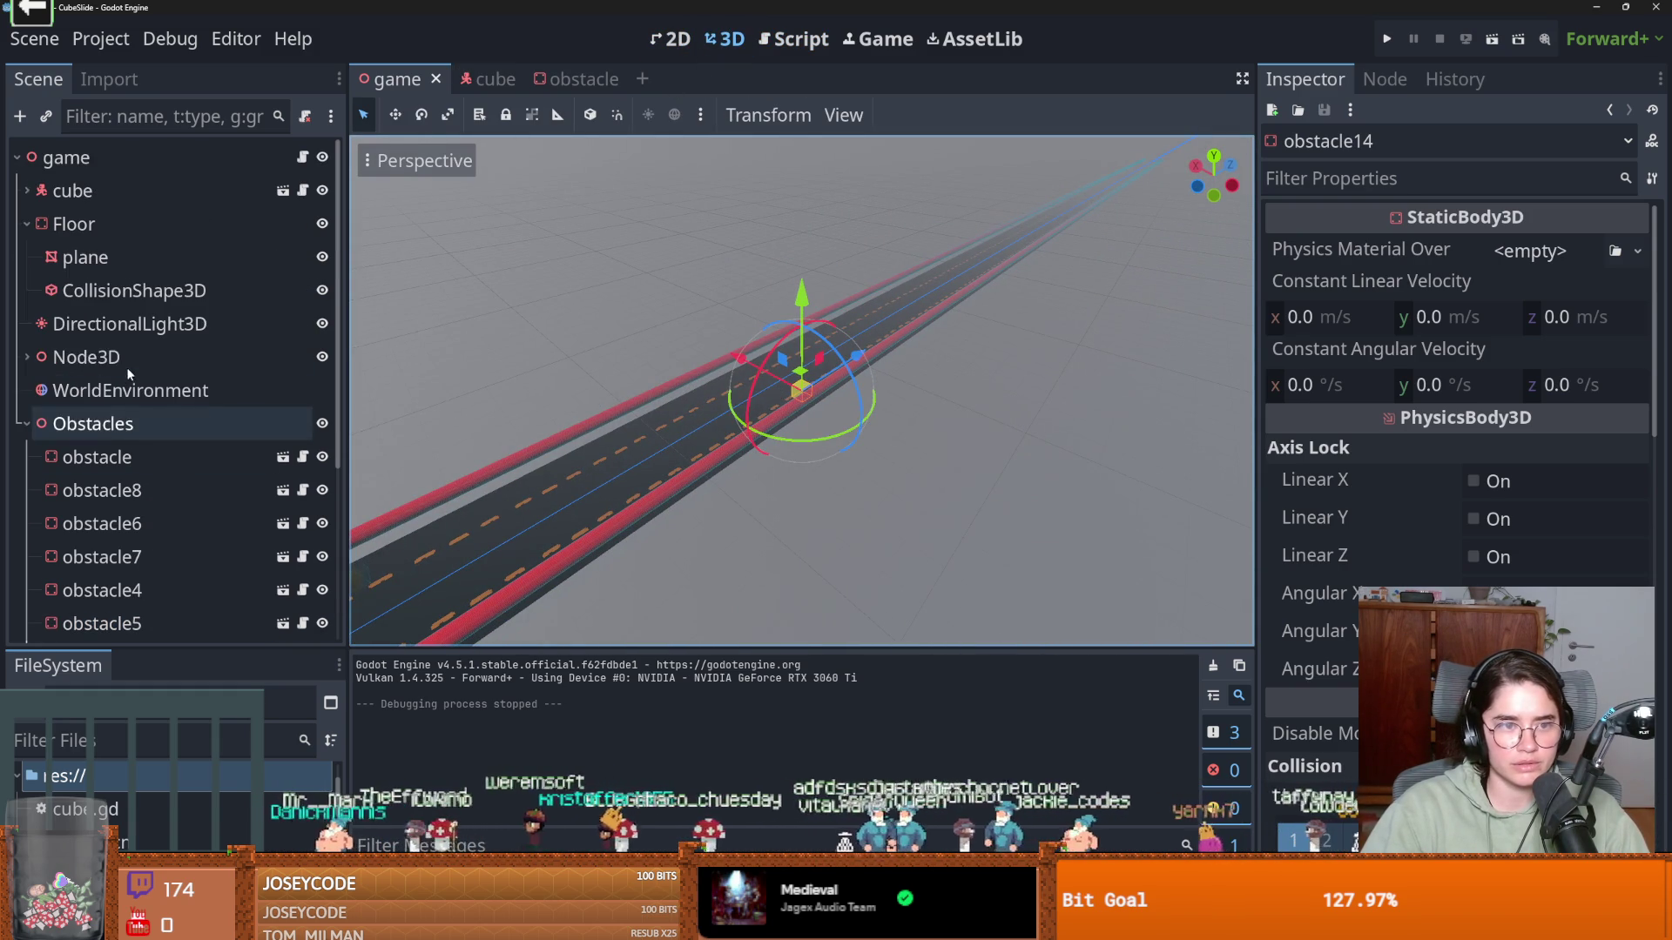
pyautogui.click(97, 224)
pyautogui.click(116, 192)
pyautogui.press('f')
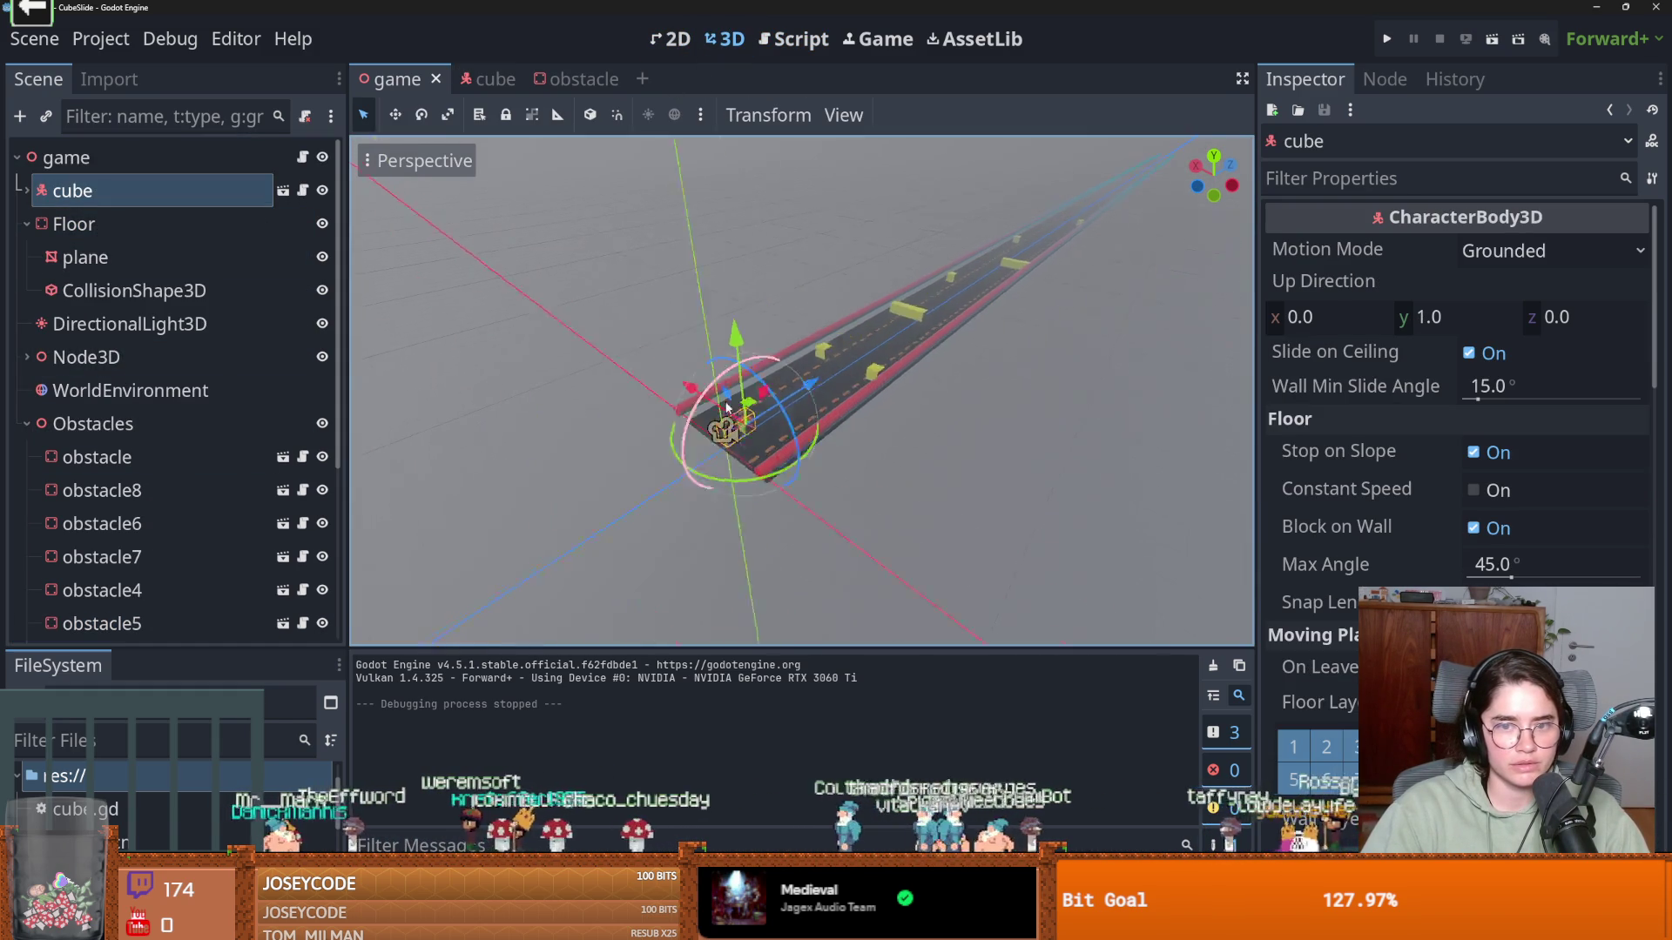
pyautogui.scroll(6, 705, 453)
pyautogui.moveTo(705, 452)
pyautogui.mouseDown()
pyautogui.moveTo(498, 421)
pyautogui.moveTo(713, 379)
pyautogui.moveTo(662, 374)
pyautogui.mouseUp()
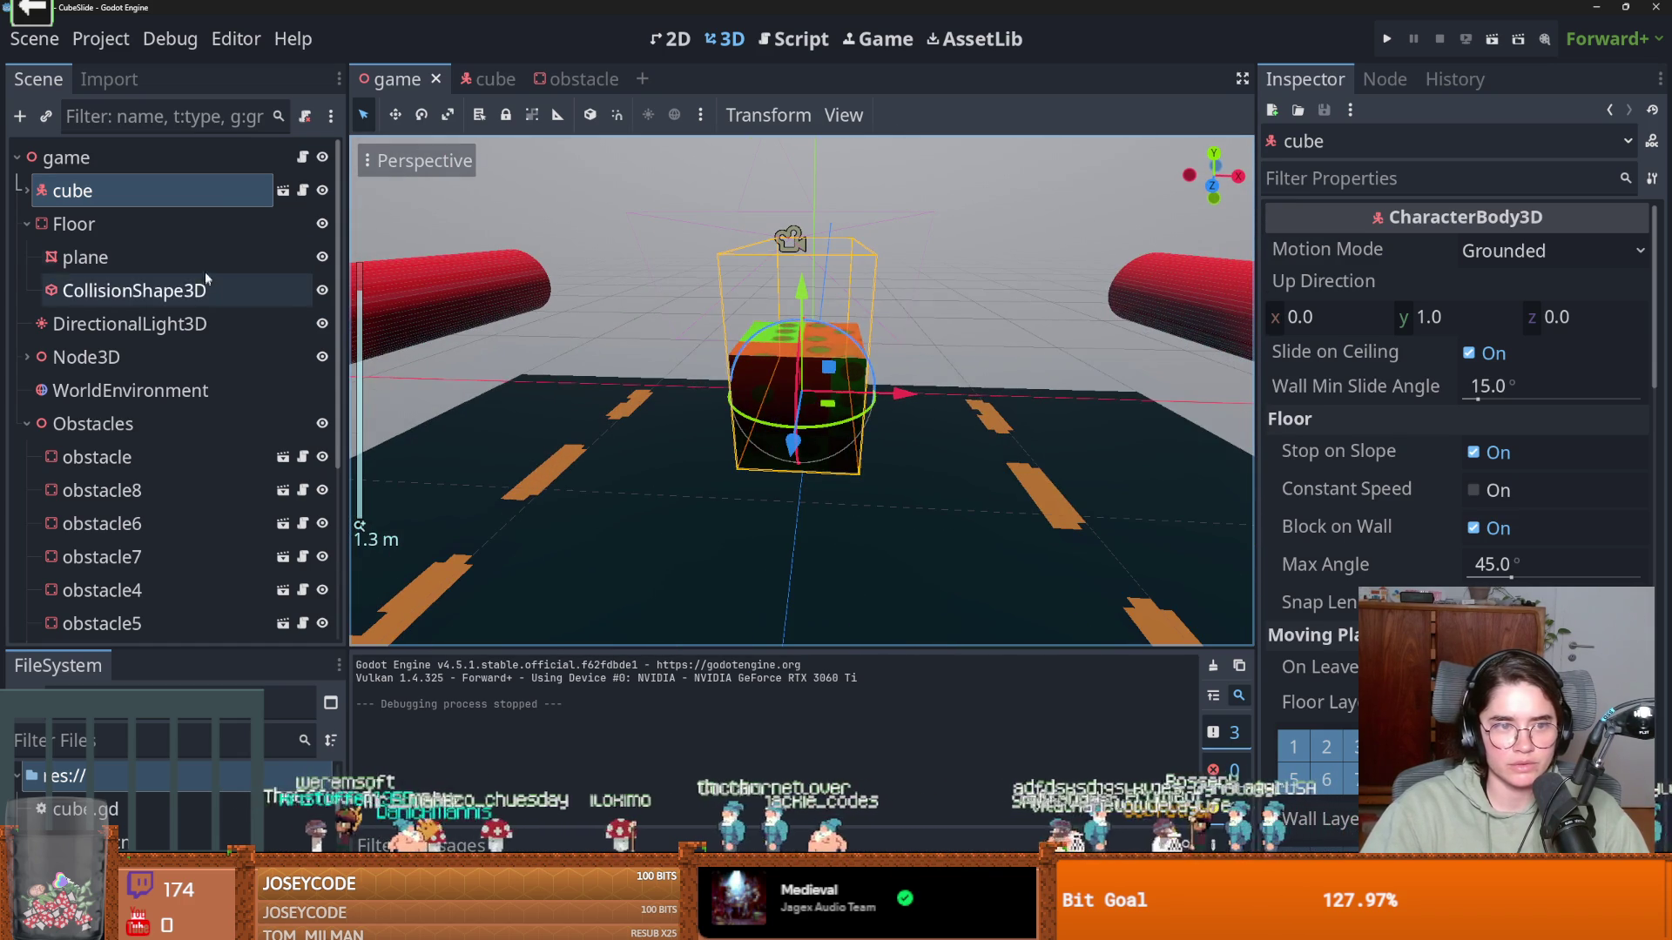
pyautogui.click(28, 190)
pyautogui.click(106, 226)
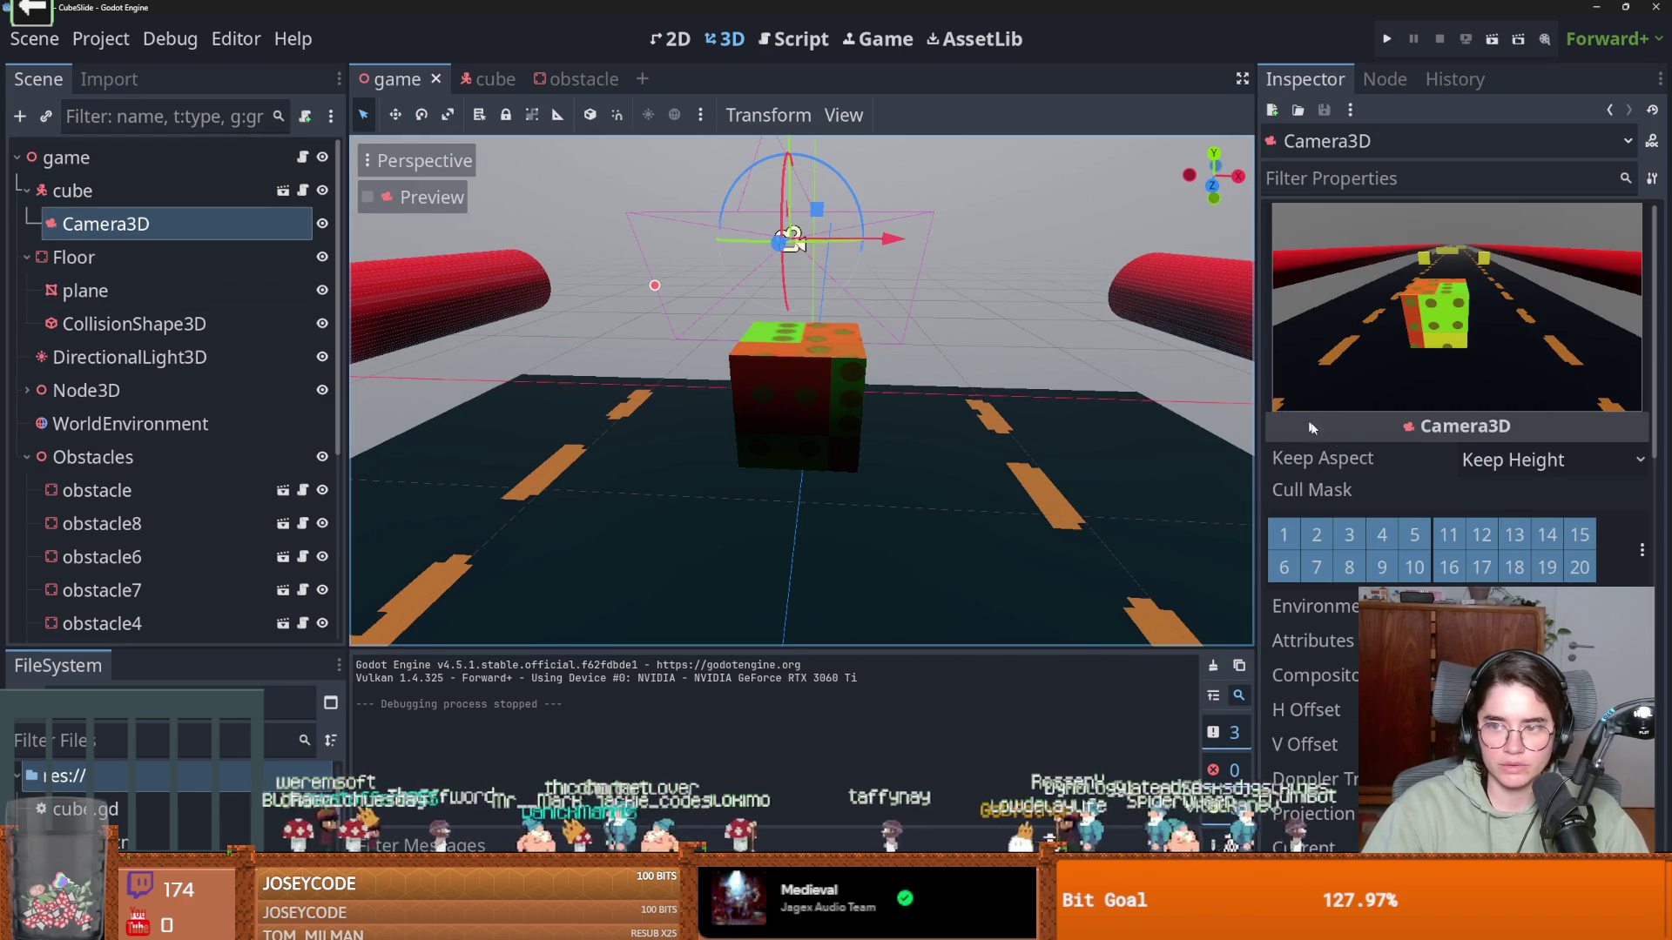
pyautogui.scroll(-6, 1454, 392)
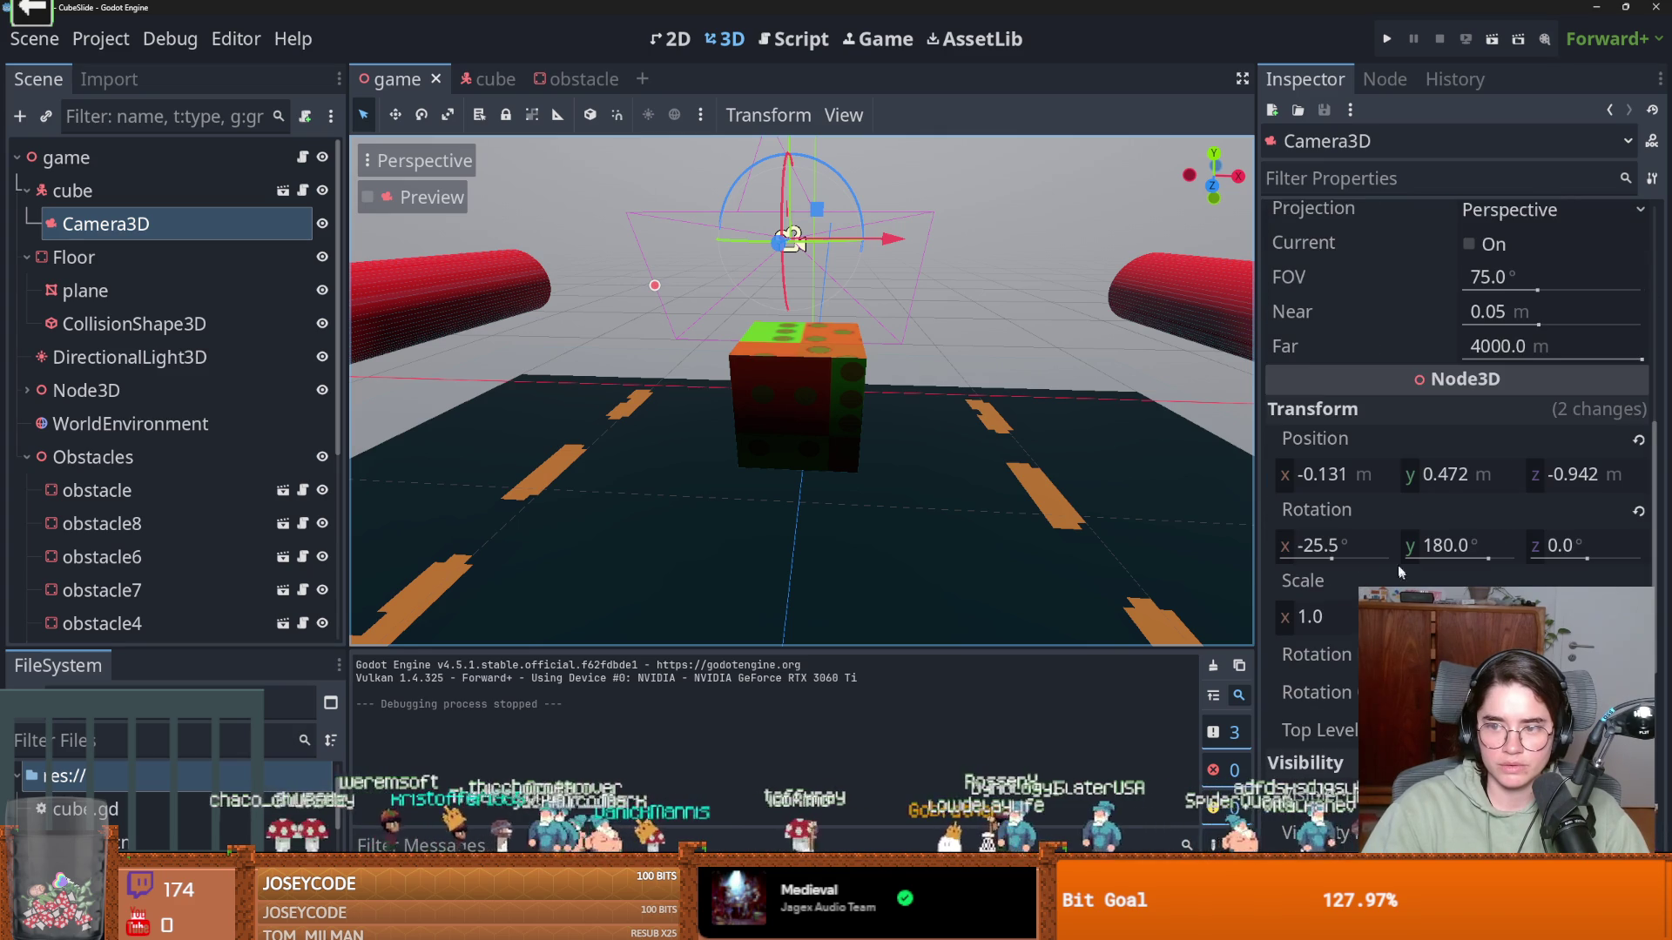
# Set the Camera3D's Position x to 0.0, reverting the trial z and y edits
pyautogui.click(1554, 478)
pyautogui.write('0')
pyautogui.press('Return')
pyautogui.moveTo(810, 409); pyautogui.dragTo(1013, 427)
pyautogui.hotkey('ctrl', 'z')
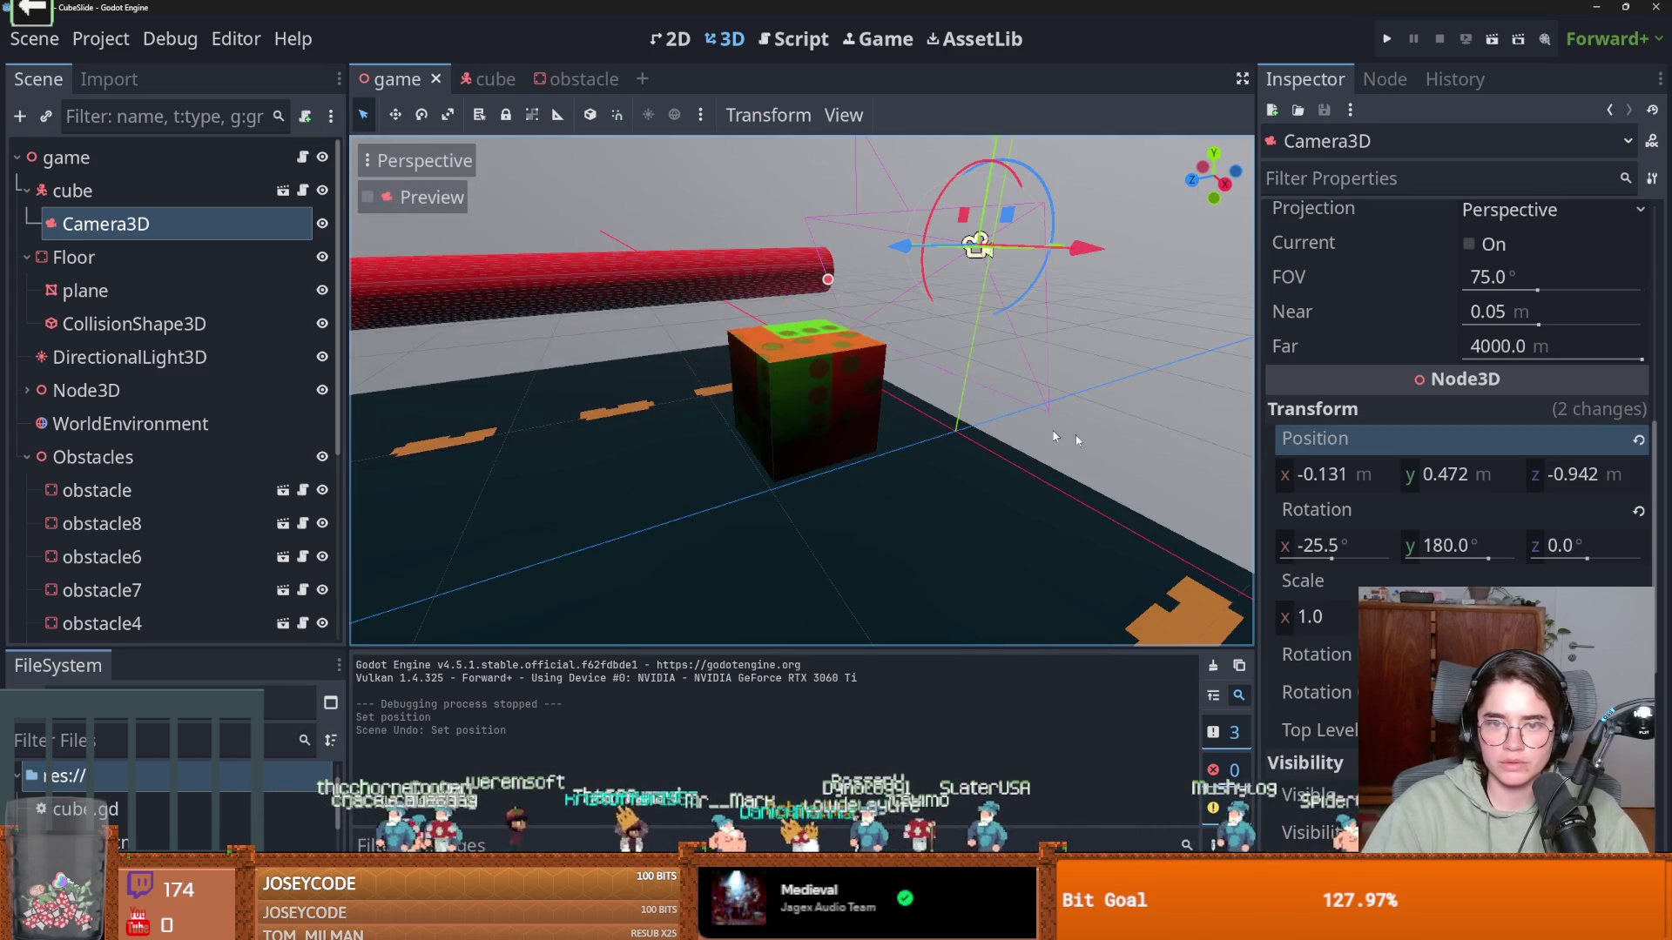
pyautogui.click(1444, 477)
pyautogui.write('0')
pyautogui.press('Return')
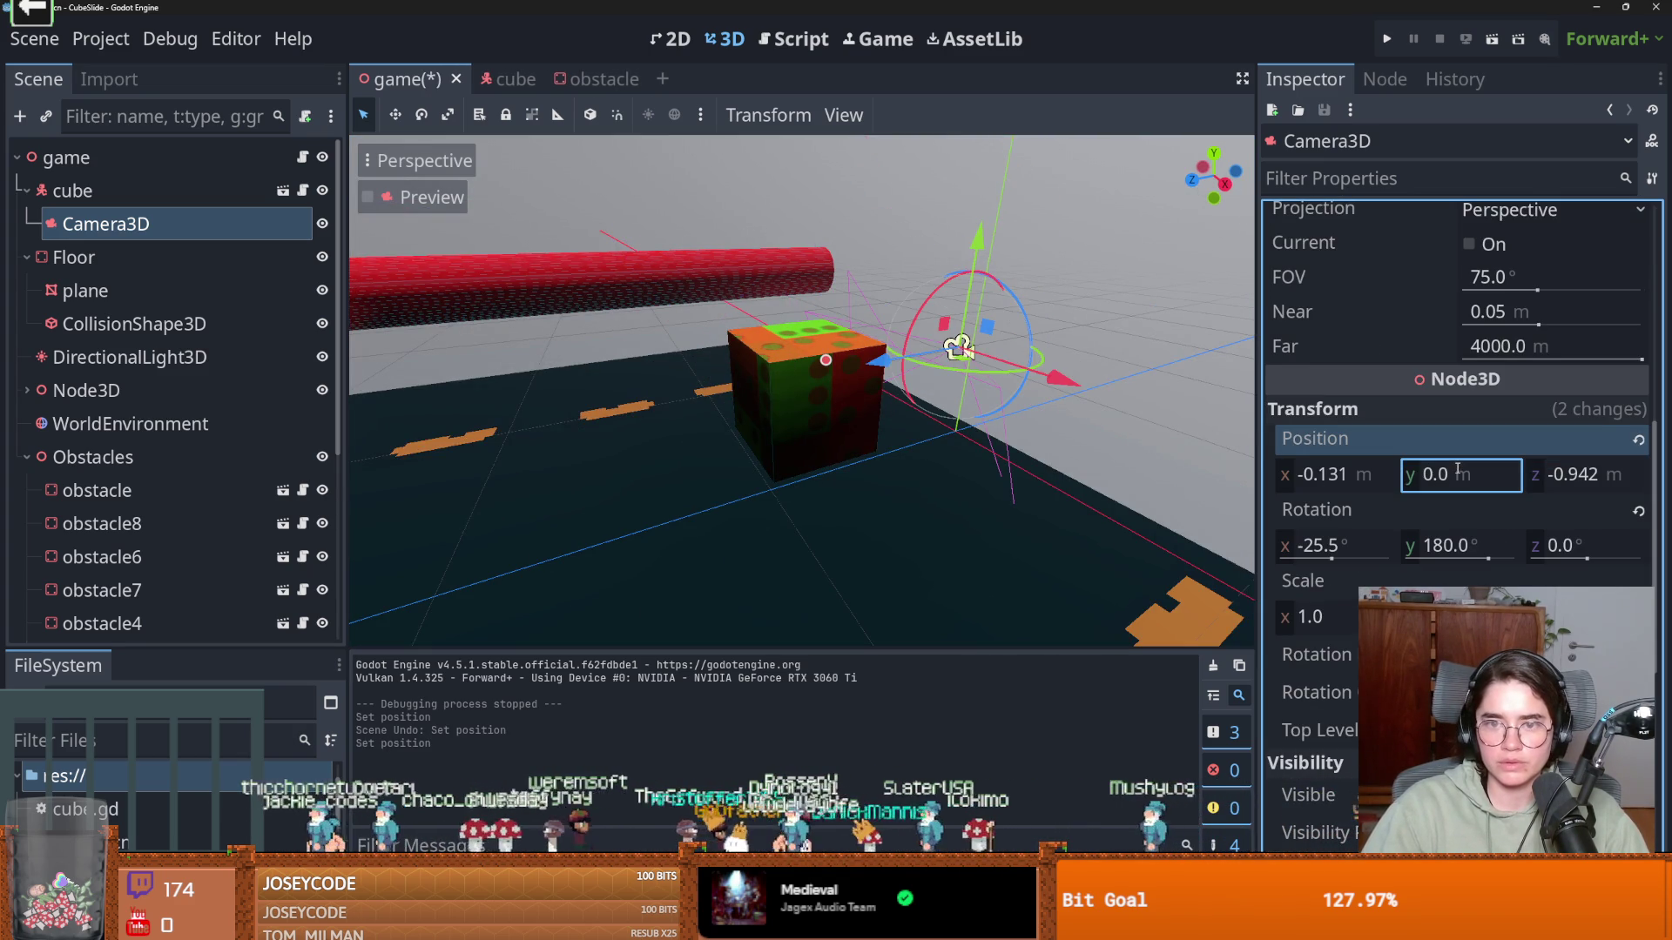
pyautogui.hotkey('ctrl', 'z')
pyautogui.hotkey('shift', 'Tab')
pyautogui.write('0')
pyautogui.press('Return')
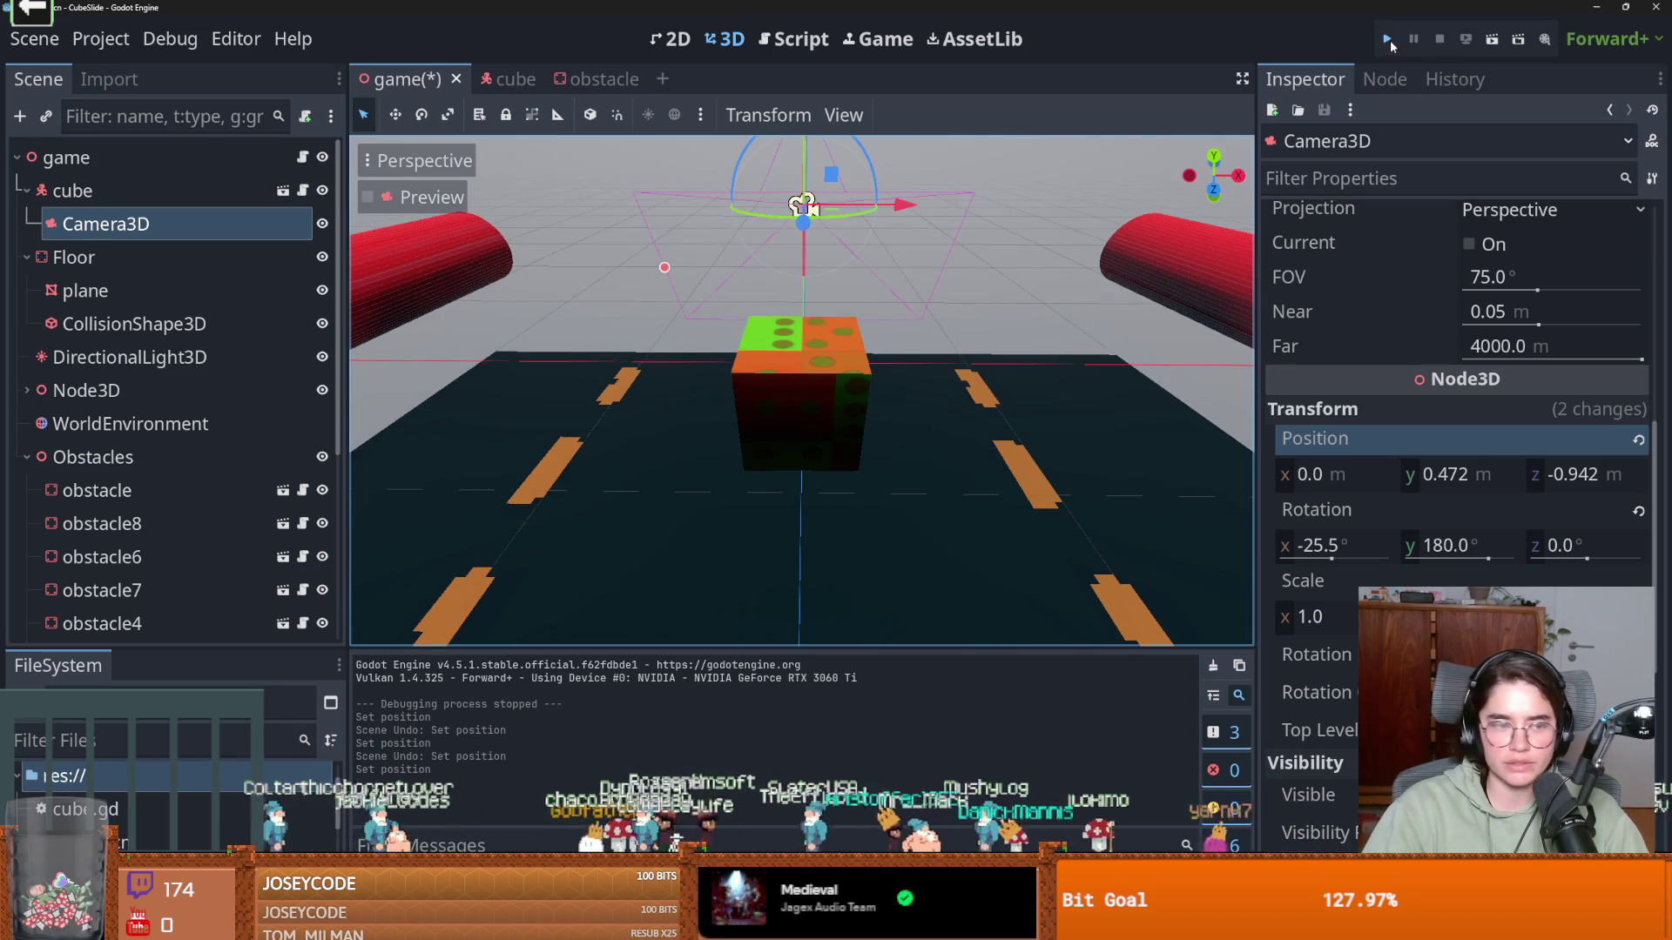
# Test-play the game steering left, stop it, and launch it again
pyautogui.click(1387, 38)
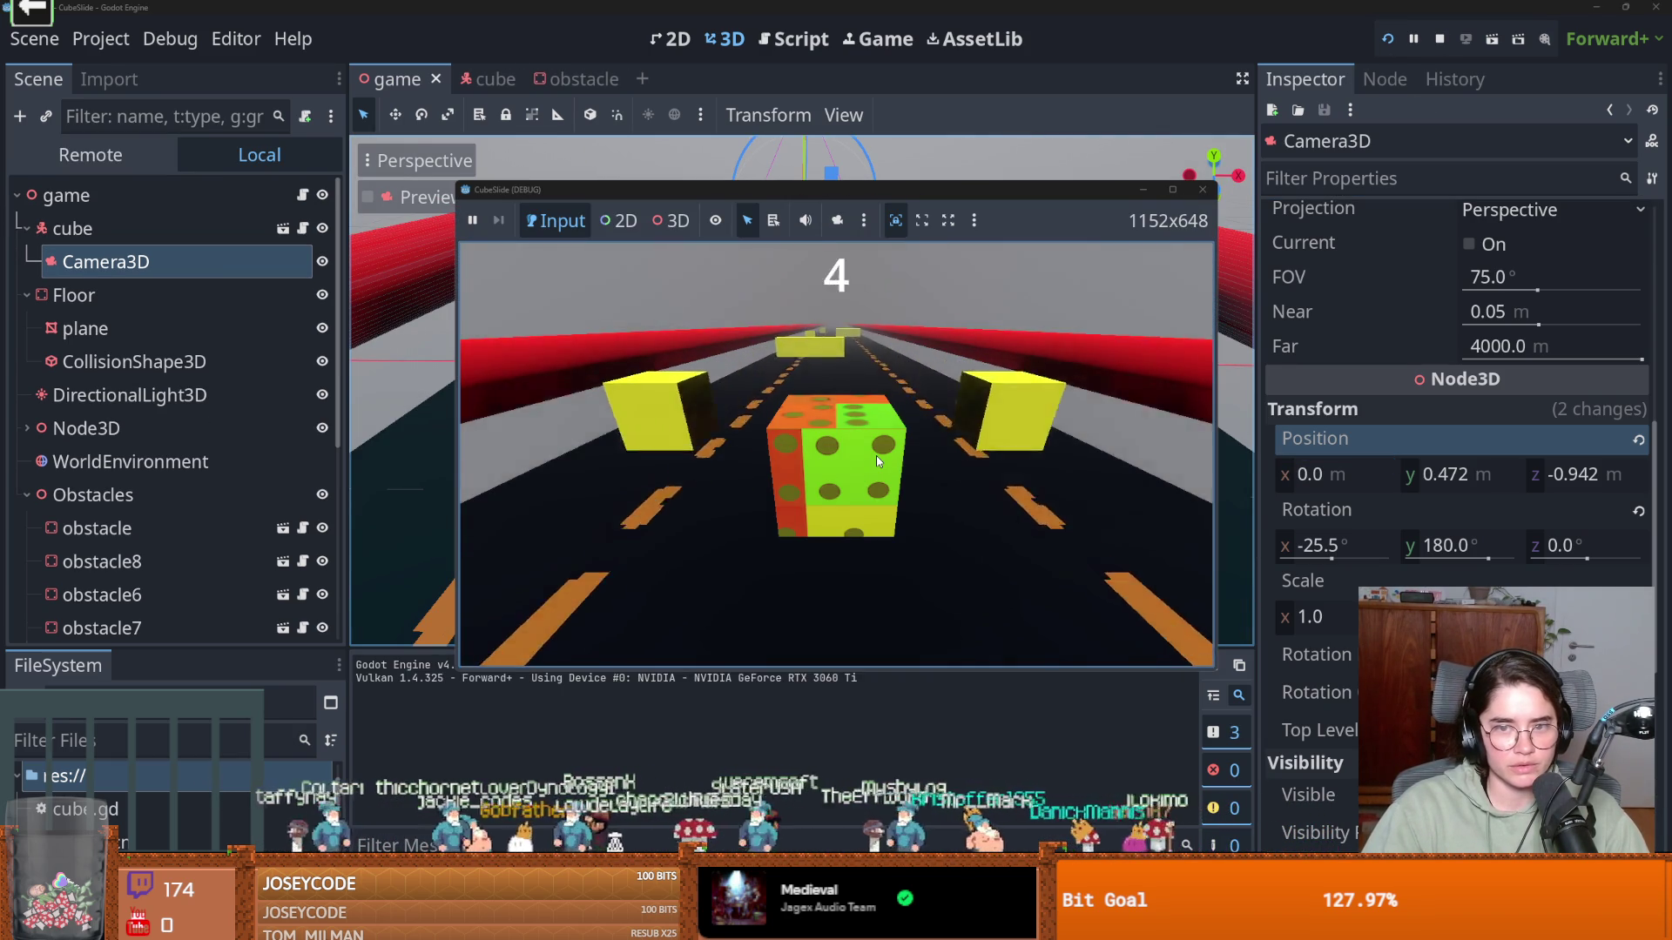
pyautogui.press('Left')
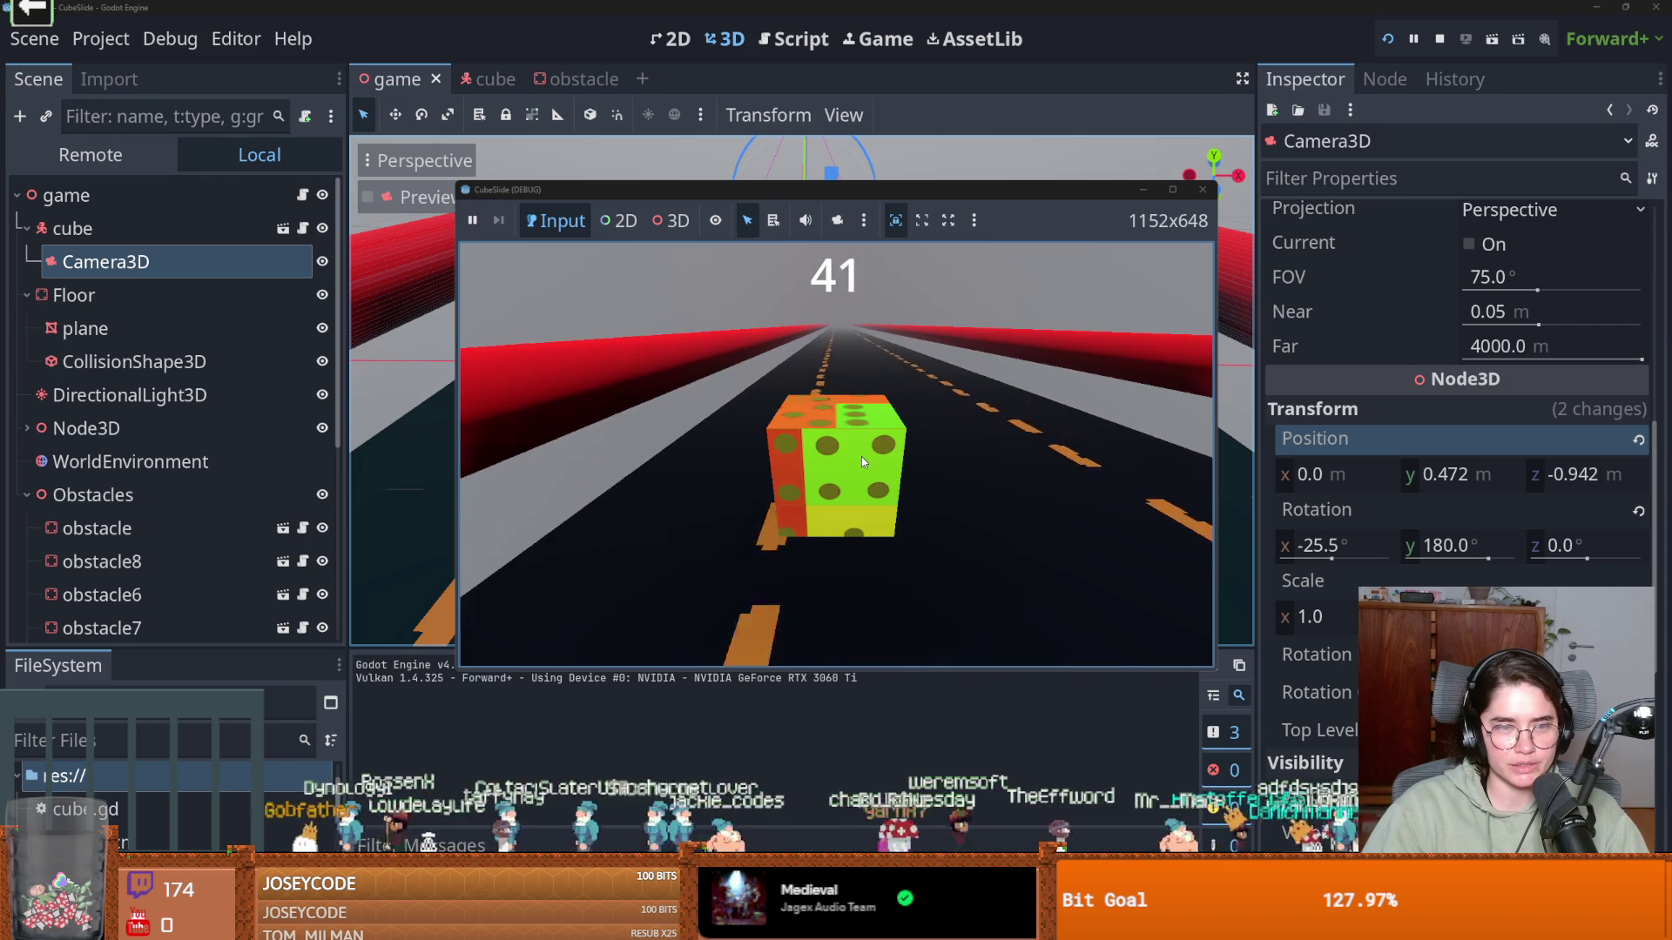
pyautogui.press('F8')
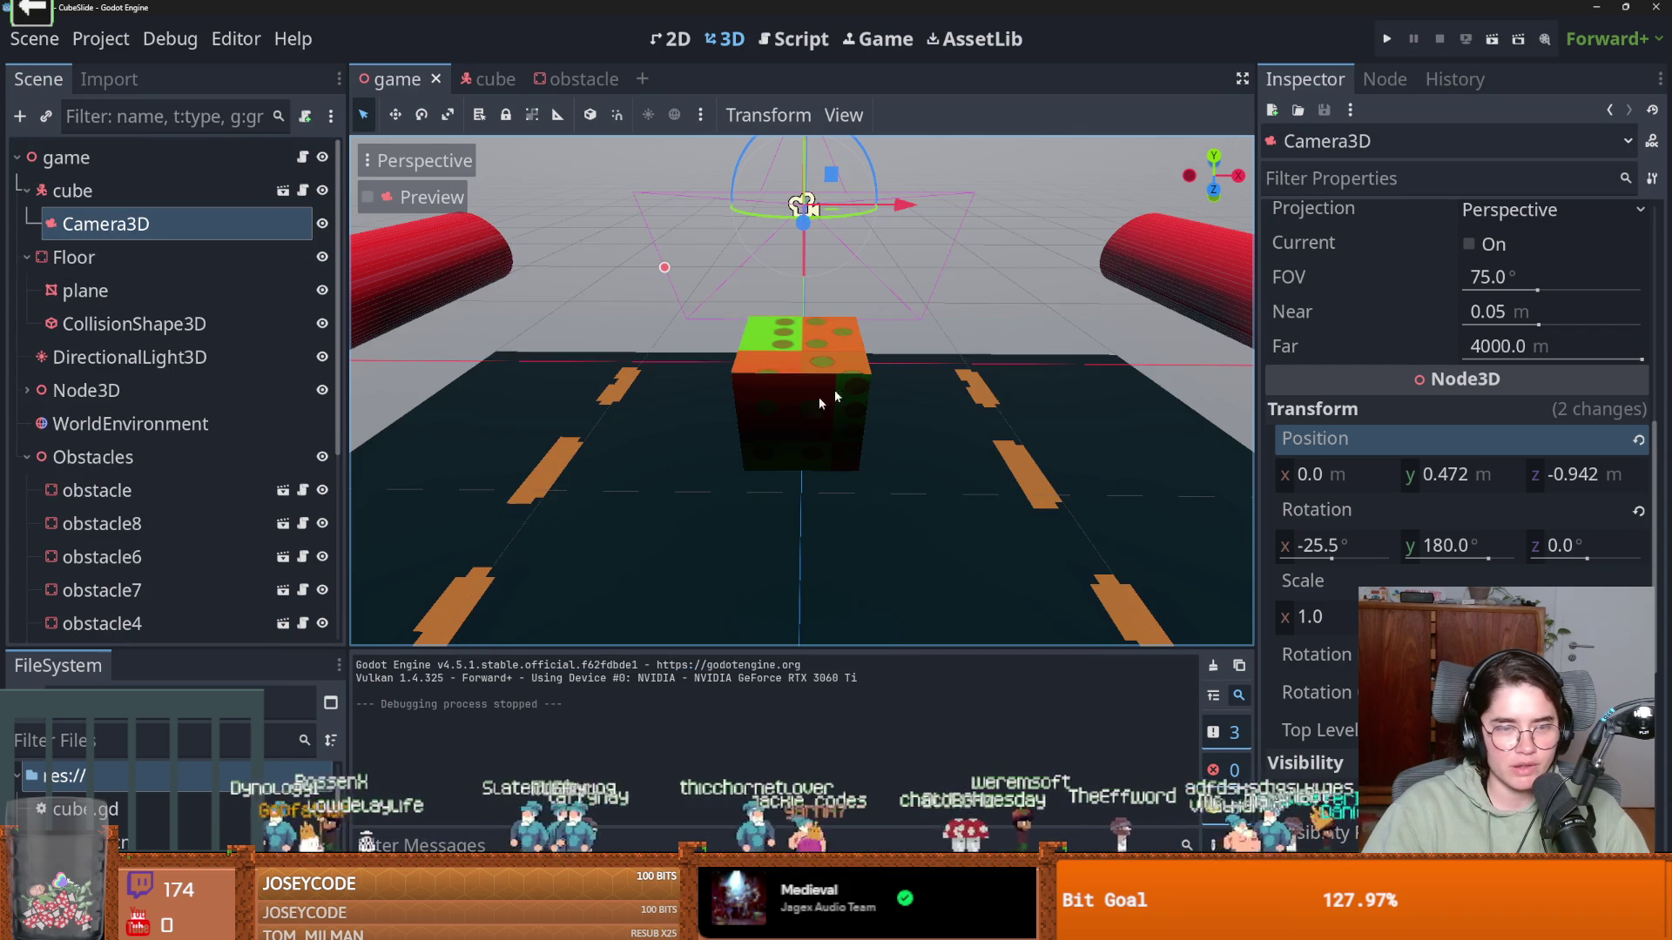
pyautogui.scroll(-2, 932, 273)
pyautogui.click(1386, 38)
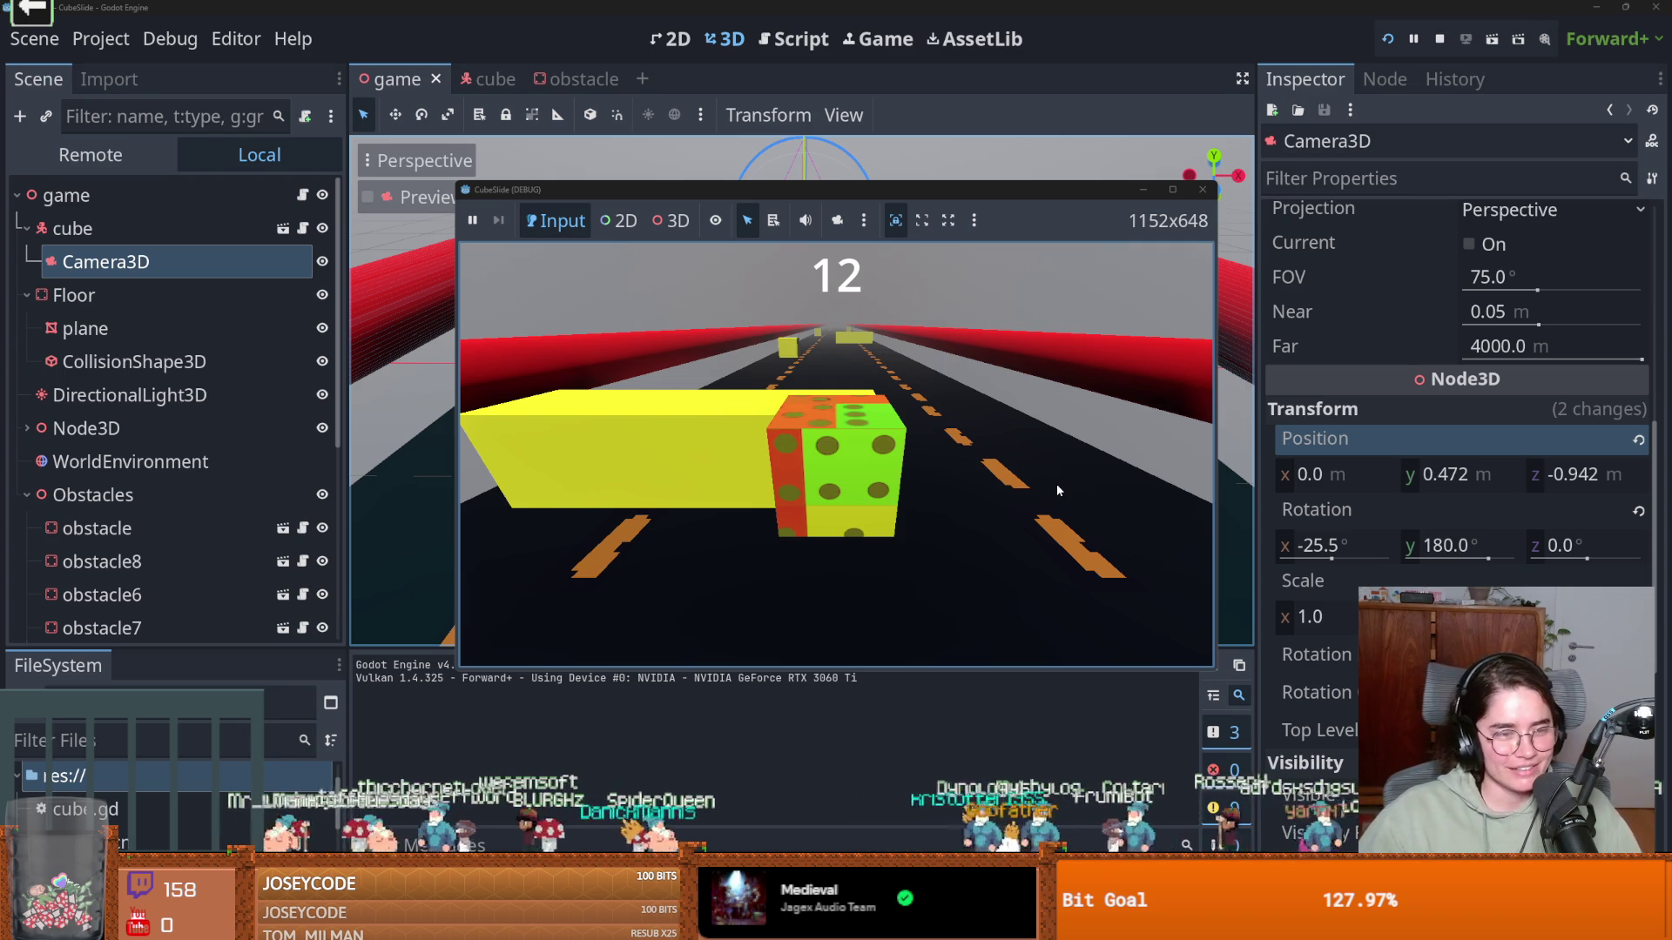
# Close the test run, save the game scene and its script, and switch to the obstacle scene
pyautogui.click(1203, 189)
pyautogui.hotkey('ctrl', 's')
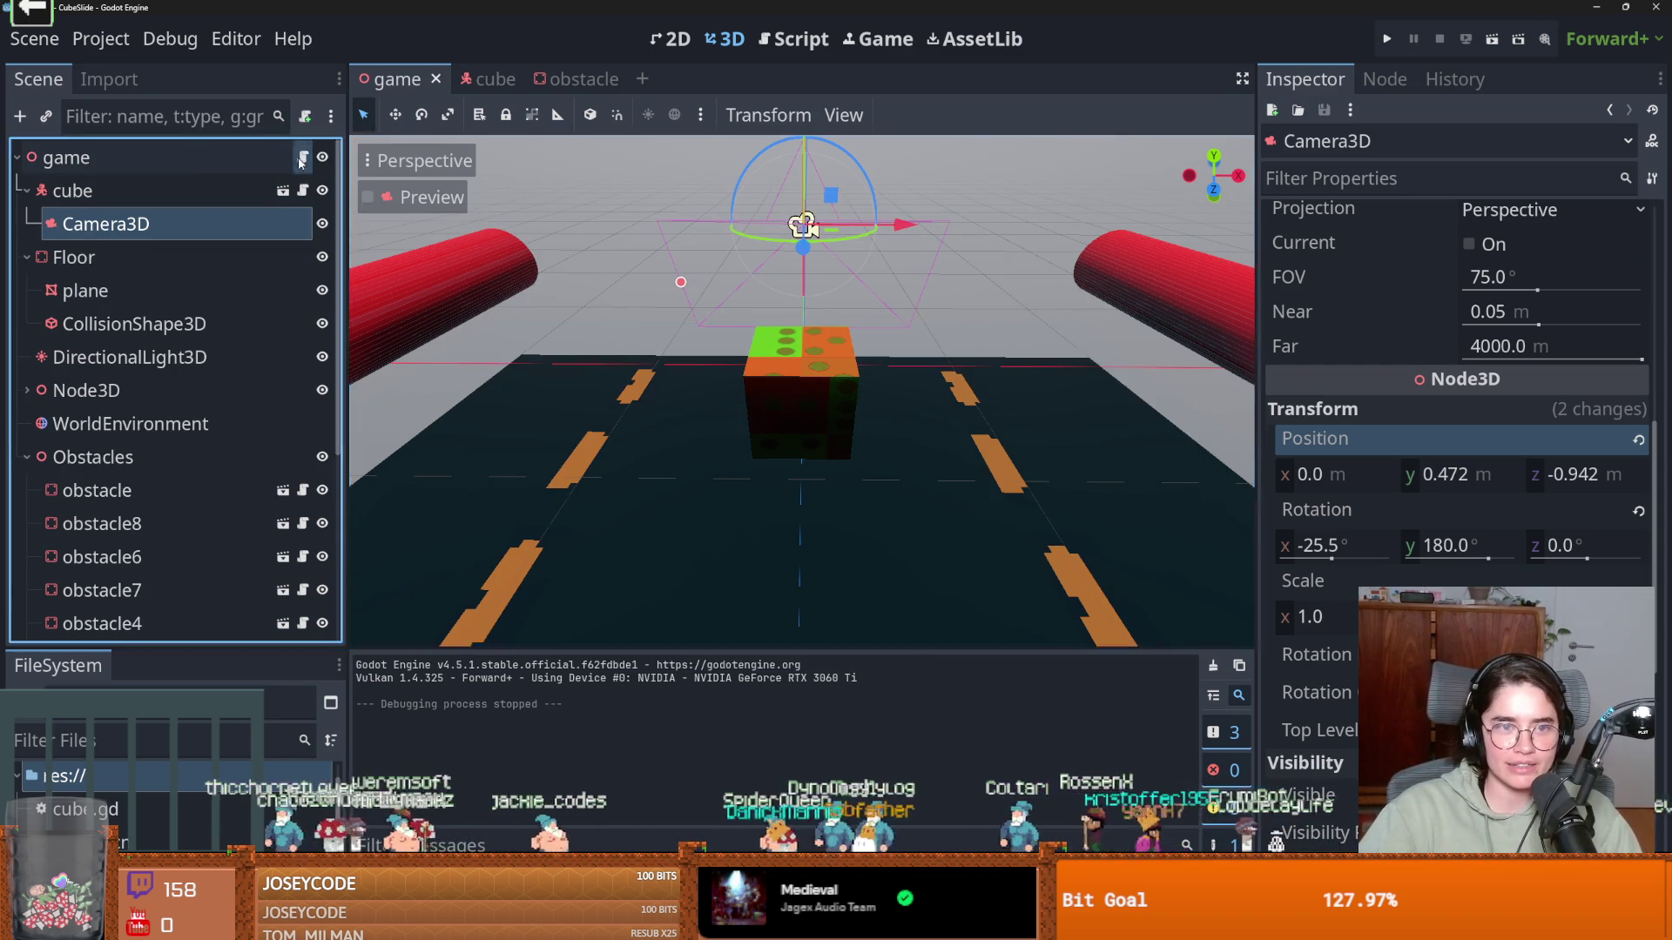
pyautogui.click(302, 156)
pyautogui.press('Return')
pyautogui.hotkey('ctrl', 's')
pyautogui.click(564, 79)
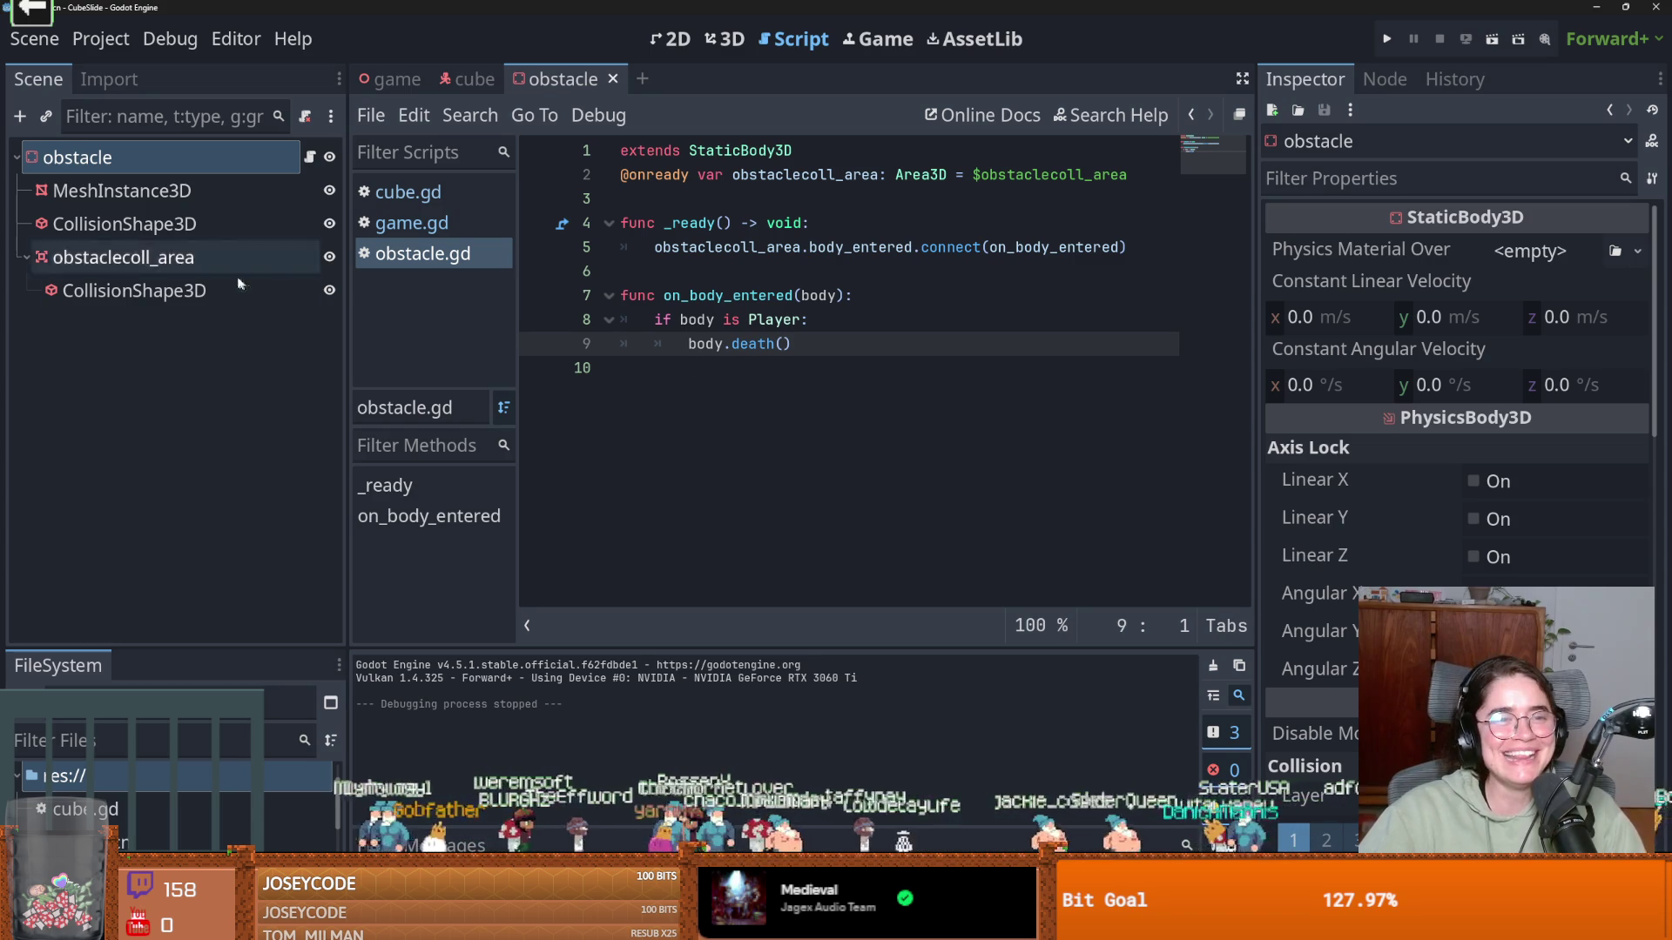
# Look at the obstacle scene in the 2D view, then in 3D
pyautogui.click(670, 37)
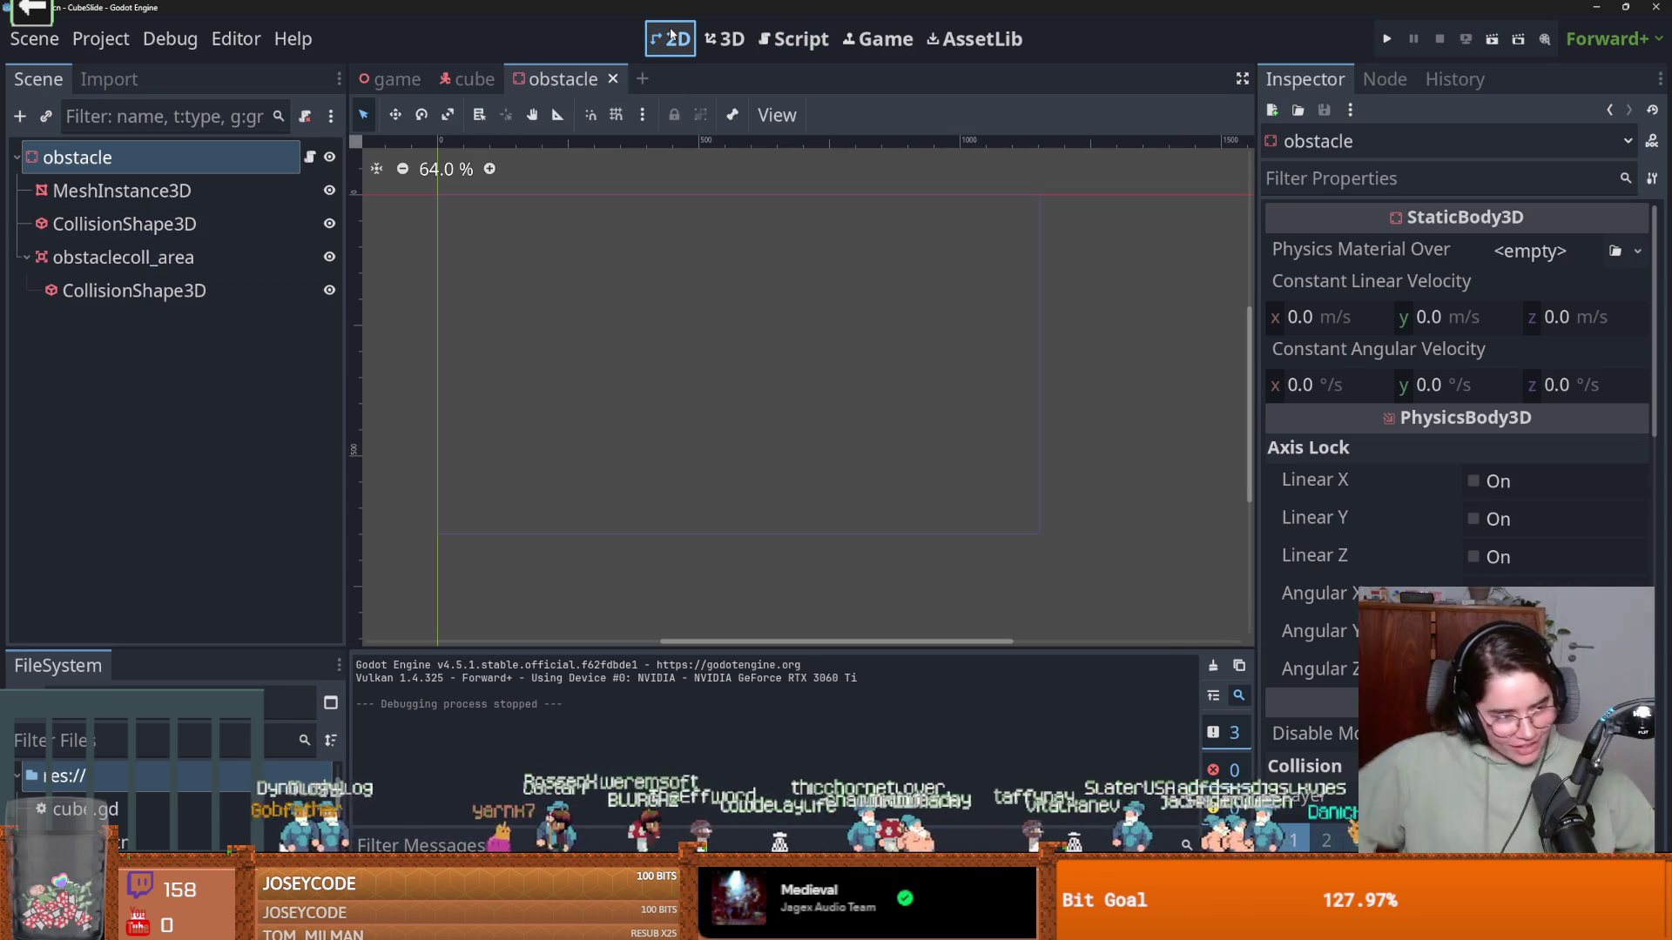
pyautogui.click(724, 39)
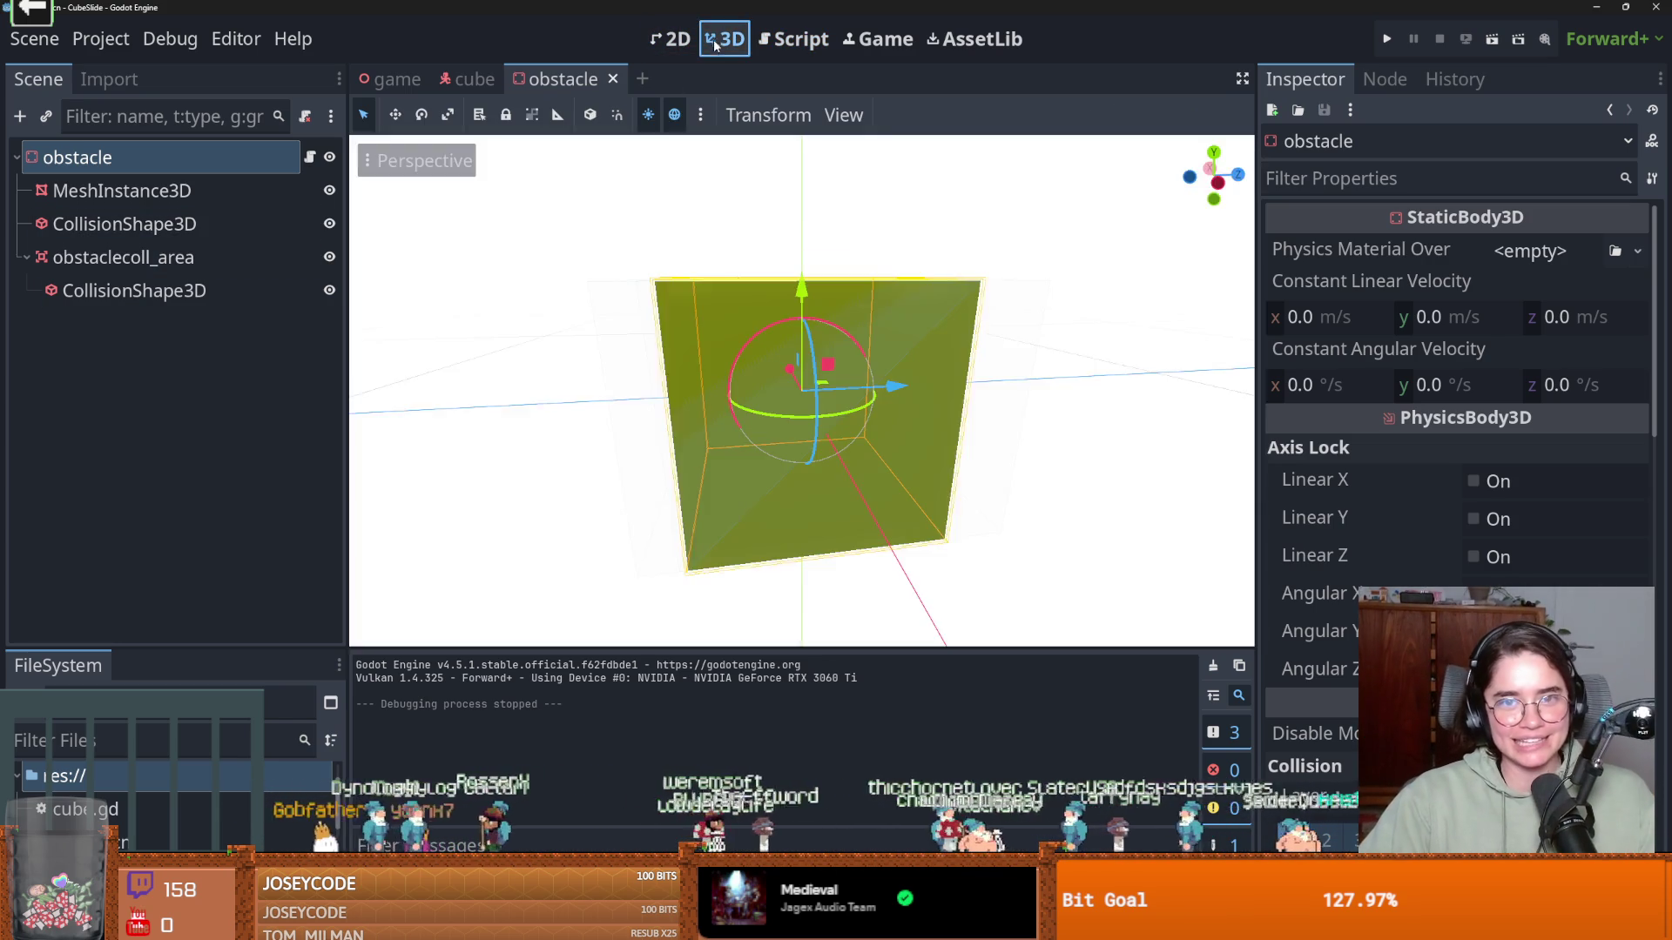
pyautogui.scroll(-2, 671, 285)
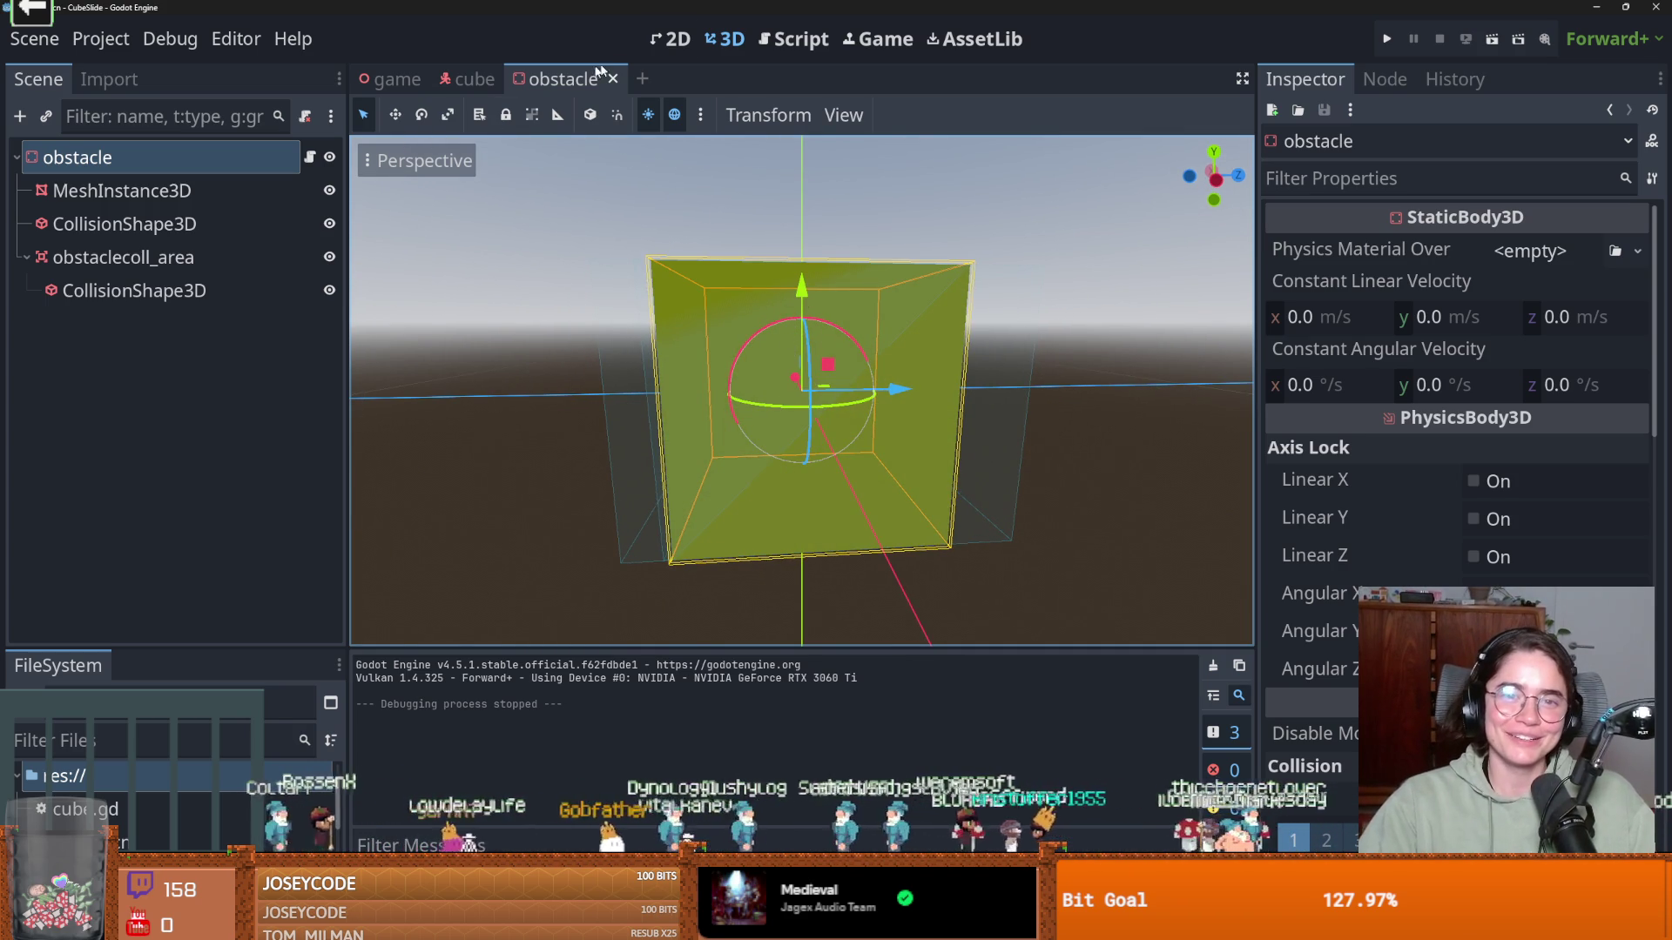
# Orbit the game scene to look down the road, then show the cube scene with CanvasLayer collapsed
pyautogui.click(474, 78)
pyautogui.click(397, 79)
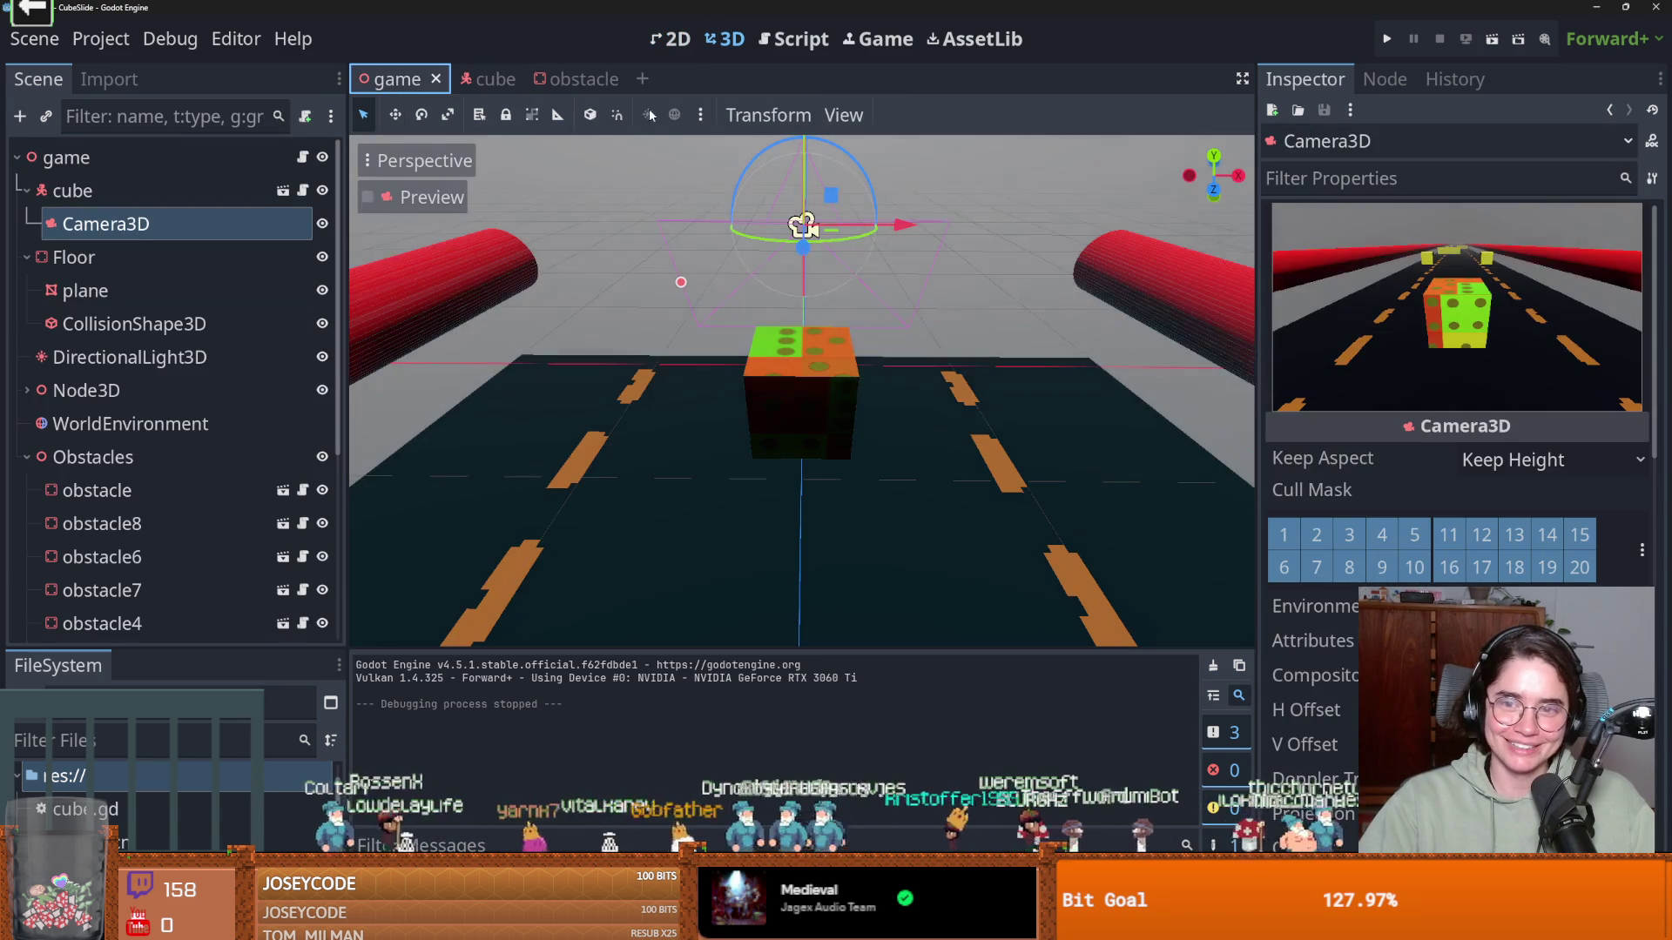
pyautogui.moveTo(560, 192)
pyautogui.mouseDown()
pyautogui.moveTo(557, 218)
pyautogui.moveTo(540, 200)
pyautogui.mouseUp()
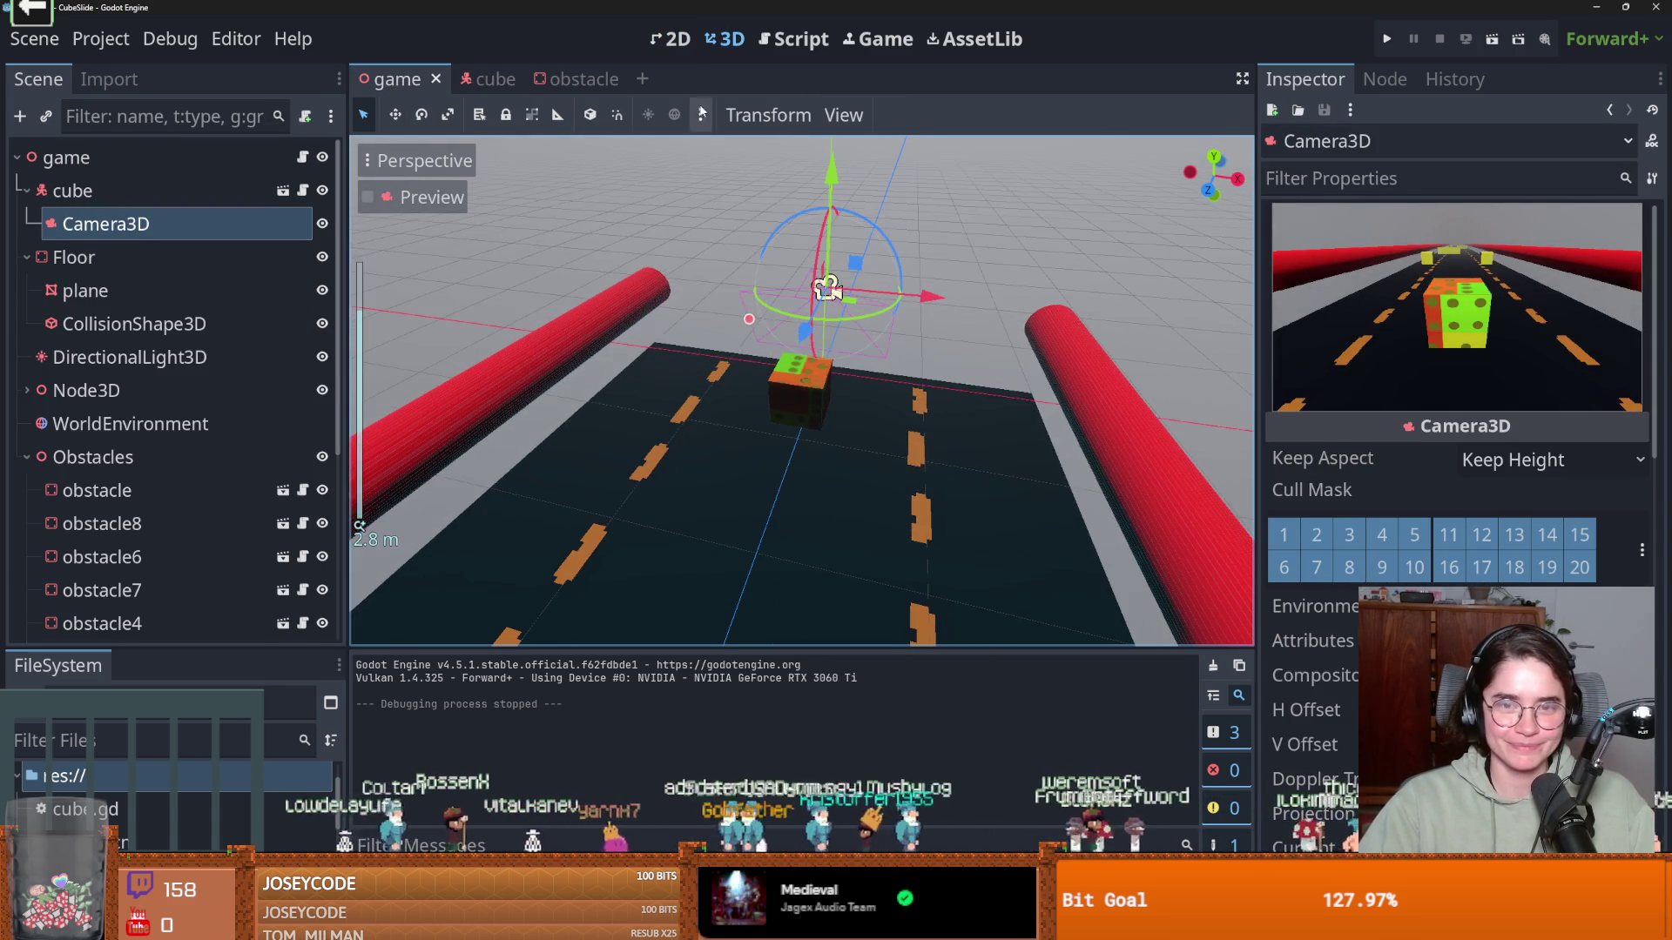
pyautogui.click(510, 82)
pyautogui.click(27, 256)
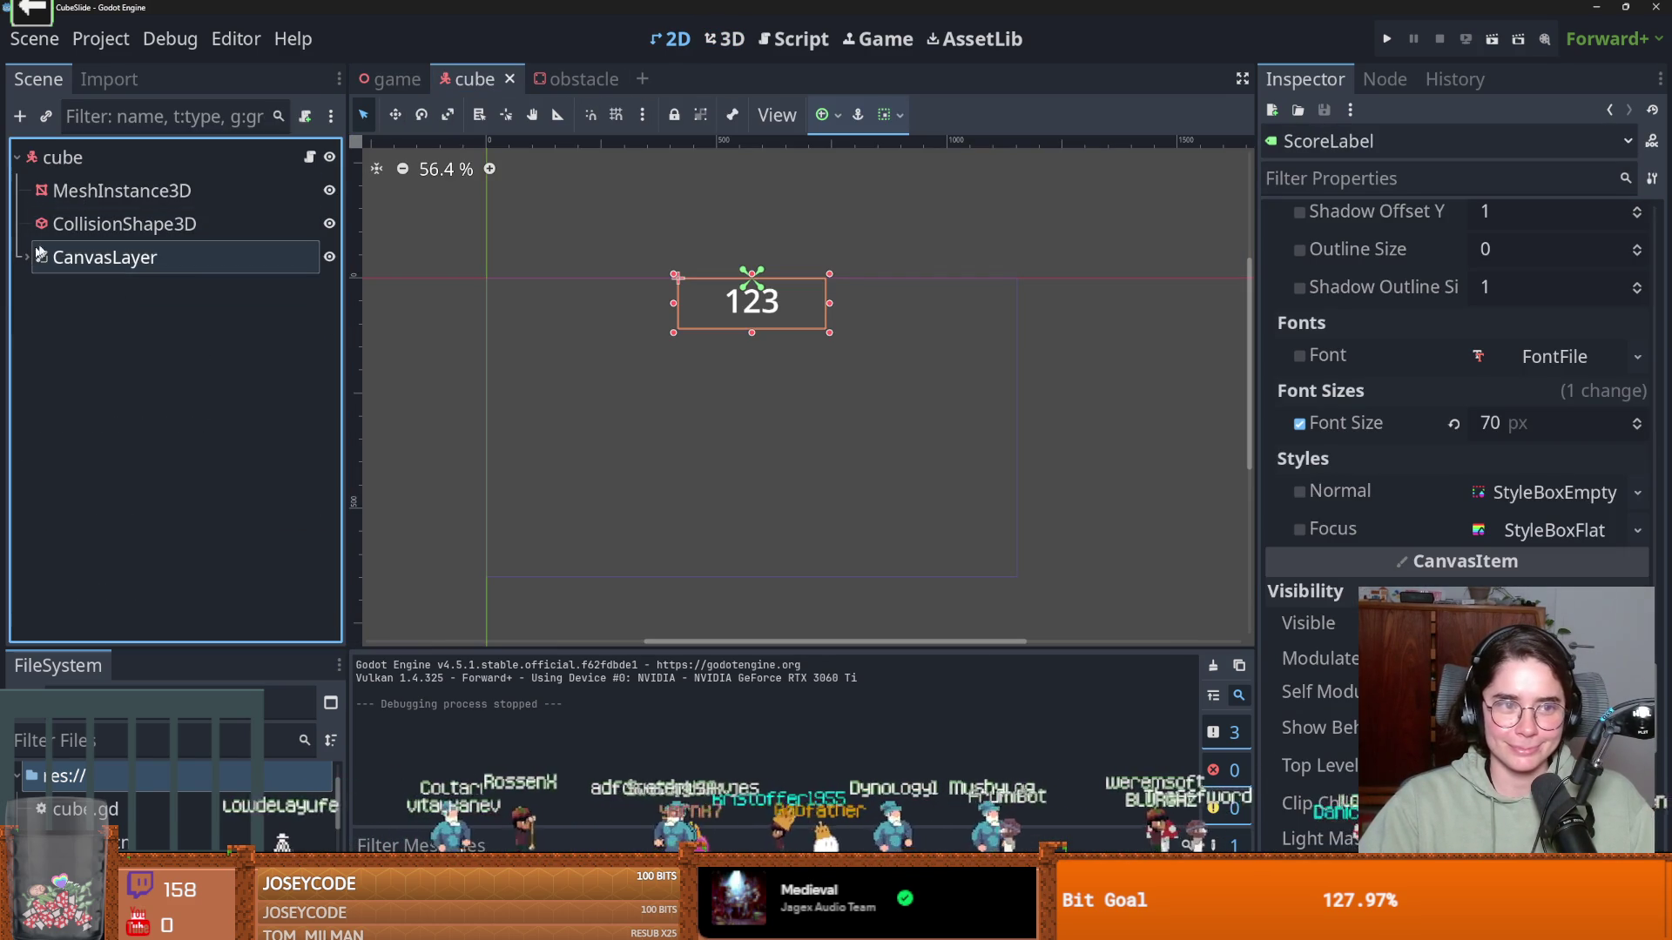
# In cube.gd, move the score_label declaration below class_name and remove the stray blank lines
pyautogui.click(310, 158)
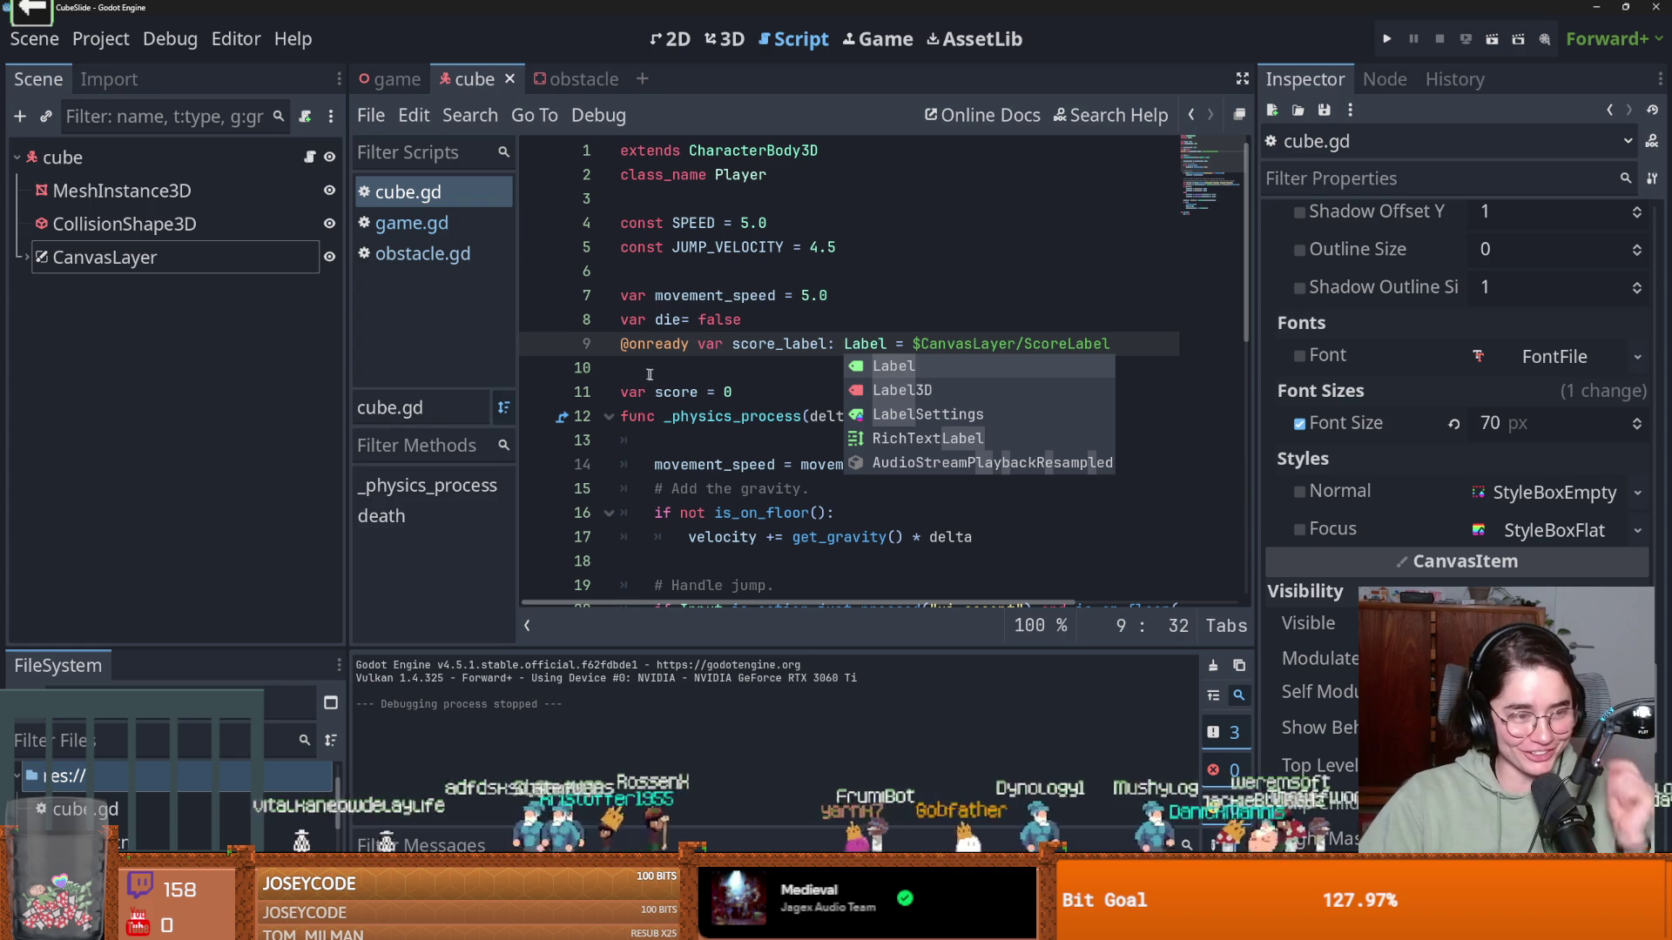
pyautogui.click(713, 368)
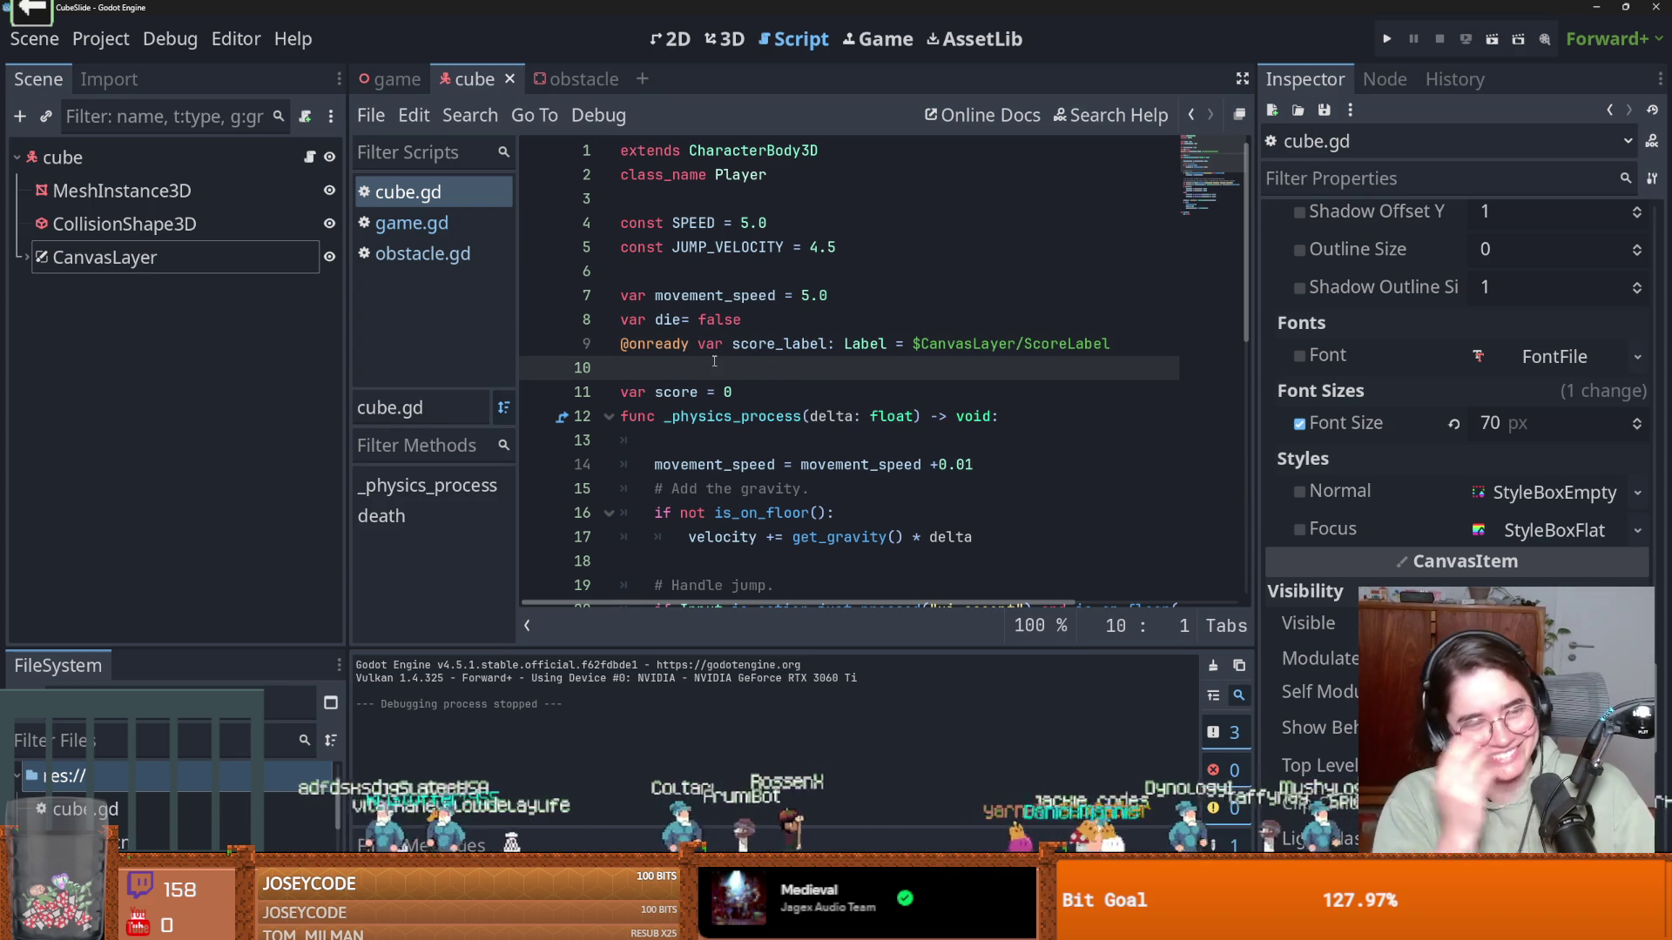
pyautogui.moveTo(1108, 366)
pyautogui.mouseDown()
pyautogui.moveTo(567, 330)
pyautogui.moveTo(620, 344)
pyautogui.mouseUp()
pyautogui.hotkey('ctrl', 'x')
pyautogui.click(622, 198)
pyautogui.press('Return')
pyautogui.hotkey('ctrl', 'v')
pyautogui.click(656, 296)
pyautogui.press('BackSpace')
pyautogui.click(662, 367)
pyautogui.press('BackSpace')
pyautogui.press('BackSpace')
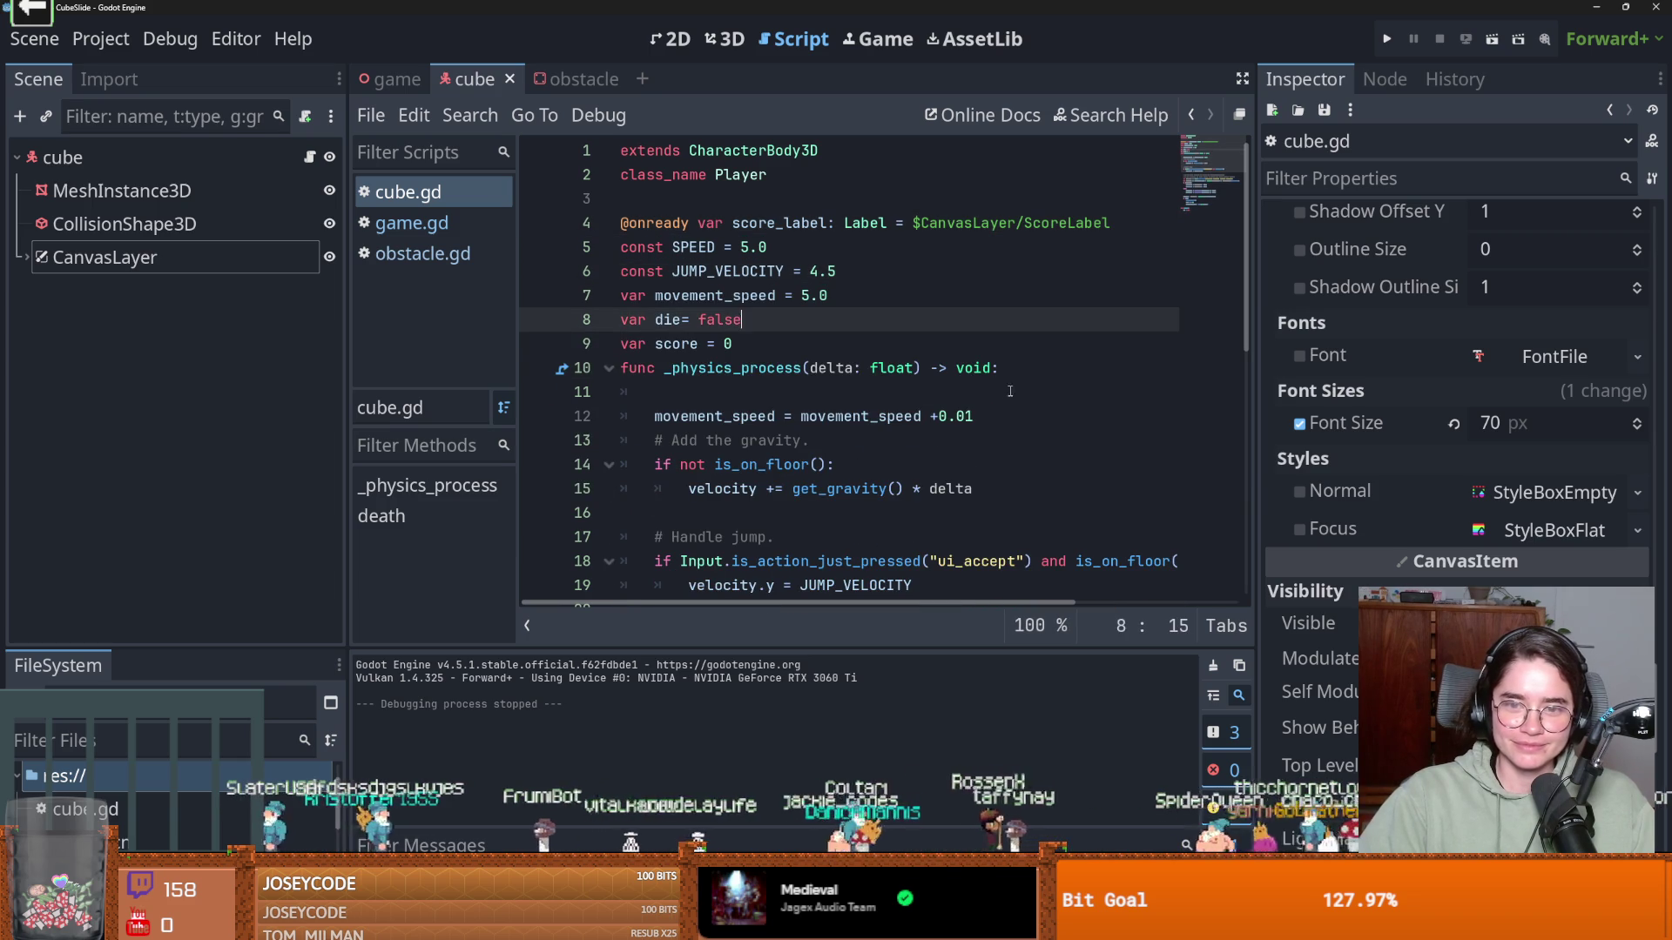
pyautogui.press('Down')
pyautogui.press('Down')
pyautogui.press('Down')
pyautogui.press('BackSpace')
pyautogui.press('Up')
pyautogui.press('Return')
# Expand CanvasLayer in the cube scene's 2D view, starting and then cancelling a new Label child
pyautogui.click(676, 39)
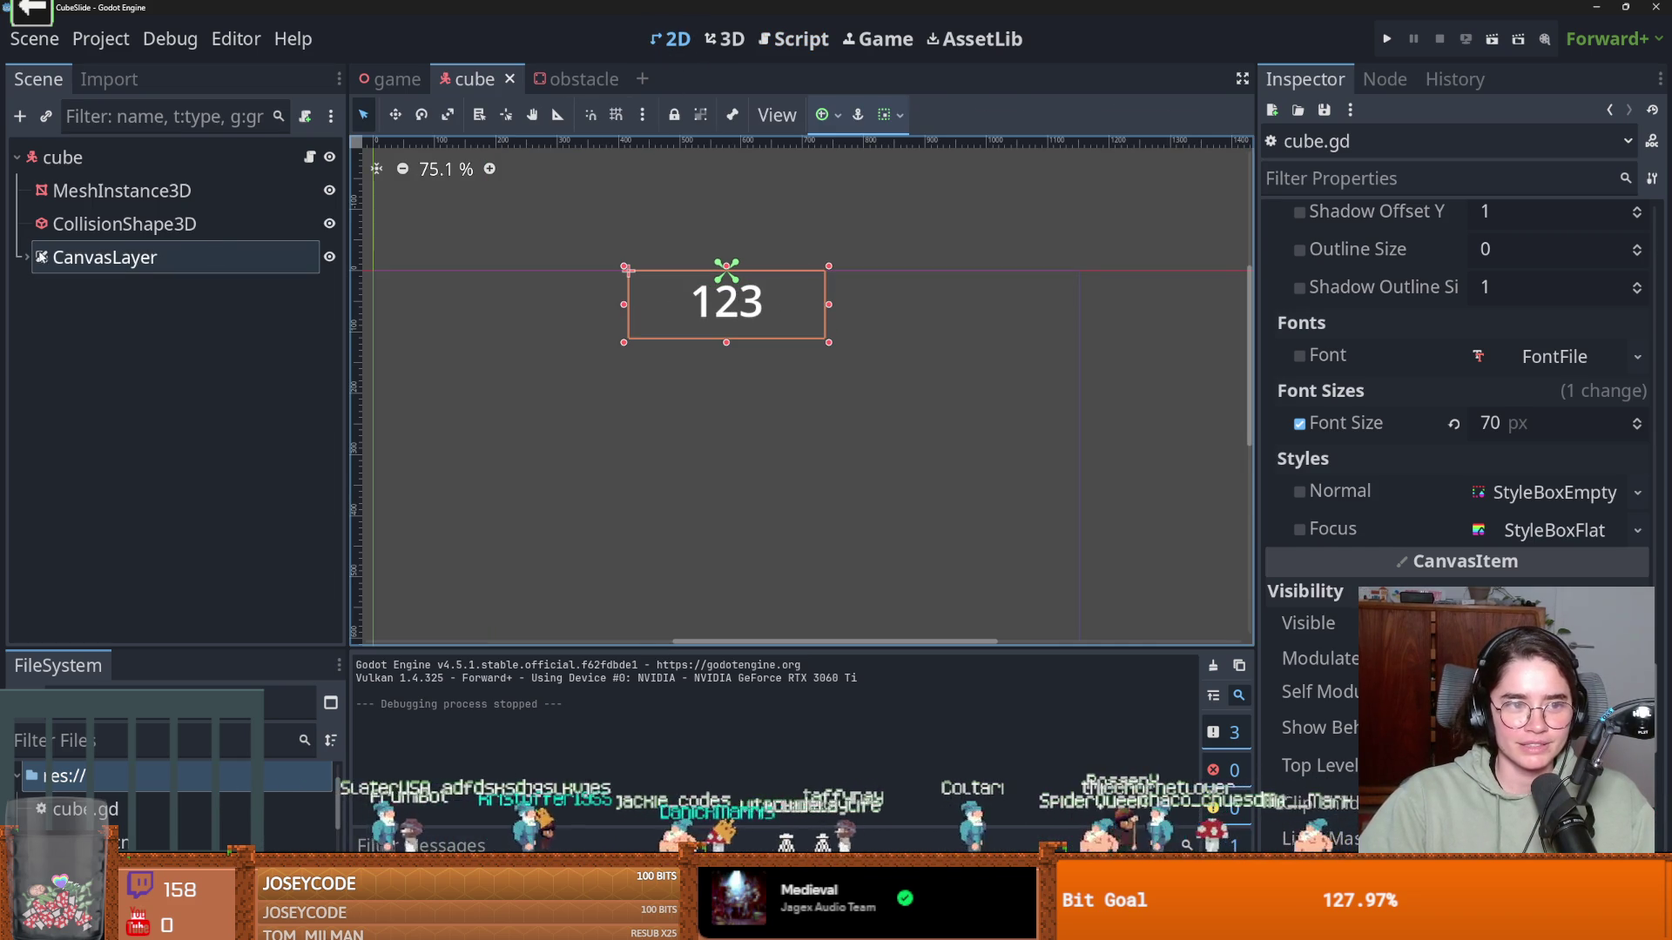
pyautogui.click(67, 259)
pyautogui.click(27, 258)
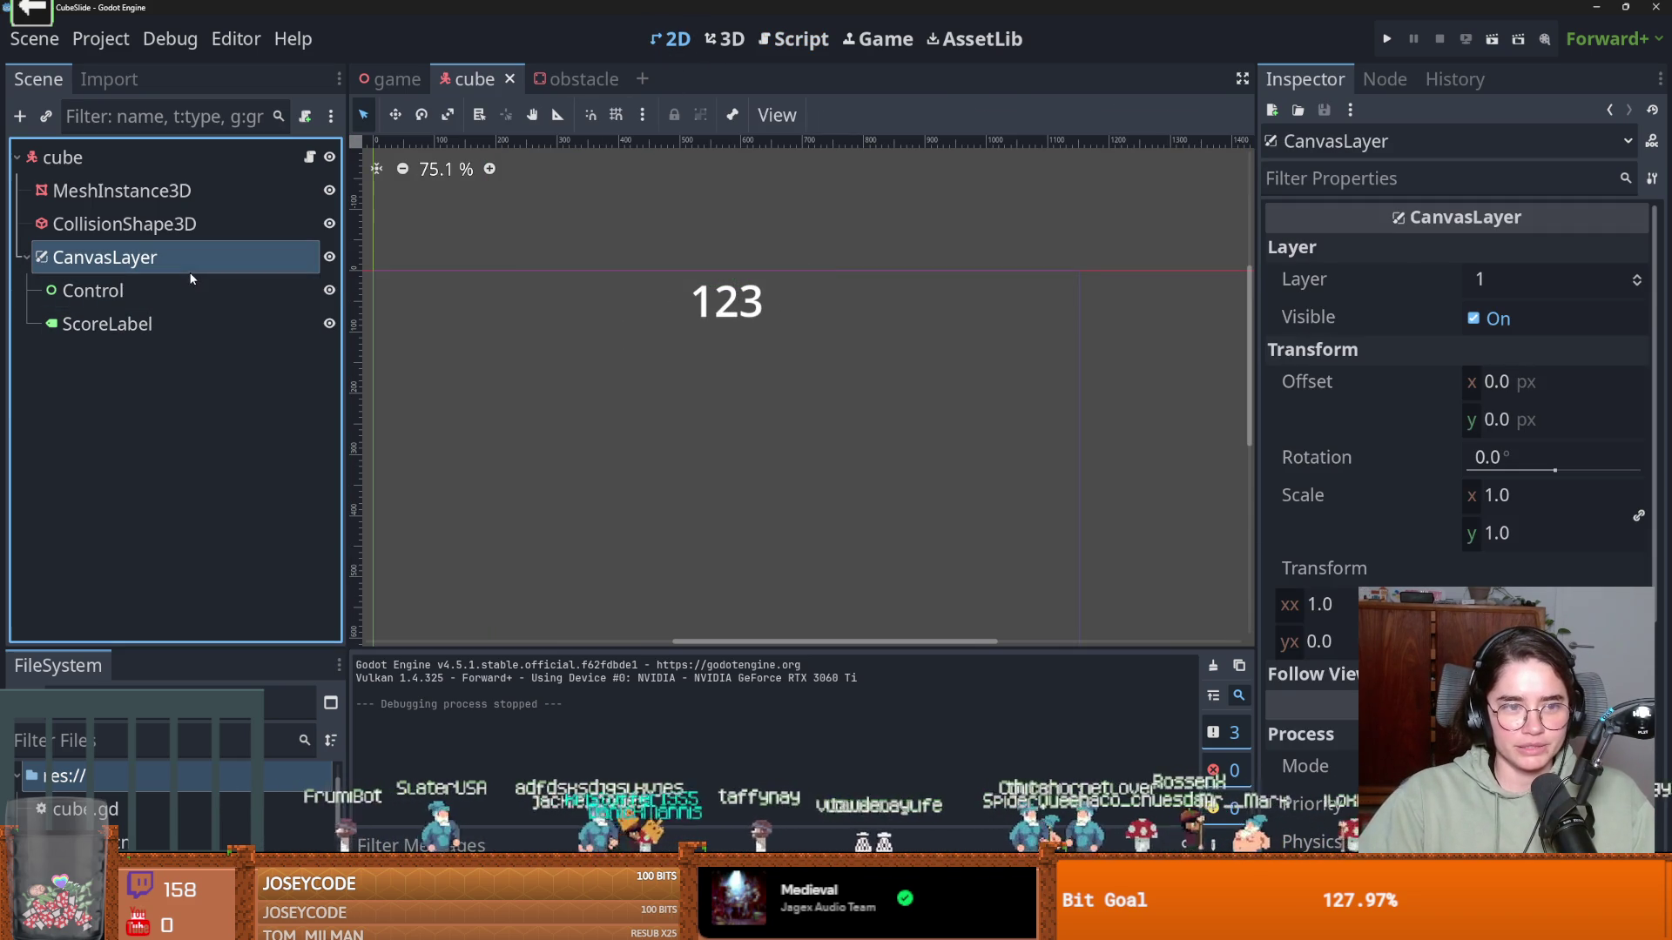
pyautogui.rightClick(127, 263)
pyautogui.click(196, 202)
pyautogui.write('la')
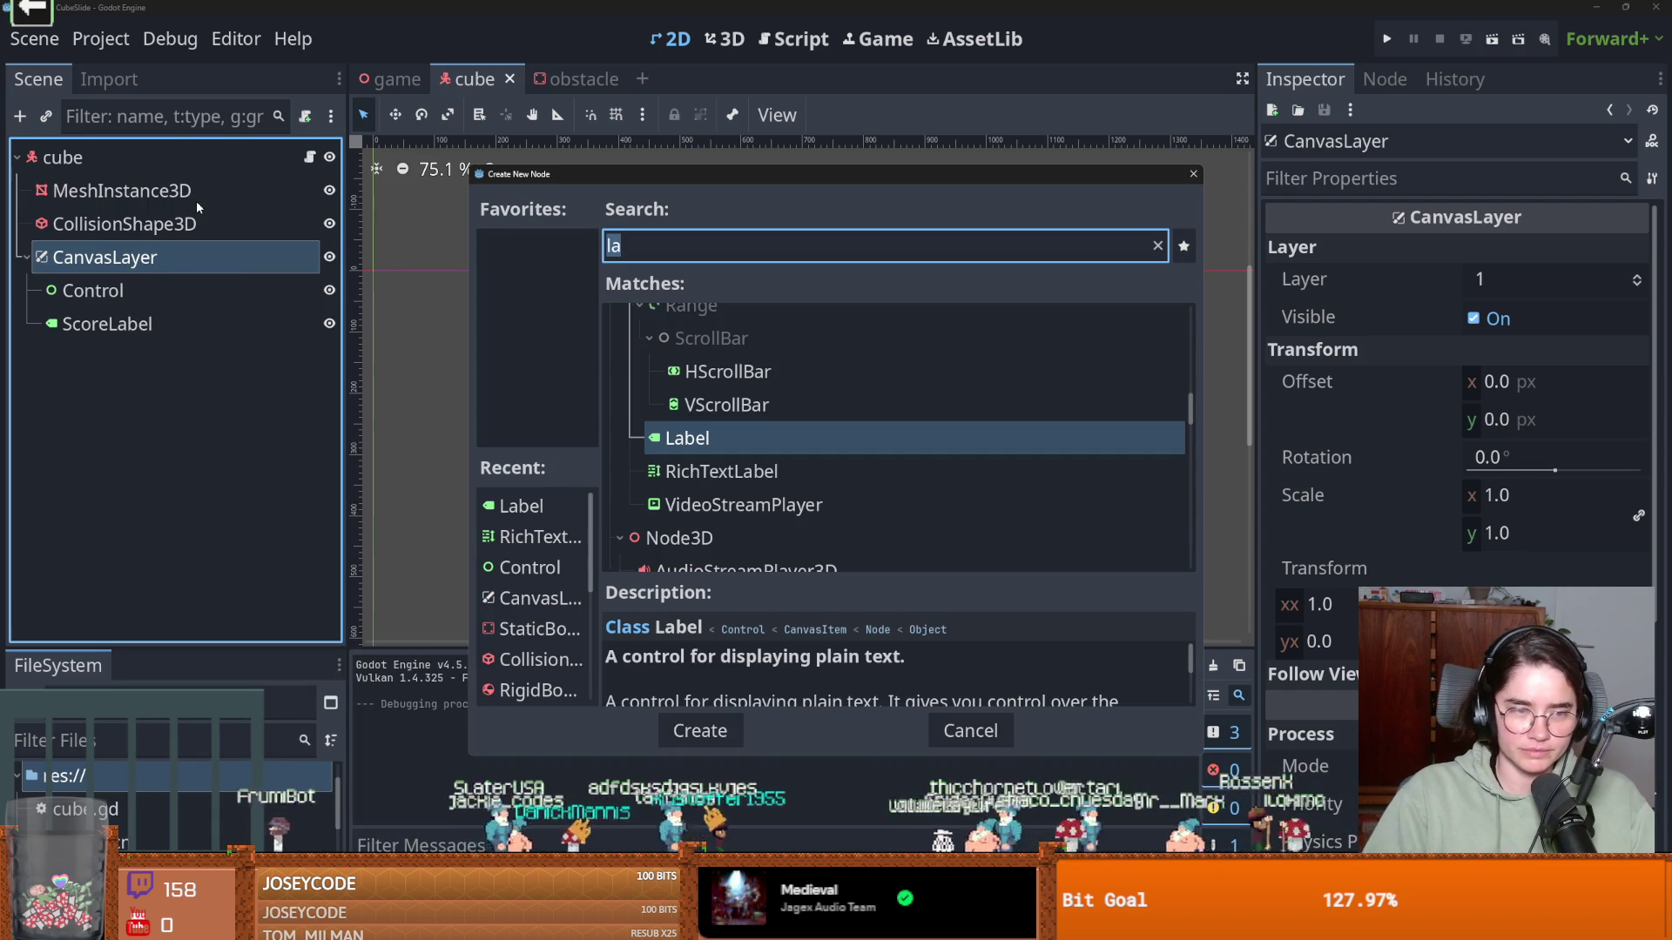
pyautogui.write('abe')
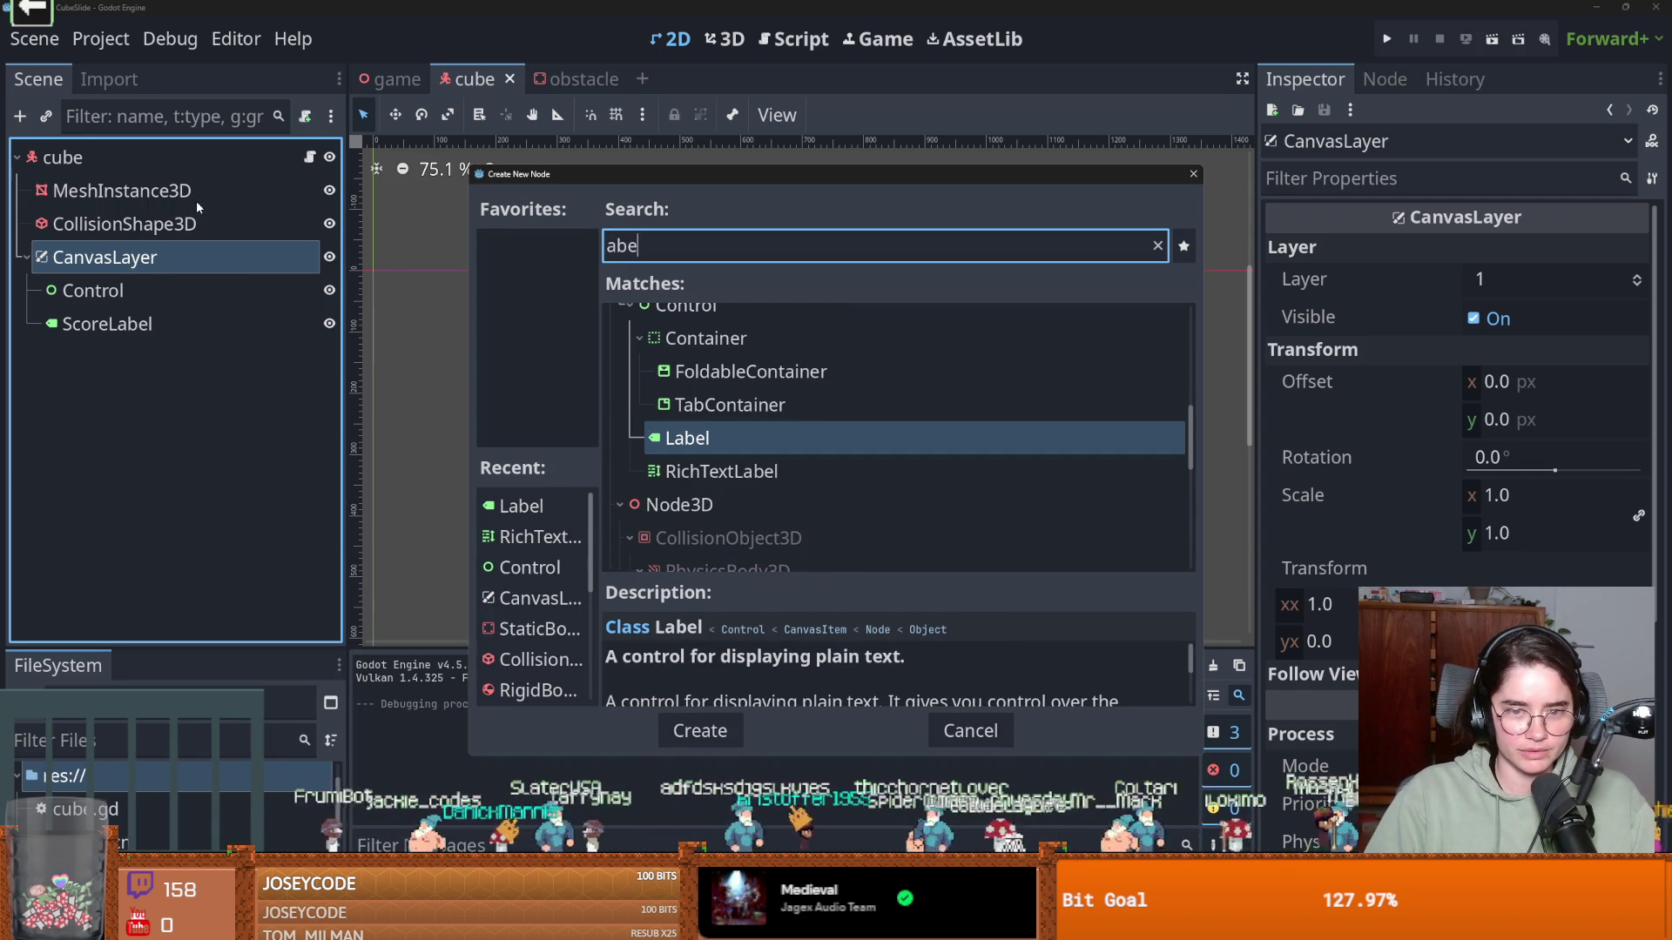
pyautogui.press('Escape')
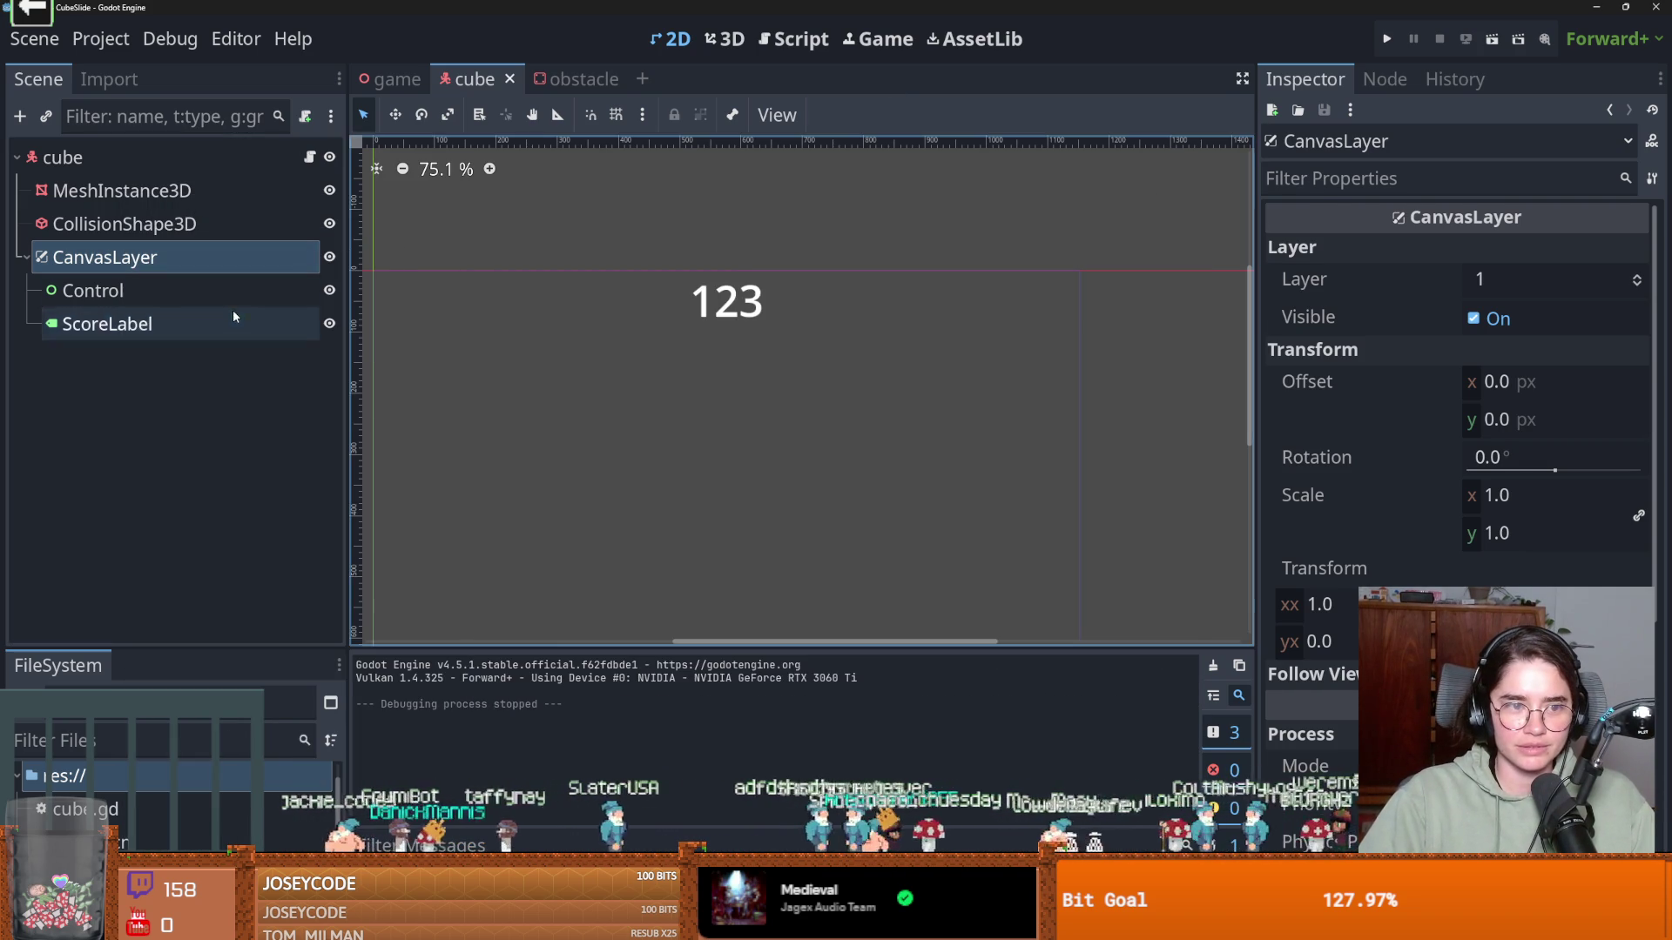
# Duplicate ScoreLabel as a second label and centre it with the anchor presets
pyautogui.click(107, 323)
pyautogui.hotkey('ctrl', 'd')
pyautogui.moveTo(738, 313); pyautogui.dragTo(738, 461)
pyautogui.hotkey('ctrl', 'z')
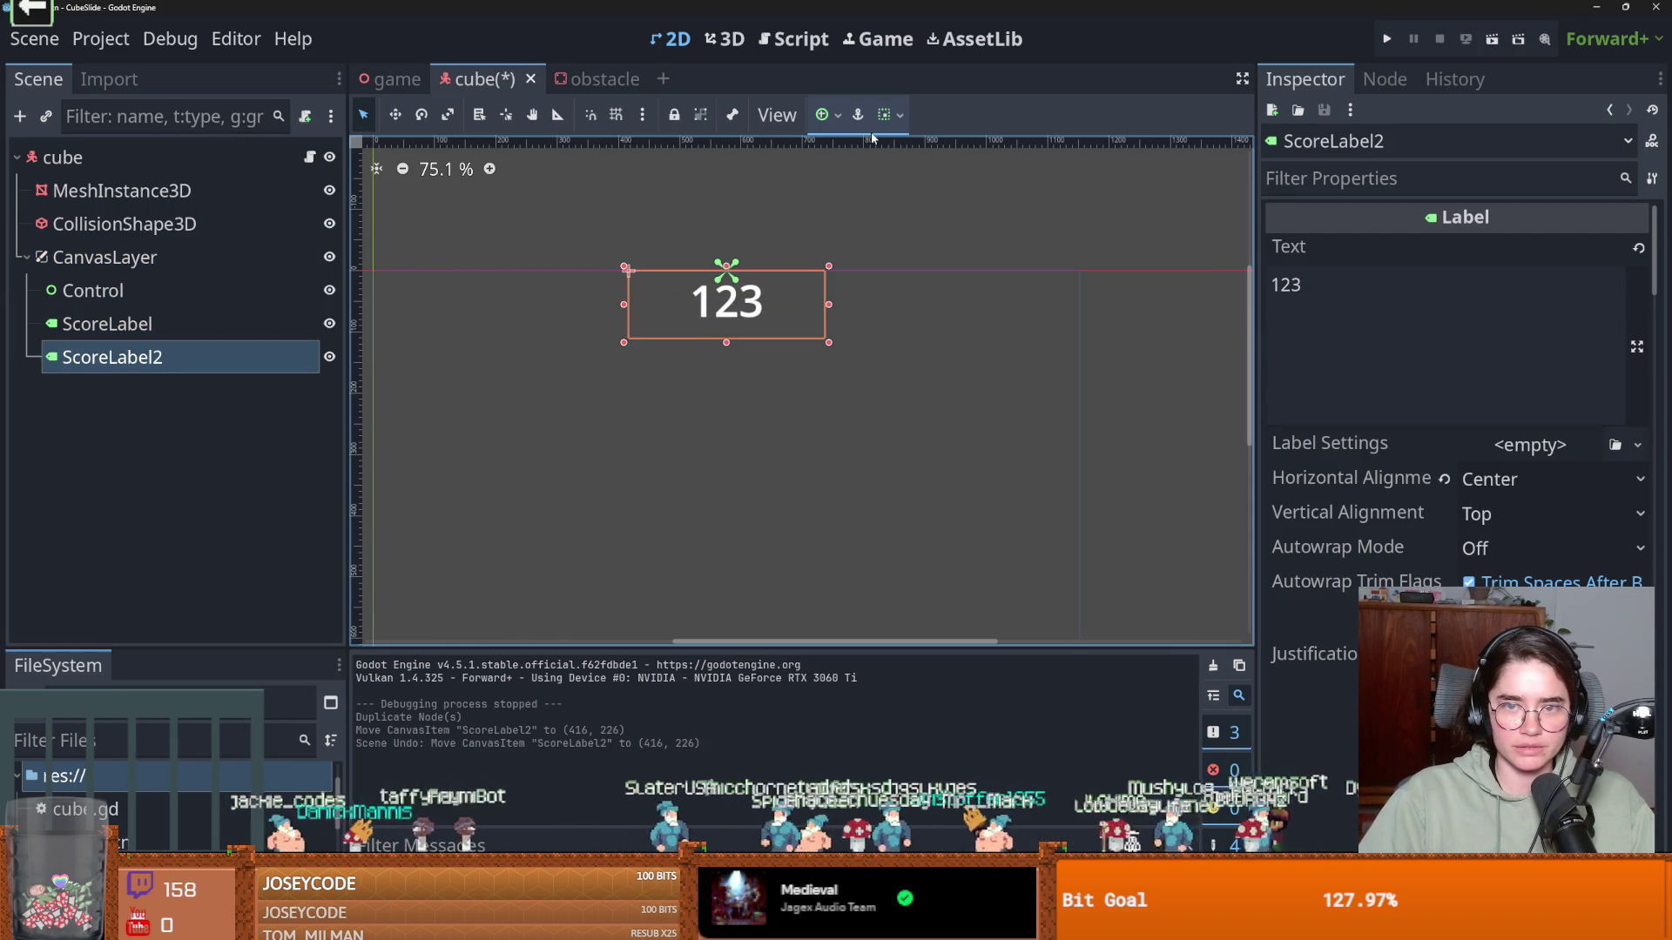
pyautogui.click(821, 114)
pyautogui.click(892, 211)
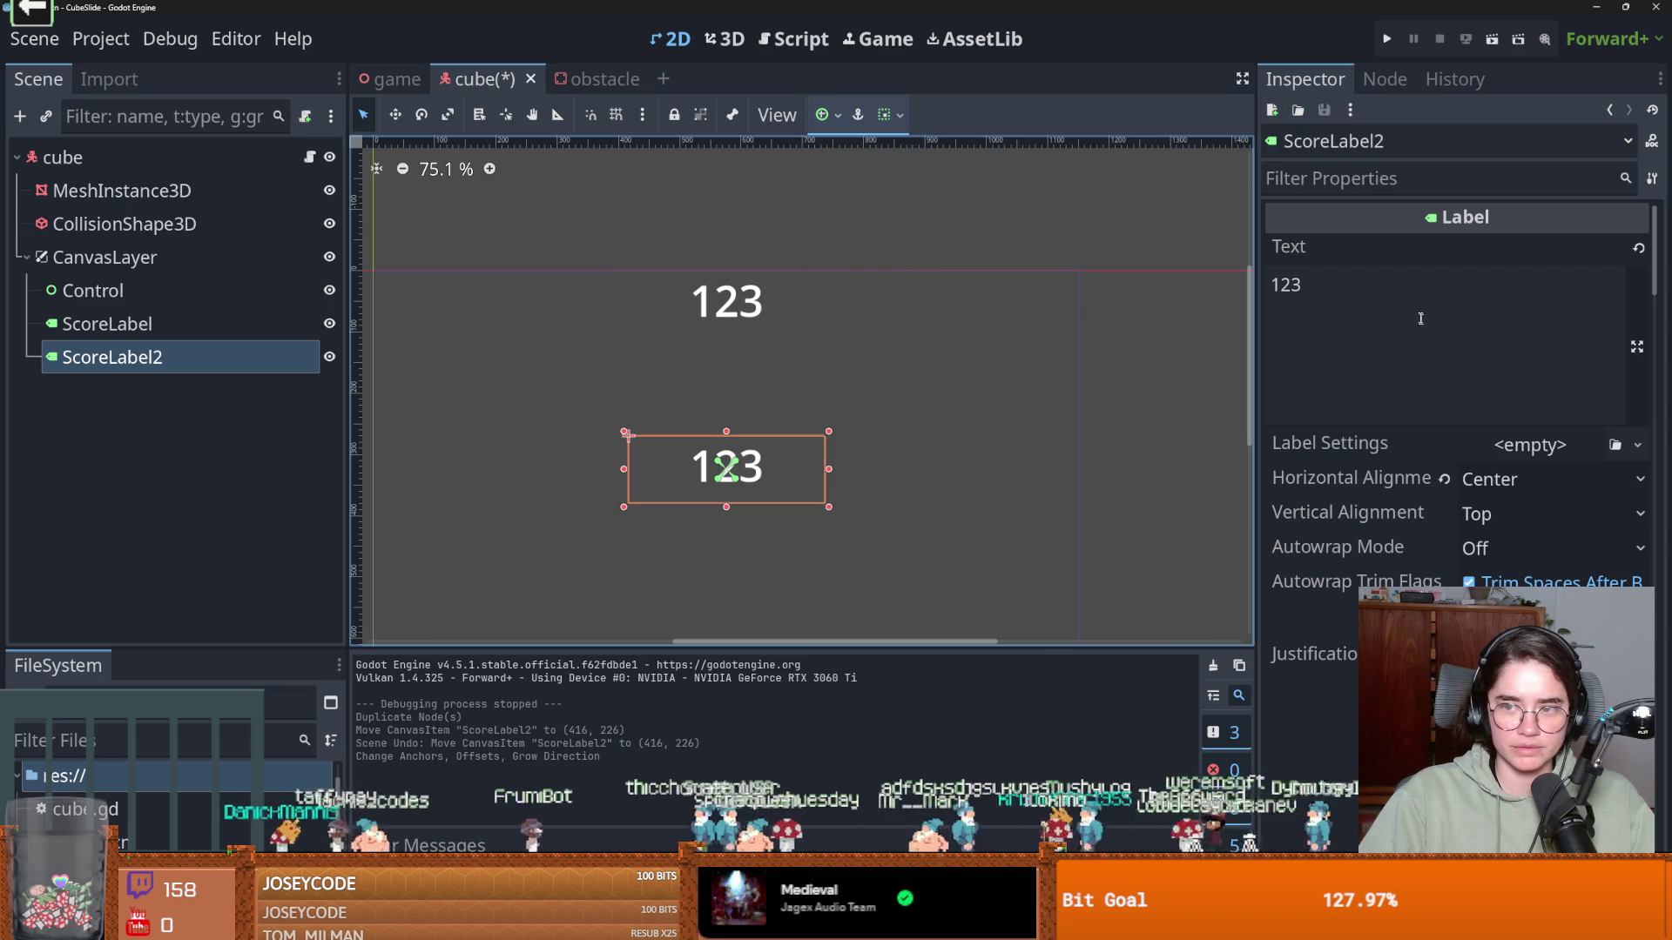
# Make the copied label read 'press r to restart game' and widen it on both sides
pyautogui.click(1001, 262)
pyautogui.write('press r')
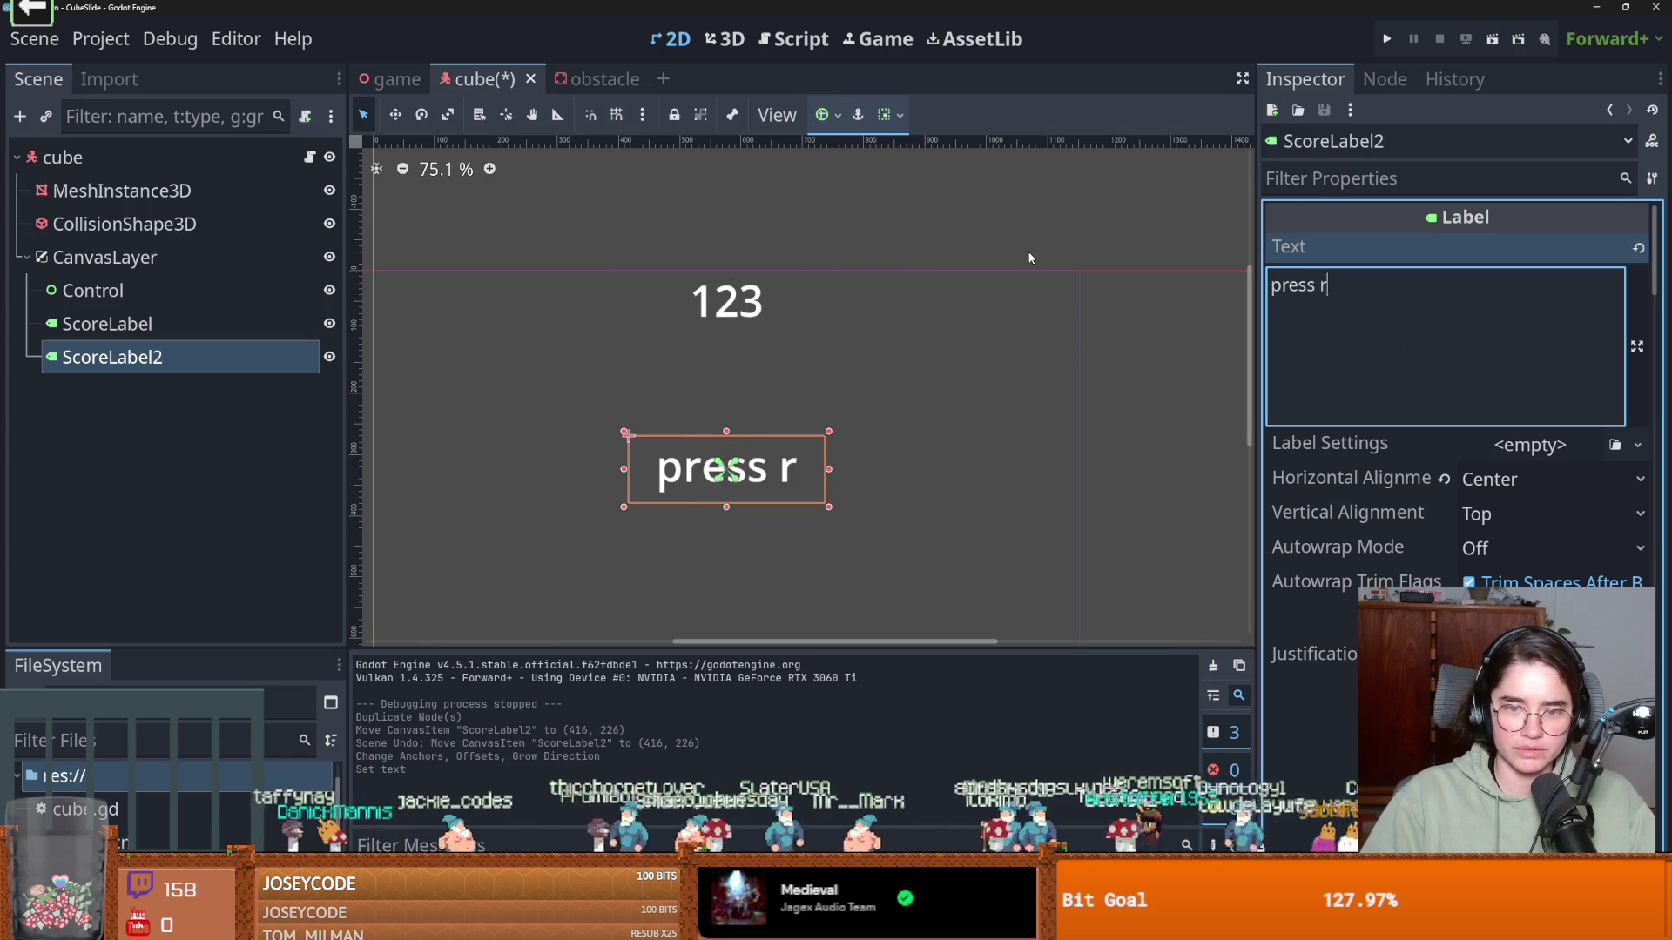
pyautogui.moveTo(827, 468); pyautogui.dragTo(1080, 468)
pyautogui.moveTo(623, 479); pyautogui.dragTo(371, 458)
pyautogui.click(1322, 287)
pyautogui.write('to ')
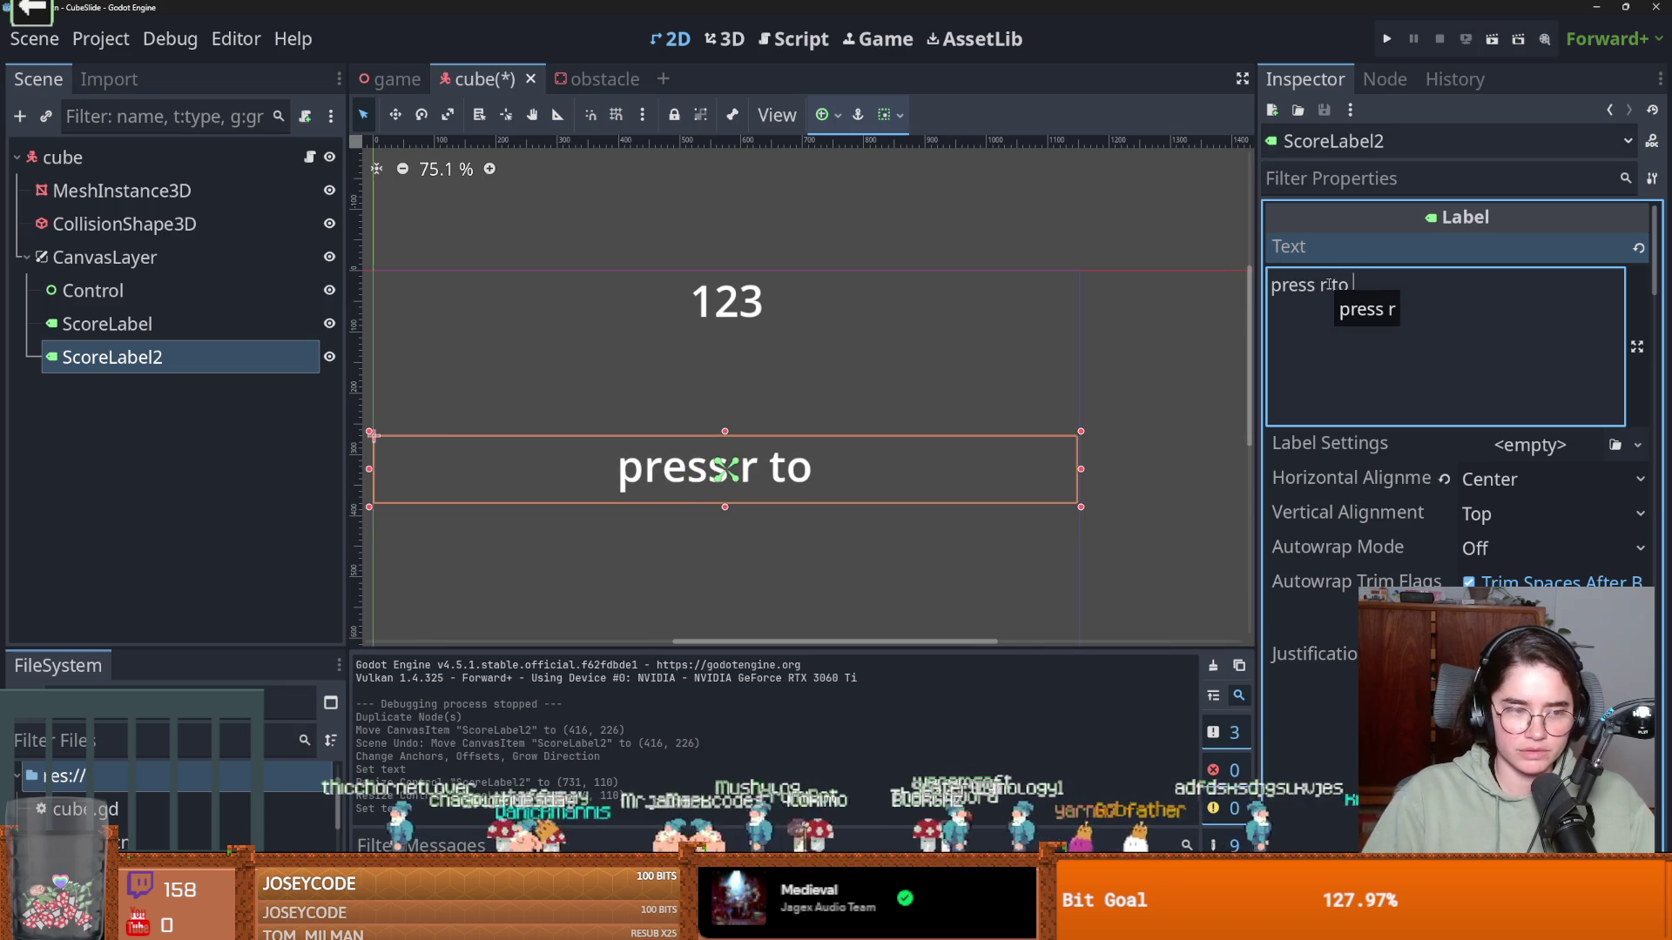
pyautogui.write('res')
pyautogui.press('BackSpace')
pyautogui.write('start ga')
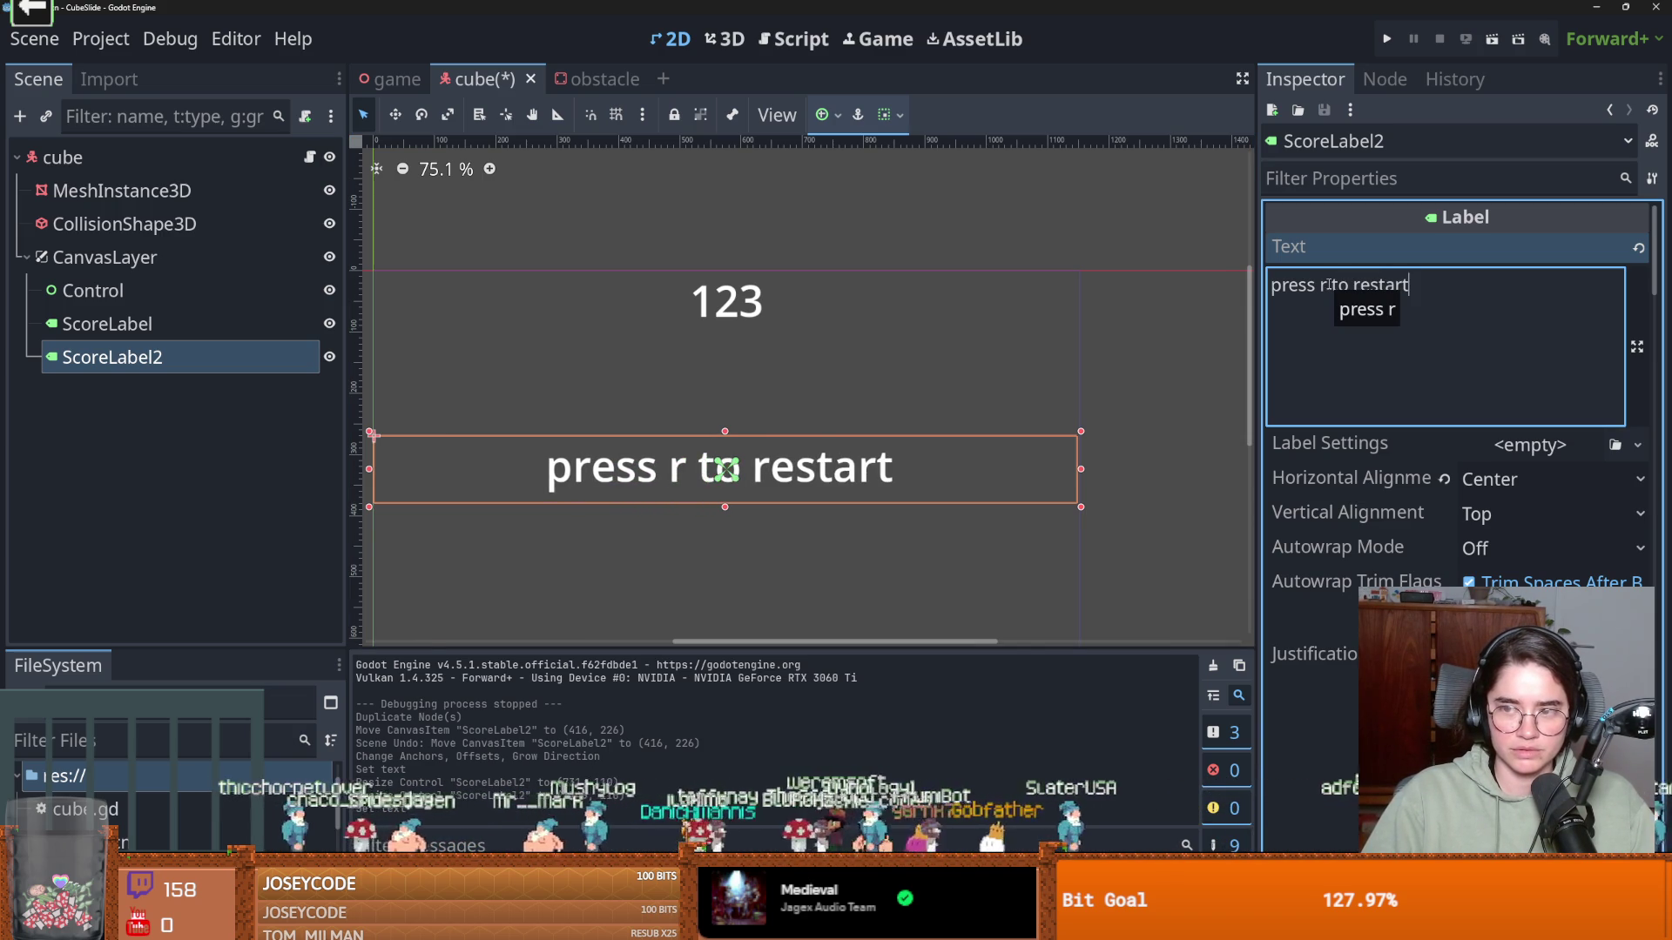
pyautogui.press('BackSpace')
pyautogui.write('ame')
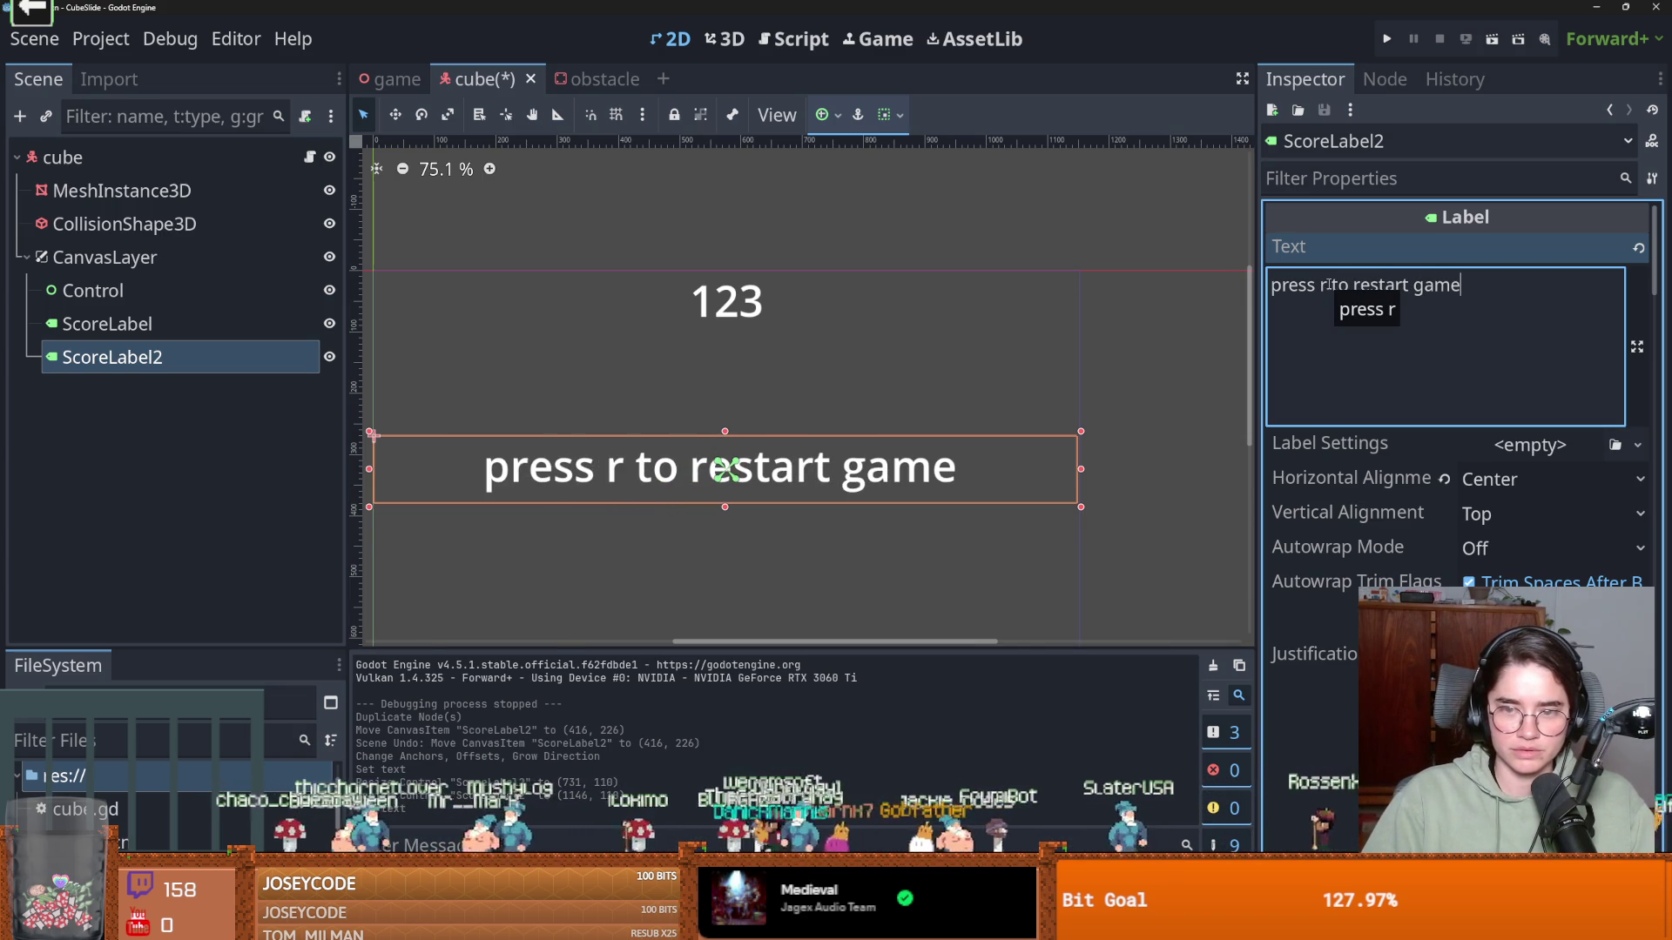
# Override the label's font size to 50 and save the cube scene
pyautogui.scroll(-15, 1408, 554)
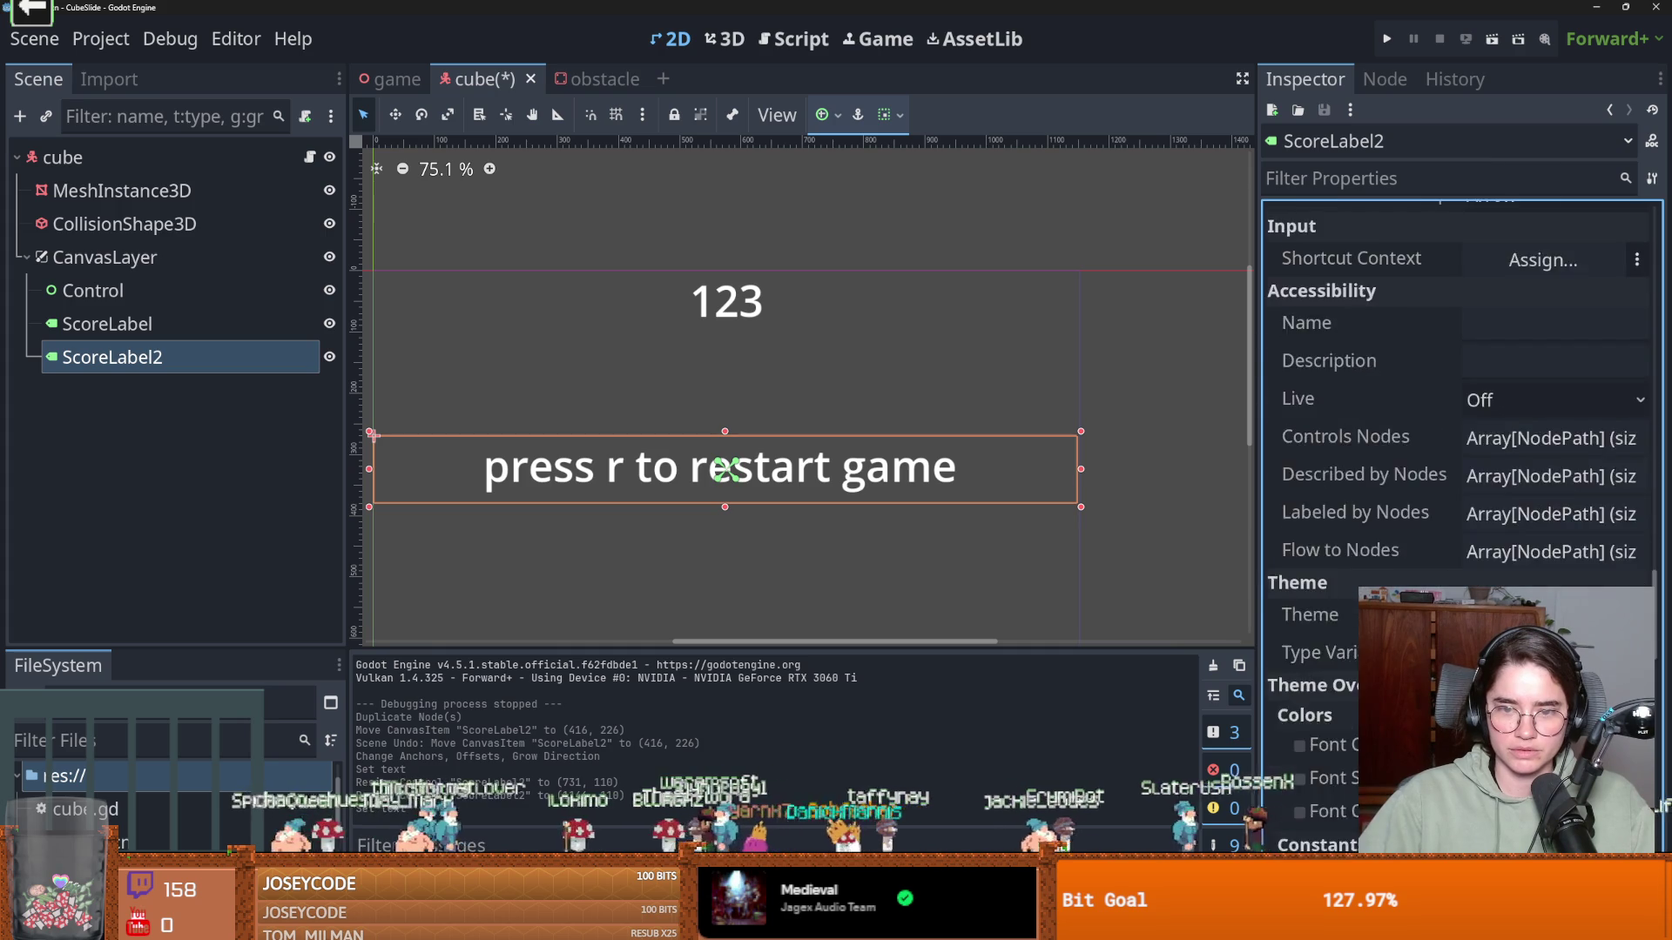
pyautogui.click(1491, 510)
pyautogui.write('50')
pyautogui.press('Return')
pyautogui.hotkey('ctrl', 's')
# Reopen the cube node's script, cube.gd
pyautogui.scroll(2, 814, 477)
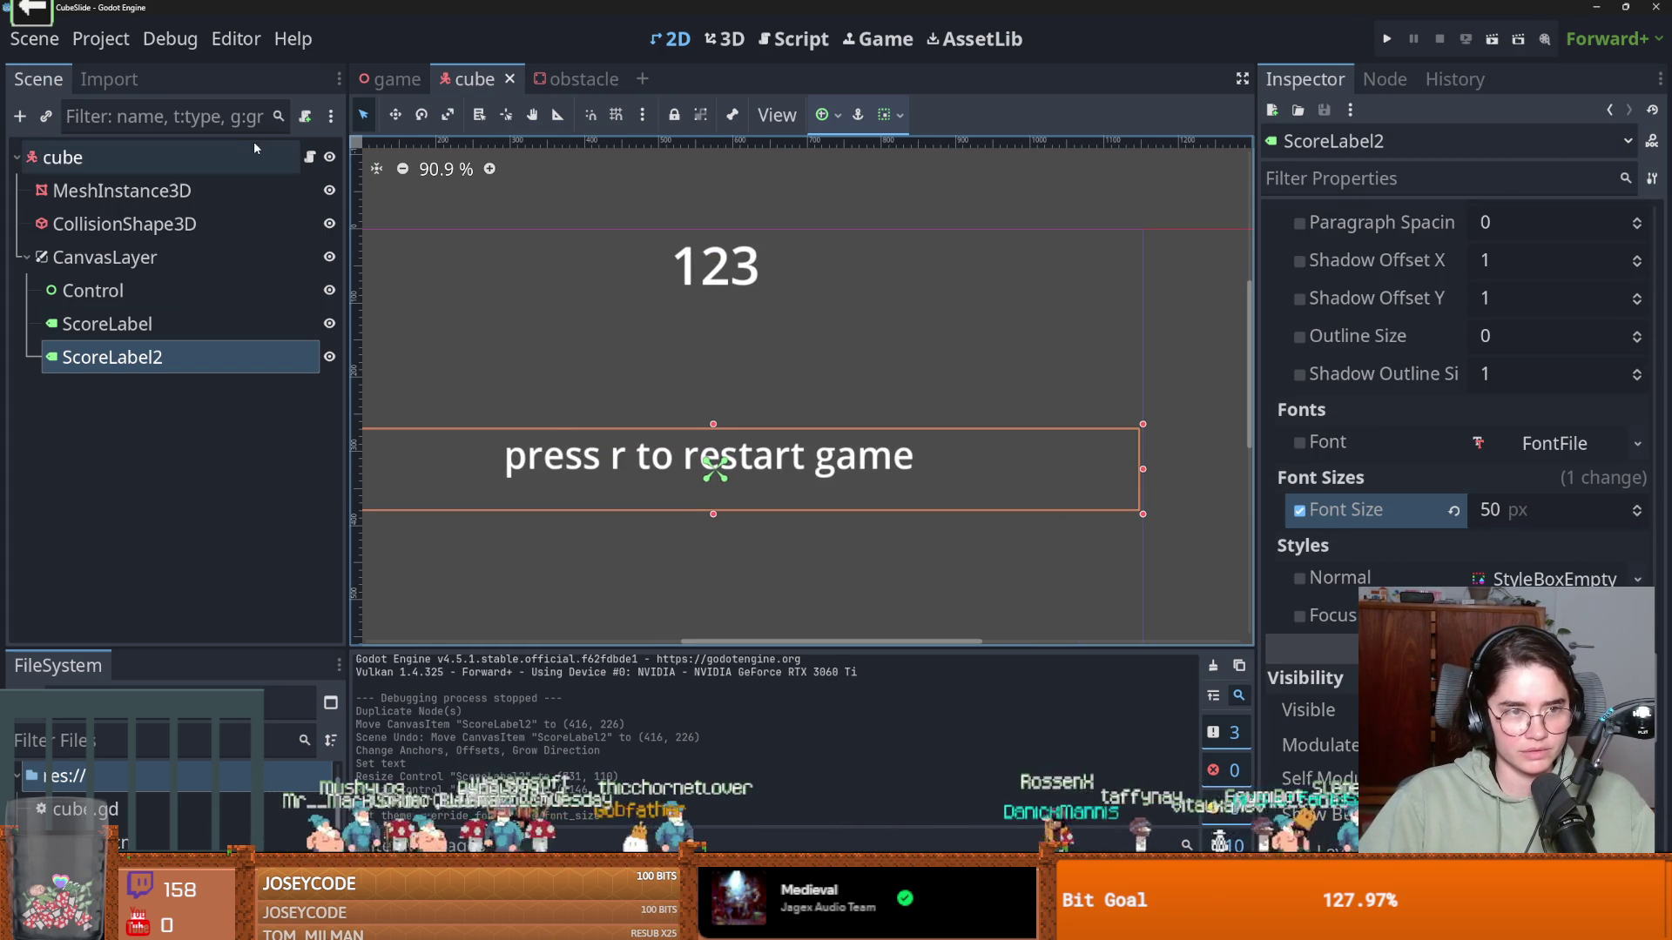
pyautogui.click(309, 157)
pyautogui.scroll(-3, 741, 411)
pyautogui.click(96, 39)
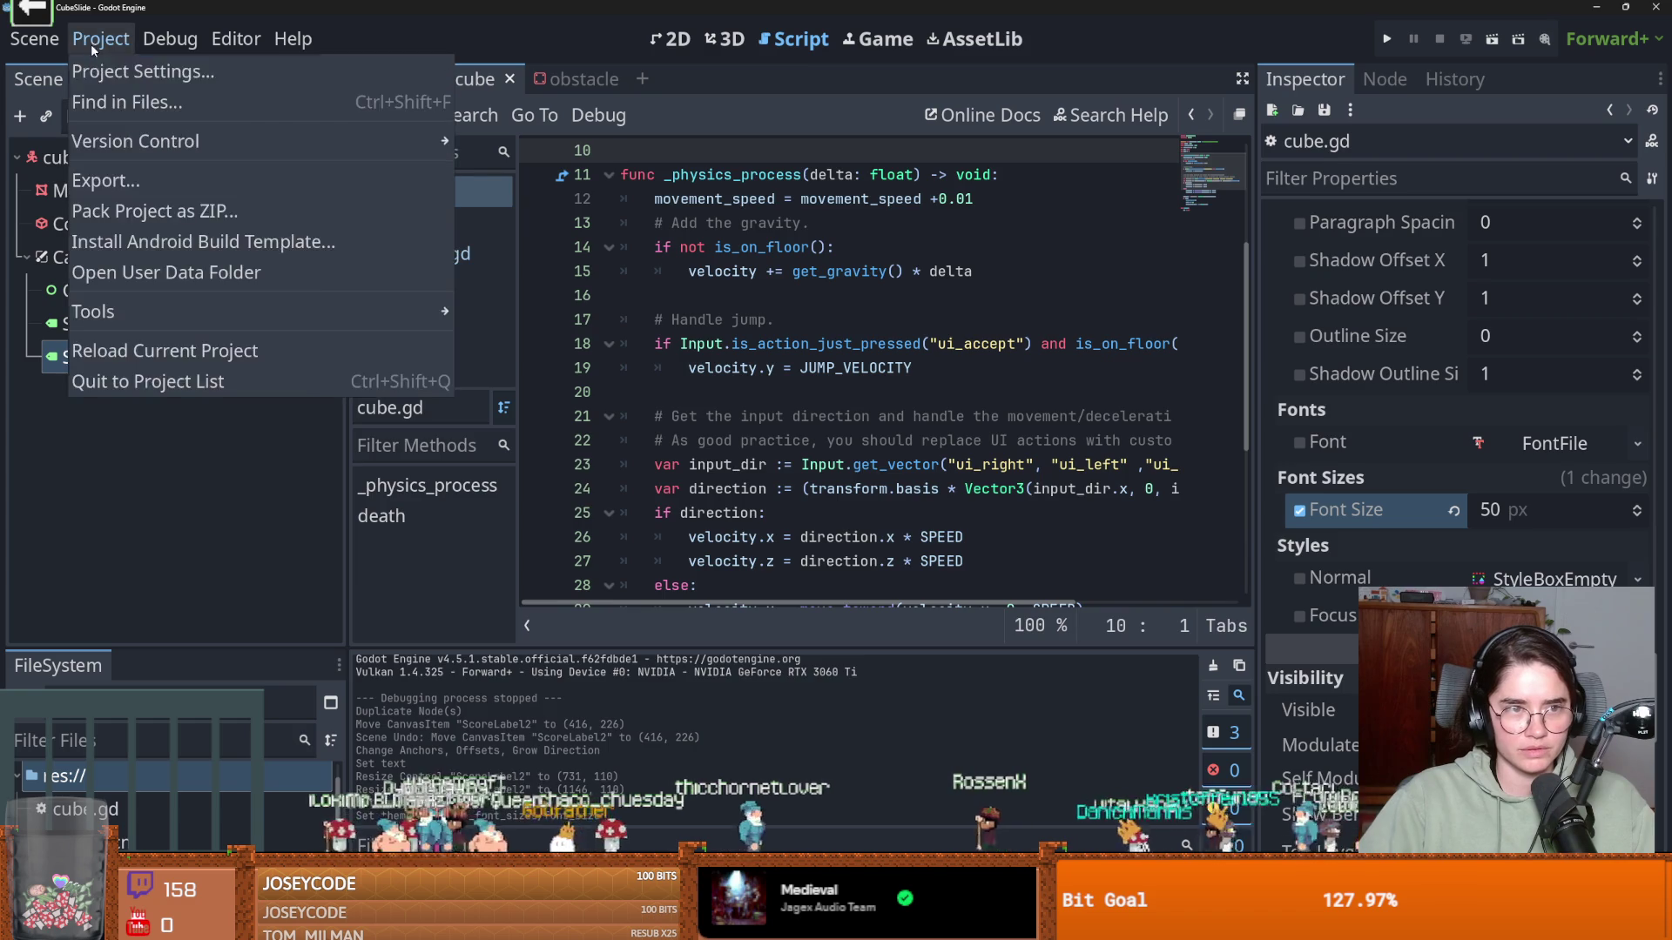
# Add a new input action named 'reset' in Project Settings' Input Map
pyautogui.click(156, 70)
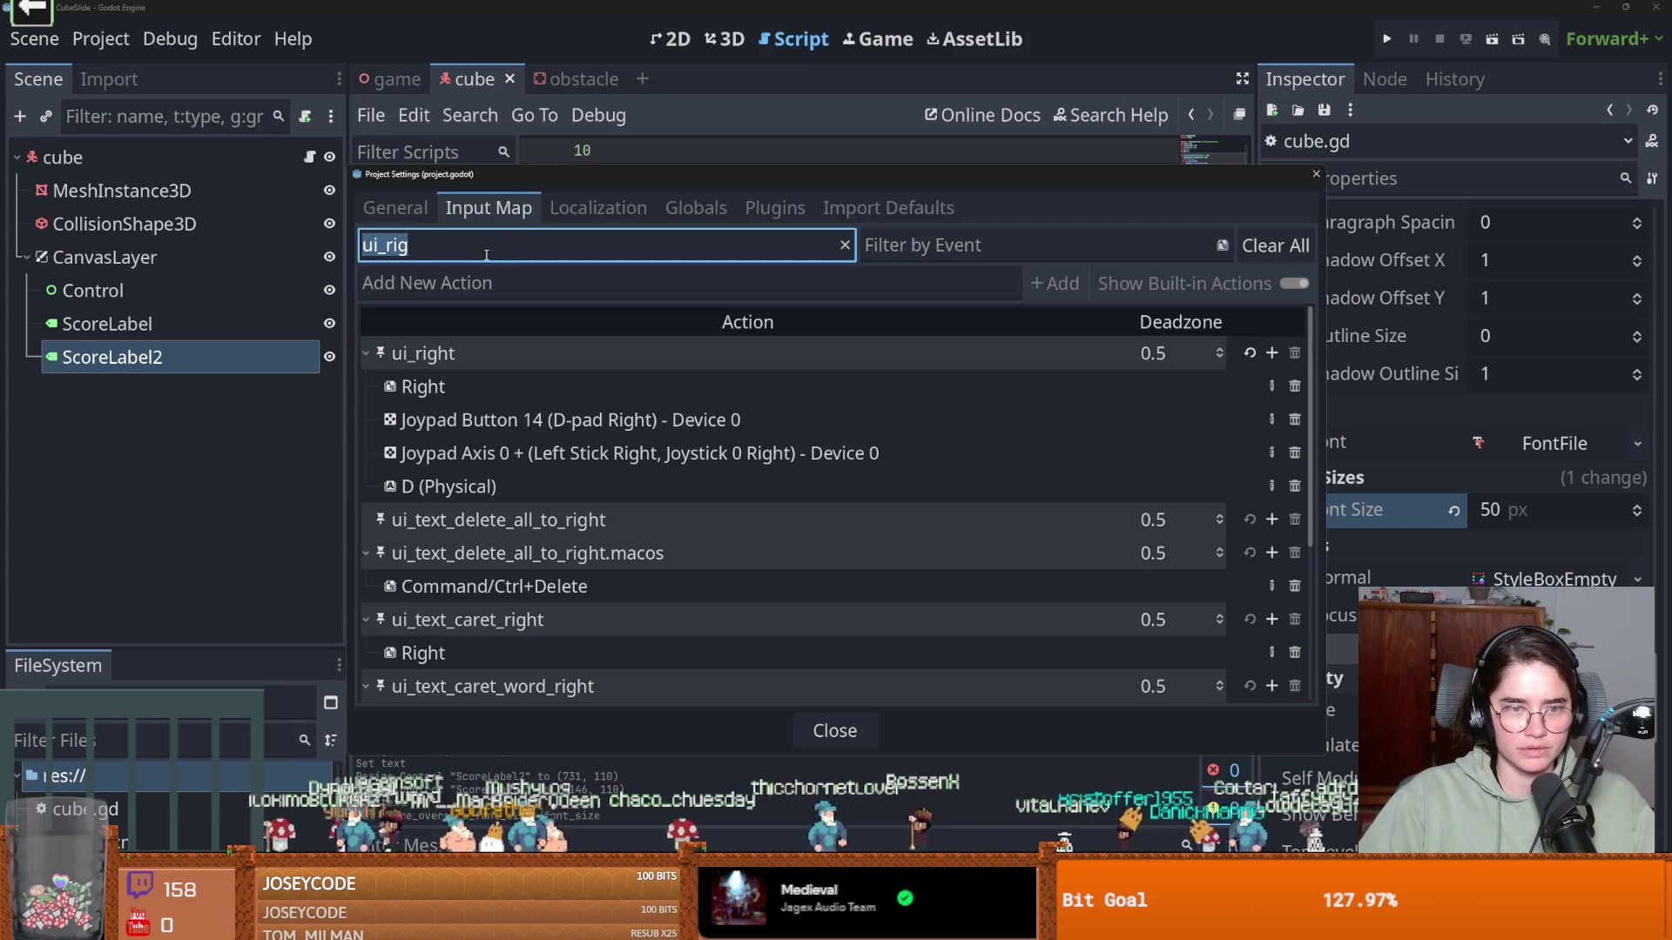
pyautogui.write('re')
pyautogui.click(478, 277)
pyautogui.write('re')
pyautogui.press('BackSpace')
pyautogui.press('BackSpace')
pyautogui.press('BackSpace')
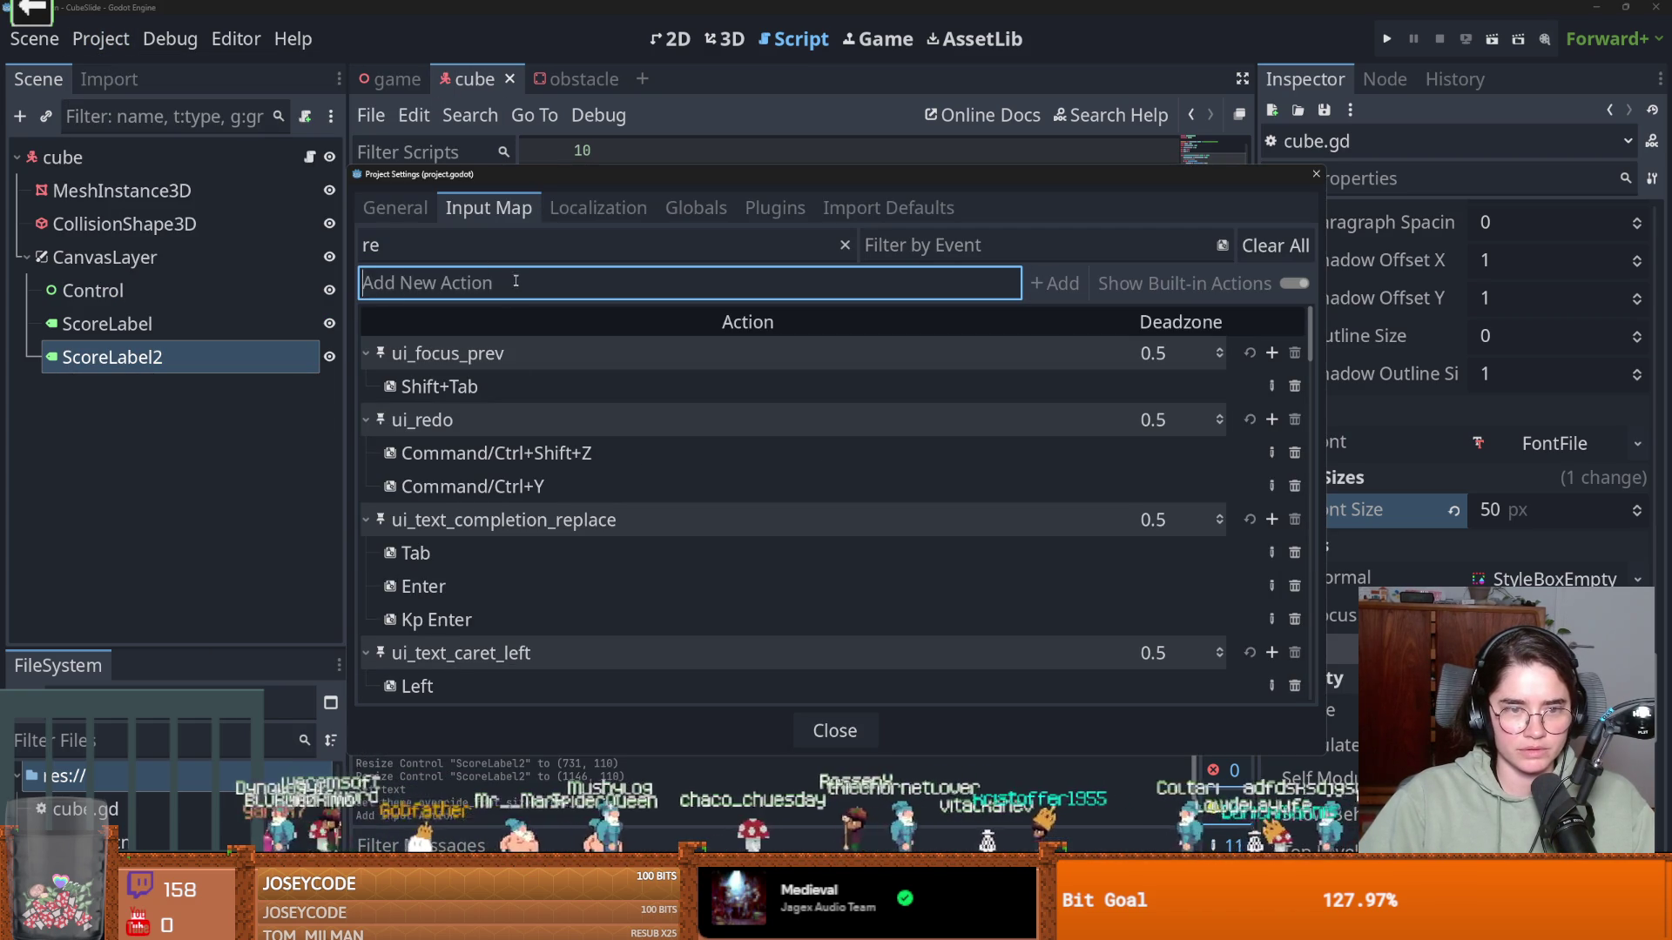
pyautogui.scroll(-10, 529, 489)
pyautogui.click(564, 253)
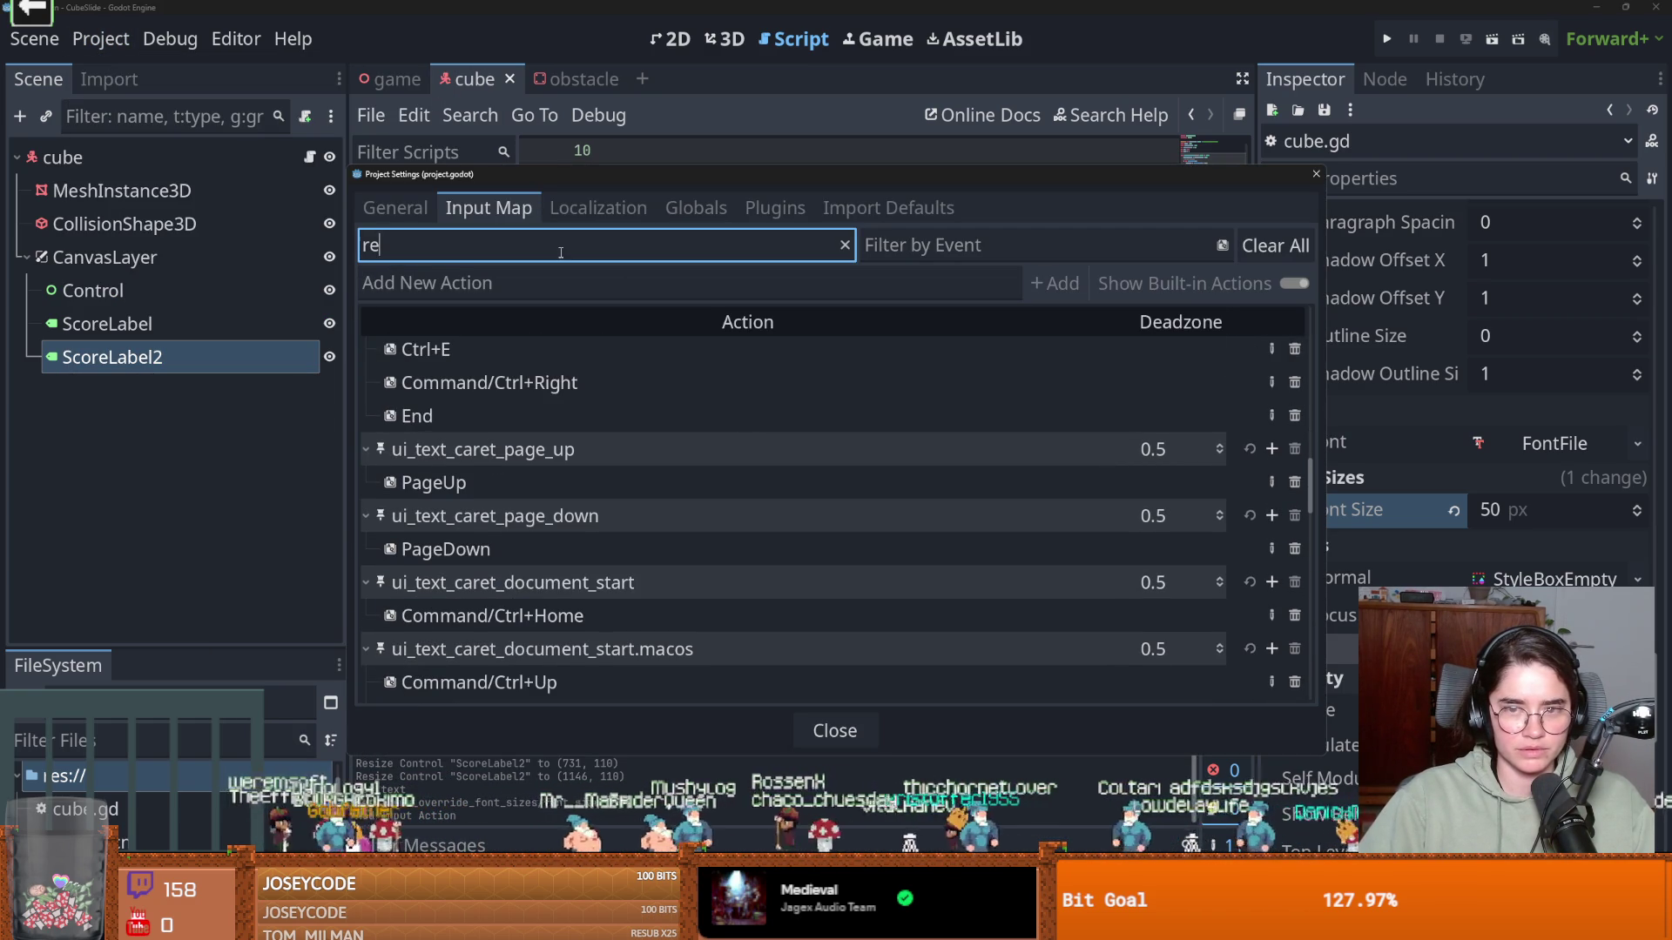
pyautogui.write('set')
# Bind the physical R key to the reset action and close Project Settings
pyautogui.click(1276, 520)
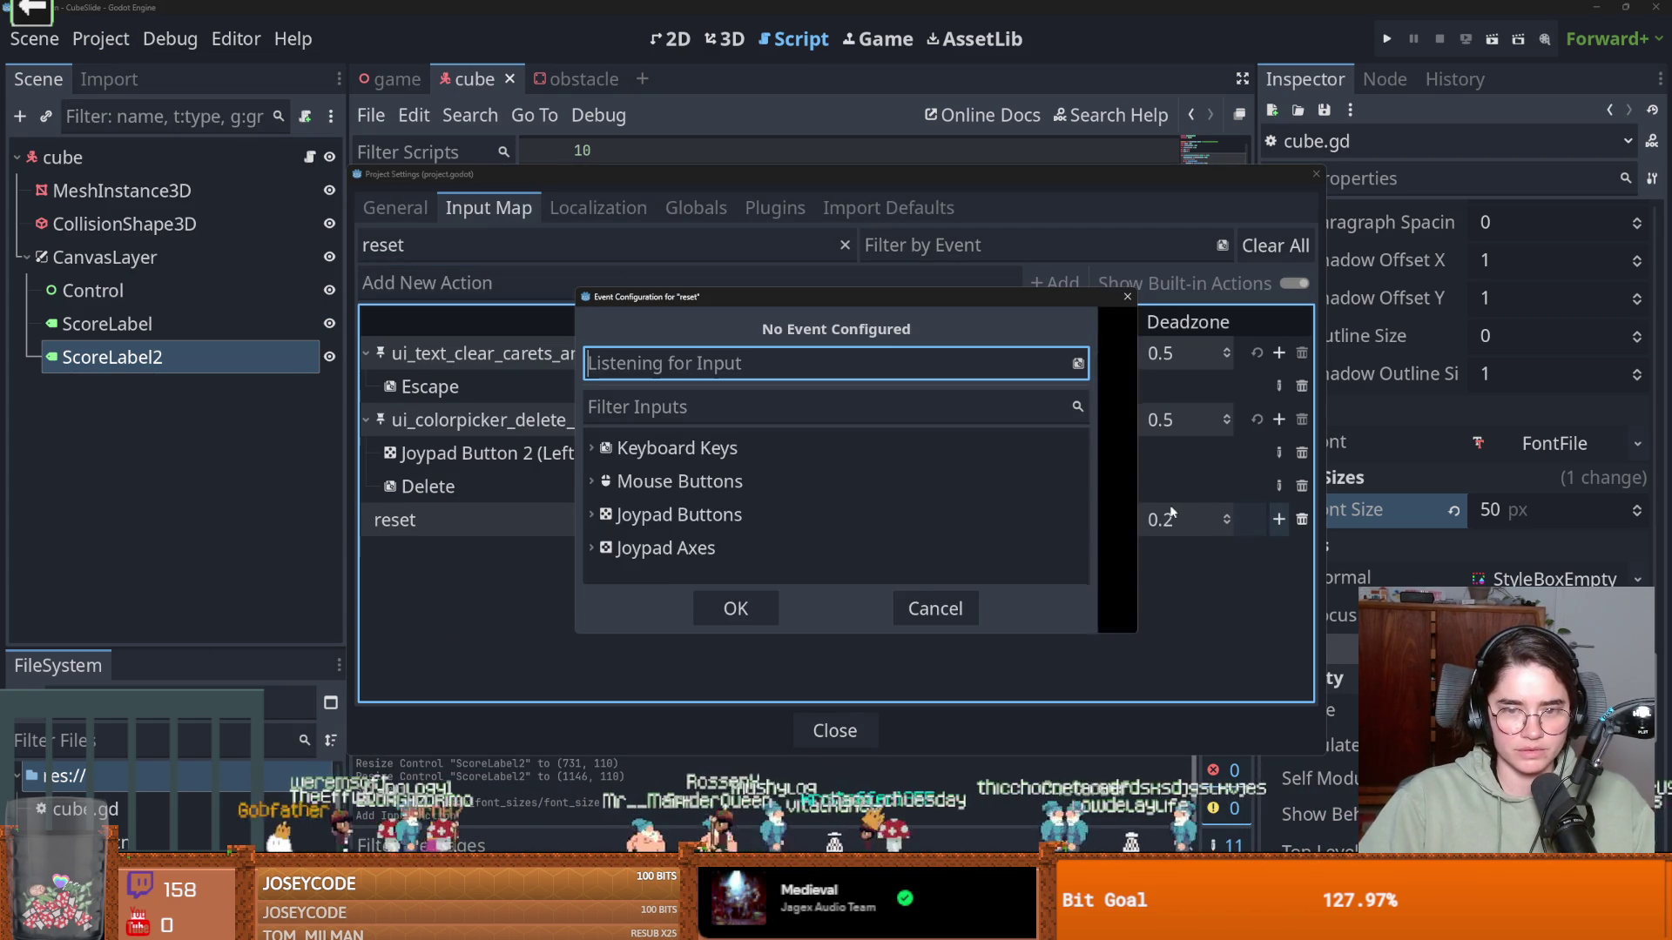
pyautogui.press('Return')
pyautogui.press('r')
pyautogui.click(745, 592)
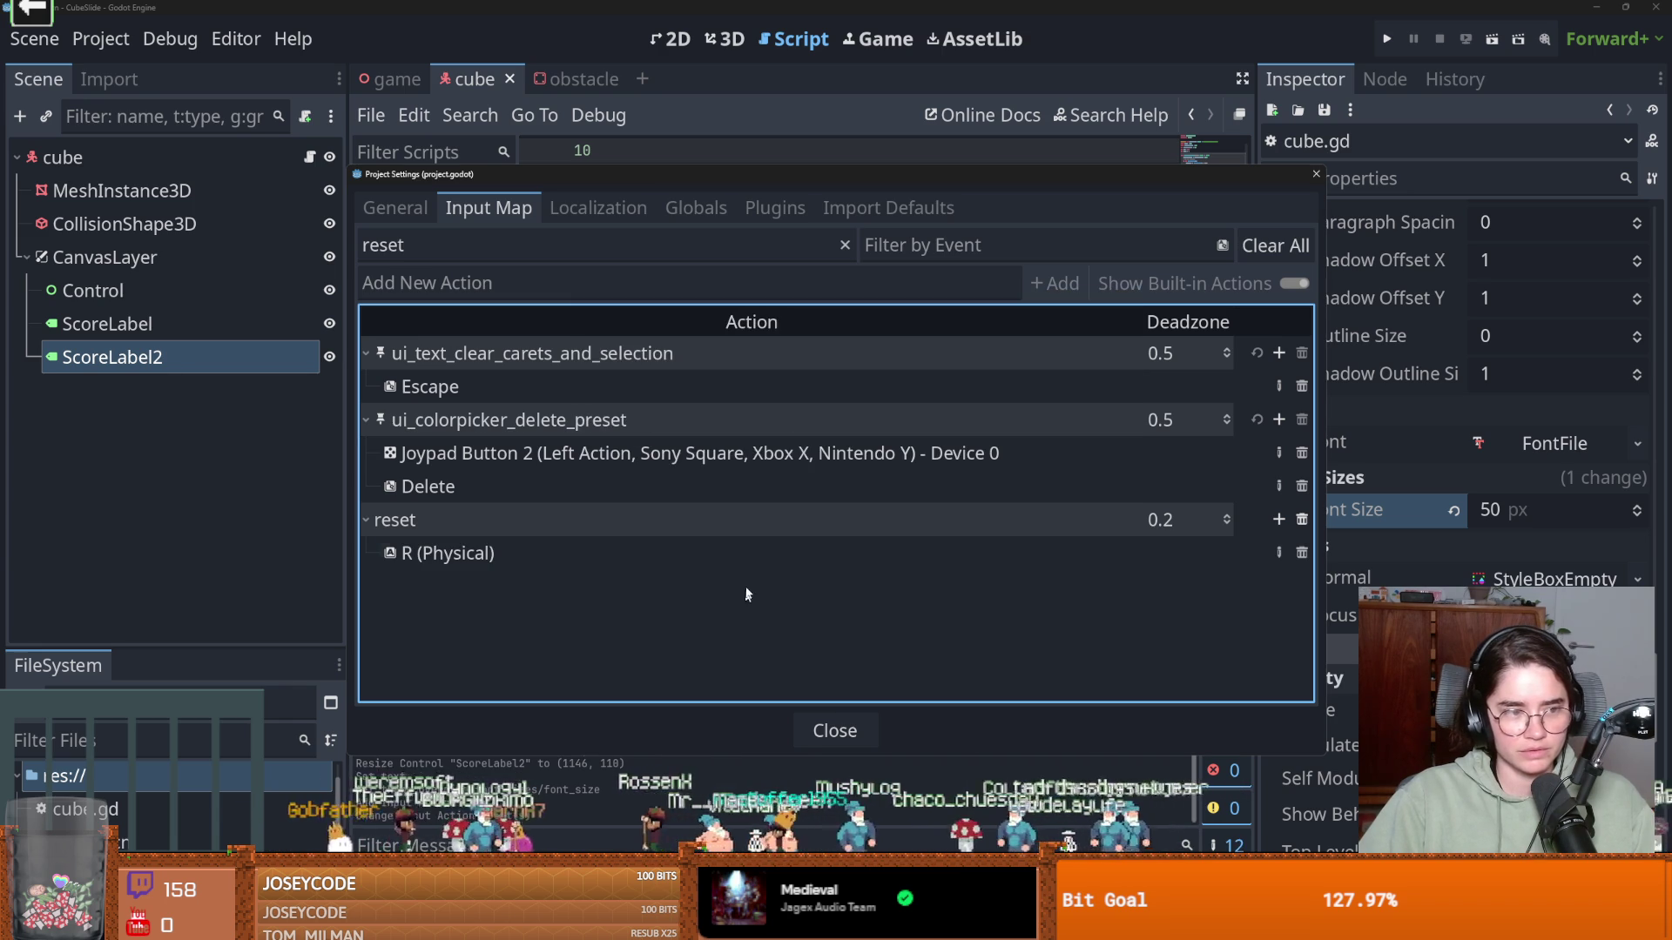
pyautogui.click(1317, 177)
pyautogui.scroll(-5, 783, 391)
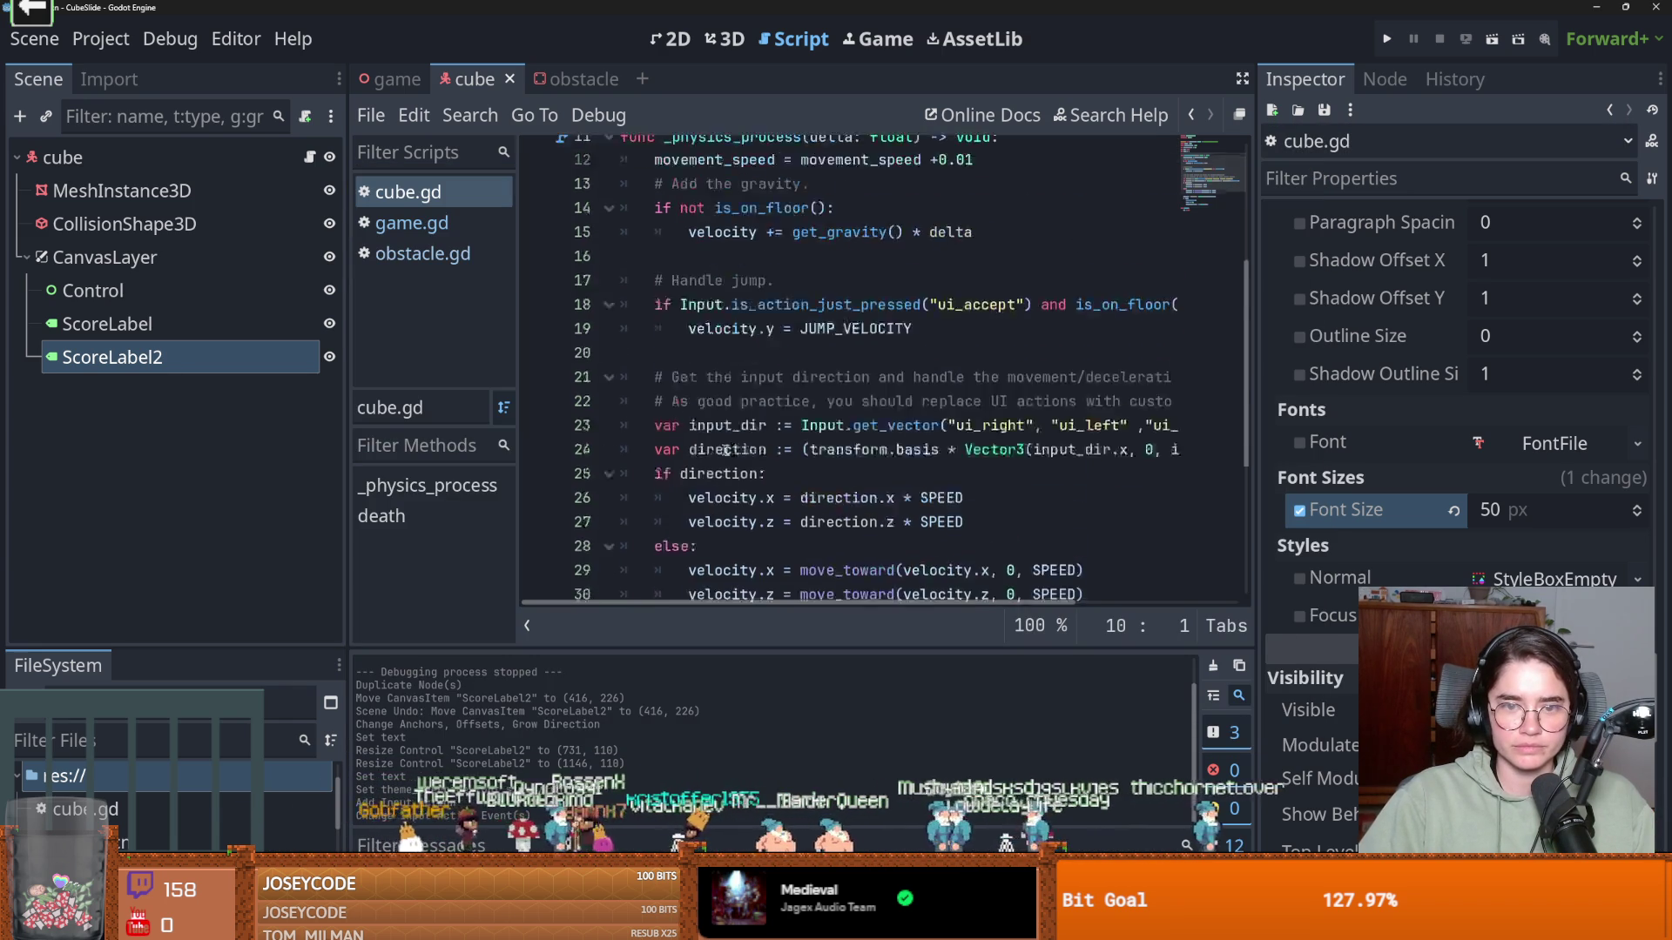
# Add func _input(event) above death() with an if Input.is_action_just_pressed(...) check
pyautogui.click(659, 487)
pyautogui.press('Return')
pyautogui.press('Return')
pyautogui.write('func _in')
pyautogui.press('Return')
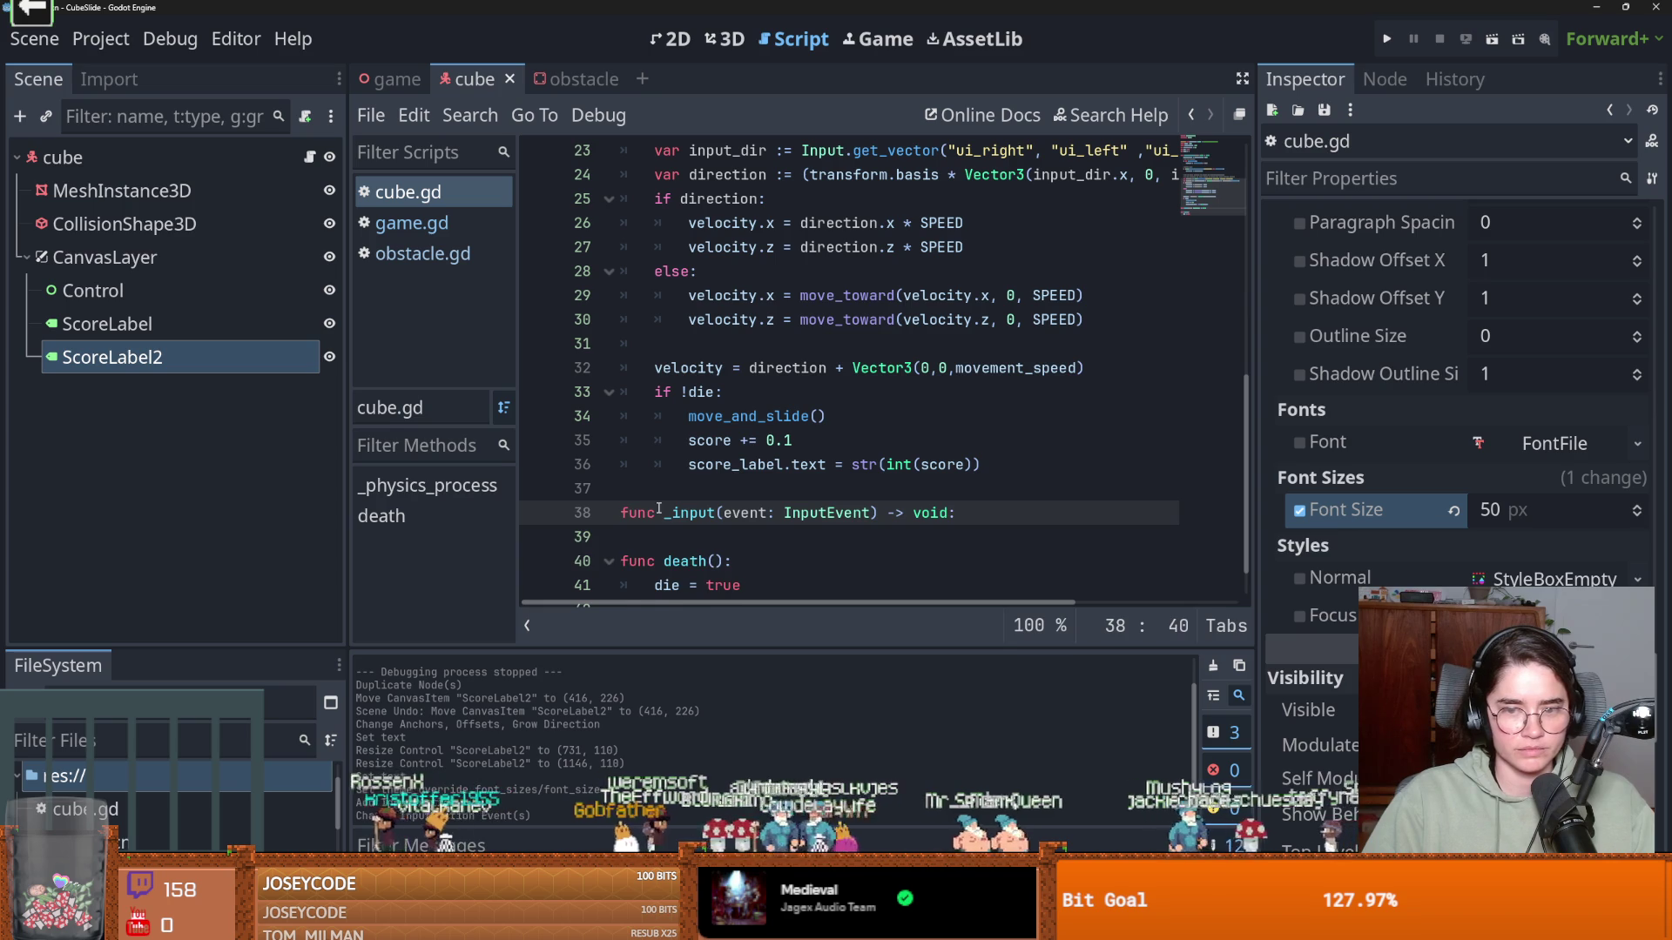
pyautogui.press('Return')
pyautogui.write('if Input')
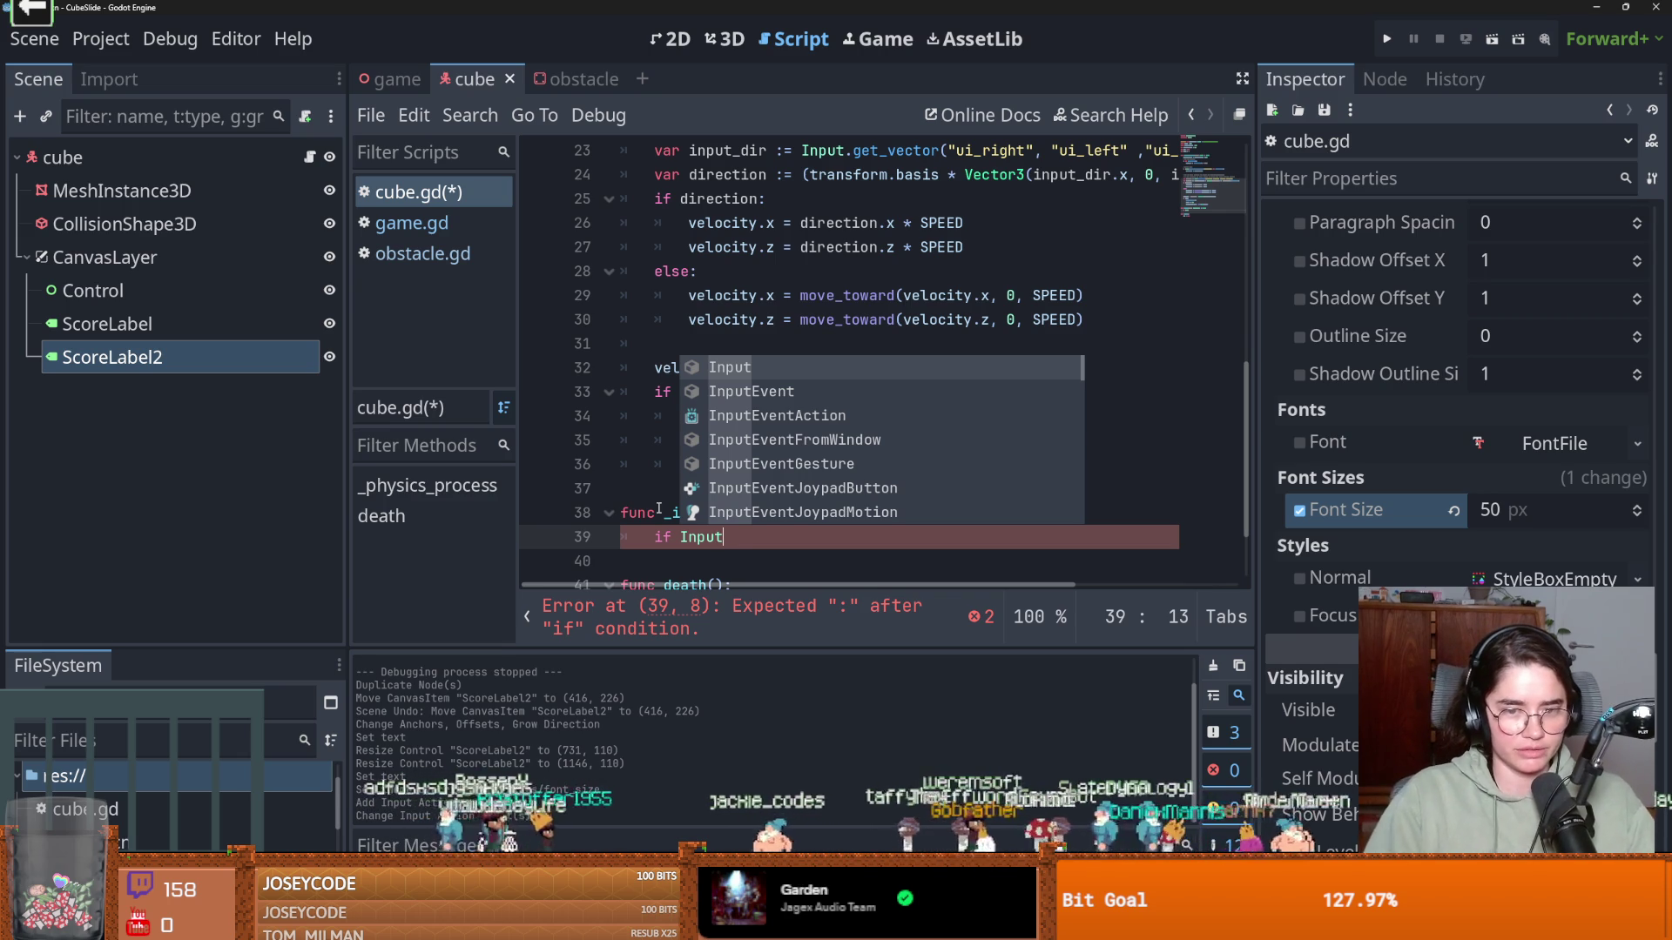
pyautogui.write('.is')
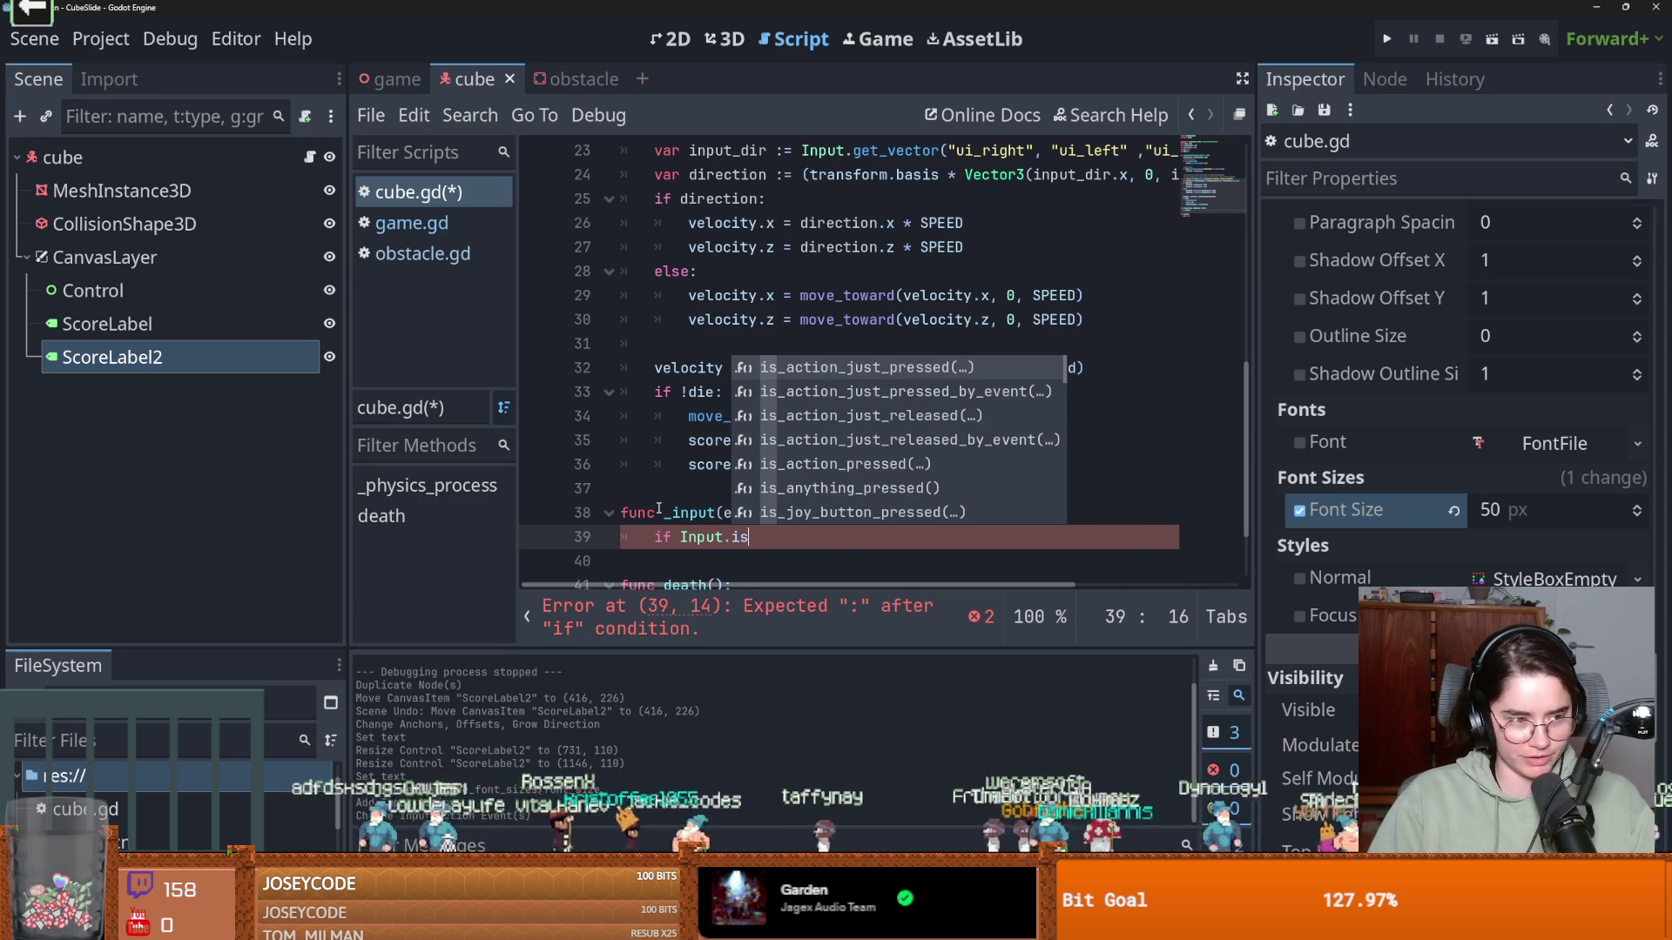
pyautogui.press('Return')
# Check the 'reset' action, call get_tree().reload_current_scene() in that branch, and save cube.gd
pyautogui.press('Return')
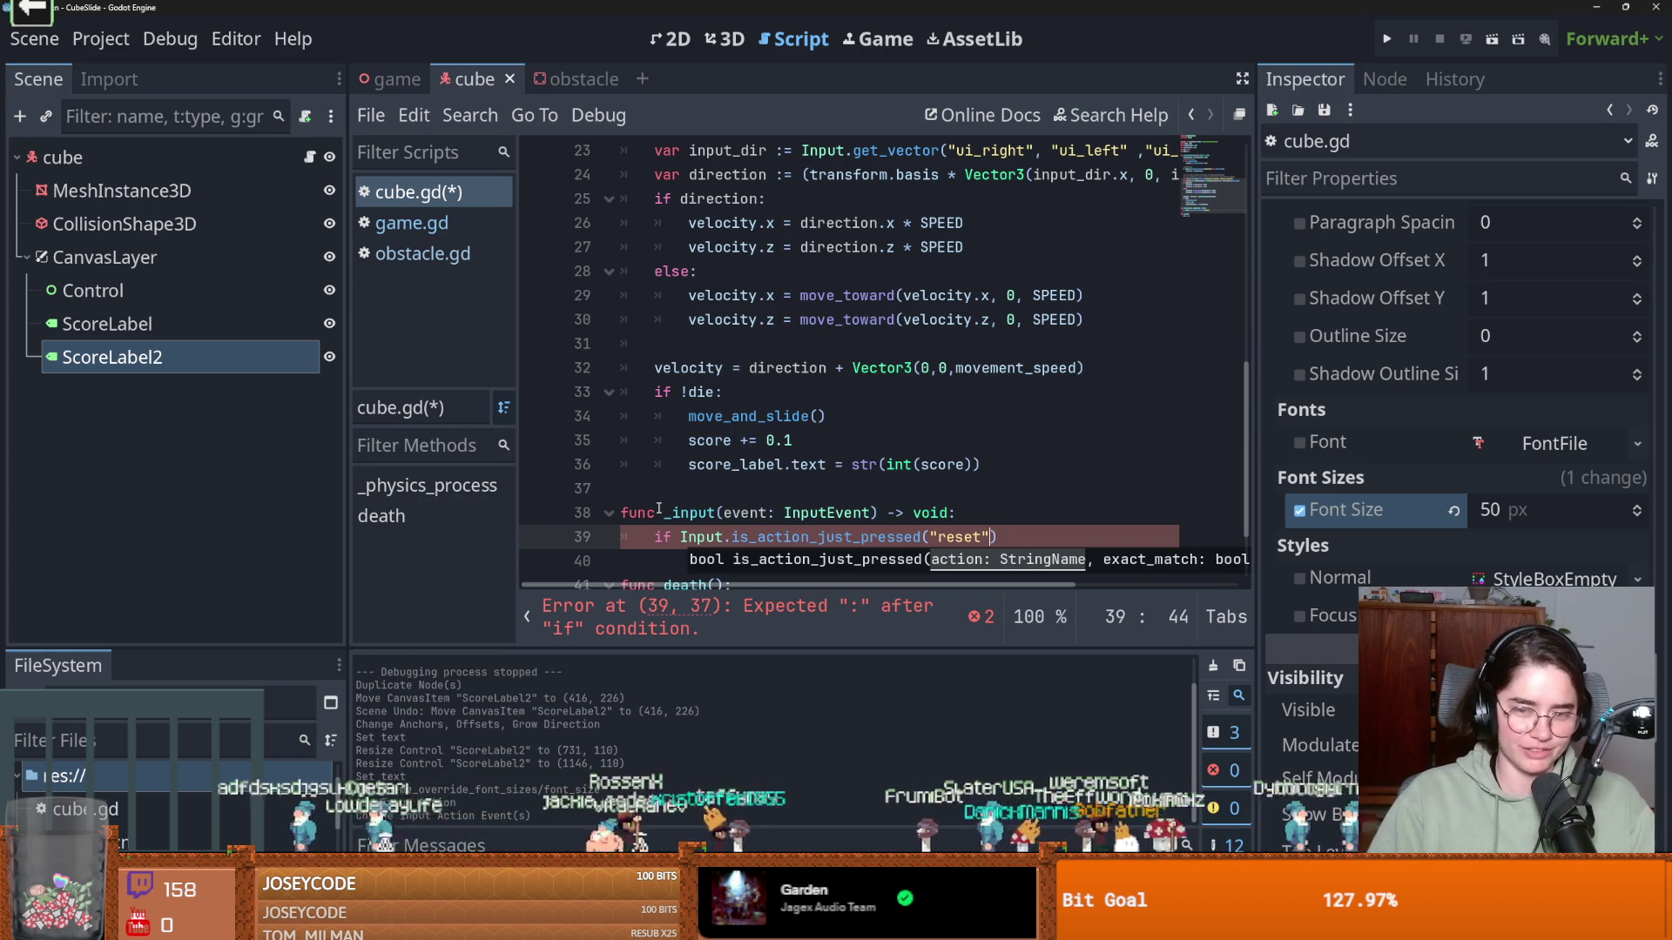
pyautogui.press('Right')
pyautogui.write(':')
pyautogui.press('Return')
pyautogui.write('get_tr')
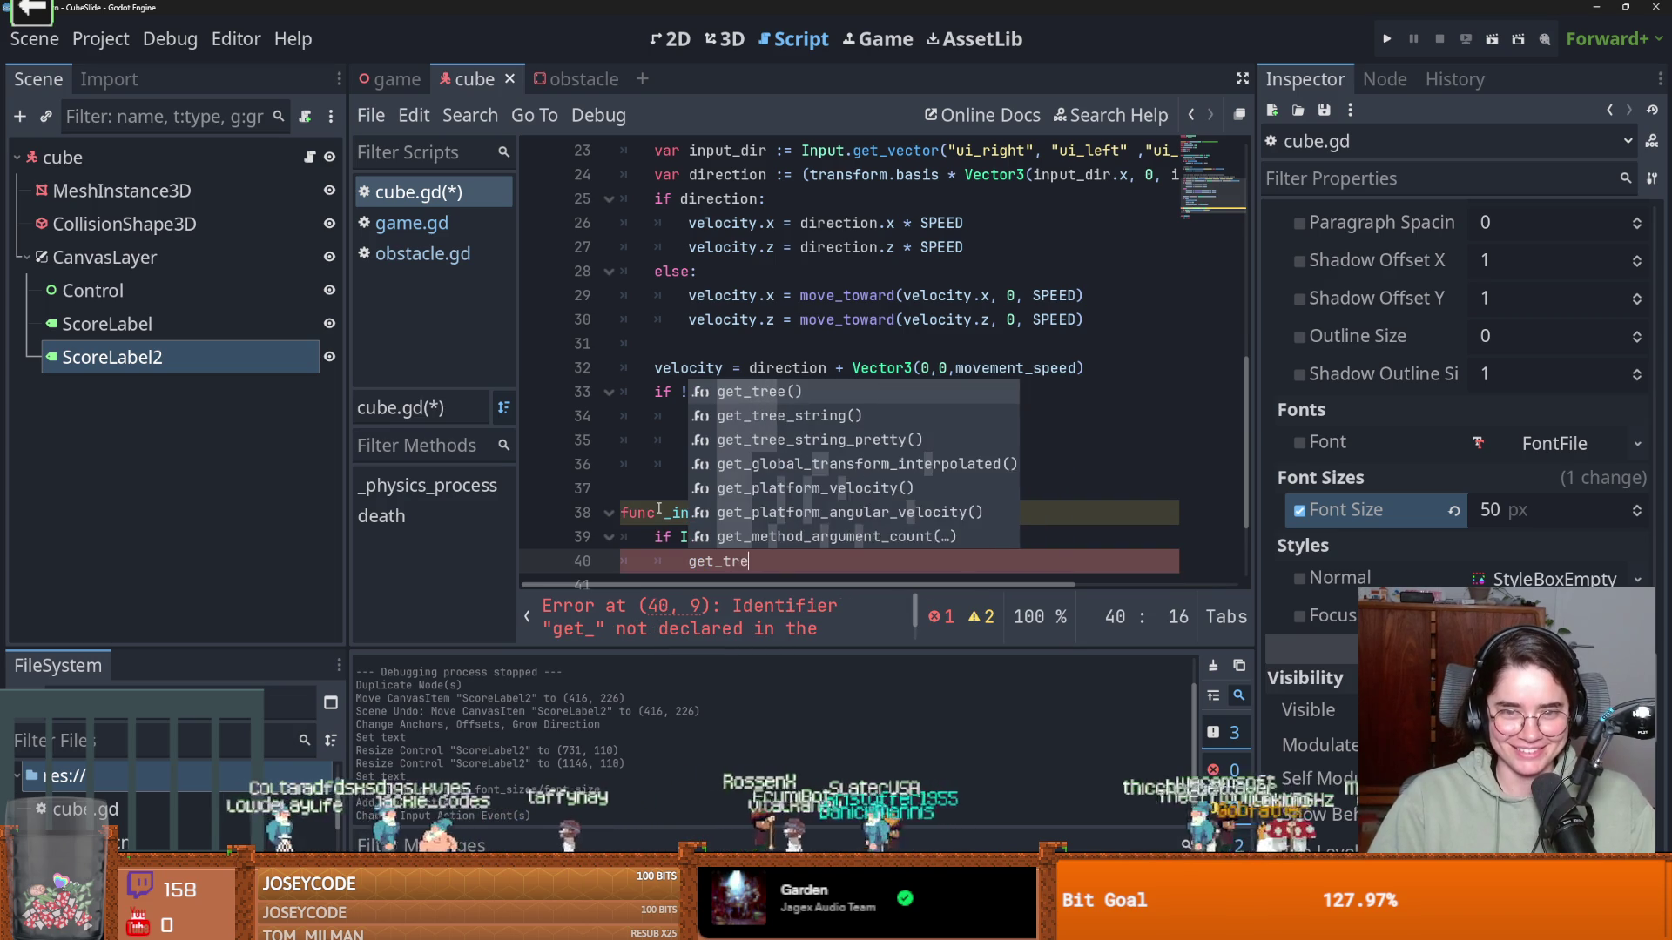
pyautogui.press('Return')
pyautogui.write('.')
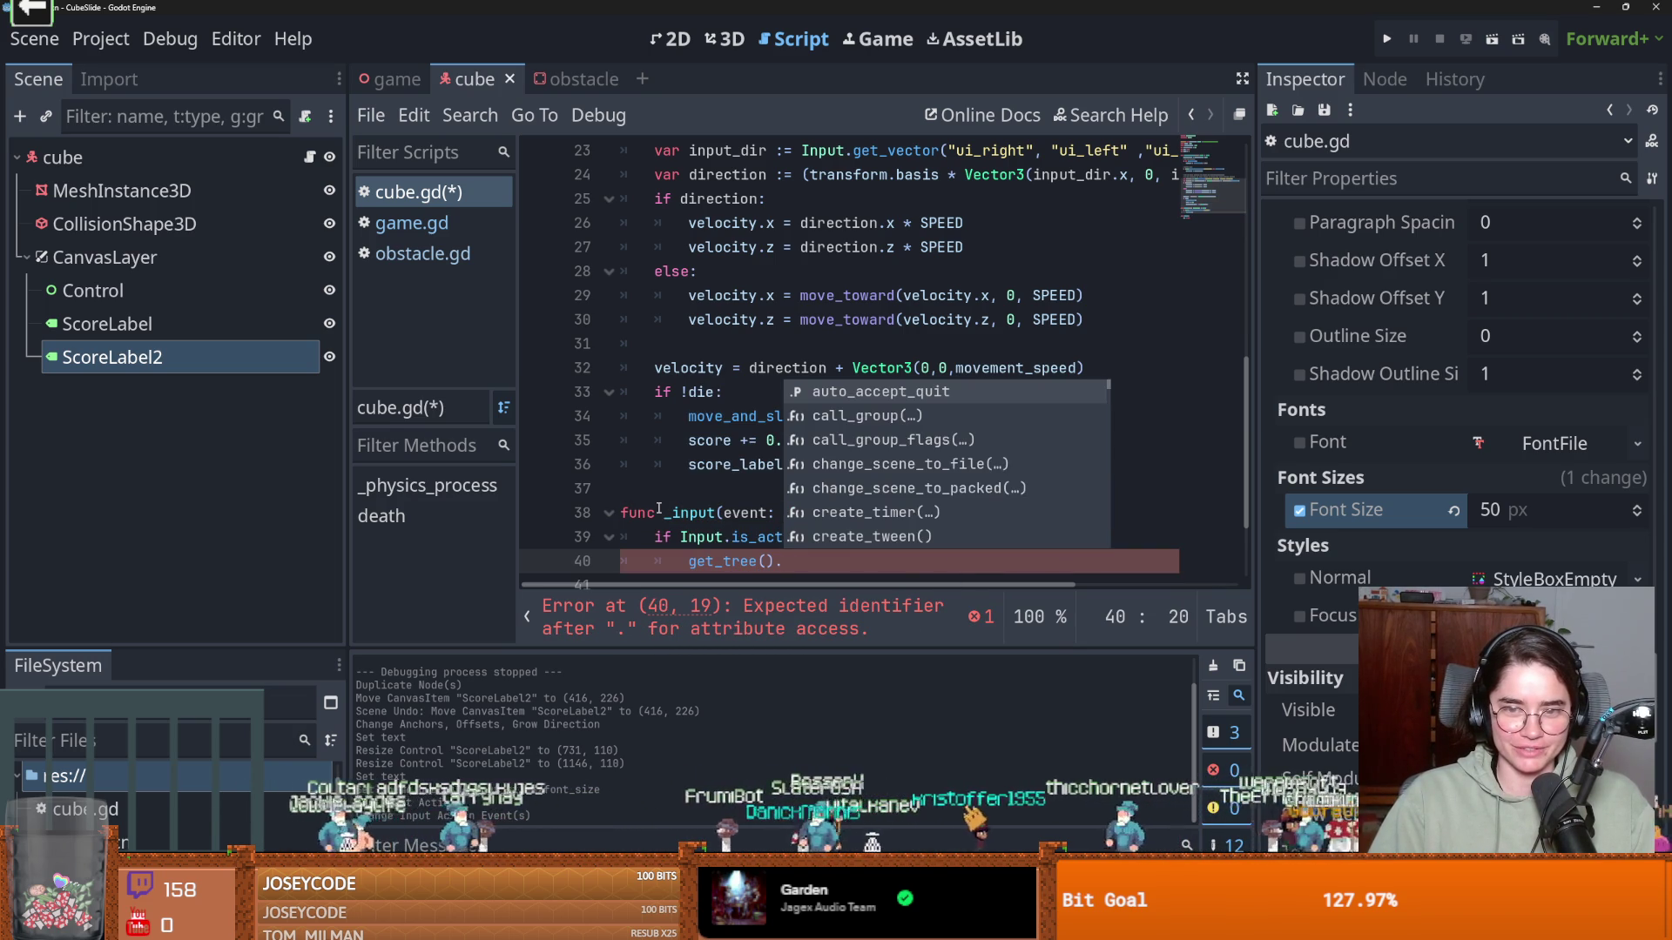
pyautogui.press('Down')
pyautogui.press('Down')
pyautogui.press('Down')
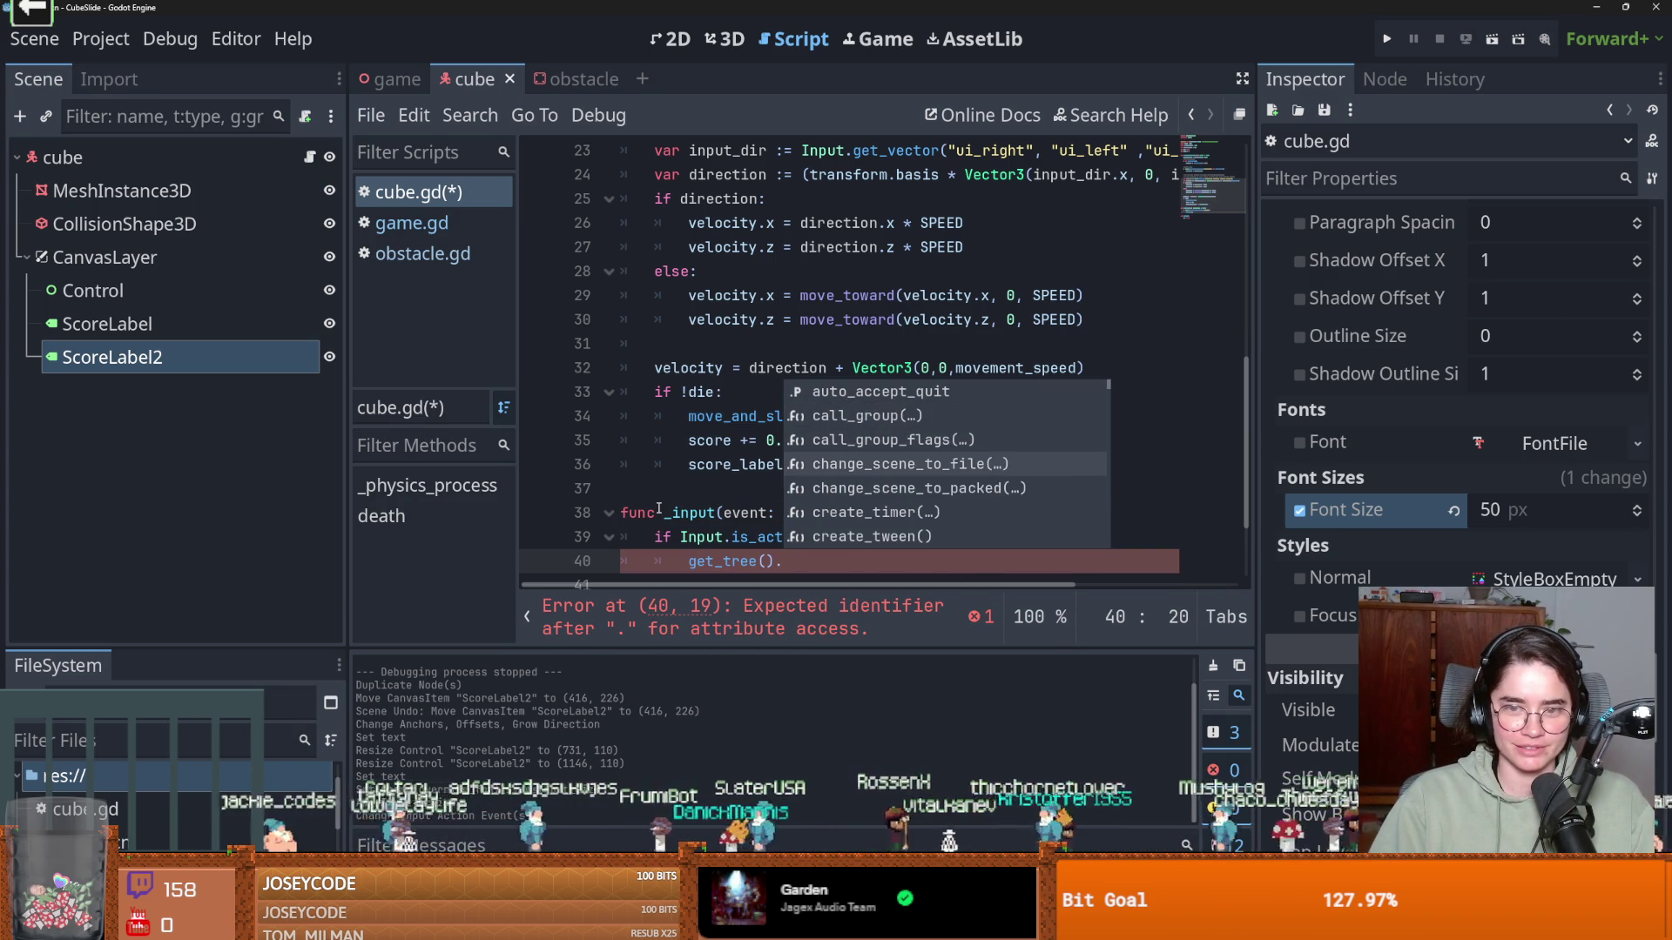
pyautogui.write('rel')
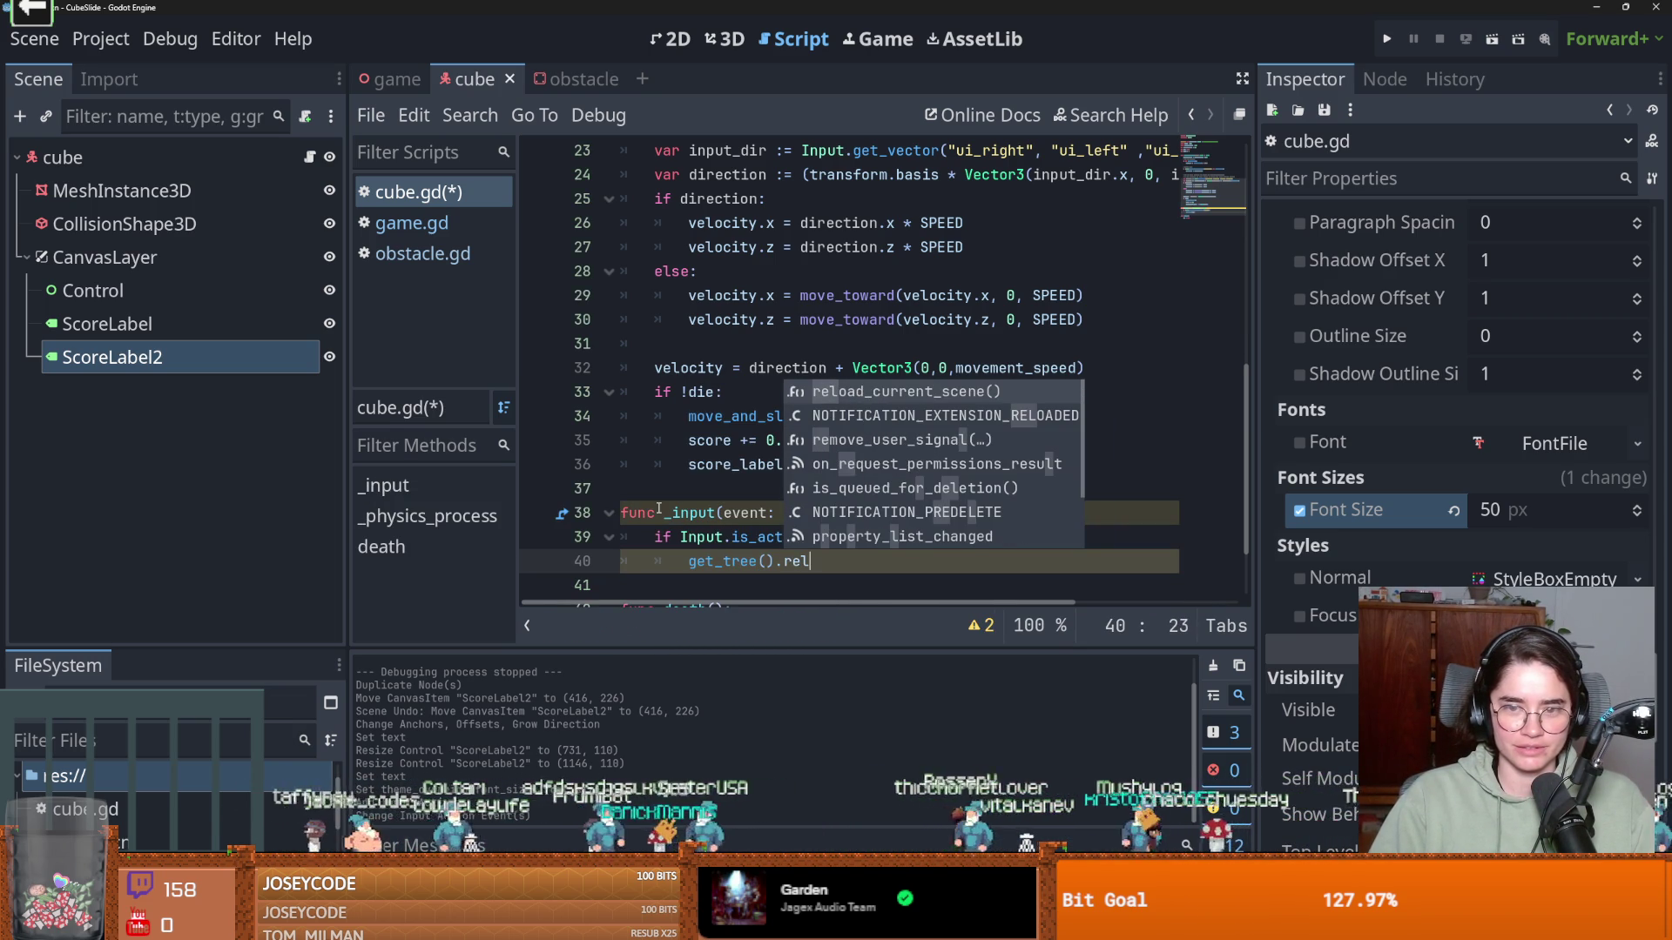
pyautogui.press('Return')
pyautogui.hotkey('ctrl', 's')
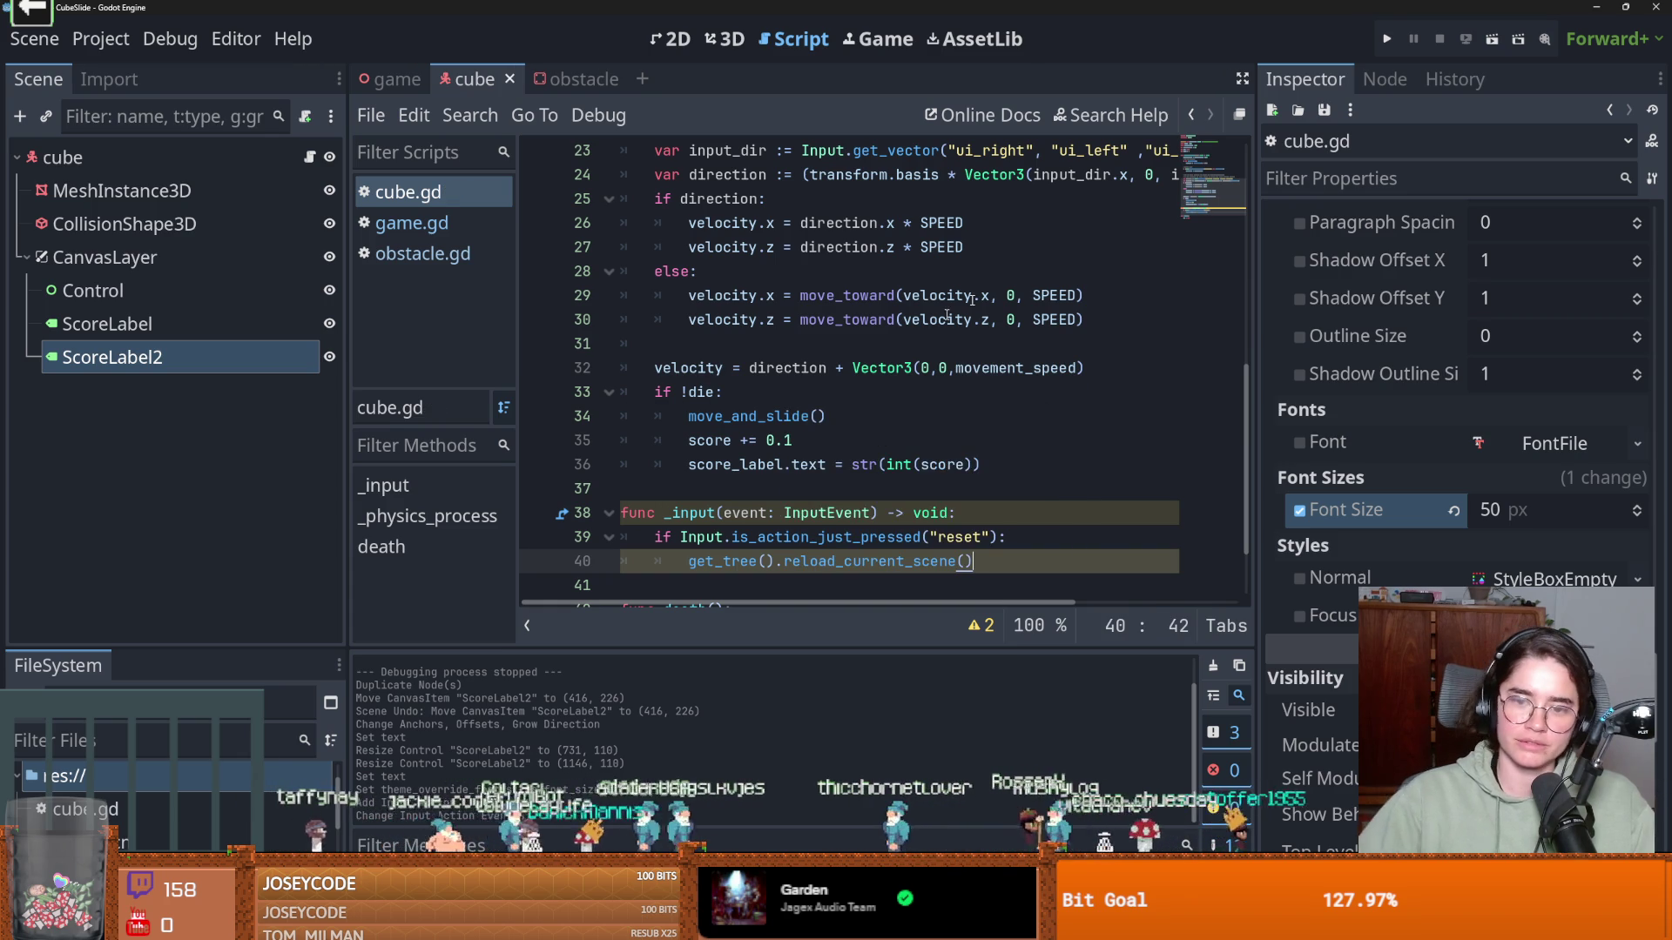
# Test-run the game, stop it, and save the scene
pyautogui.click(1385, 33)
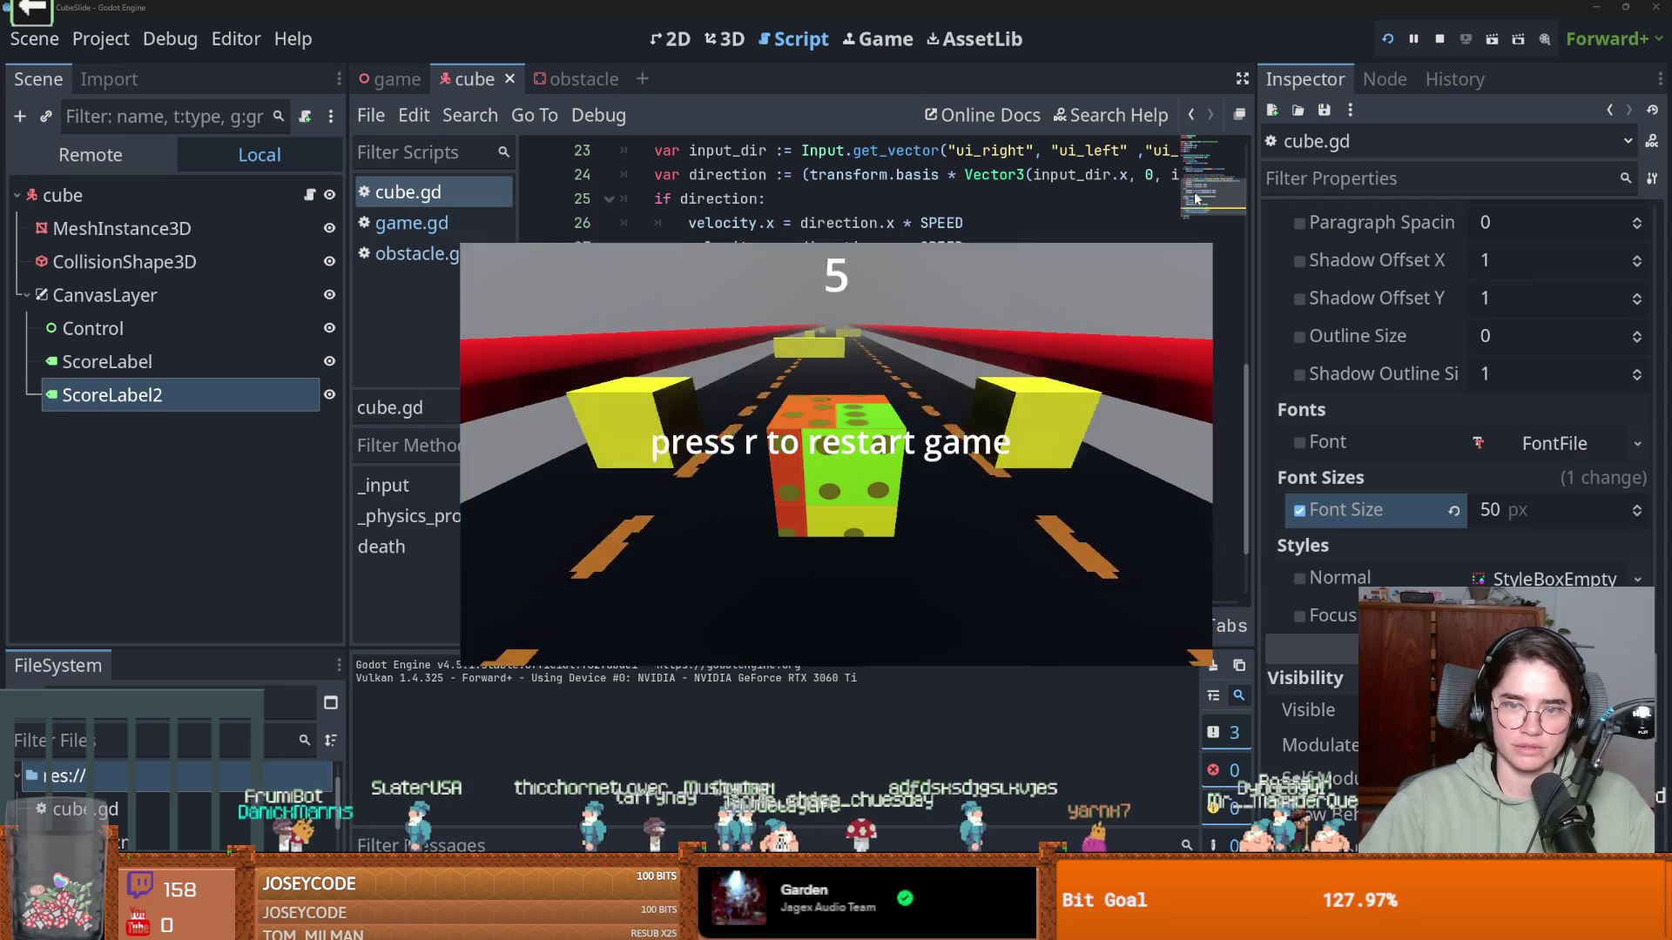
pyautogui.press('F8')
pyautogui.hotkey('ctrl', 's')
pyautogui.scroll(-2, 784, 453)
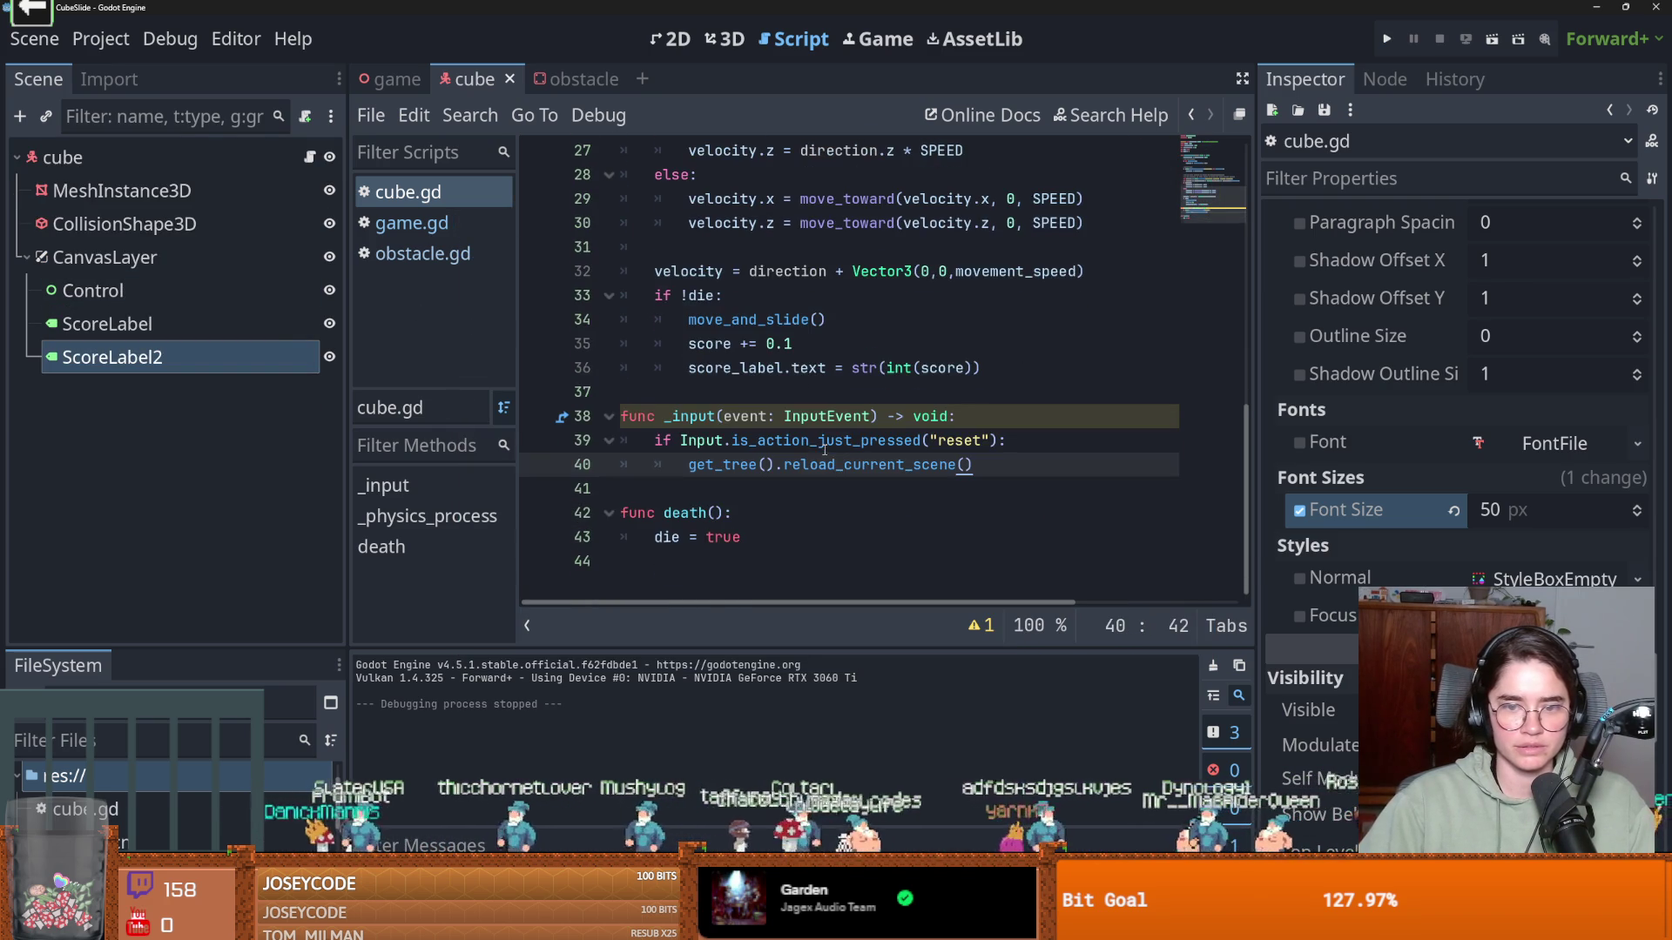
# Hide ScoreLabel2 in the scene and rename it resetLabel
pyautogui.click(329, 357)
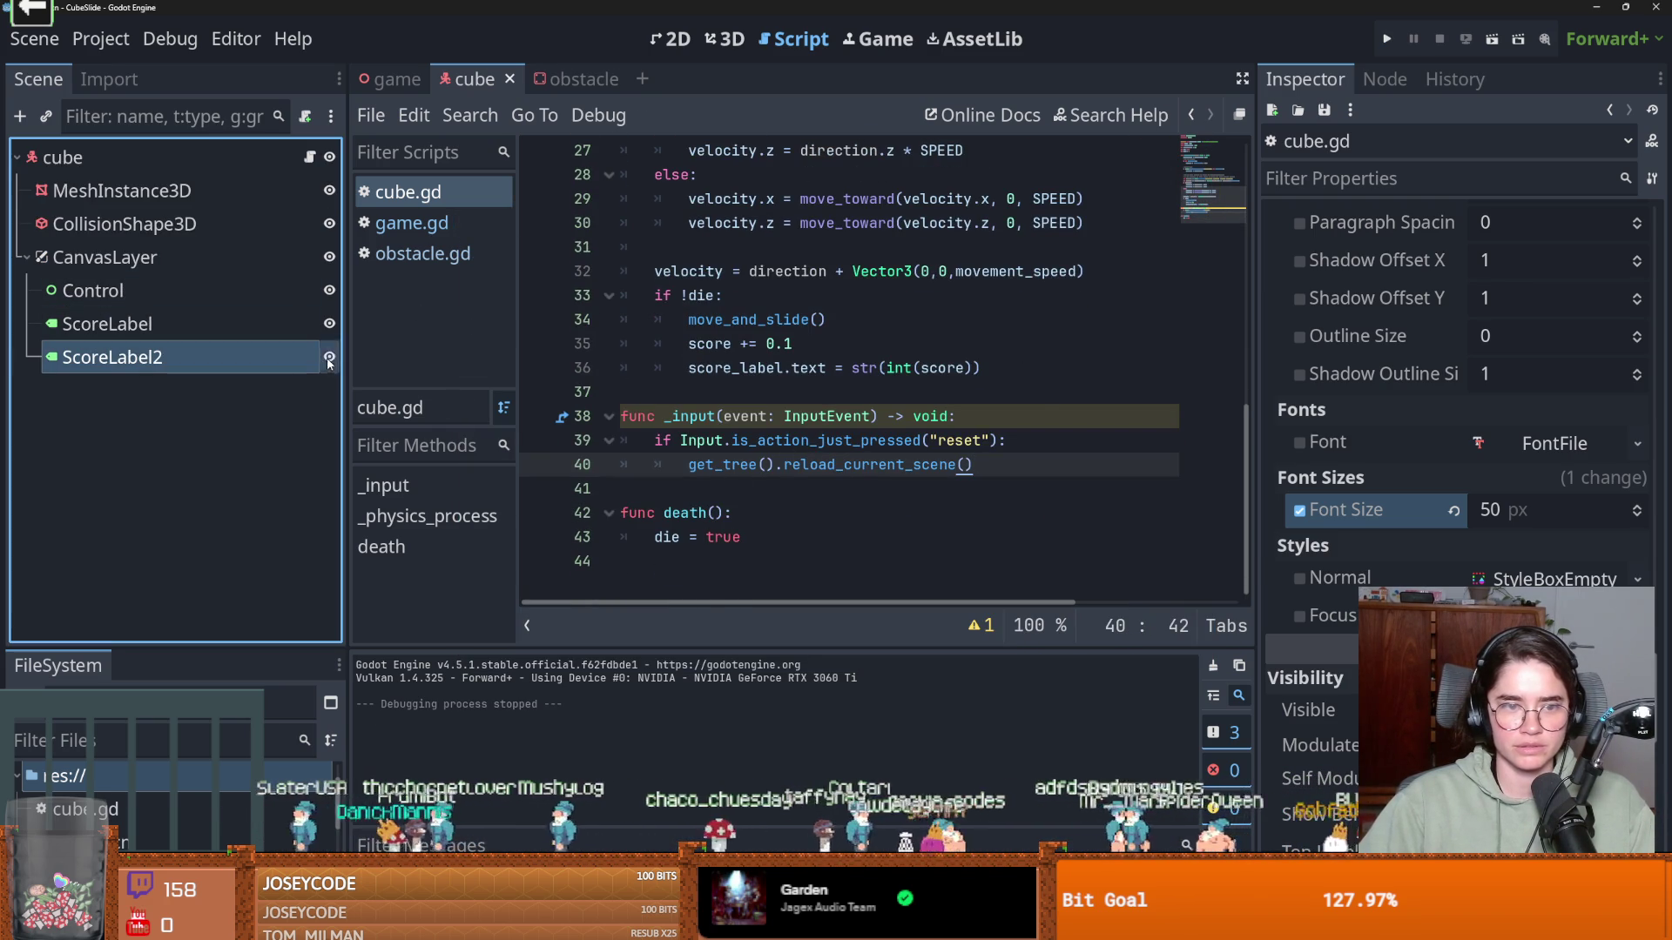
pyautogui.scroll(4, 724, 451)
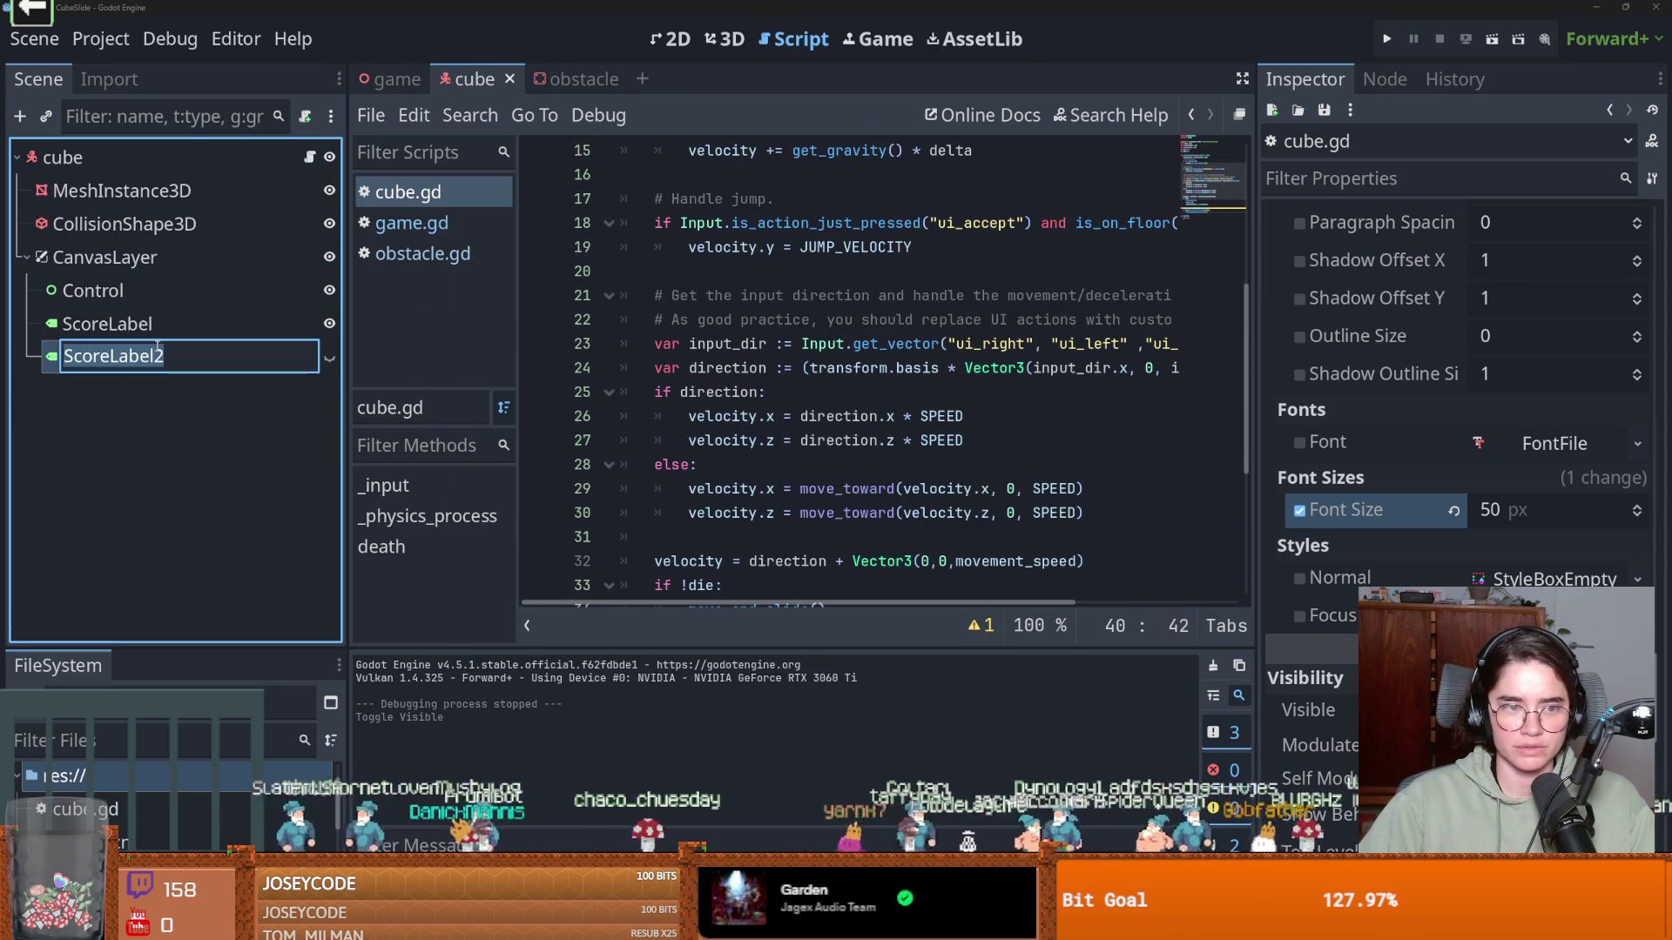
pyautogui.doubleClick(155, 353)
pyautogui.write('reset_')
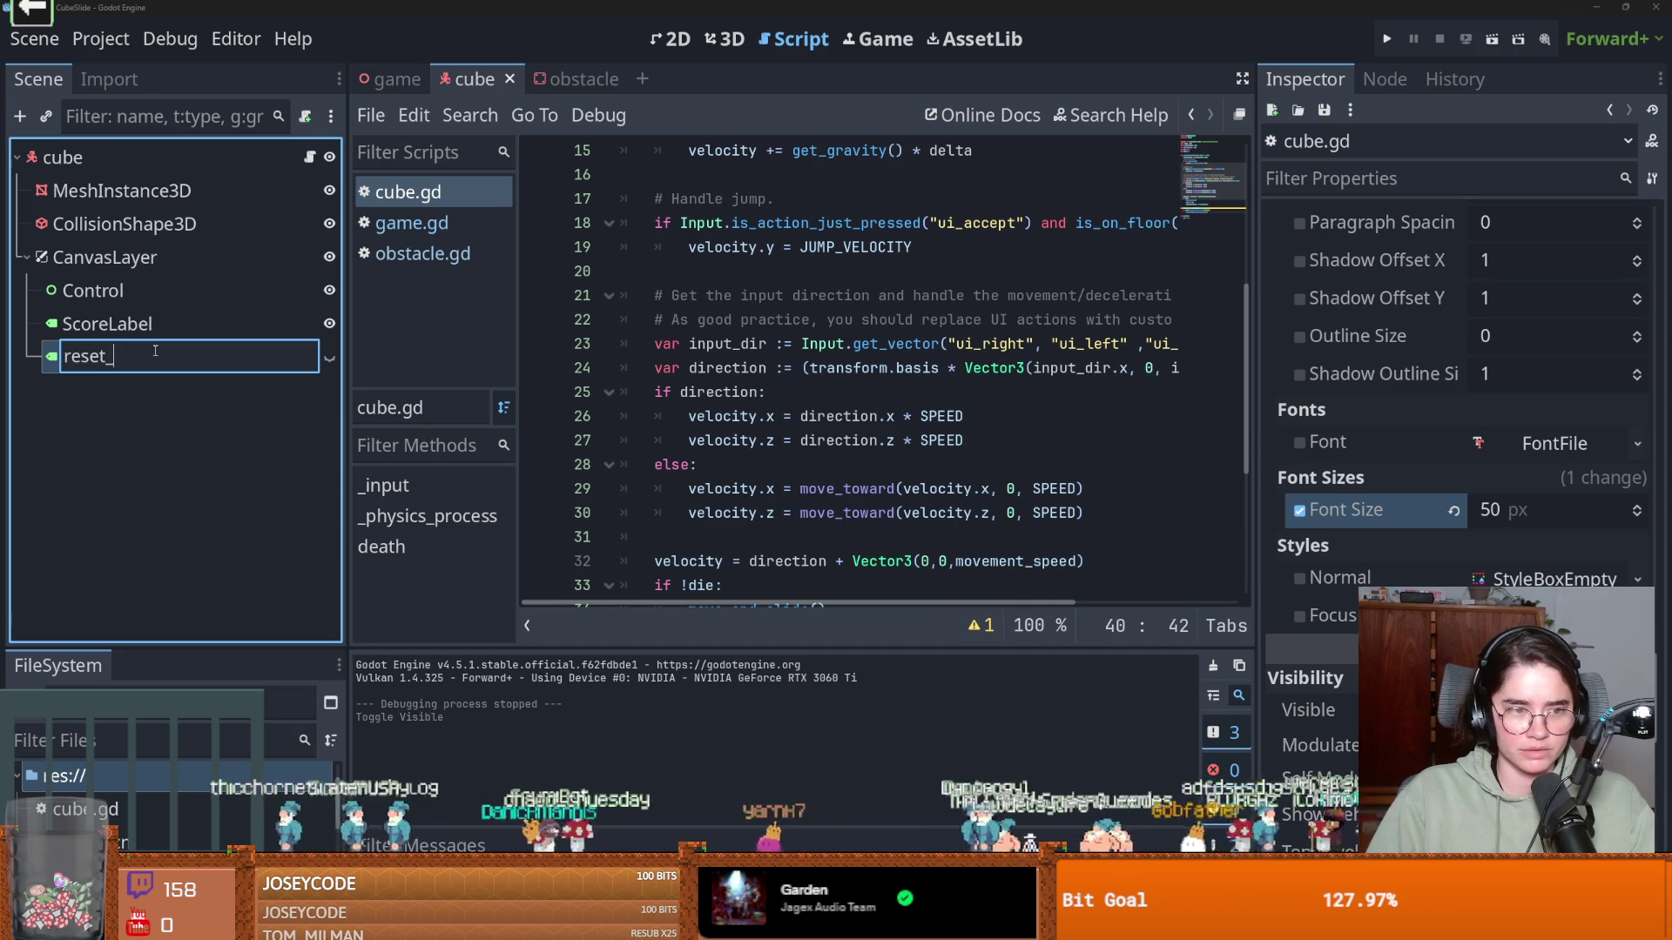
pyautogui.press('BackSpace')
pyautogui.write('Label')
pyautogui.press('Return')
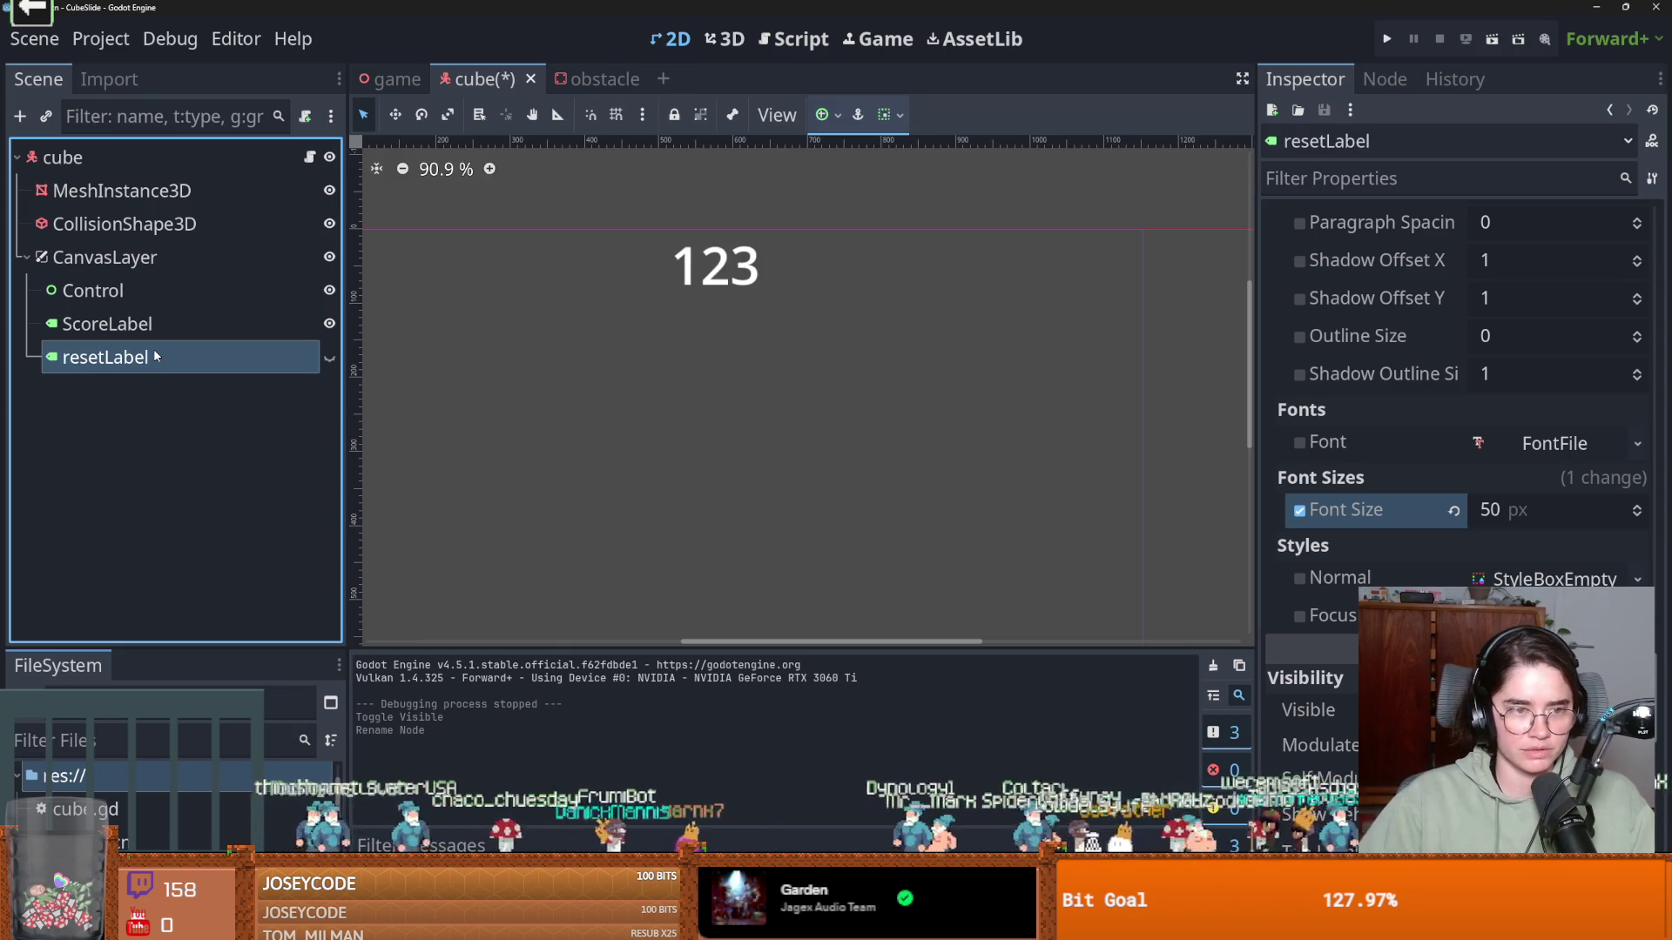
# Switch to the cube script, save, and try dragging resetLabel into cube.gd
pyautogui.hotkey('ctrl', 'F3')
pyautogui.scroll(-4, 750, 455)
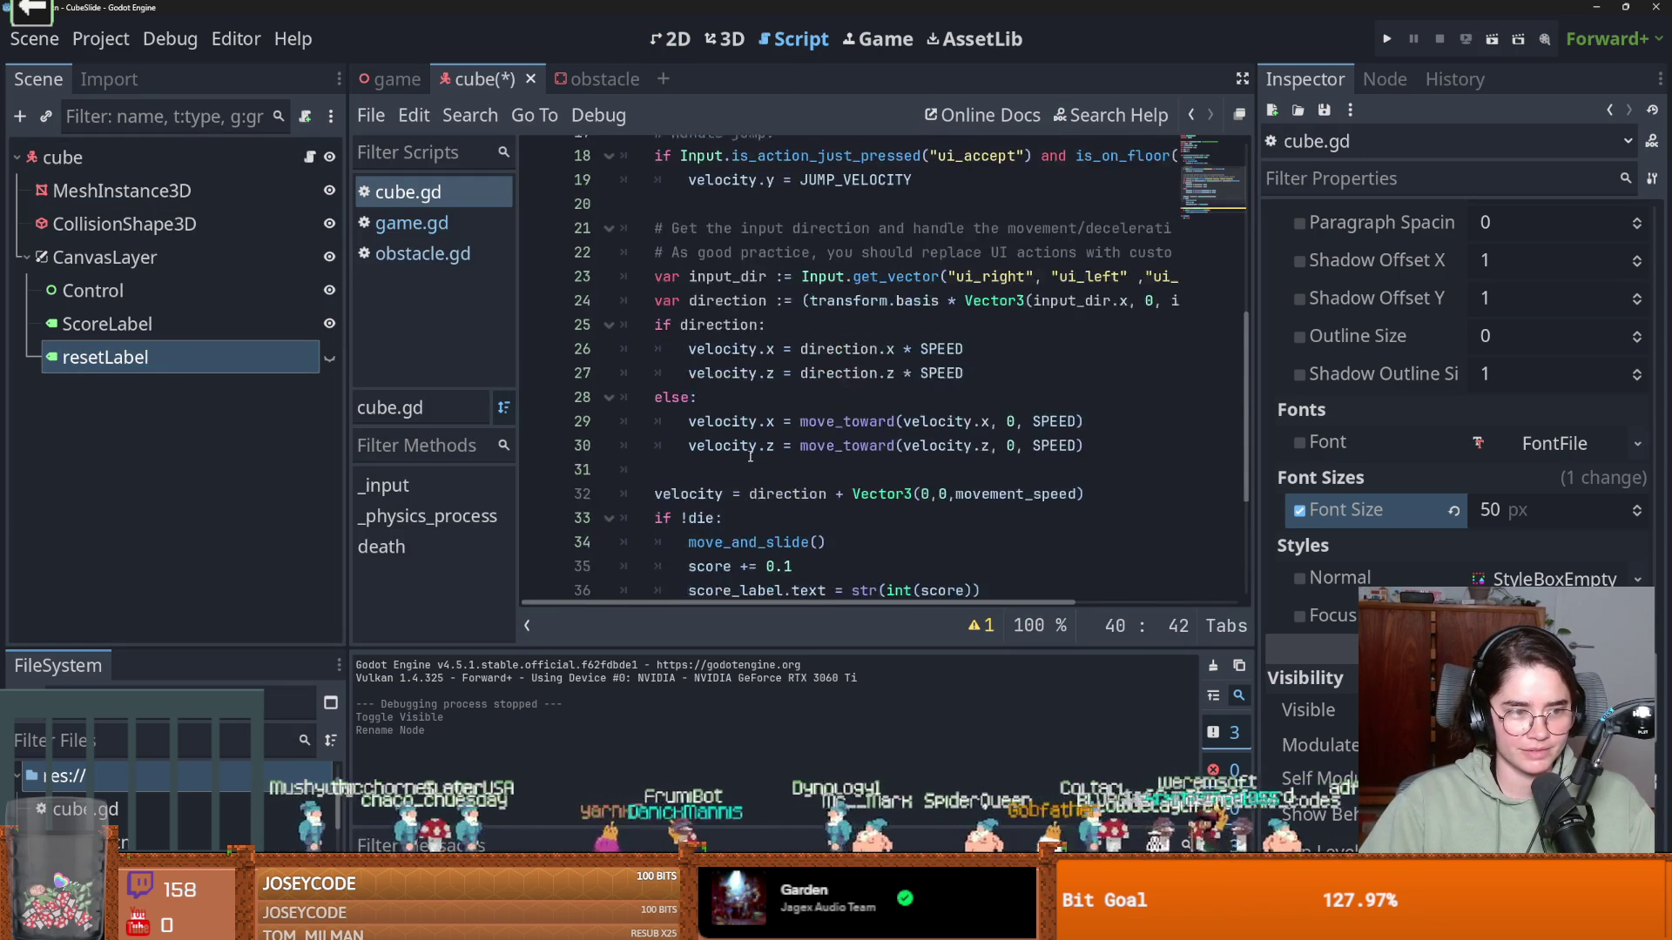
pyautogui.click(807, 367)
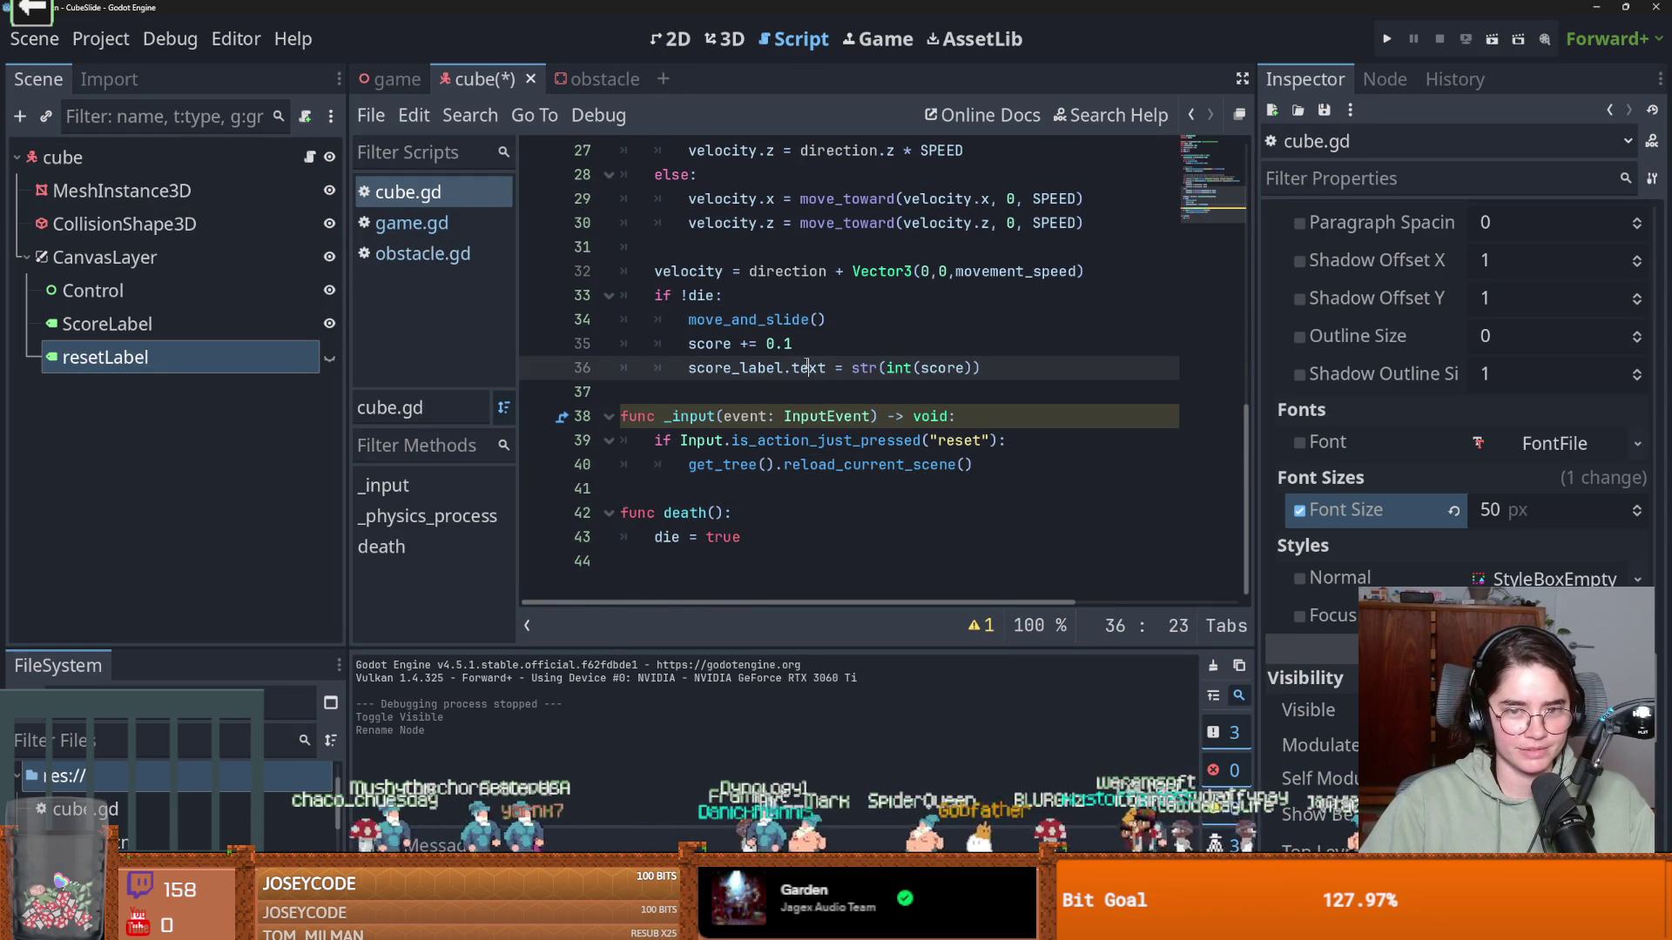
pyautogui.hotkey('ctrl', 's')
pyautogui.scroll(1, 731, 370)
pyautogui.click(732, 370)
pyautogui.moveTo(174, 357)
pyautogui.mouseDown()
pyautogui.moveTo(559, 379)
pyautogui.moveTo(209, 359)
pyautogui.mouseUp()
pyautogui.rightClick(209, 358)
pyautogui.click(322, 814)
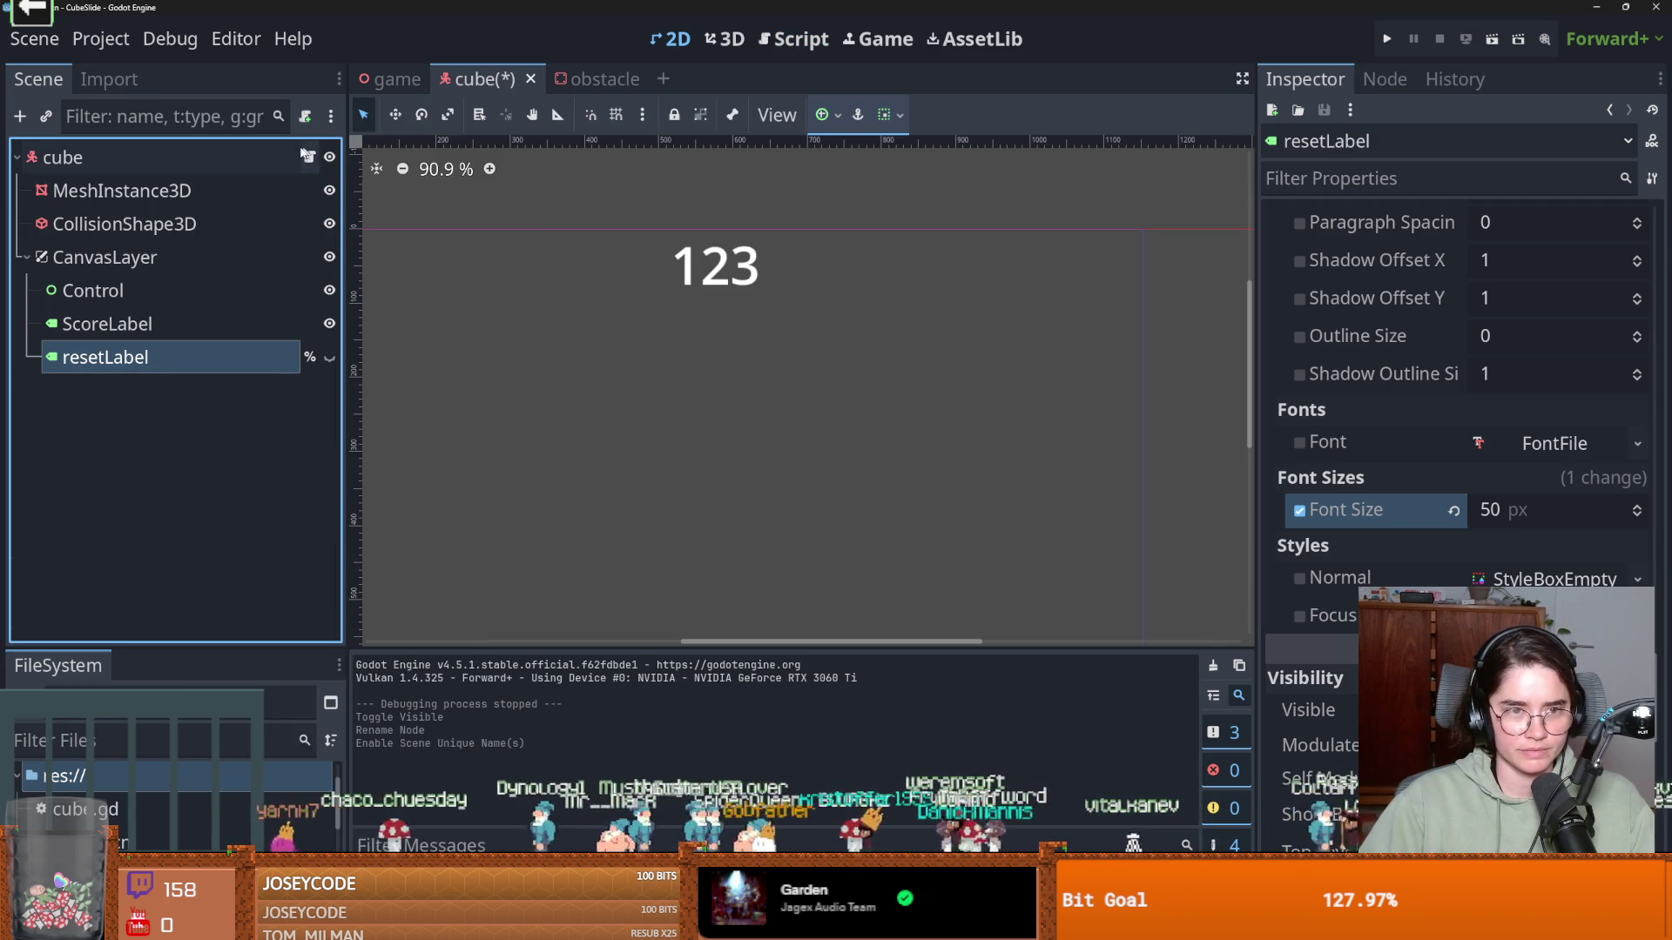
pyautogui.click(309, 157)
pyautogui.moveTo(155, 373); pyautogui.dragTo(718, 401)
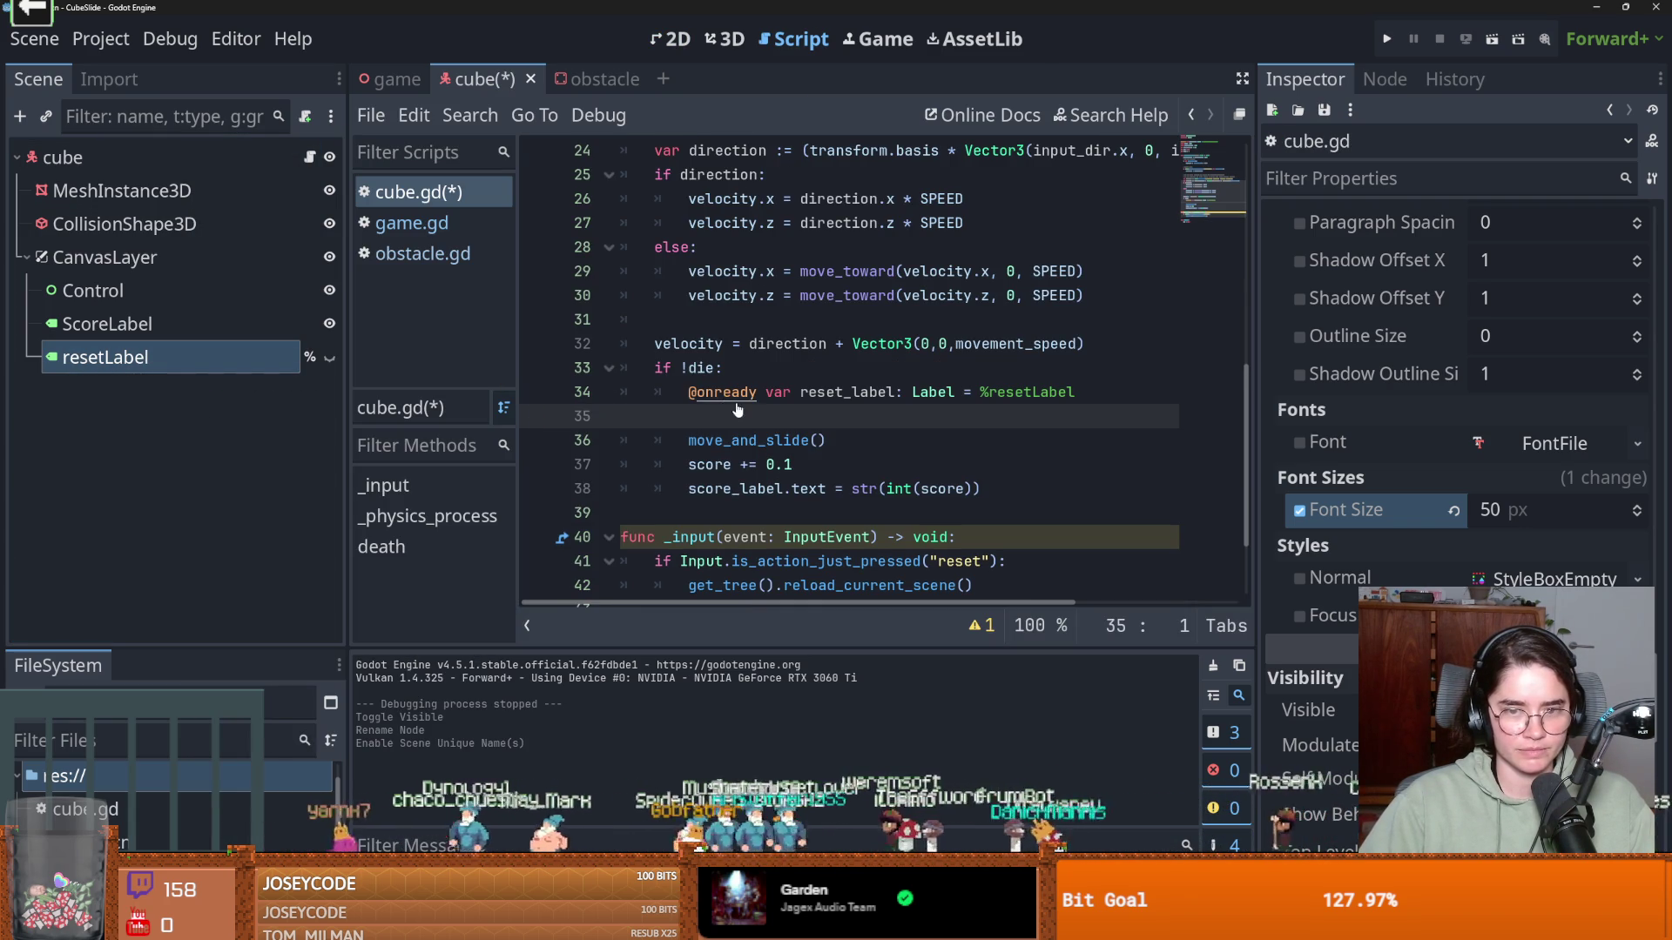
# Replace the reference line with a %resetLabel.show() call on line 34 and save the script
pyautogui.hotkey('ctrl', 'z')
pyautogui.moveTo(223, 362); pyautogui.dragTo(808, 391)
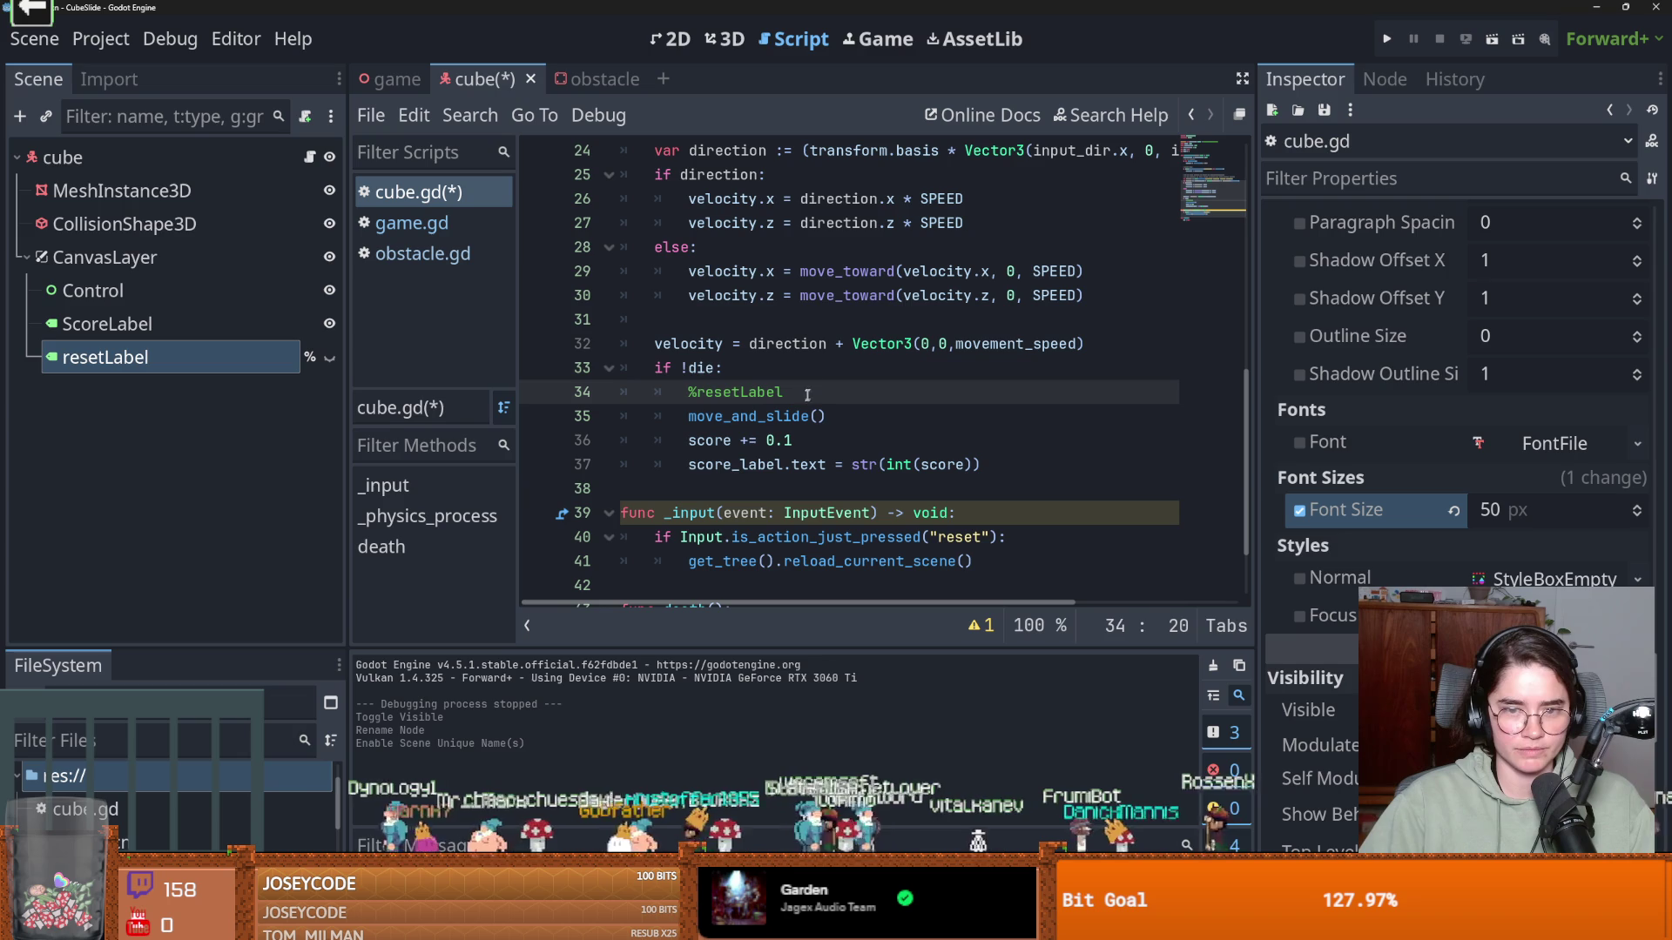
pyautogui.write('.show(')
pyautogui.hotkey('ctrl', 's')
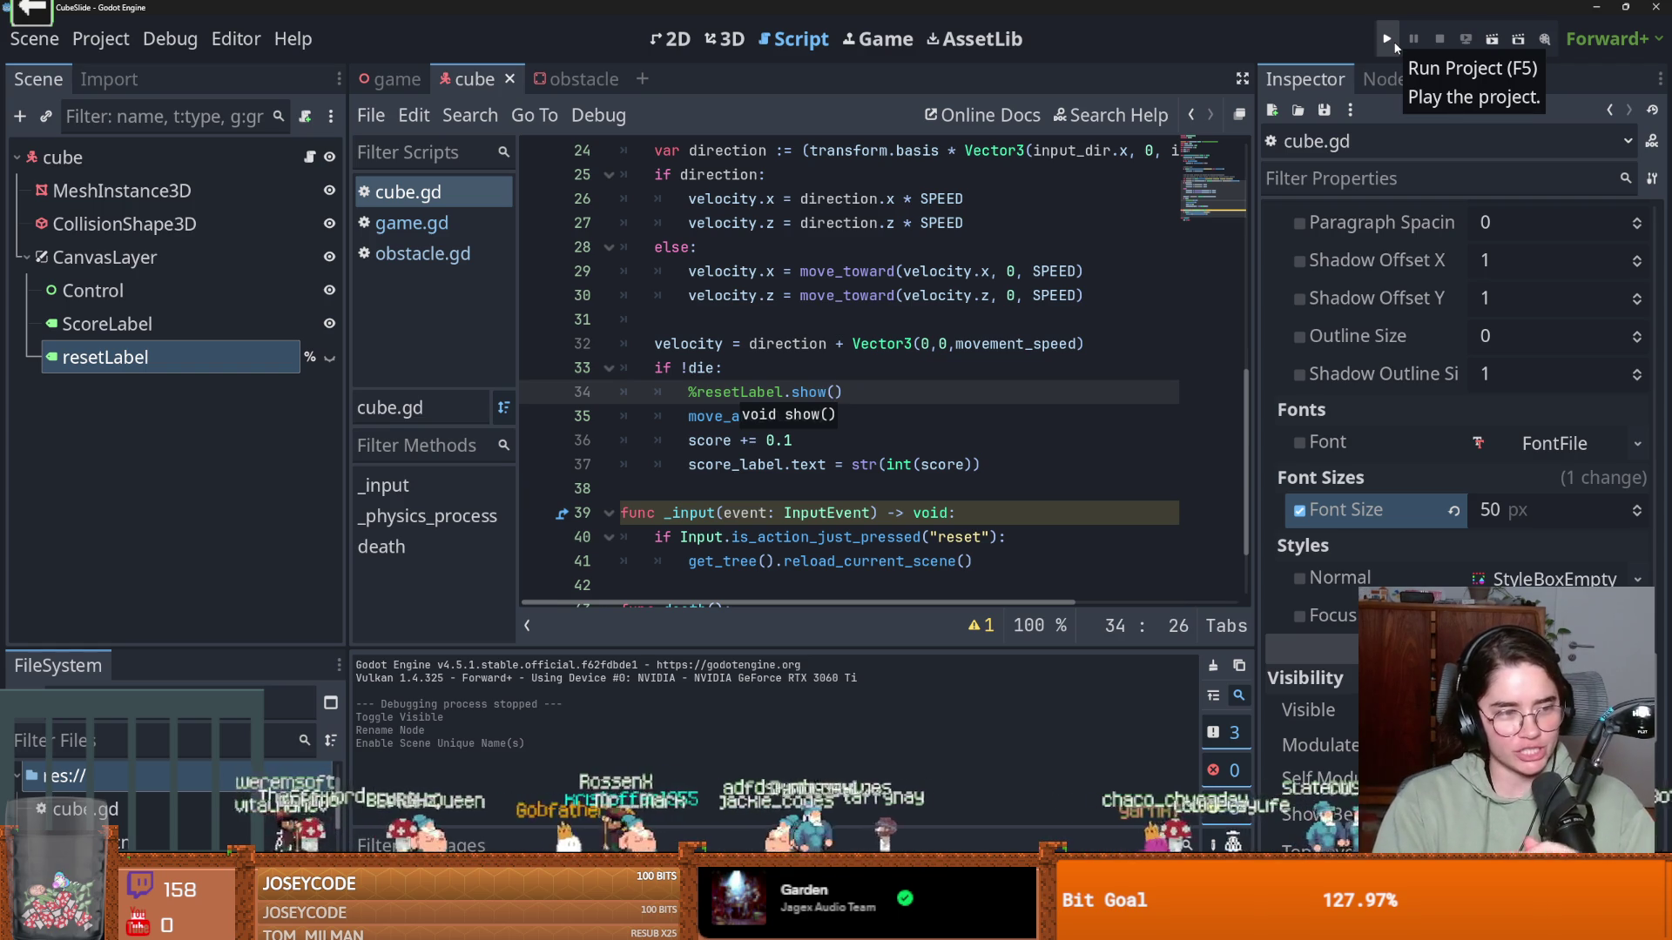
# Briefly run the game to test the change, then stop it
pyautogui.click(876, 436)
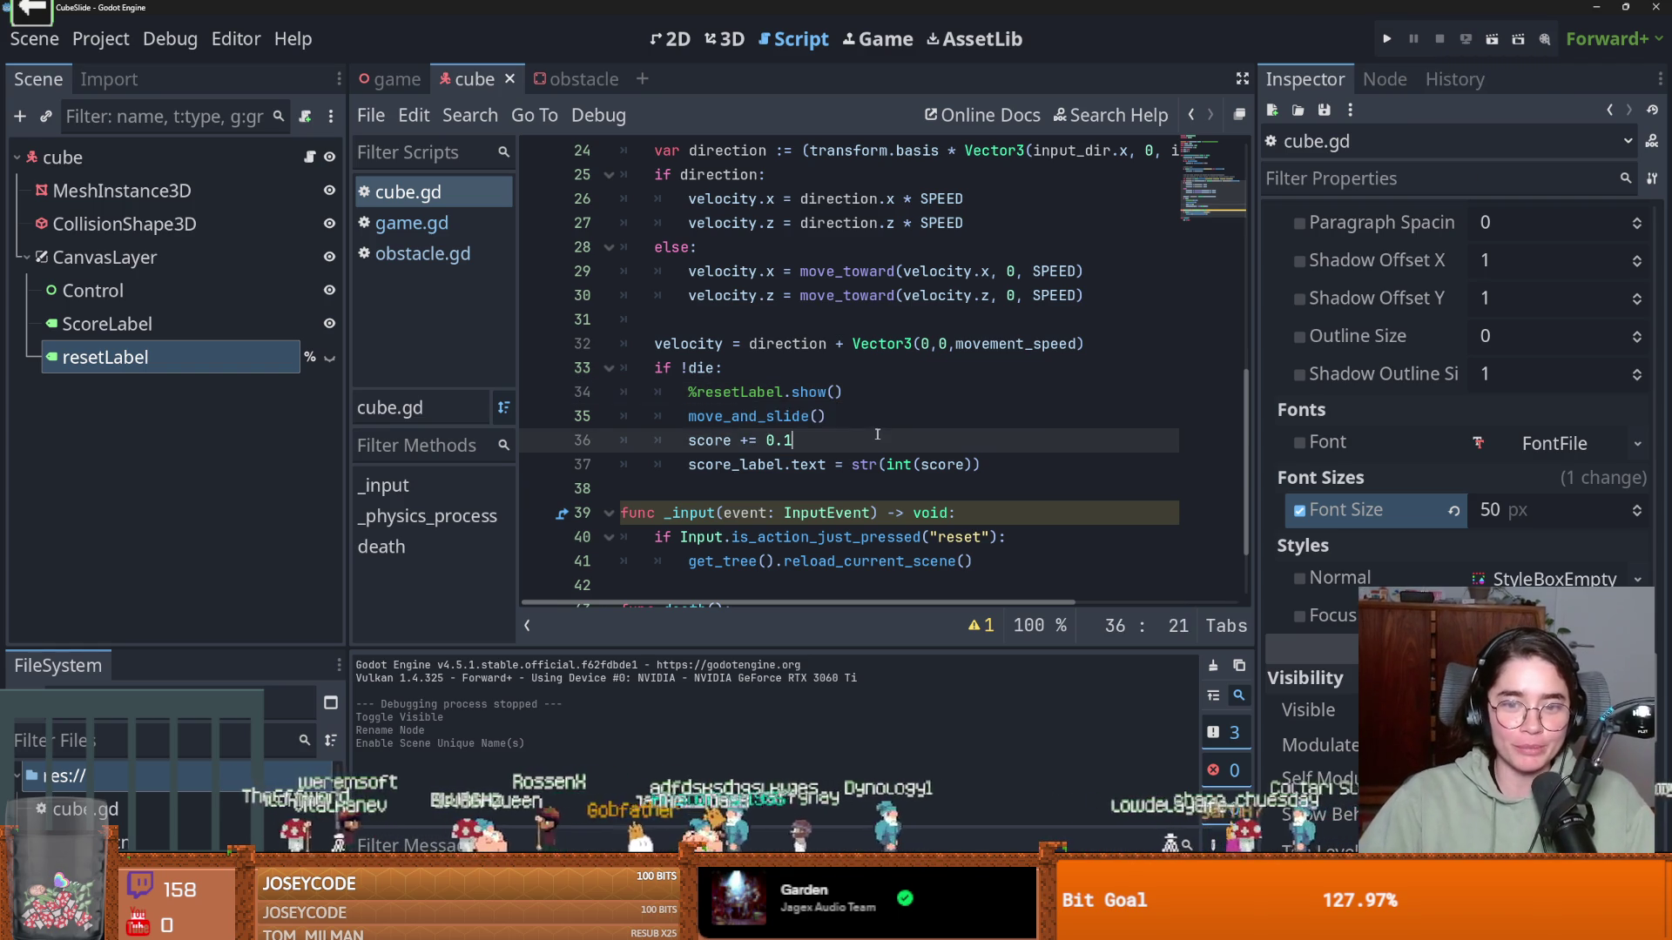
pyautogui.scroll(1, 905, 440)
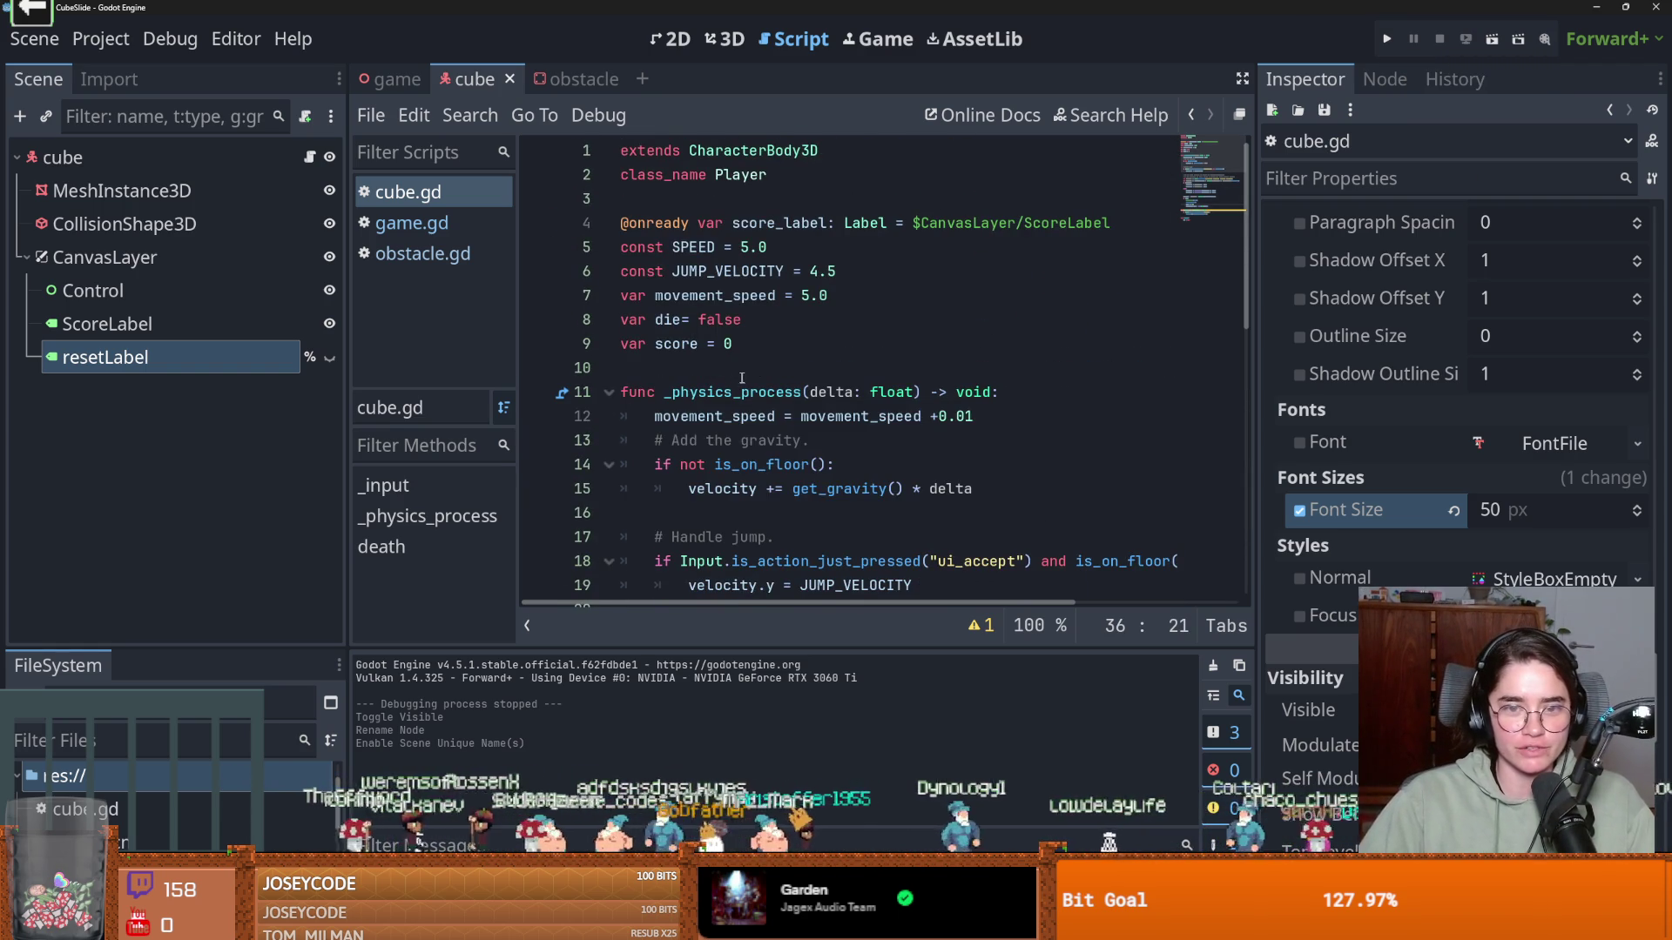
pyautogui.click(1386, 40)
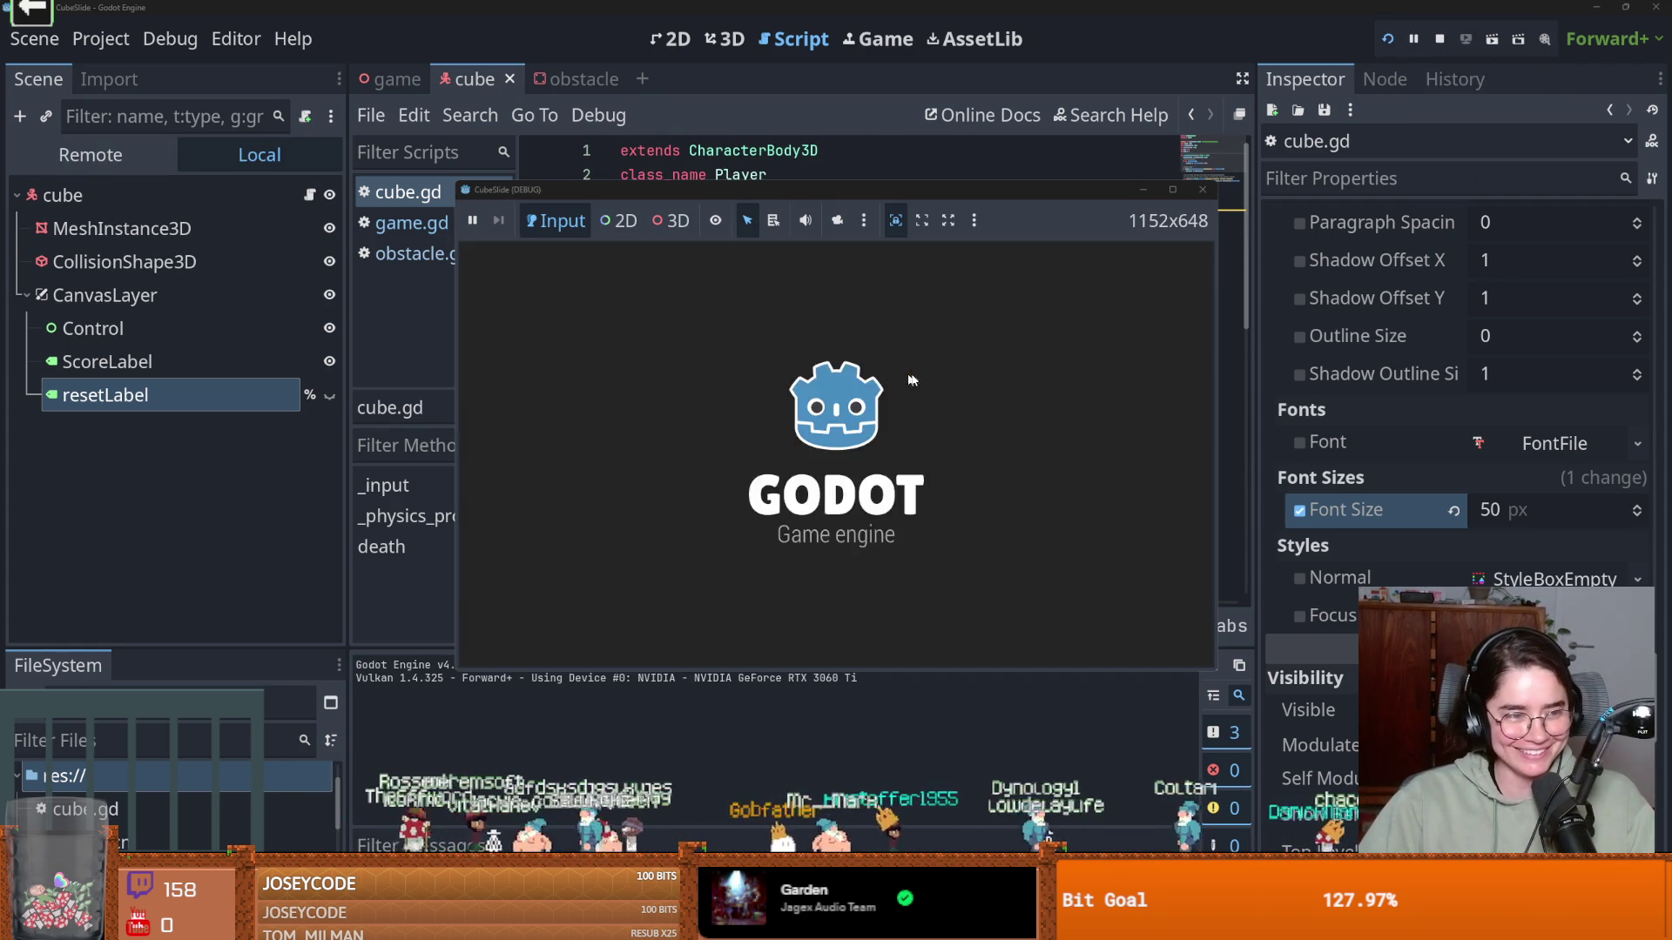
pyautogui.click(1203, 190)
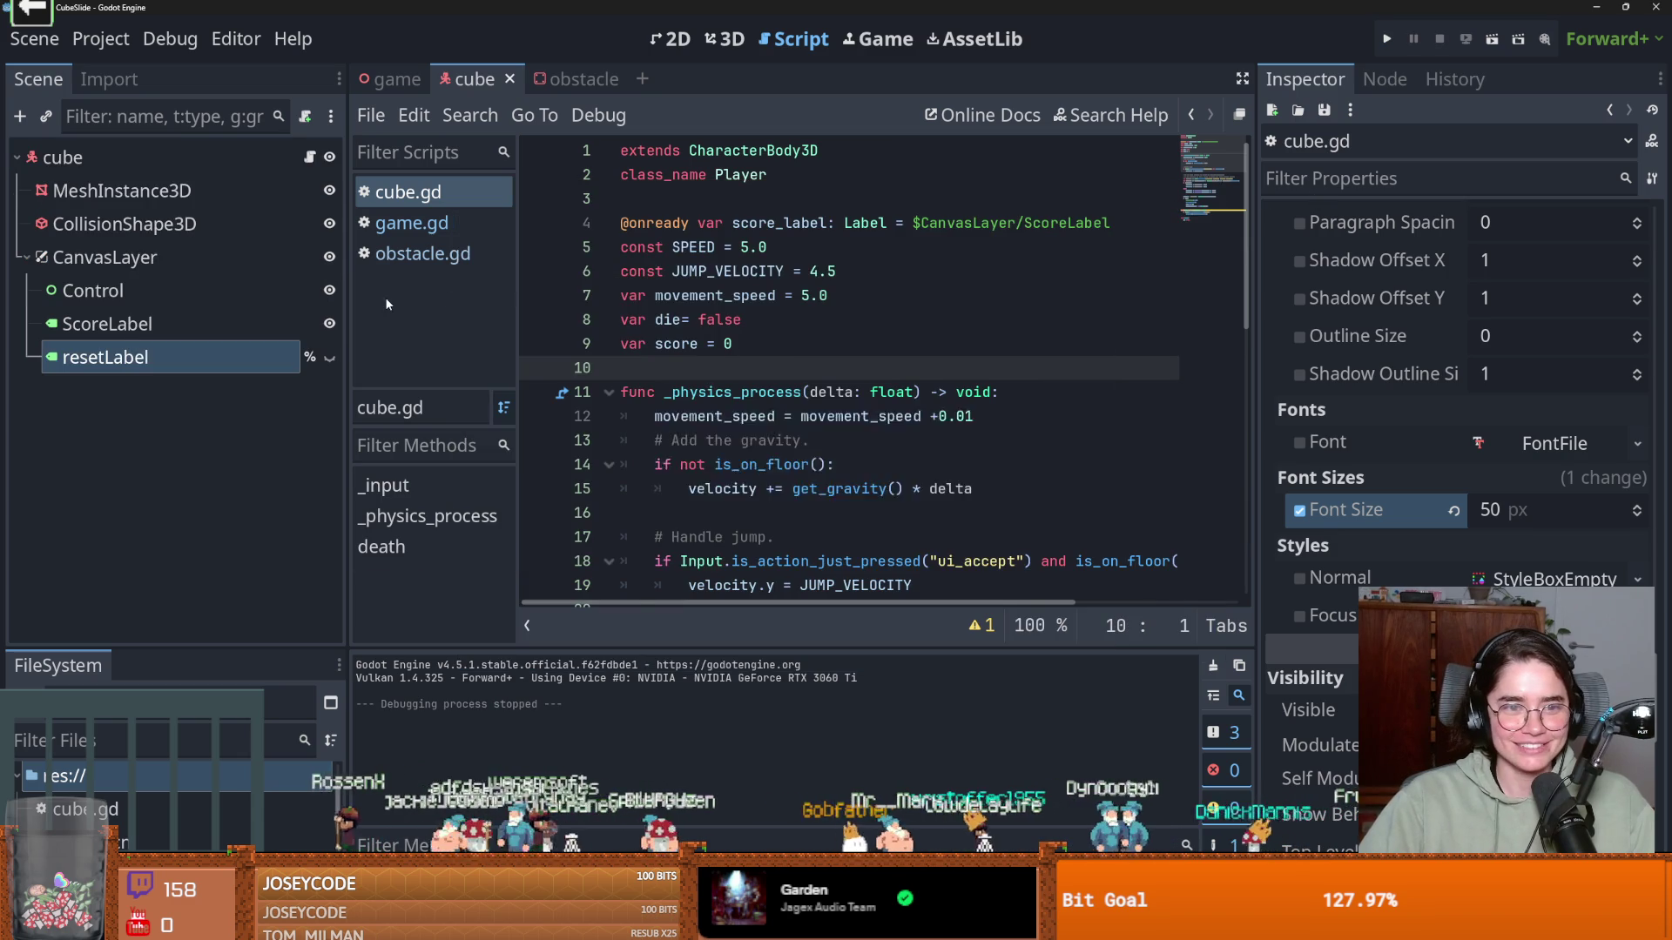
pyautogui.scroll(-9, 760, 417)
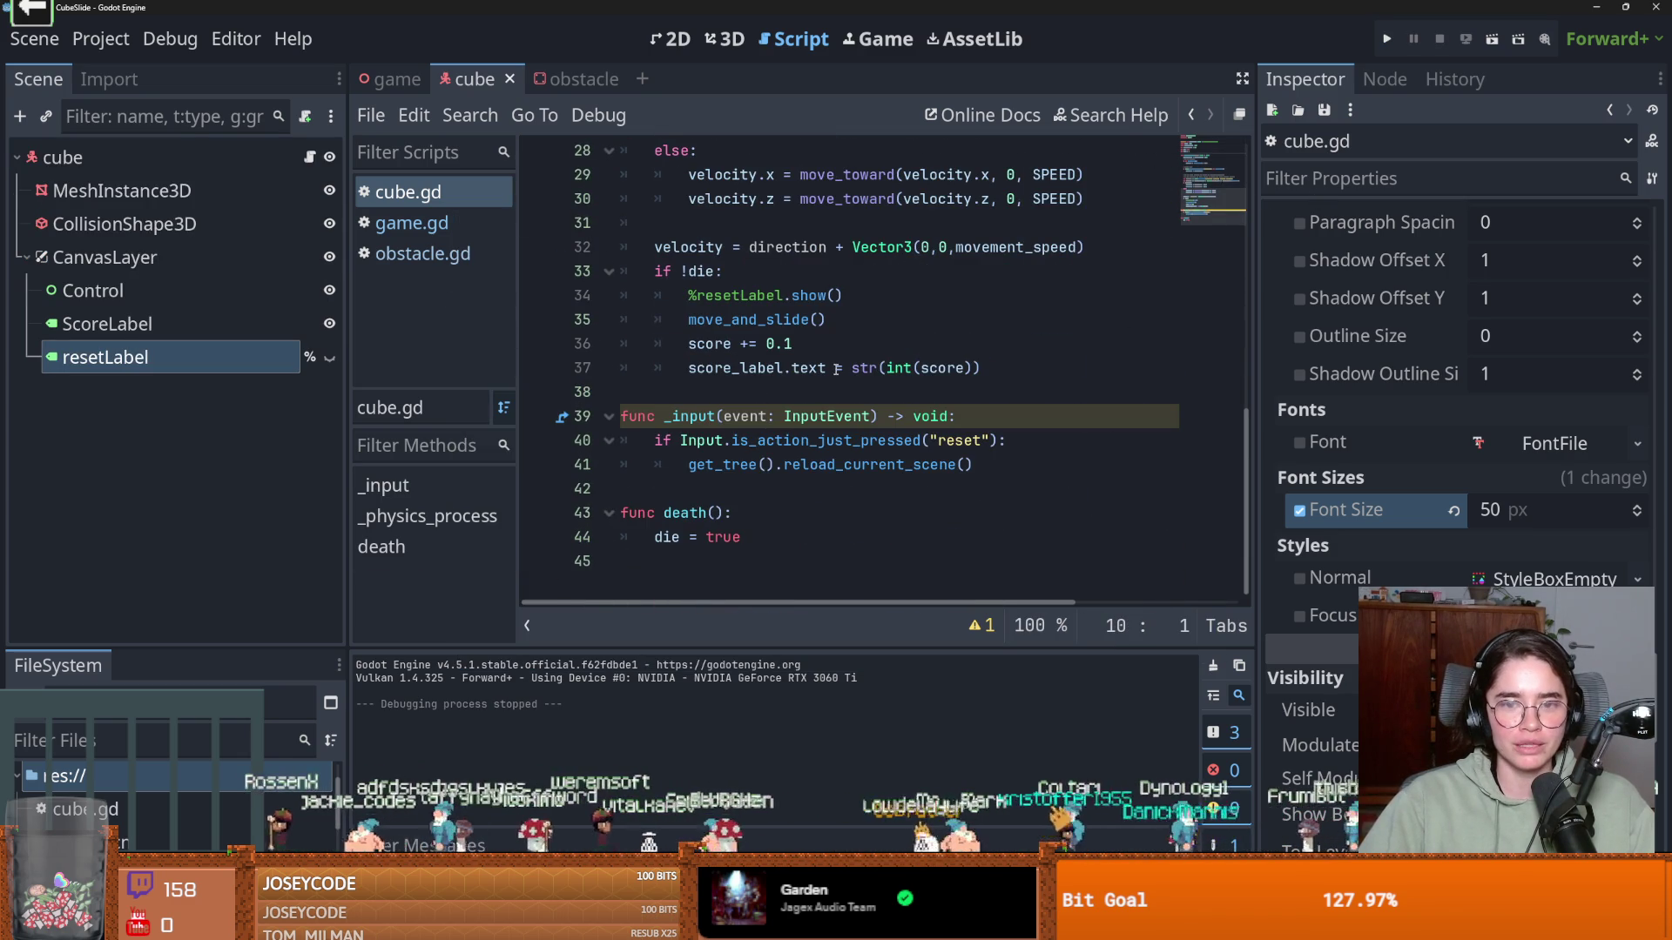
# Add an else branch after line 37 and move the indented %resetLabel.show() call into it
pyautogui.click(1014, 359)
pyautogui.press('Return')
pyautogui.write('else:')
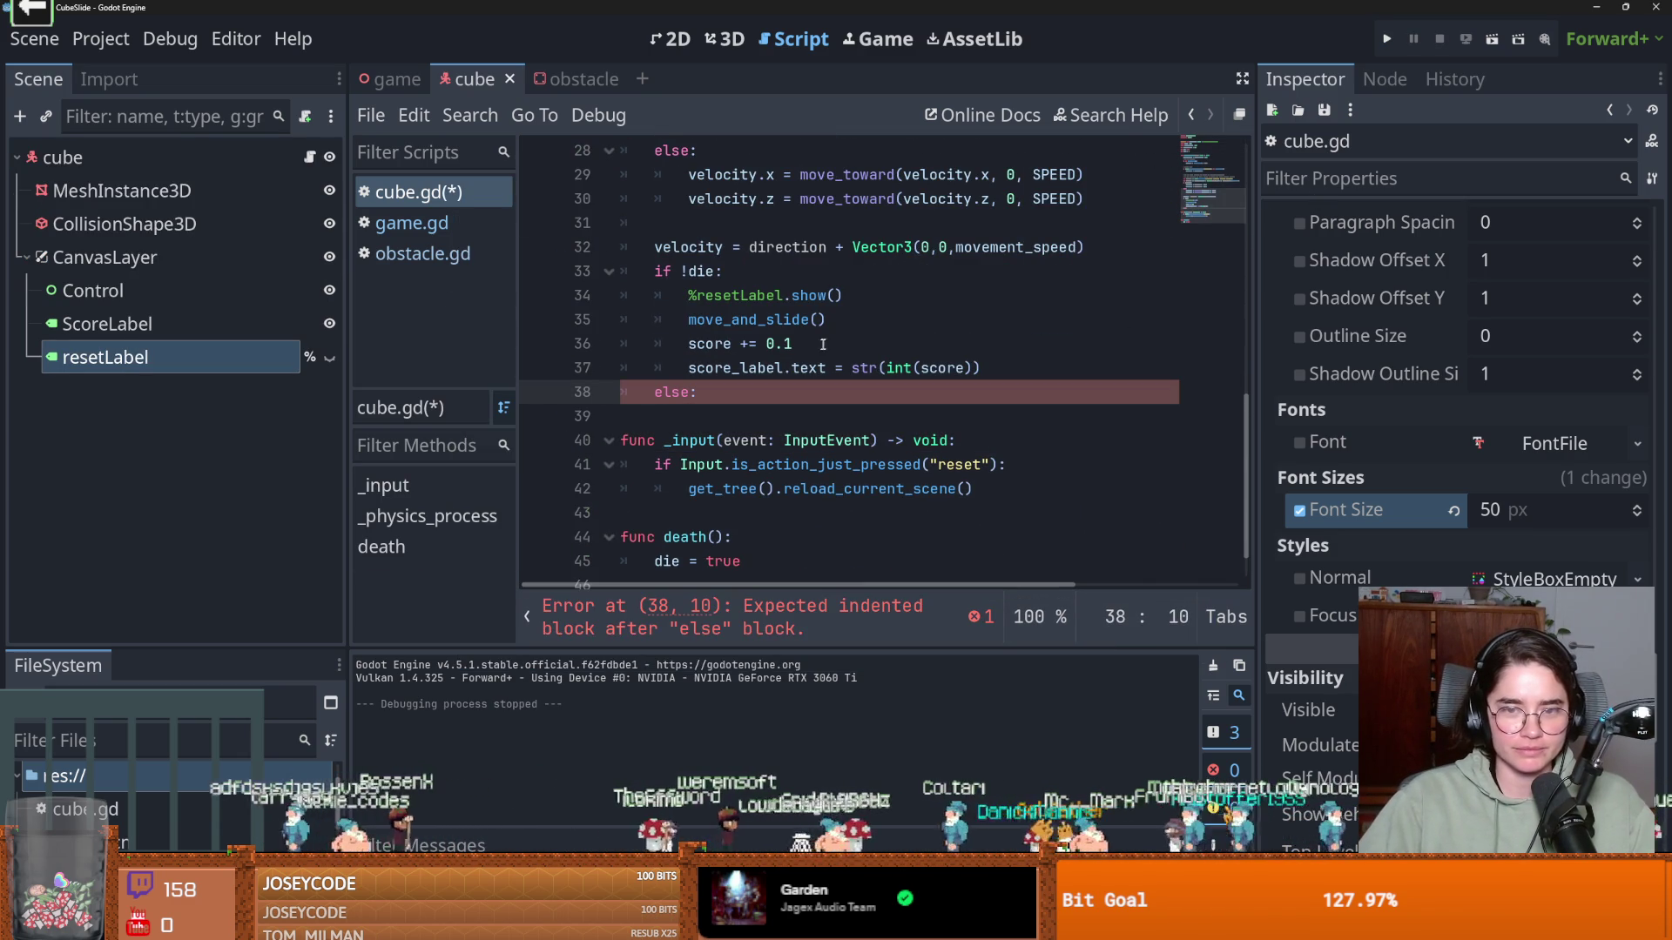
pyautogui.click(1009, 368)
pyautogui.click(796, 344)
pyautogui.click(849, 295)
pyautogui.keyDown('shift'); pyautogui.click(691, 314); pyautogui.keyUp('shift')
pyautogui.keyDown('shift'); pyautogui.click(690, 296); pyautogui.keyUp('shift')
pyautogui.moveTo(740, 295); pyautogui.dragTo(631, 412)
pyautogui.press('Tab')
pyautogui.press('Tab')
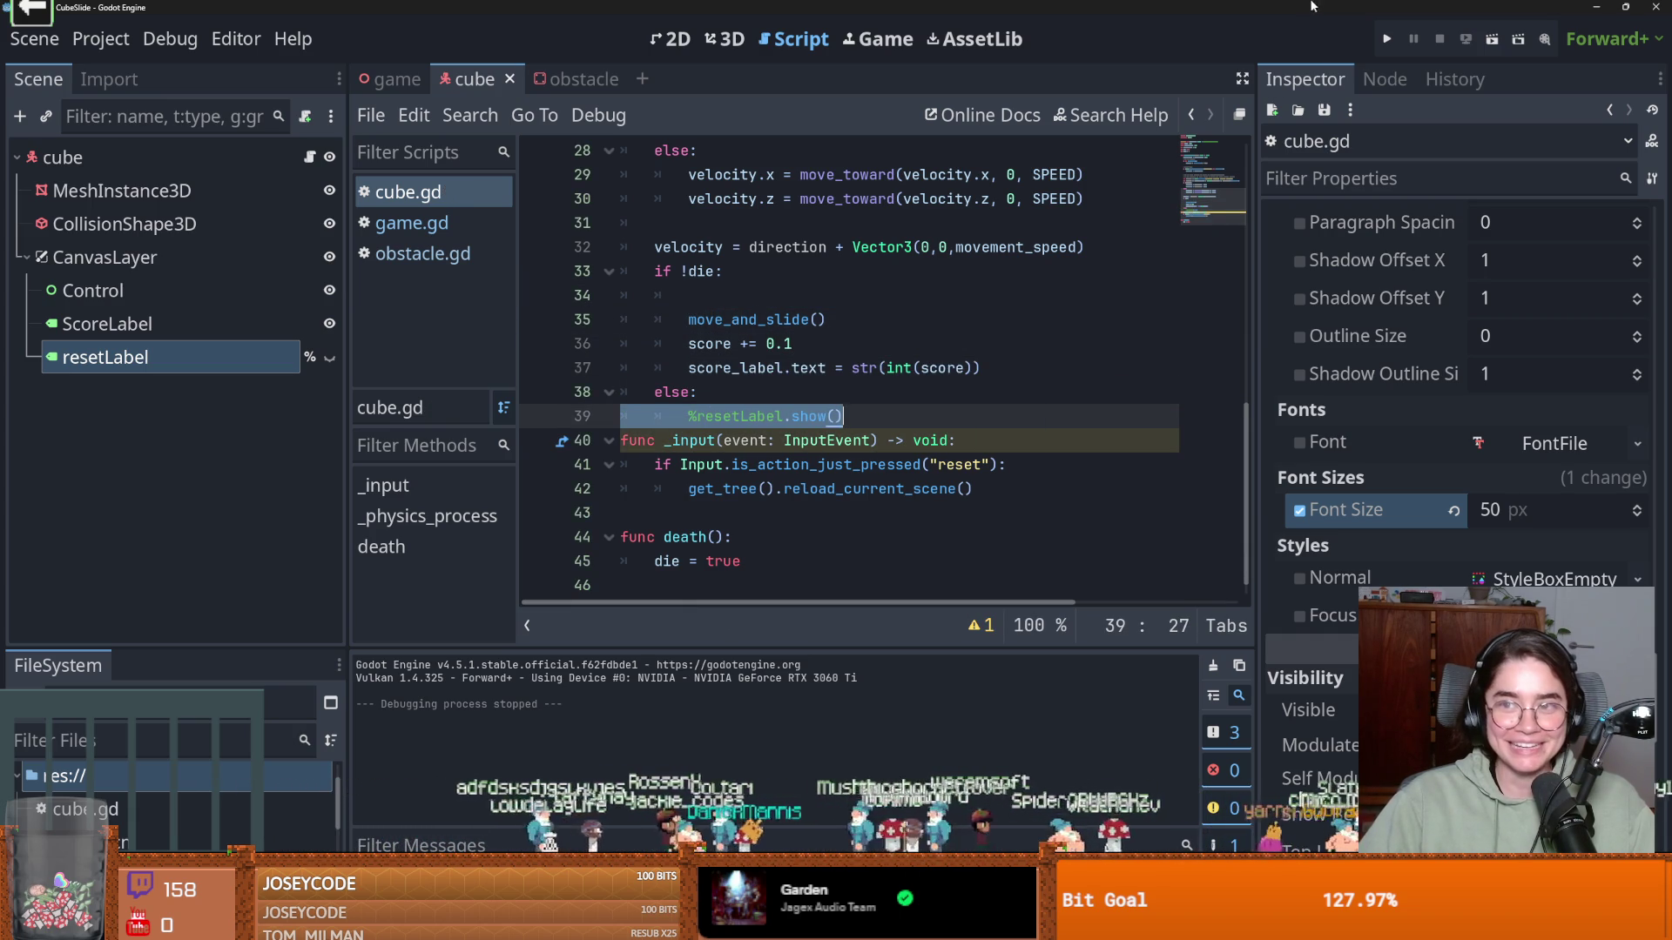
# Playtest the game, steering the cube and restarting with R after crashes, then close it
pyautogui.click(1388, 40)
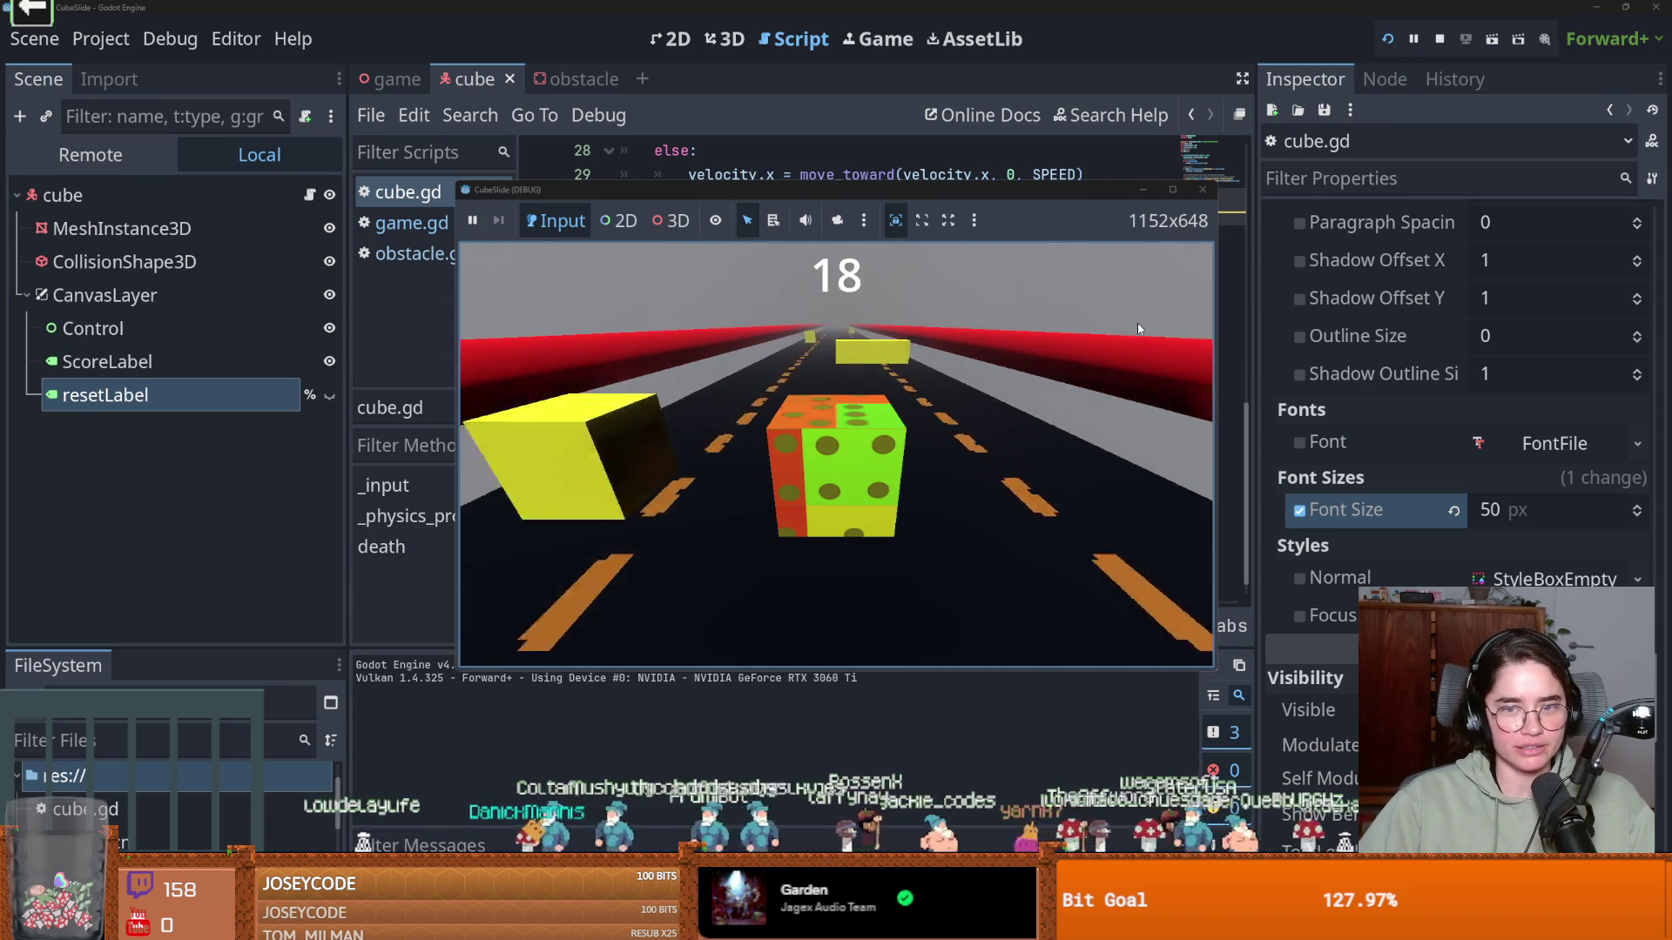
pyautogui.click(1204, 192)
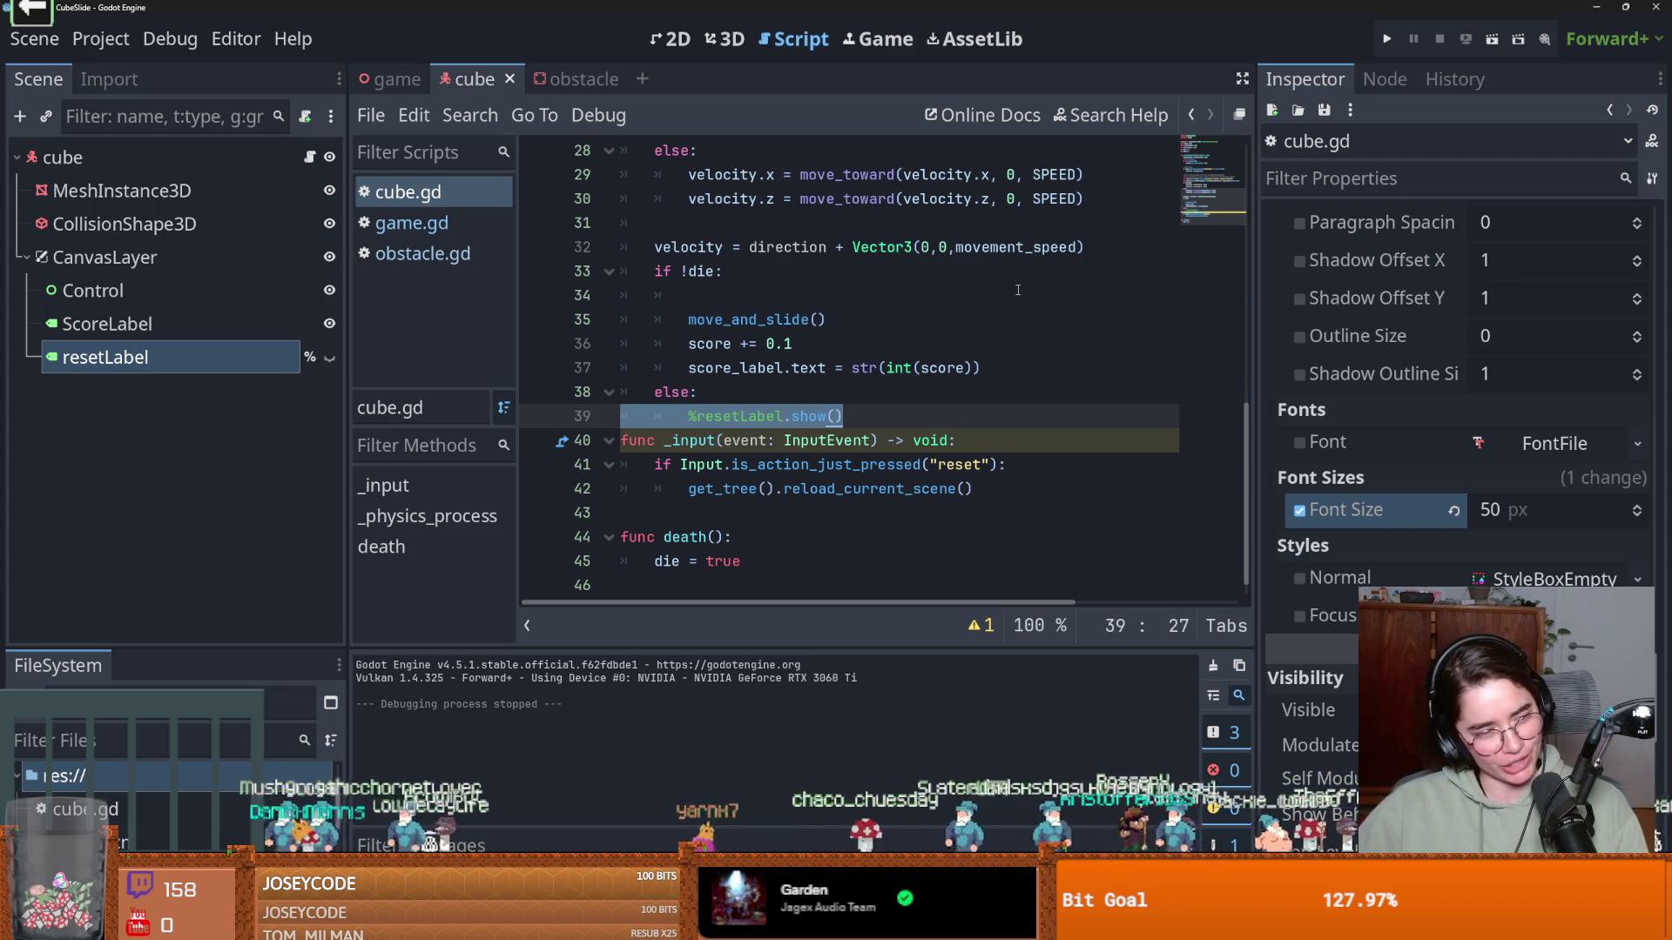
pyautogui.click(1386, 40)
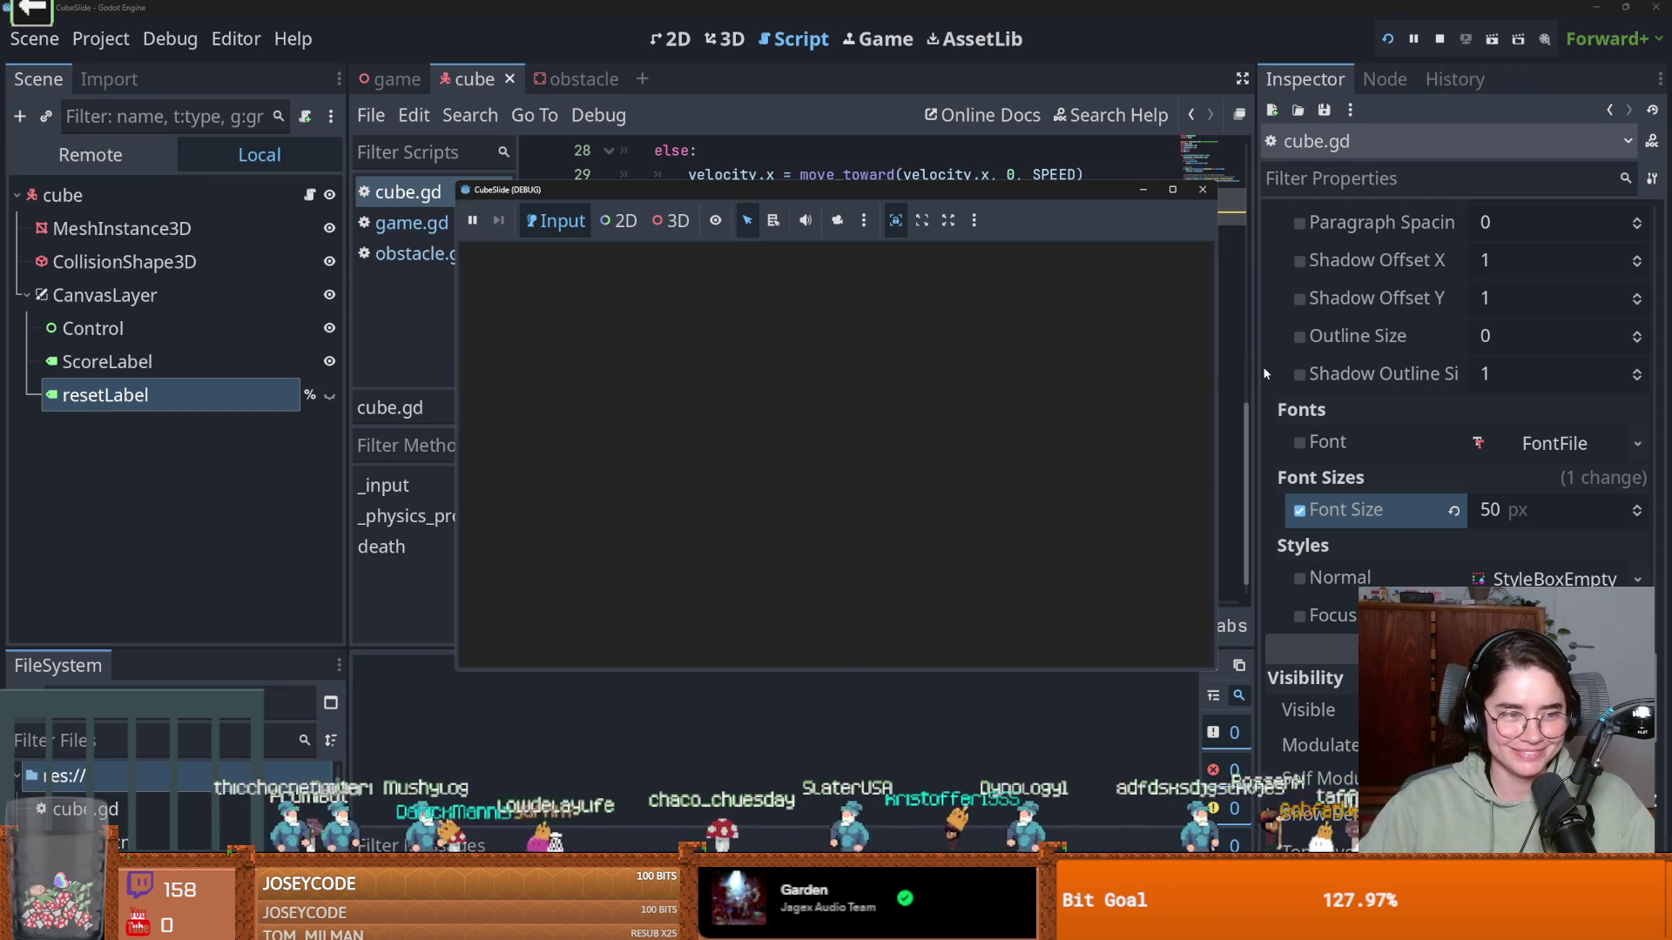
pyautogui.press('Right')
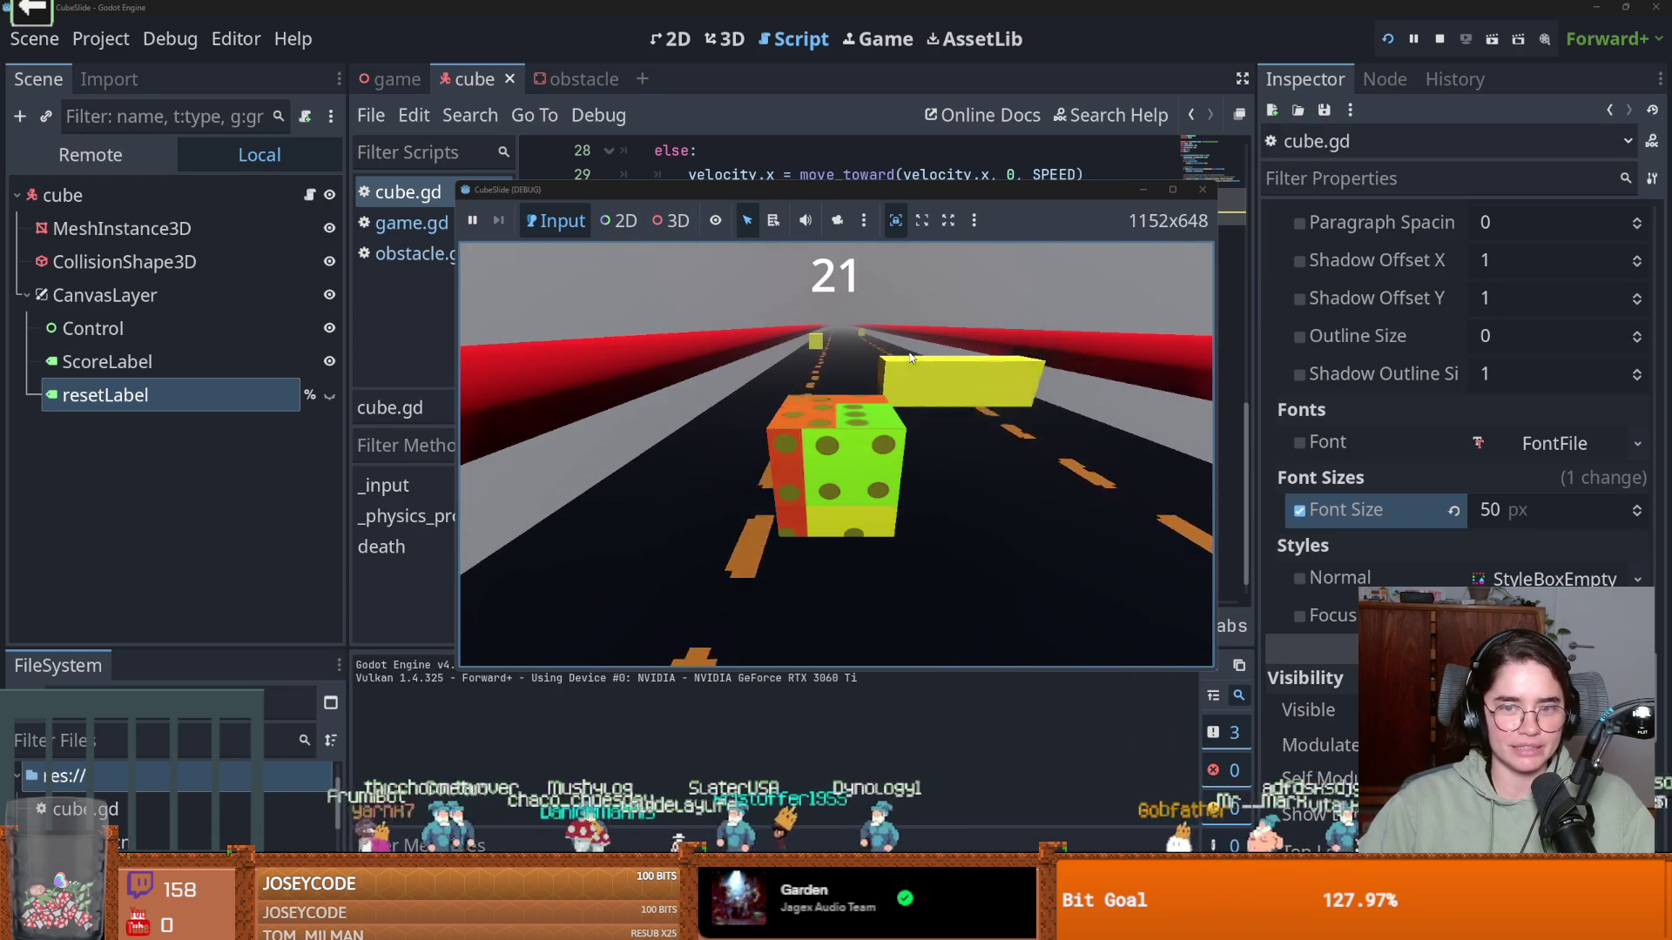
pyautogui.press('Right')
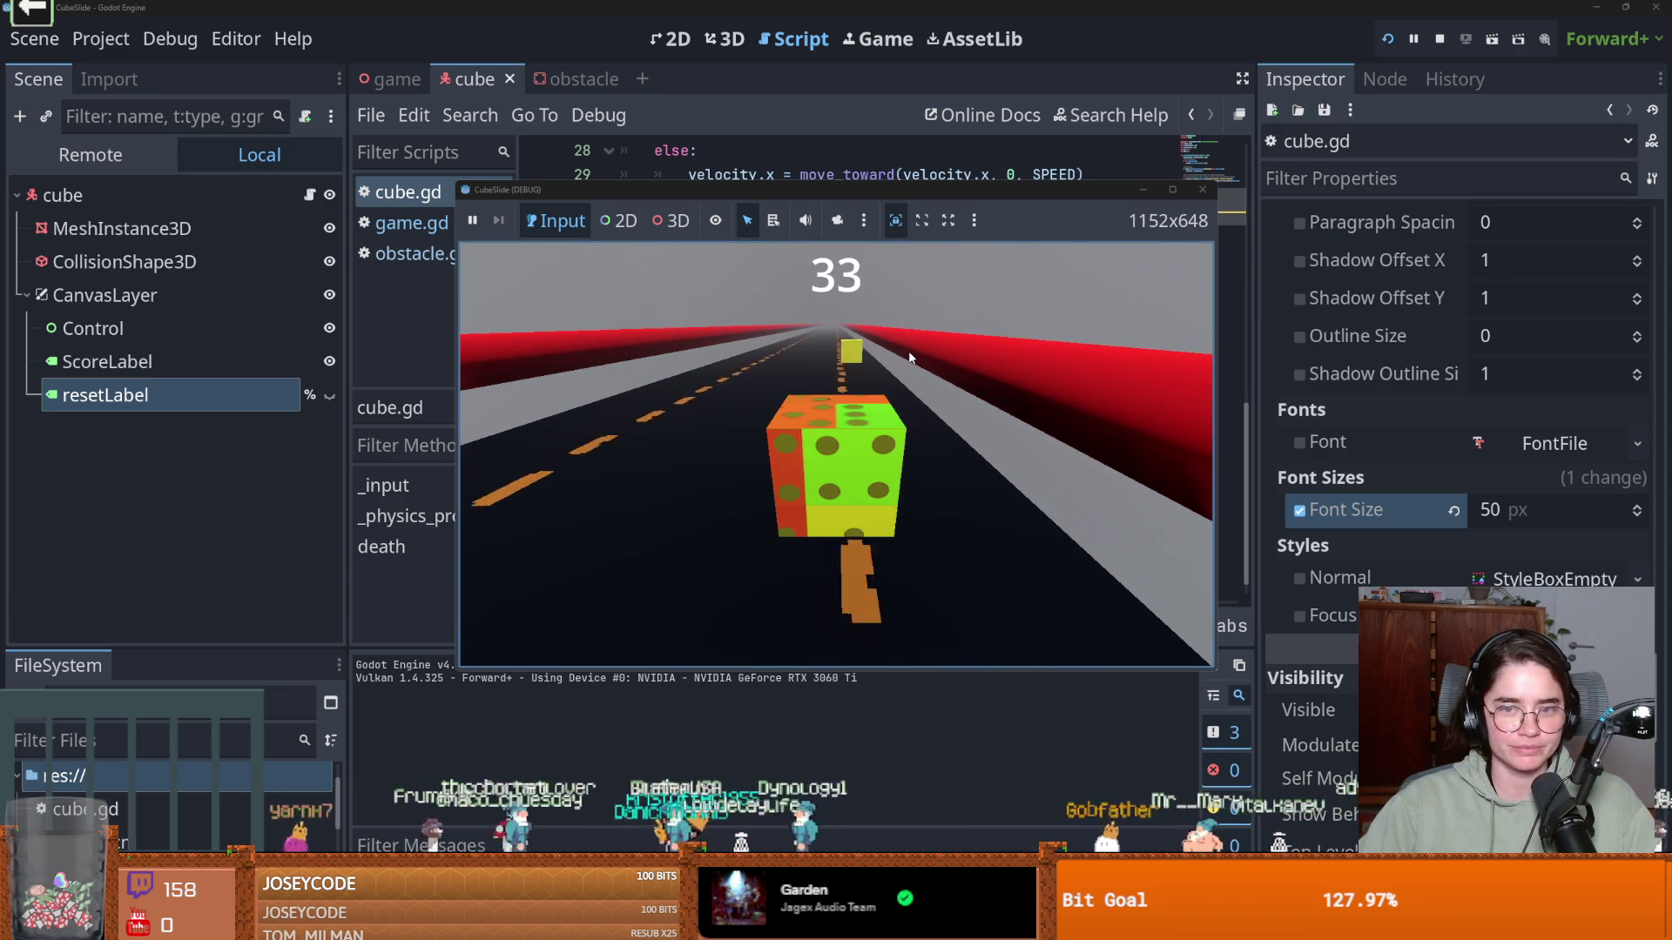
pyautogui.press('r')
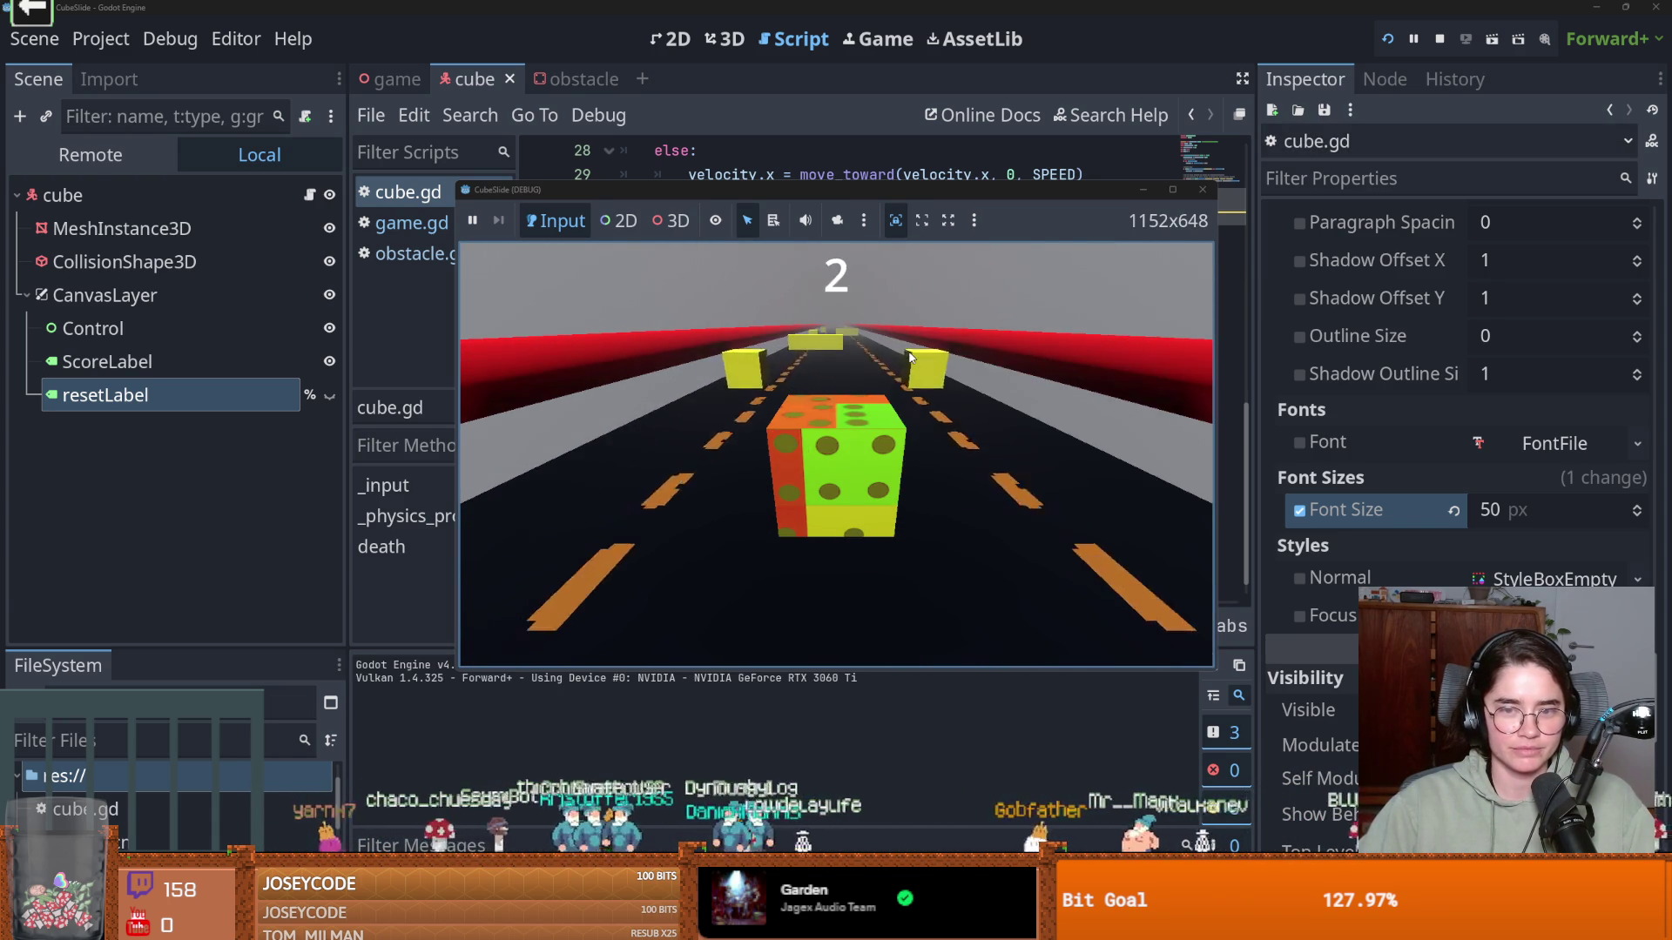
pyautogui.press('Left')
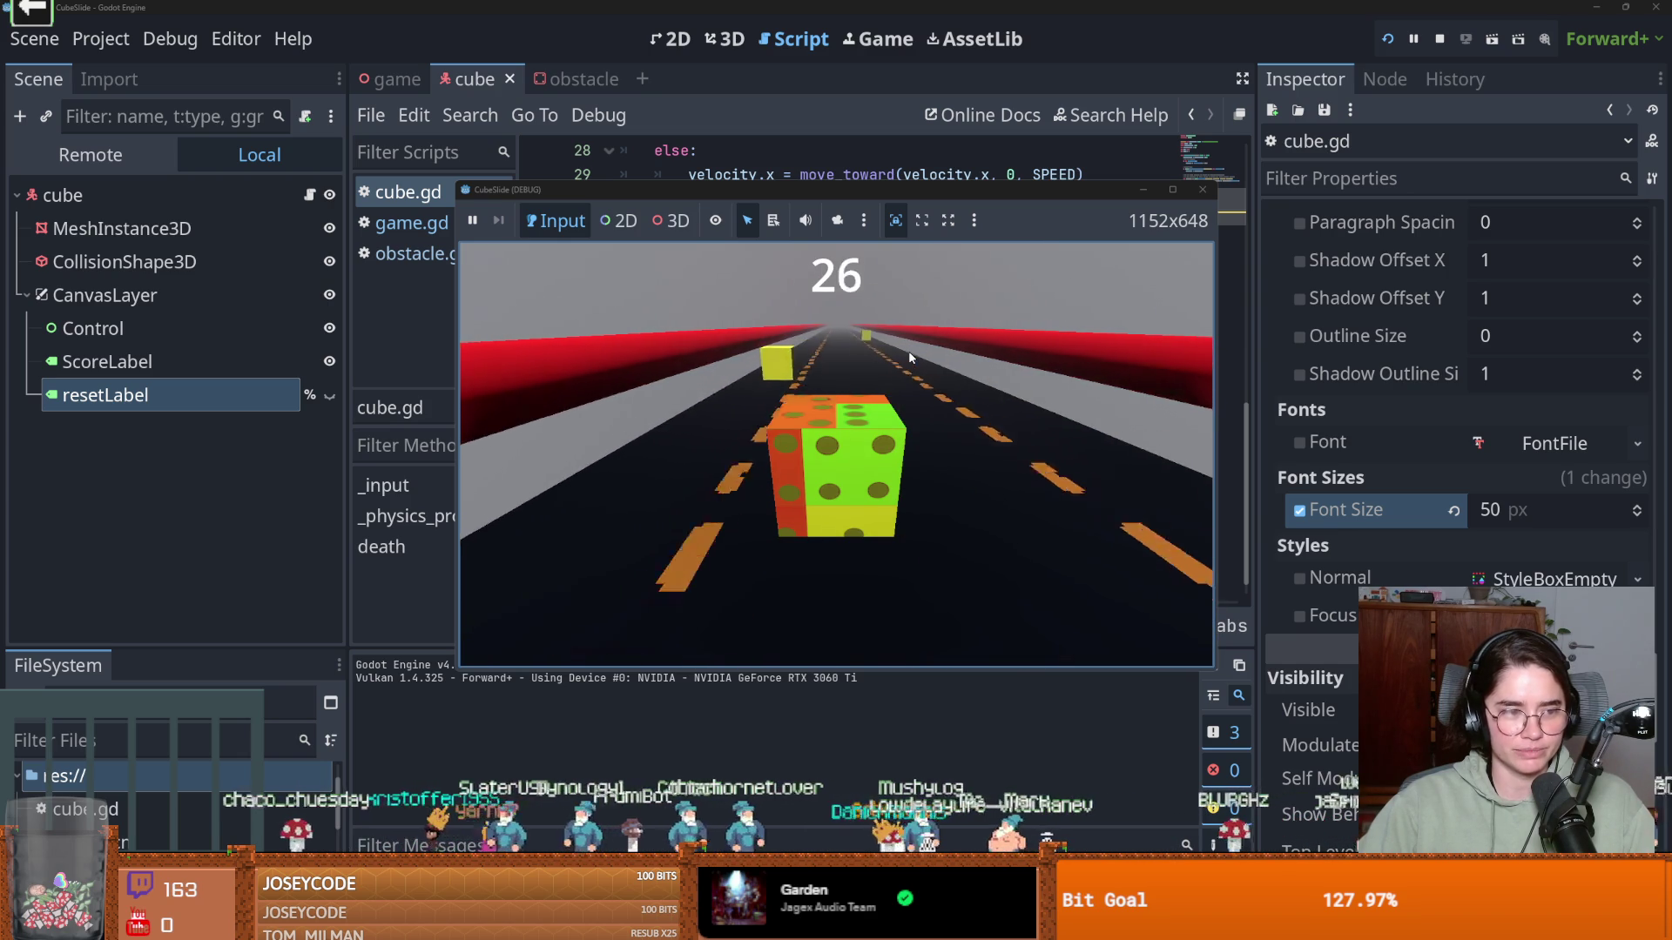
pyautogui.press('r')
pyautogui.click(1202, 190)
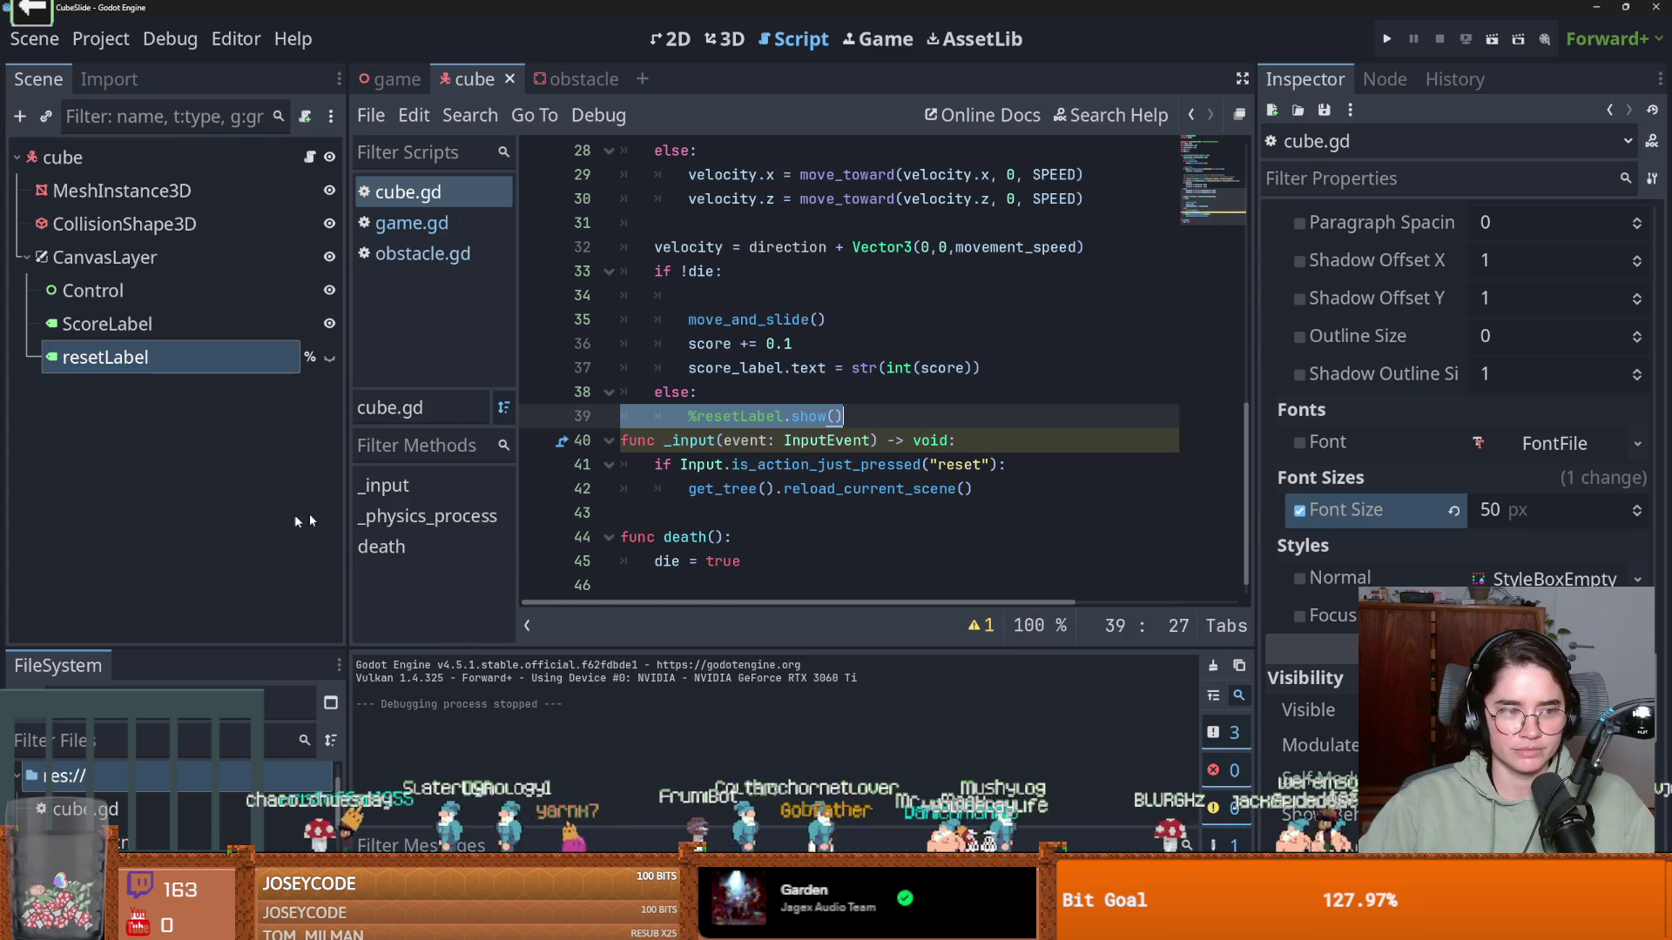
# Add an empty line after the resetLabel show call and save the scene
pyautogui.press('Return')
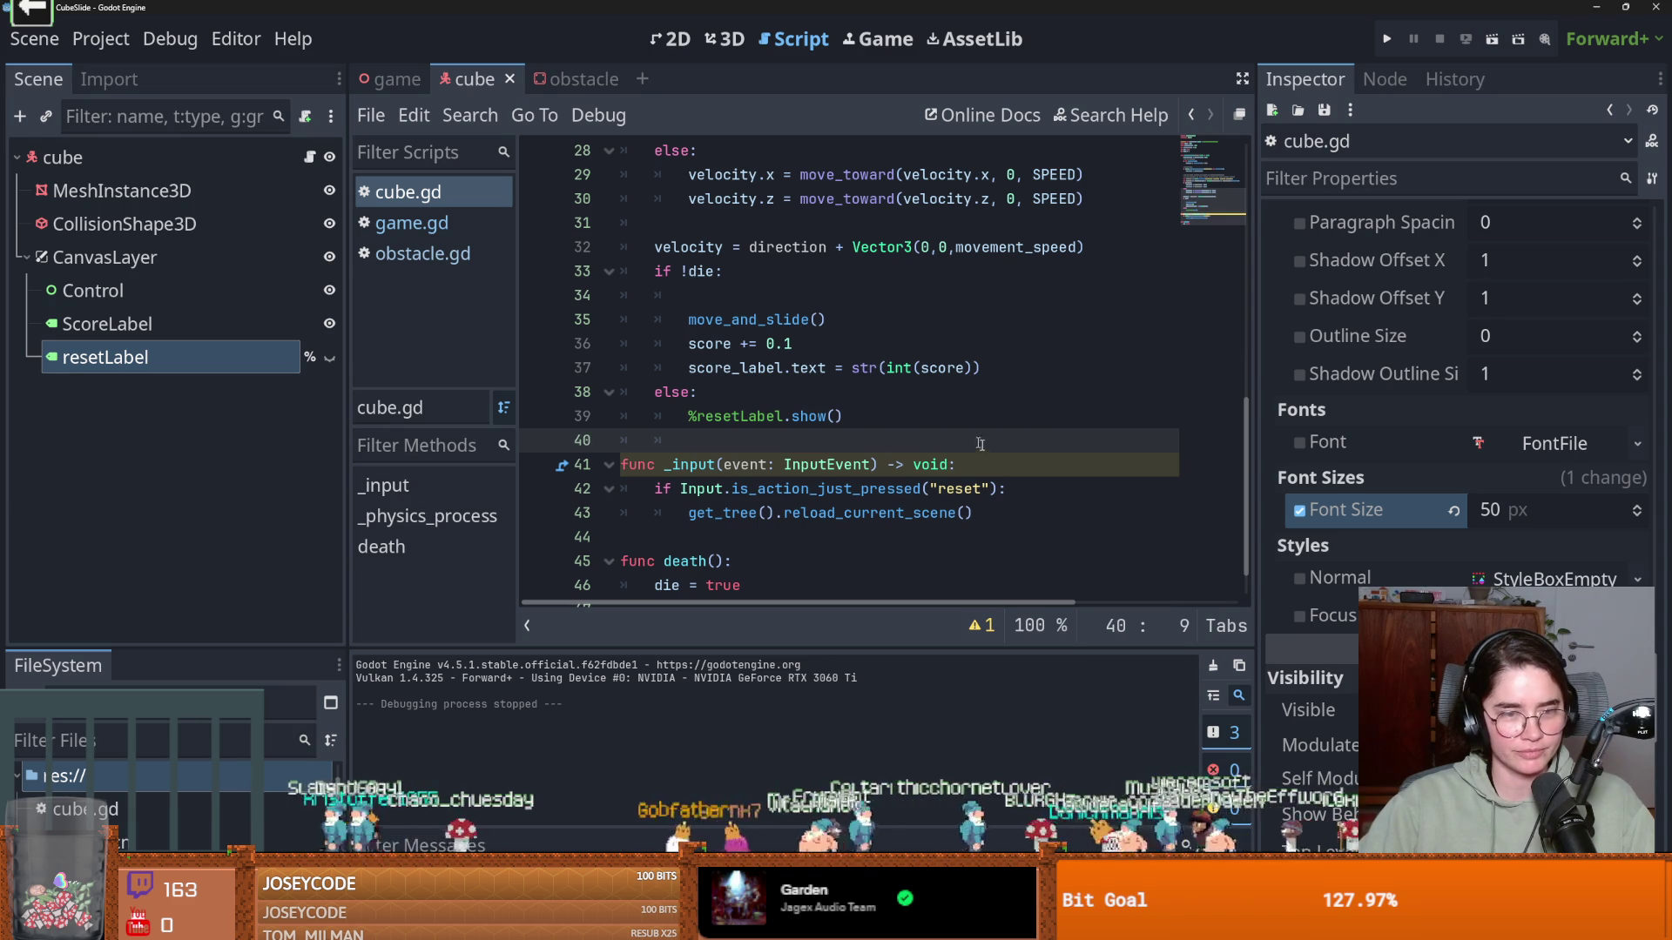
pyautogui.scroll(-1, 870, 461)
pyautogui.scroll(1, 801, 485)
pyautogui.scroll(5, 801, 485)
pyautogui.scroll(-6, 801, 485)
pyautogui.hotkey('ctrl', 's')
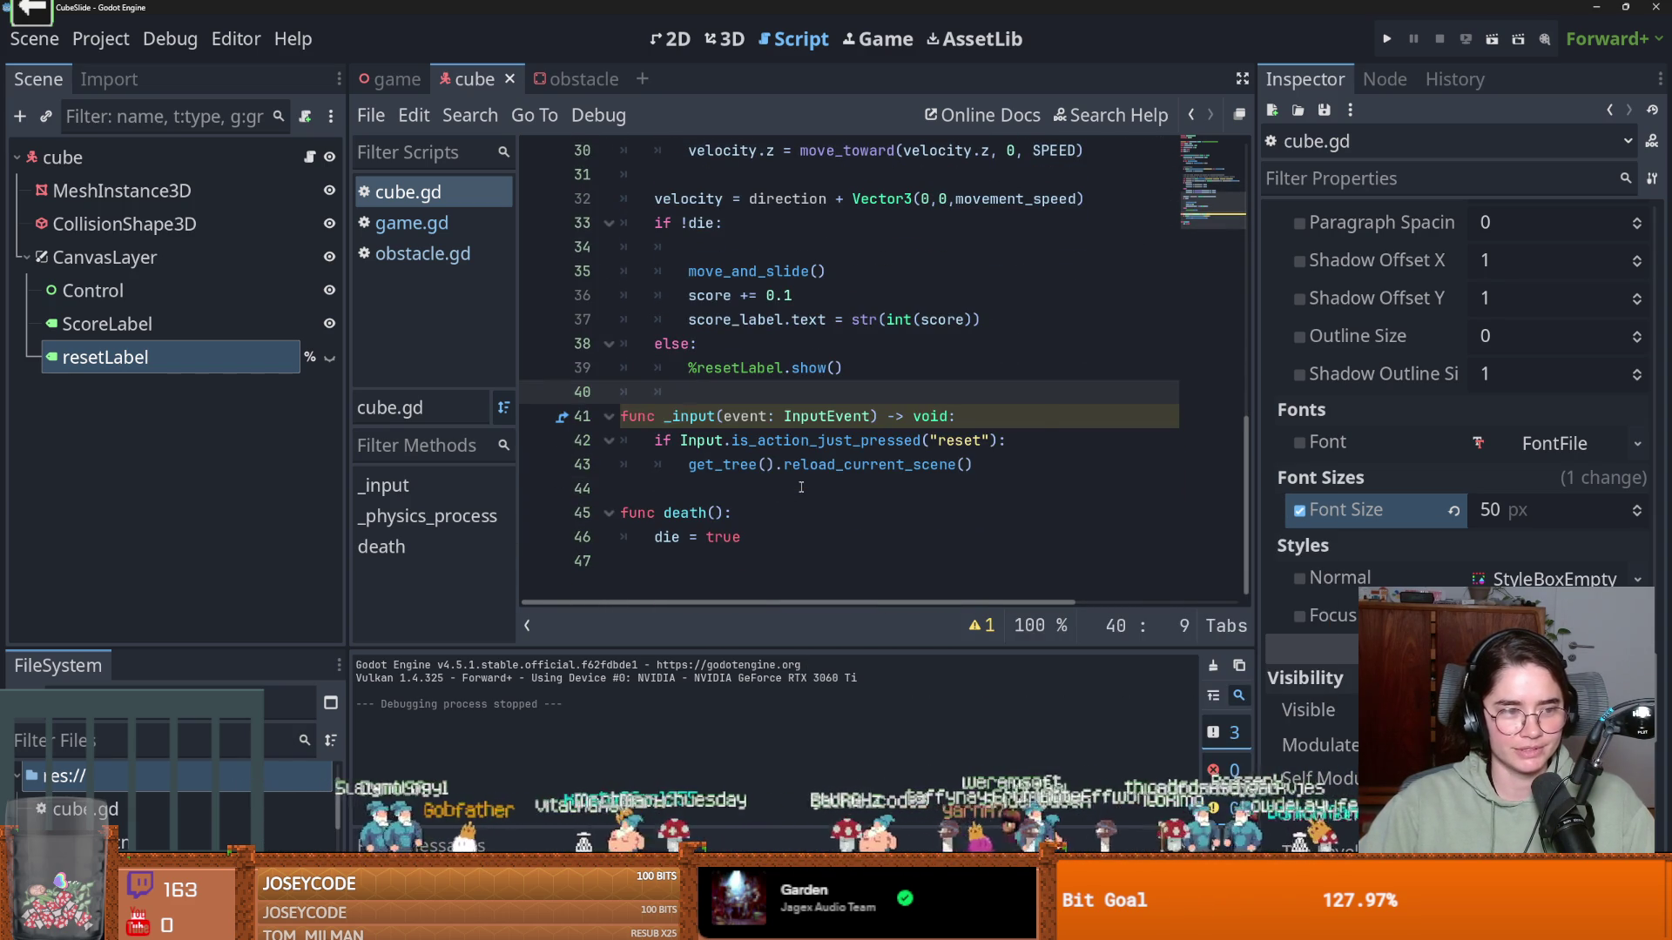
pyautogui.scroll(1, 802, 487)
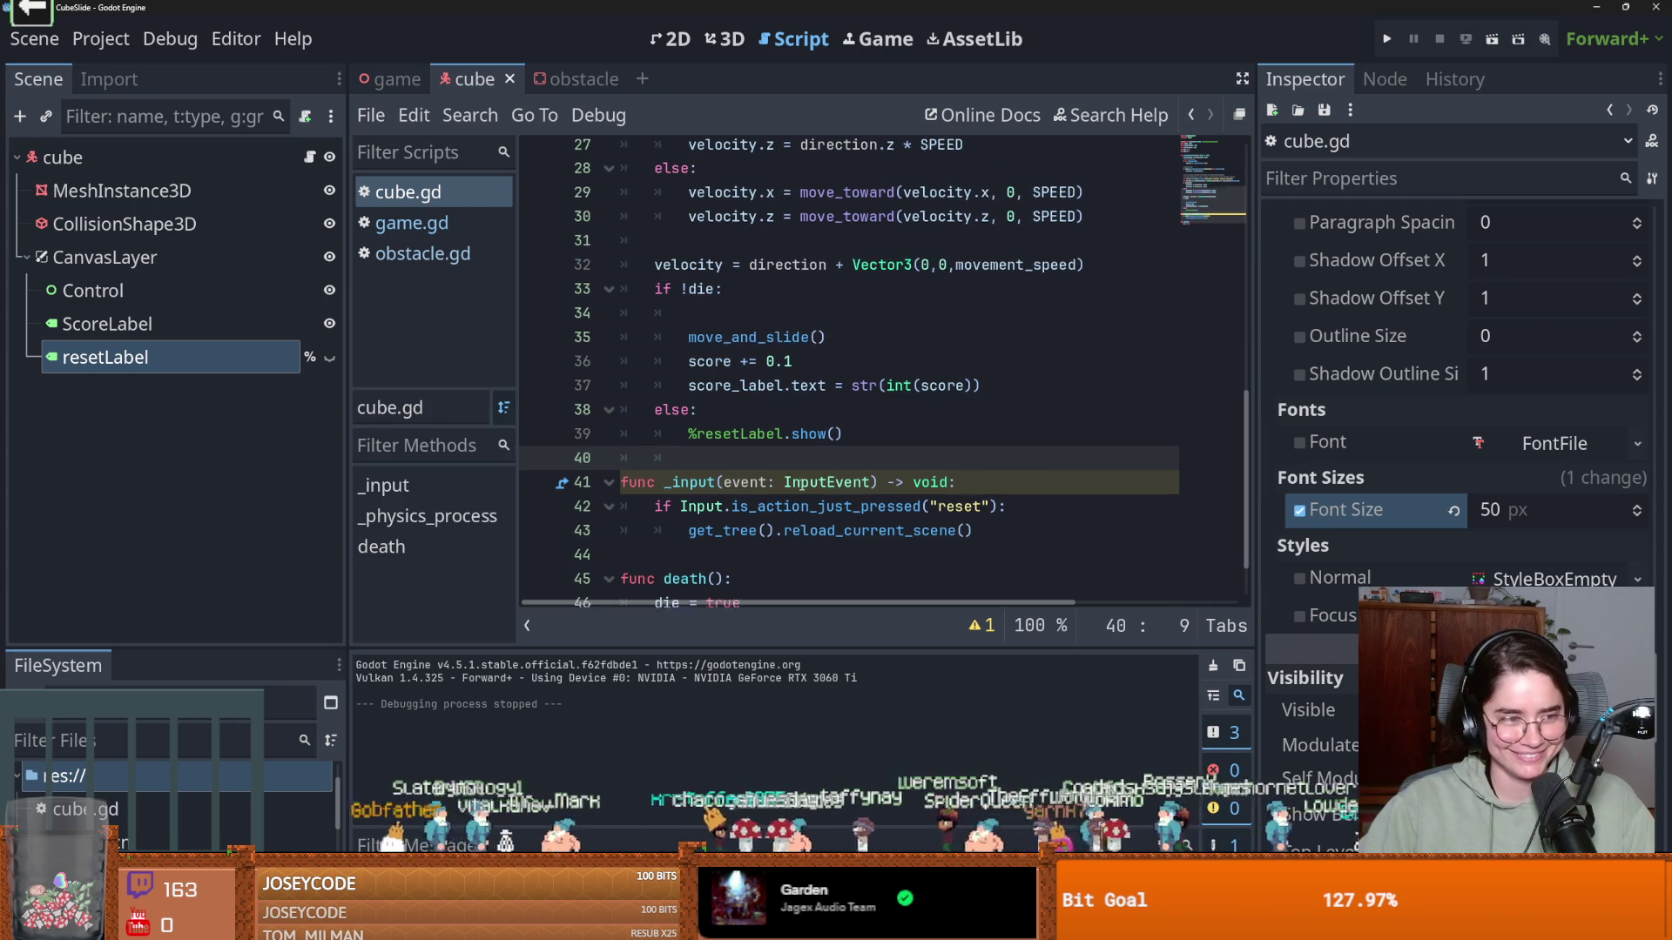
pyautogui.scroll(-1, 802, 486)
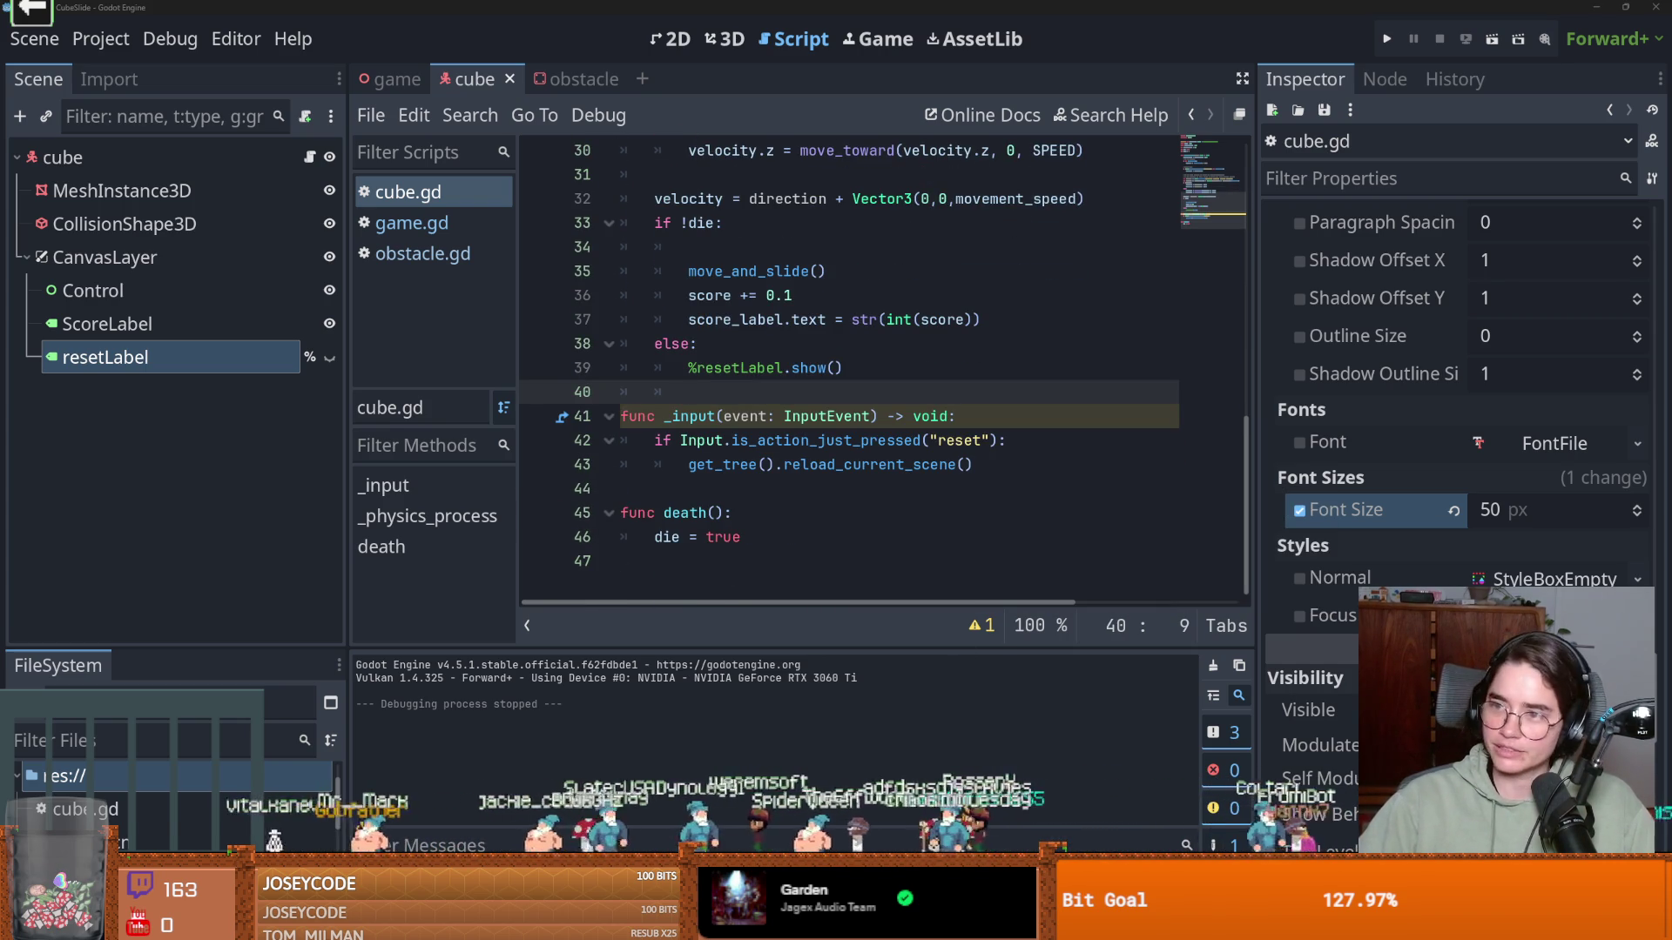
# Open and close the Project menu, then place the caret after show on line 39
pyautogui.click(935, 440)
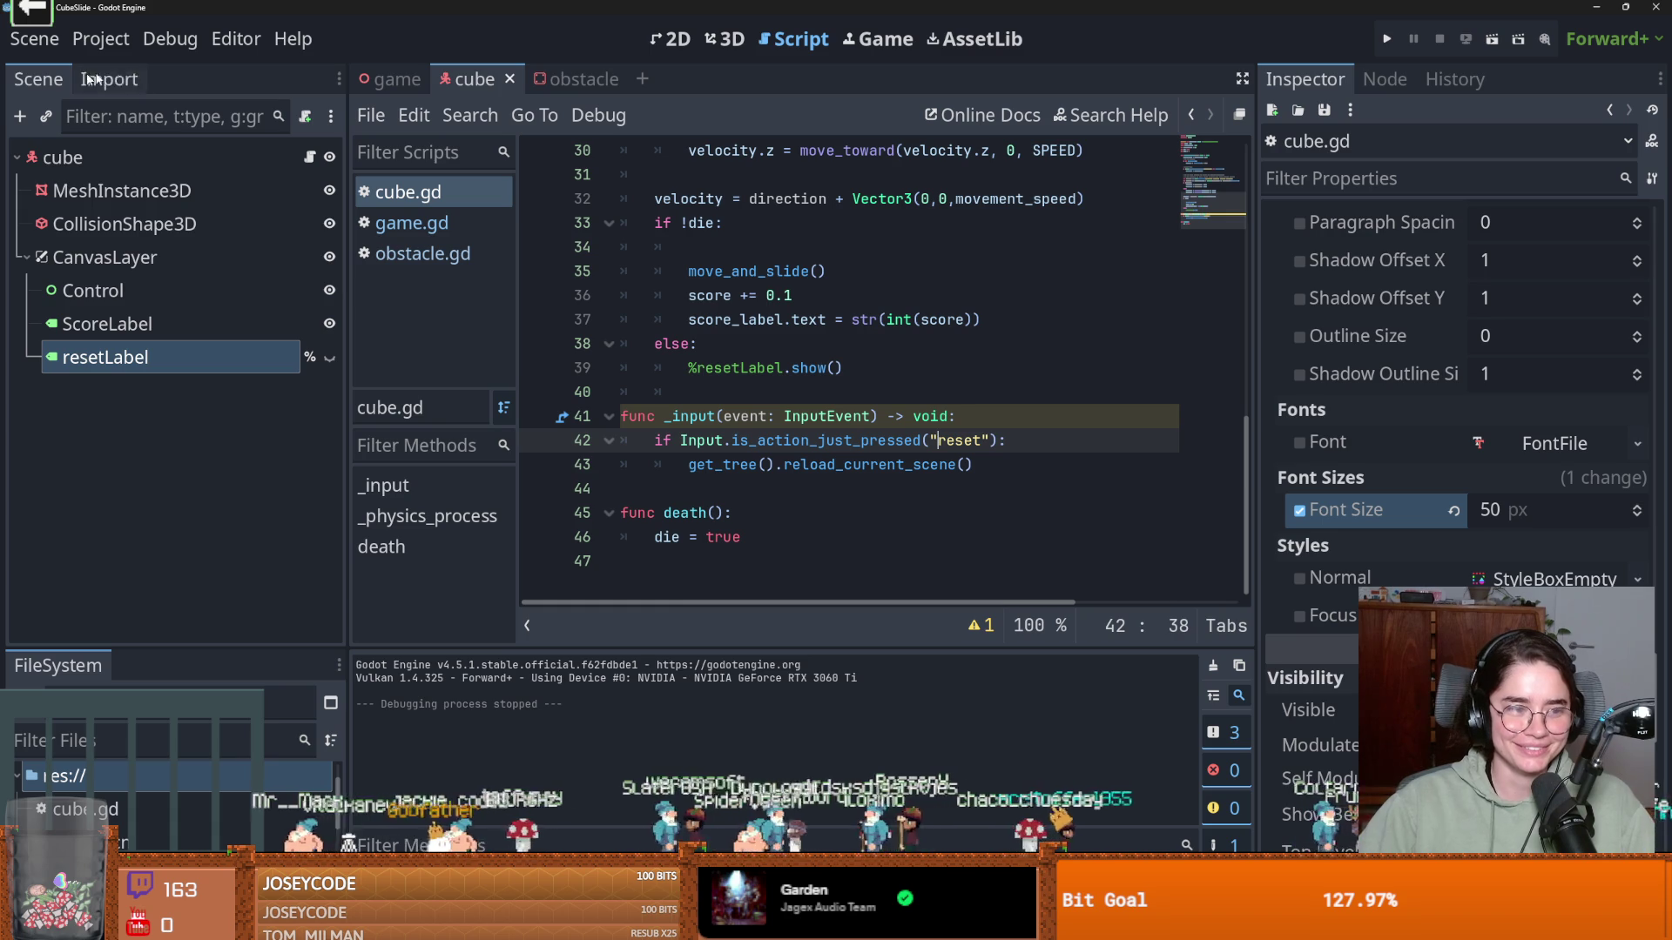
pyautogui.click(101, 41)
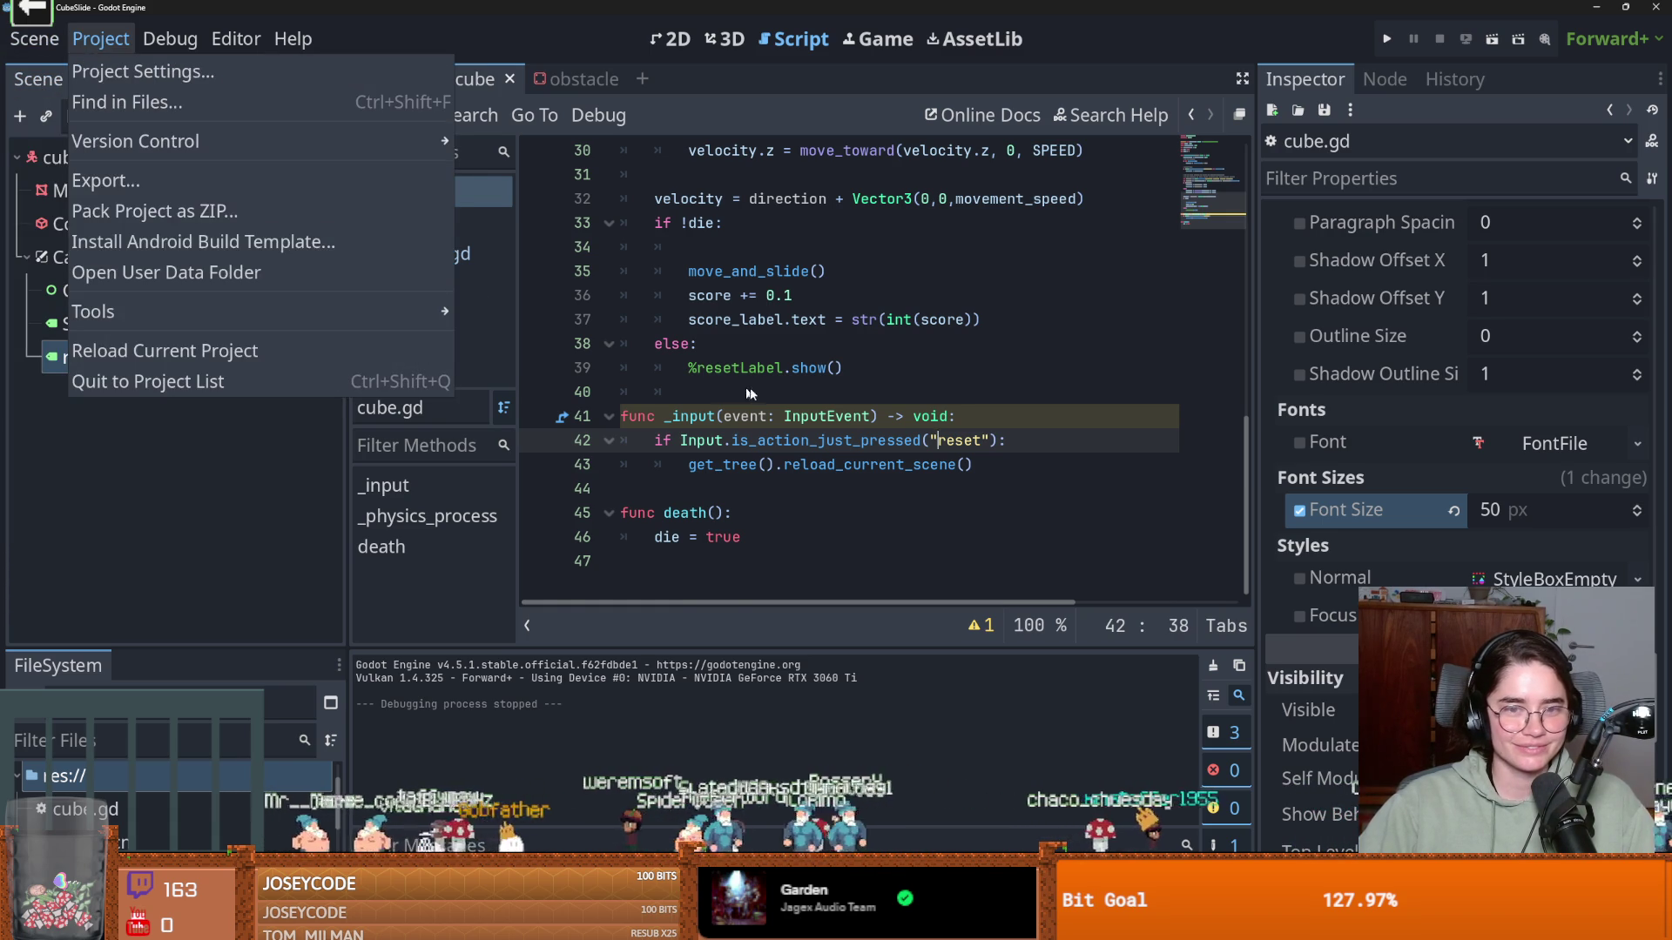
pyautogui.click(718, 380)
pyautogui.click(830, 367)
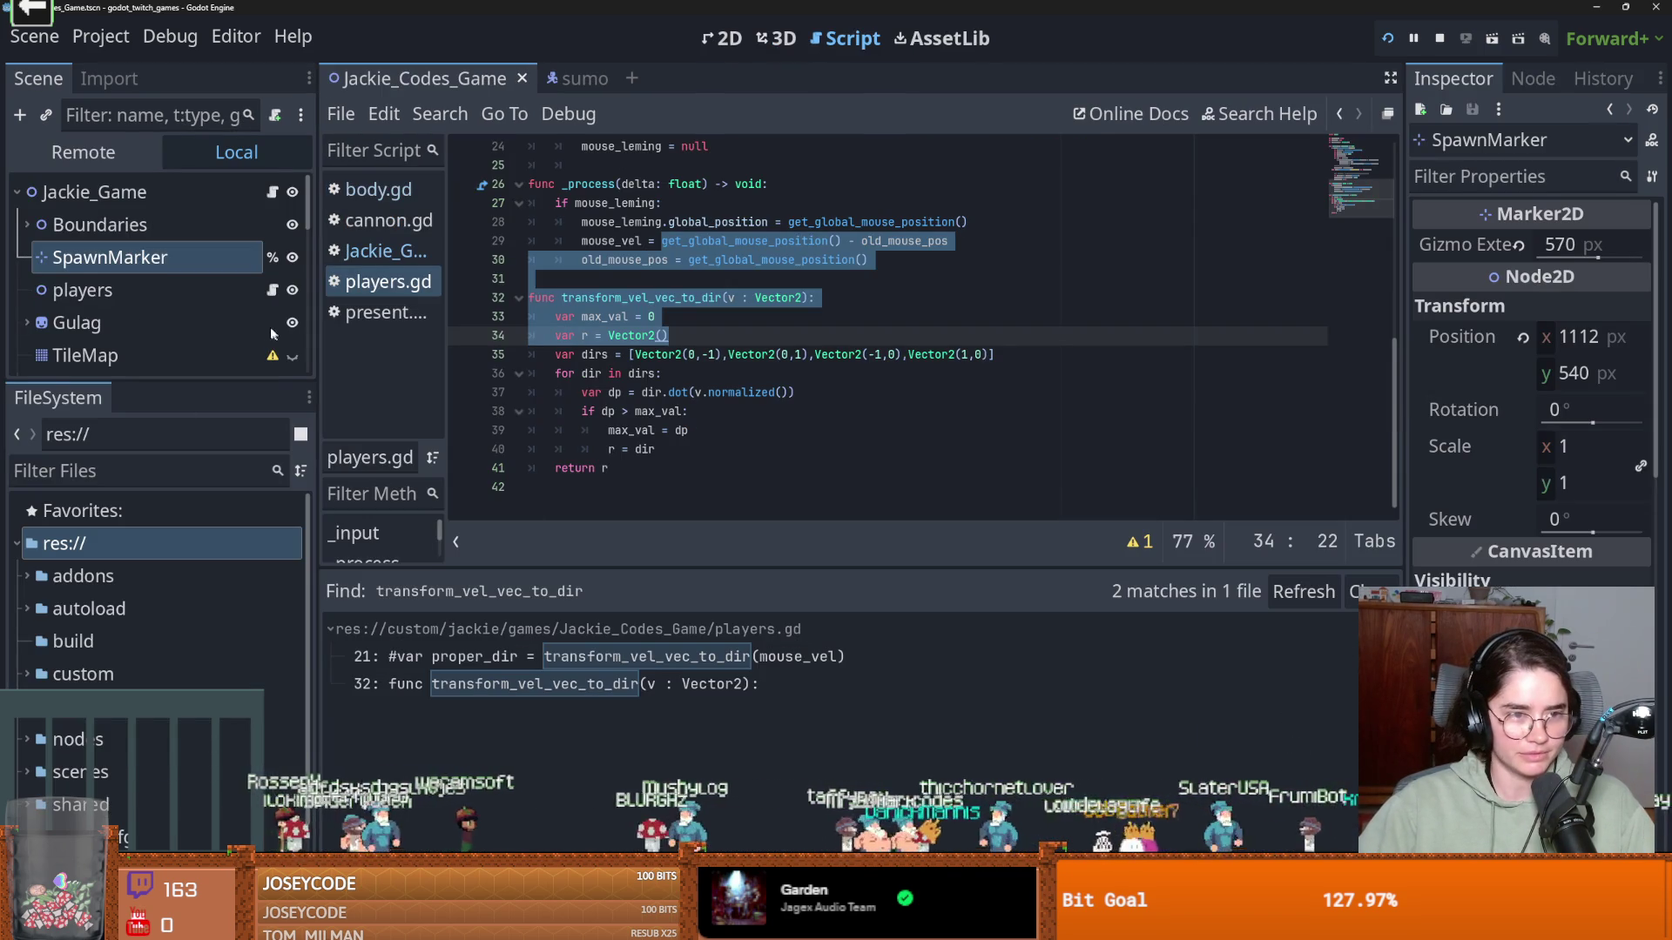
pyautogui.scroll(-5, 261, 339)
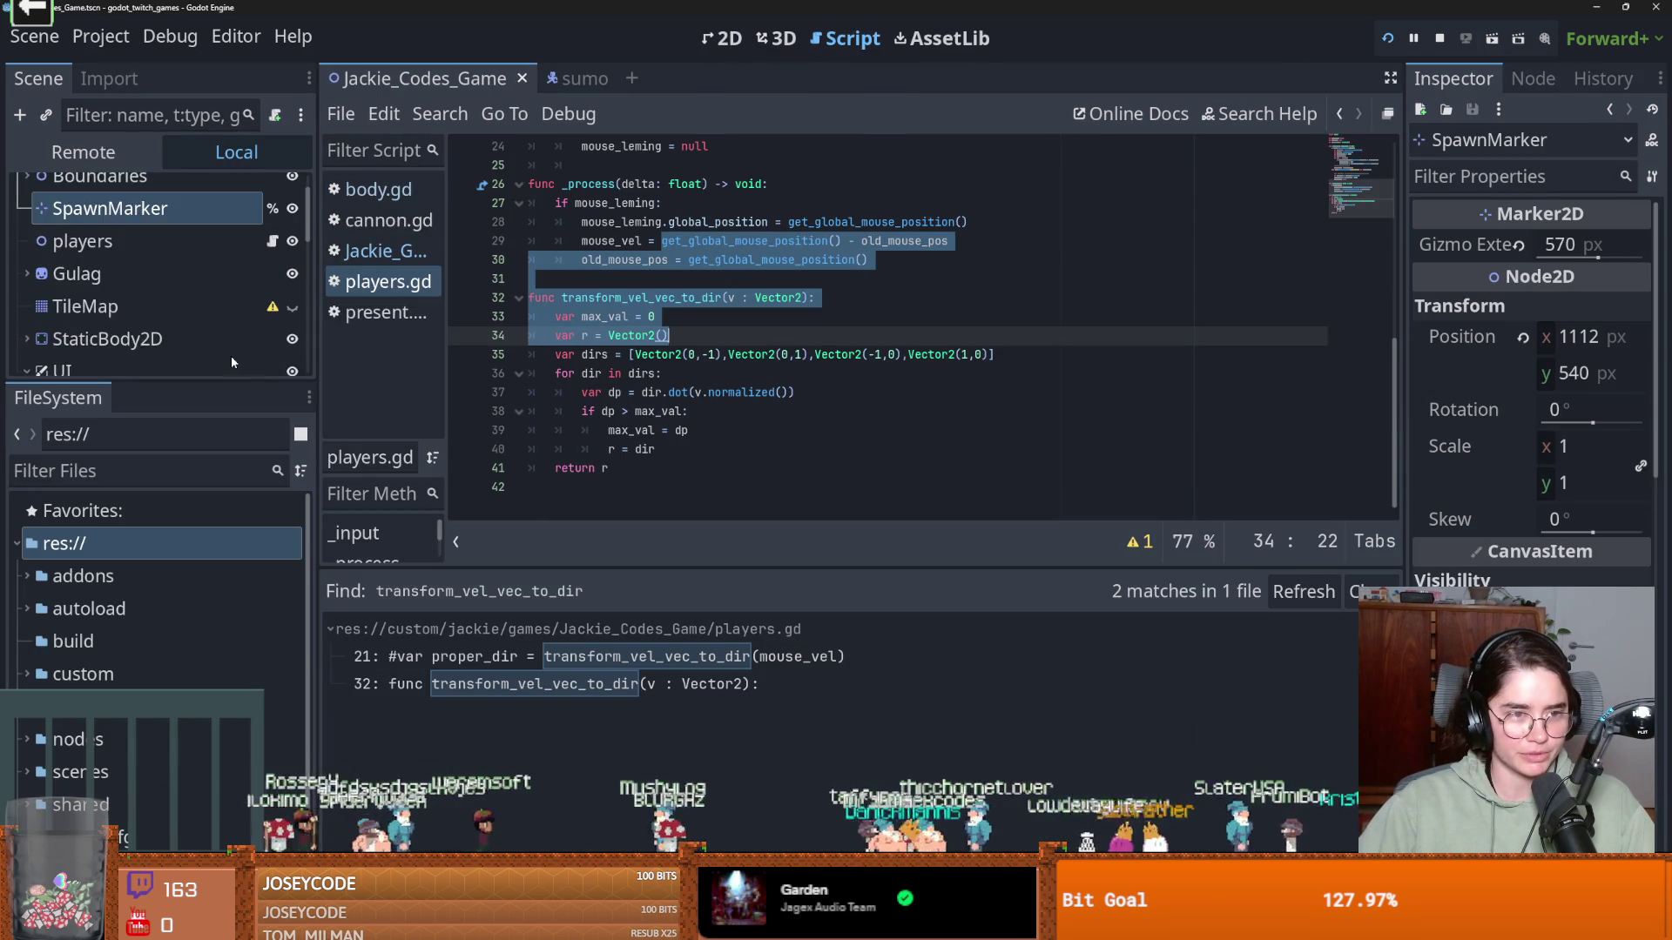
# Make uwu_party visible in the Jackie_Codes_Game scene and switch to GitHub Desktop
pyautogui.click(293, 290)
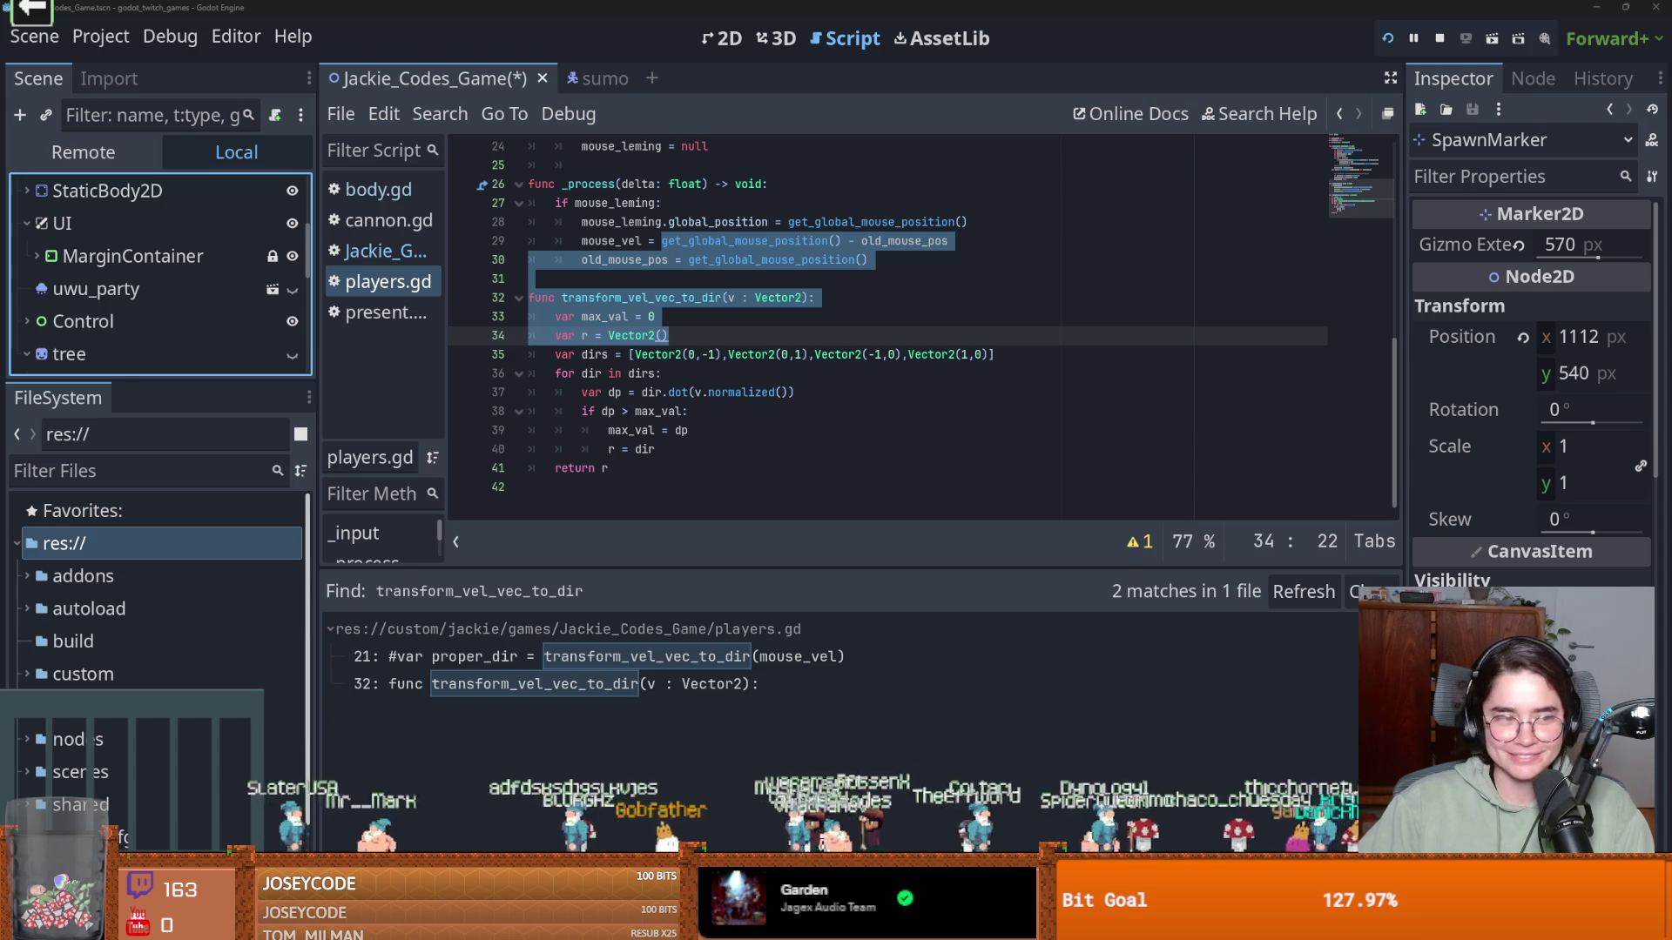
pyautogui.hotkey('alt', 'Tab')
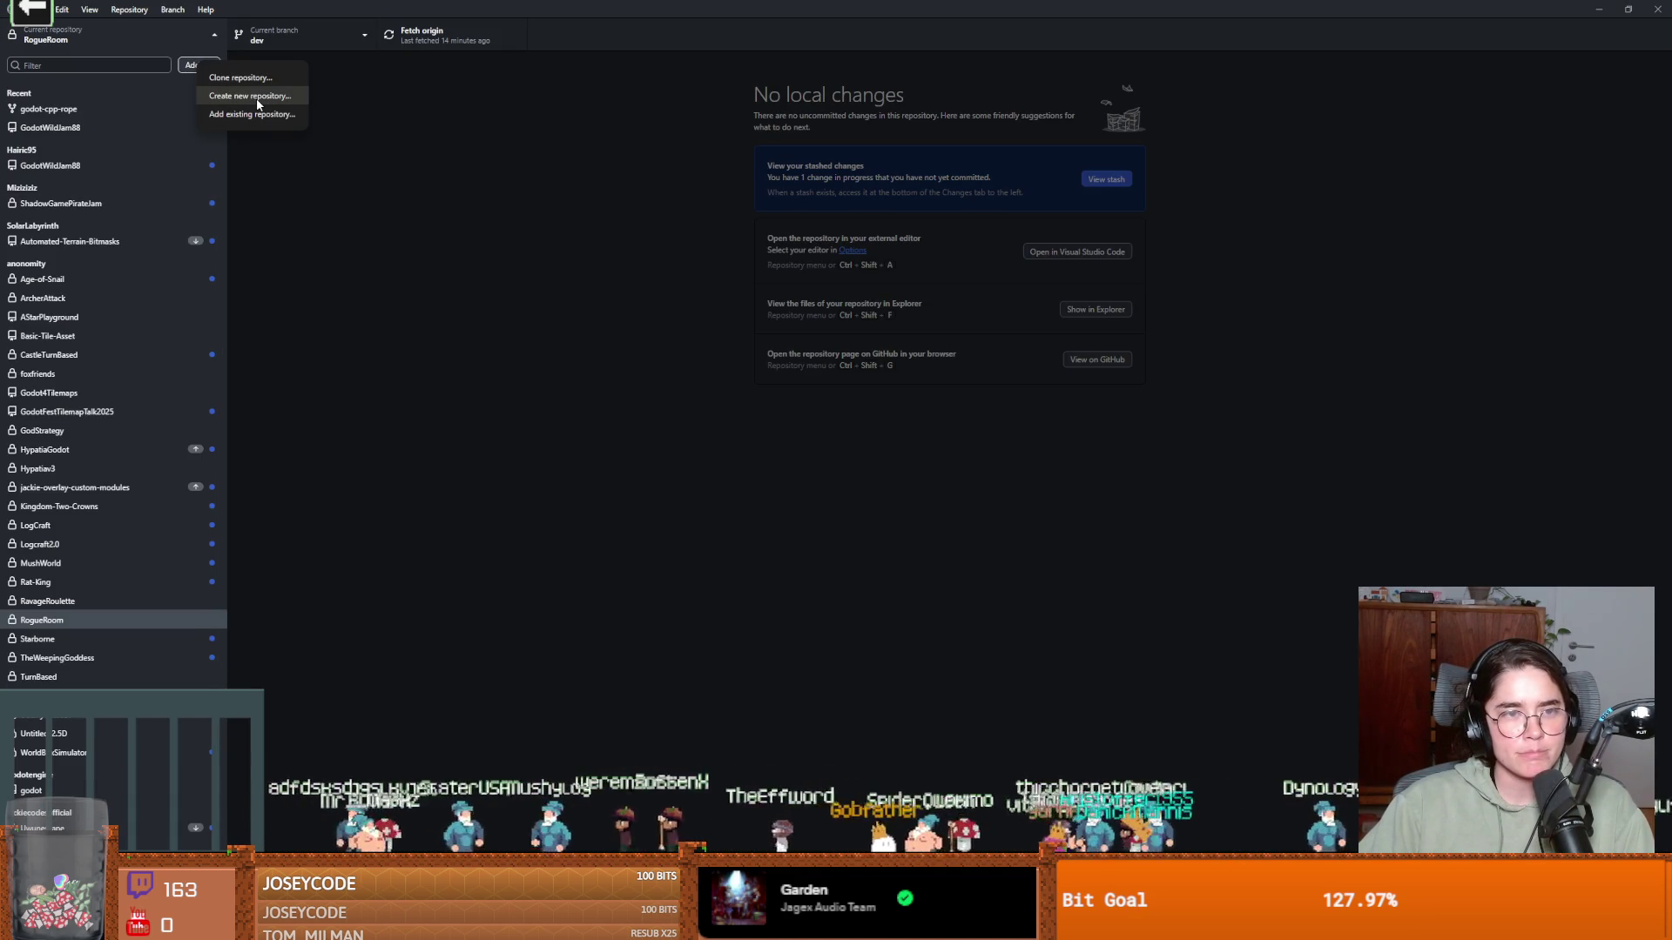
# Dismiss GitHub Desktop's add-repository and context menus, open the repository list, and return to cube.gd
pyautogui.click(488, 396)
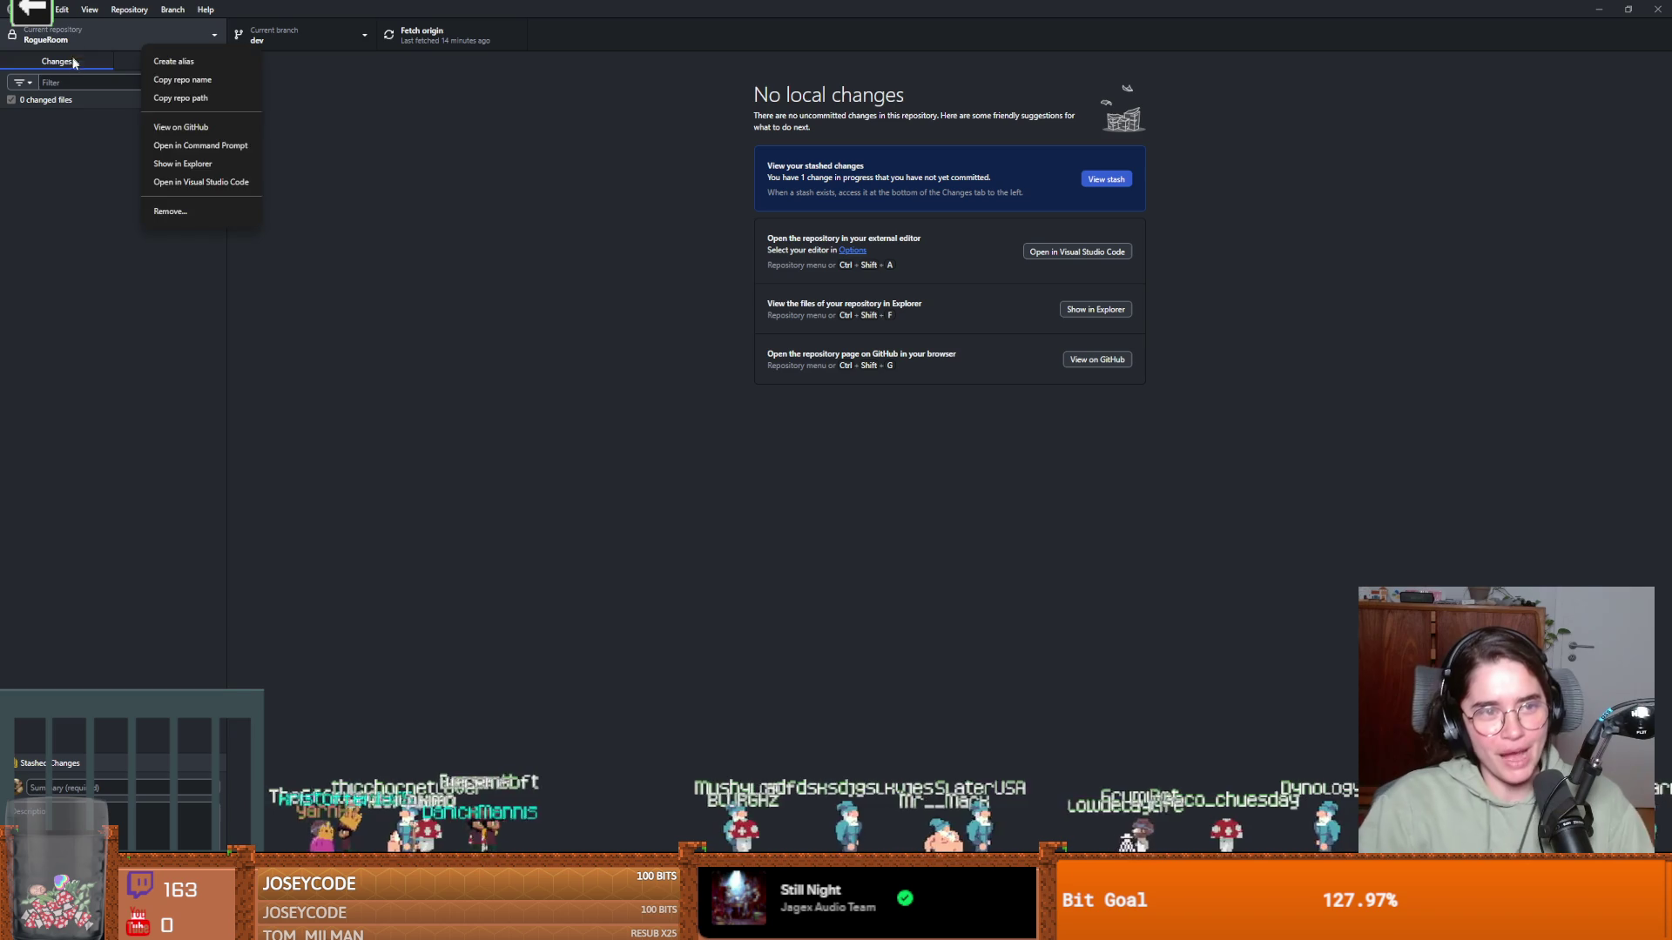
pyautogui.click(183, 98)
pyautogui.click(136, 35)
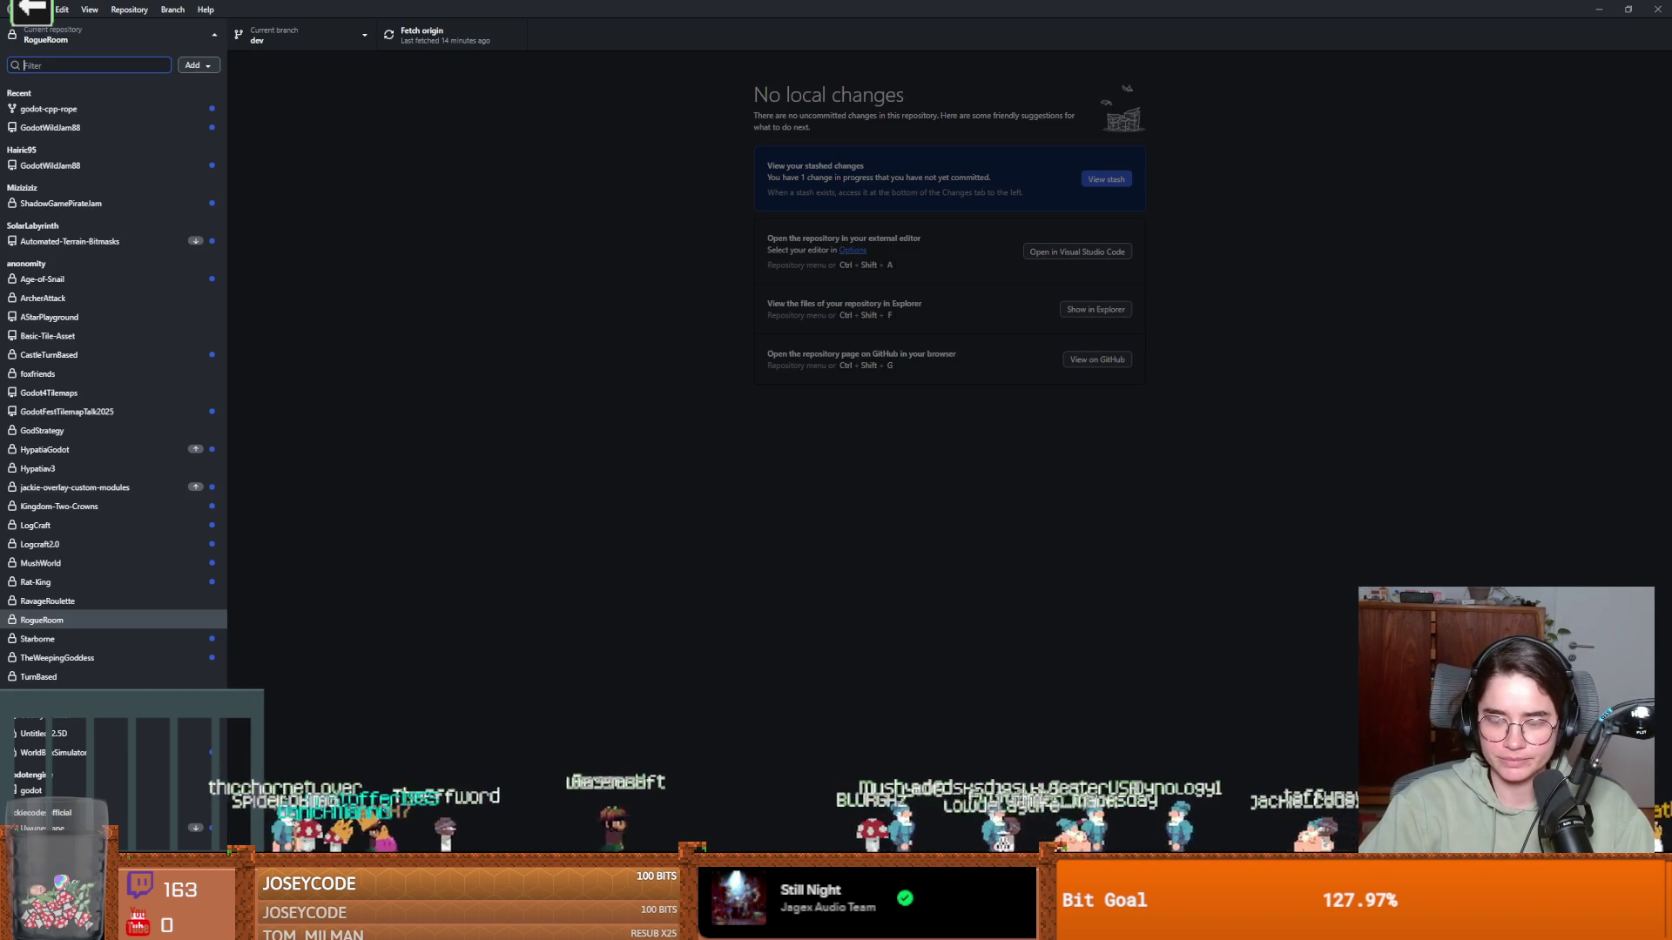
pyautogui.hotkey('alt', 'Tab')
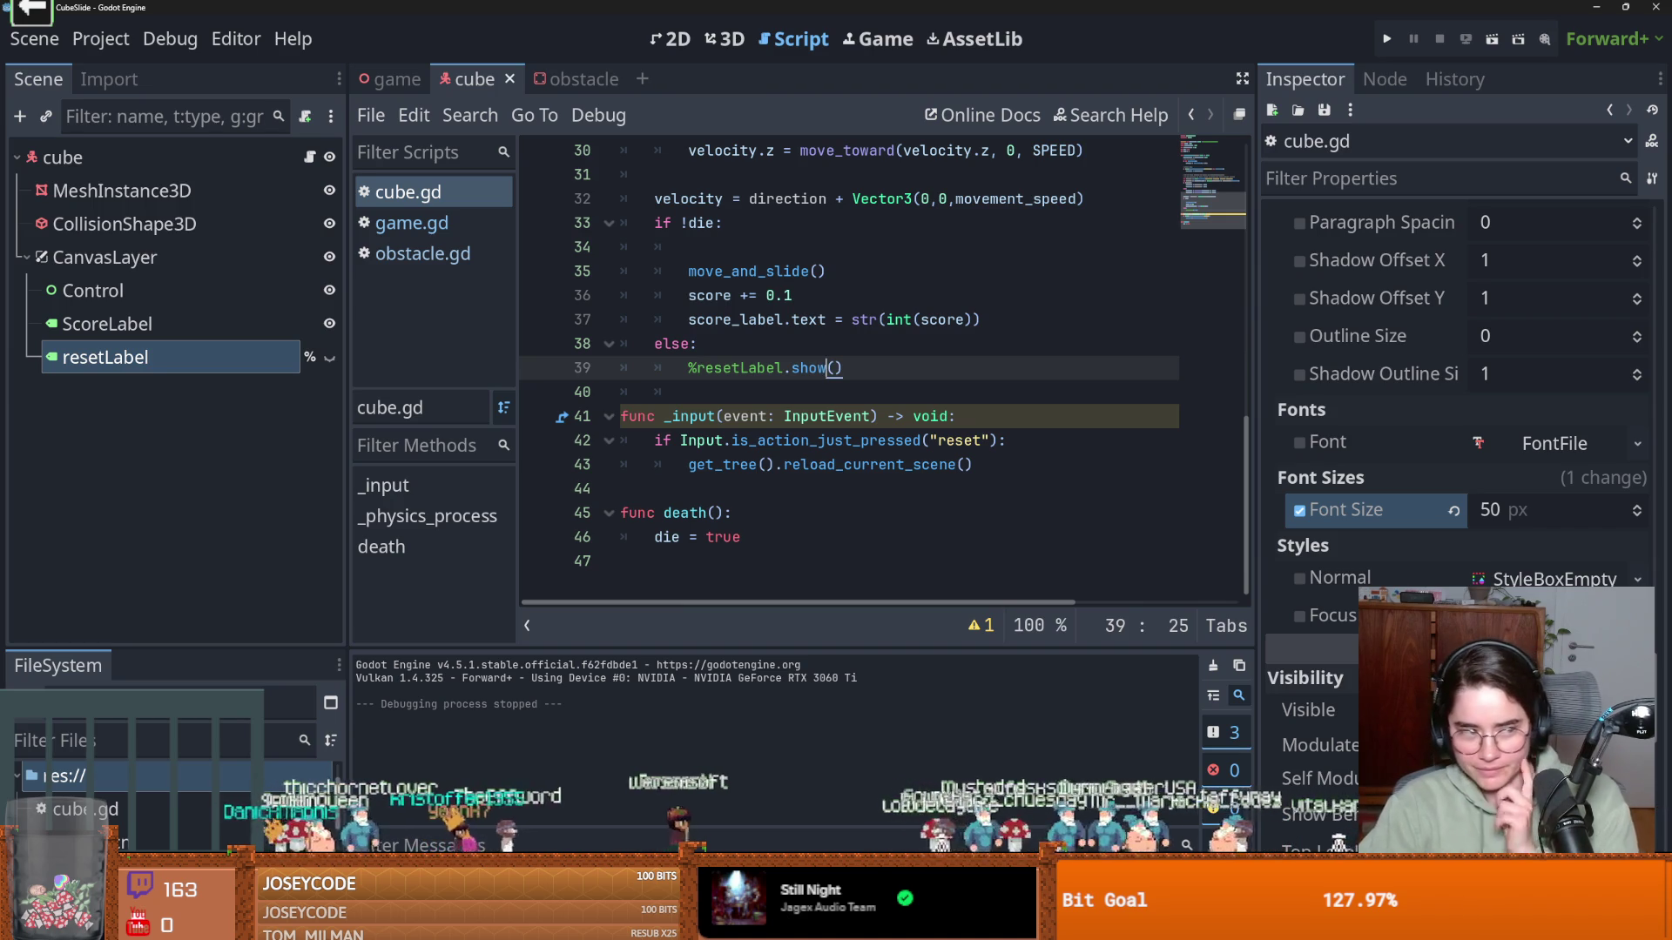
# Open the project's res:// root folder in the file manager
pyautogui.hotkey('ctrl', 'End')
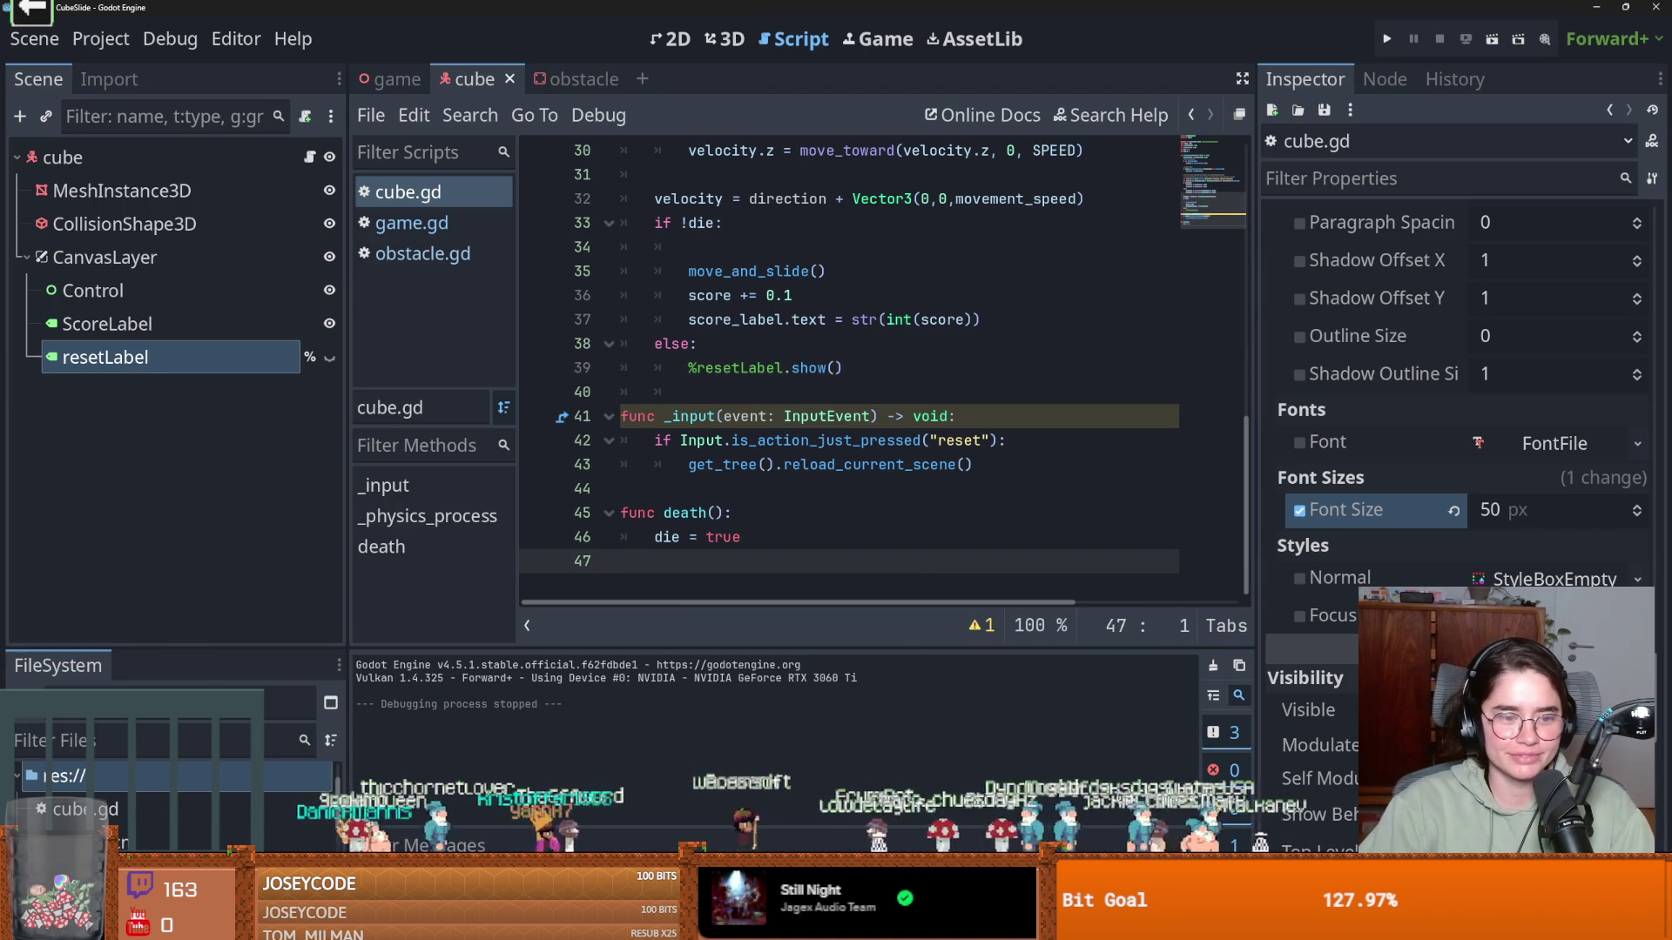
pyautogui.moveTo(181, 645); pyautogui.dragTo(181, 421)
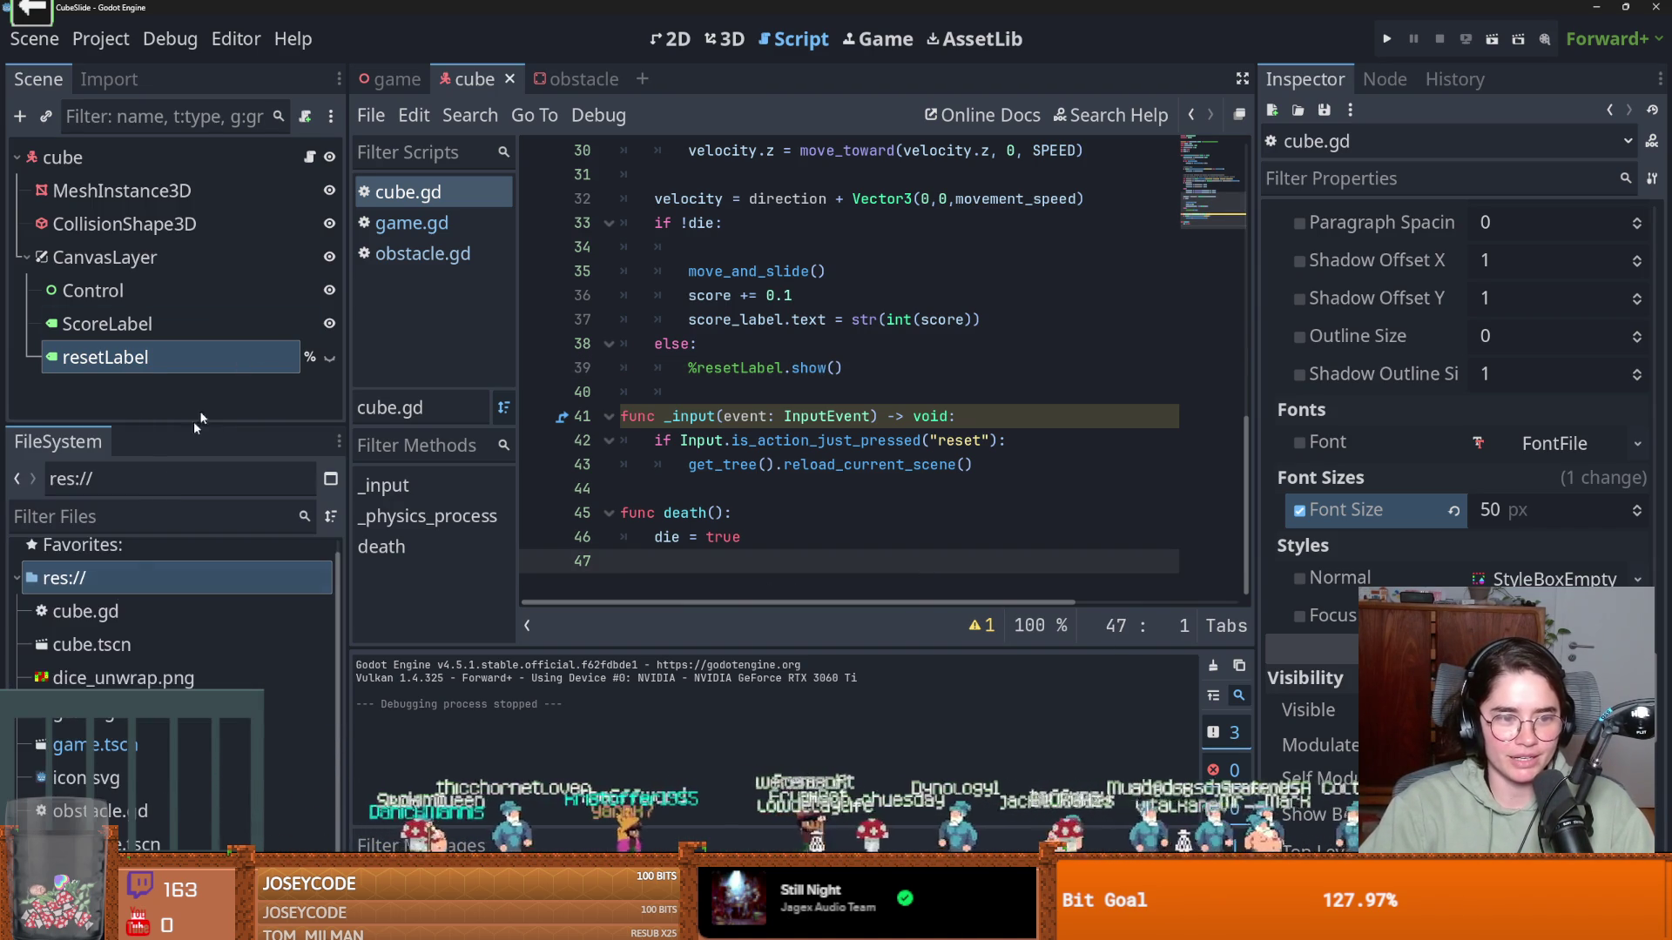
pyautogui.rightClick(117, 592)
pyautogui.click(201, 862)
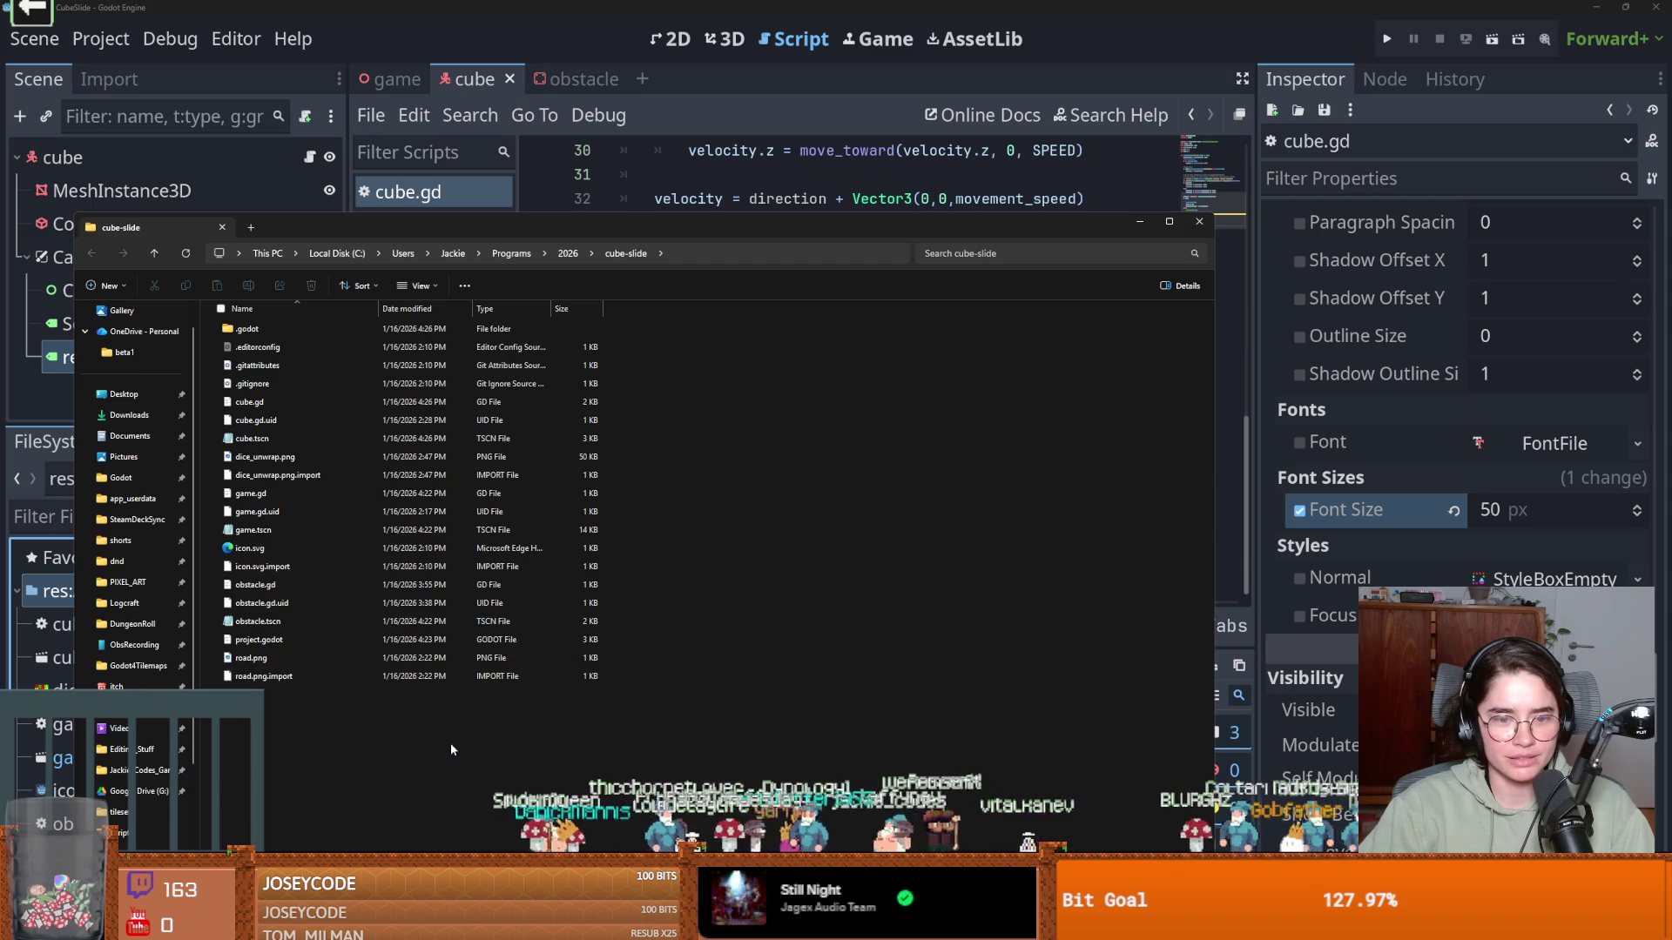
# Run git init in a terminal inside the cube-slide folder, close both windows, and return to GitHub Desktop
pyautogui.rightClick(451, 743)
pyautogui.moveTo(505, 658)
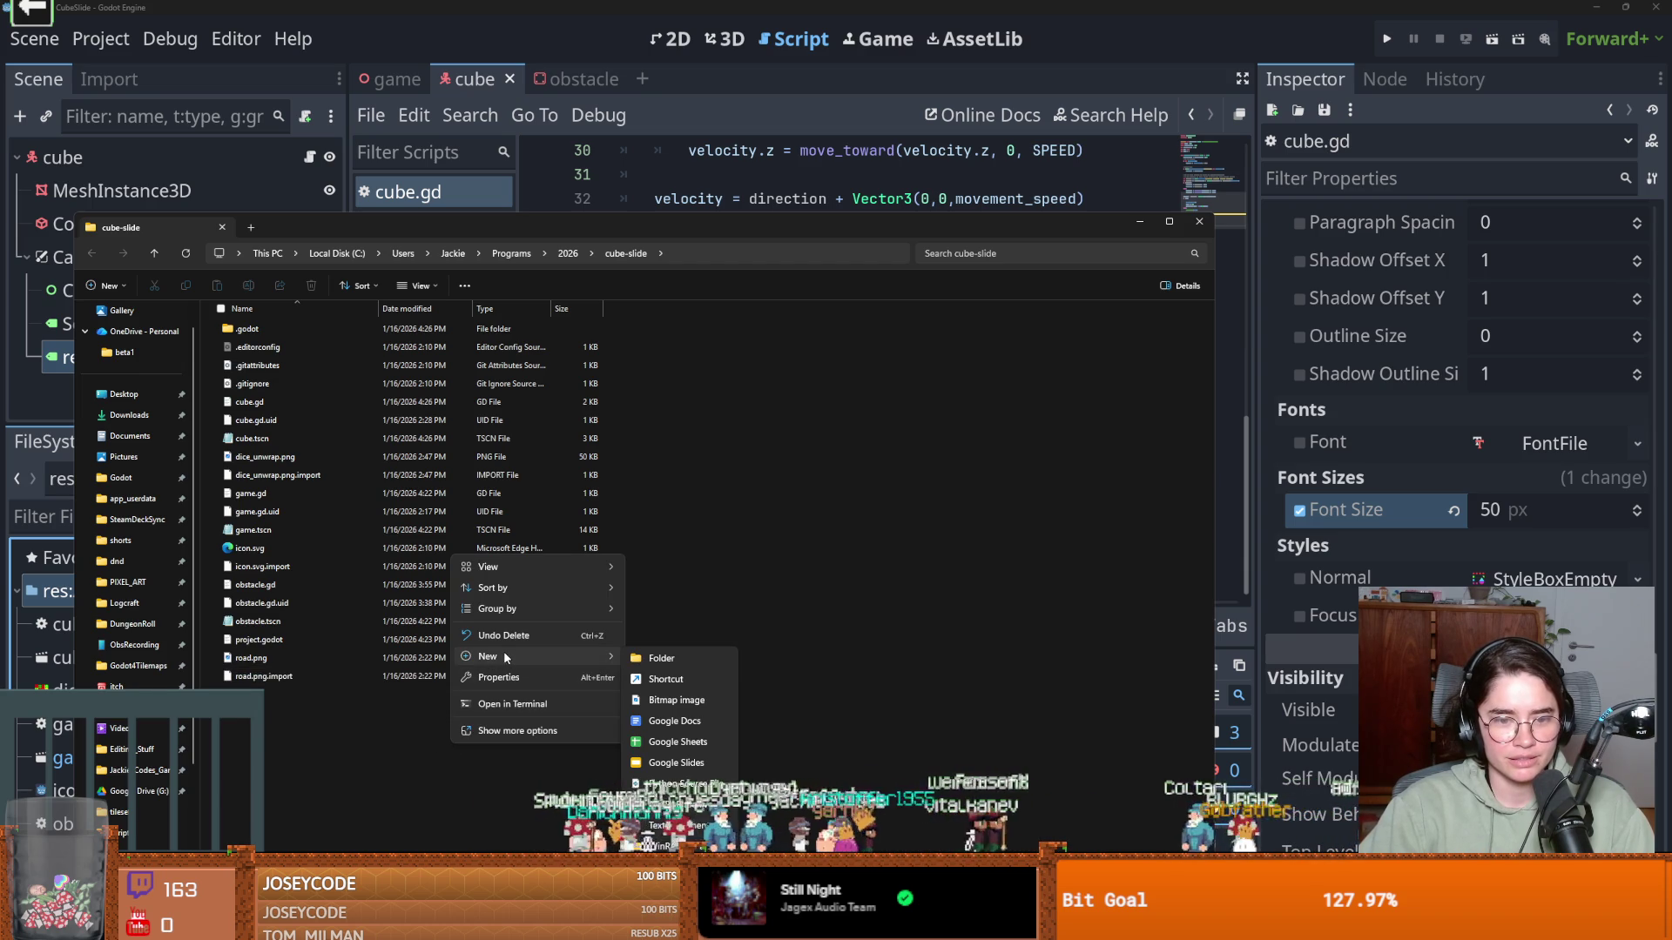
pyautogui.click(484, 701)
pyautogui.write('git init')
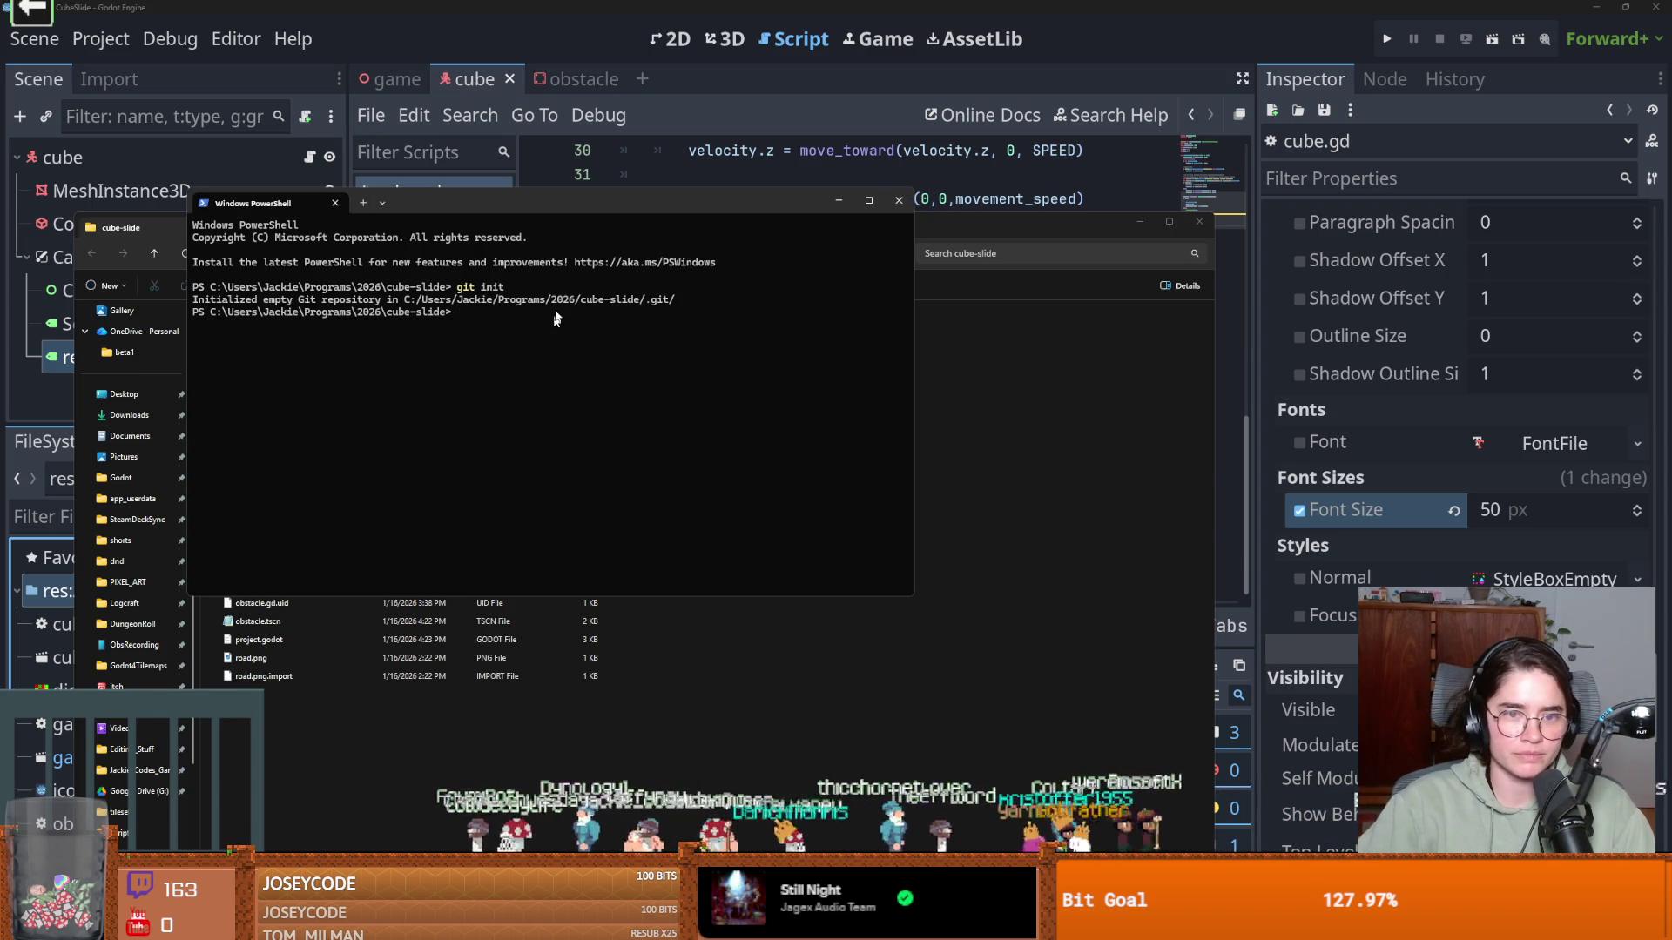
pyautogui.click(898, 200)
pyautogui.click(1197, 224)
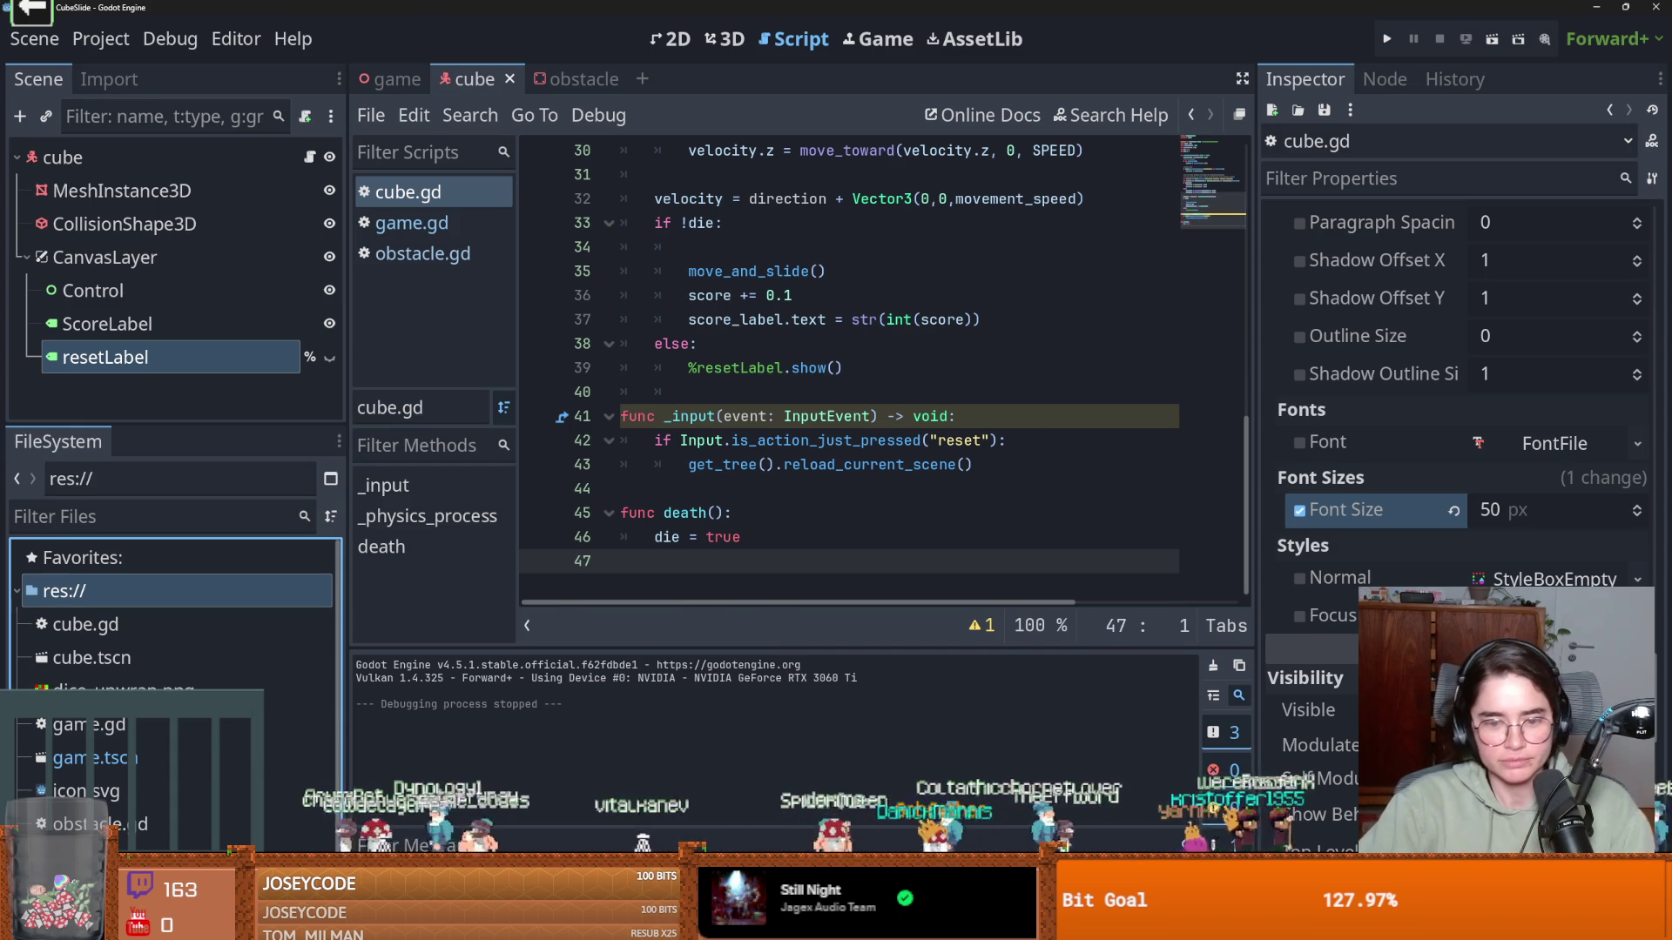
pyautogui.hotkey('alt', 'Tab')
pyautogui.click(196, 65)
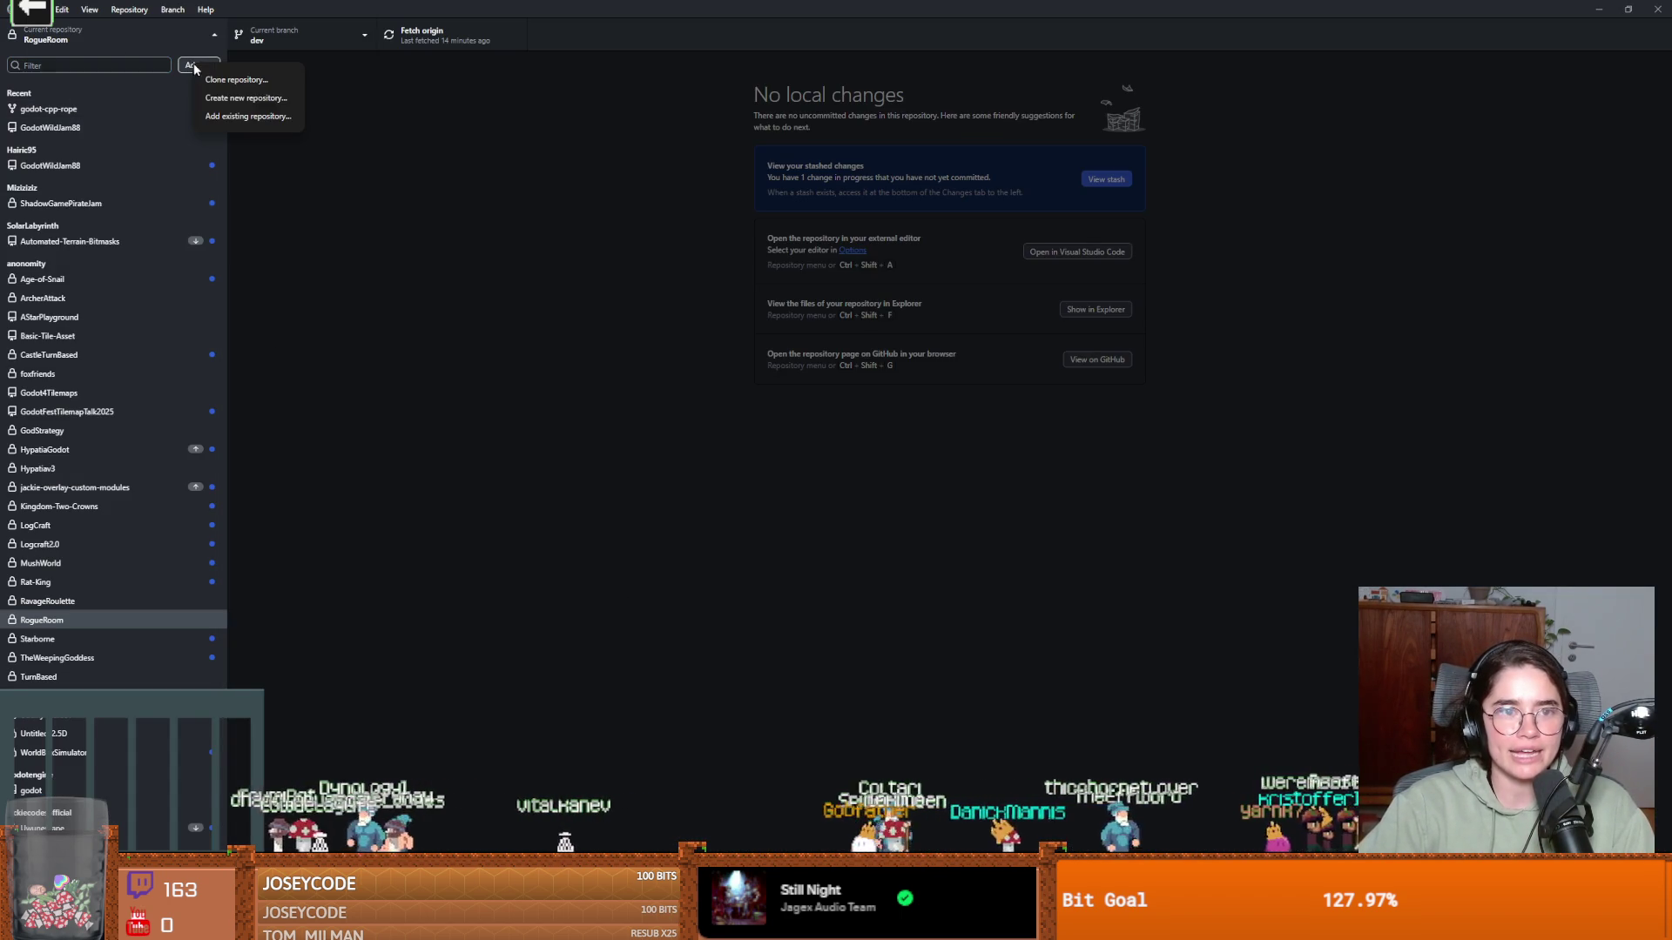
# Add the existing local repository at Programs\2026\cube-slide to GitHub Desktop
pyautogui.click(246, 116)
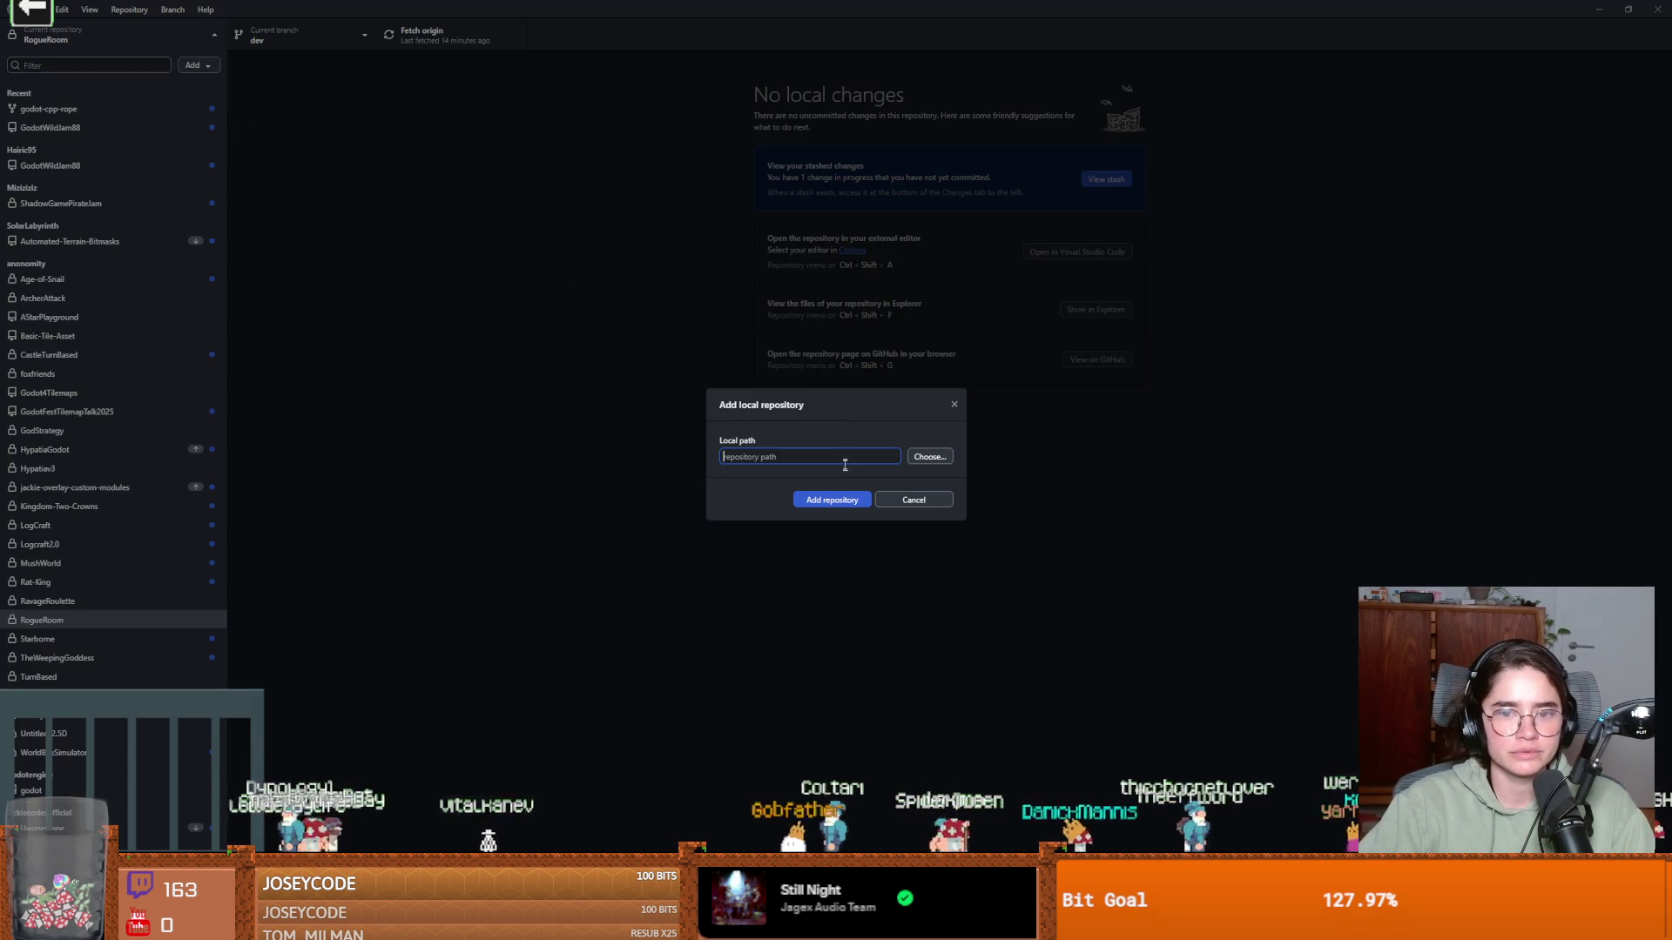
pyautogui.click(928, 456)
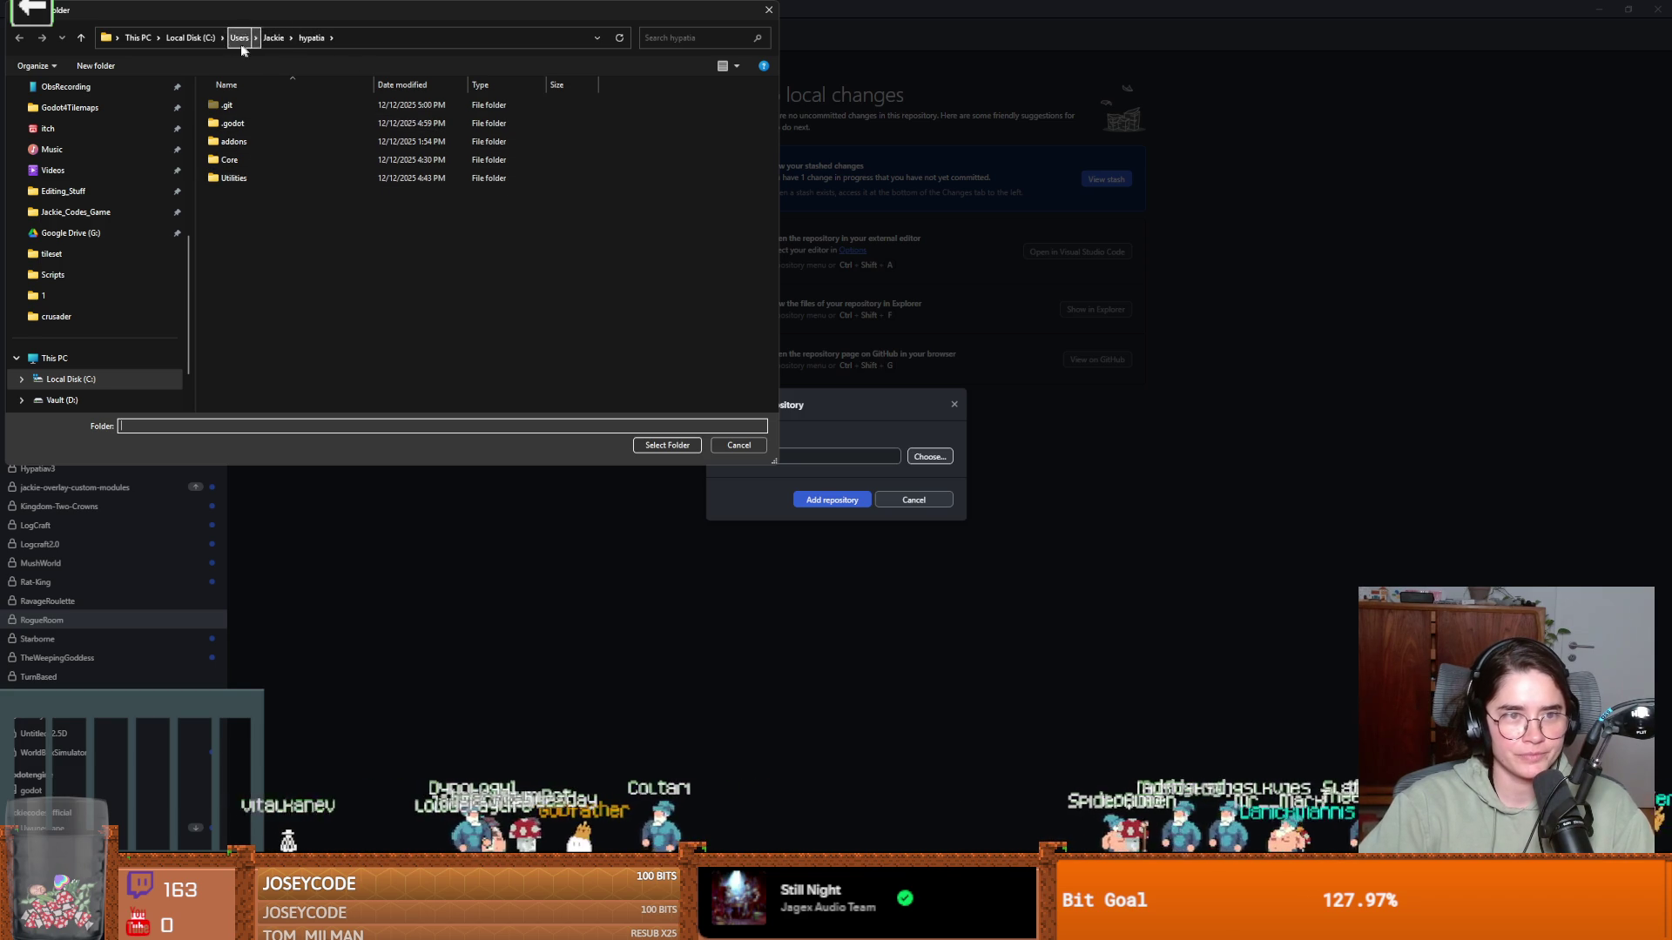
pyautogui.scroll(3, 84, 279)
pyautogui.scroll(2, 84, 279)
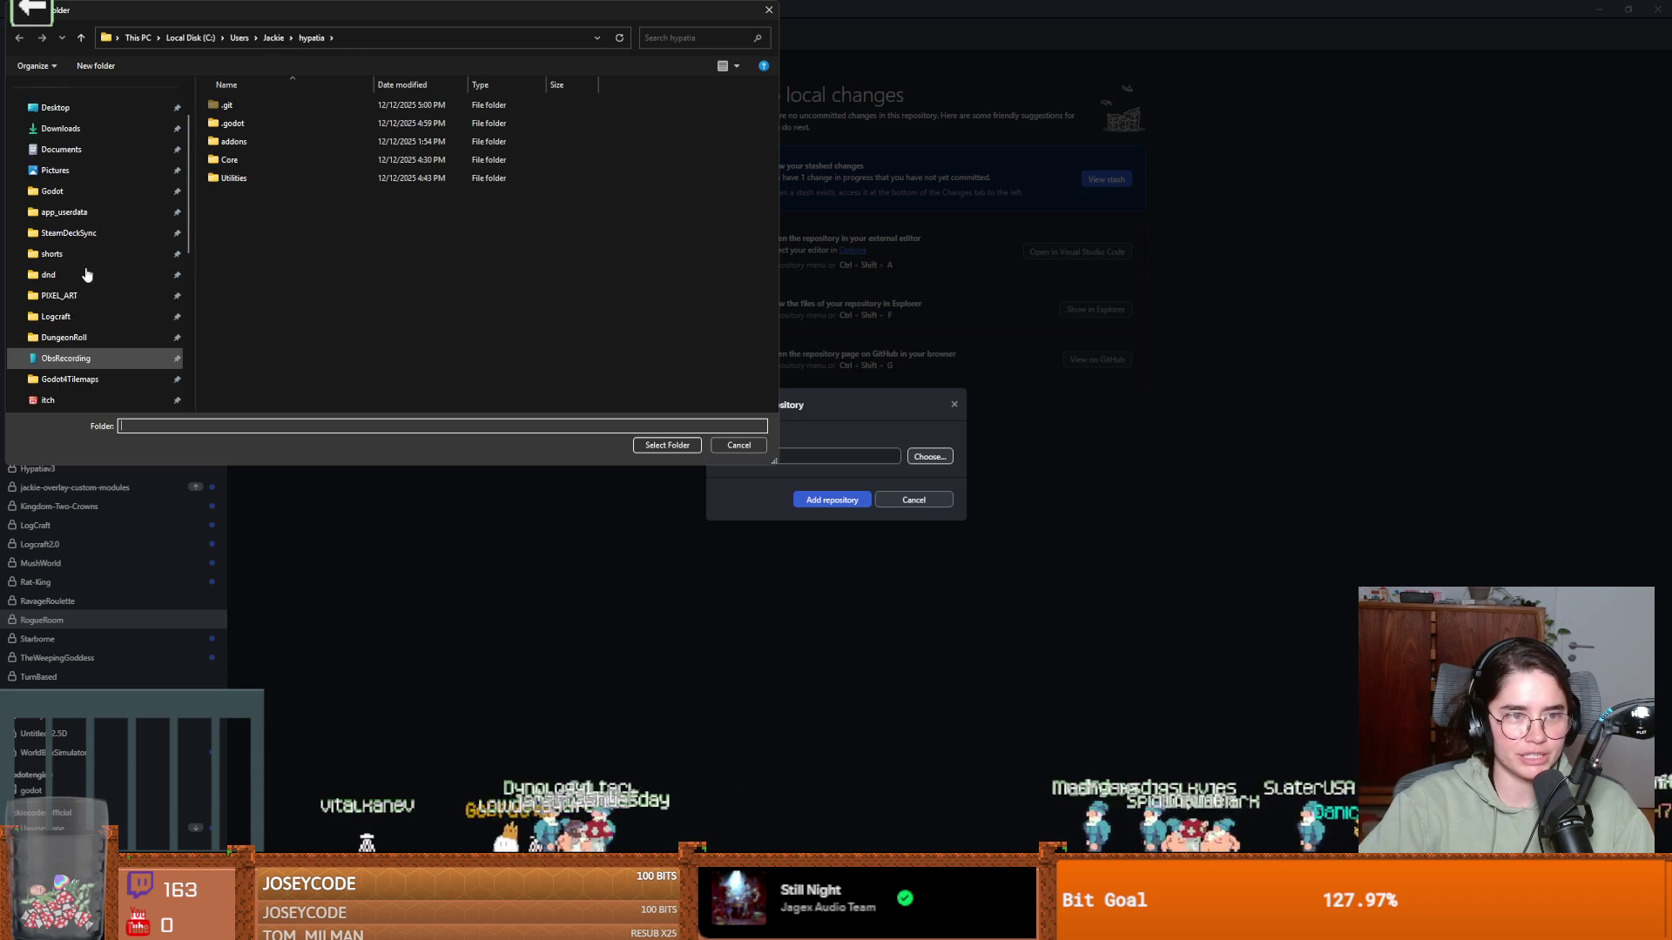
pyautogui.click(83, 337)
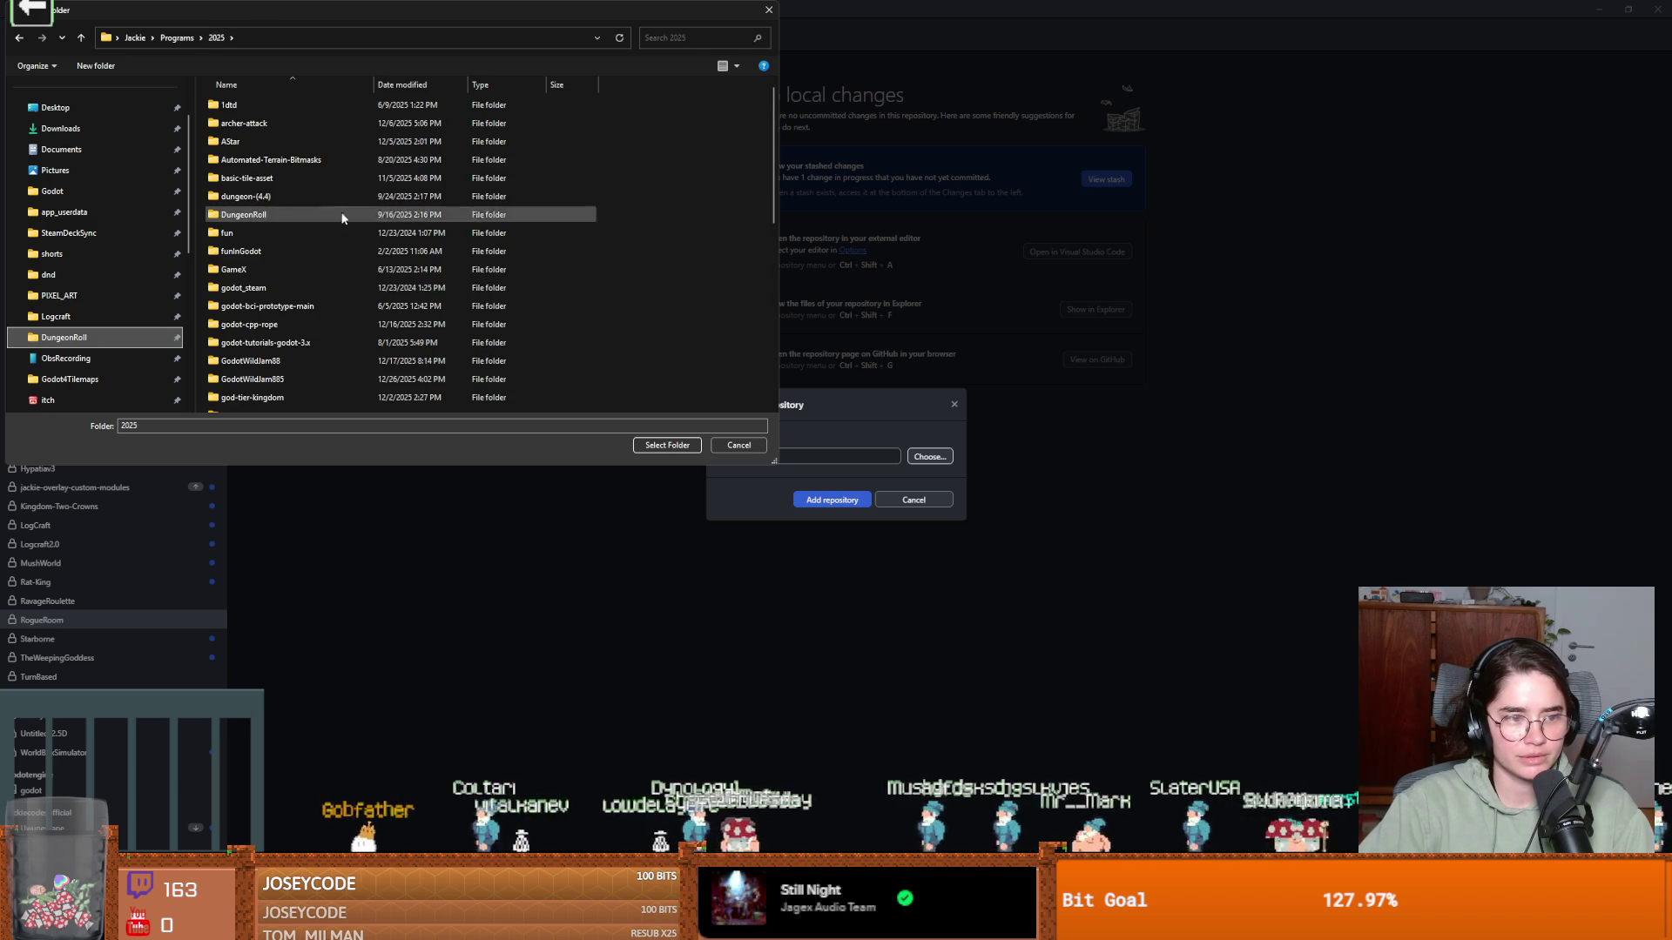
pyautogui.scroll(-3, 291, 322)
pyautogui.scroll(3, 286, 329)
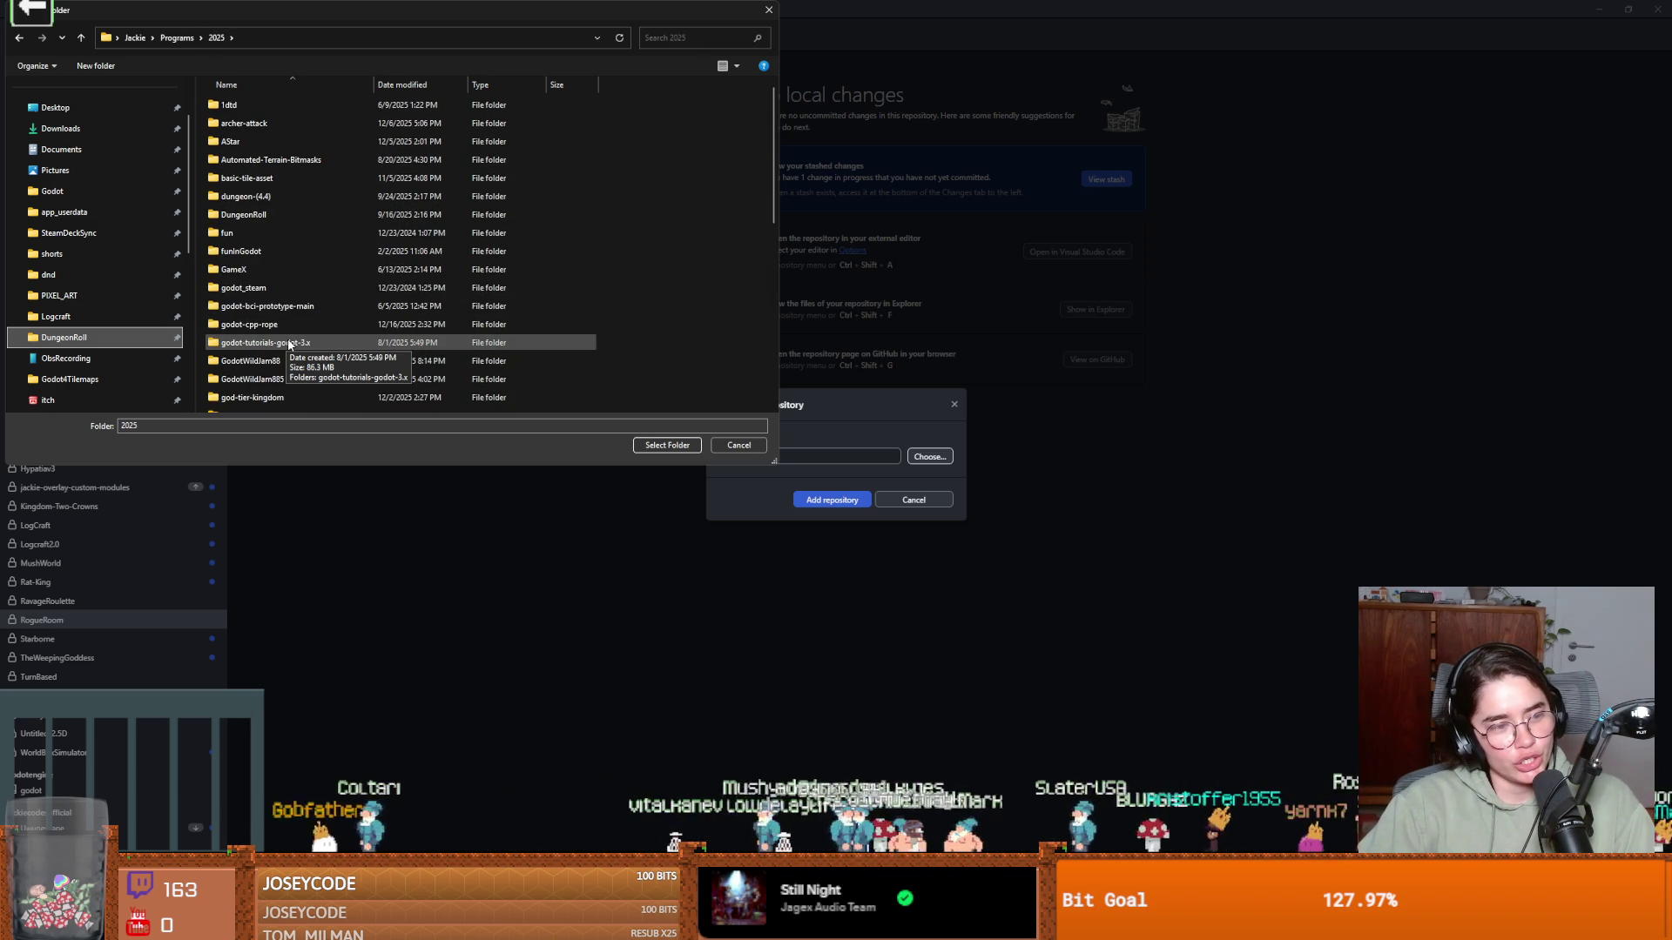
pyautogui.click(176, 38)
pyautogui.doubleClick(239, 123)
pyautogui.doubleClick(251, 105)
pyautogui.click(667, 445)
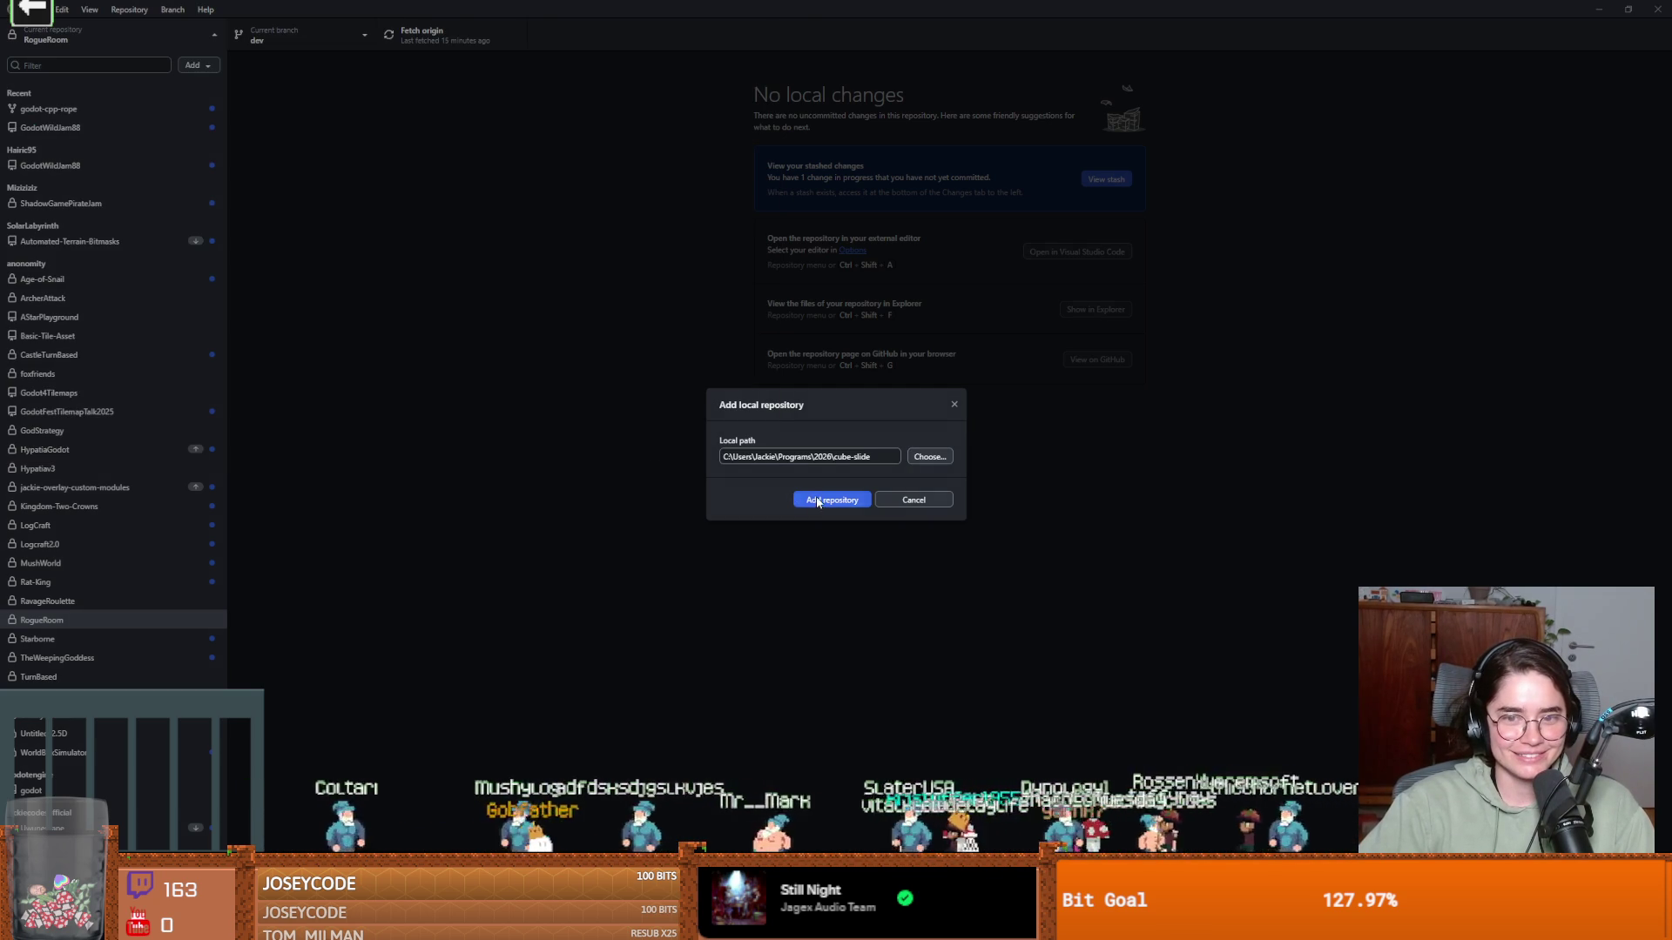
pyautogui.click(798, 500)
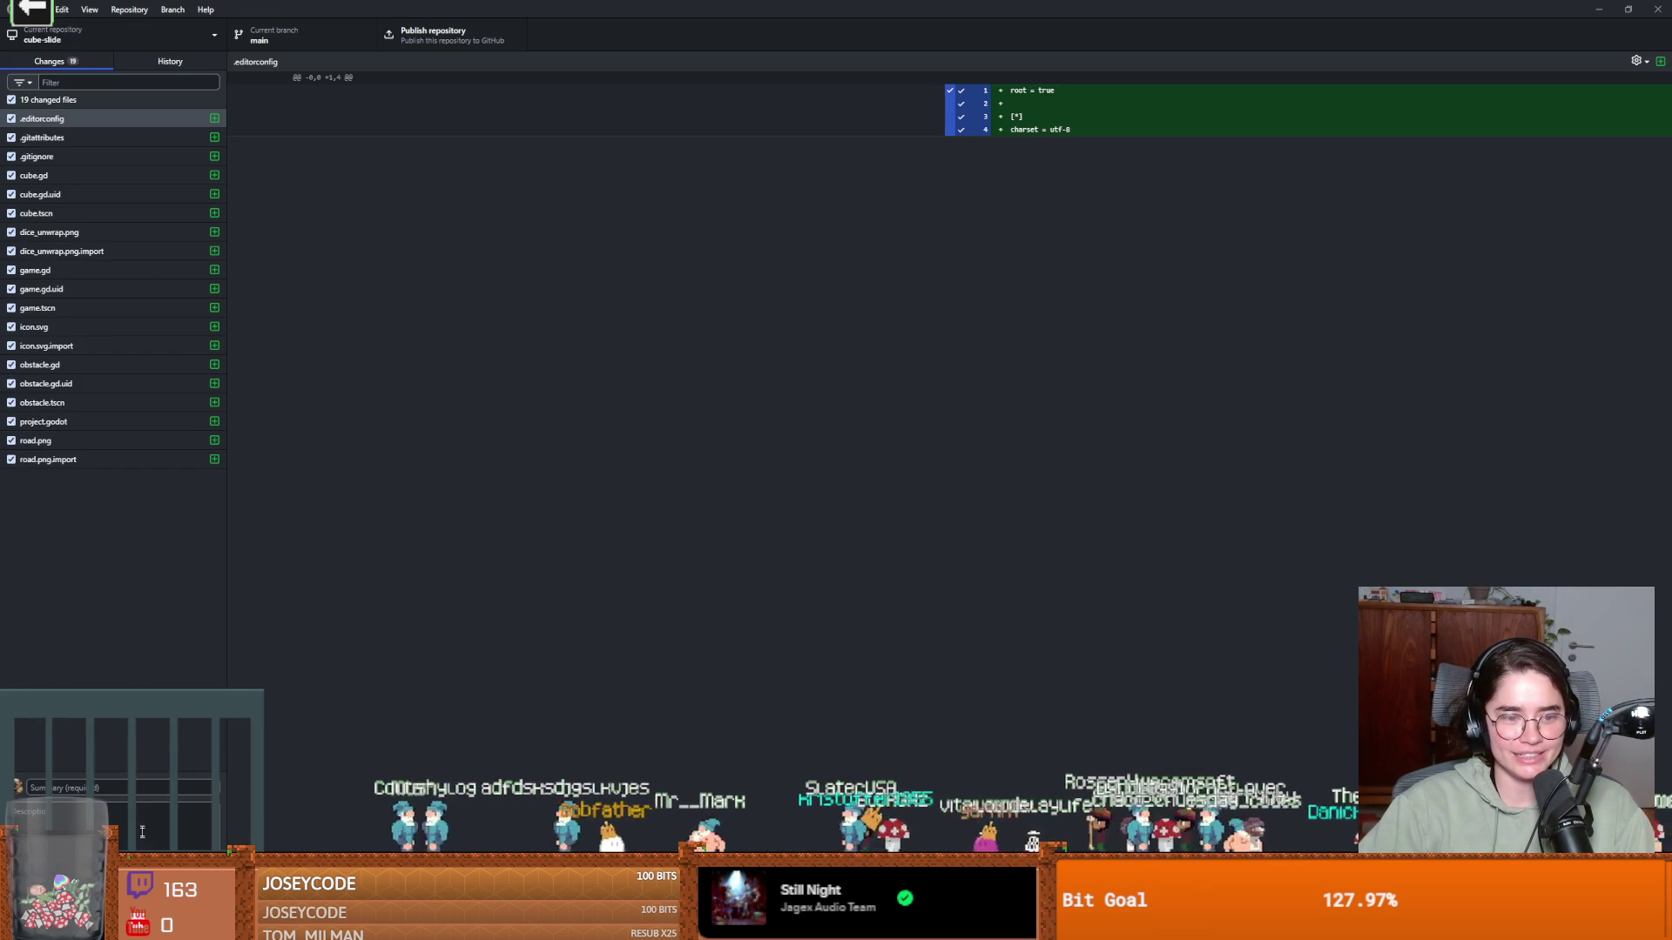
# Commit all 19 changed files with the summary 'init'
pyautogui.click(138, 787)
pyautogui.write('init')
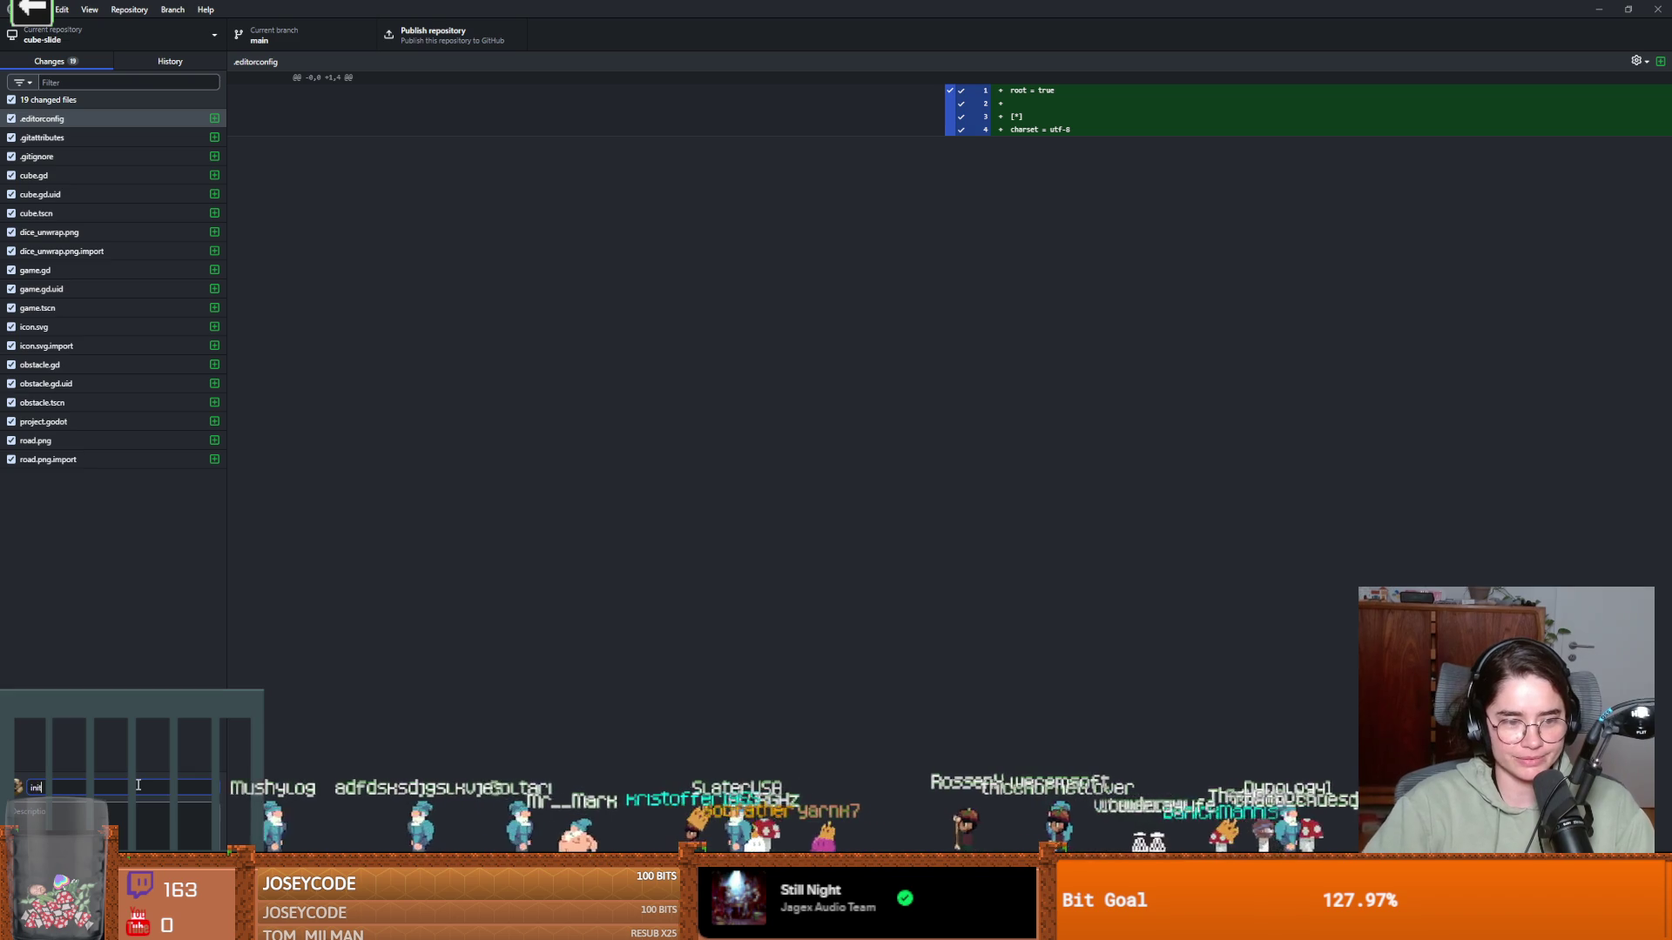
pyautogui.hotkey('ctrl', 'Return')
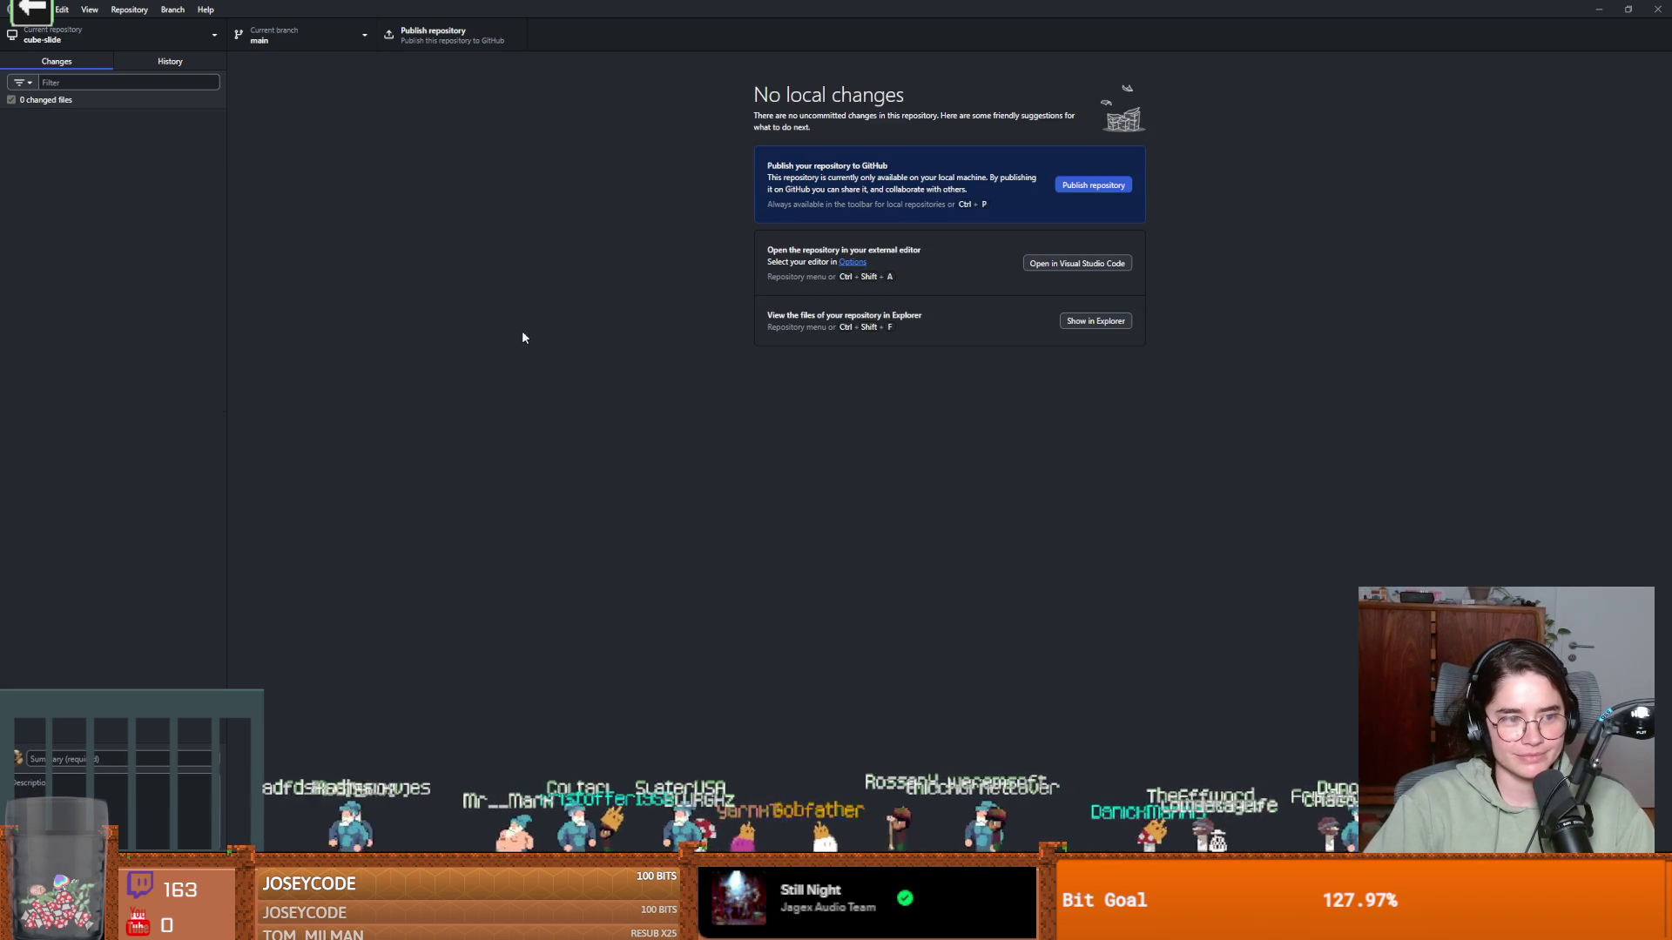
# Publish the repository to GitHub as public 'Cube Slide' with no organization
pyautogui.click(439, 35)
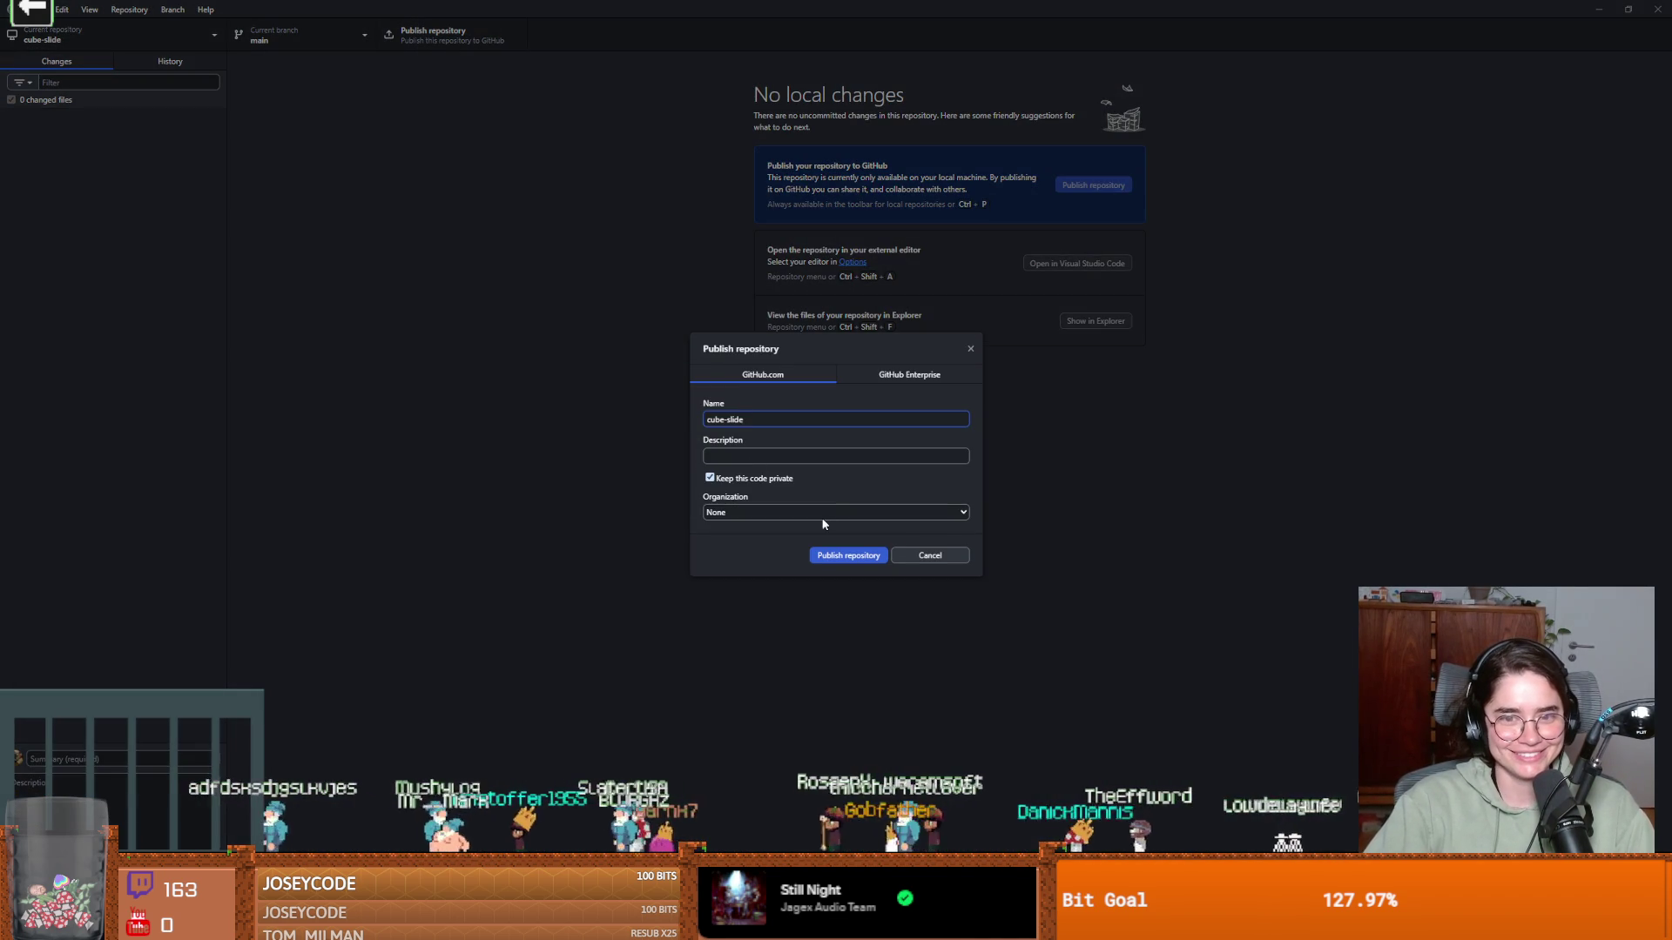
pyautogui.tripleClick(867, 418)
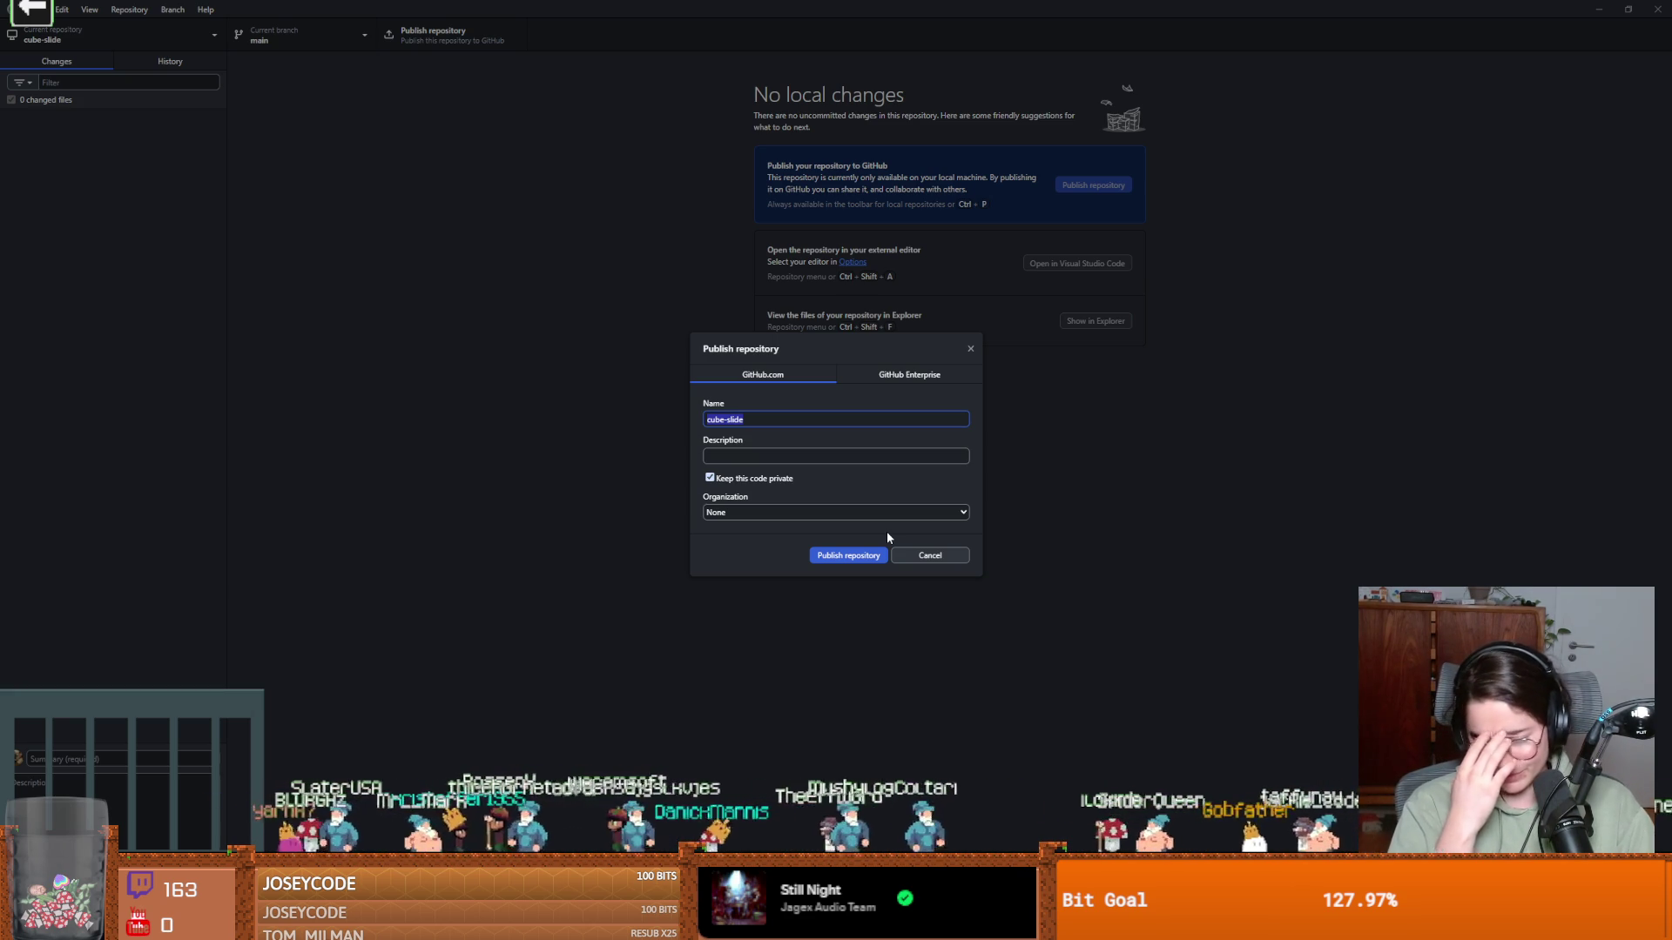
pyautogui.write('Cube Slide')
pyautogui.click(710, 487)
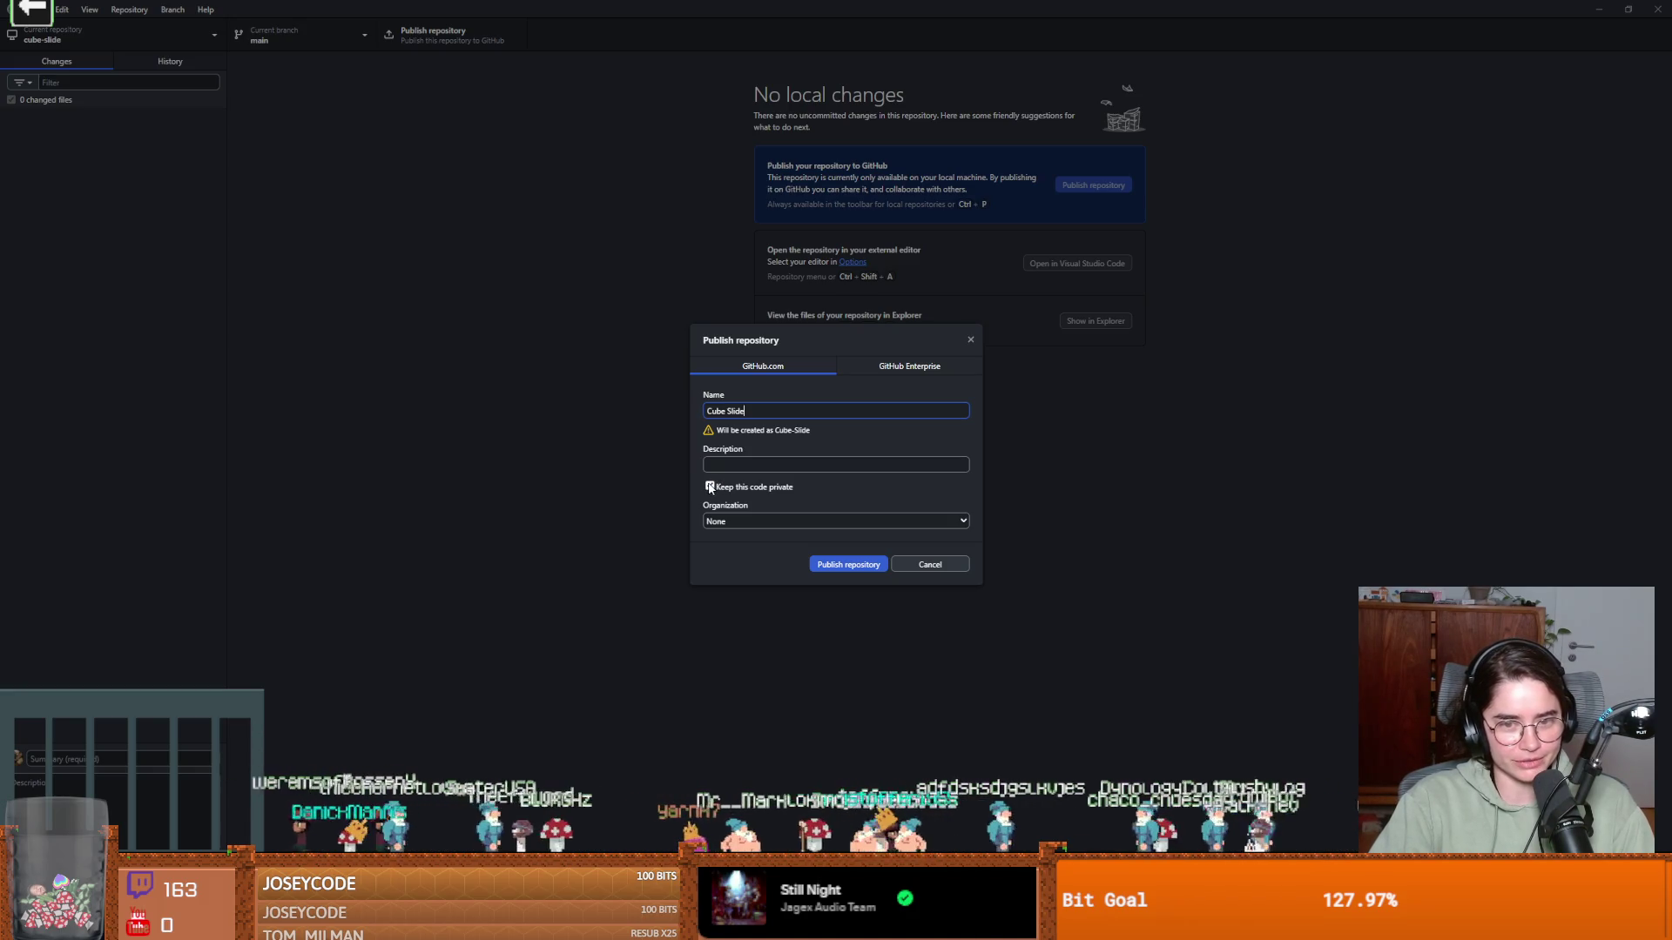
pyautogui.click(709, 486)
pyautogui.click(745, 521)
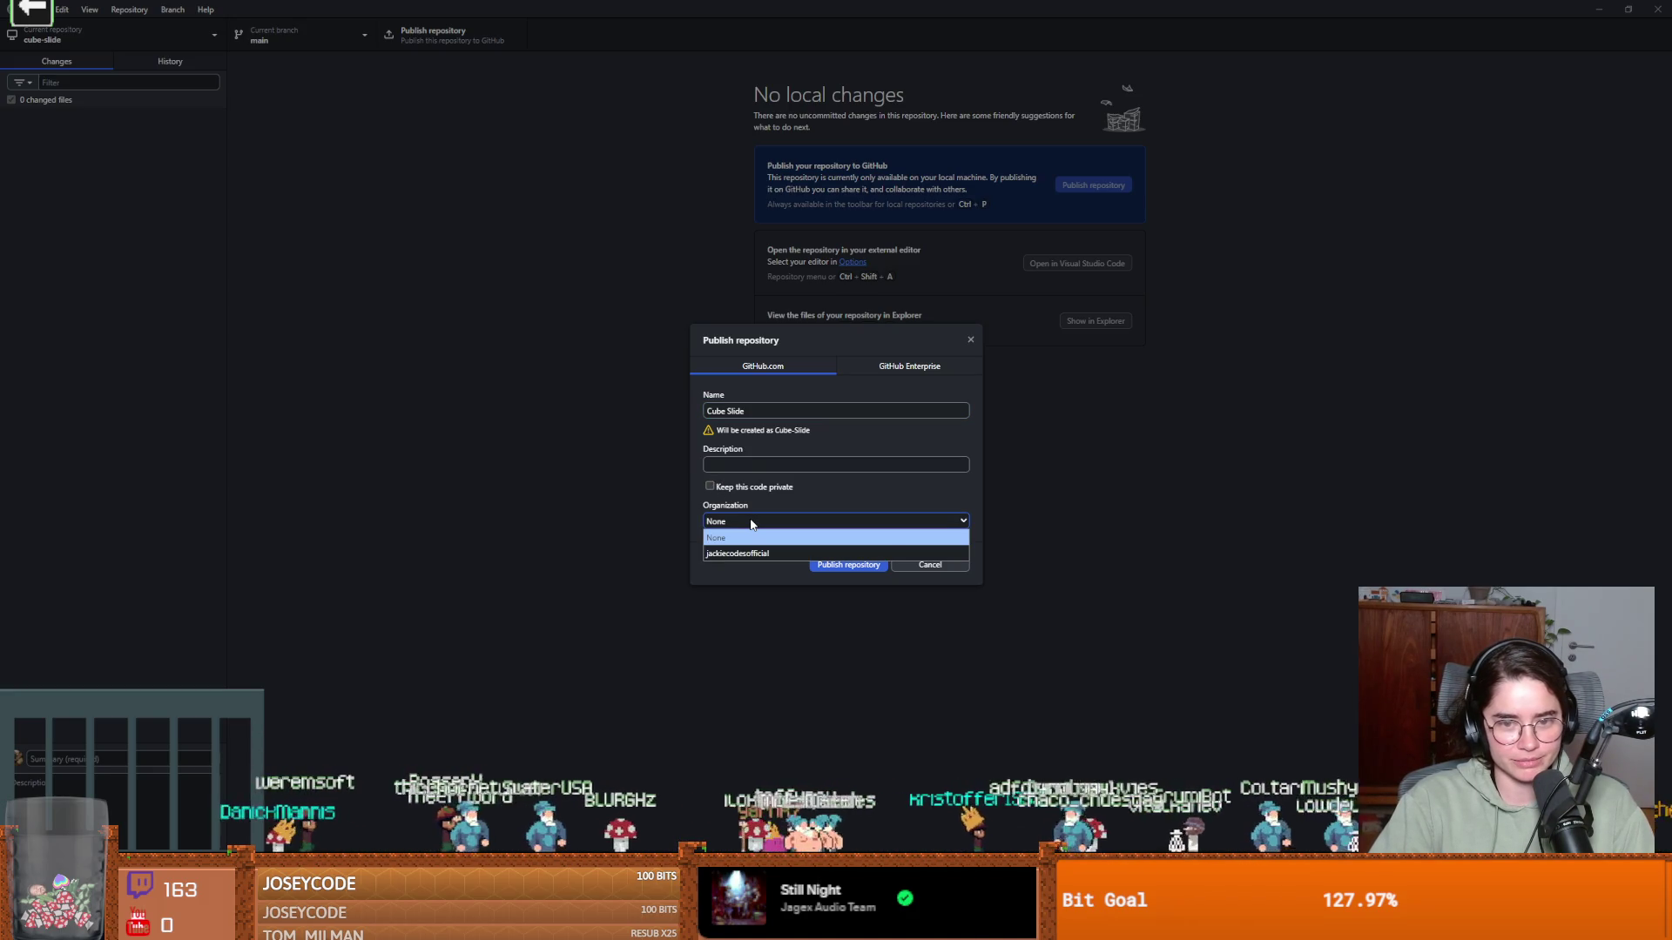
pyautogui.click(752, 526)
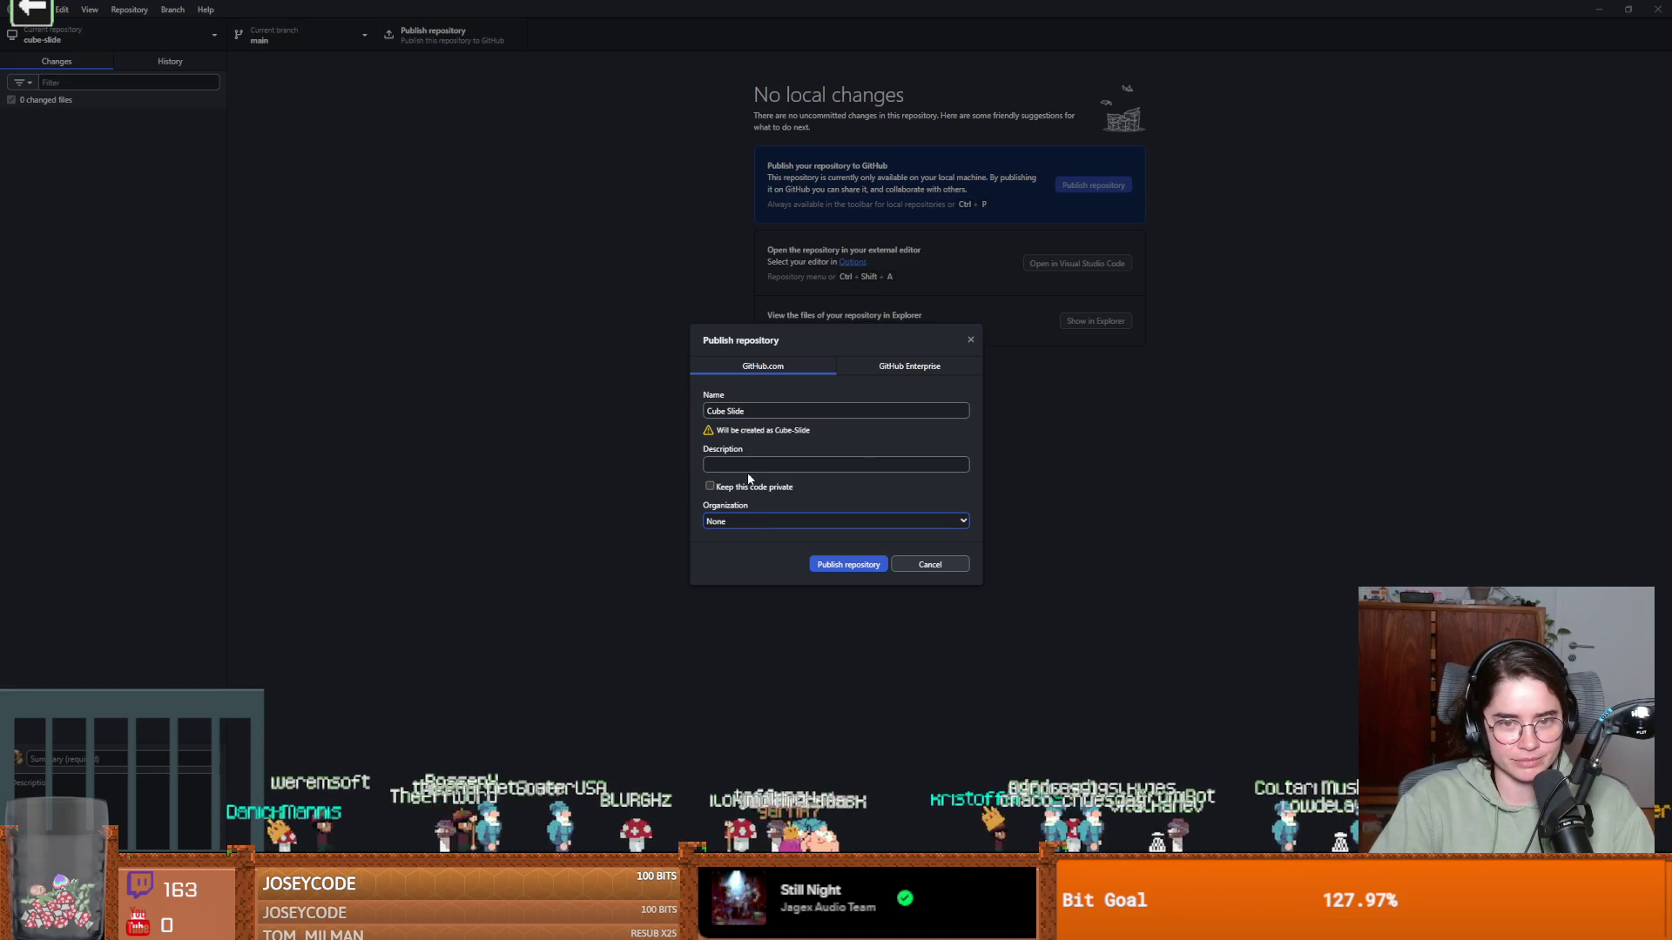
pyautogui.click(871, 573)
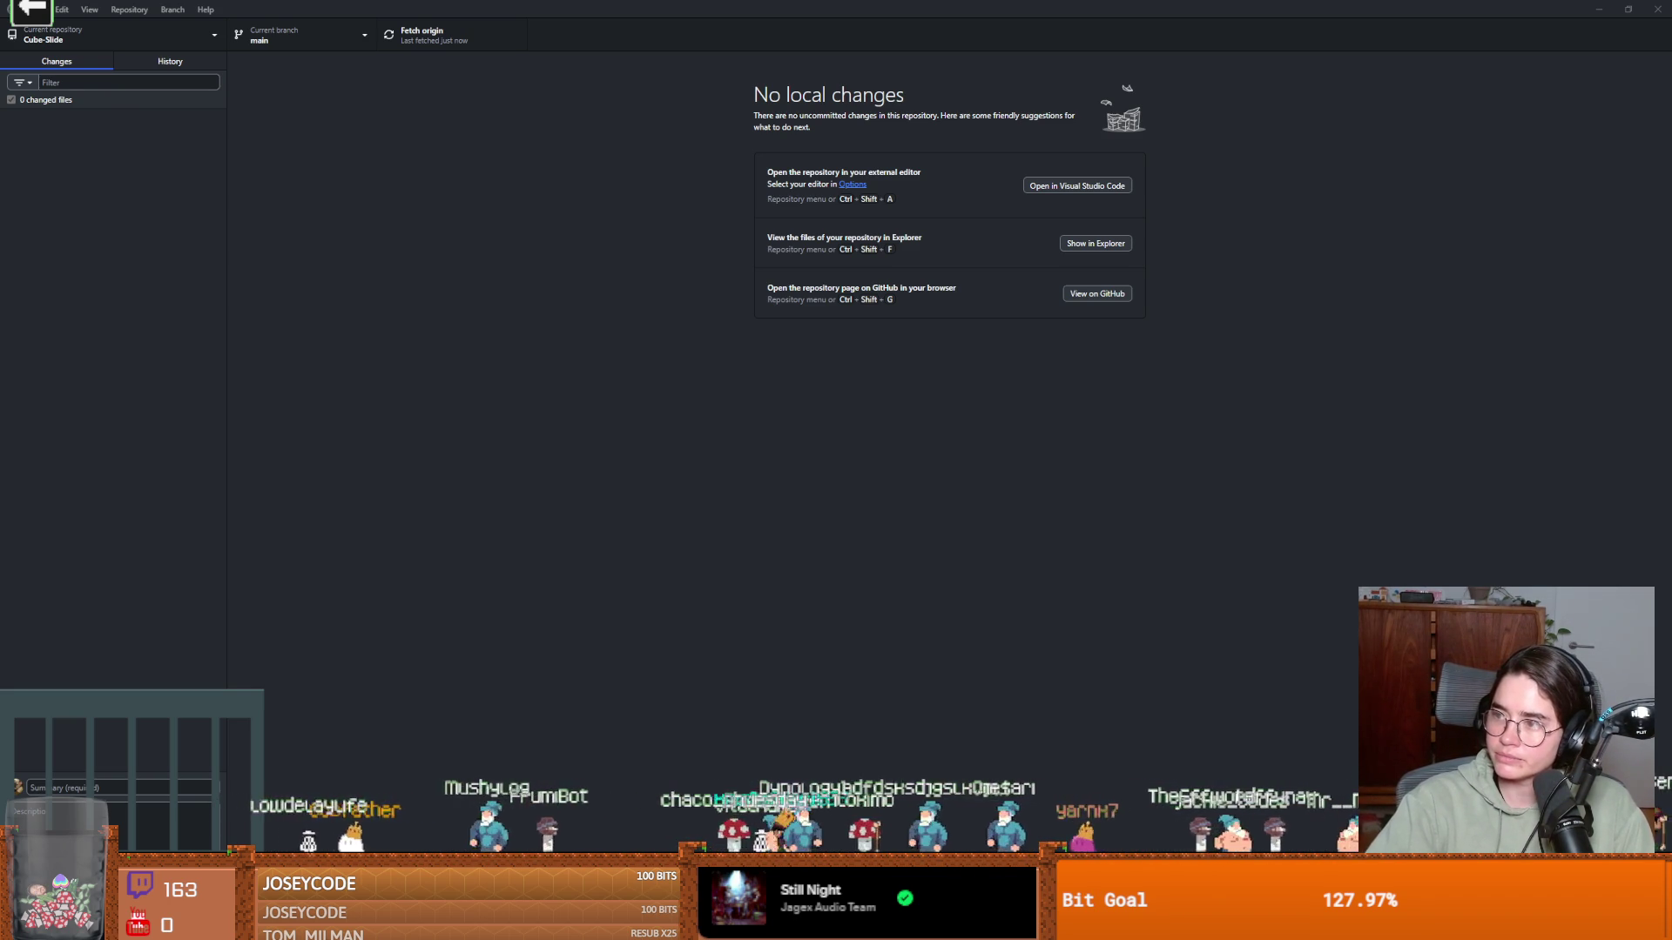
# Check the new Cube-Slide repository page on GitHub, then launch the Cannon game
pyautogui.hotkey('alt', 'Tab')
pyautogui.scroll(-3, 469, 448)
pyautogui.scroll(2, 468, 447)
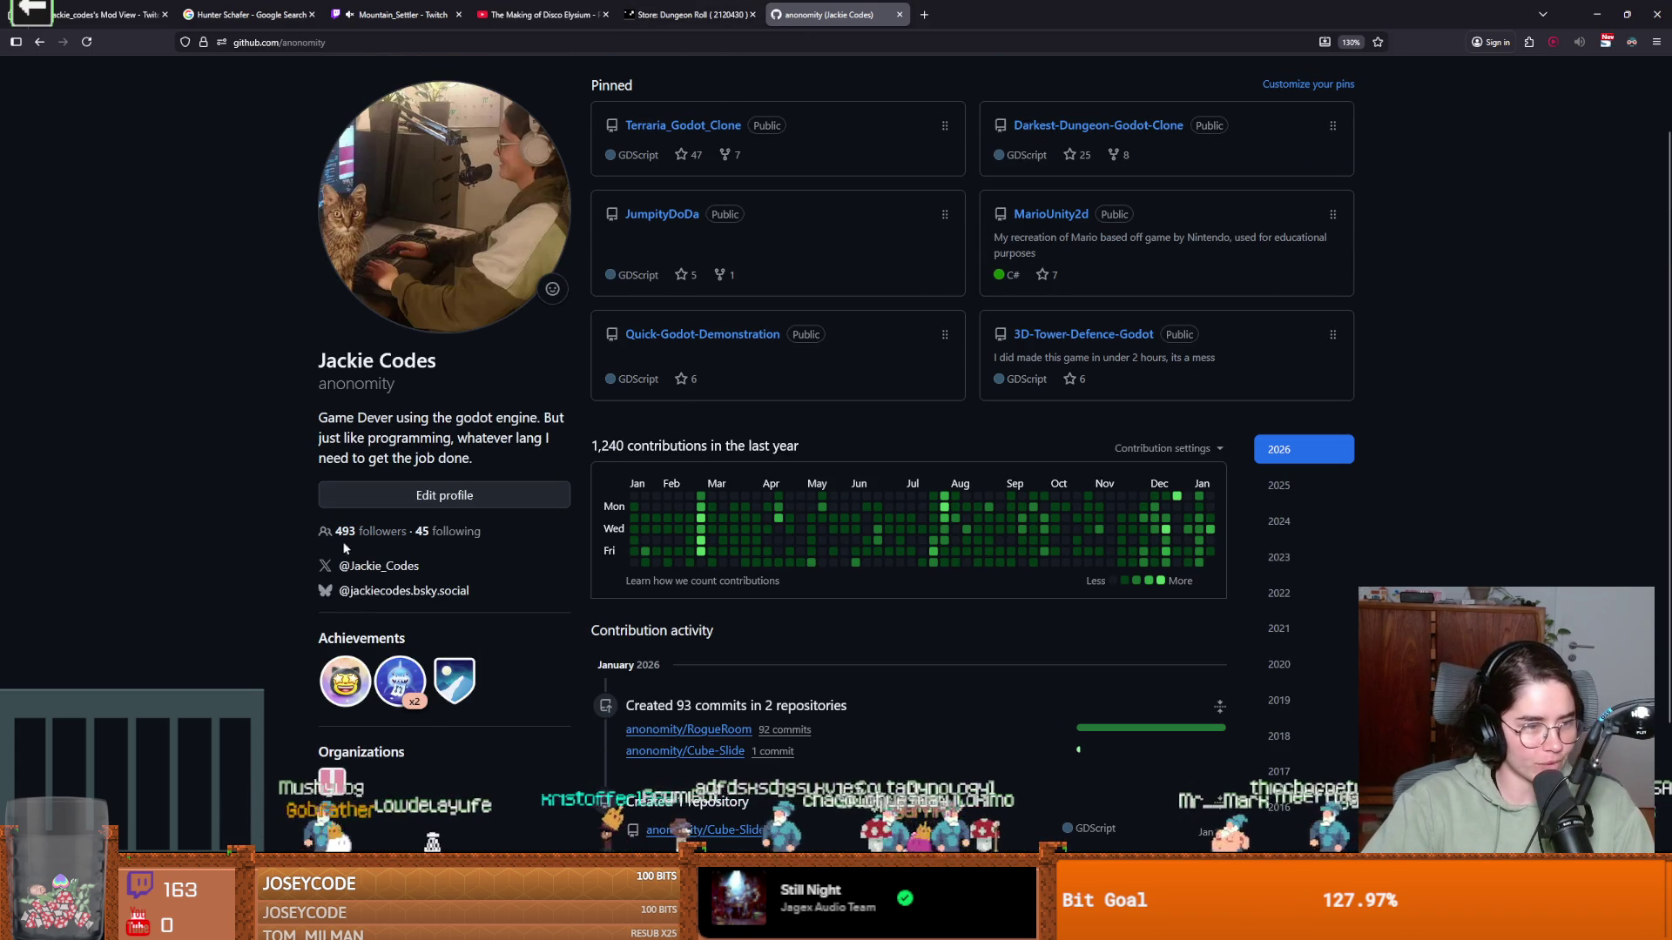
pyautogui.scroll(1, 701, 575)
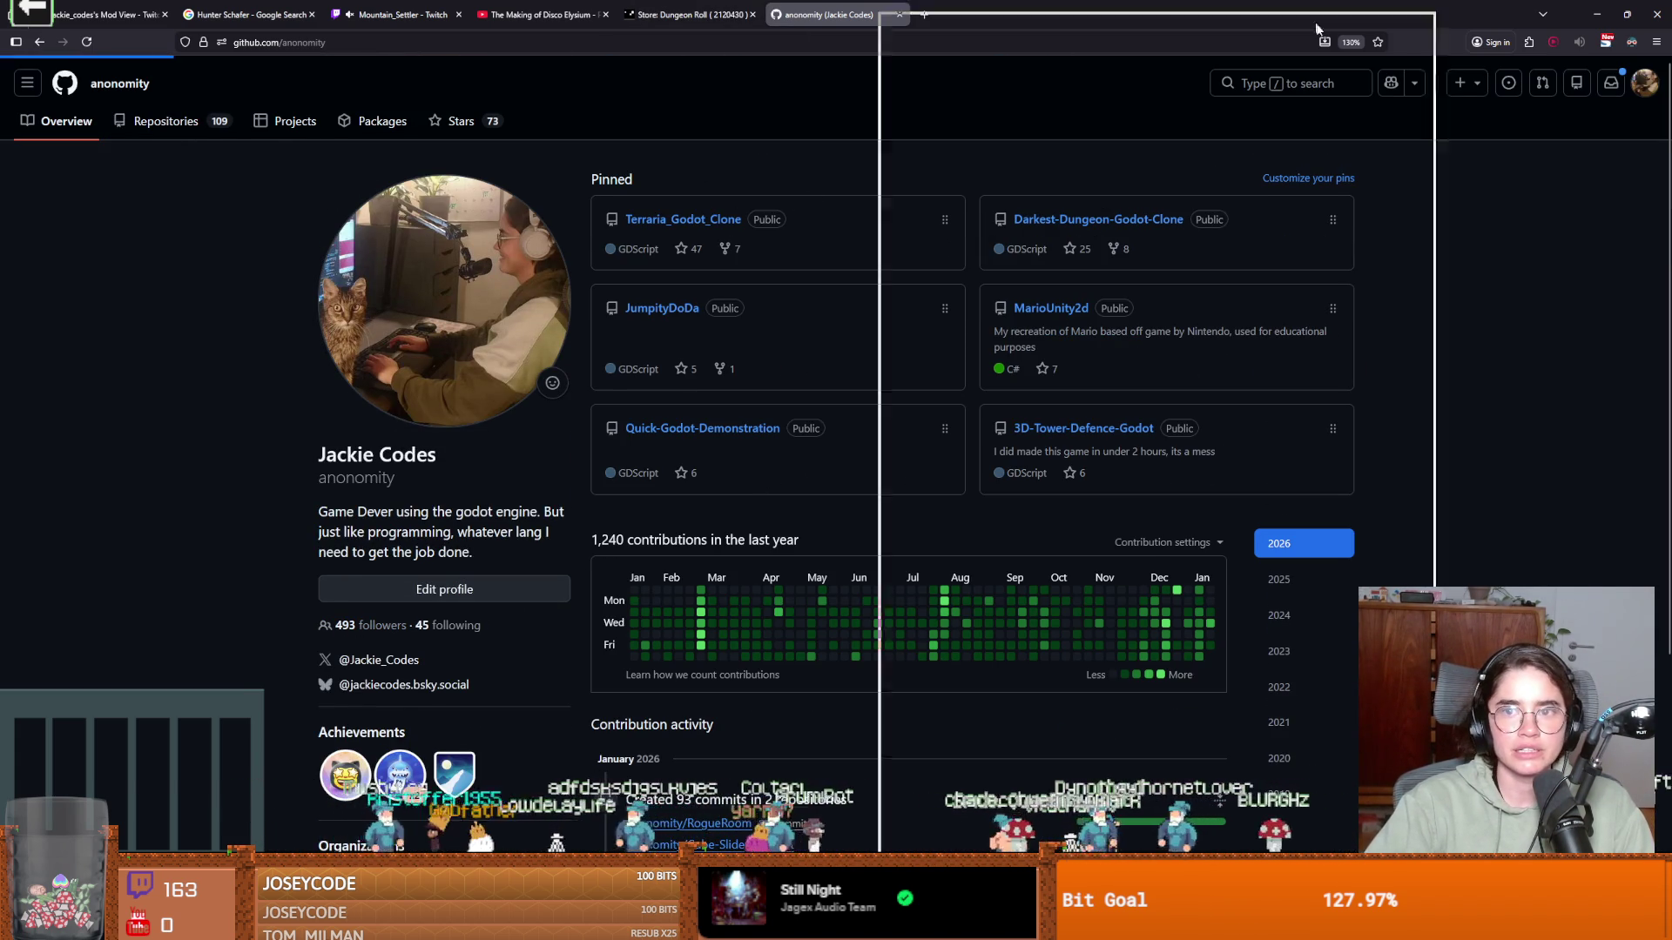
pyautogui.hotkey('alt', 'Tab')
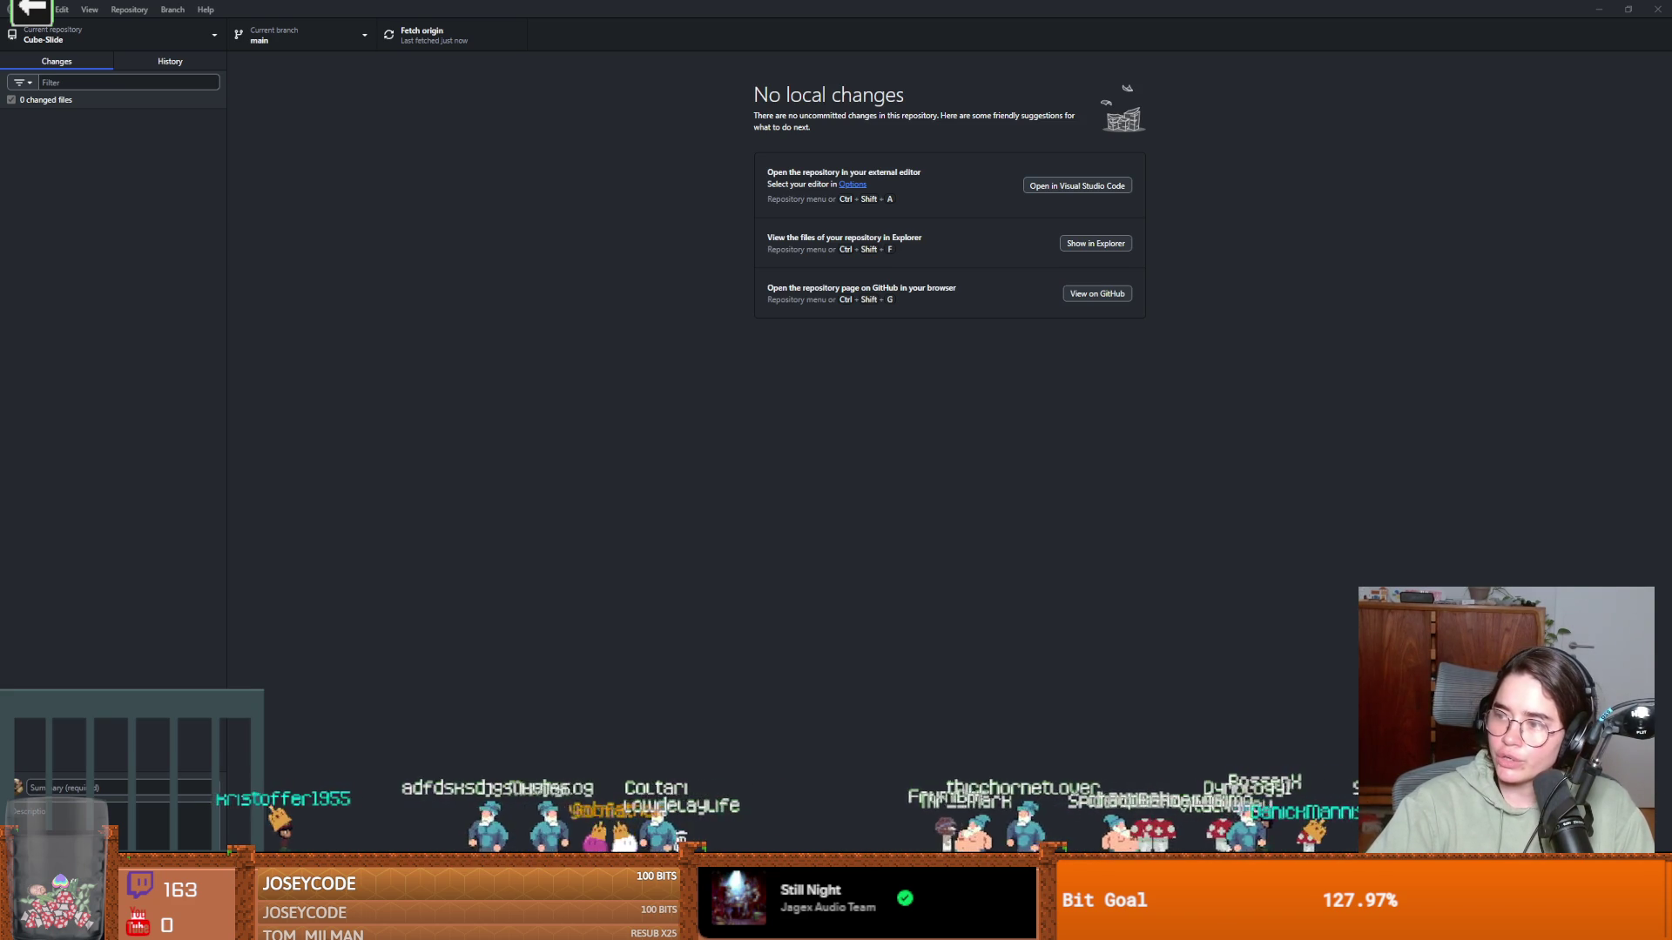
pyautogui.hotkey('alt', 'Tab')
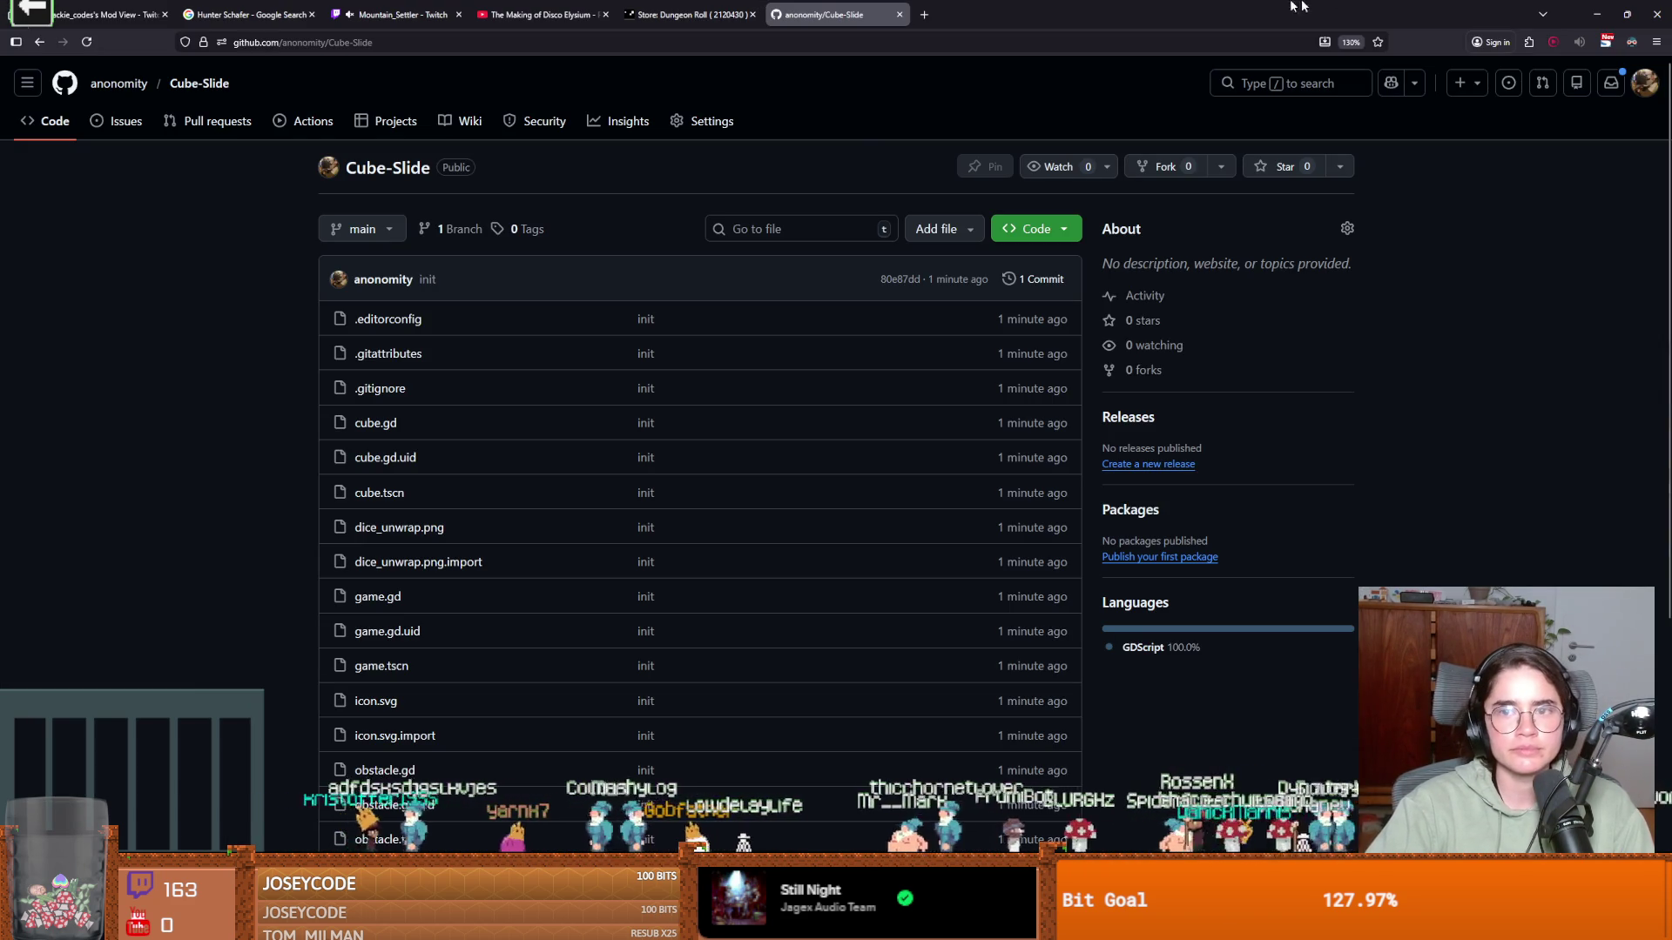
pyautogui.hotkey('alt', 'Tab')
pyautogui.hotkey('alt', 'Tab')
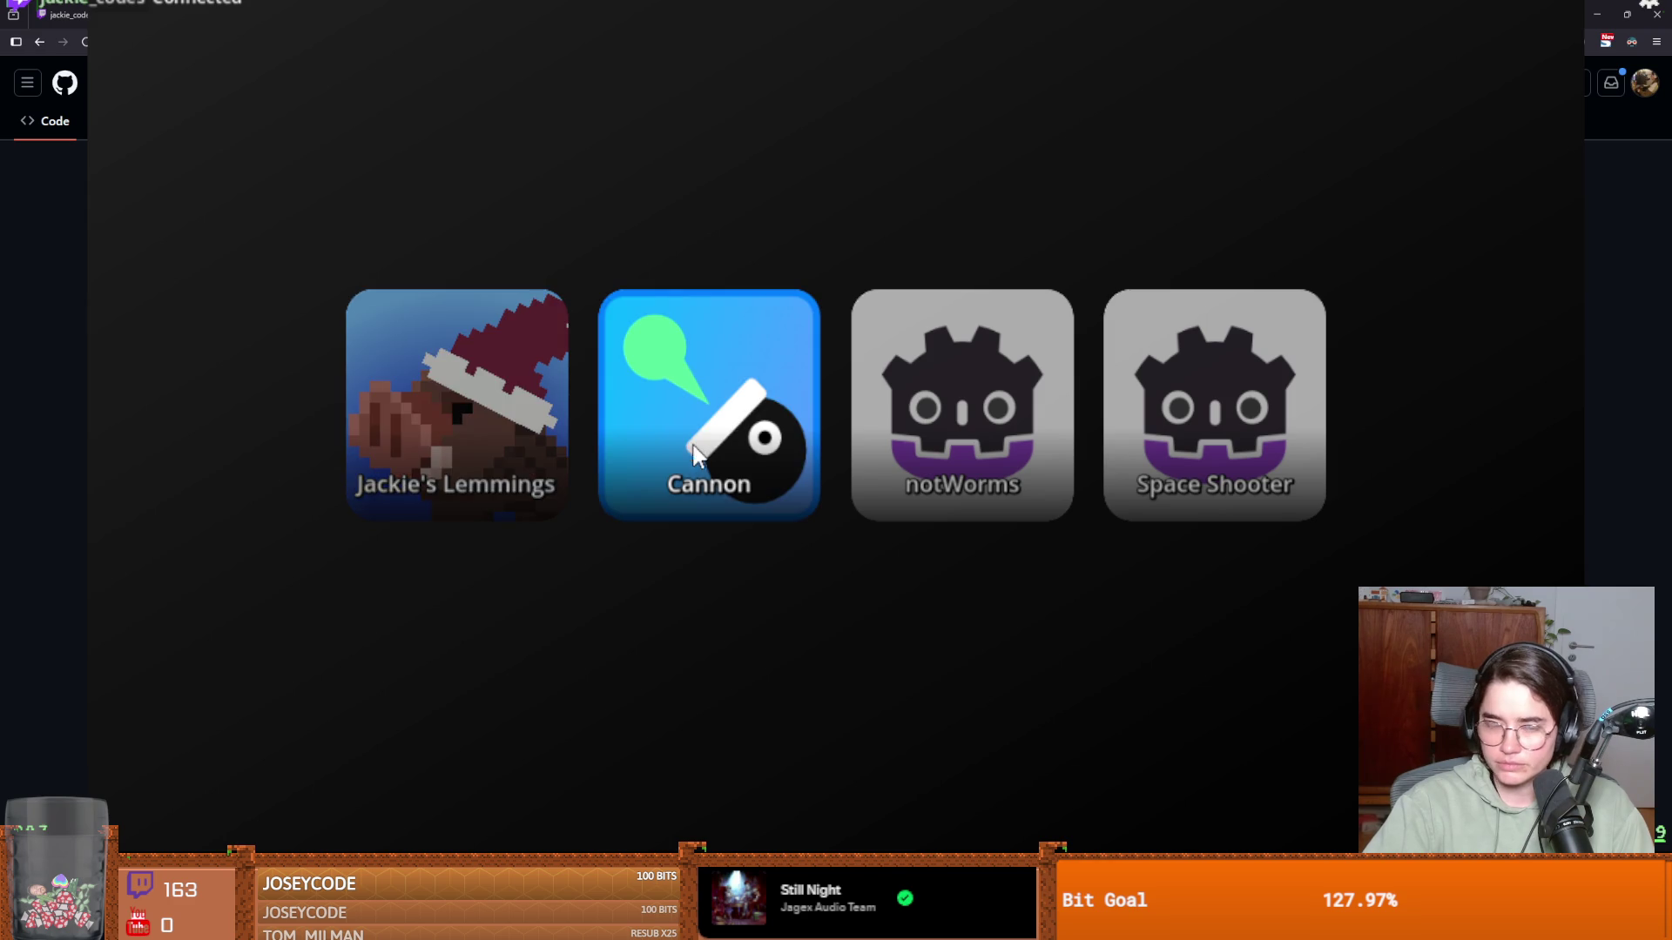
pyautogui.click(709, 409)
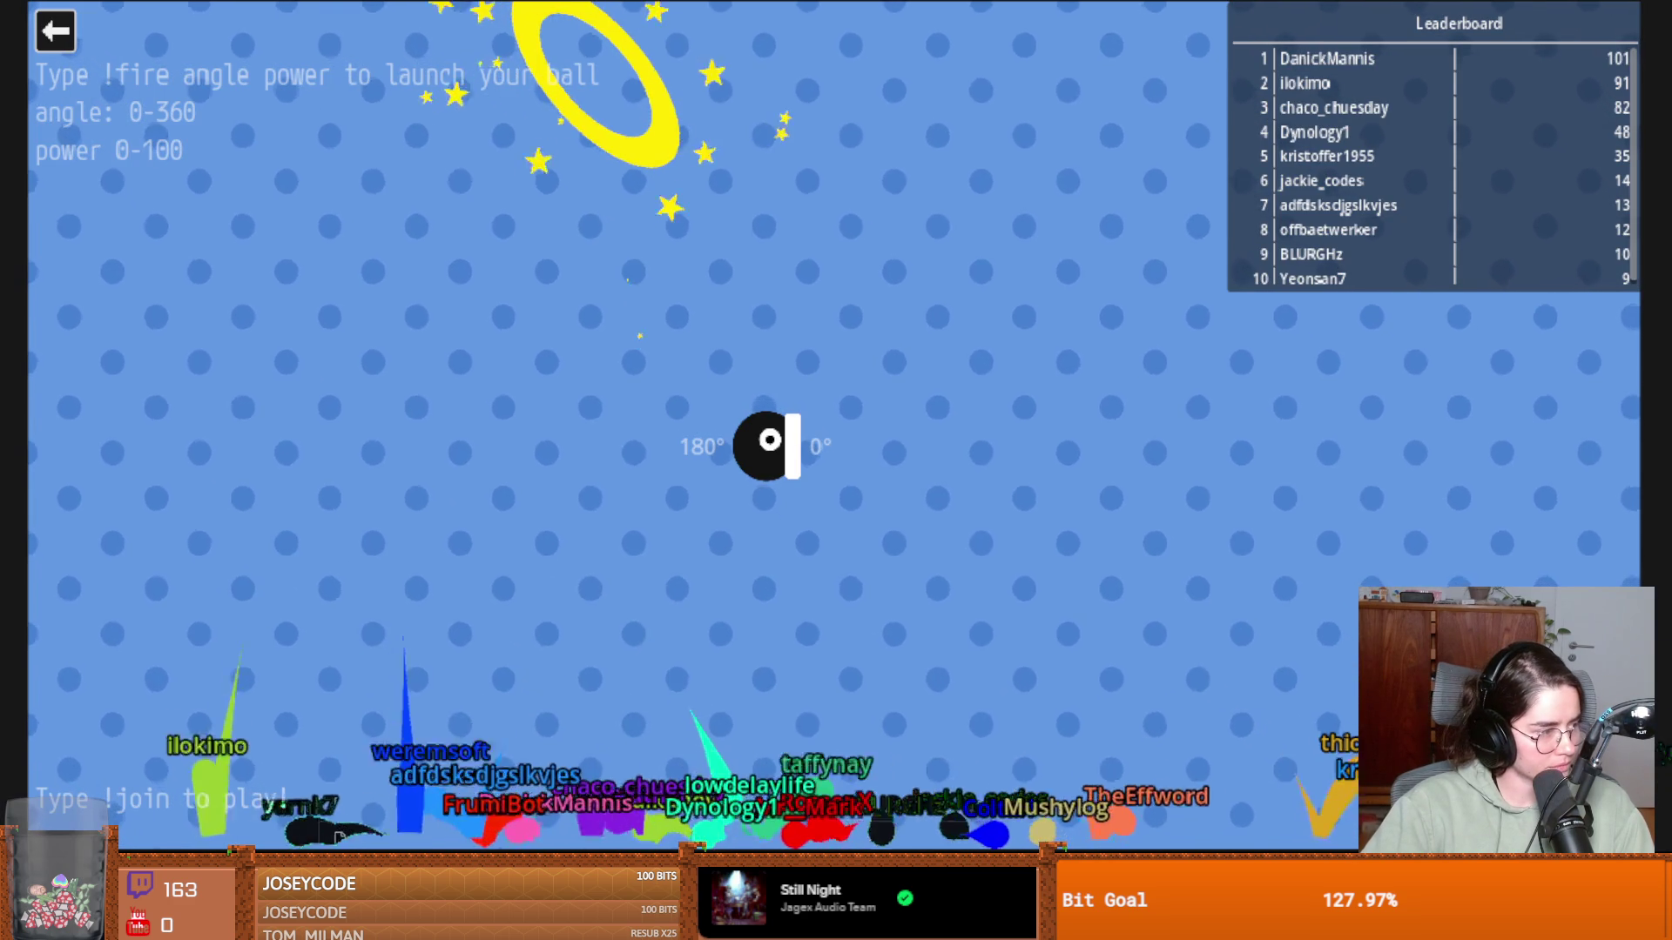
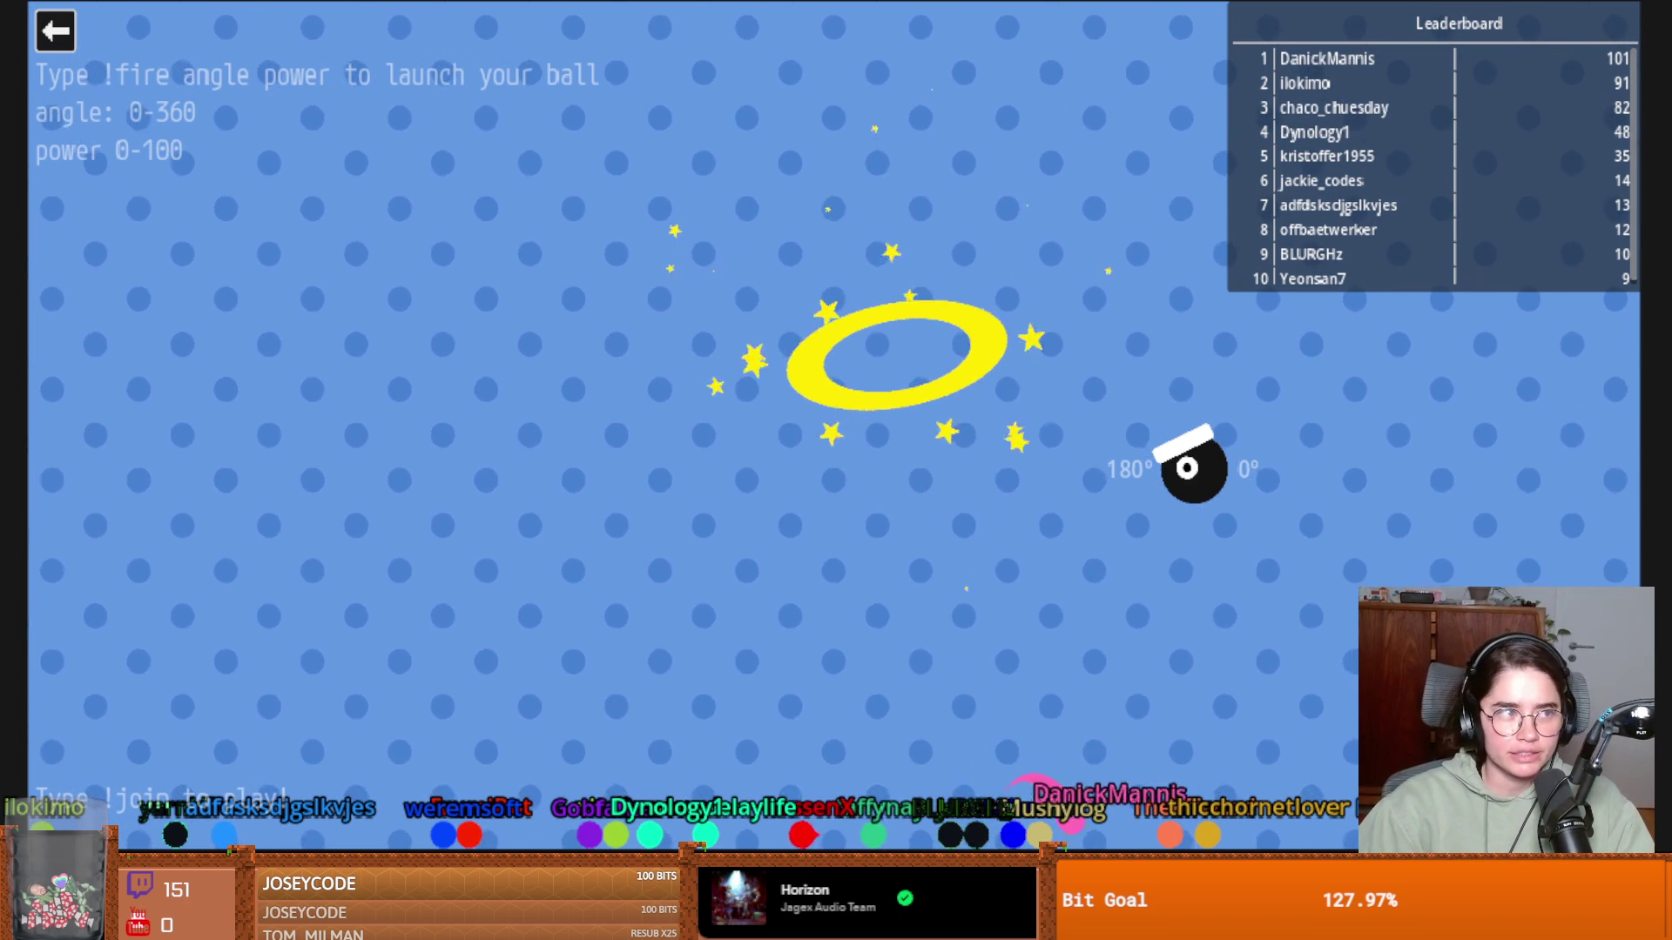
# Exit the cannon mini-game, start Lemmings from the Cube-Slide page, then switch to Aseprite's dice_unwrap.png
pyautogui.press('Escape')
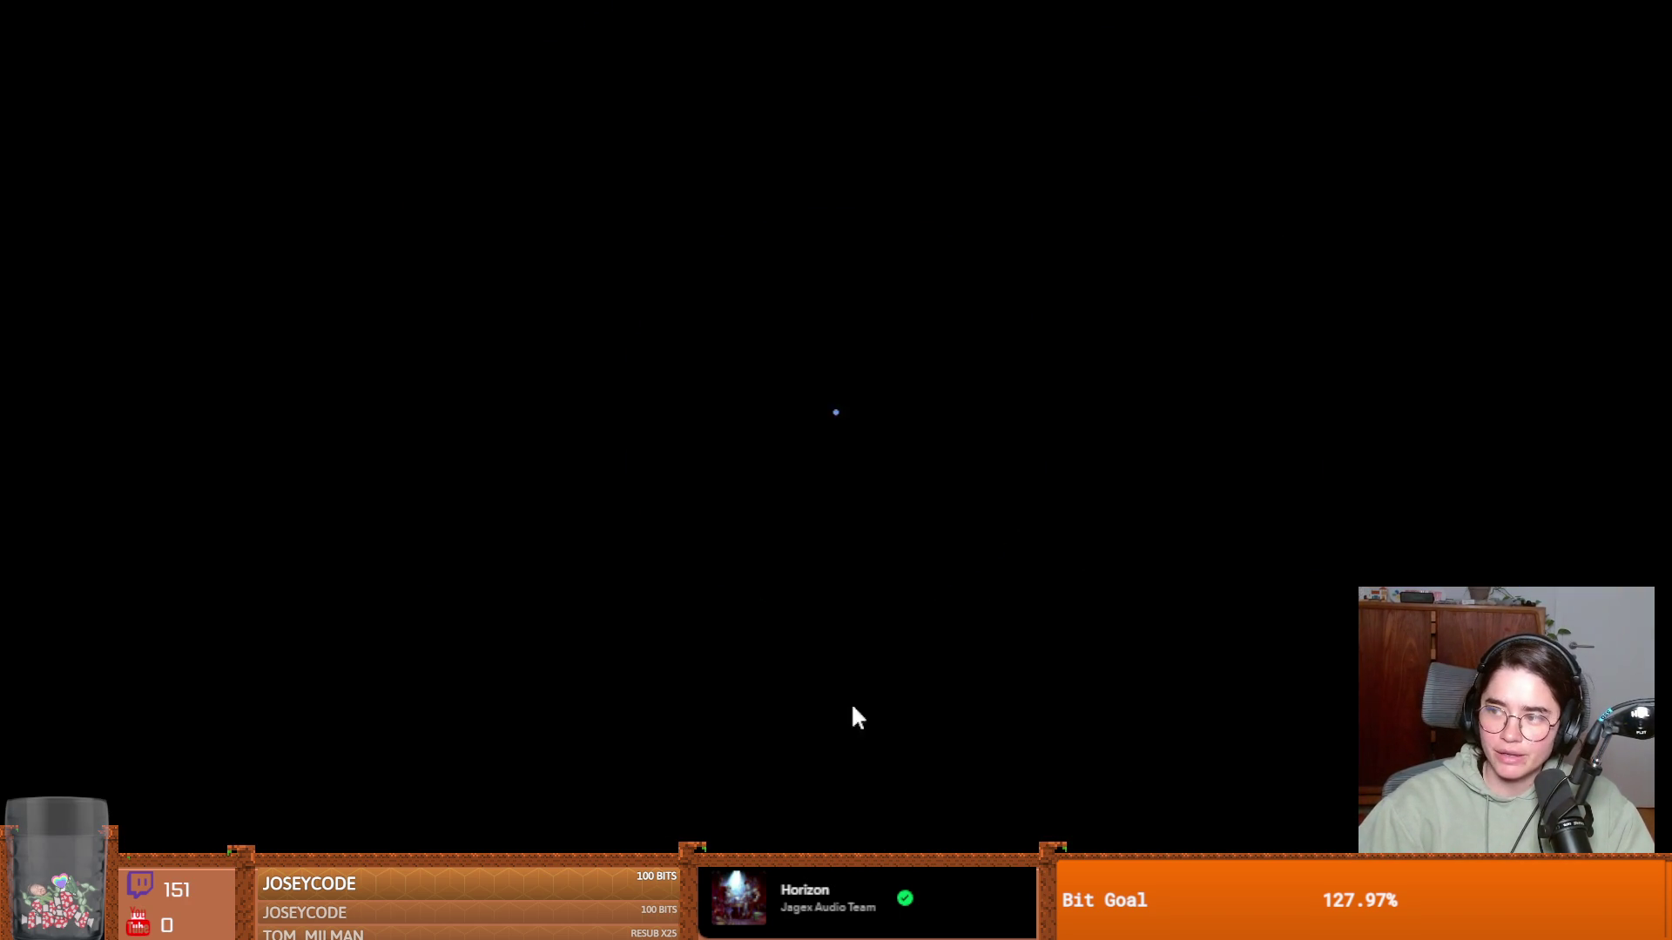
pyautogui.click(472, 397)
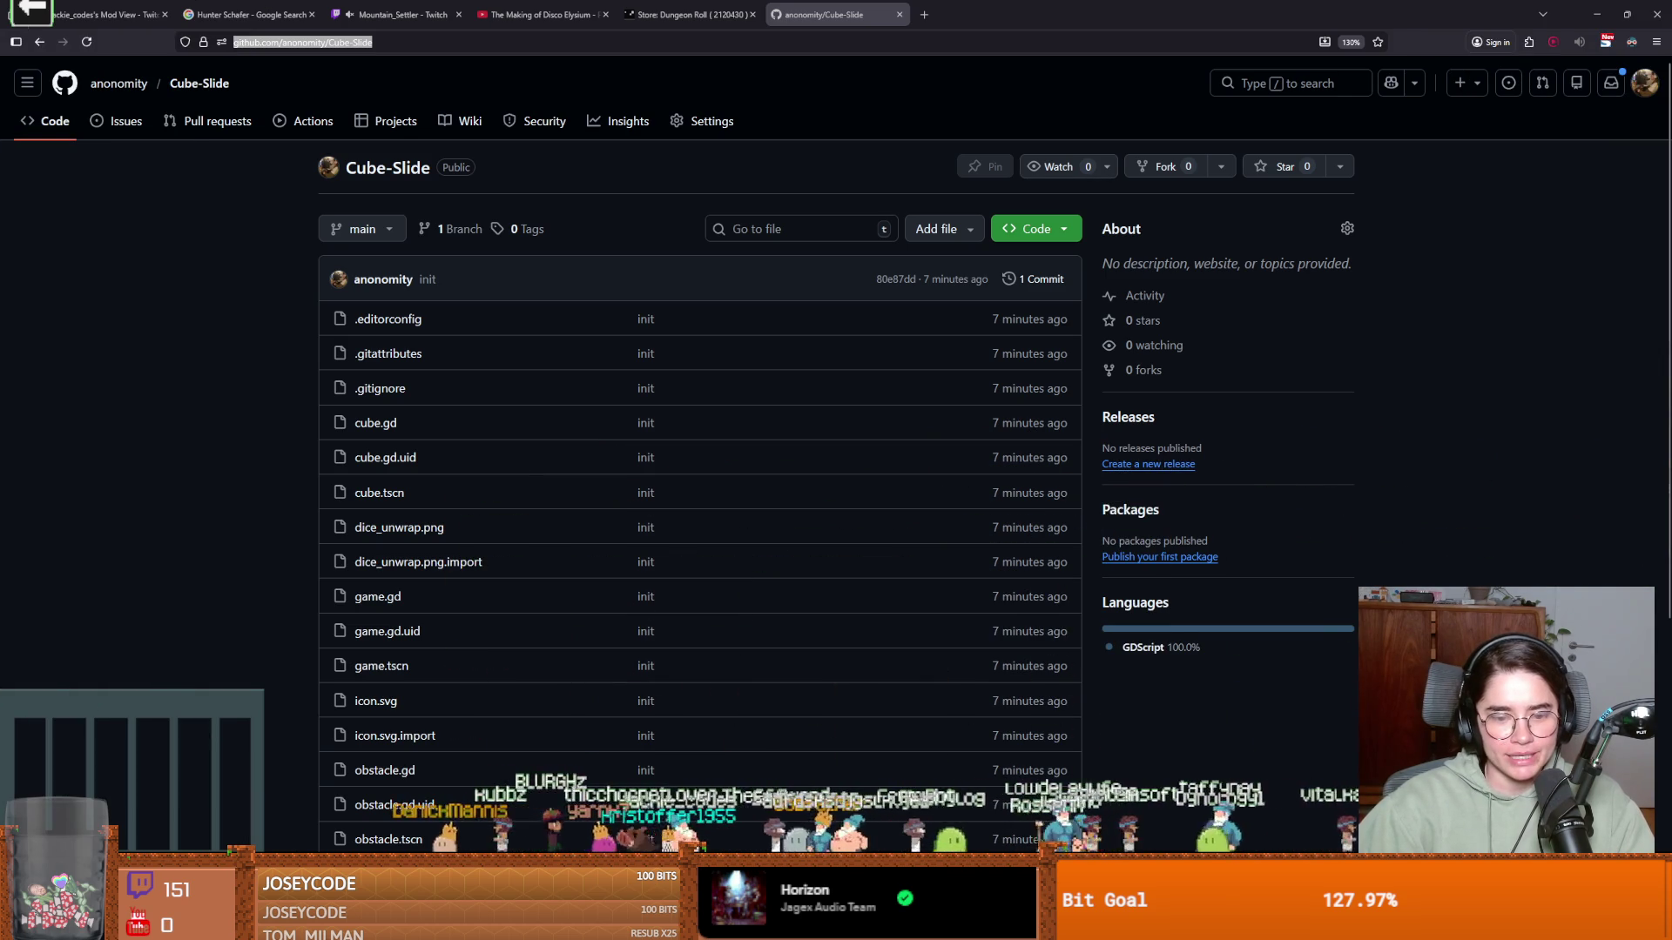
pyautogui.hotkey('alt', 'Tab')
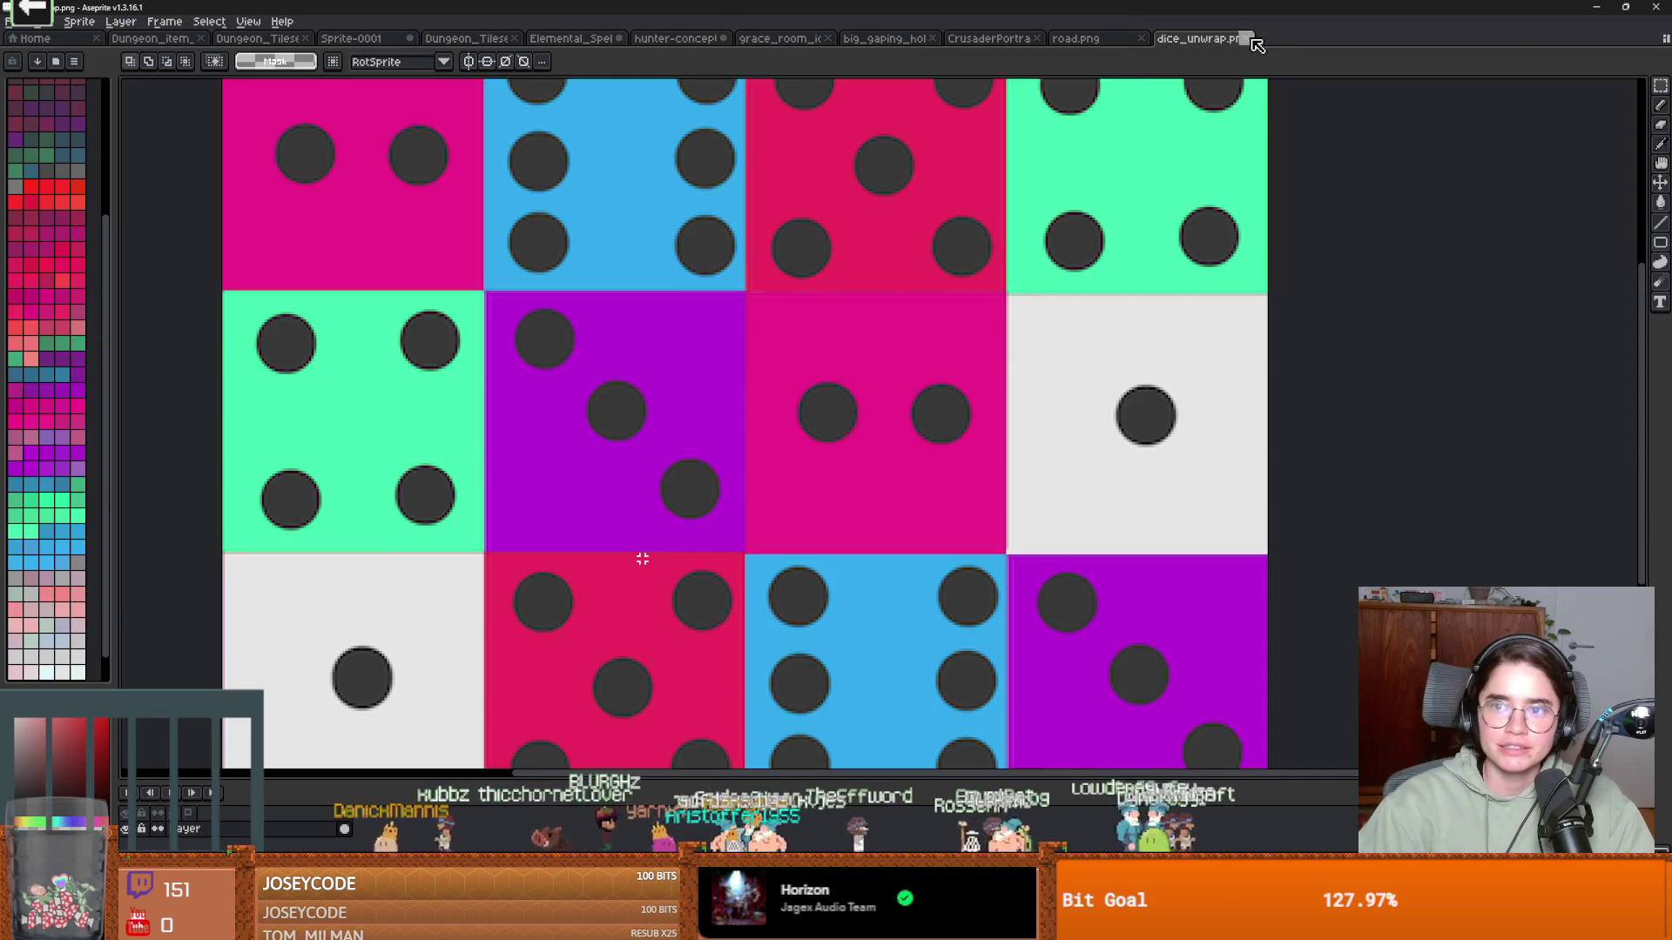
# Close the dice_unwrap.png, road.png and crusader portrait sprites, leaving the hole tileset
pyautogui.click(1245, 38)
pyautogui.click(1137, 38)
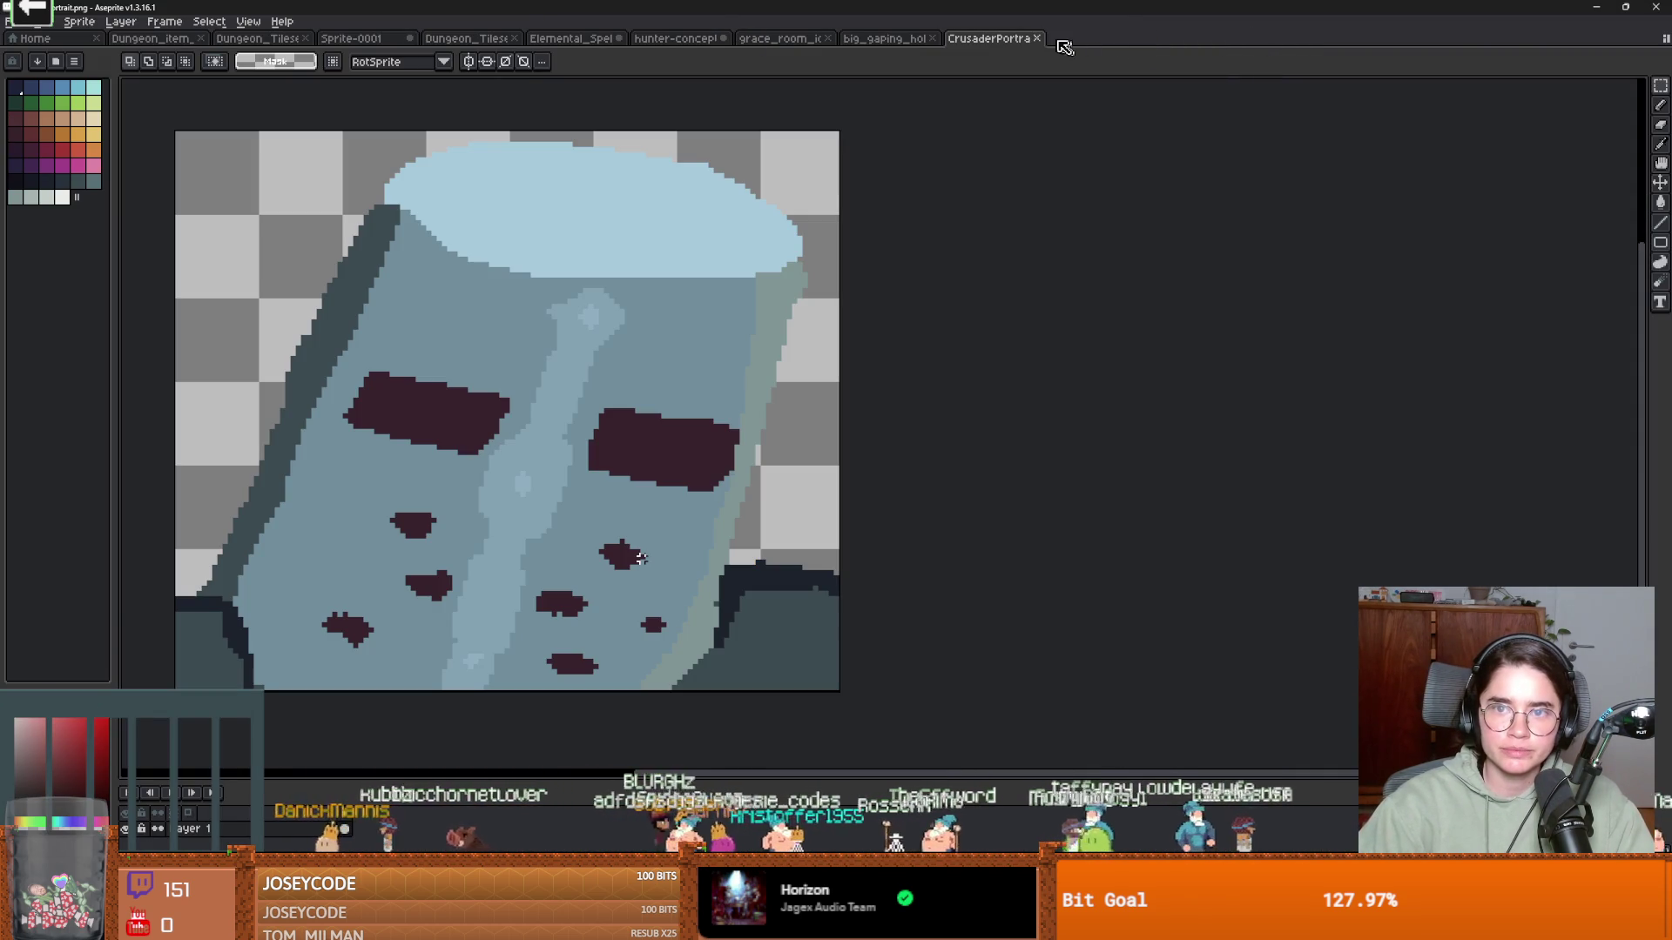
pyautogui.click(1039, 38)
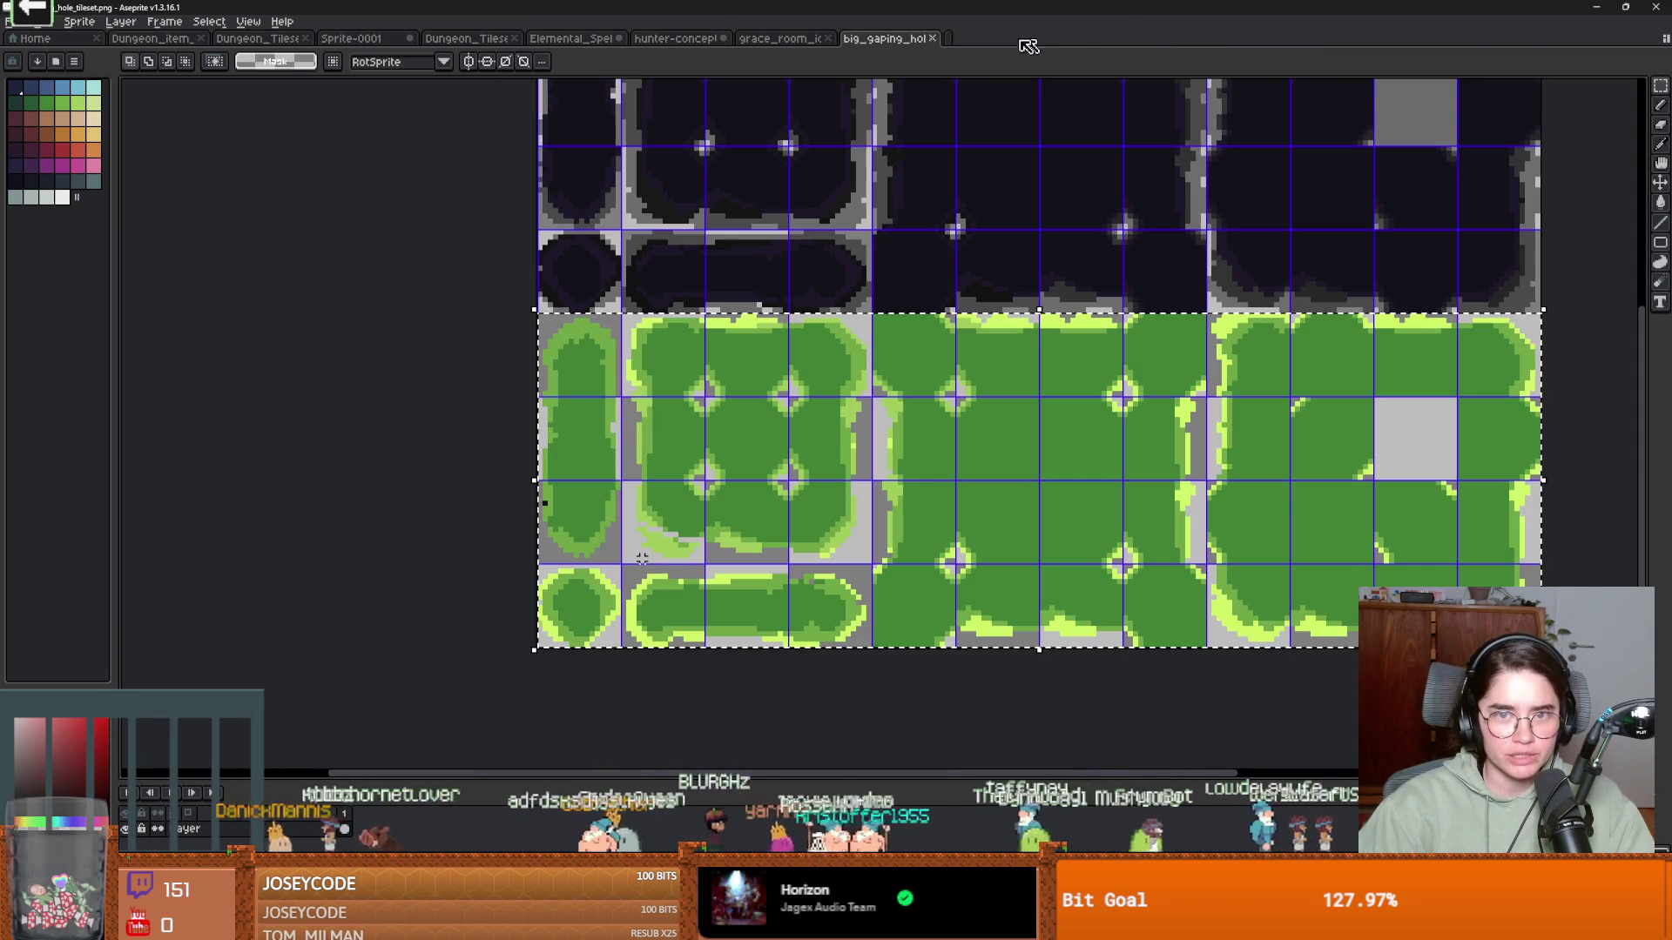
pyautogui.scroll(-5, 966, 313)
pyautogui.scroll(2, 1000, 351)
pyautogui.scroll(3, 1000, 350)
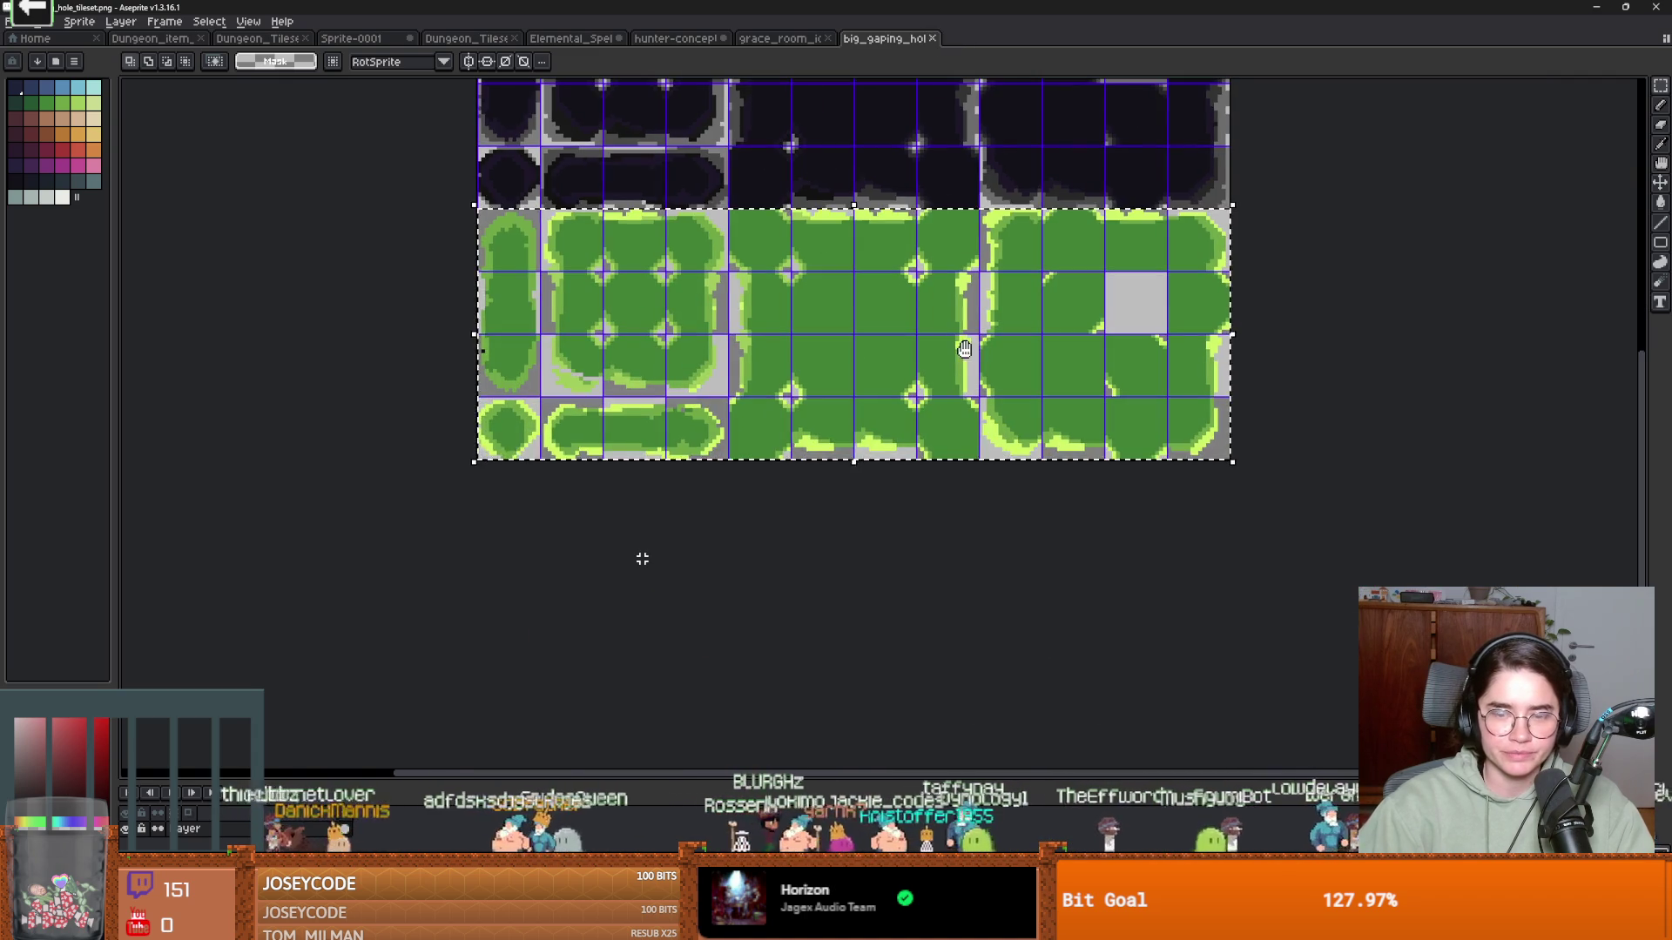
# Extend the canvas 64 px at the bottom and move a copy of the green tile rows into it
pyautogui.hotkey('ctrl', 'alt', 'c')
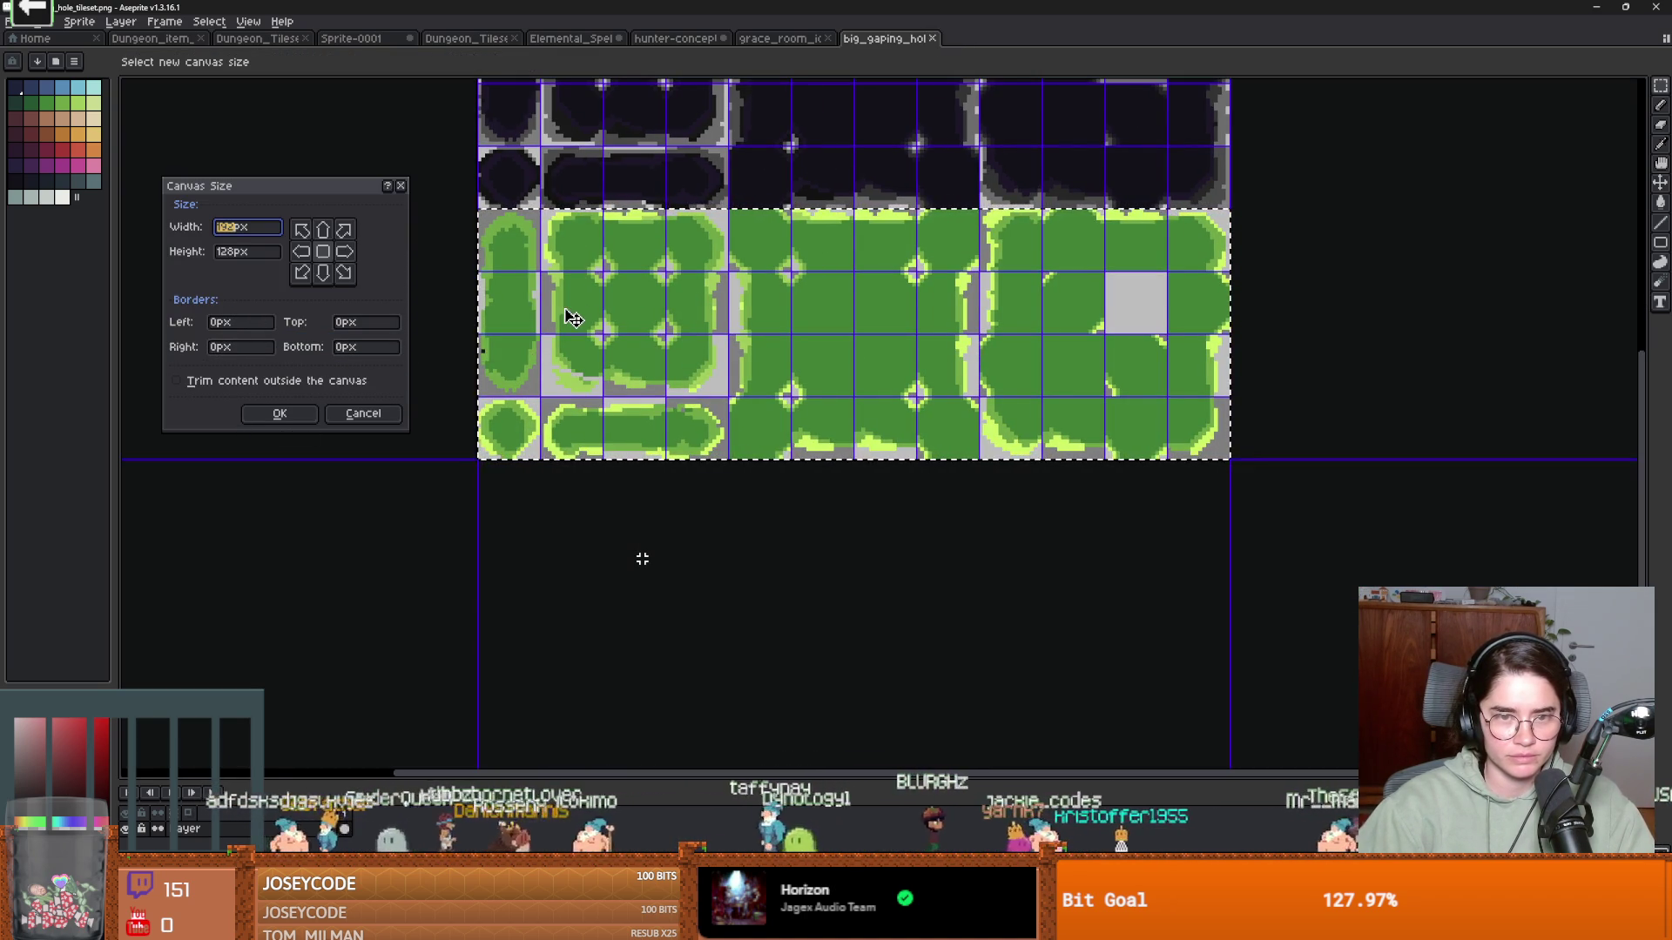
pyautogui.click(347, 348)
pyautogui.write('64')
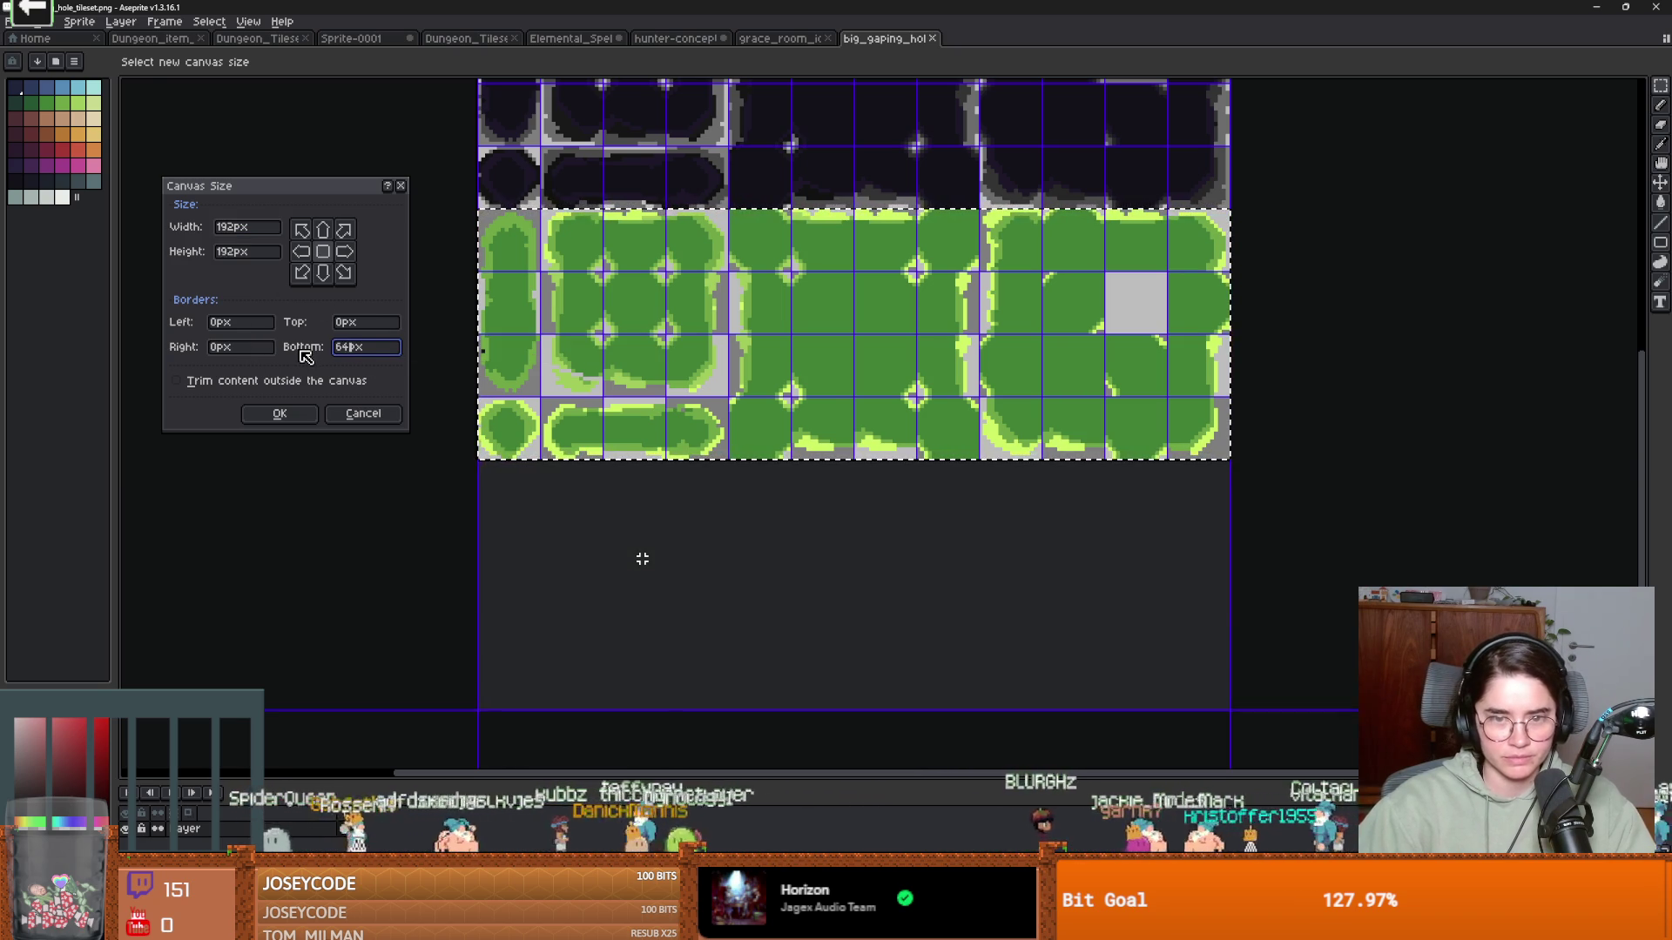
pyautogui.press('Return')
pyautogui.moveTo(709, 435)
pyautogui.mouseDown()
pyautogui.moveTo(676, 688)
pyautogui.moveTo(710, 690)
pyautogui.mouseUp()
pyautogui.click(8, 21)
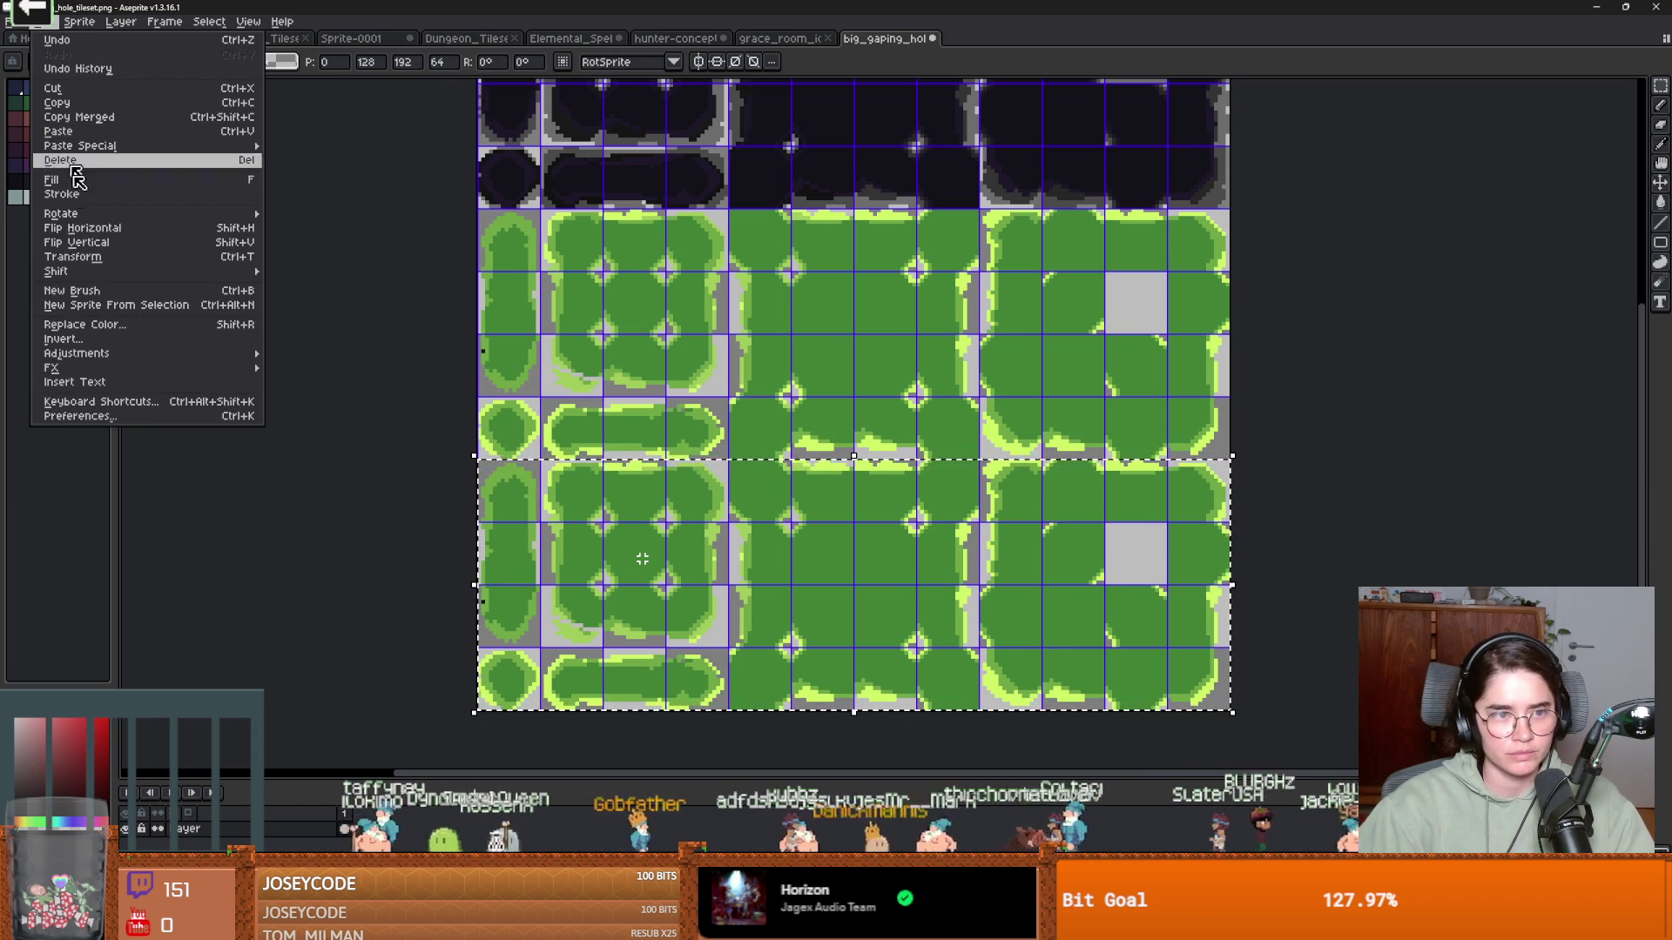
pyautogui.moveTo(148, 369)
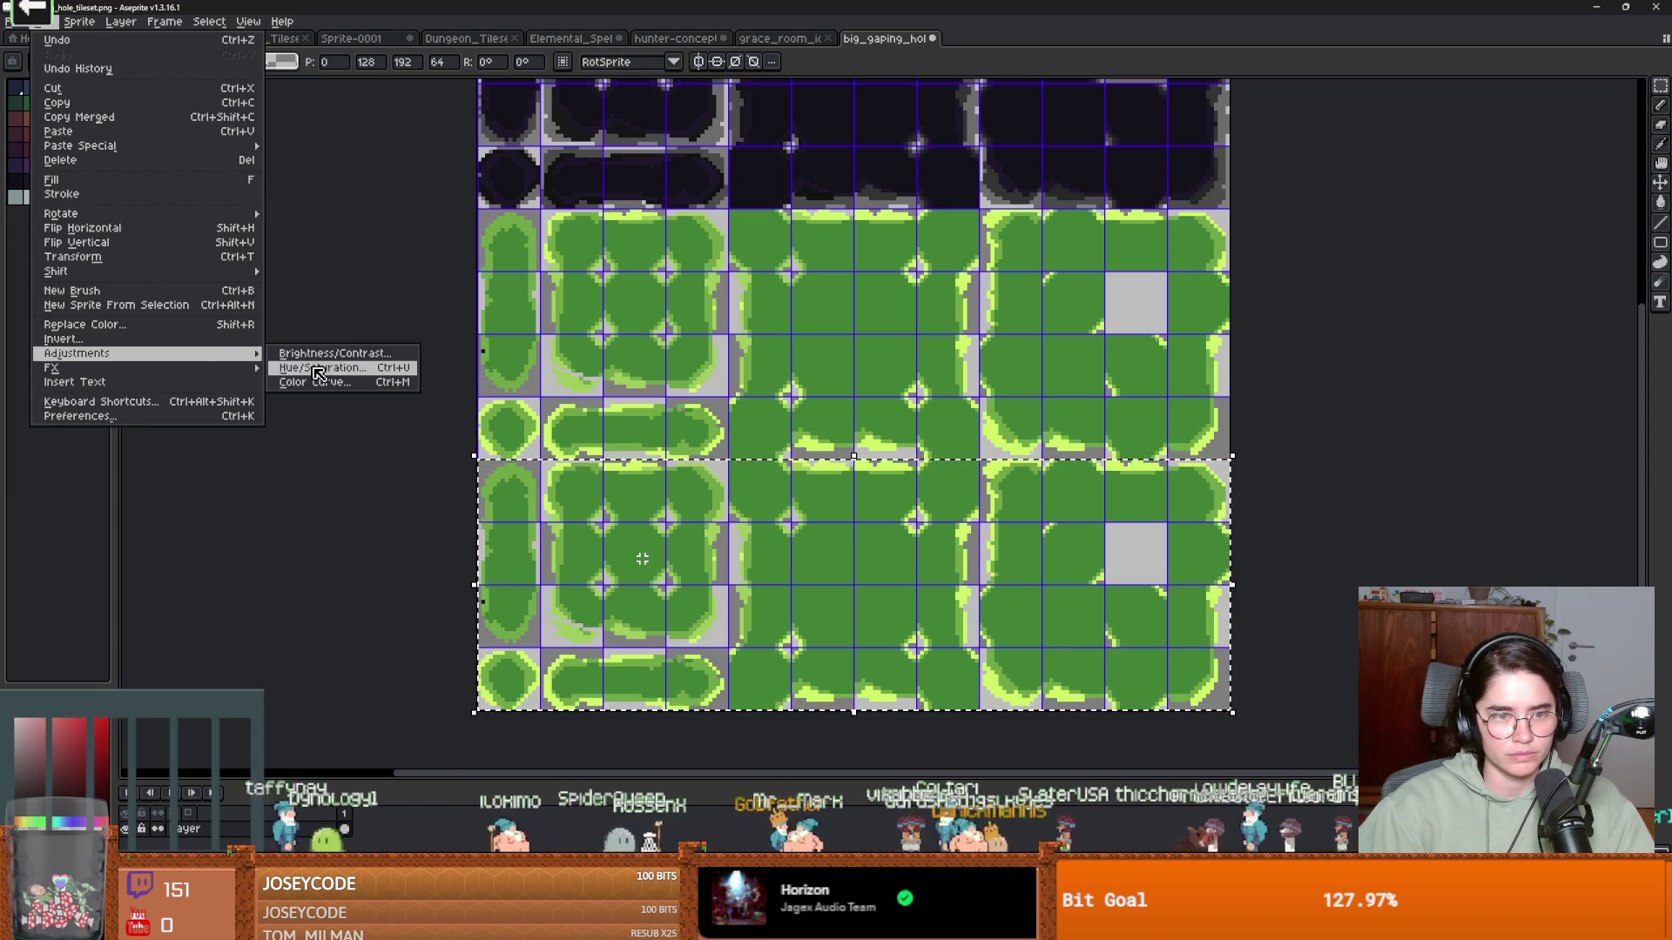
pyautogui.click(319, 373)
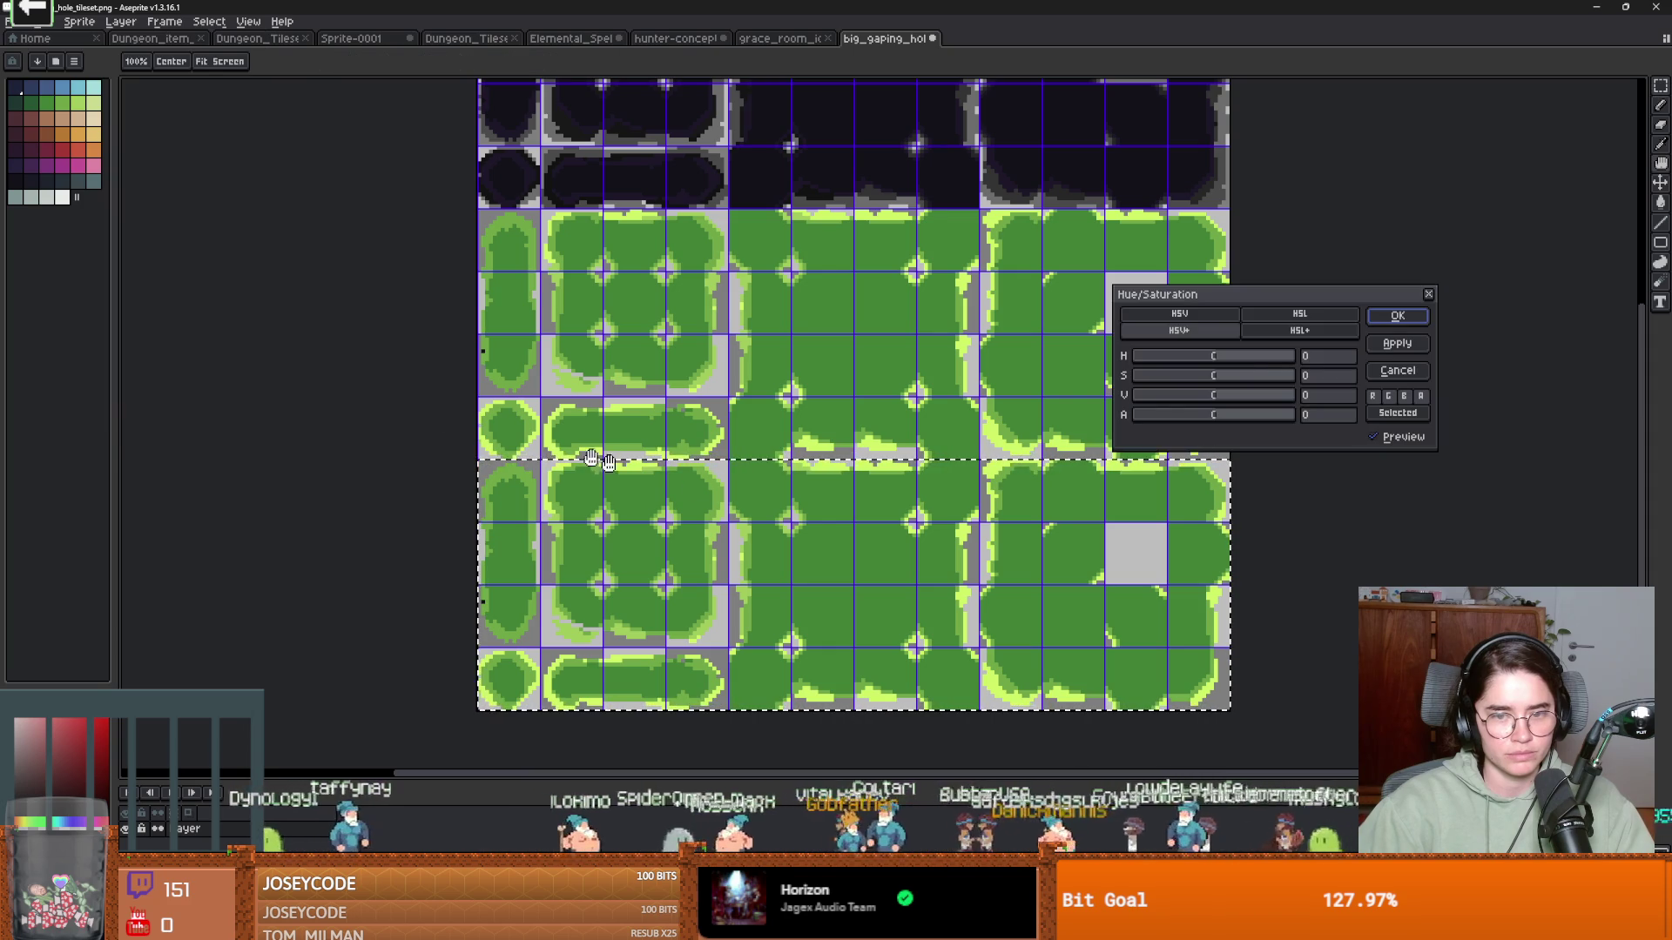
pyautogui.moveTo(1253, 355)
pyautogui.mouseDown()
pyautogui.moveTo(1140, 378)
pyautogui.moveTo(1271, 378)
pyautogui.moveTo(1119, 371)
pyautogui.moveTo(1223, 372)
pyautogui.moveTo(1141, 371)
pyautogui.moveTo(1493, 300)
pyautogui.mouseUp()
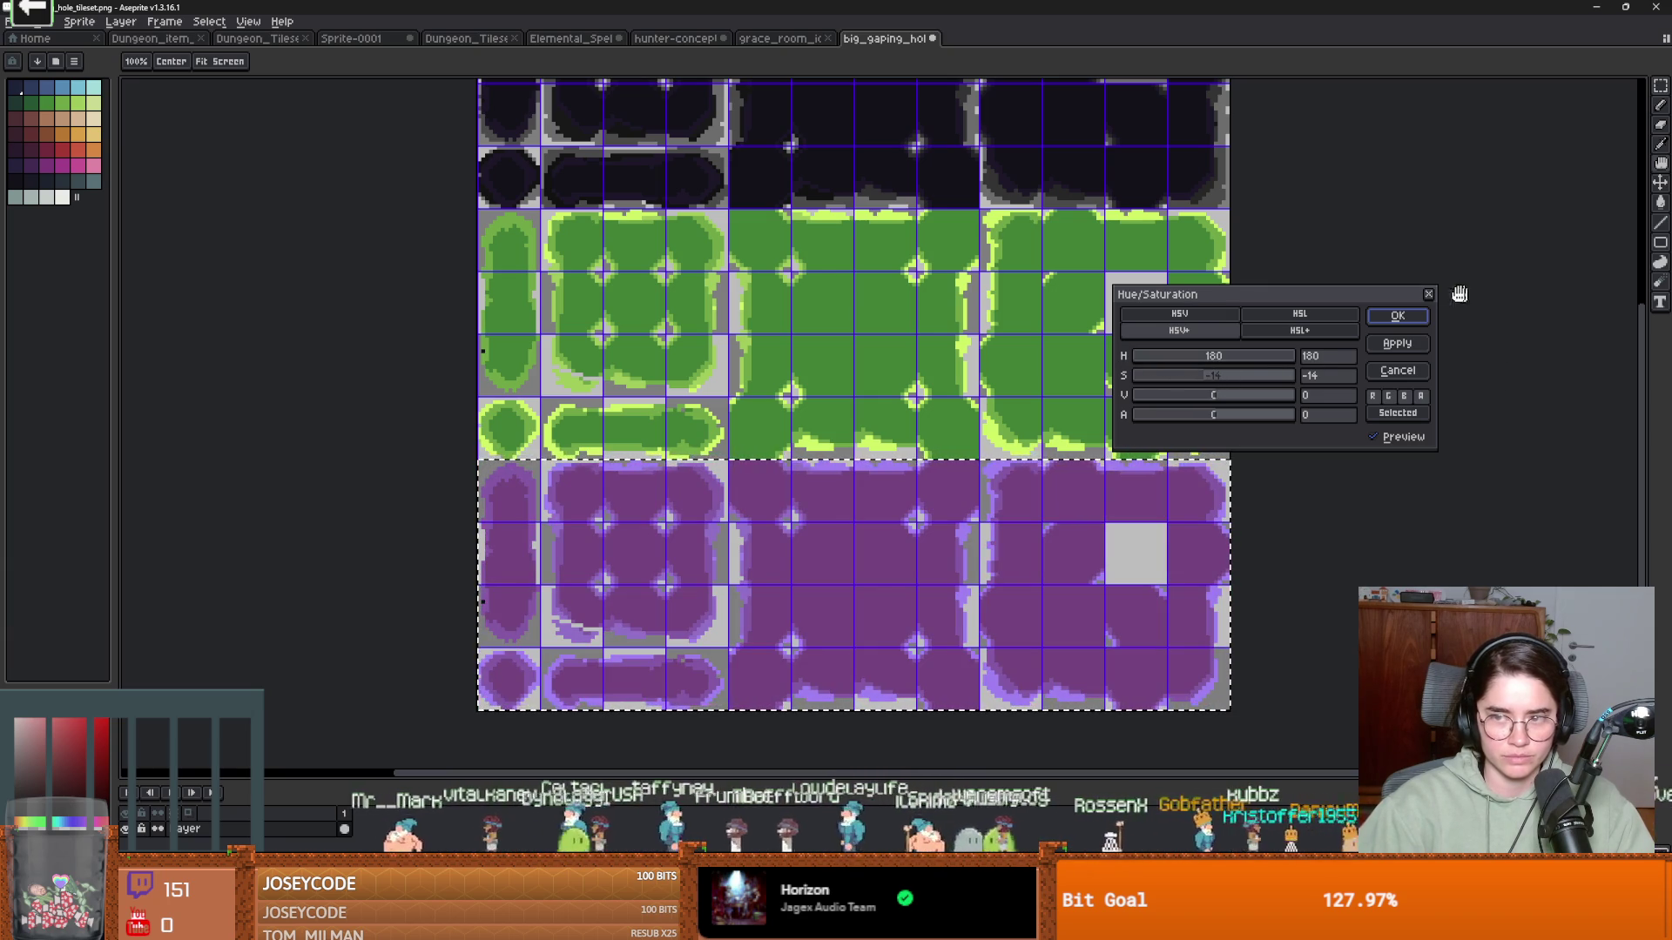
pyautogui.press('Escape')
pyautogui.scroll(1, 802, 574)
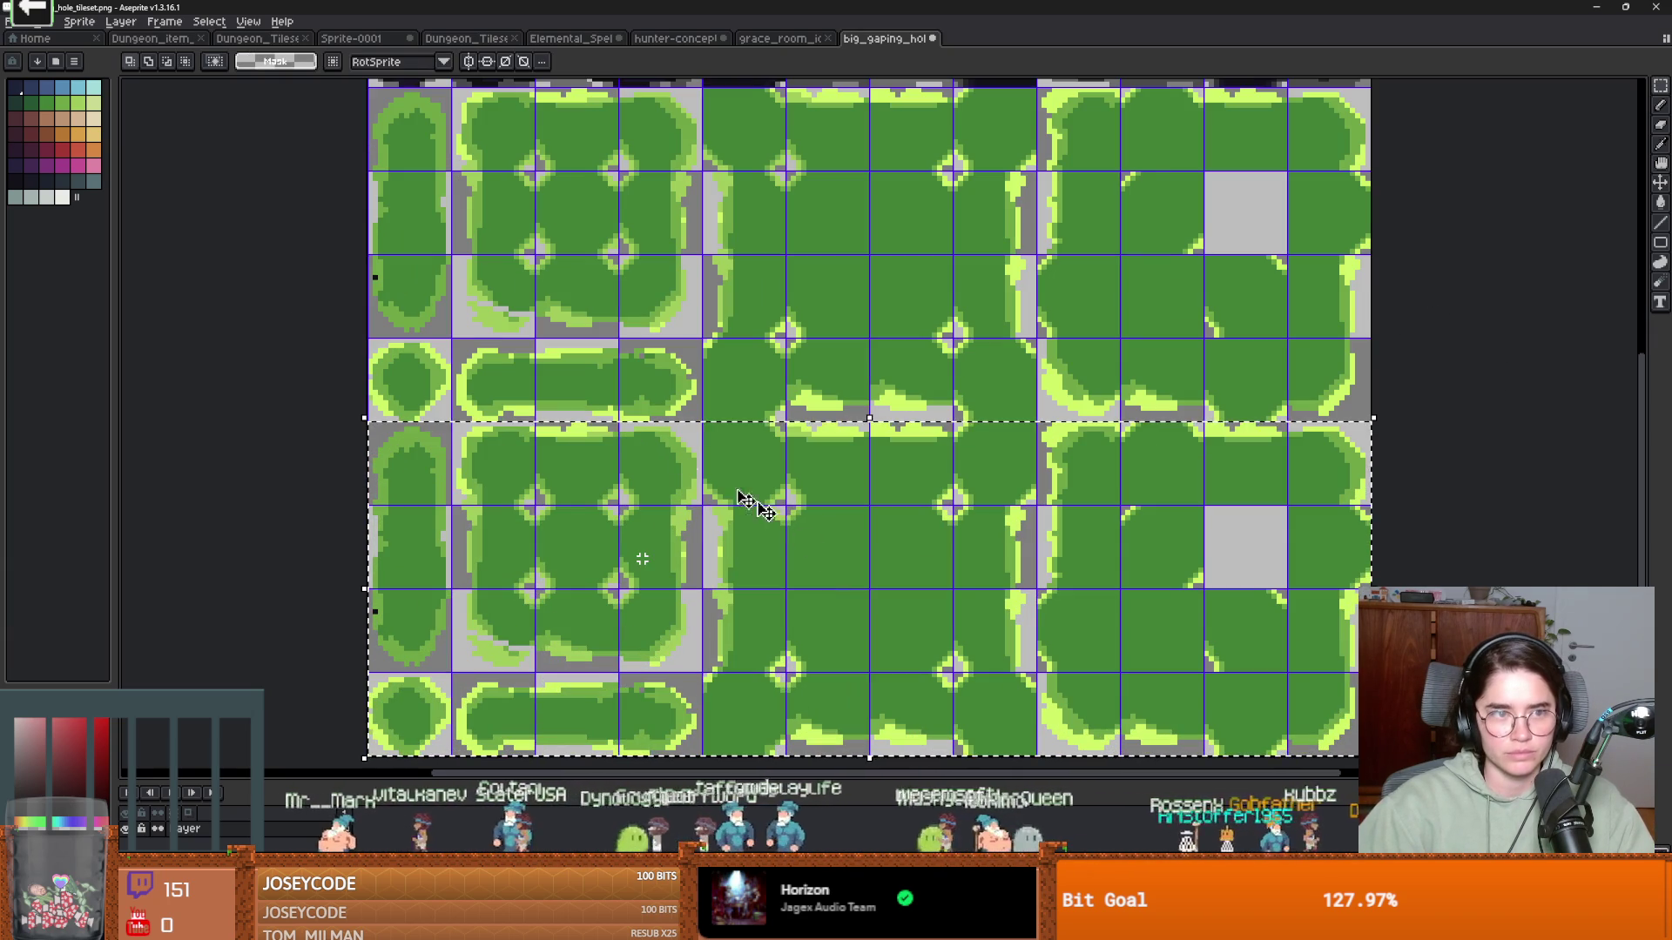
# Flood-fill the lower tiles' green areas dark red, with Contiguous turned off
pyautogui.click(27, 131)
pyautogui.press('g')
pyautogui.click(870, 566)
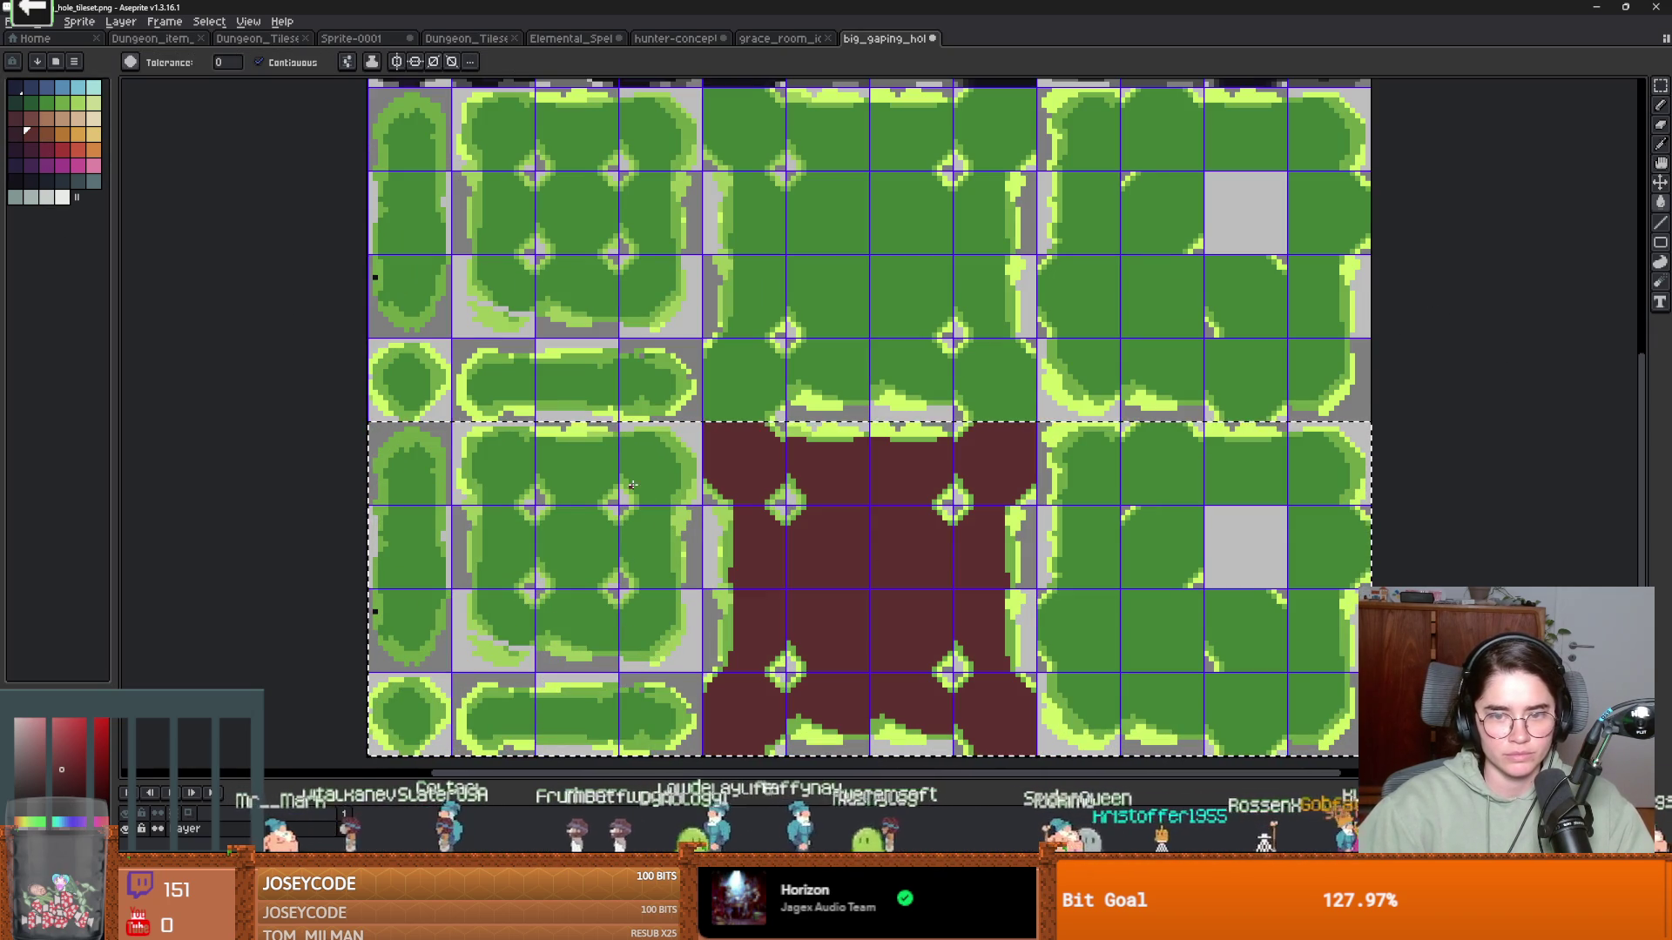
pyautogui.scroll(1, 794, 567)
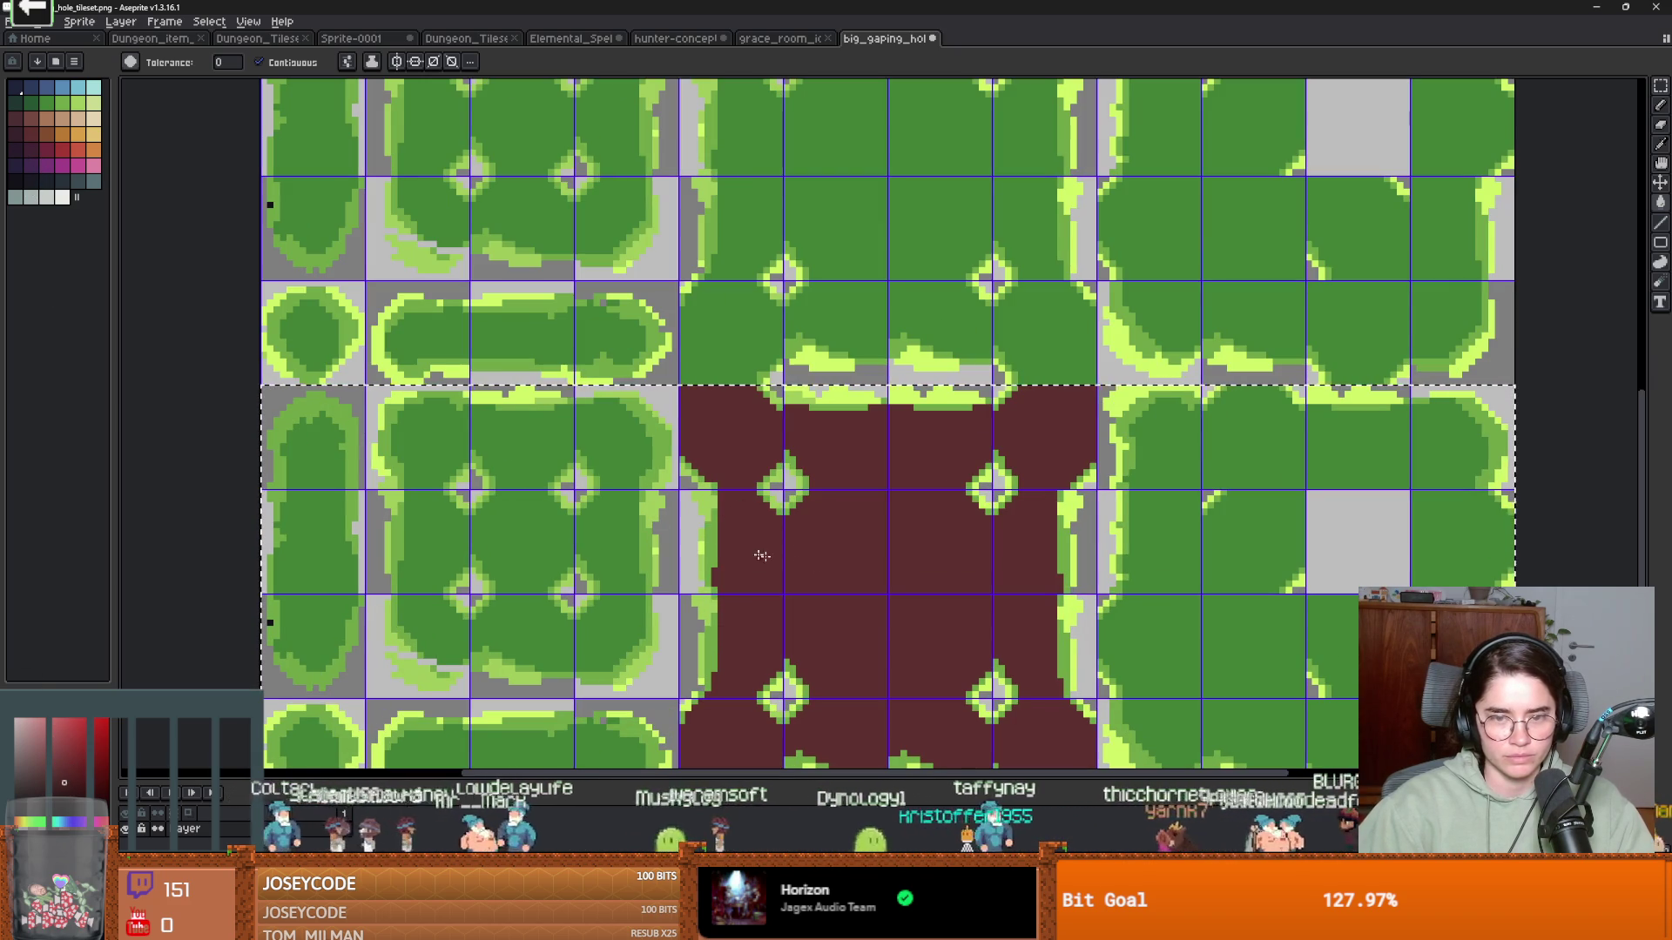
pyautogui.keyDown('alt'); pyautogui.click(802, 552); pyautogui.keyUp('alt')
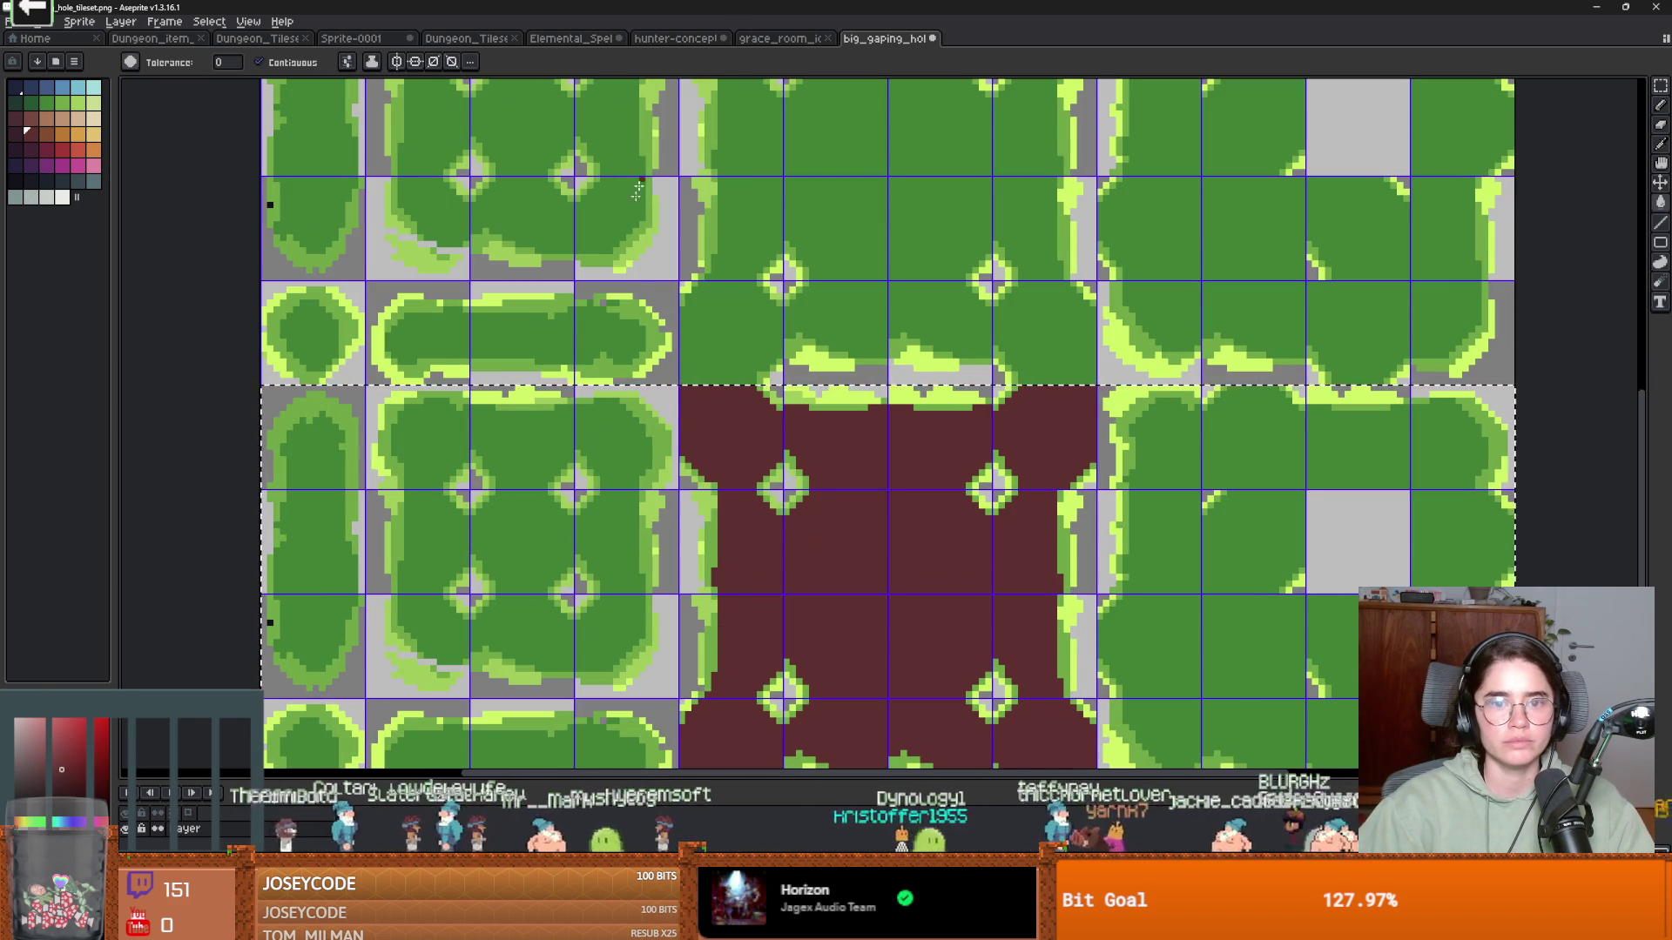
pyautogui.scroll(-2, 661, 117)
pyautogui.click(279, 68)
pyautogui.click(550, 467)
# Recolour the mid- and light-green outline pixels with darker red shades
pyautogui.scroll(2, 404, 453)
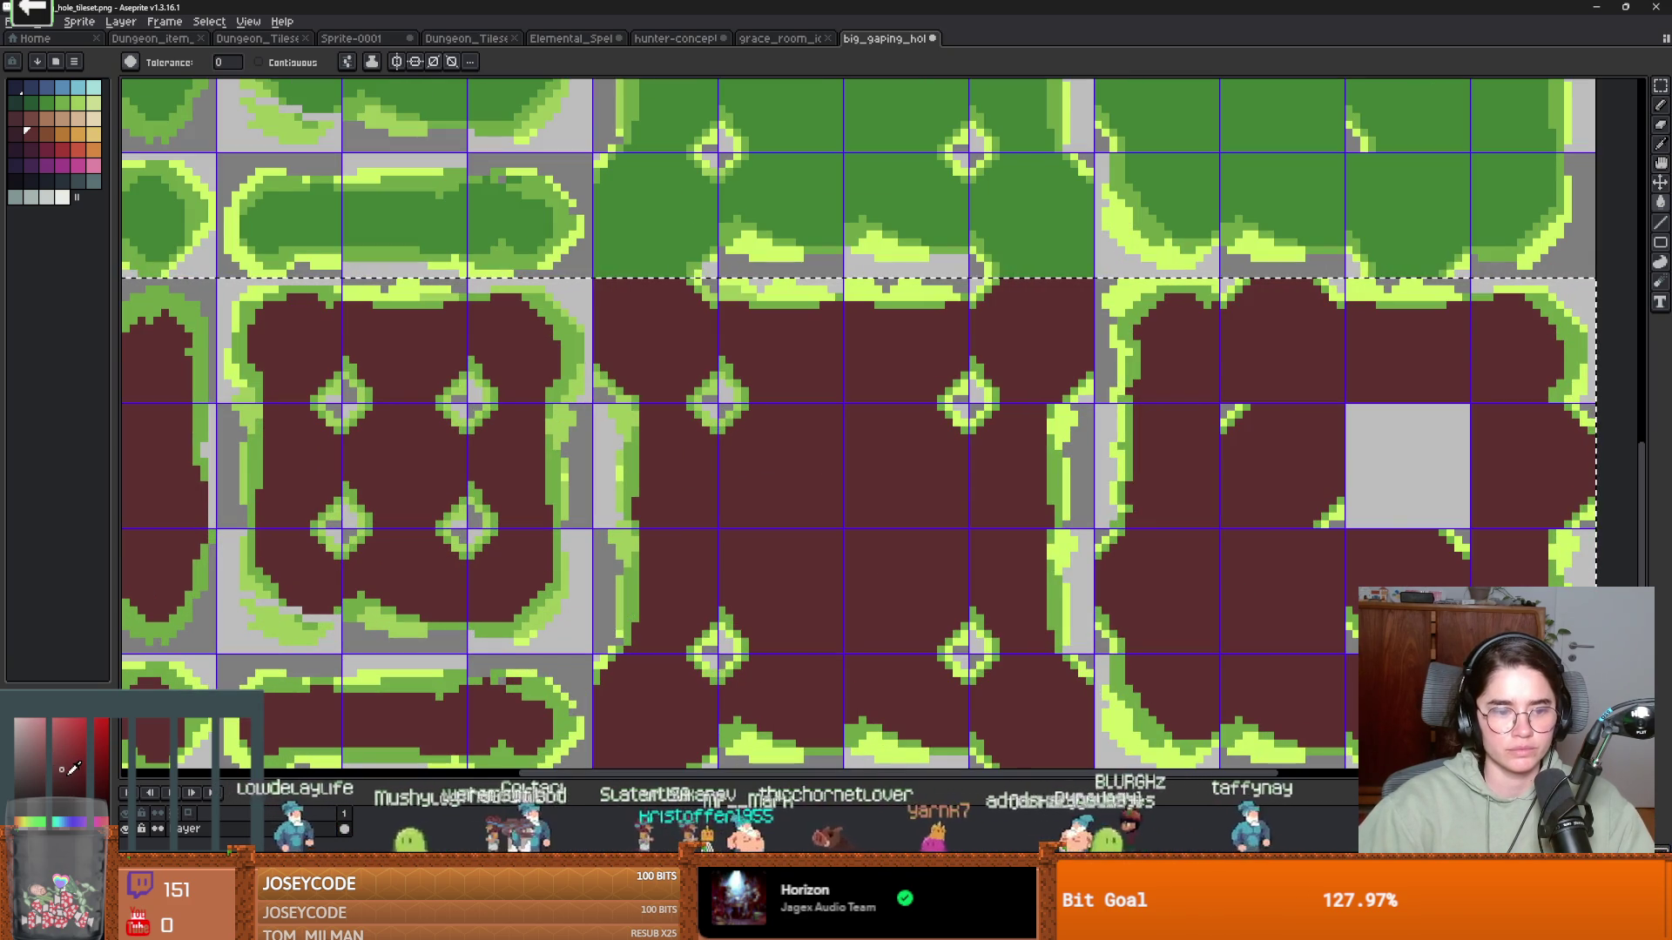
pyautogui.click(58, 780)
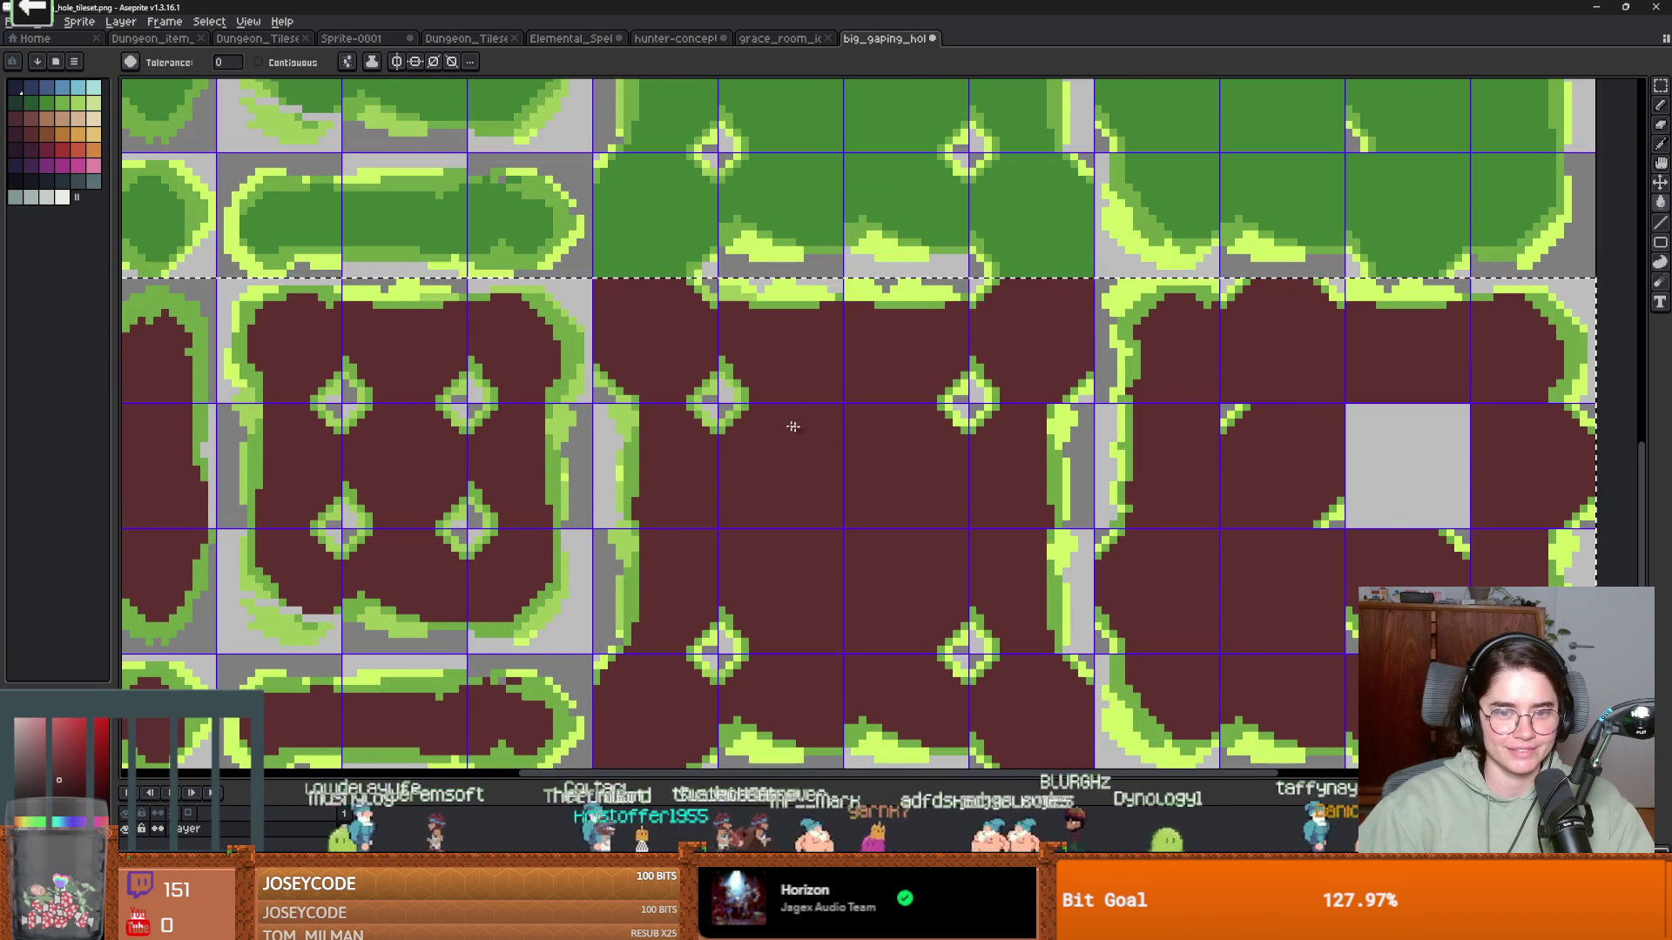
pyautogui.click(456, 513)
pyautogui.click(63, 793)
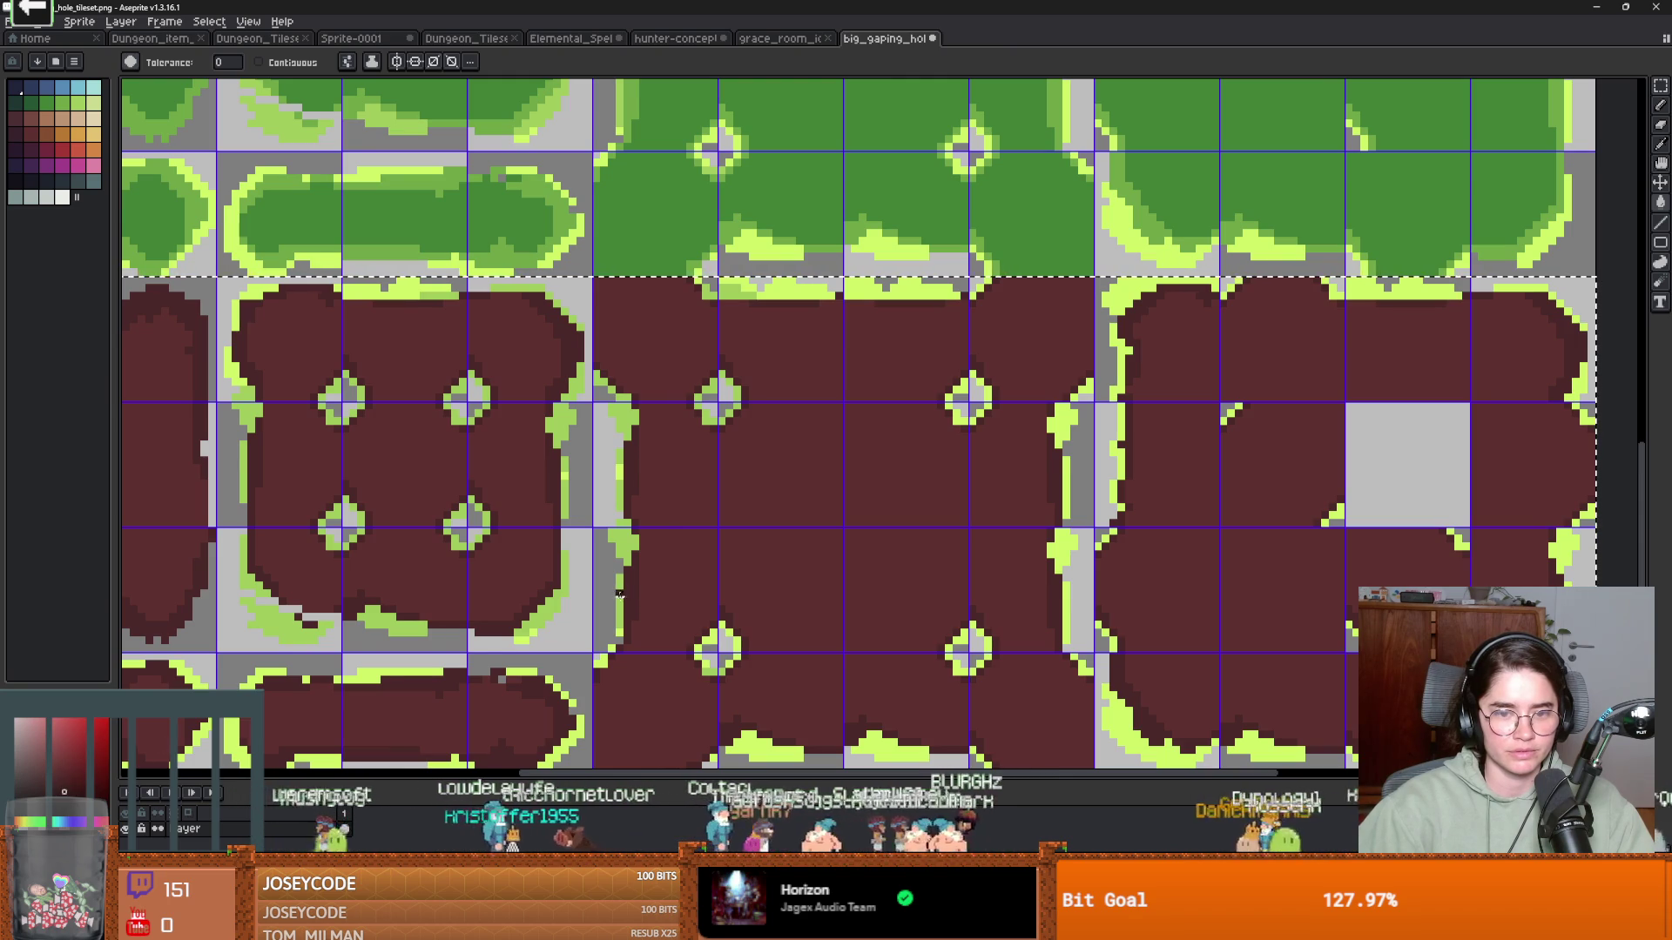
pyautogui.click(620, 595)
pyautogui.scroll(-3, 620, 594)
pyautogui.scroll(4, 734, 638)
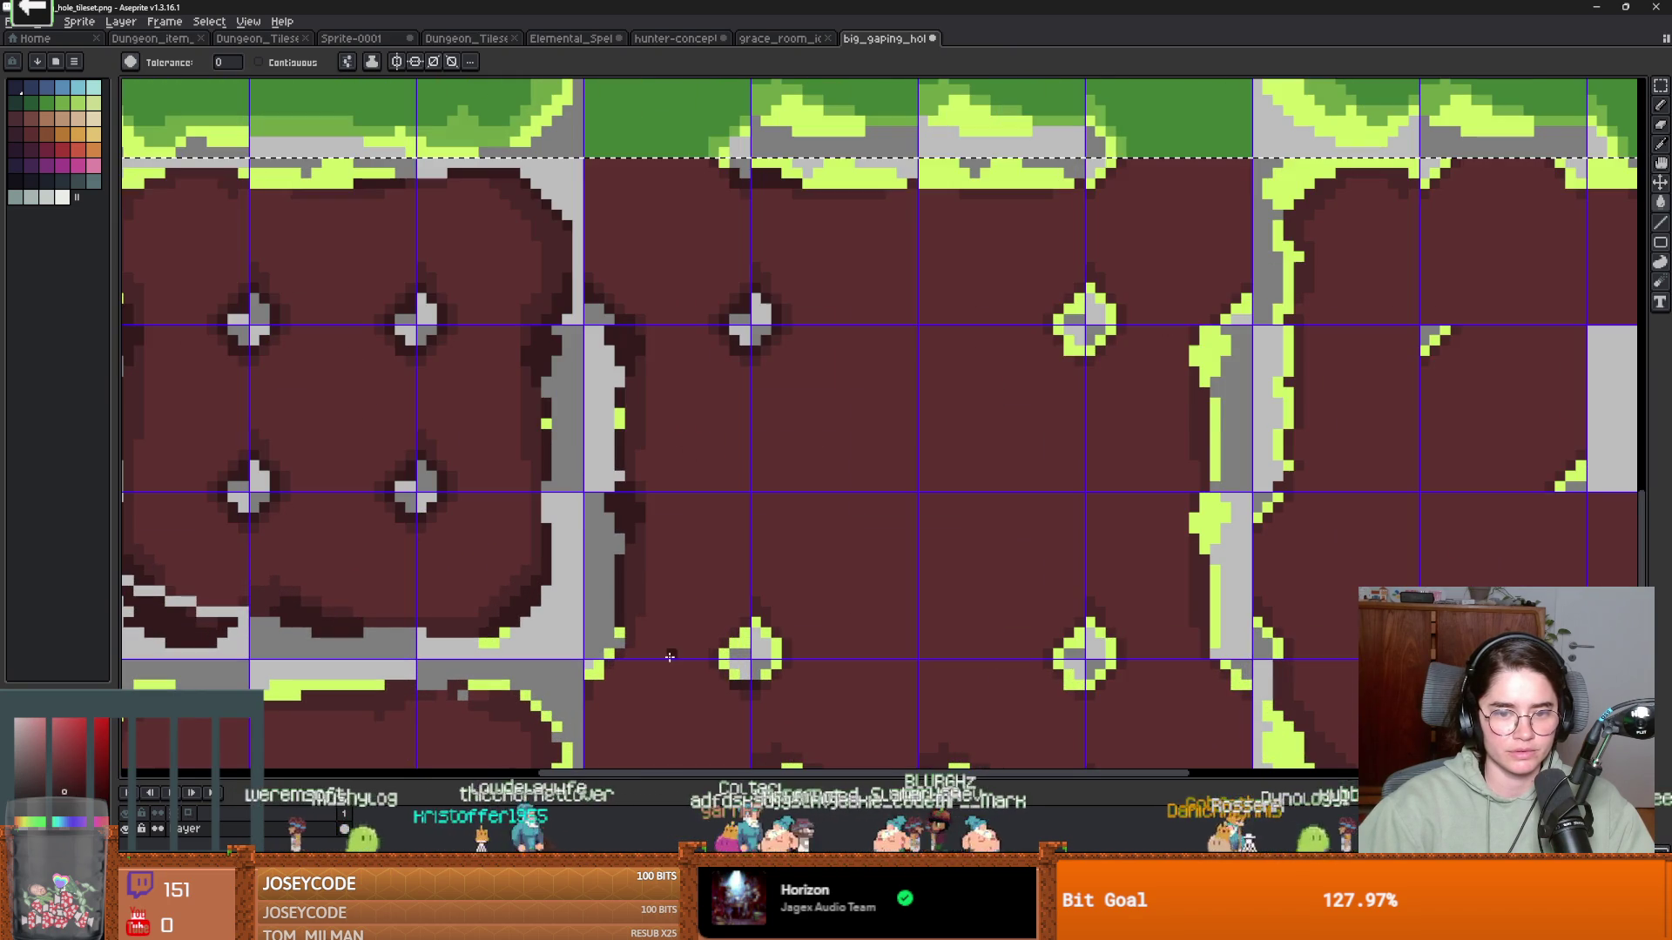
pyautogui.click(734, 638)
pyautogui.scroll(-2, 734, 638)
pyautogui.scroll(1, 730, 635)
pyautogui.press('v')
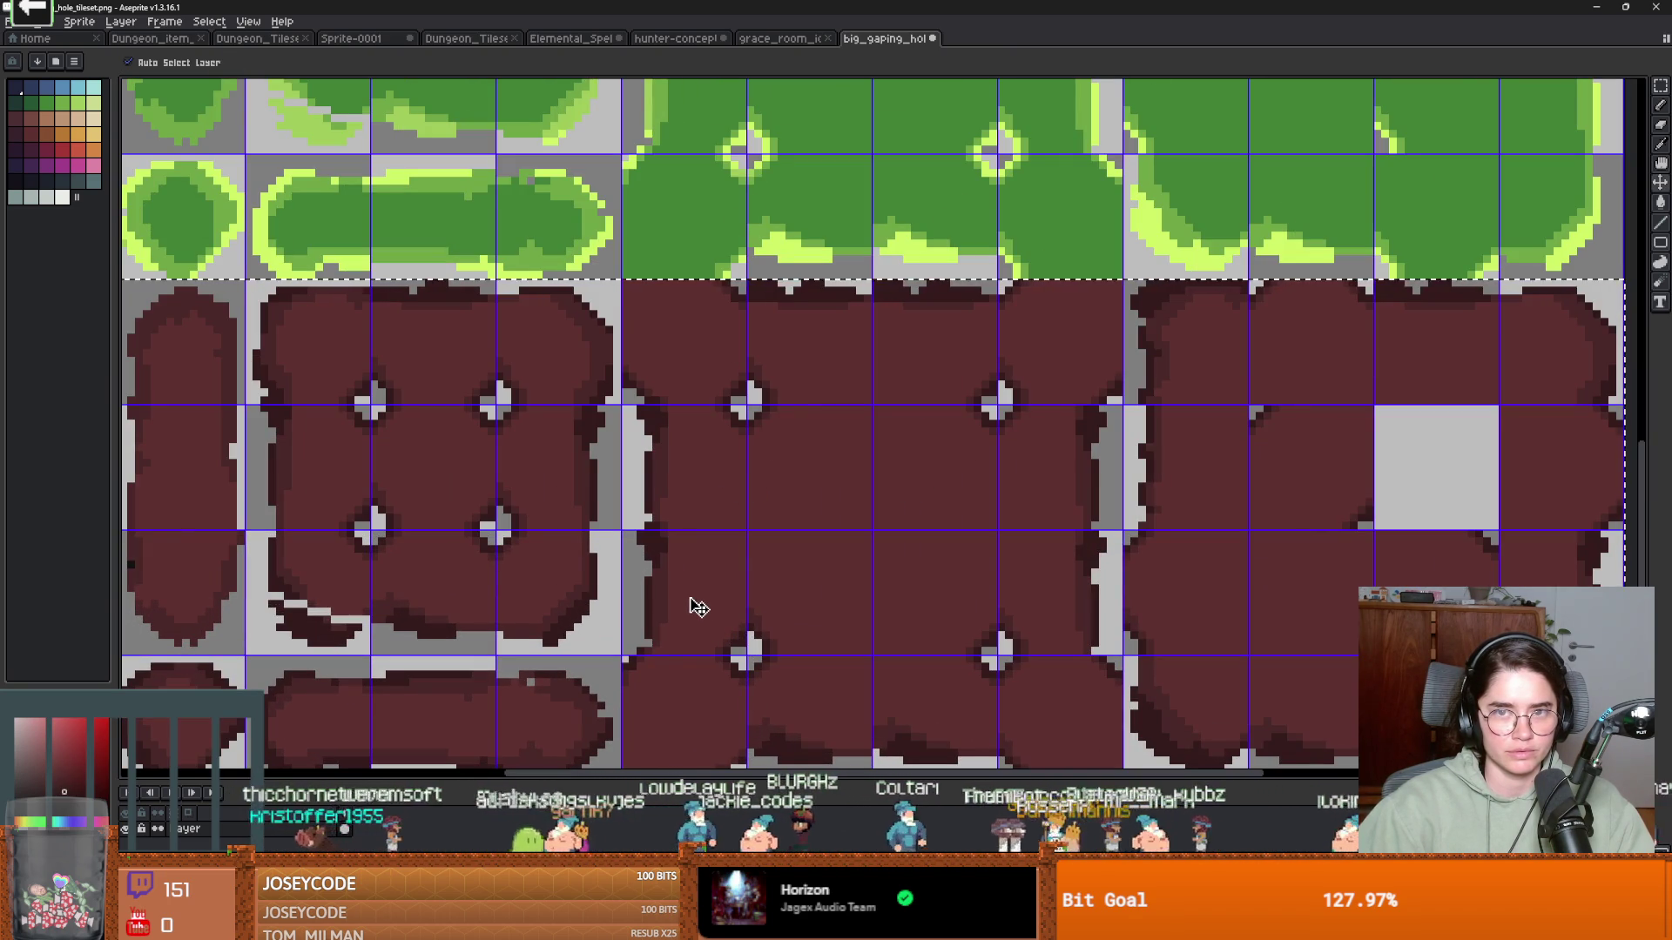
# Close the CubeSlide editor and open the Dungeon Roll project from the Project Manager
pyautogui.hotkey('alt', 'Tab')
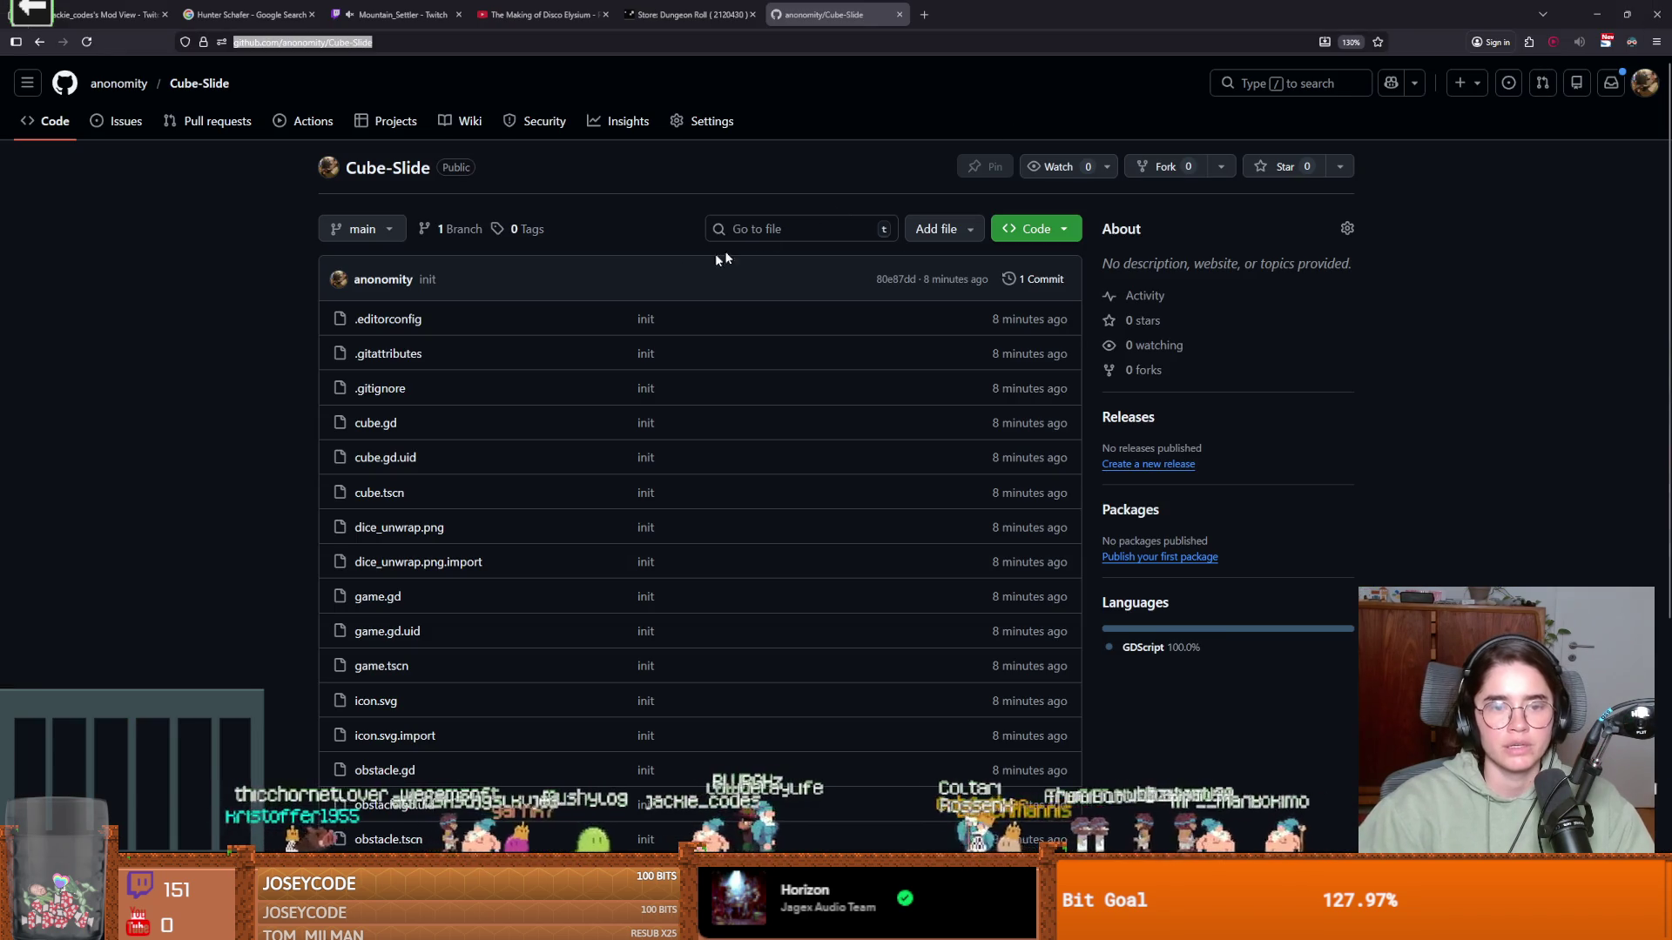
pyautogui.hotkey('alt', 'Tab')
pyautogui.press('super+Down')
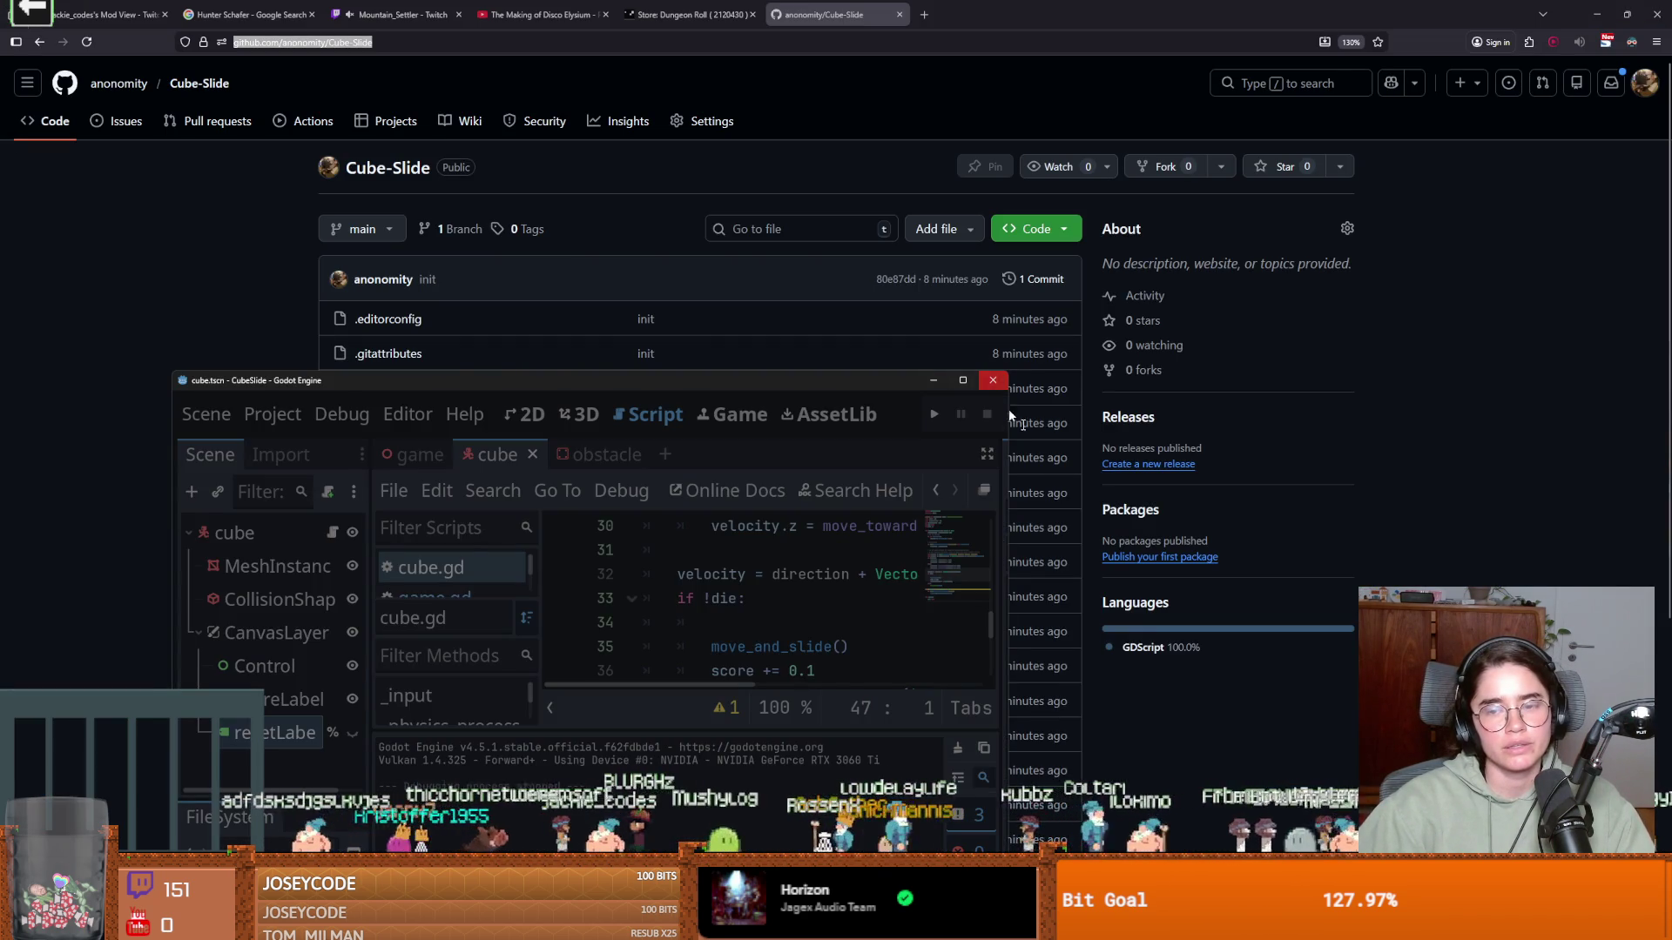
pyautogui.click(1004, 381)
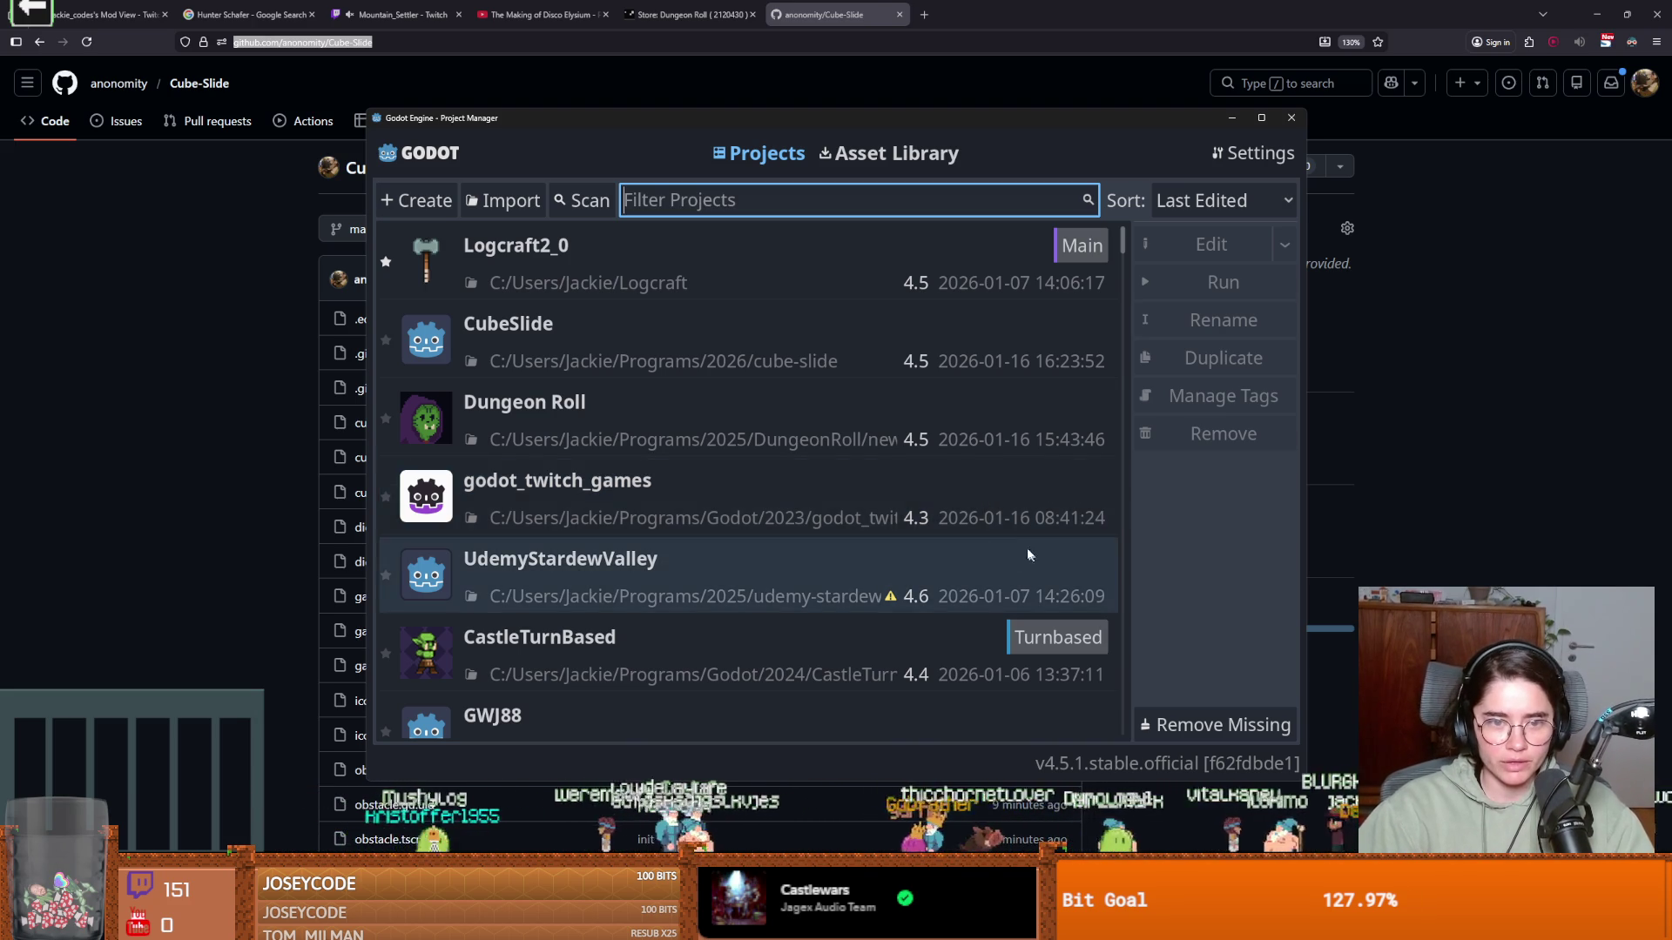
pyautogui.doubleClick(807, 409)
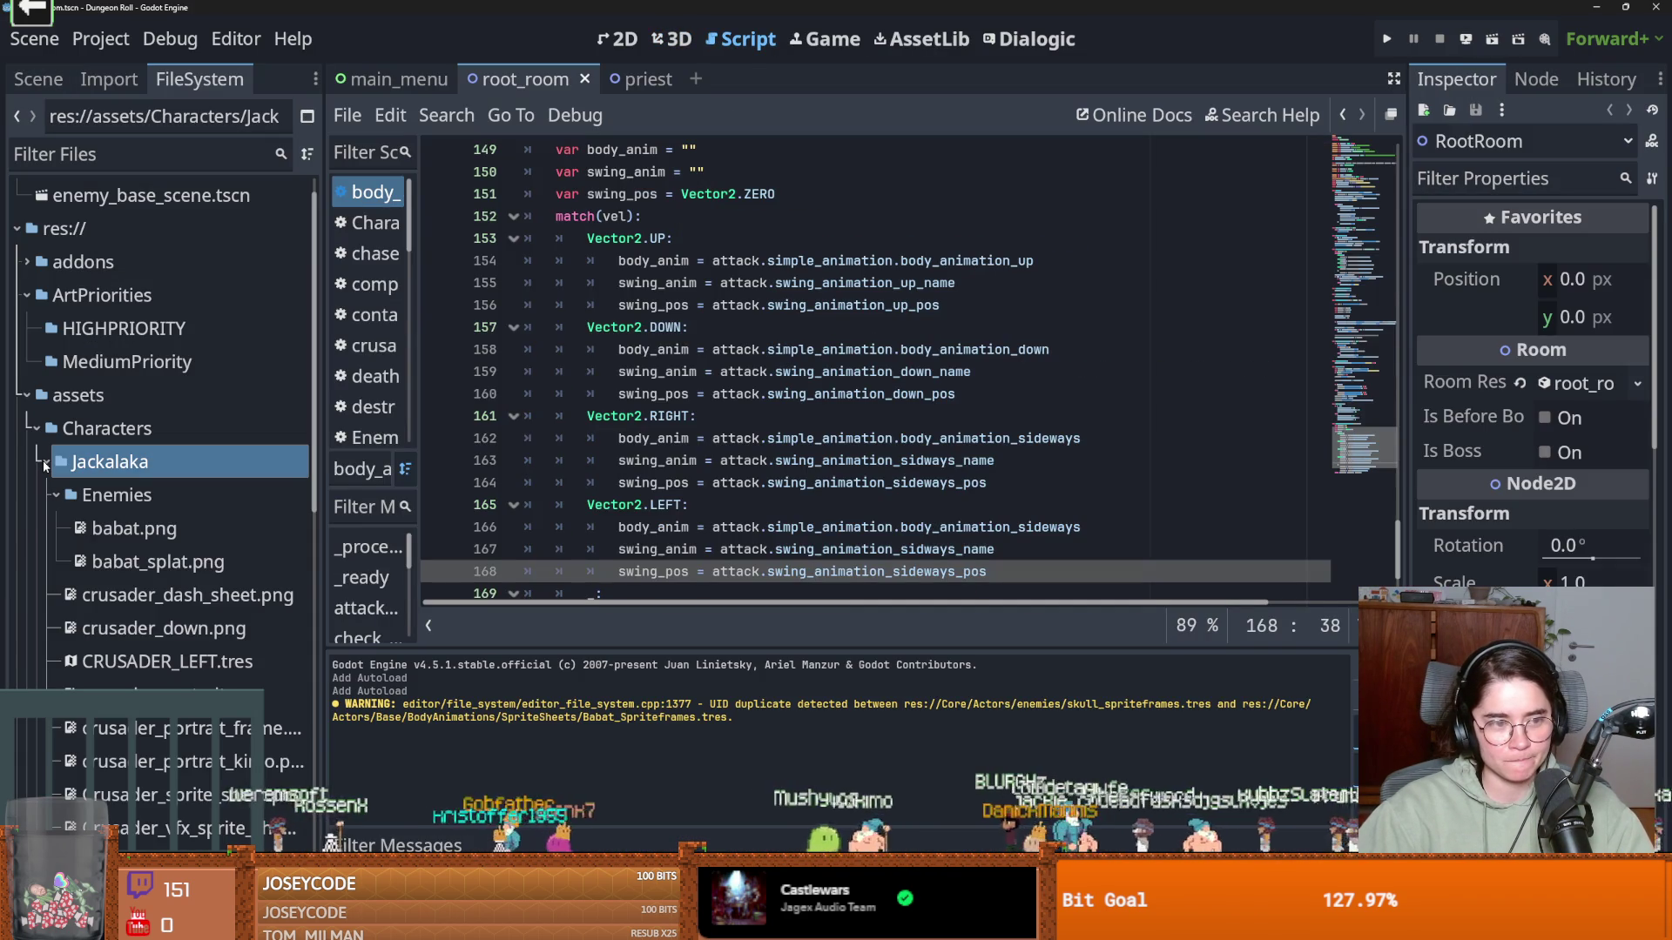
# Collapse the Jackalaka, Characters, ArtPriorities and assets folders in the FileSystem dock
pyautogui.click(45, 461)
pyautogui.click(32, 431)
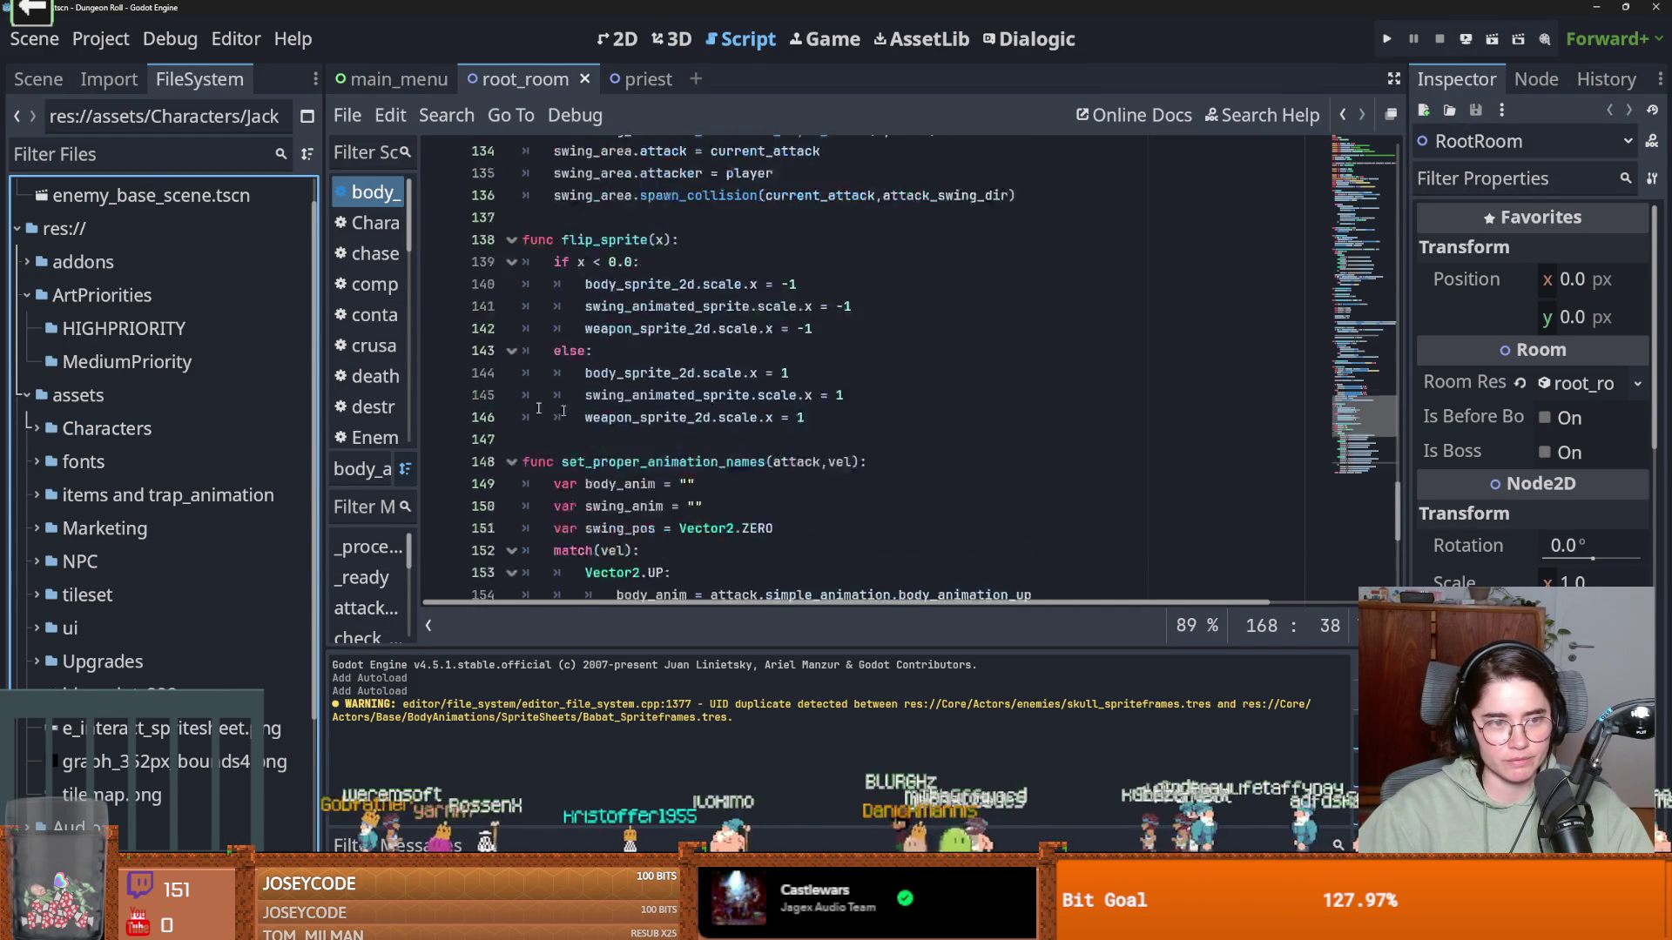
pyautogui.click(27, 295)
pyautogui.click(27, 329)
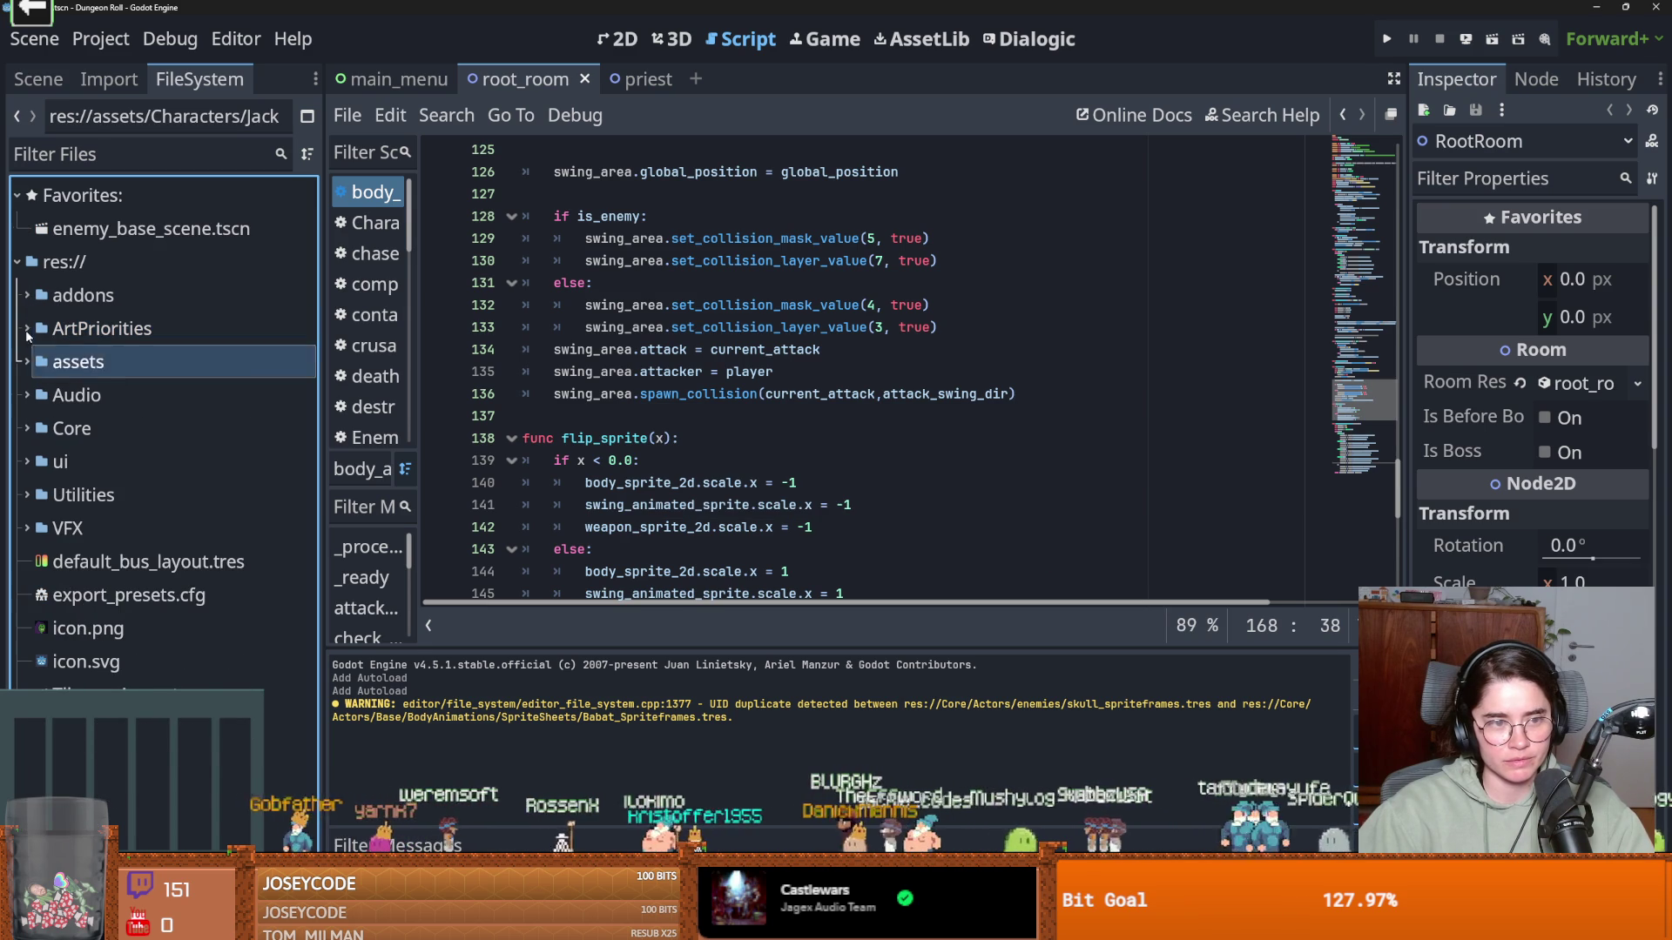
# Open the room scene from RootRoom and select the DungeonFloorLayer tile layer
pyautogui.click(39, 79)
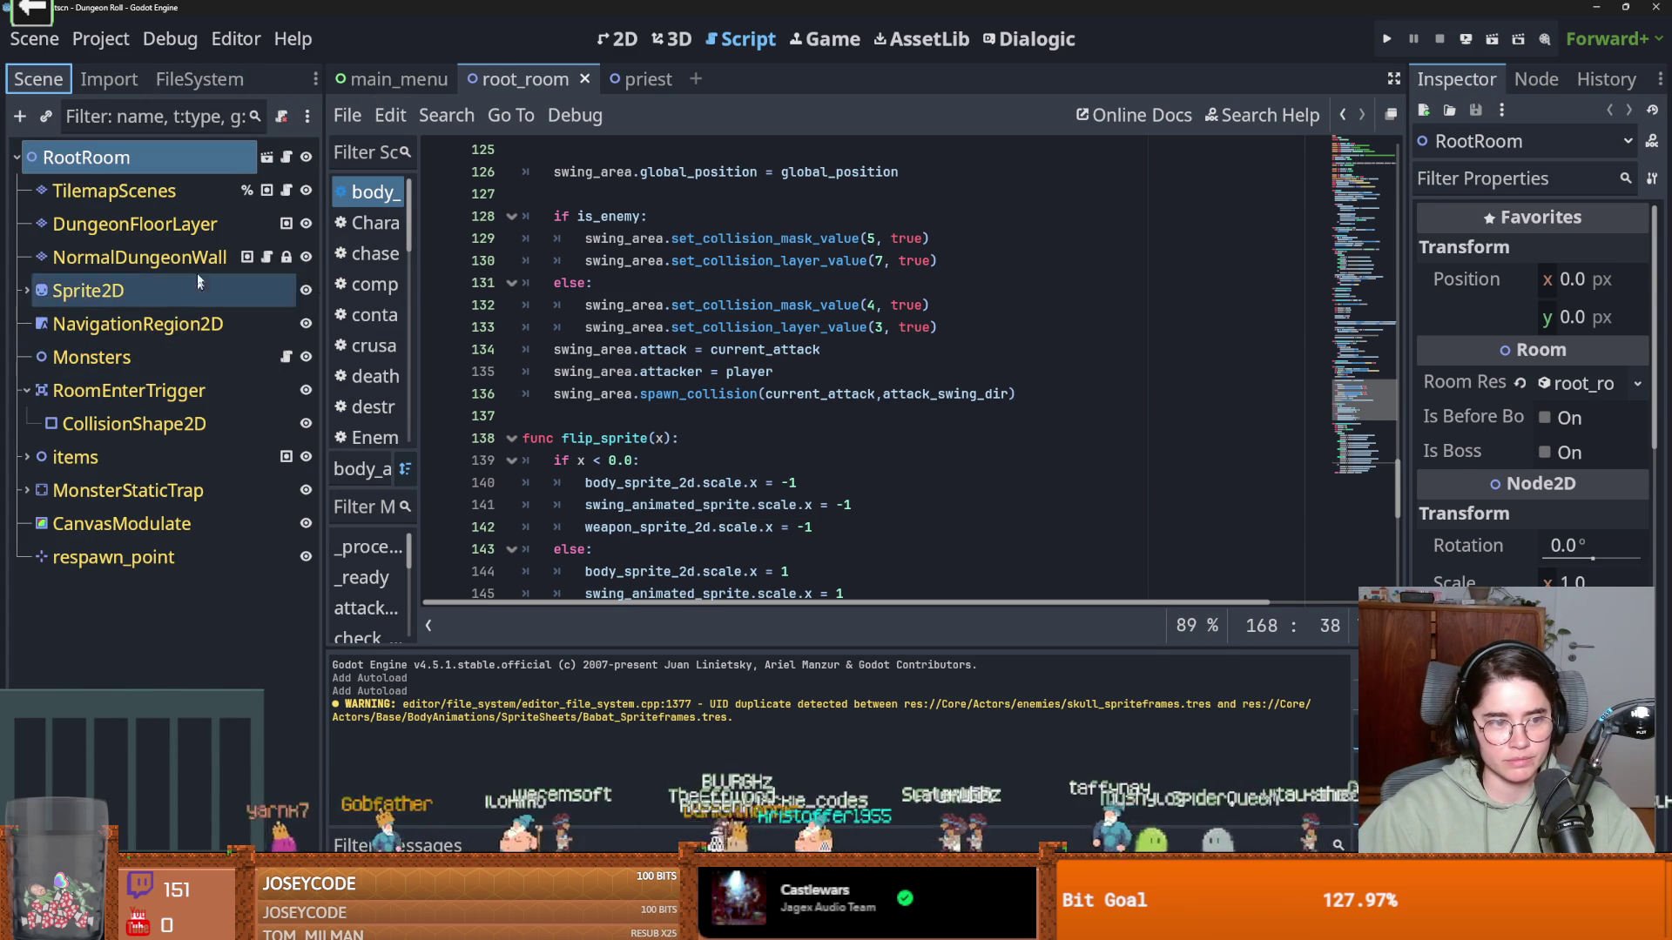
pyautogui.click(264, 159)
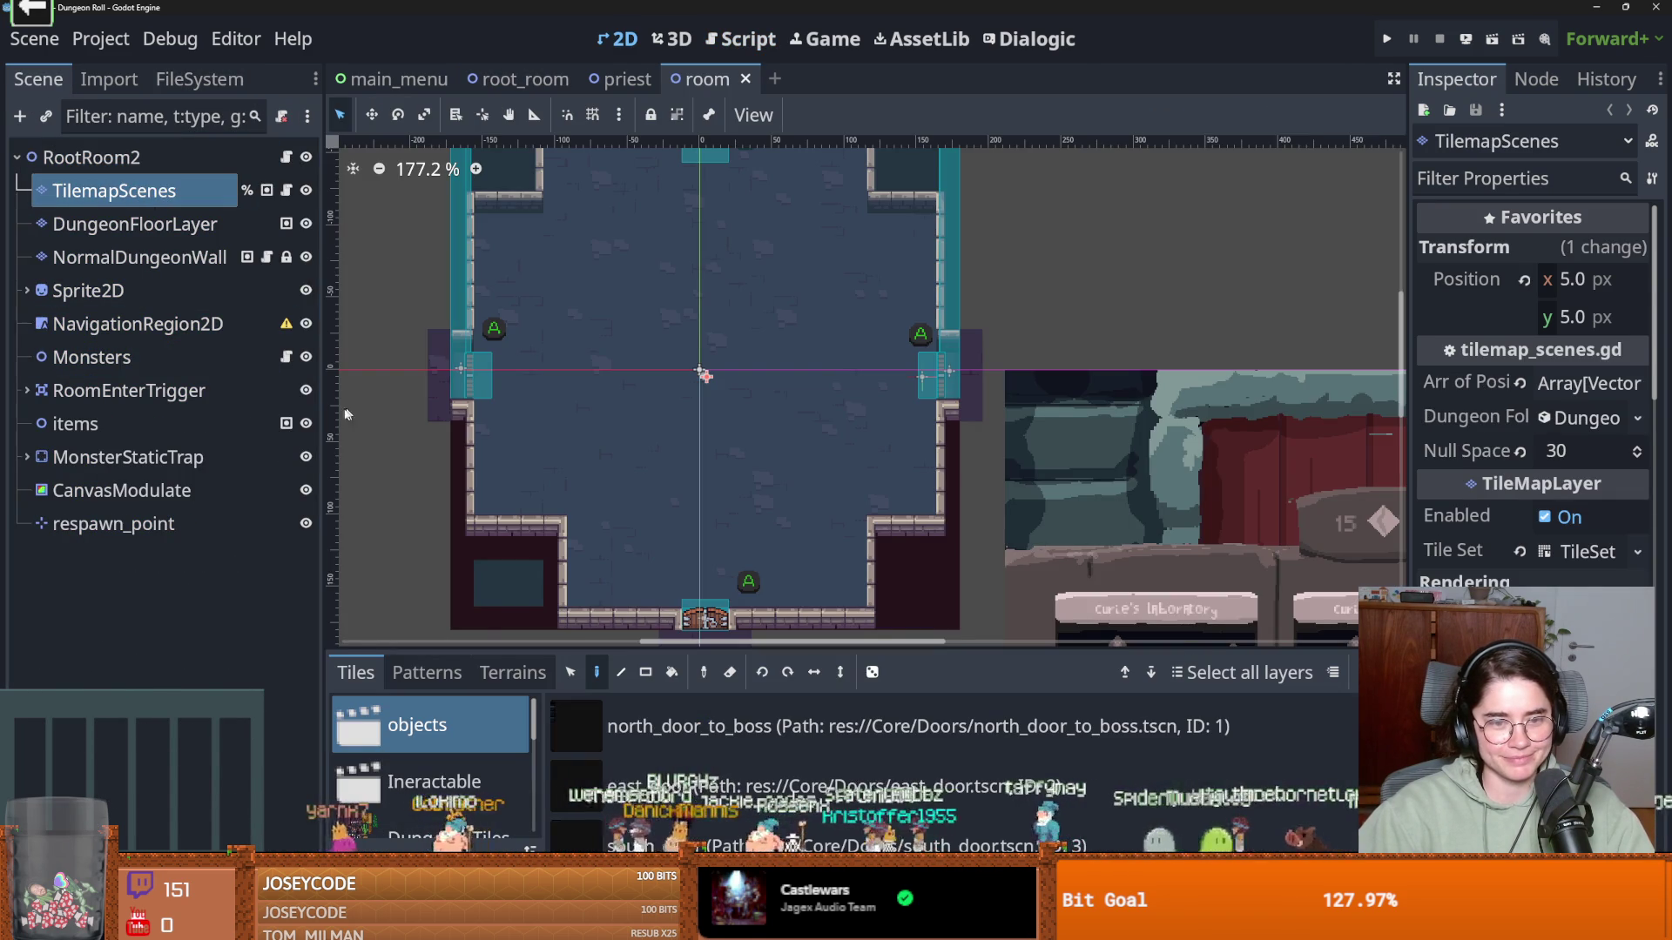
pyautogui.click(131, 224)
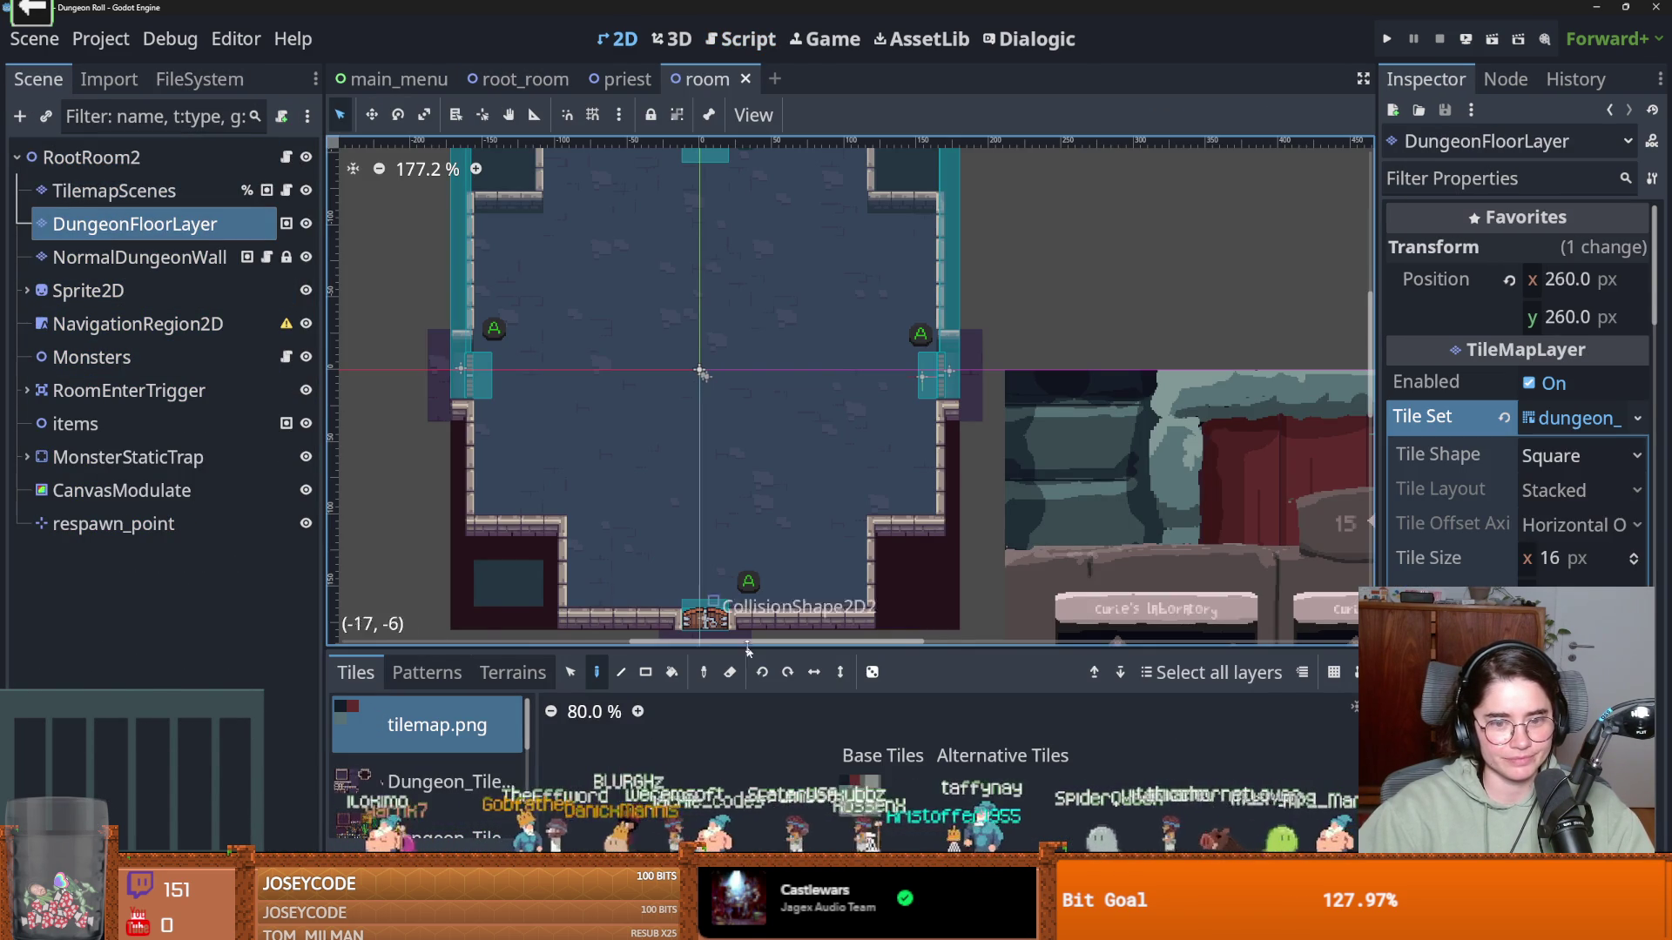
# Show the big_gaping_hole atlas zoomed in the TileSet tab, then move to Aseprite
pyautogui.moveTo(750, 649); pyautogui.dragTo(750, 345)
pyautogui.click(453, 703)
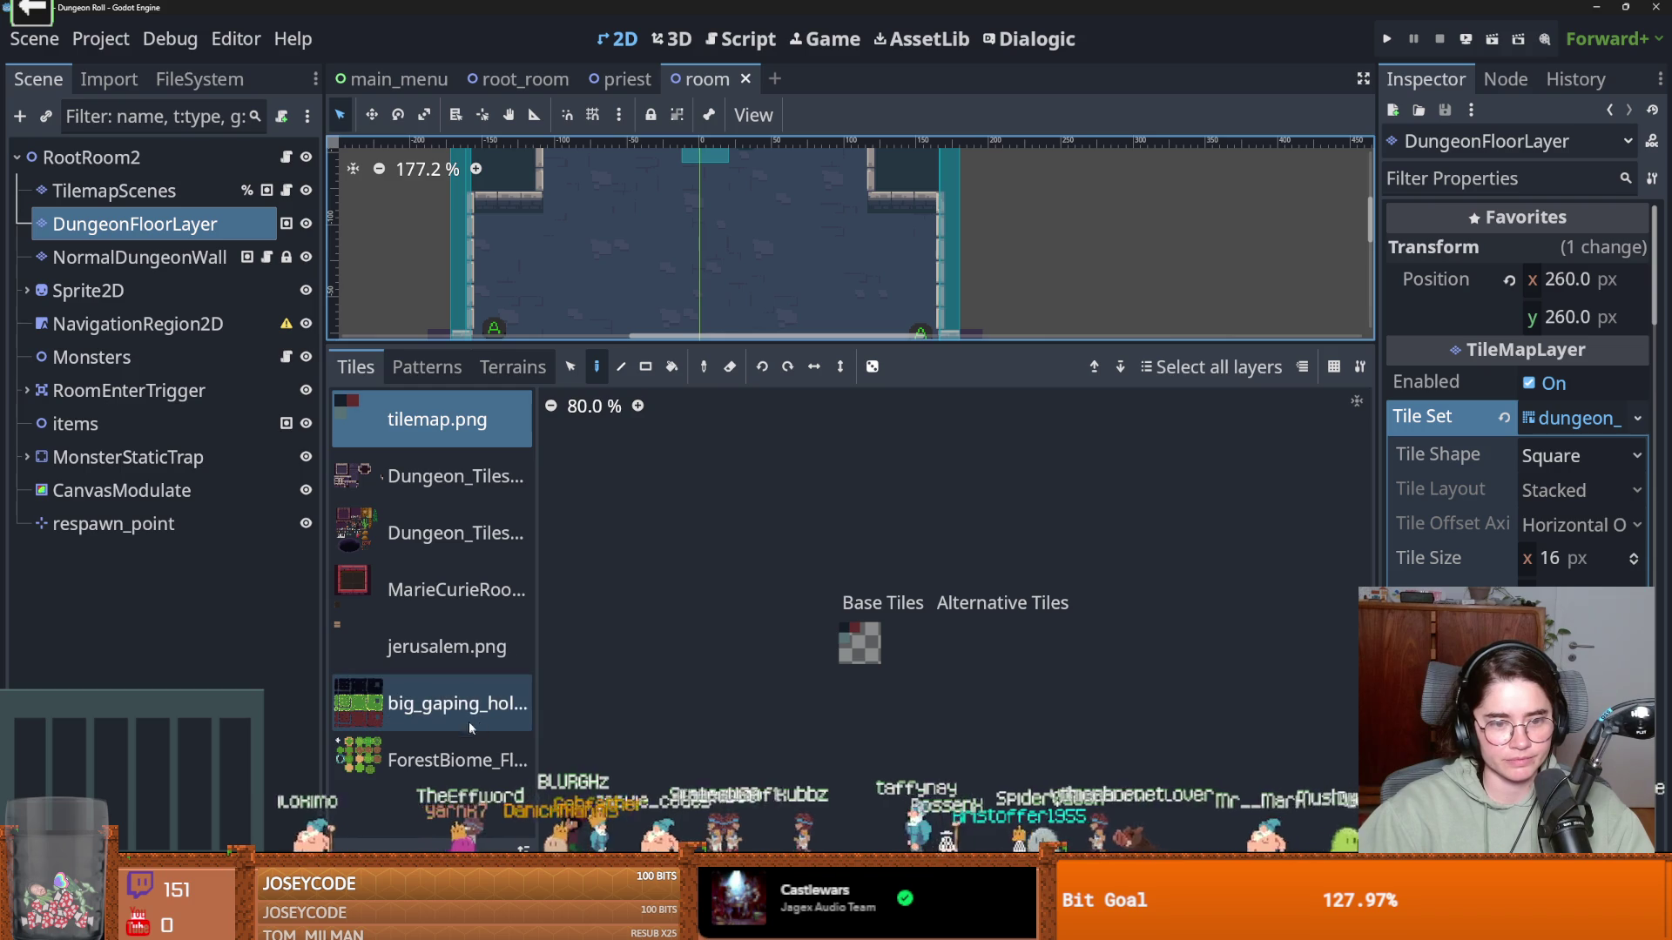
pyautogui.click(871, 928)
pyautogui.scroll(5, 1072, 722)
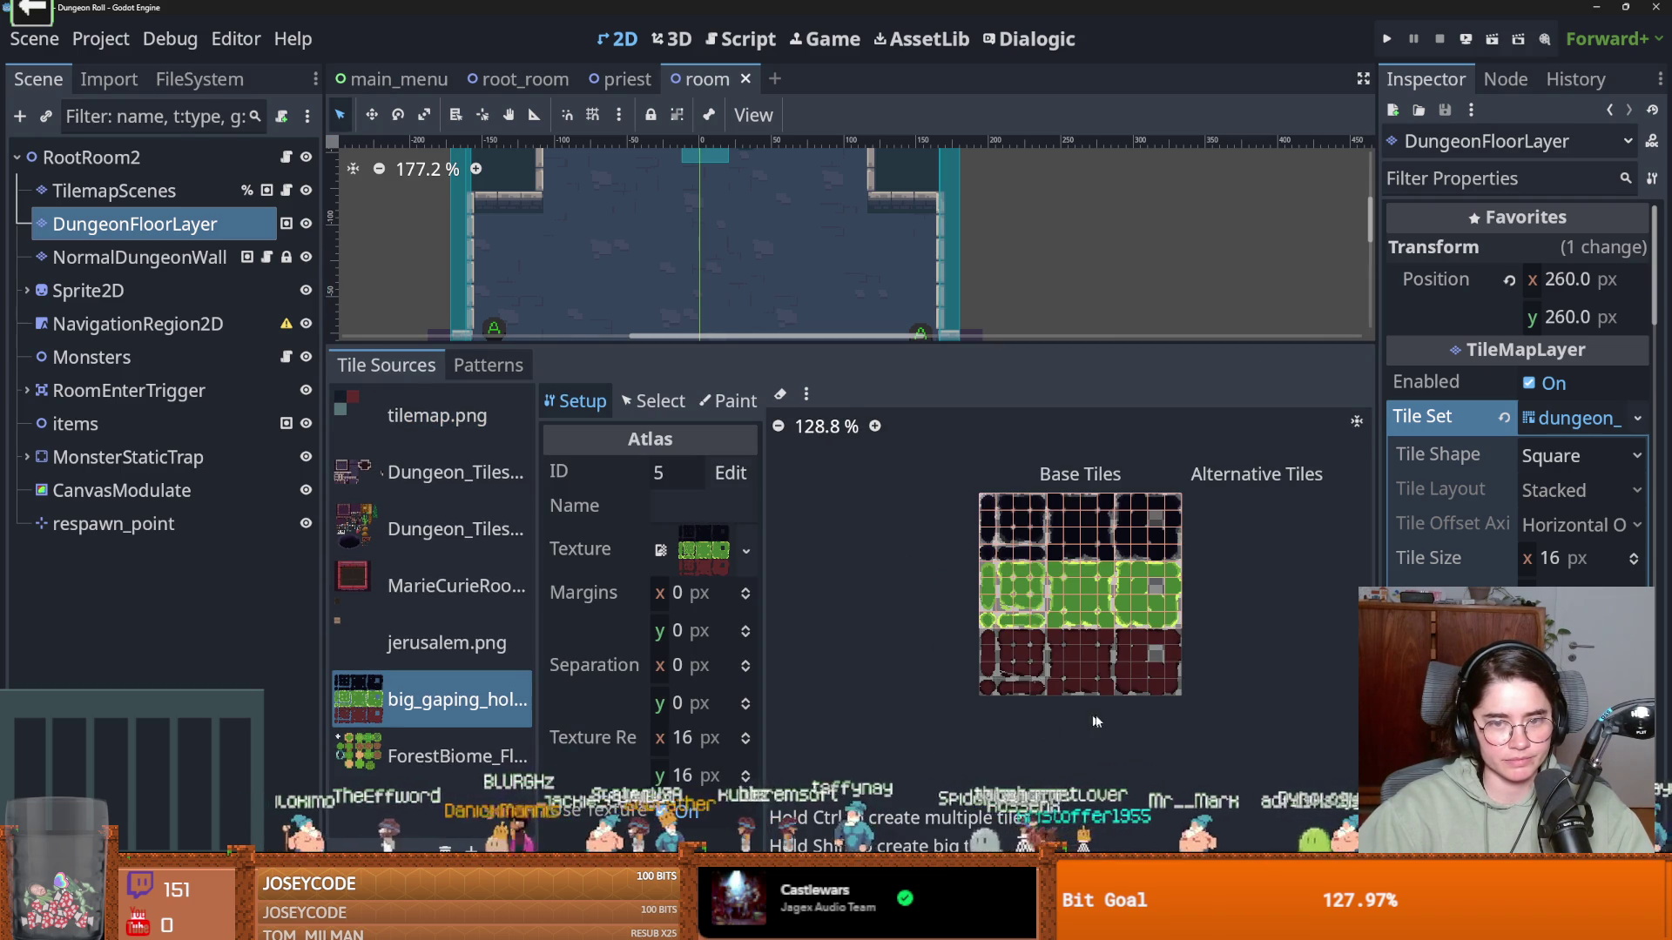
pyautogui.scroll(3, 1132, 662)
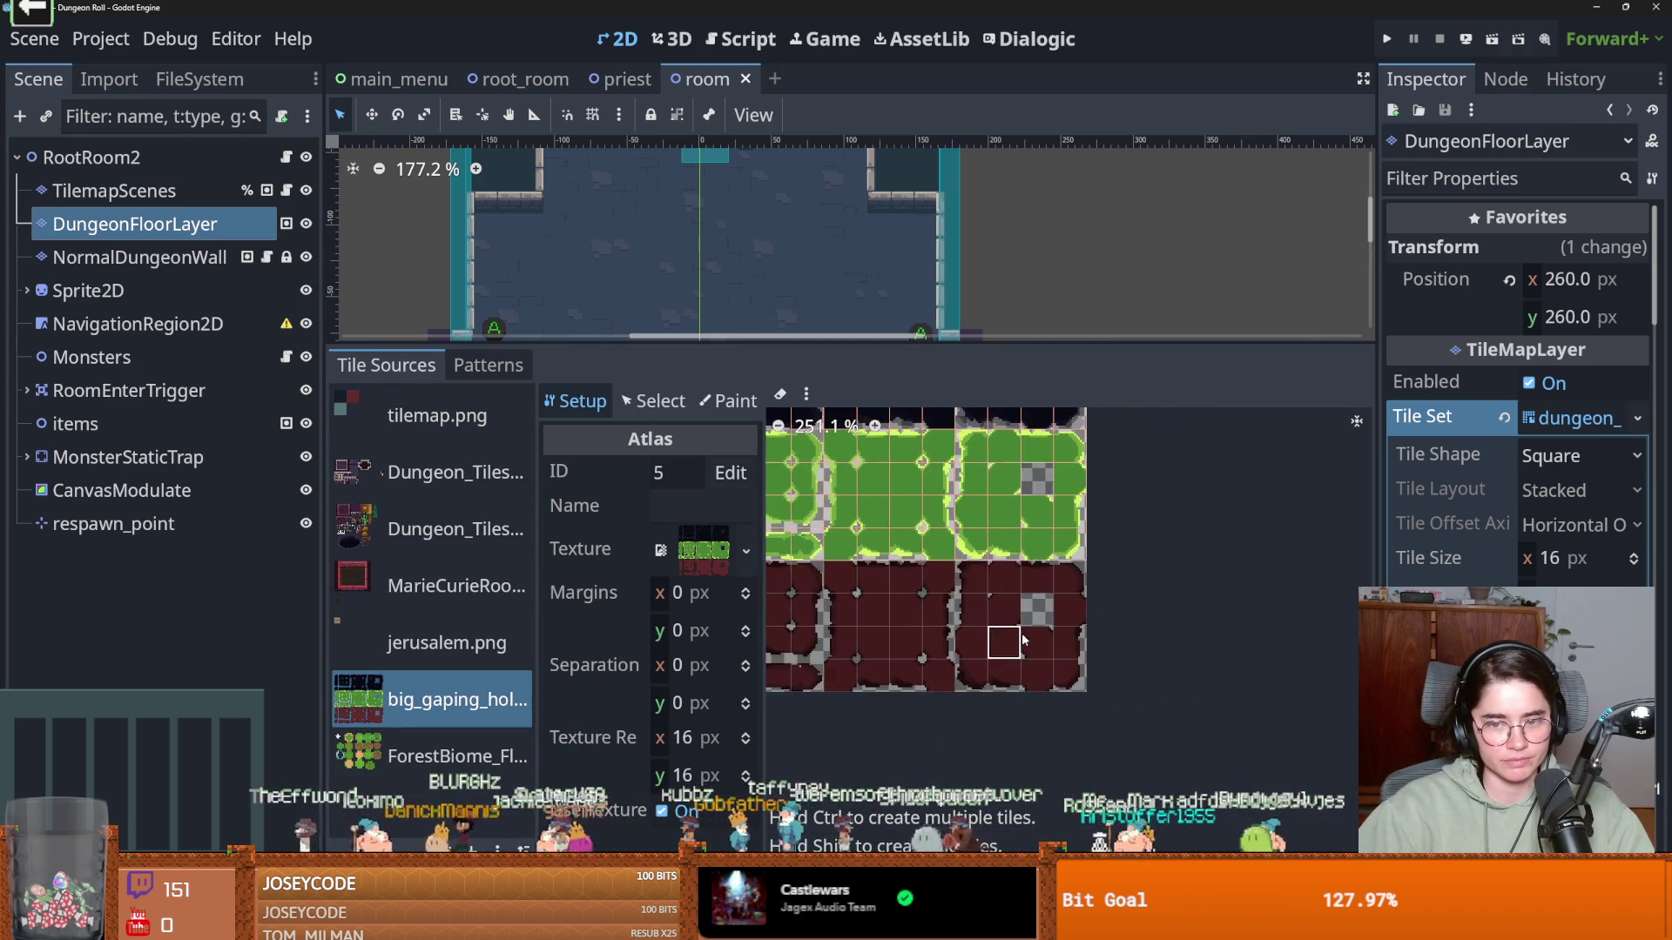
pyautogui.scroll(5, 940, 672)
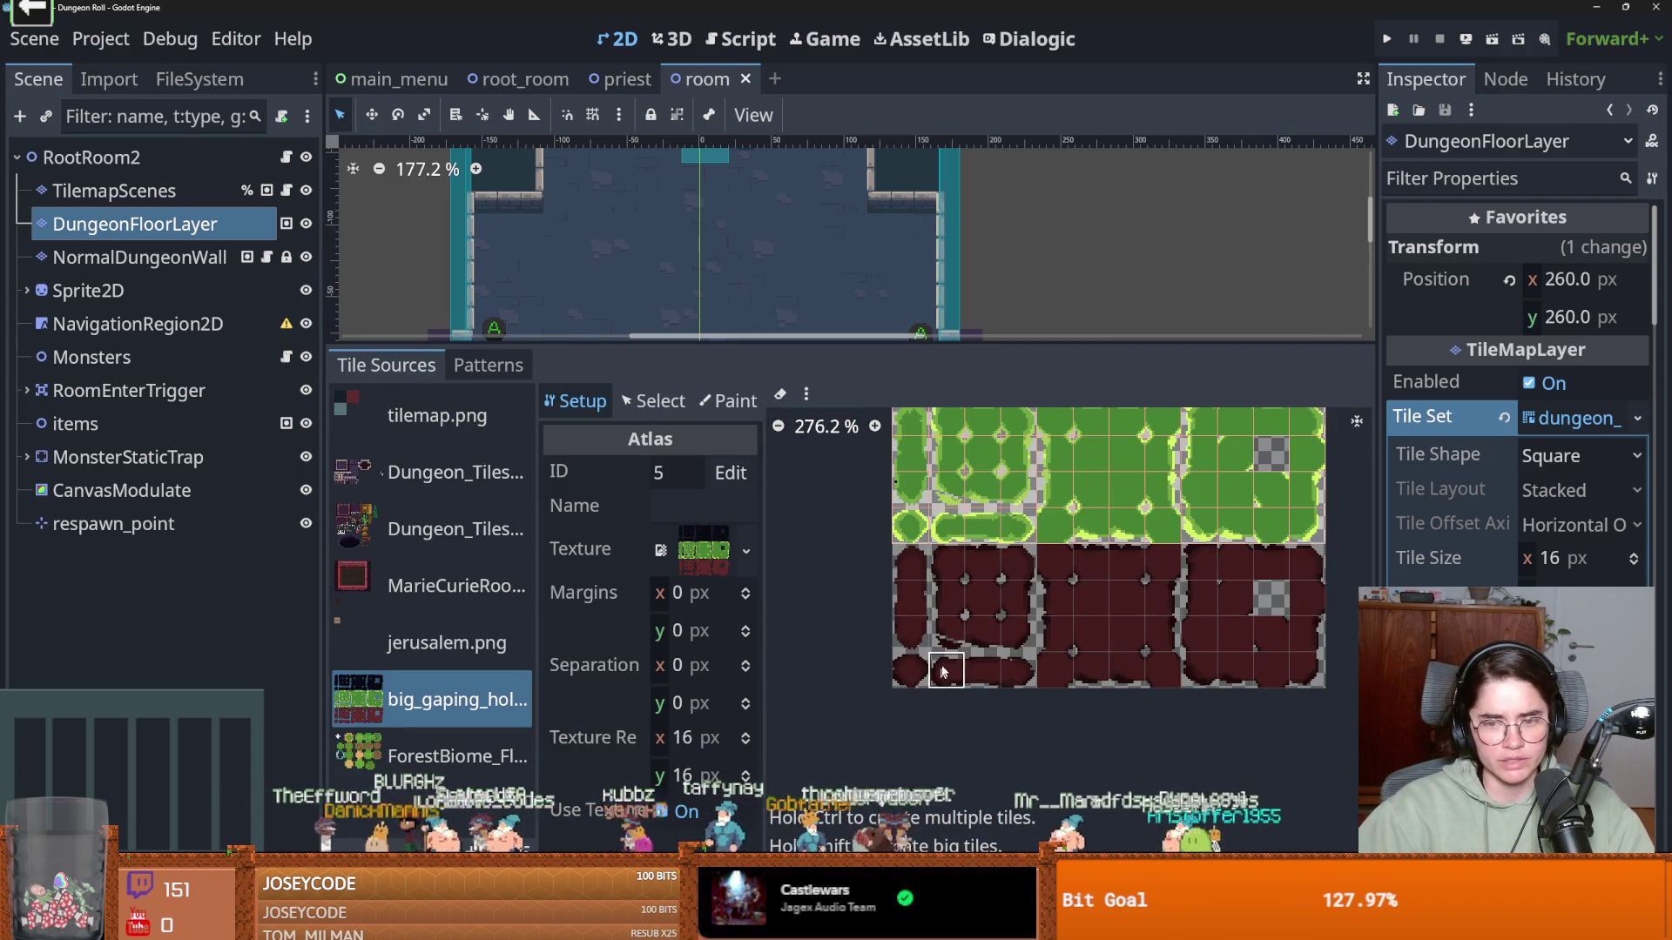
pyautogui.hotkey('alt', 'Tab')
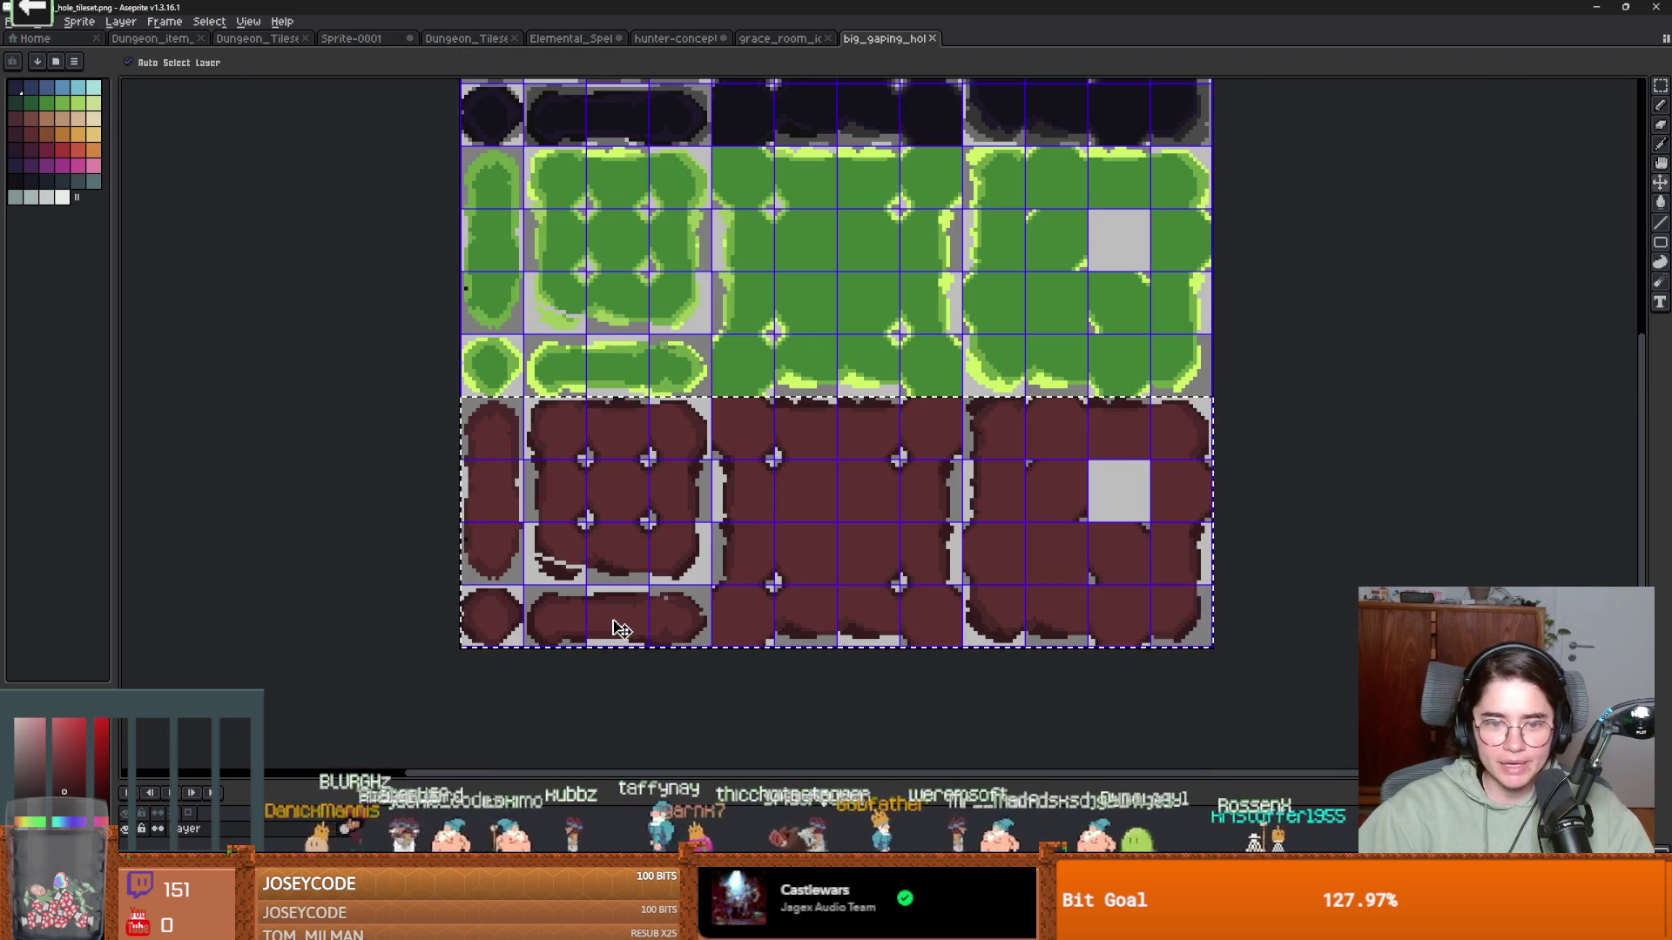
# Repaint a stray dark pixel on the green tiles with the tile's green
pyautogui.hotkey('ctrl', 'z')
pyautogui.hotkey('ctrl', 'z')
pyautogui.hotkey('ctrl', 'z')
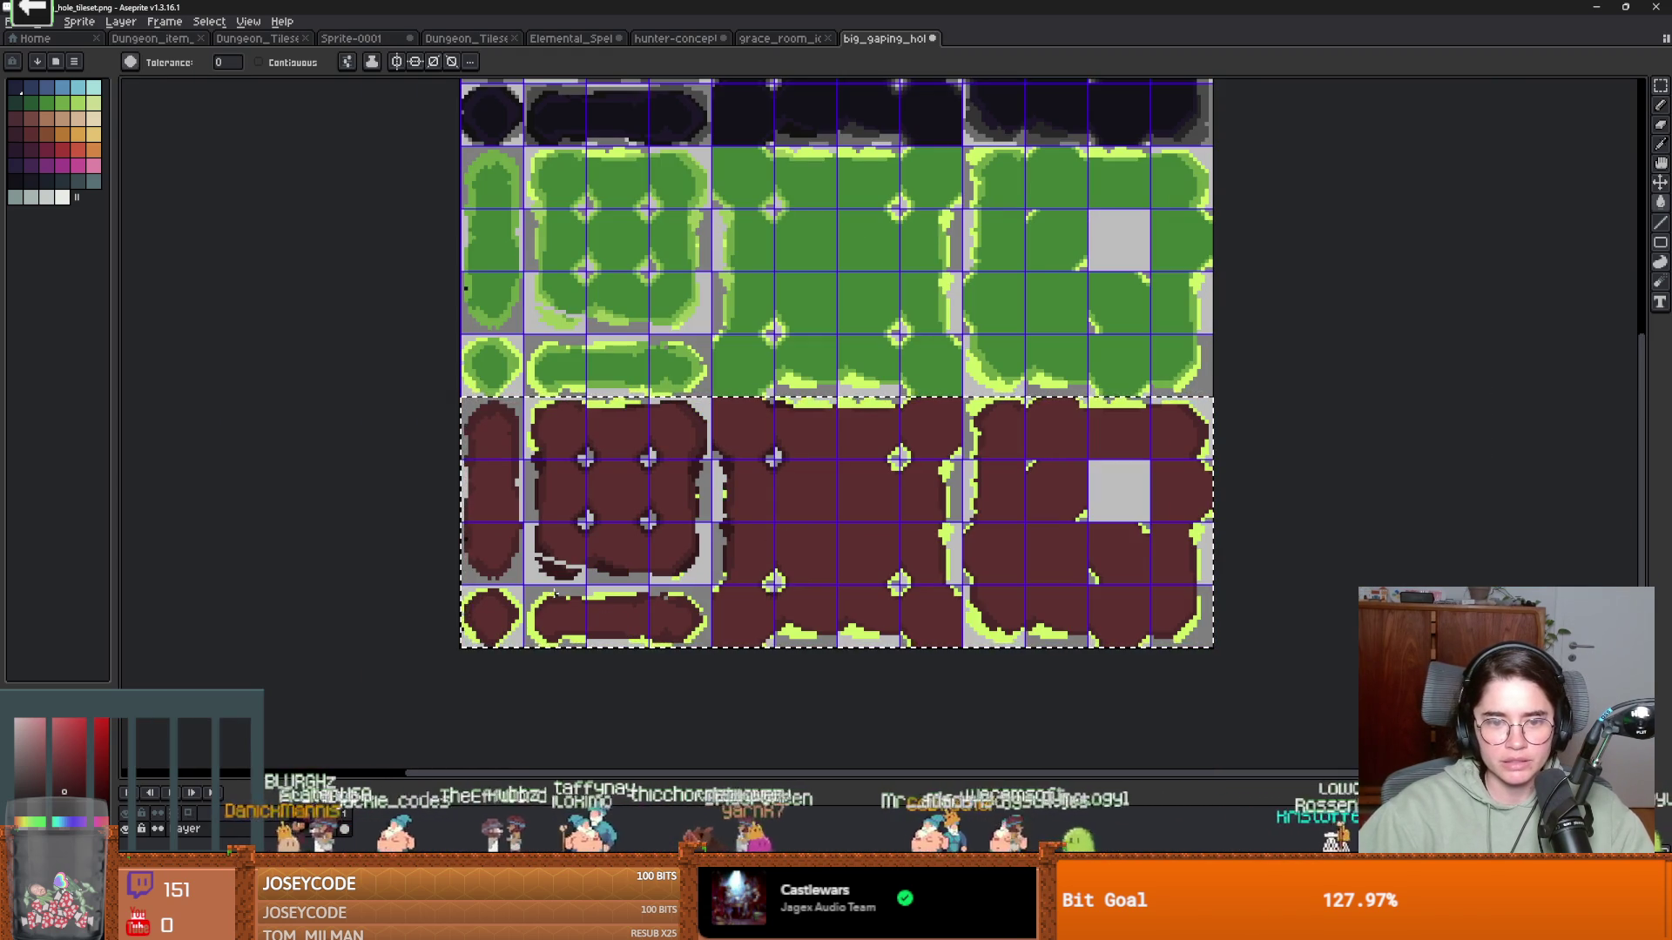
pyautogui.press('w')
pyautogui.scroll(4, 572, 348)
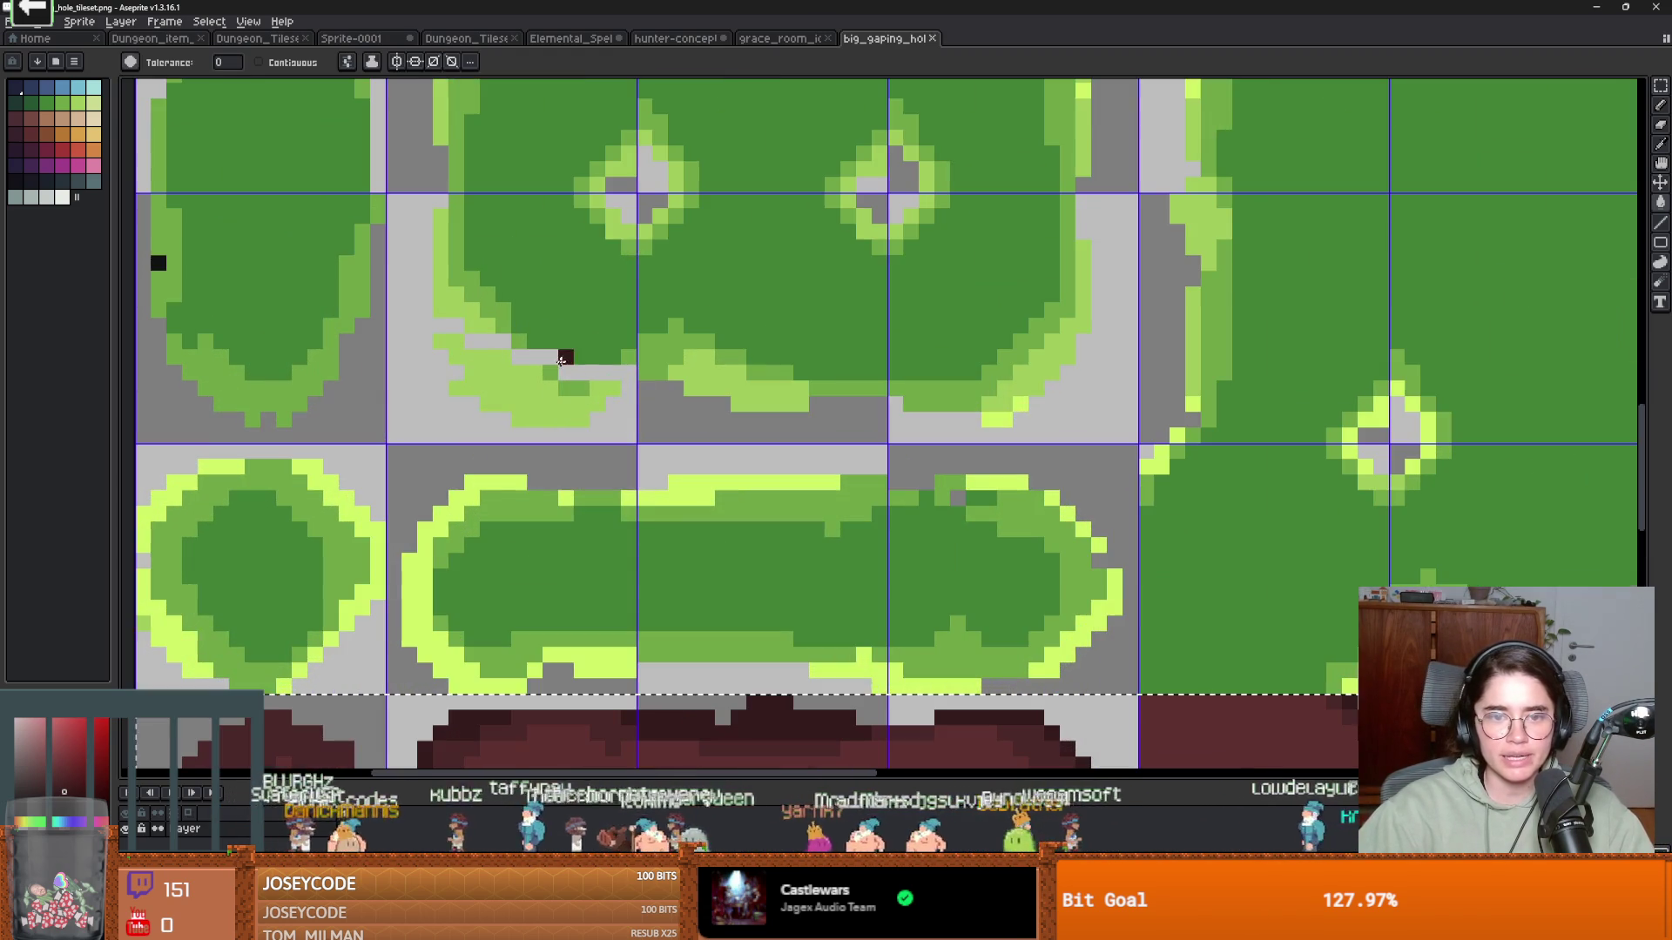
pyautogui.press('b')
pyautogui.keyDown('alt'); pyautogui.click(568, 389); pyautogui.keyUp('alt')
pyautogui.click(580, 388)
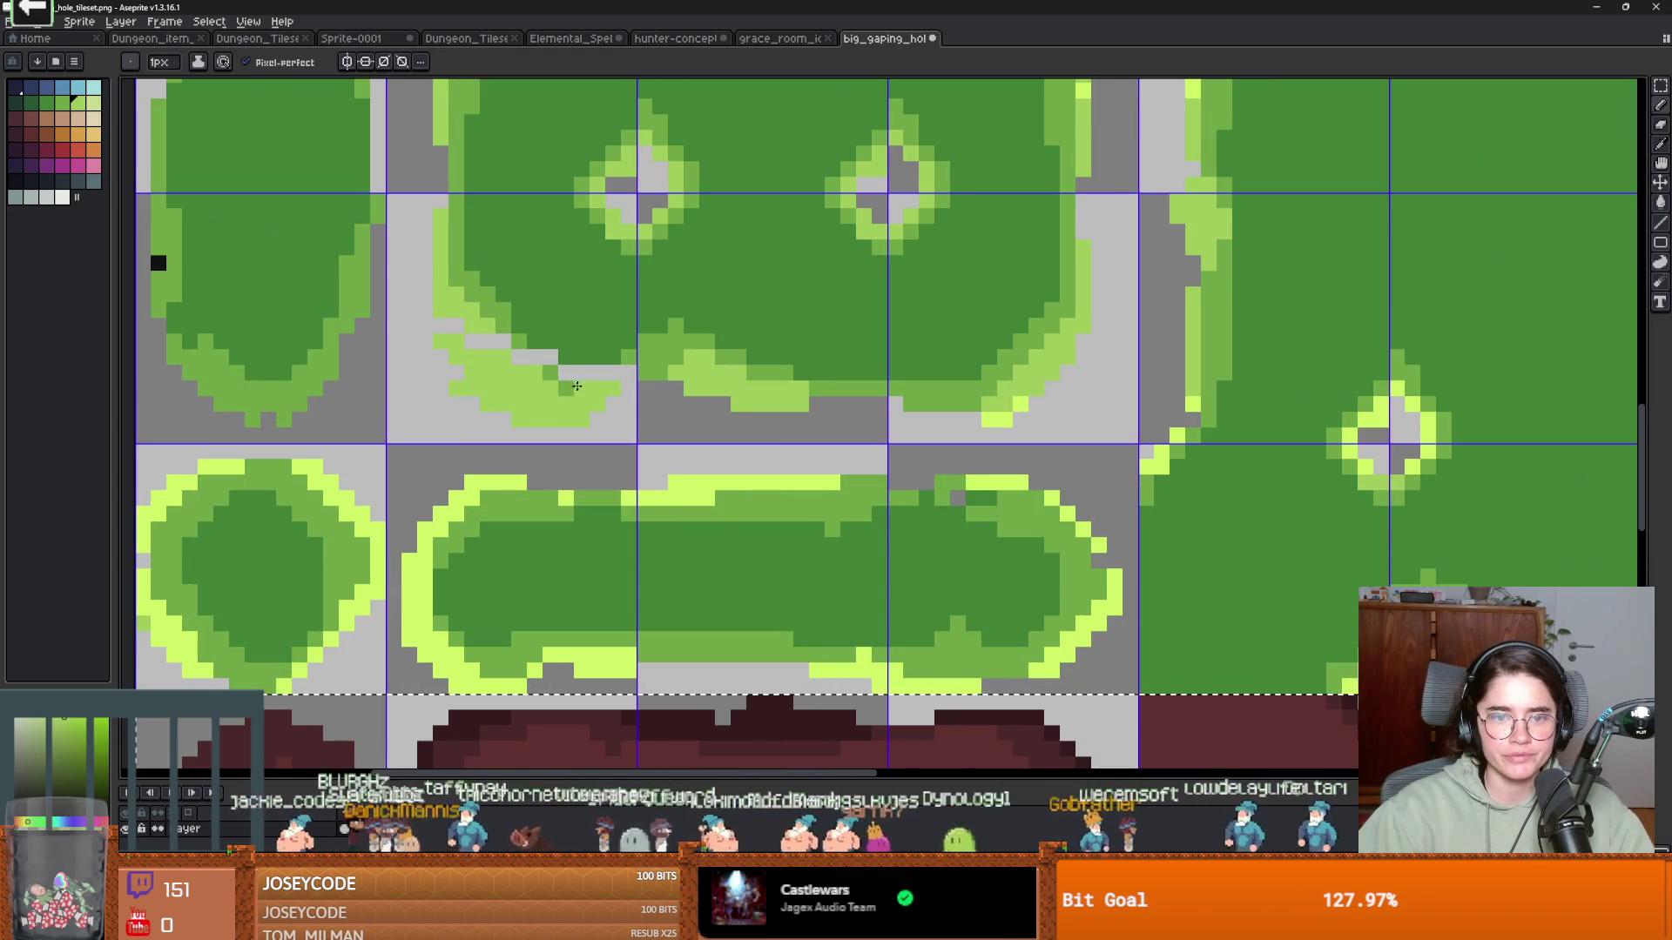
pyautogui.scroll(-3, 609, 445)
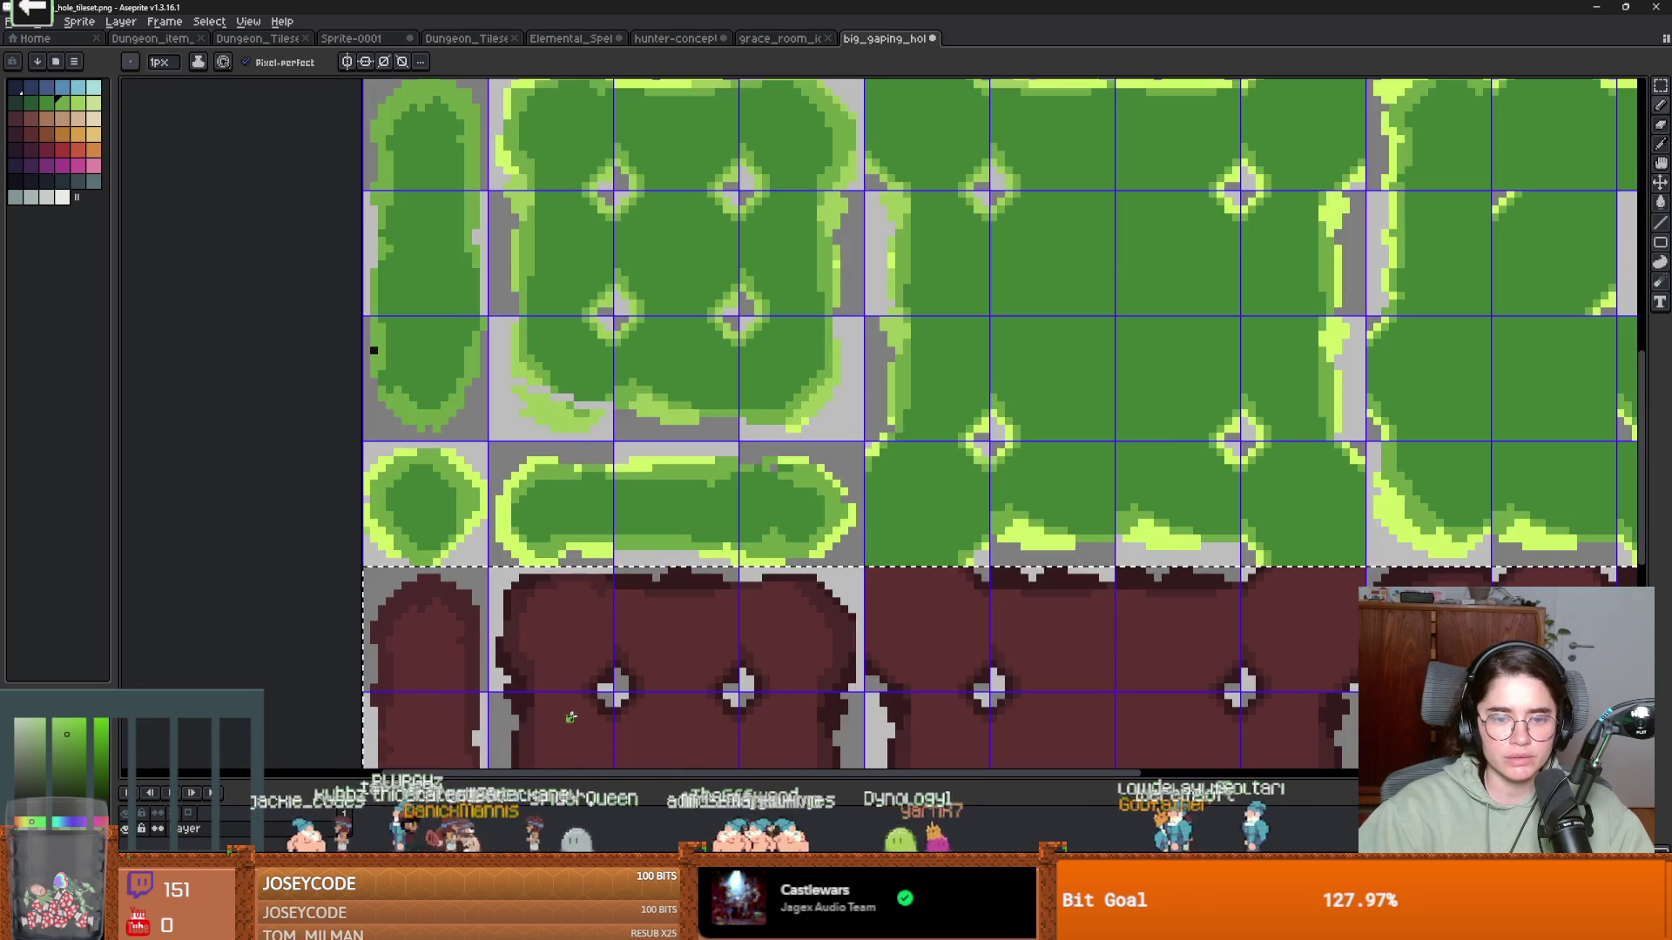
pyautogui.scroll(-3, 640, 502)
pyautogui.scroll(2, 641, 501)
# Paint the stray and light-grey pixels along the maroon hole edges dark brown
pyautogui.keyDown('alt'); pyautogui.click(758, 489); pyautogui.keyUp('alt')
pyautogui.click(770, 527)
pyautogui.moveTo(758, 531)
pyautogui.mouseDown()
pyautogui.moveTo(634, 497)
pyautogui.moveTo(622, 477)
pyautogui.mouseUp()
pyautogui.keyDown('alt'); pyautogui.click(623, 466); pyautogui.keyUp('alt')
pyautogui.click(707, 530)
pyautogui.keyDown('alt'); pyautogui.click(704, 528); pyautogui.keyUp('alt')
pyautogui.keyDown('alt'); pyautogui.click(601, 510); pyautogui.keyUp('alt')
pyautogui.moveTo(601, 490); pyautogui.dragTo(547, 467)
pyautogui.scroll(-5, 582, 489)
pyautogui.scroll(3, 609, 480)
pyautogui.scroll(-1, 609, 480)
# Nudge the maroon half one pixel left and back, then drop it in place
pyautogui.press('Left')
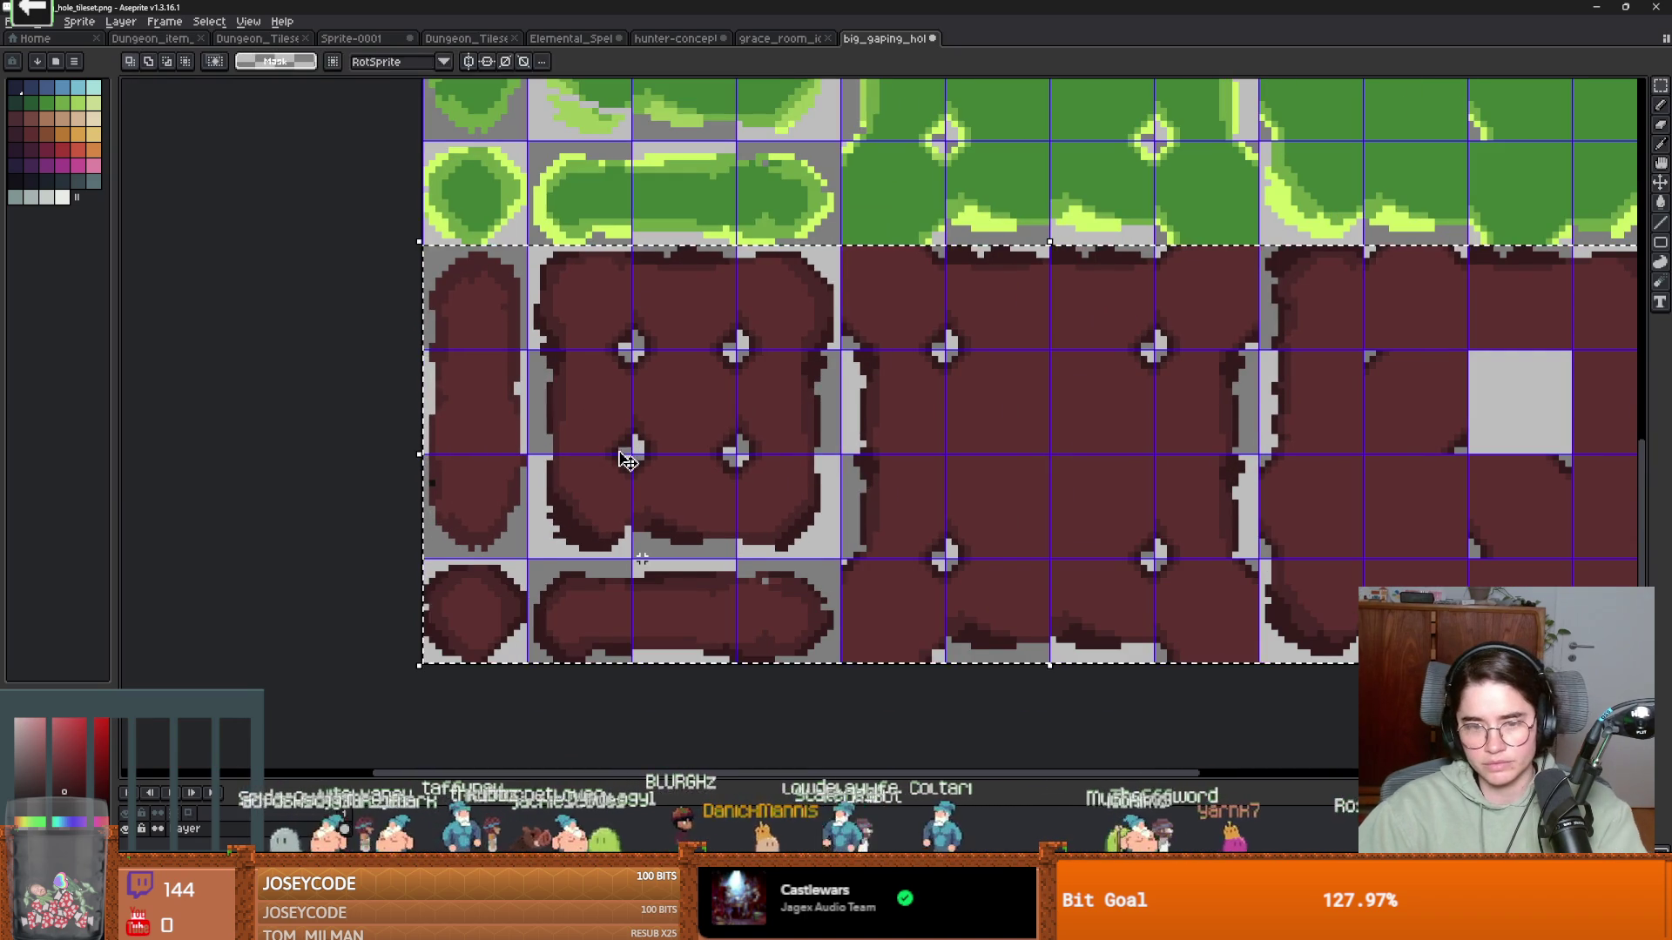
pyautogui.press('Right')
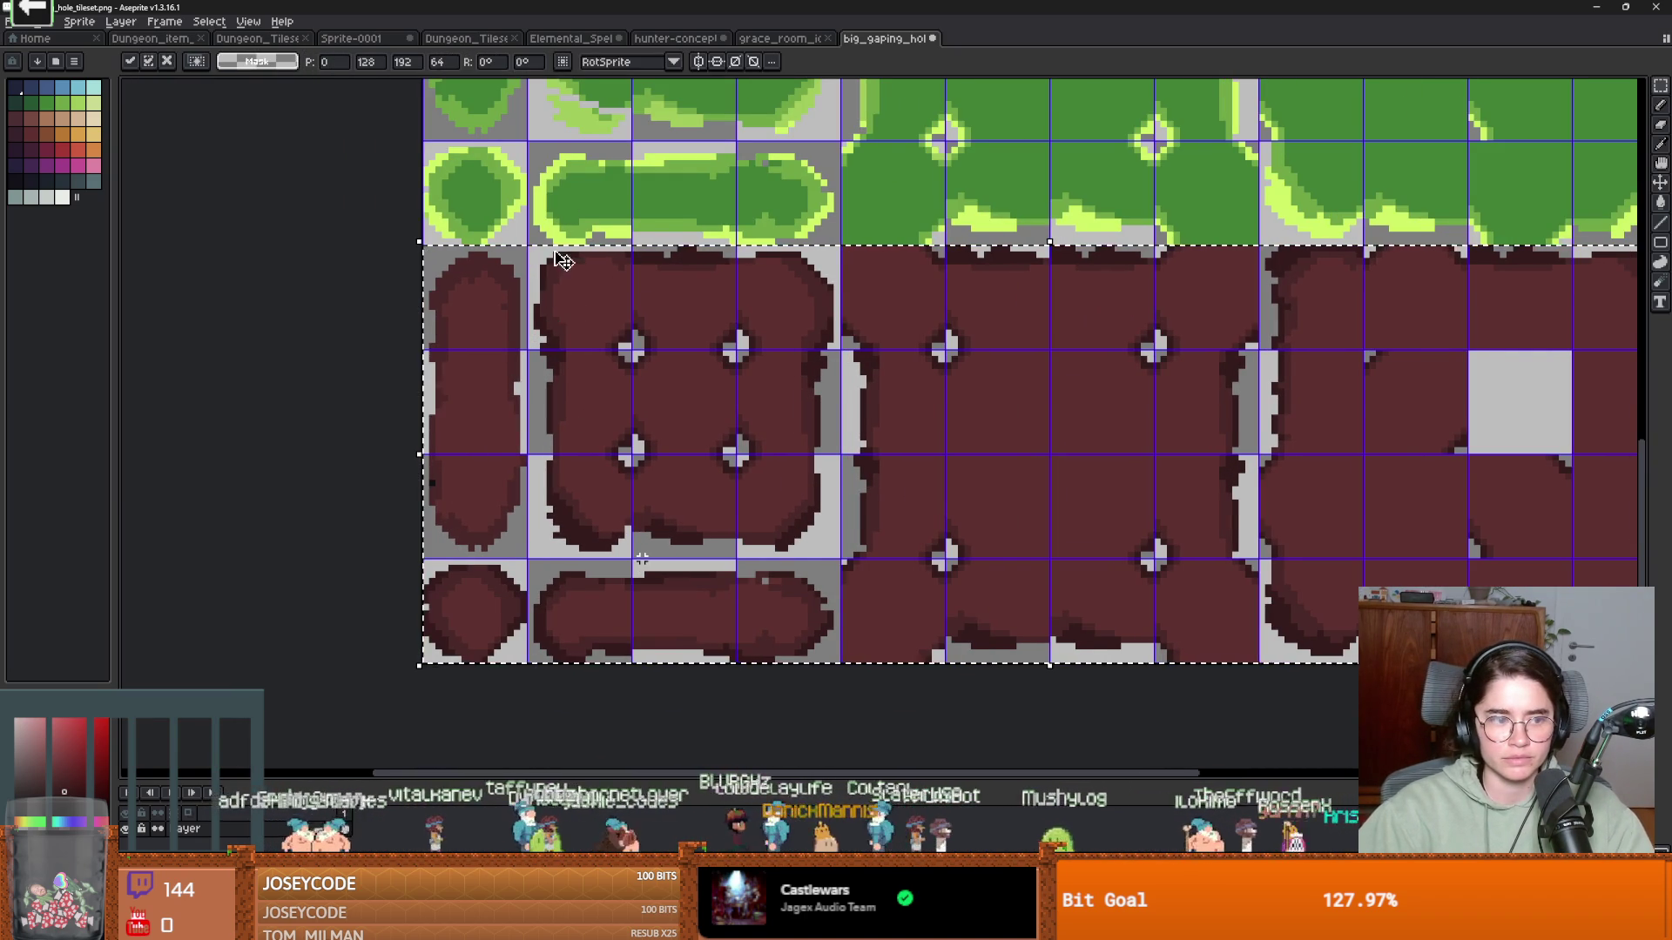
pyautogui.scroll(2, 554, 359)
pyautogui.scroll(2, 555, 359)
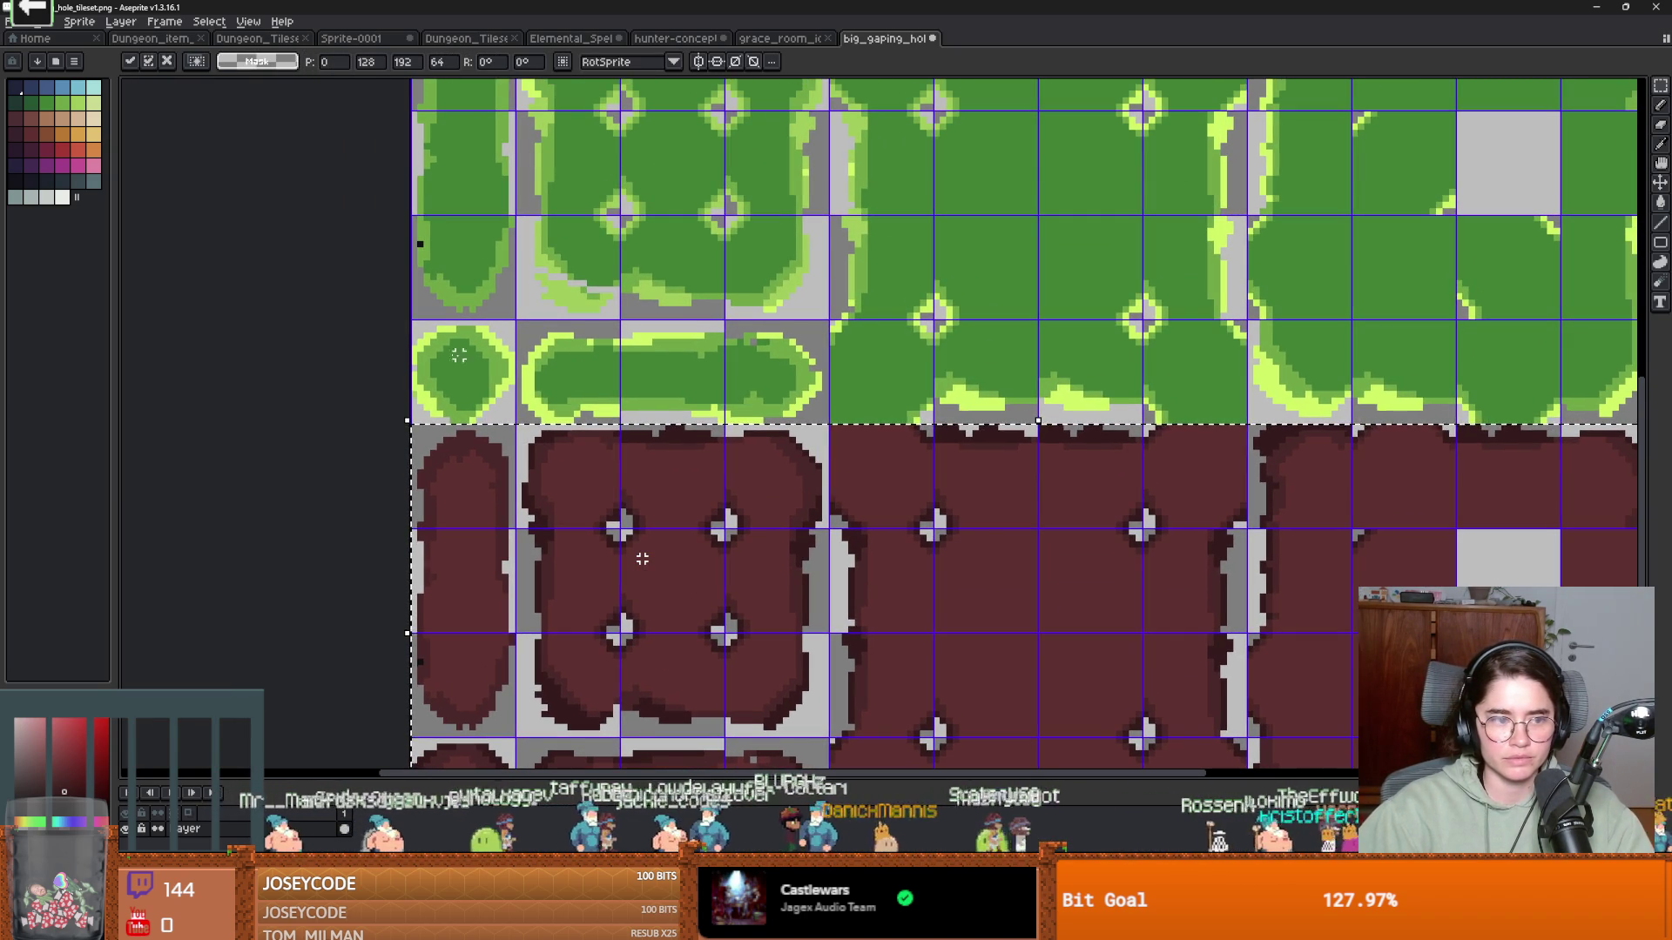
pyautogui.click(341, 335)
pyautogui.scroll(4, 582, 310)
# Adjust the green drawing shade, save hole_tileset.png, and return to Godot
pyautogui.click(638, 257)
pyautogui.press('b')
pyautogui.keyDown('alt'); pyautogui.click(512, 193); pyautogui.keyUp('alt')
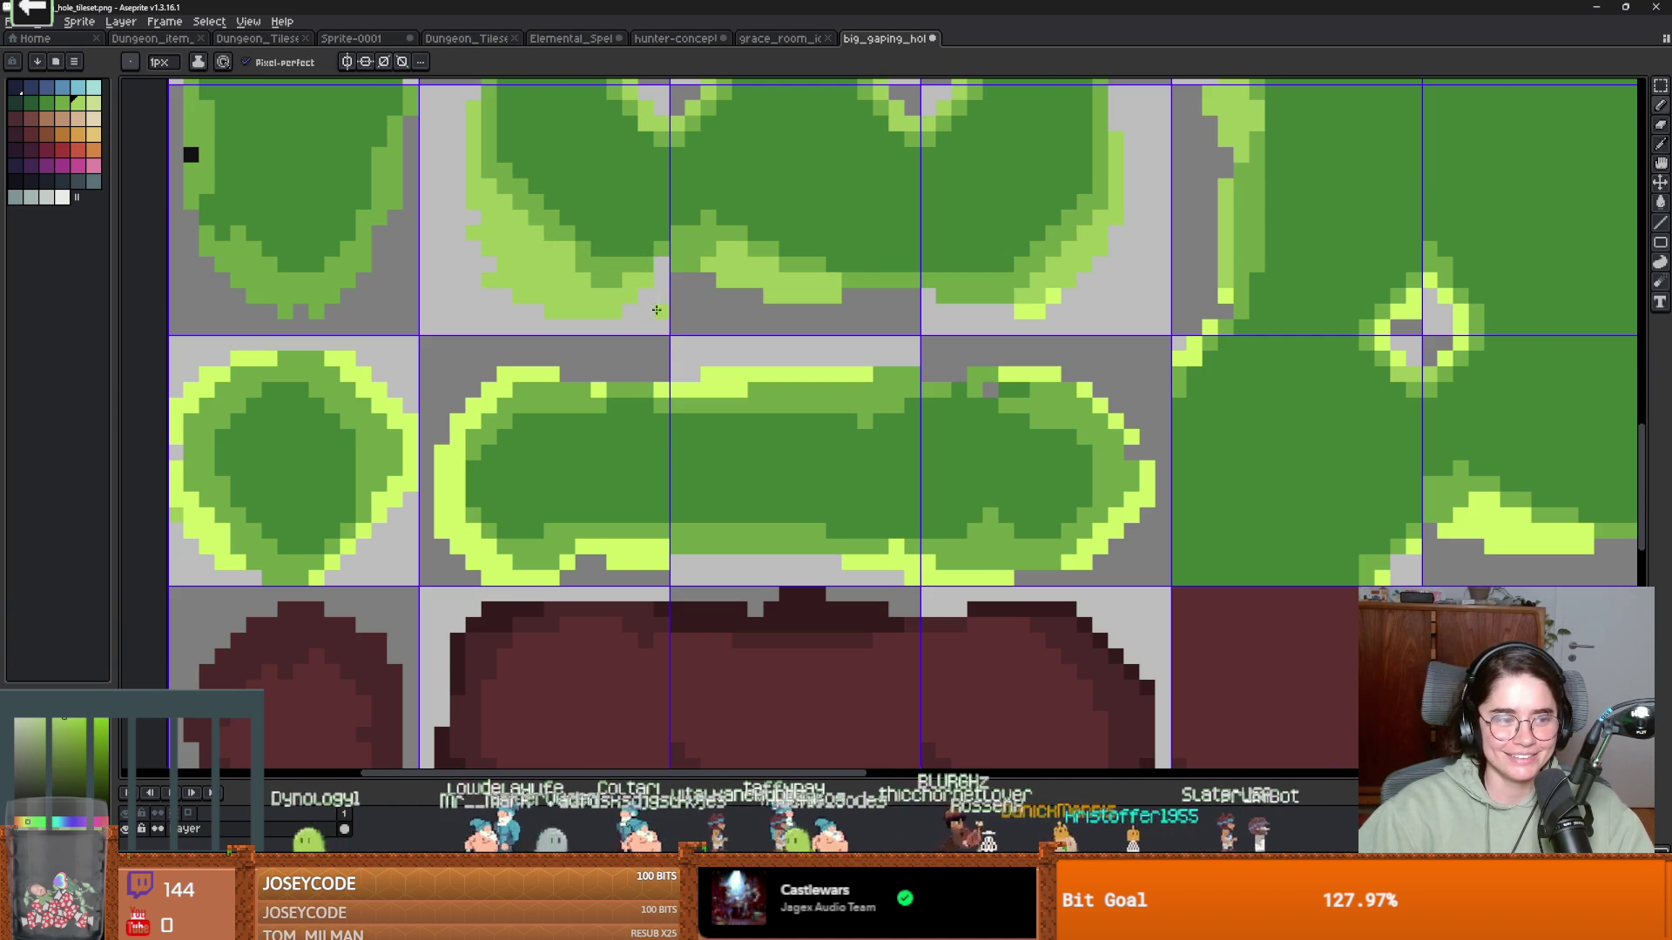
pyautogui.scroll(3, 831, 353)
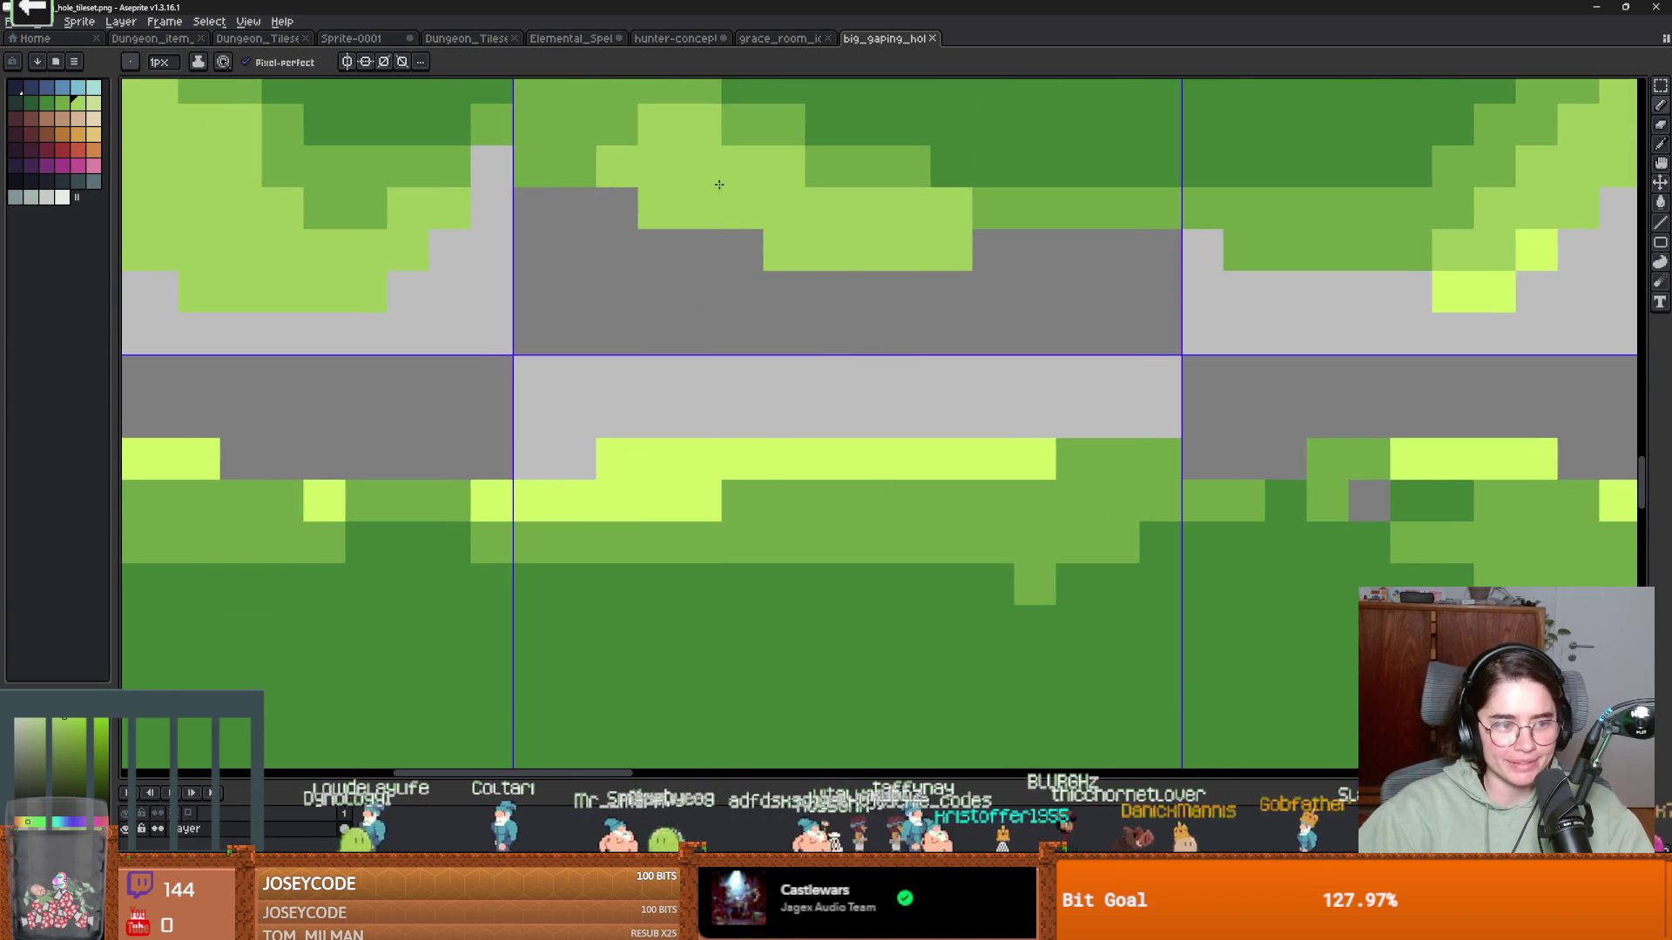
pyautogui.scroll(-4, 616, 313)
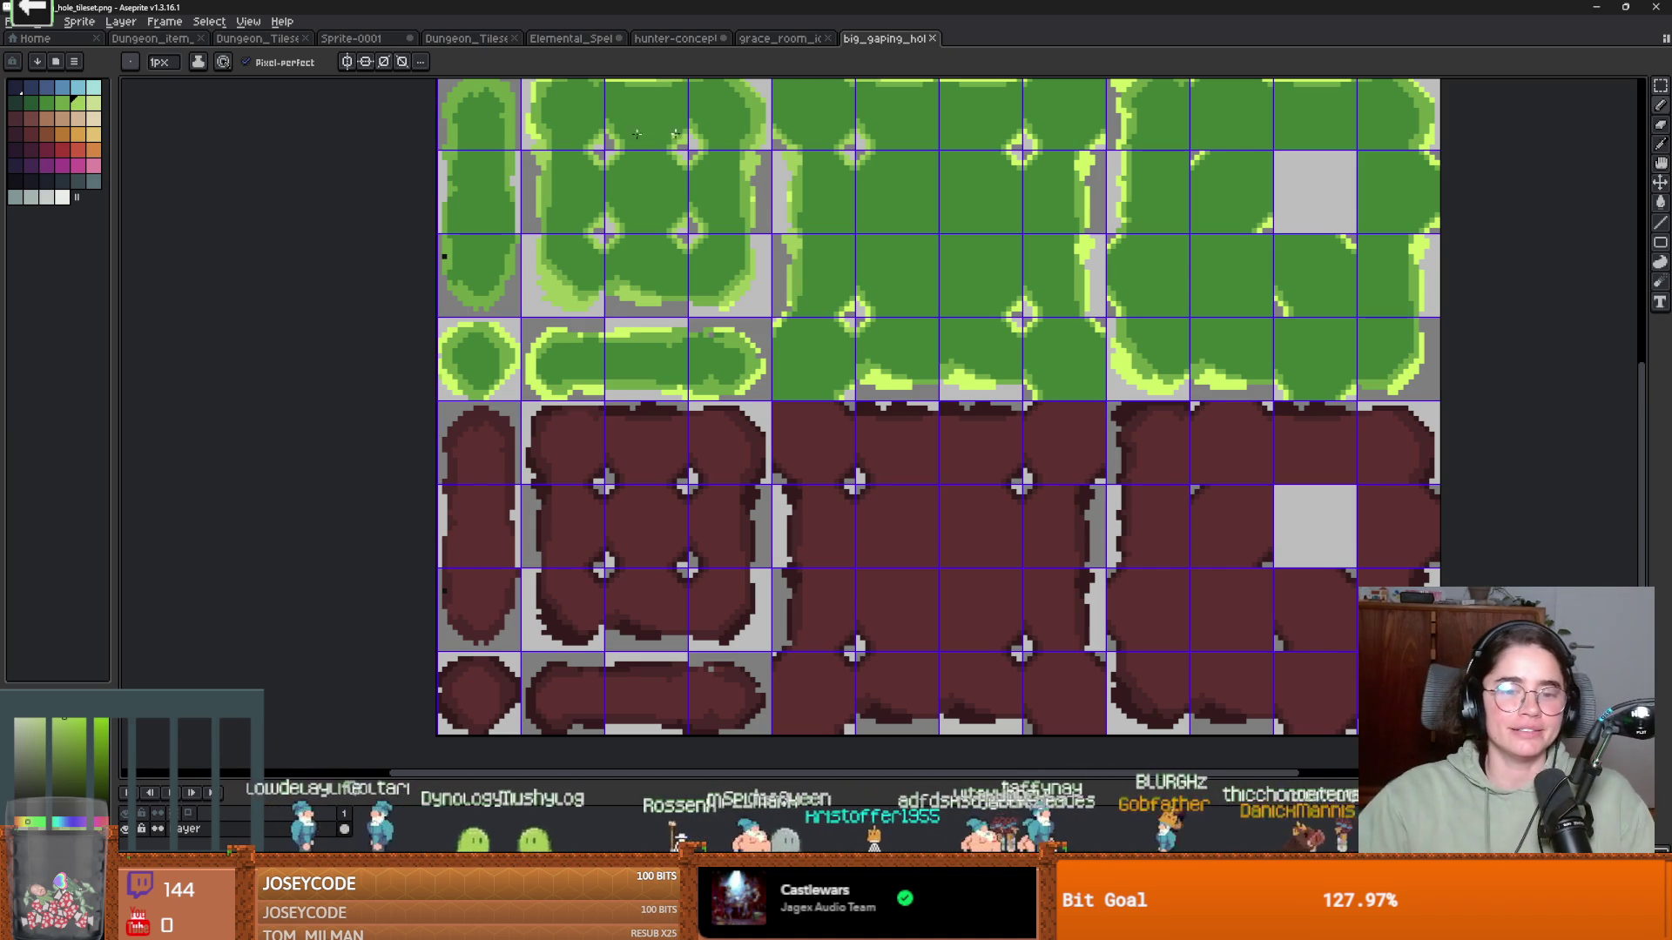
pyautogui.scroll(6, 809, 616)
pyautogui.hotkey('ctrl', 's')
pyautogui.hotkey('alt', 'Tab')
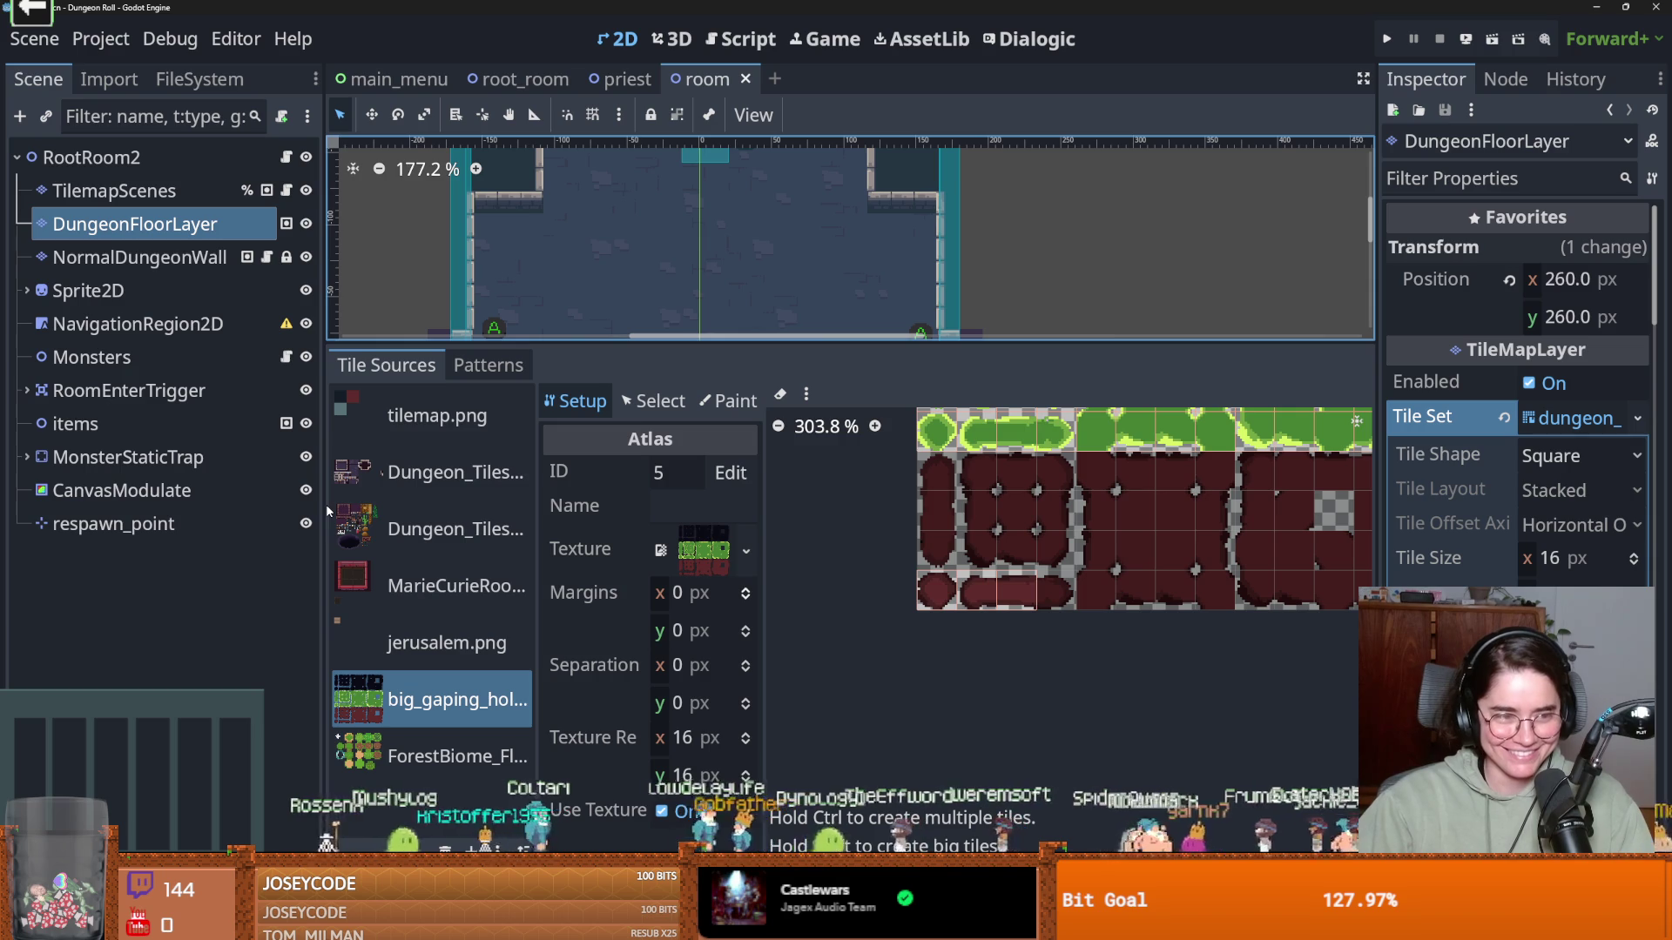
# Create tiles across the whole big_gaping_hole atlas and save the room scene
pyautogui.moveTo(322, 490); pyautogui.dragTo(149, 490)
pyautogui.scroll(4, 962, 582)
pyautogui.scroll(-1, 961, 581)
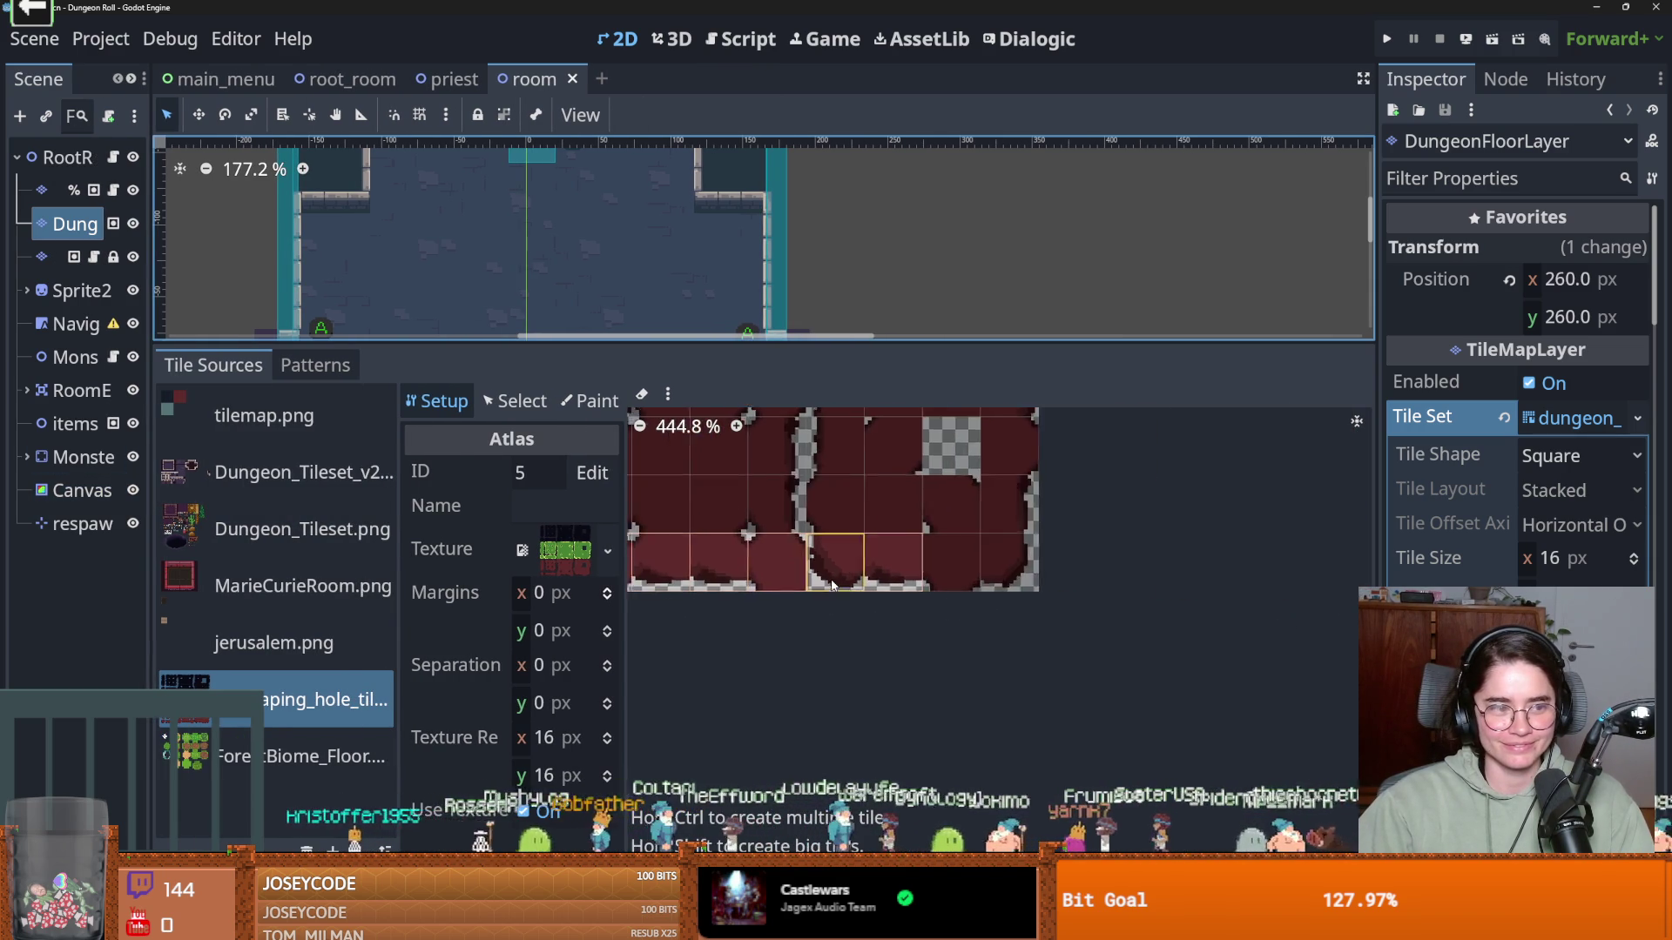
pyautogui.moveTo(1071, 582)
pyautogui.mouseDown()
pyautogui.moveTo(1158, 592)
pyautogui.moveTo(870, 536)
pyautogui.moveTo(655, 545)
pyautogui.moveTo(923, 470)
pyautogui.moveTo(977, 522)
pyautogui.moveTo(1031, 533)
pyautogui.mouseUp()
pyautogui.moveTo(1031, 533)
pyautogui.mouseDown()
pyautogui.moveTo(853, 550)
pyautogui.moveTo(923, 500)
pyautogui.moveTo(967, 548)
pyautogui.moveTo(1071, 523)
pyautogui.moveTo(1129, 532)
pyautogui.moveTo(1219, 488)
pyautogui.moveTo(1184, 556)
pyautogui.mouseUp()
pyautogui.scroll(-1, 1028, 562)
pyautogui.hotkey('ctrl', 's')
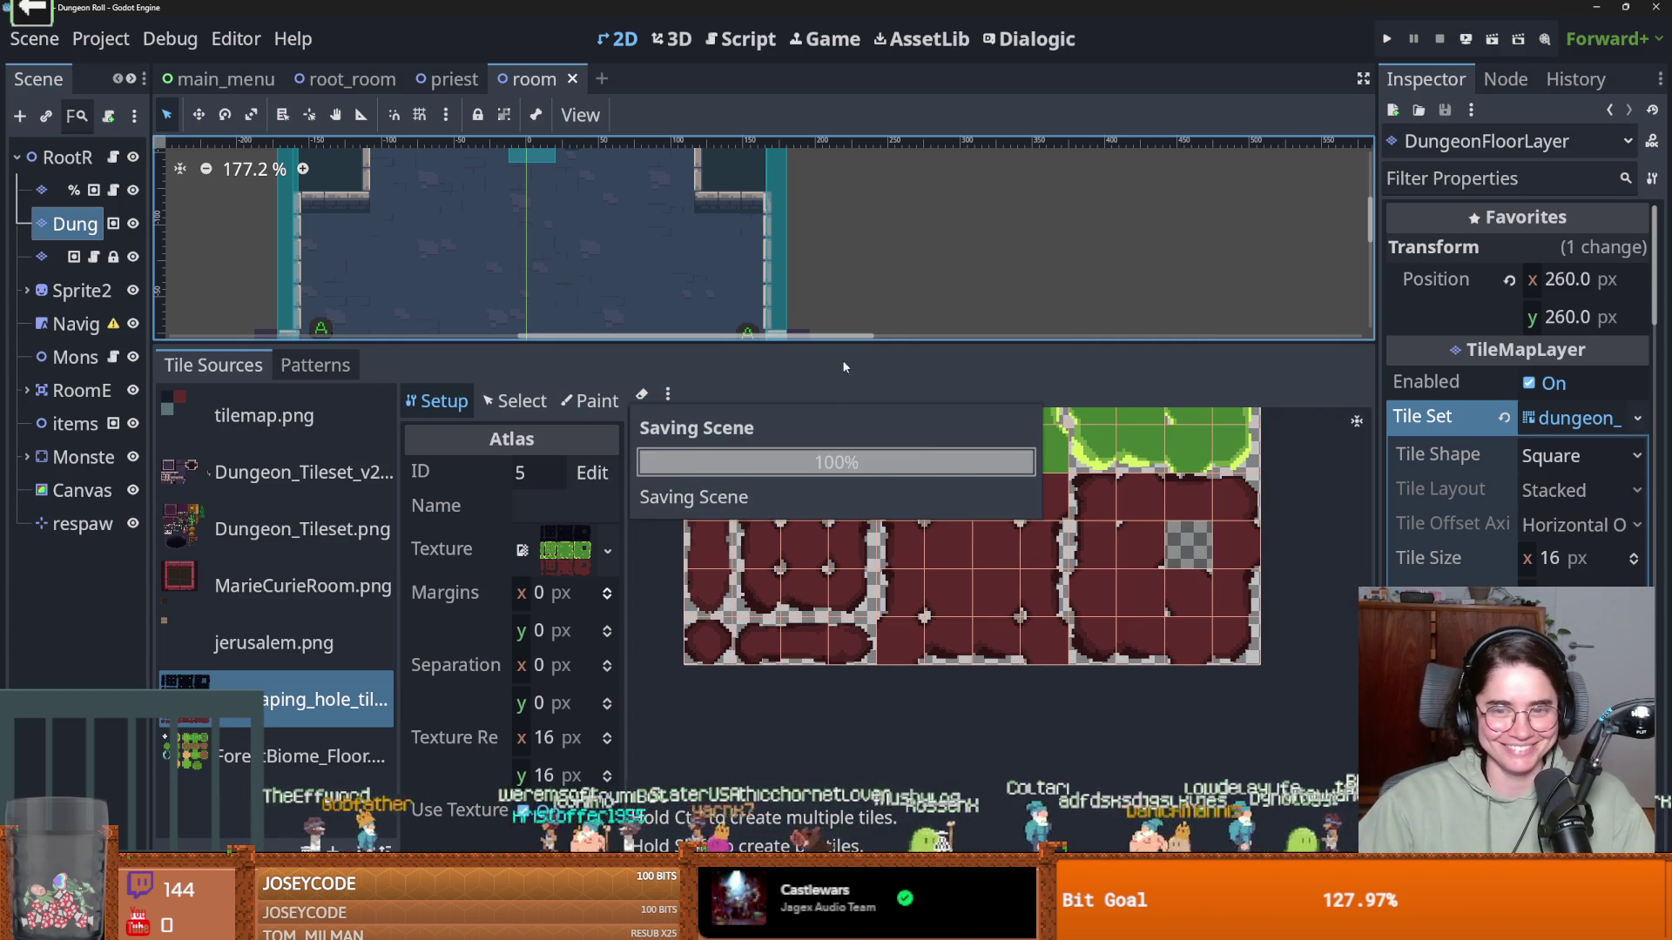
# Resize the viewport and tileset panels and widen the Inspector to reach Terrain Sets
pyautogui.moveTo(852, 343); pyautogui.dragTo(851, 564)
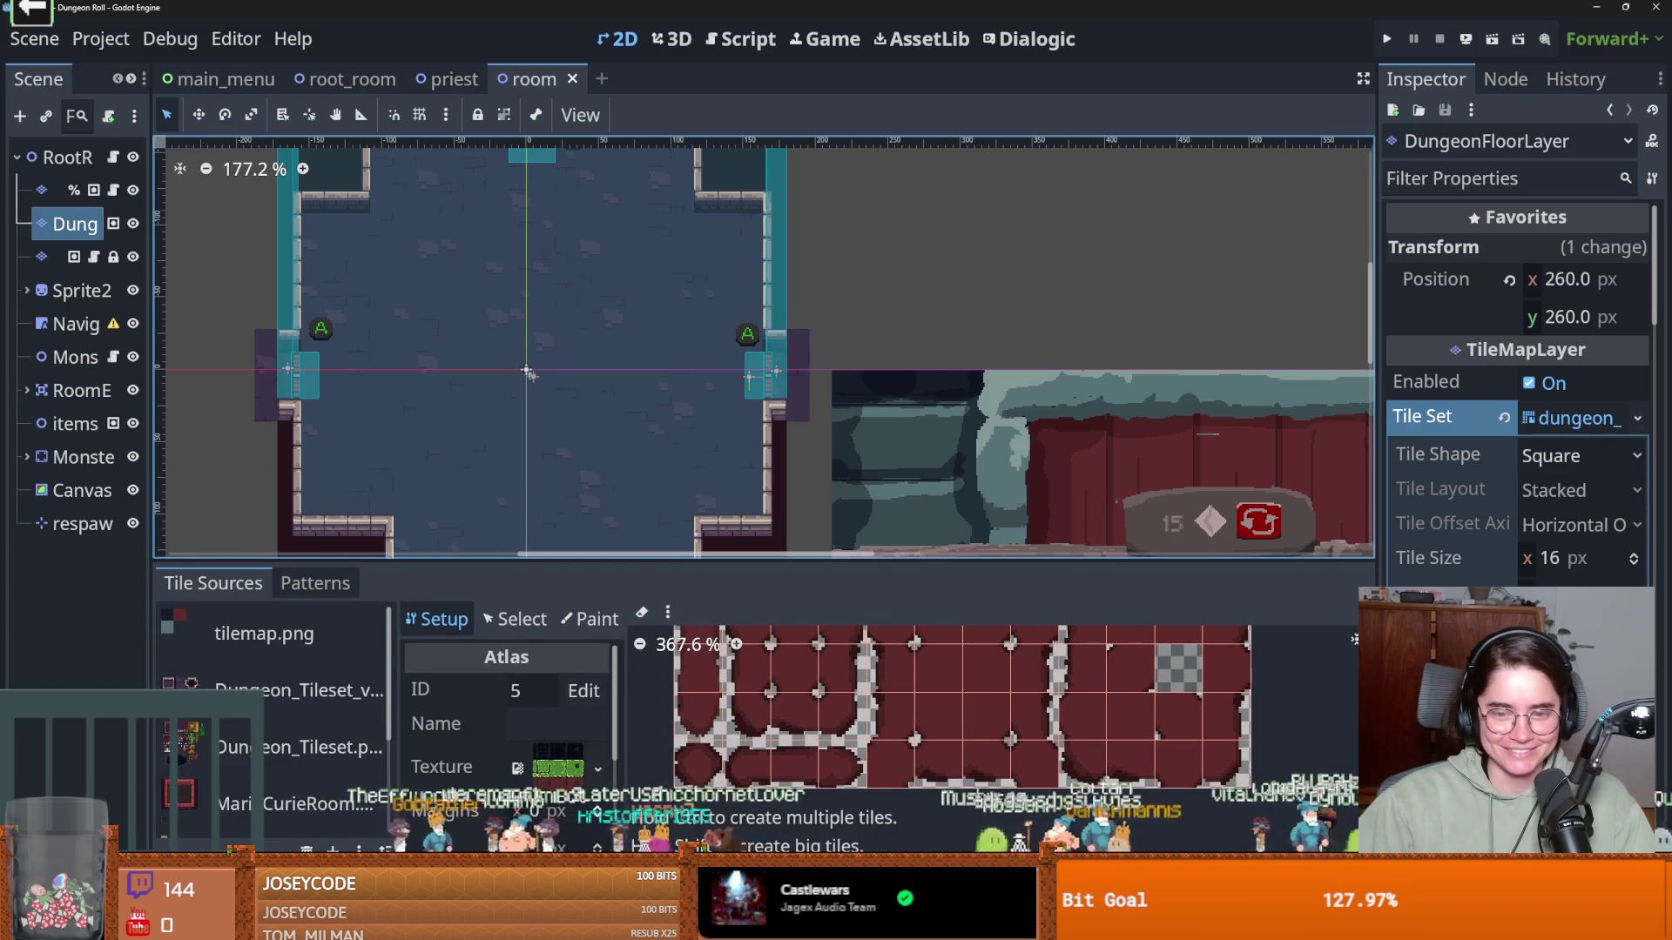
pyautogui.click(786, 845)
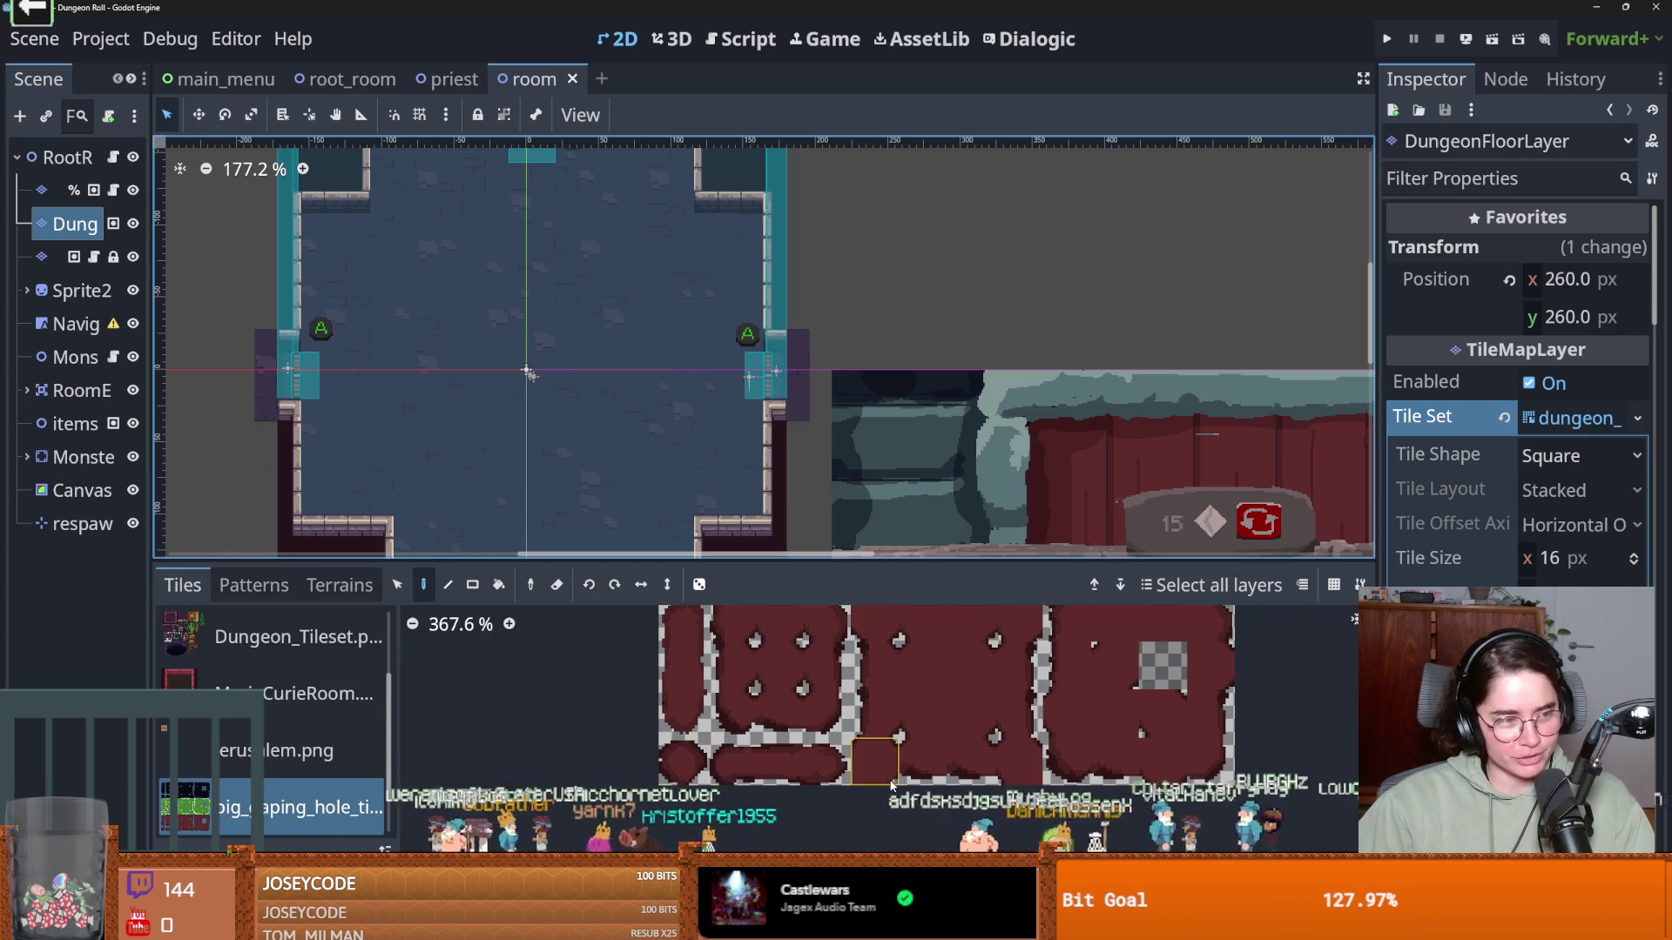
pyautogui.scroll(1, 888, 763)
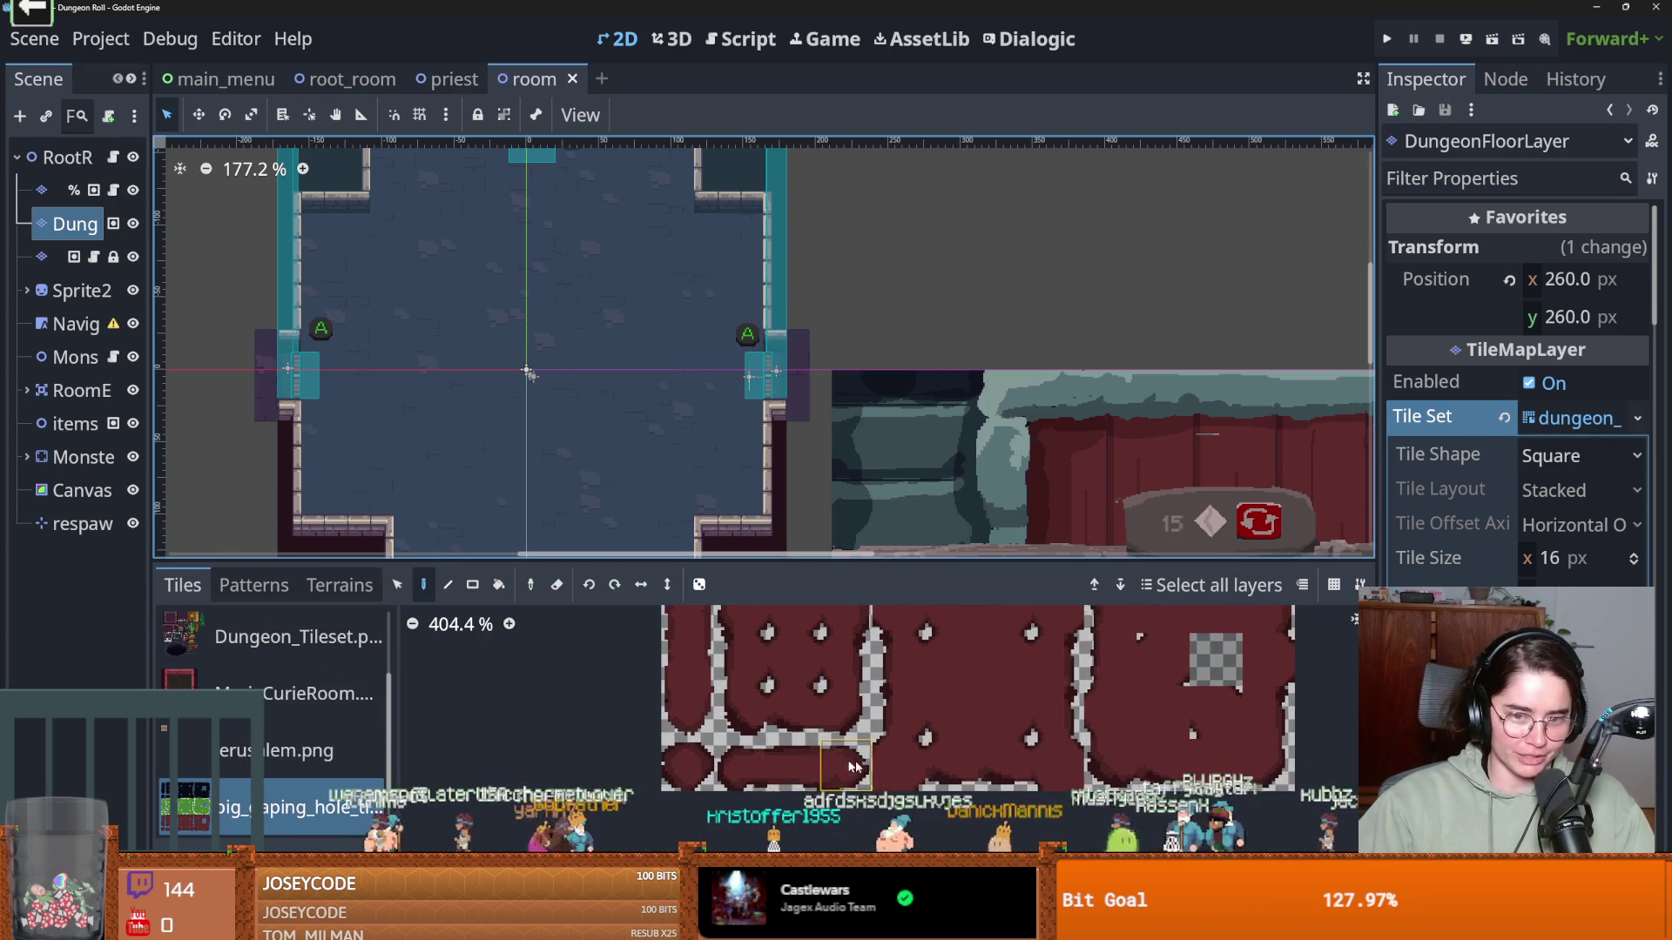
pyautogui.scroll(-1, 375, 770)
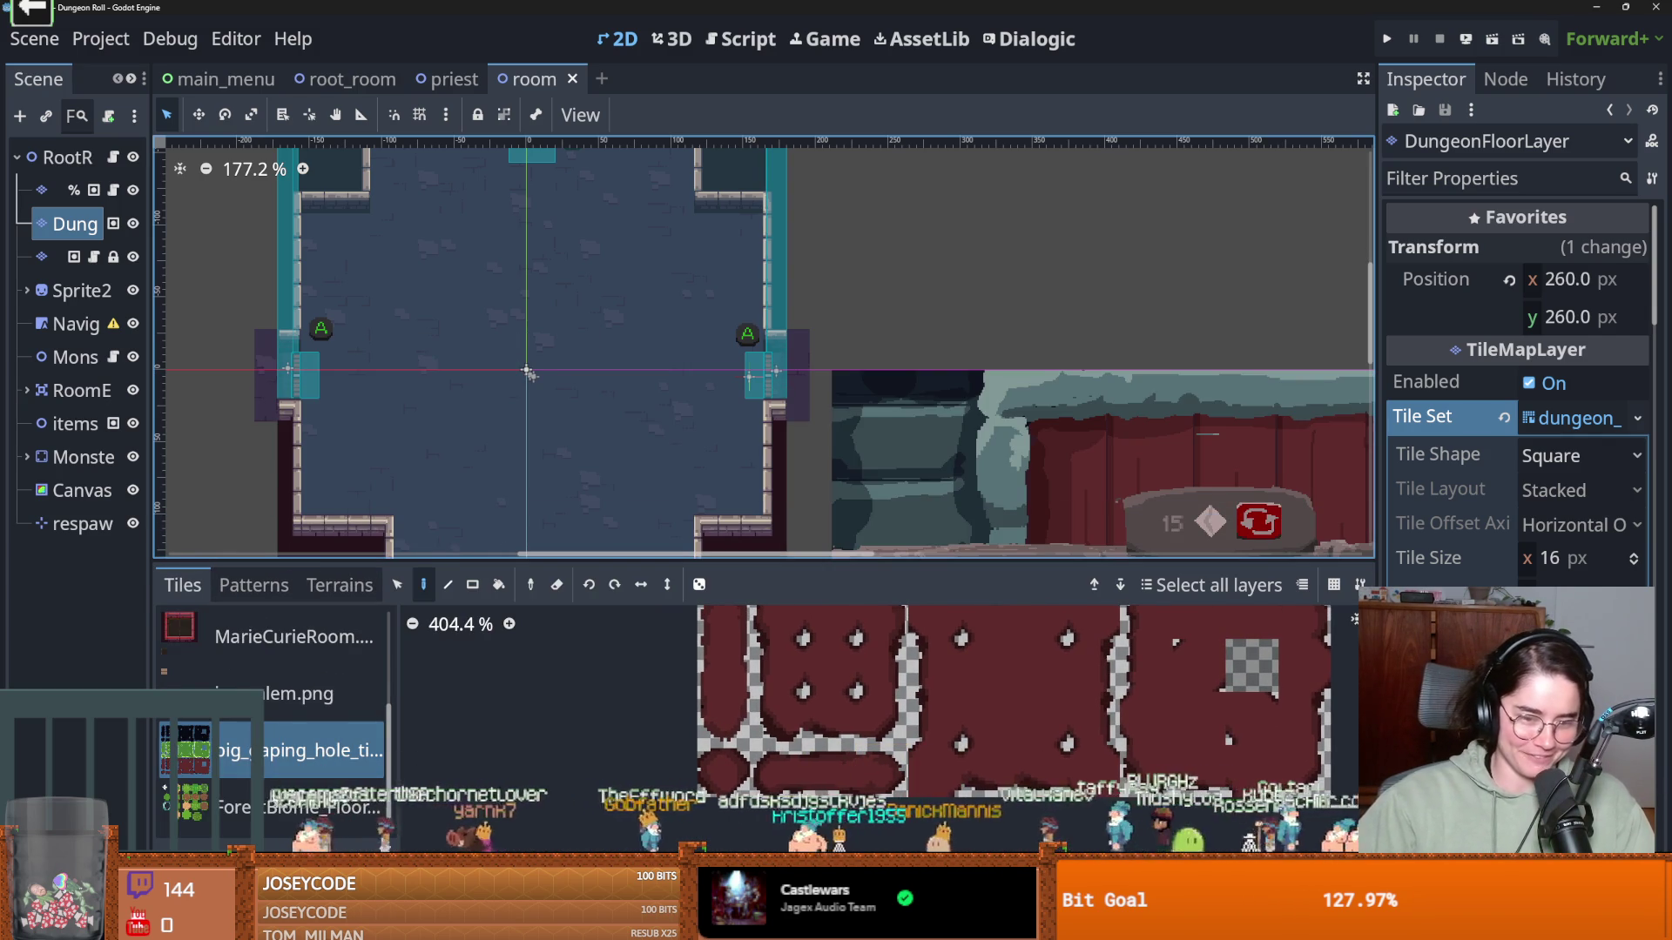
pyautogui.click(731, 844)
pyautogui.moveTo(651, 561); pyautogui.dragTo(652, 355)
pyautogui.scroll(6, 695, 511)
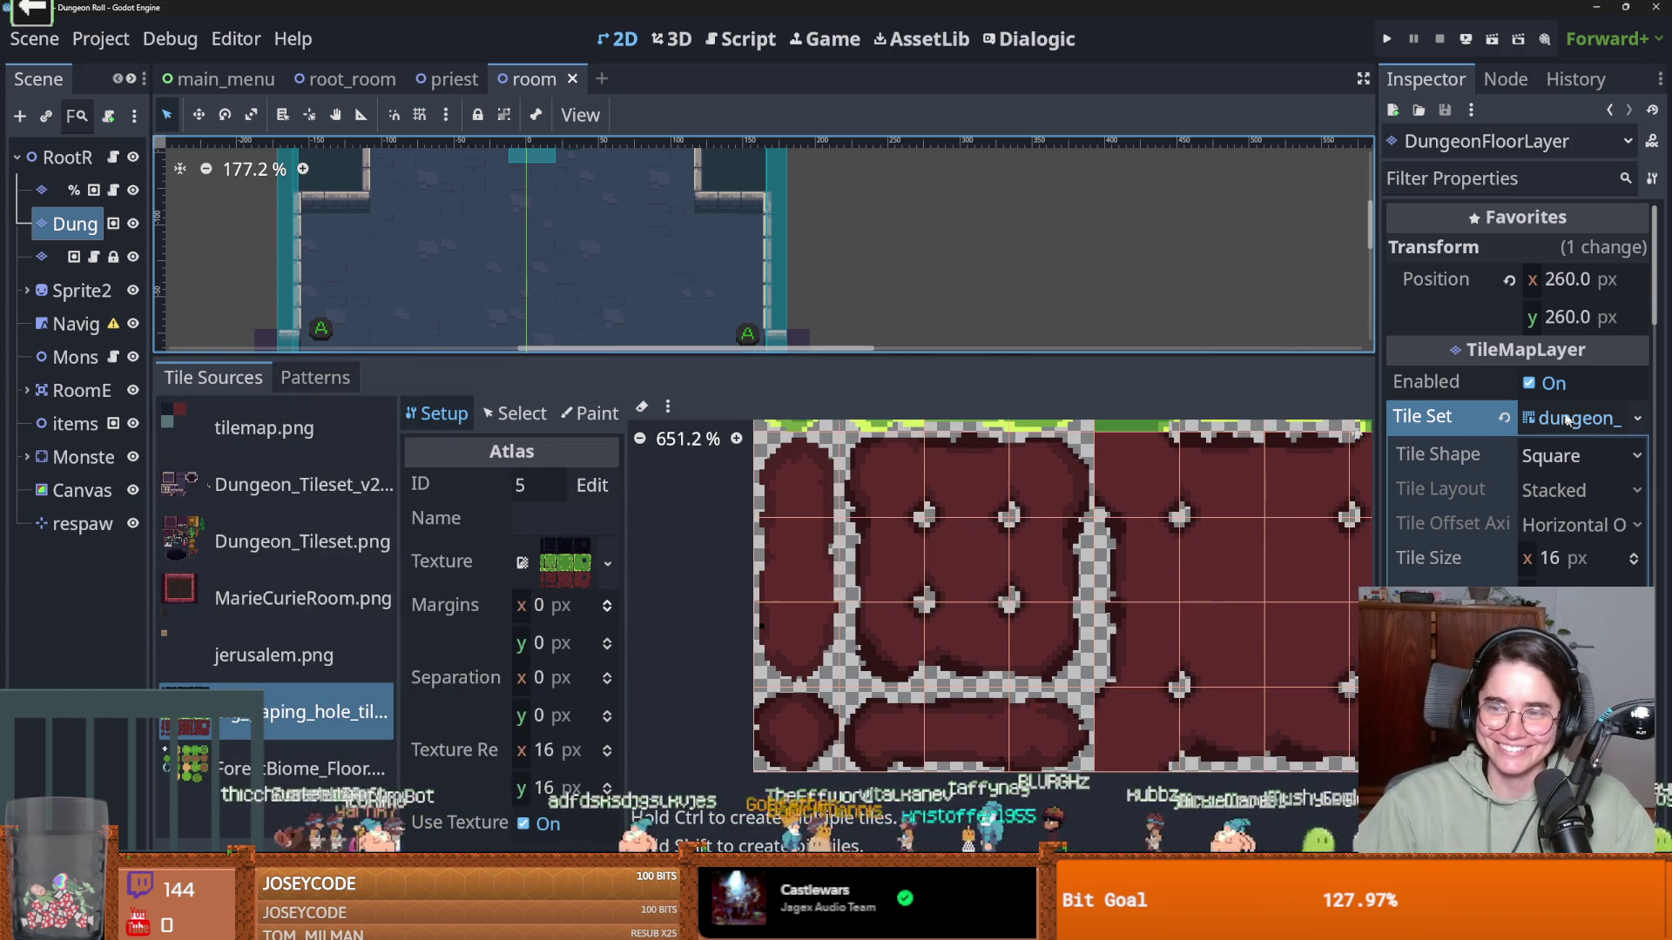
pyautogui.moveTo(1379, 517); pyautogui.dragTo(920, 517)
pyautogui.scroll(-10, 1262, 523)
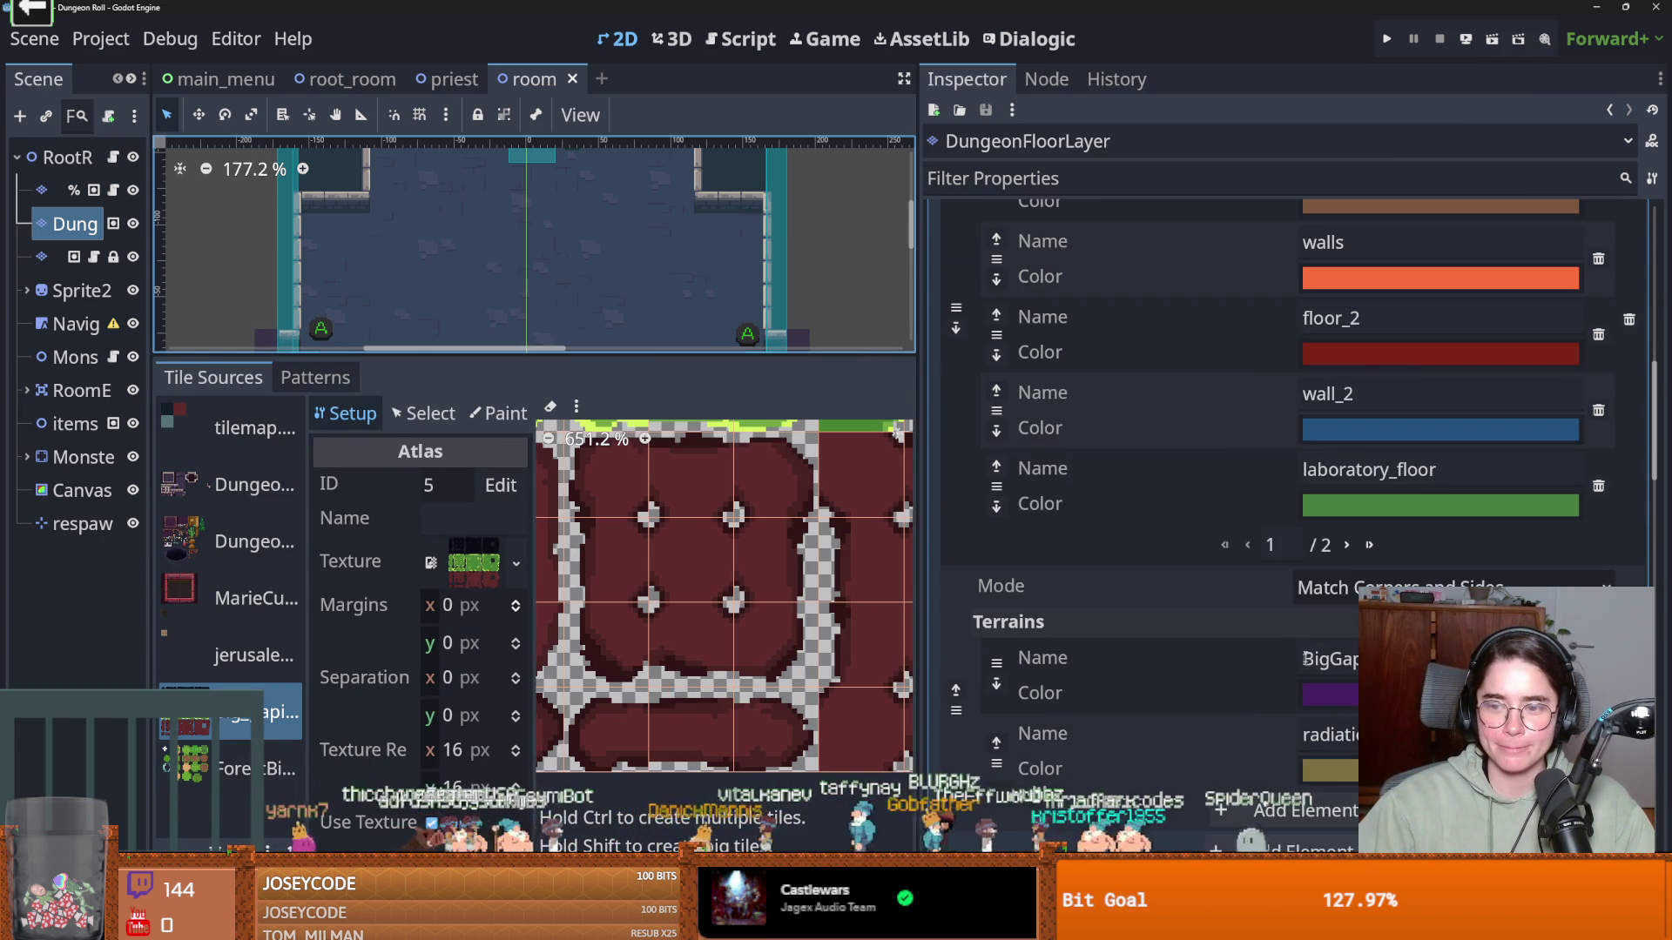
# Add a bright yellow terrain named 'mud' to the terrain set and save
pyautogui.scroll(-1, 1308, 731)
pyautogui.click(1308, 730)
pyautogui.write('mud')
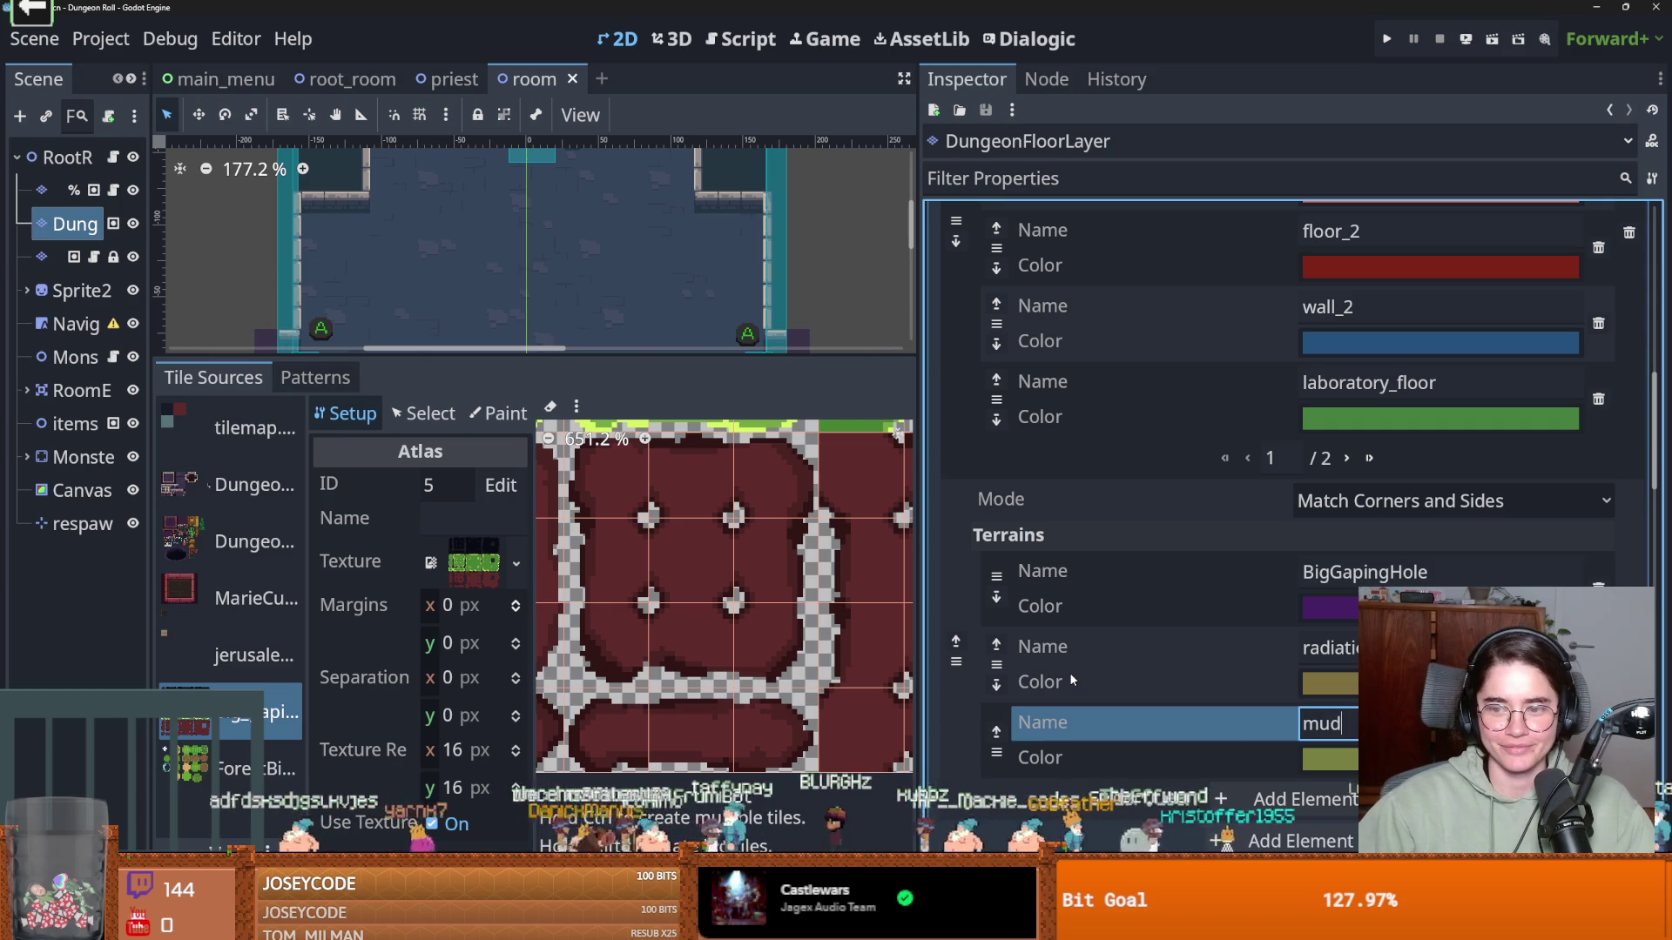
pyautogui.click(1328, 758)
pyautogui.moveTo(1568, 281); pyautogui.dragTo(1558, 170)
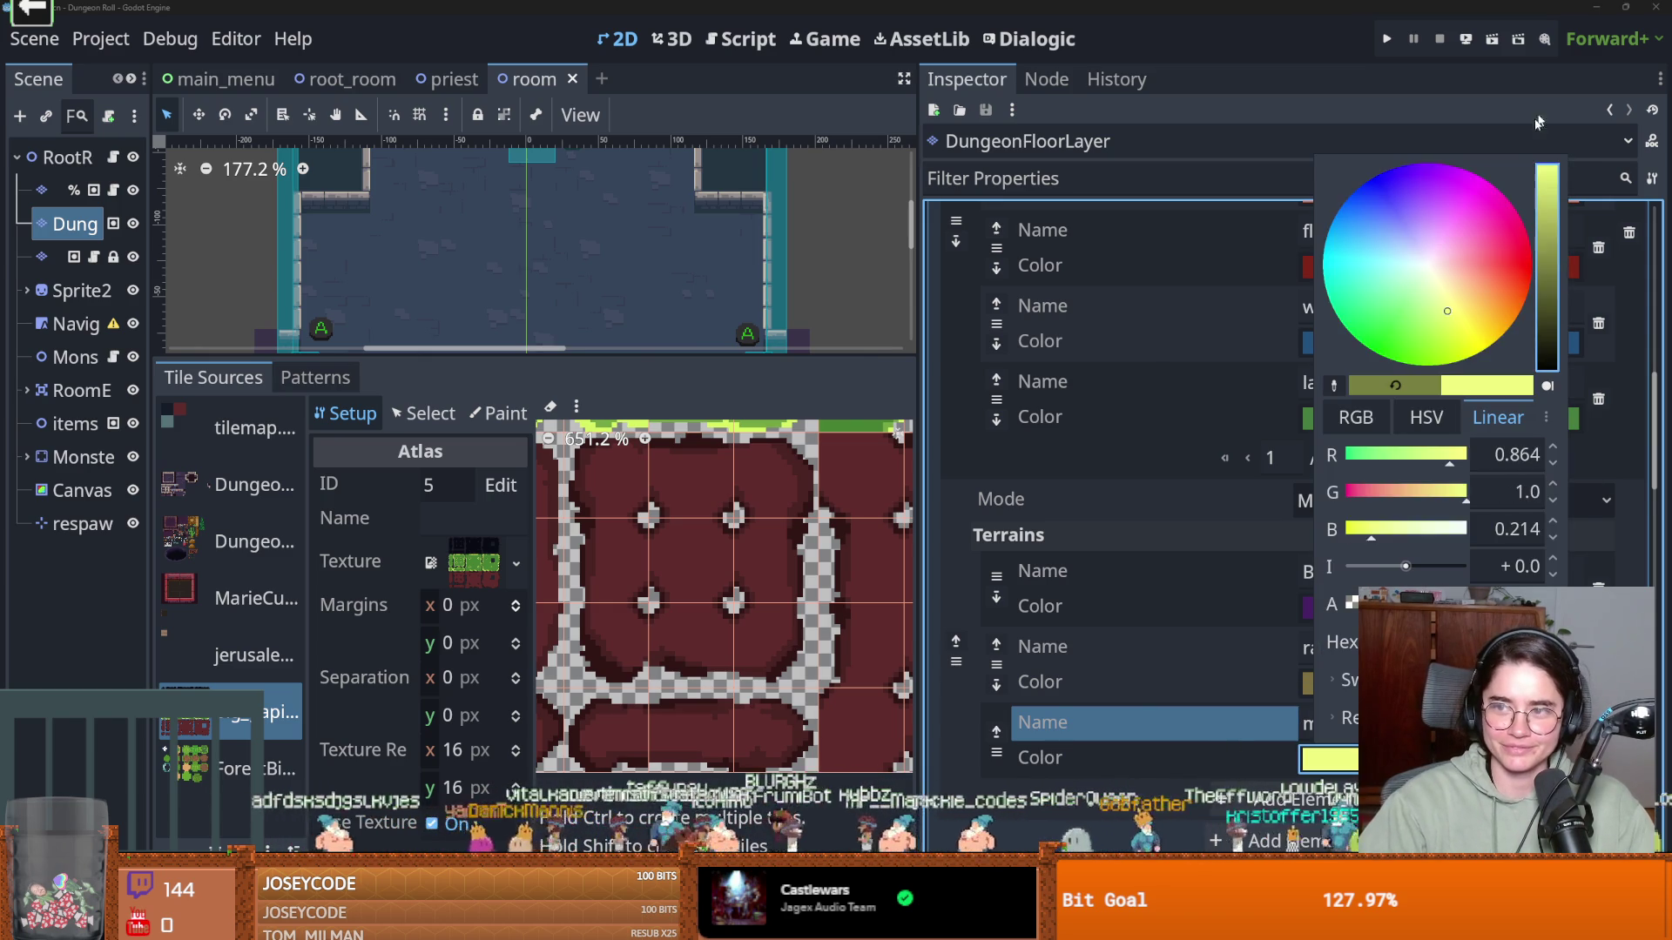
pyautogui.click(1132, 401)
pyautogui.hotkey('ctrl', 's')
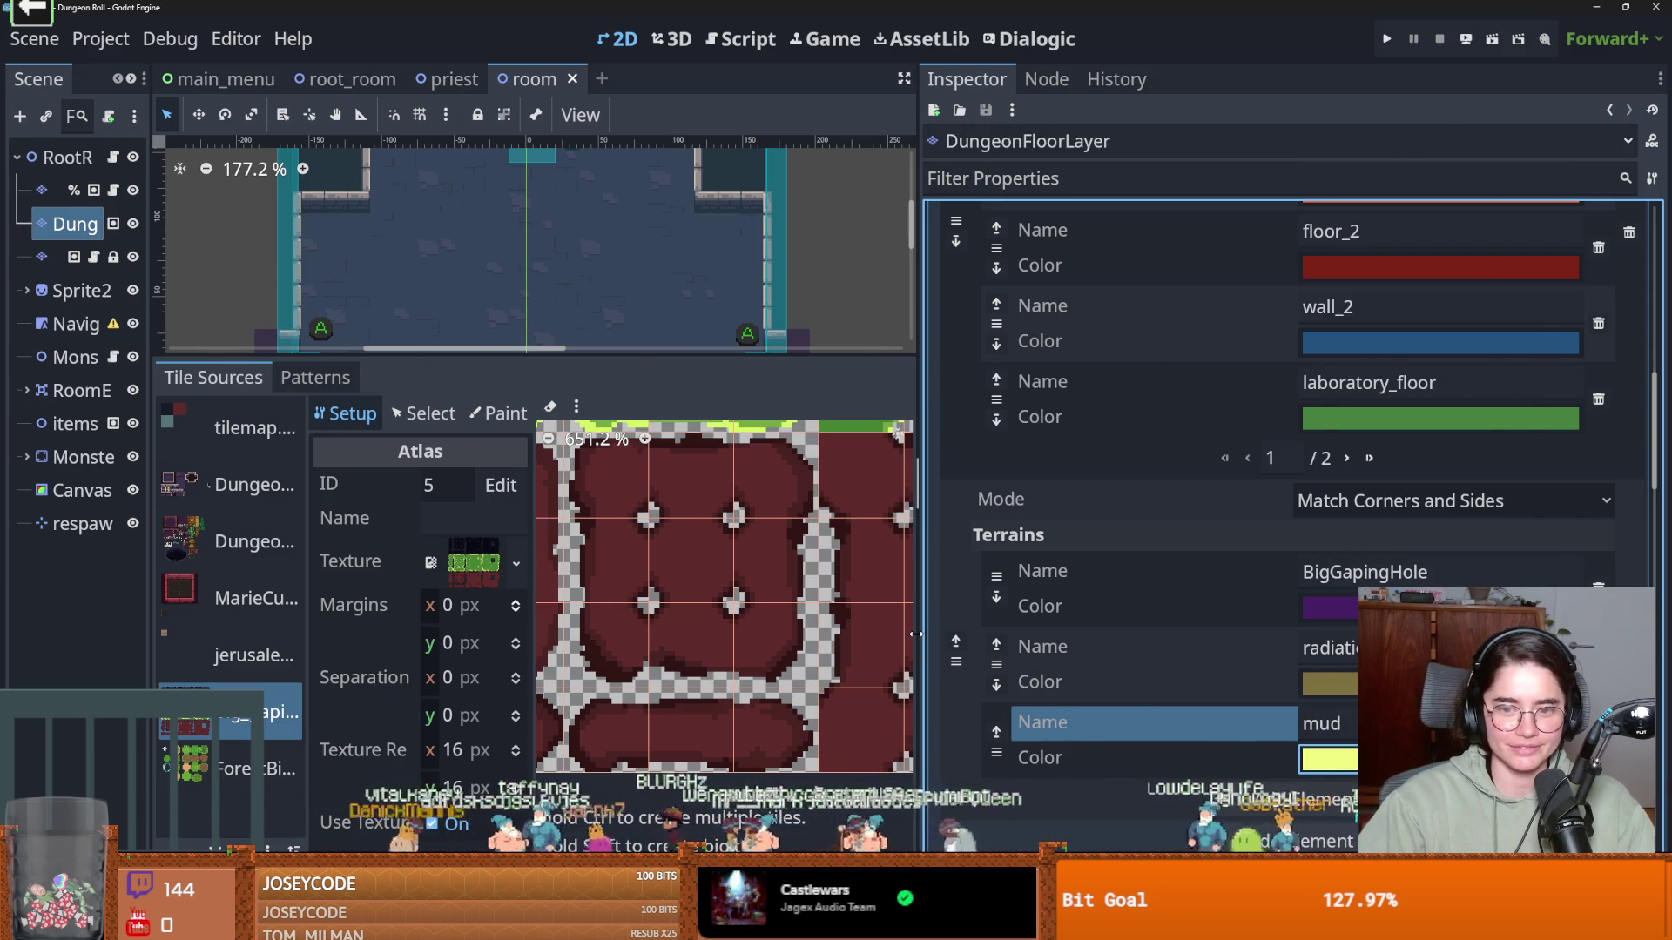
# Paint the Terrains property with Terrain Set 0 and mud onto the top atlas tiles
pyautogui.moveTo(916, 634); pyautogui.dragTo(1378, 634)
pyautogui.click(590, 413)
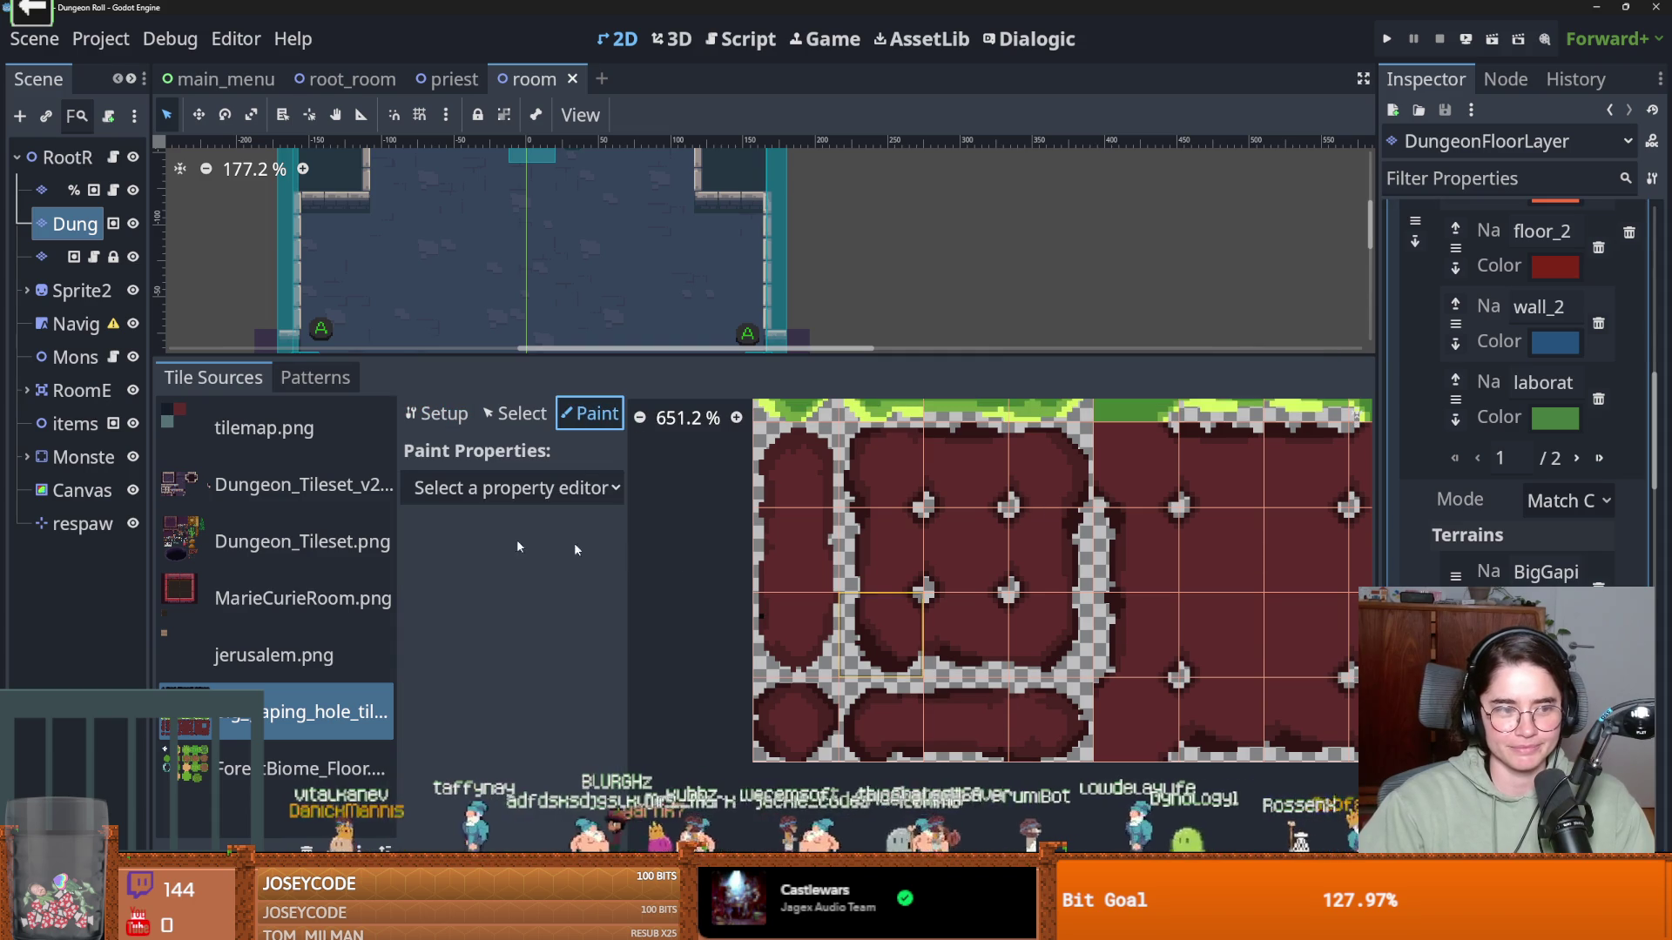
pyautogui.click(512, 487)
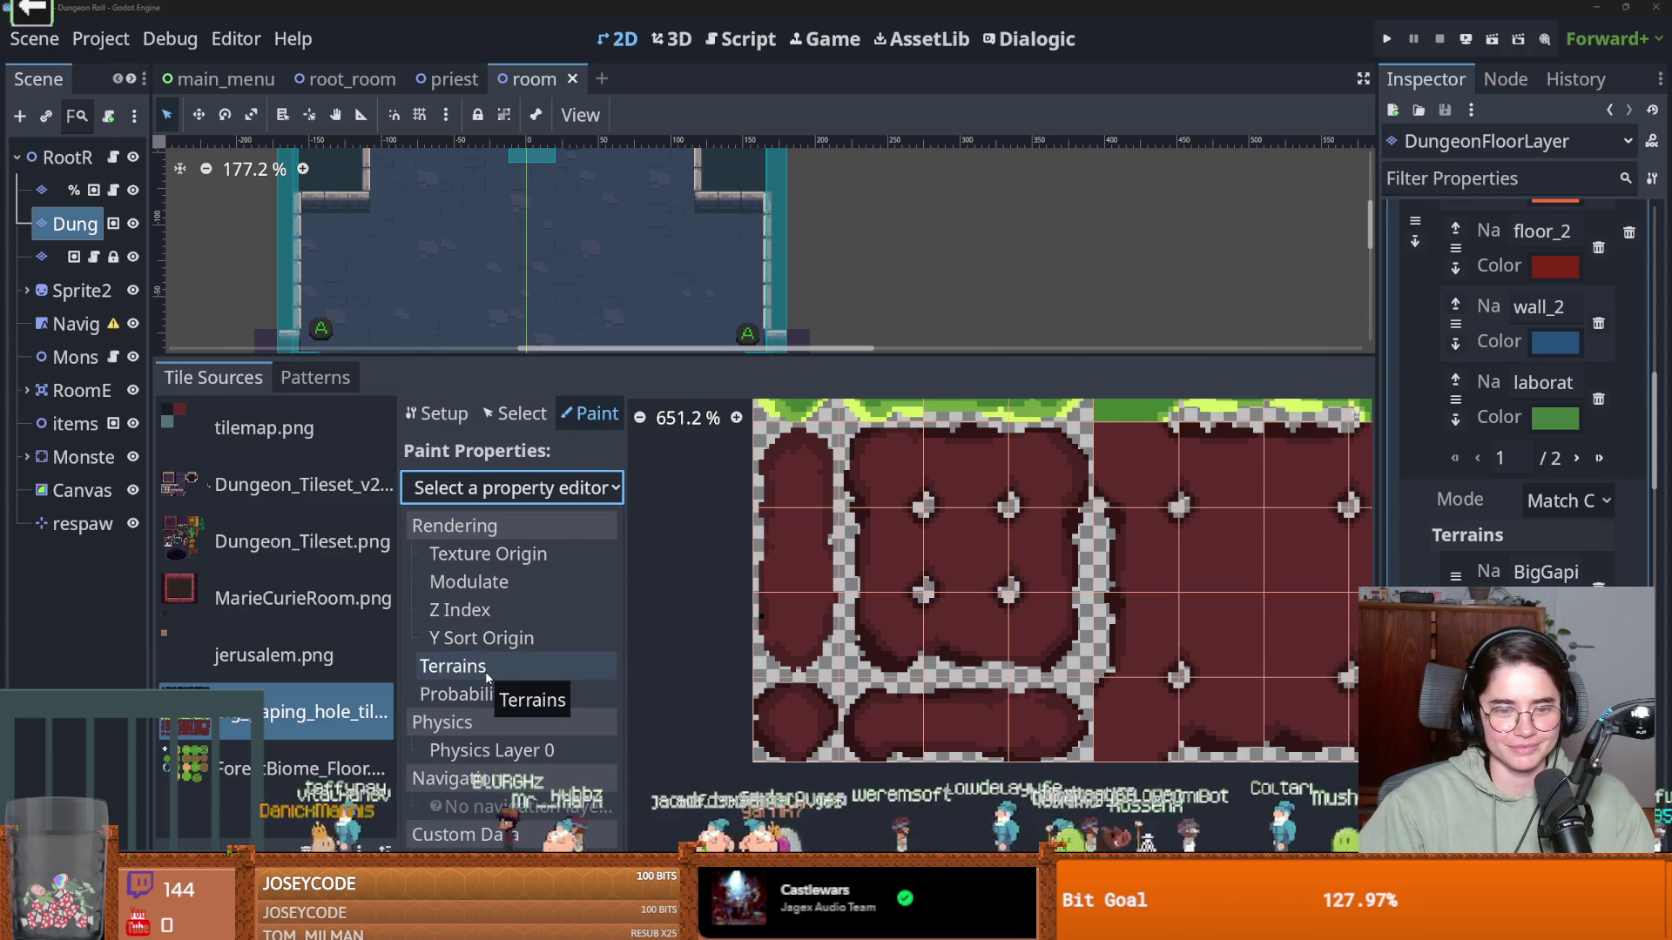
pyautogui.click(484, 669)
pyautogui.click(567, 561)
pyautogui.click(592, 623)
pyautogui.click(567, 600)
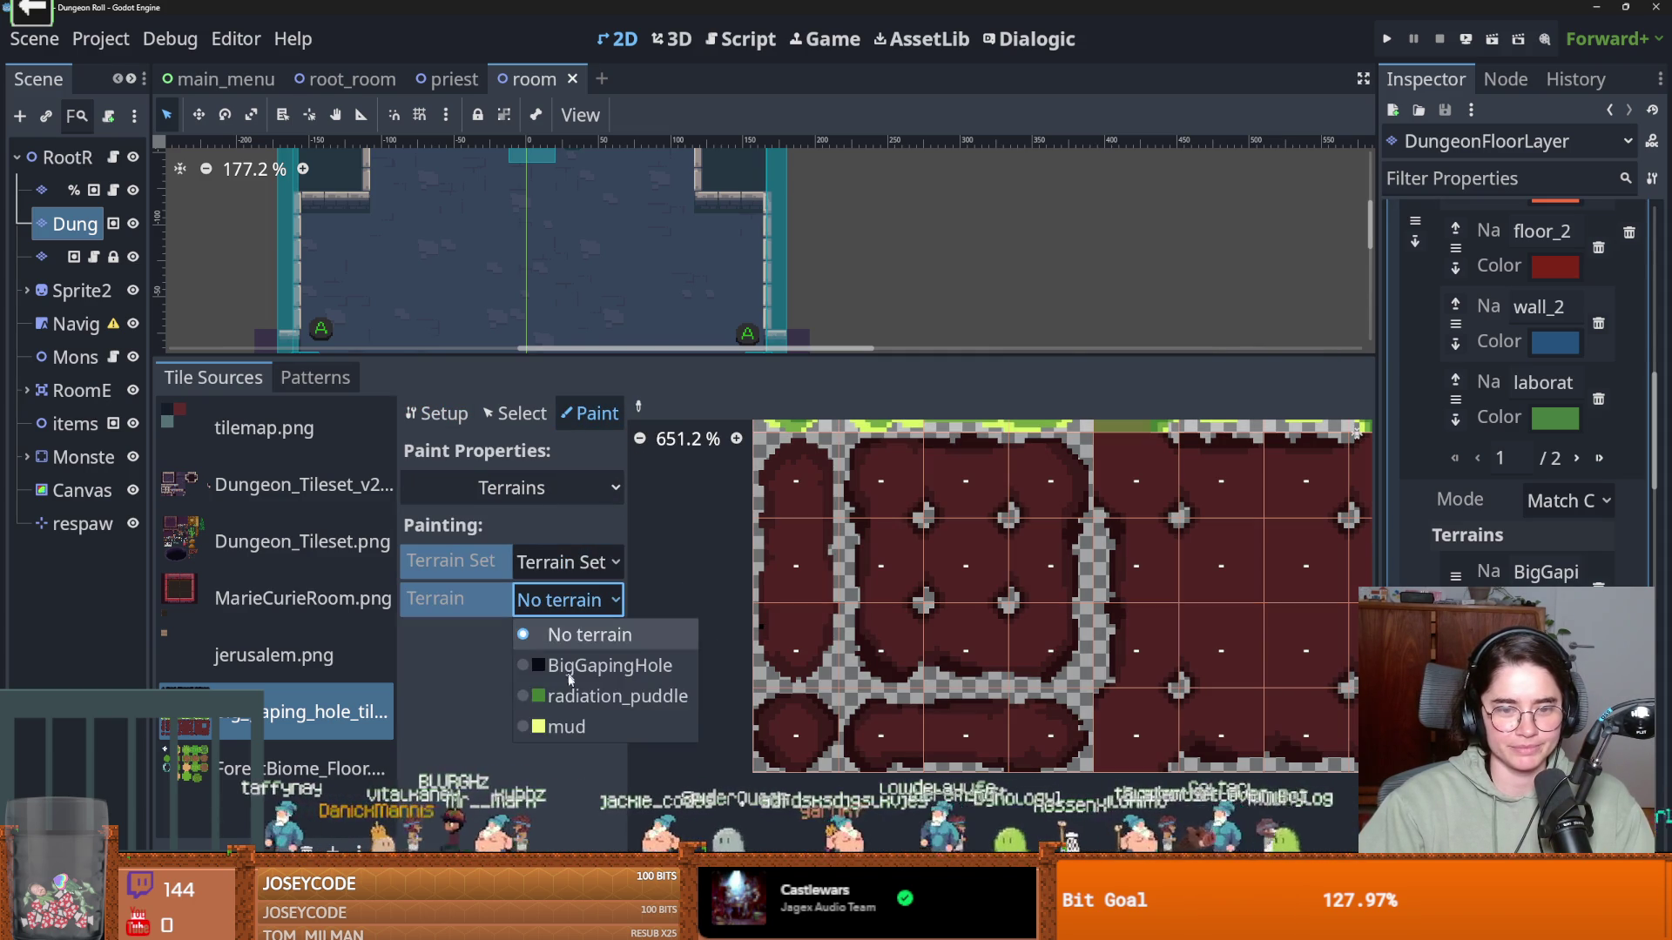
pyautogui.click(566, 726)
pyautogui.moveTo(796, 480)
pyautogui.mouseDown()
pyautogui.moveTo(796, 566)
pyautogui.moveTo(879, 736)
pyautogui.moveTo(969, 478)
pyautogui.moveTo(1051, 480)
pyautogui.moveTo(1132, 644)
pyautogui.mouseUp()
pyautogui.scroll(-2, 1132, 645)
pyautogui.moveTo(1053, 586); pyautogui.dragTo(1187, 639)
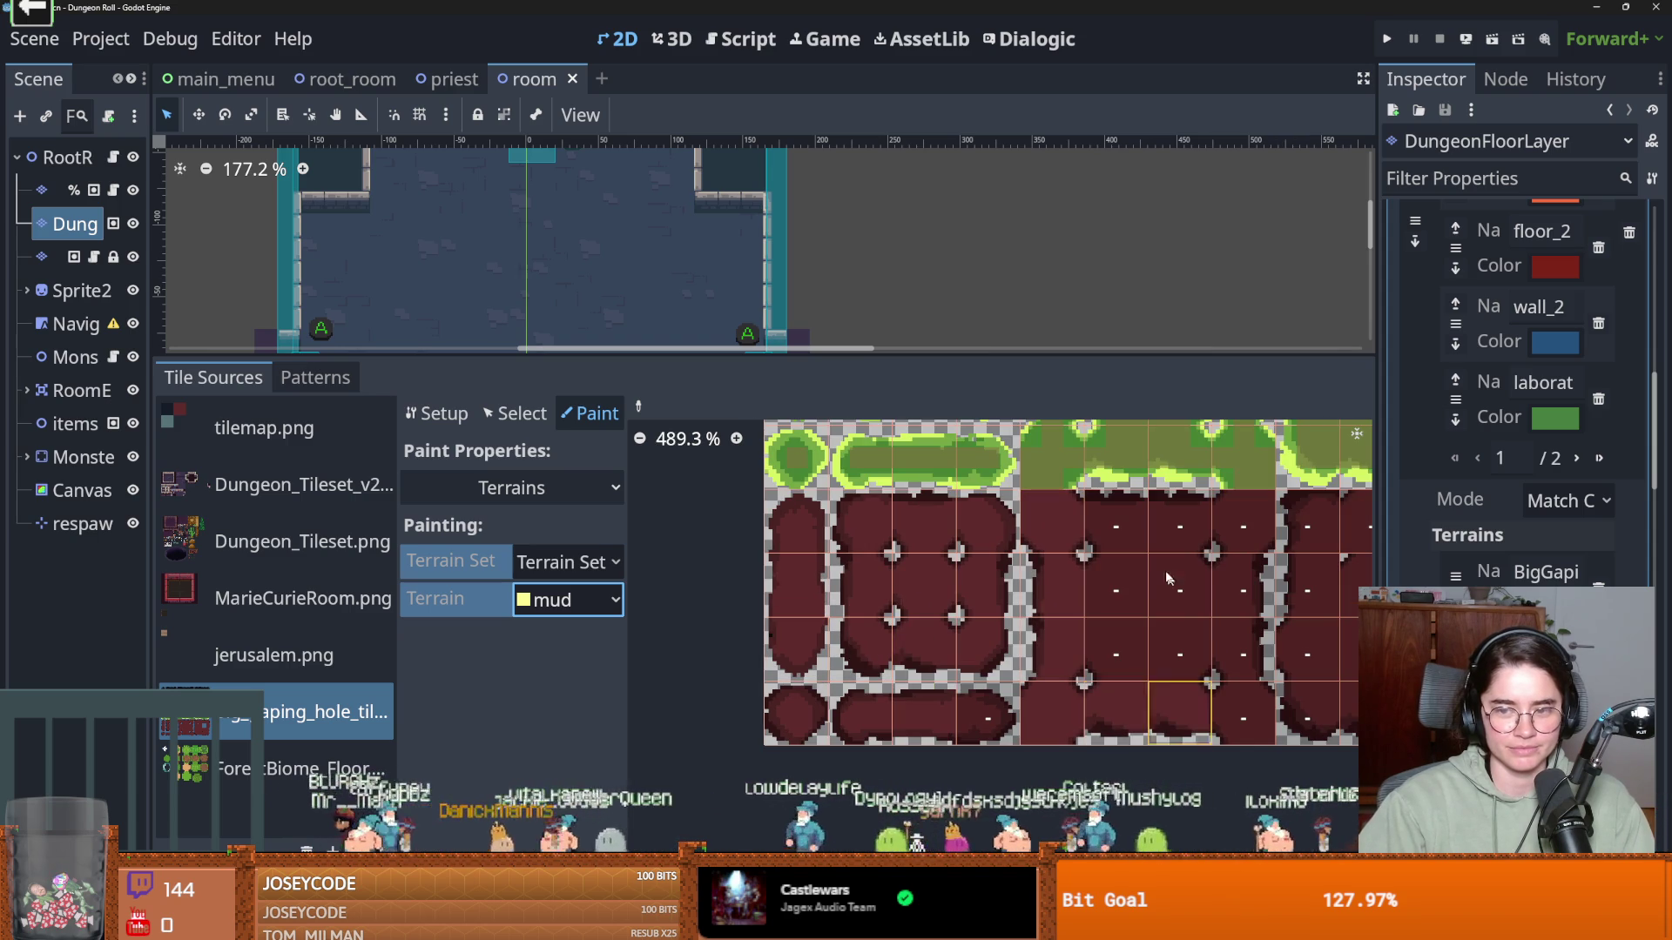
# Paint mud terrain bits onto more tiles and down the leftmost atlas column
pyautogui.hscroll(5, 1132, 627)
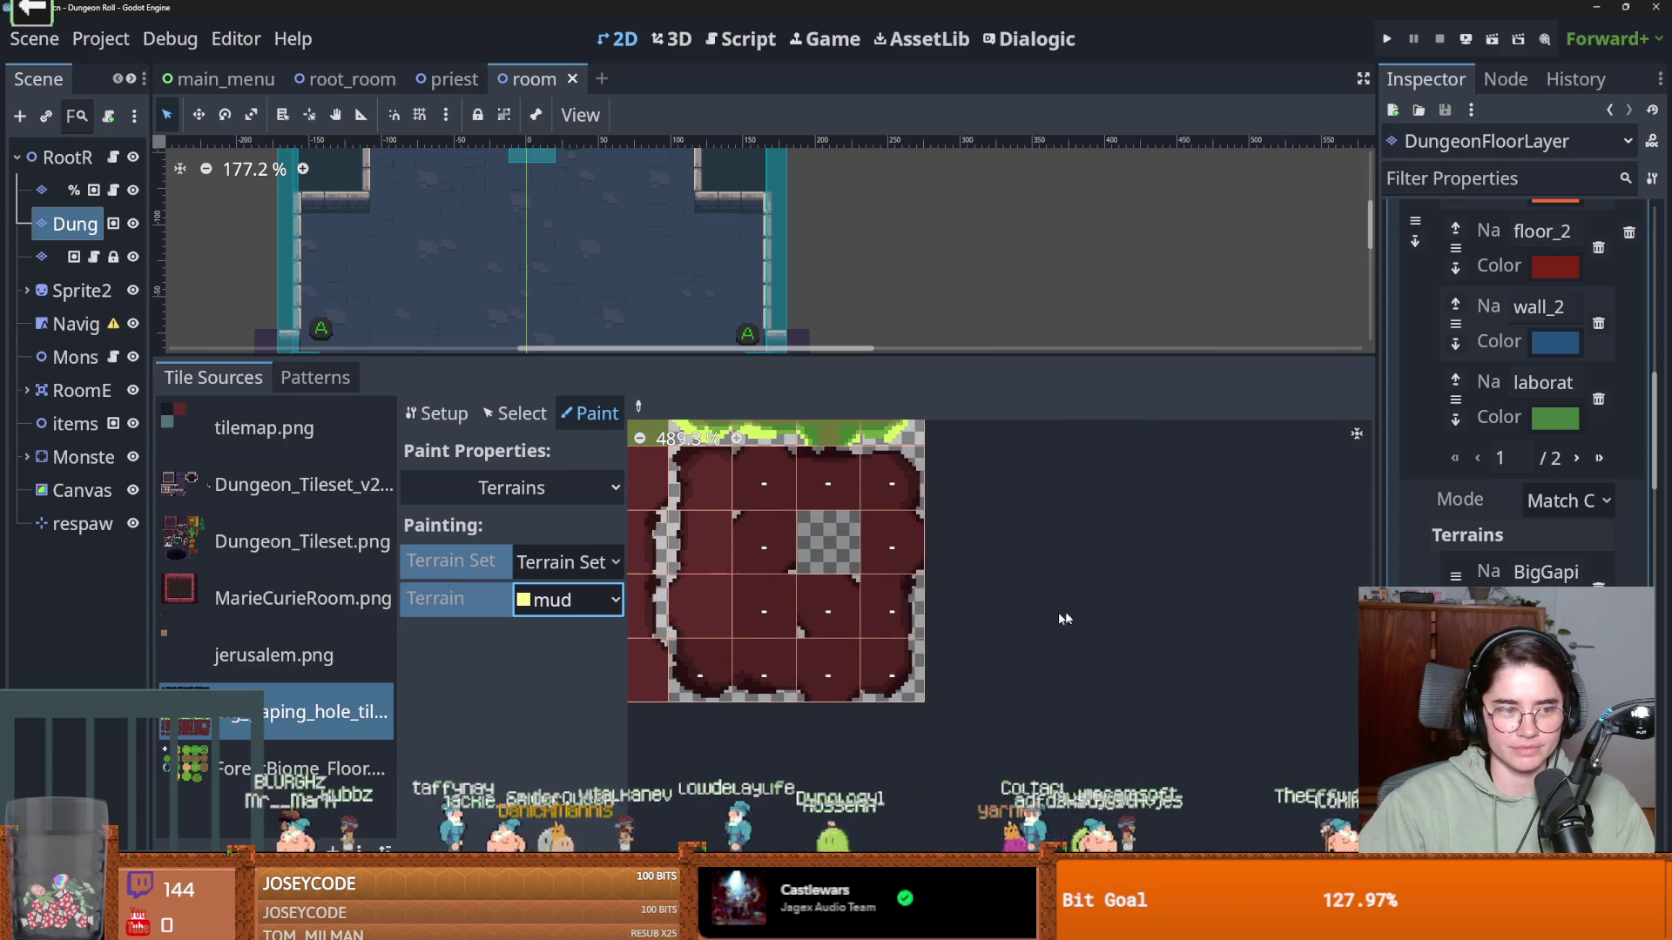
pyautogui.hscroll(-3, 1120, 617)
pyautogui.moveTo(1051, 680)
pyautogui.mouseDown()
pyautogui.moveTo(1051, 523)
pyautogui.moveTo(923, 485)
pyautogui.moveTo(923, 557)
pyautogui.mouseUp()
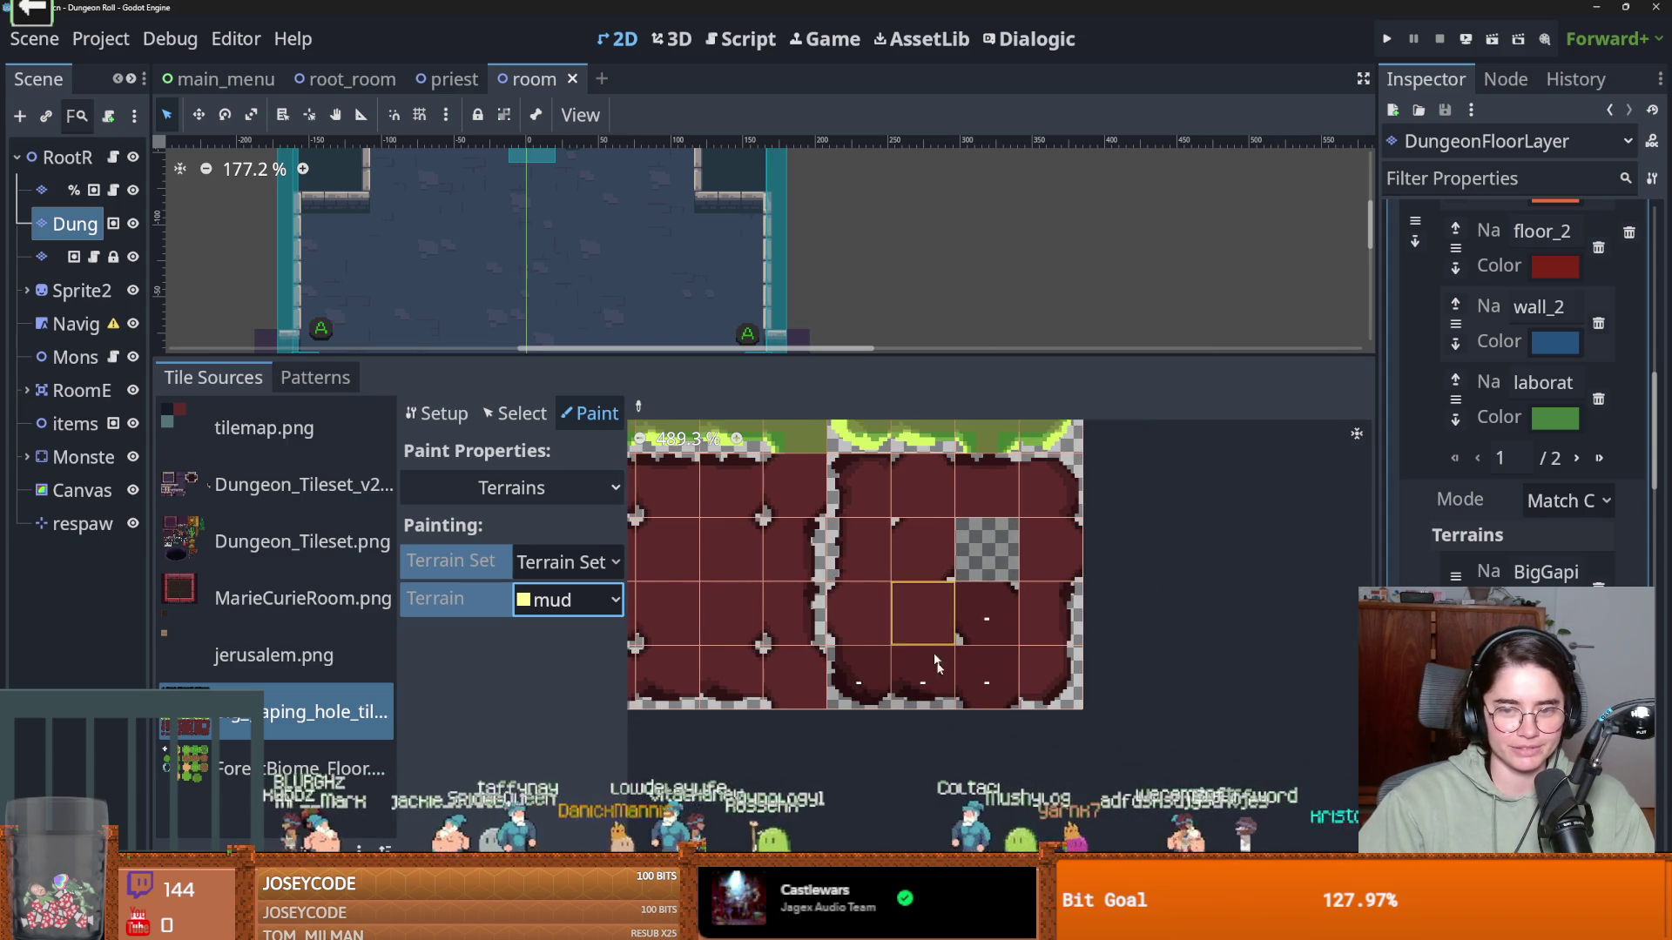
pyautogui.moveTo(926, 618); pyautogui.dragTo(859, 683)
pyautogui.hscroll(-4, 870, 610)
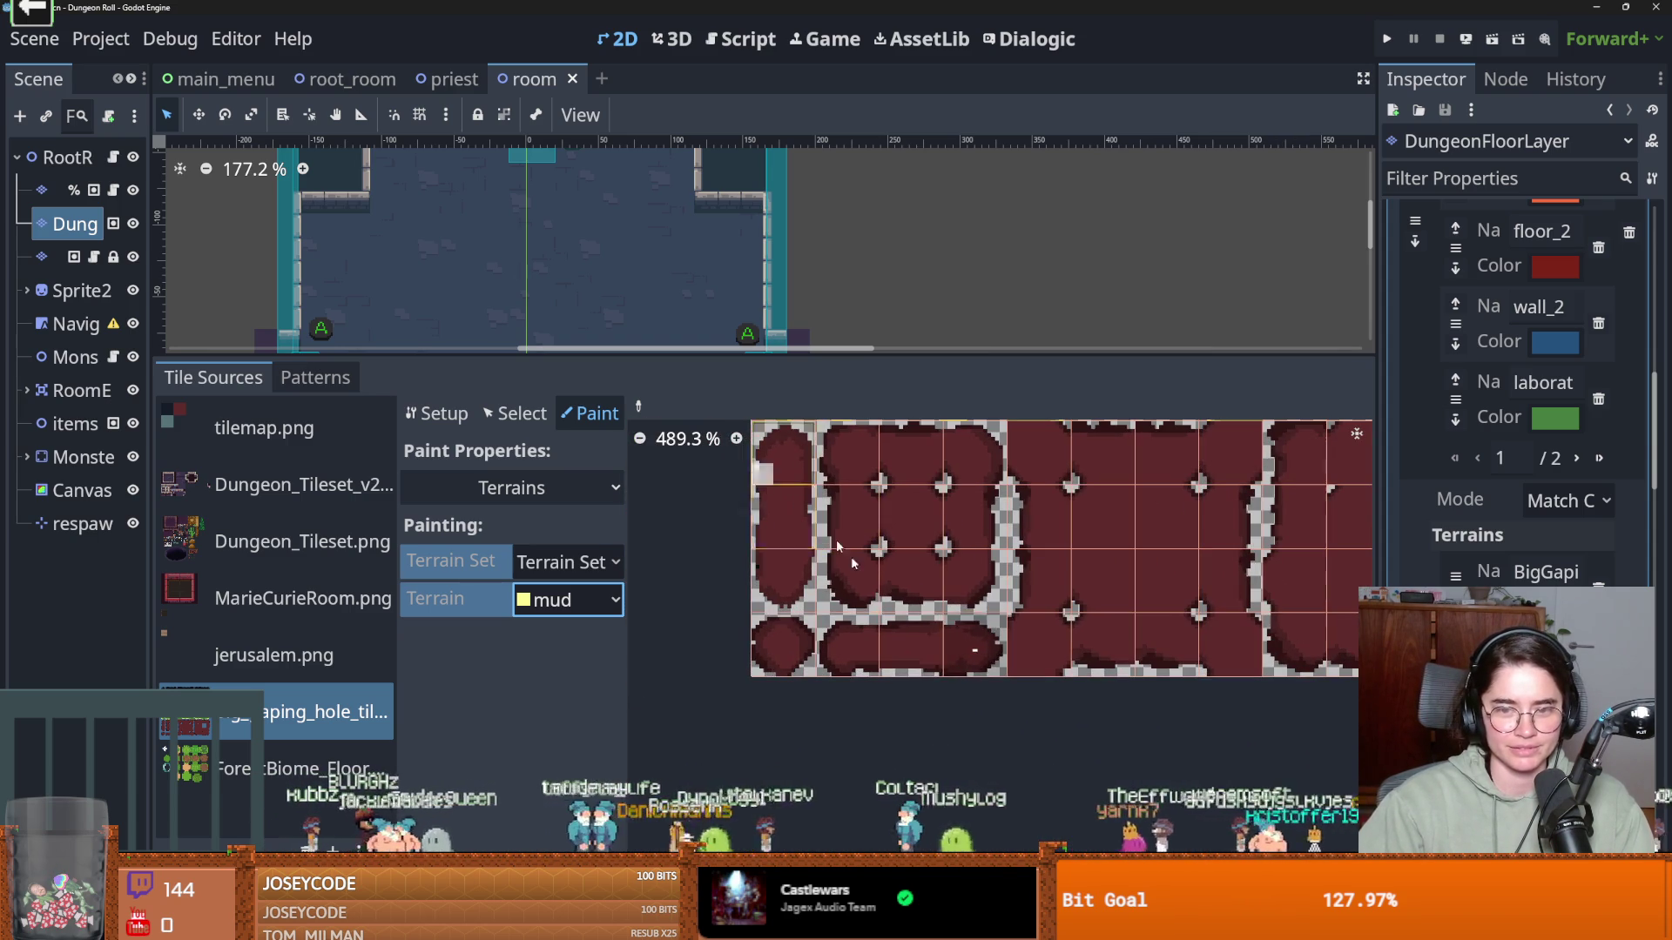
pyautogui.moveTo(782, 451)
pyautogui.mouseDown()
pyautogui.moveTo(779, 588)
pyautogui.moveTo(853, 644)
pyautogui.moveTo(969, 646)
pyautogui.moveTo(965, 541)
pyautogui.moveTo(840, 525)
pyautogui.moveTo(840, 653)
pyautogui.moveTo(958, 644)
pyautogui.mouseUp()
pyautogui.scroll(2, 978, 625)
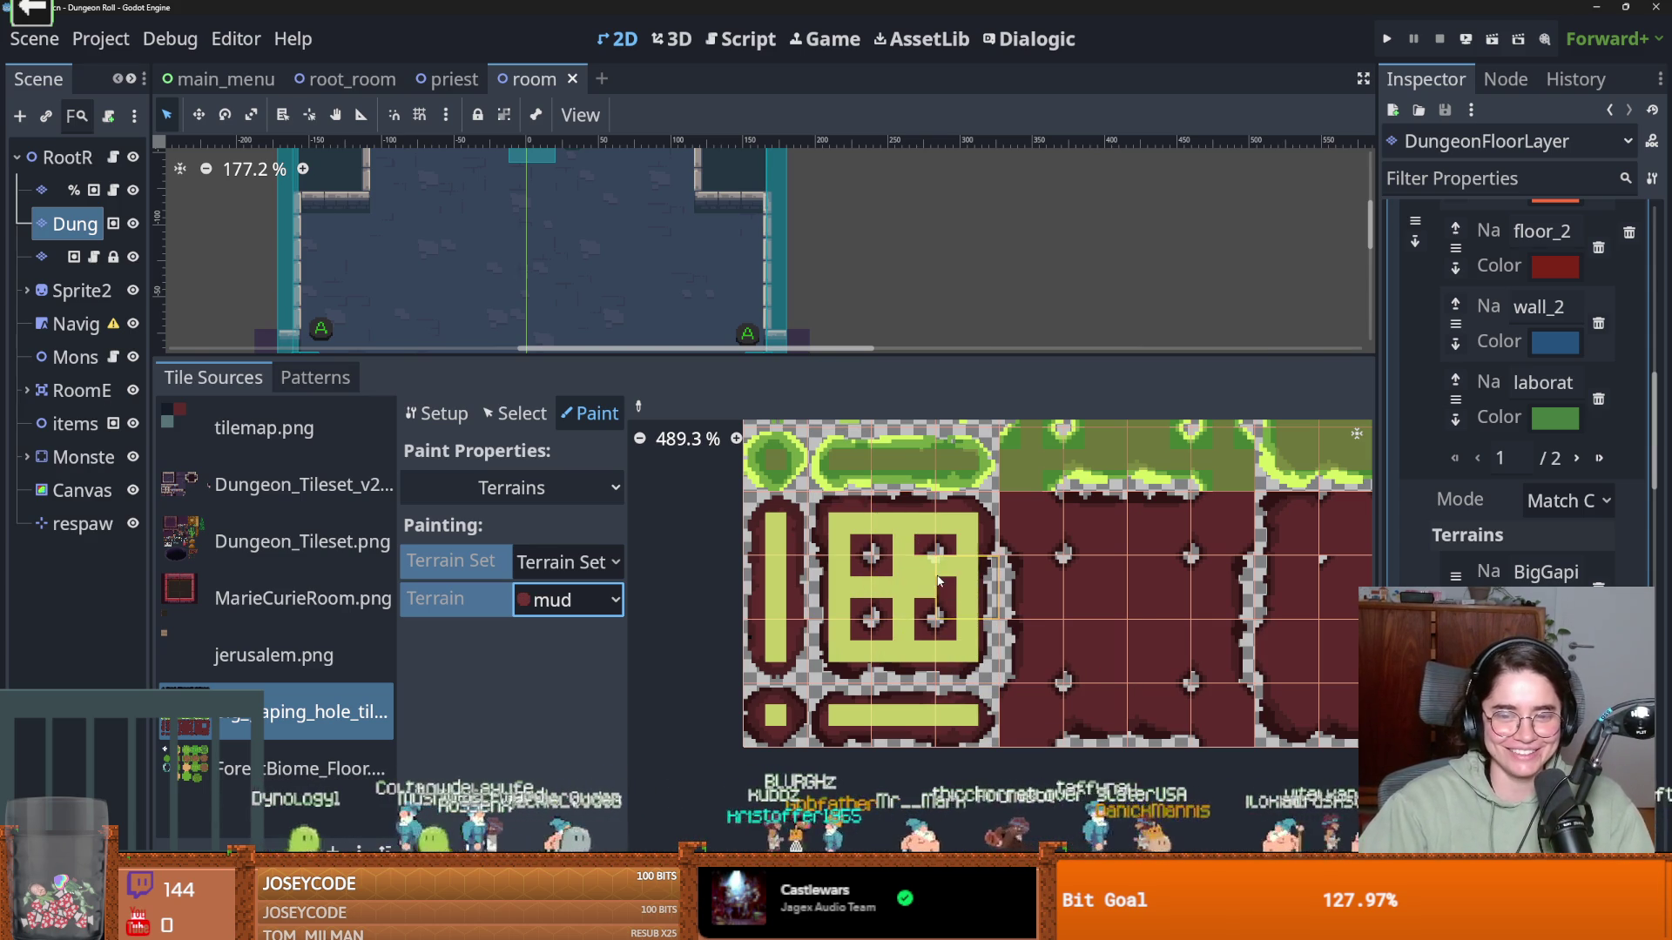
pyautogui.hscroll(5, 992, 596)
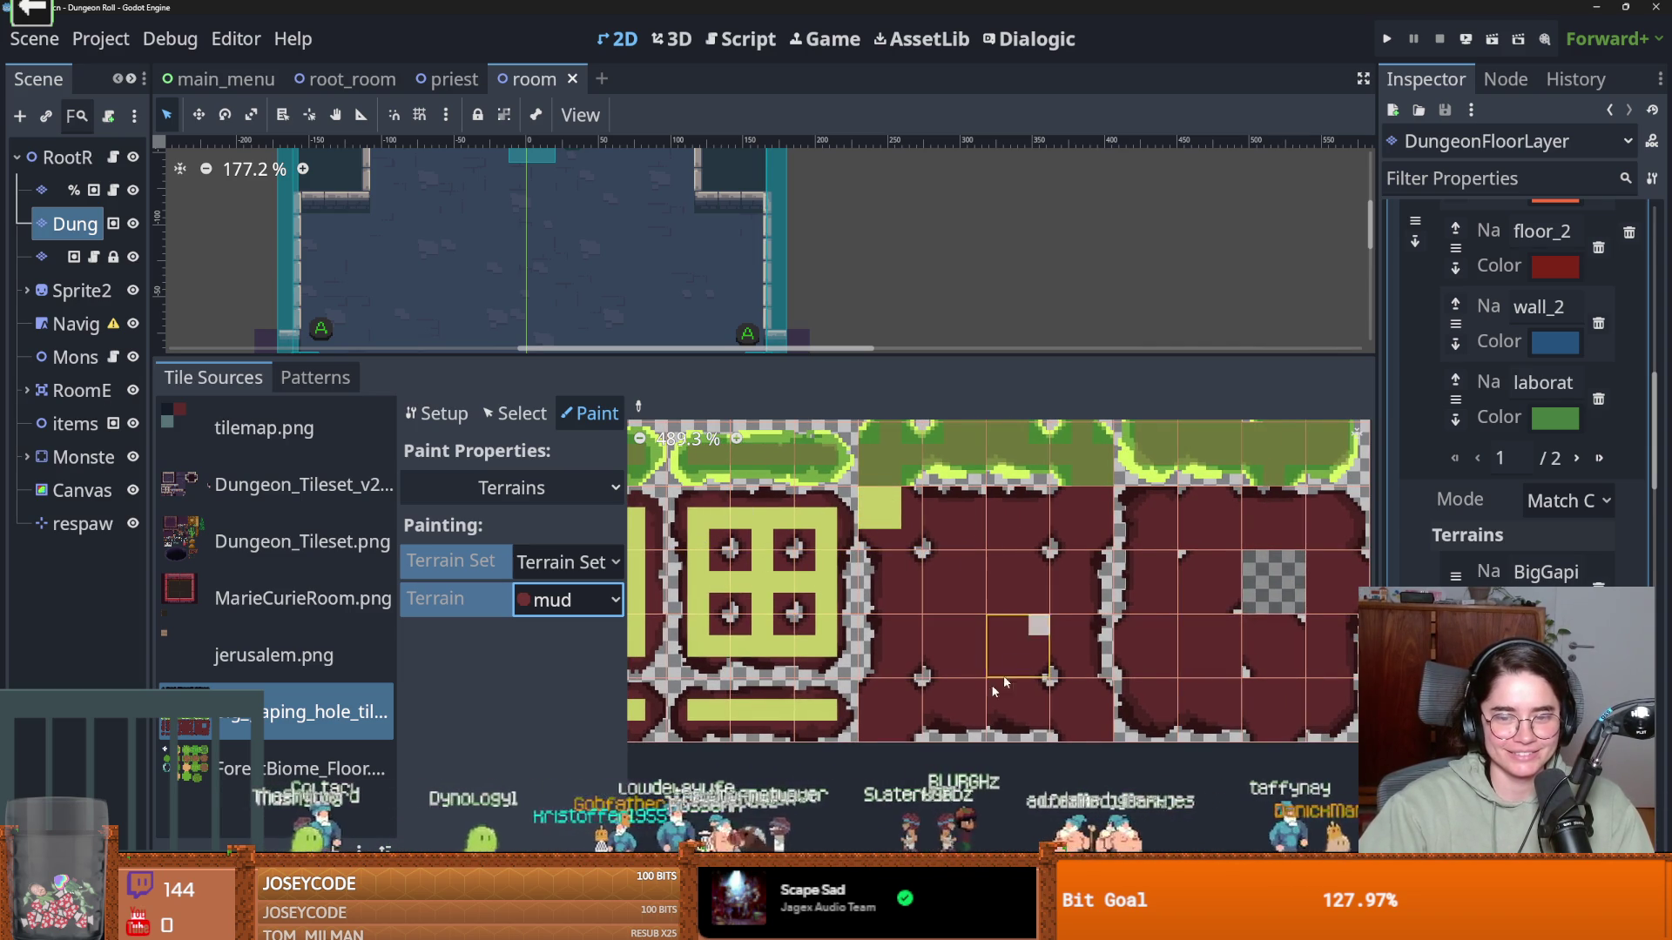
# Paint mud along the top row, a middle column, bottom row and right column, then save
pyautogui.moveTo(1025, 666); pyautogui.dragTo(886, 646)
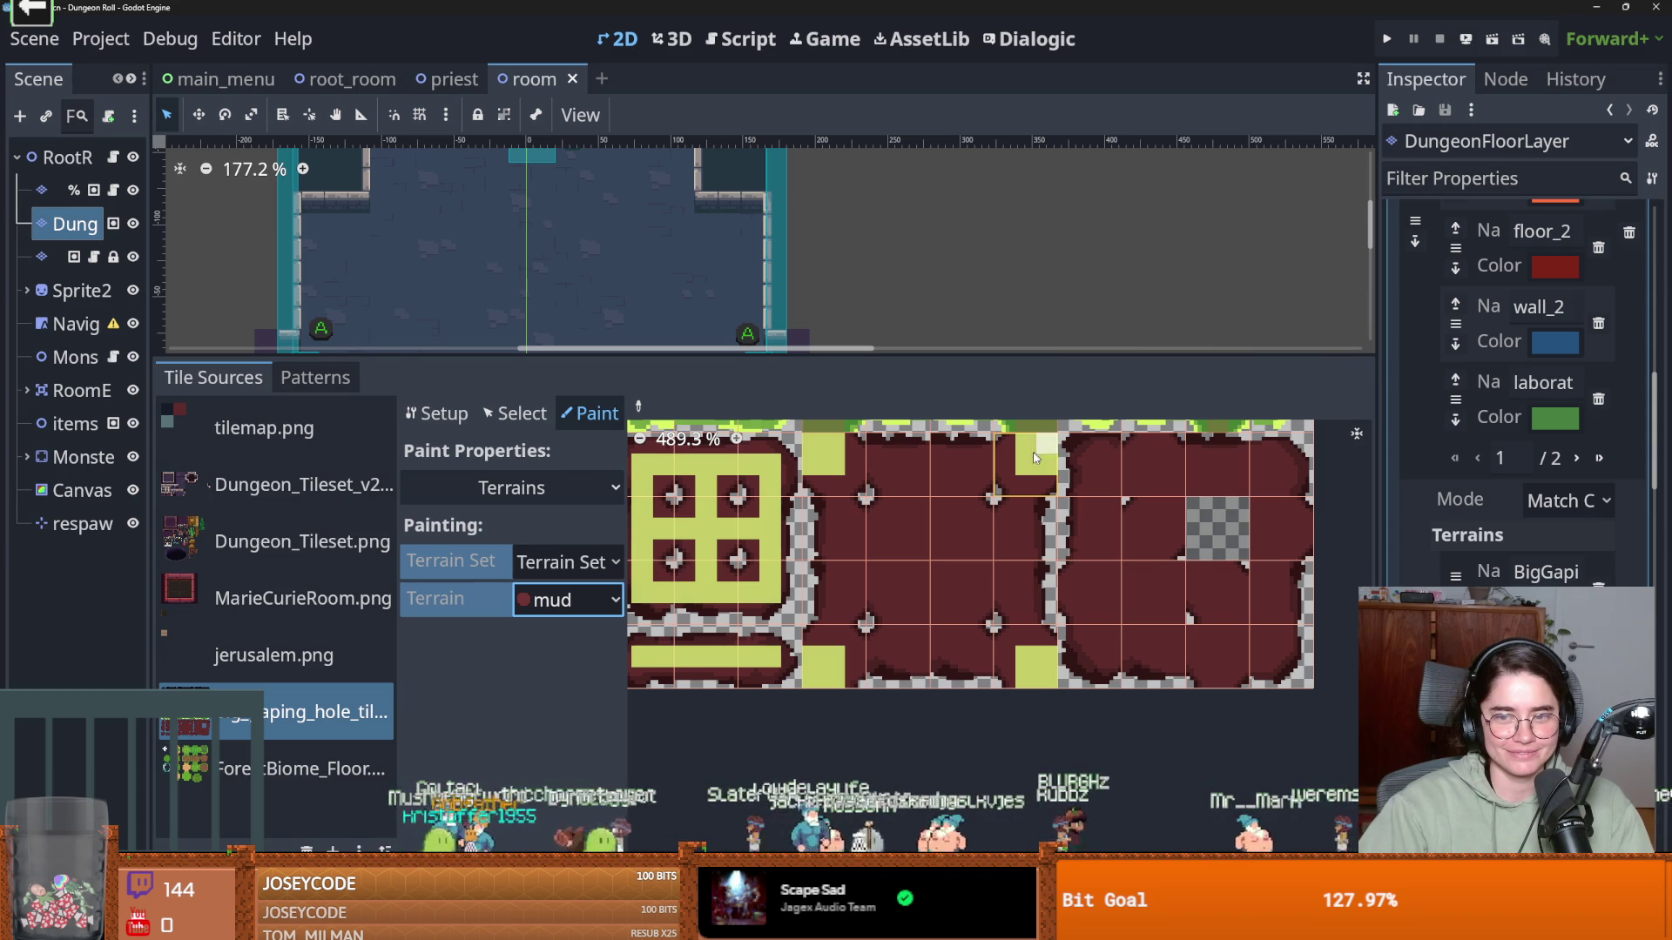
pyautogui.moveTo(1025, 466); pyautogui.dragTo(852, 479)
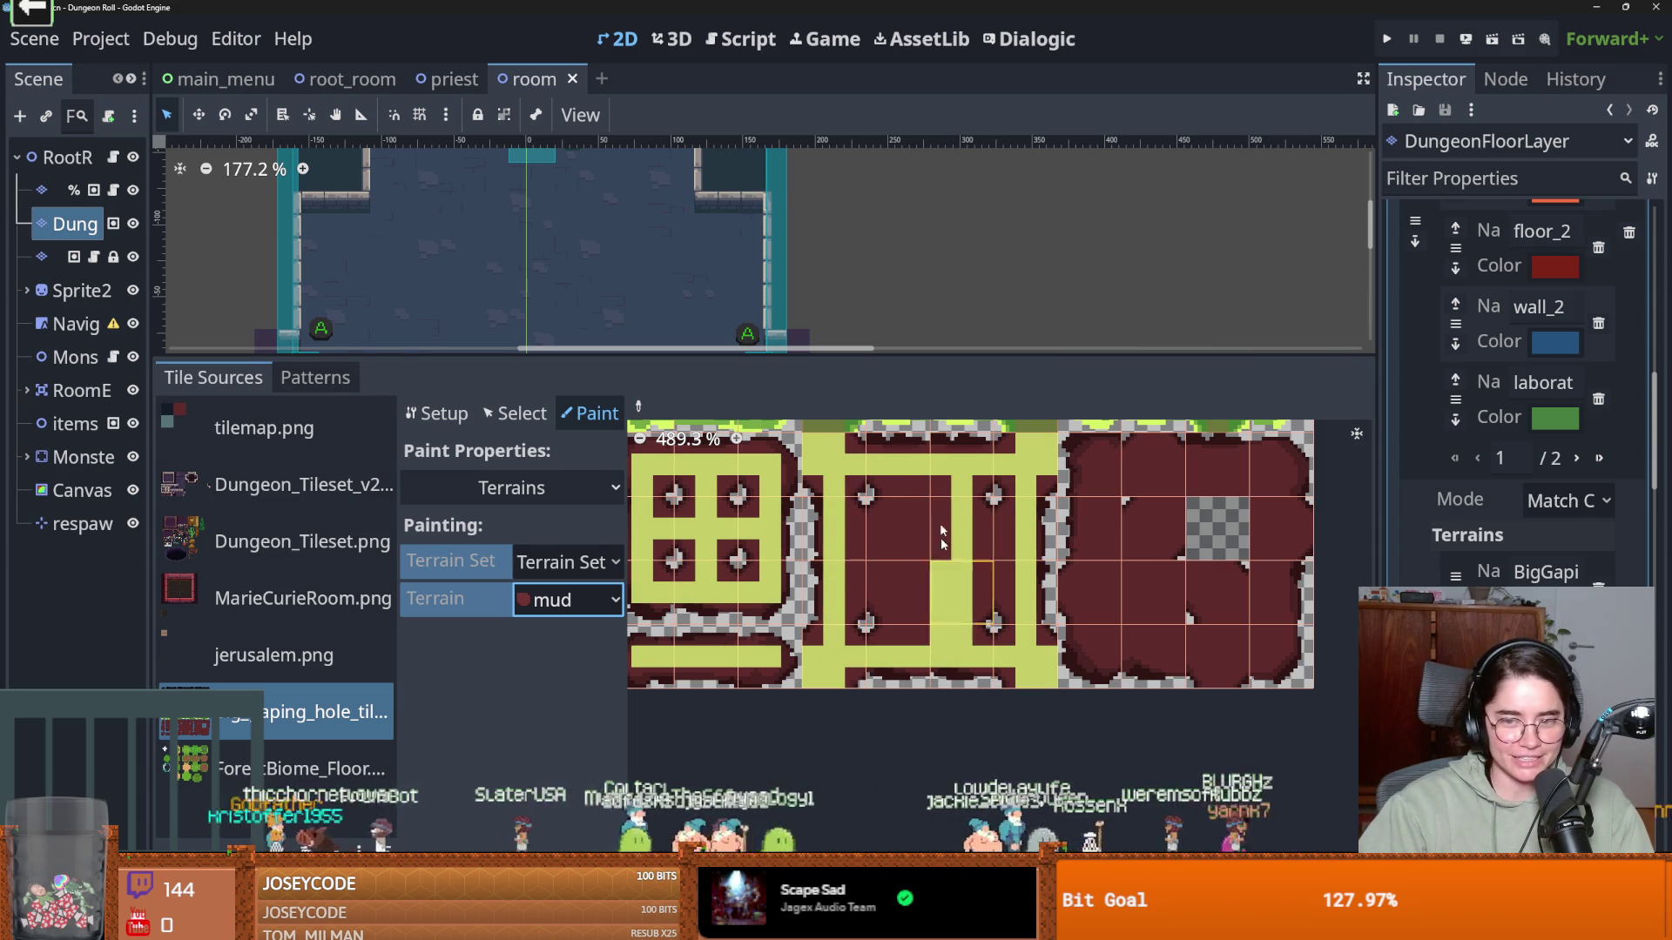
pyautogui.moveTo(923, 486); pyautogui.dragTo(927, 625)
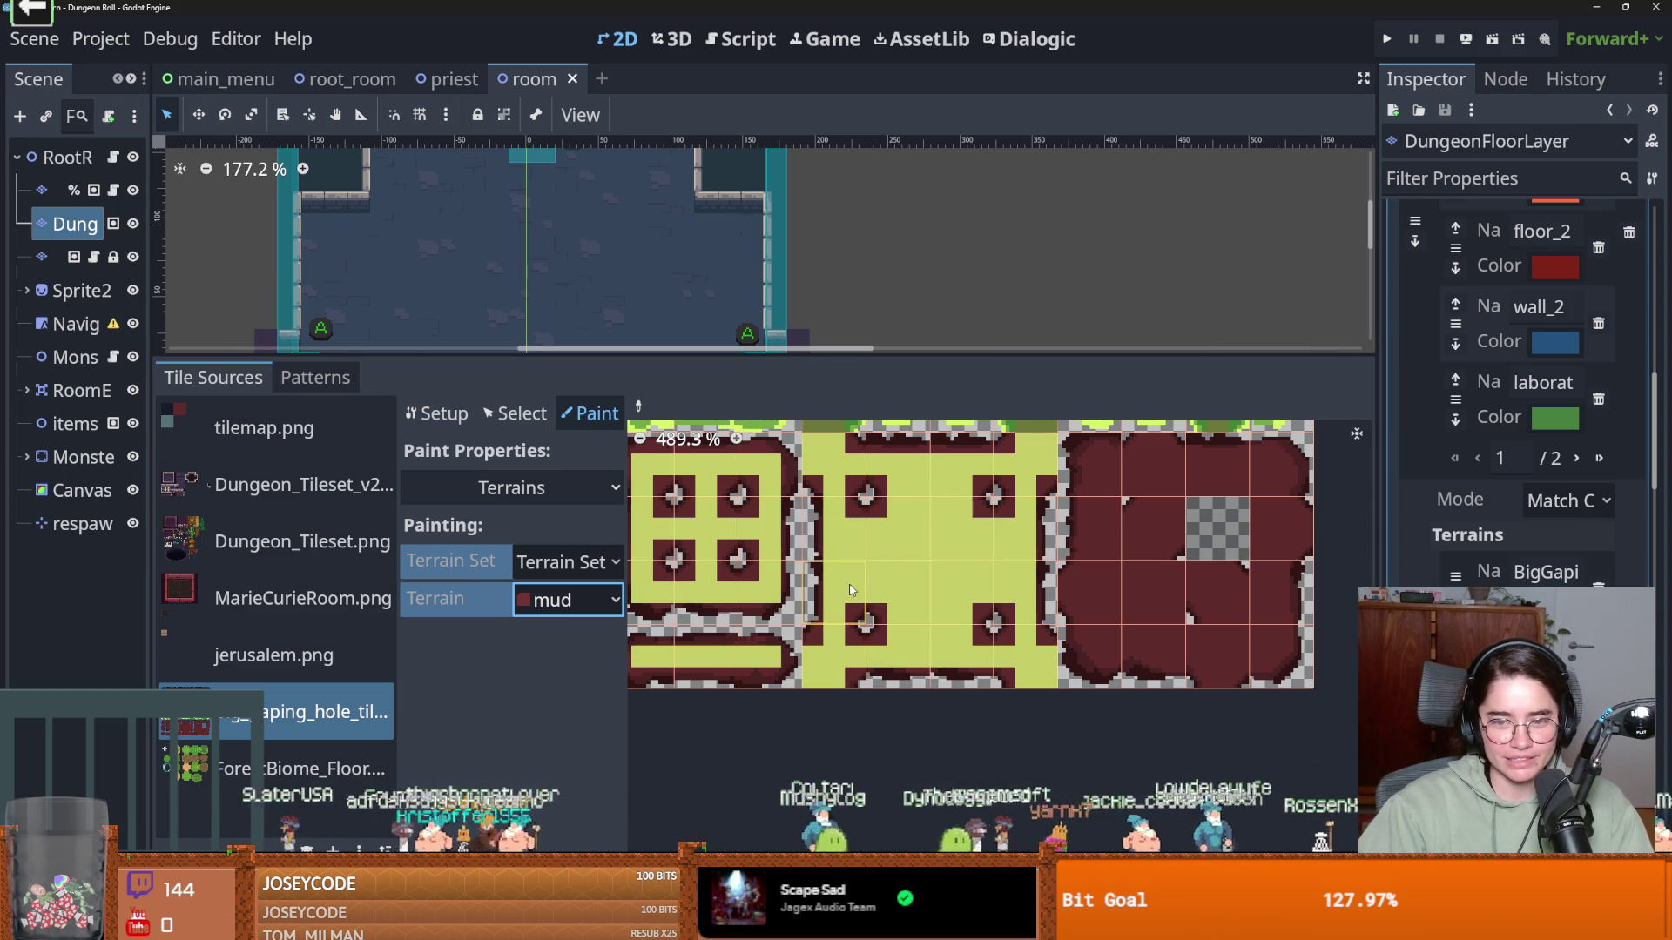
pyautogui.hscroll(5, 867, 531)
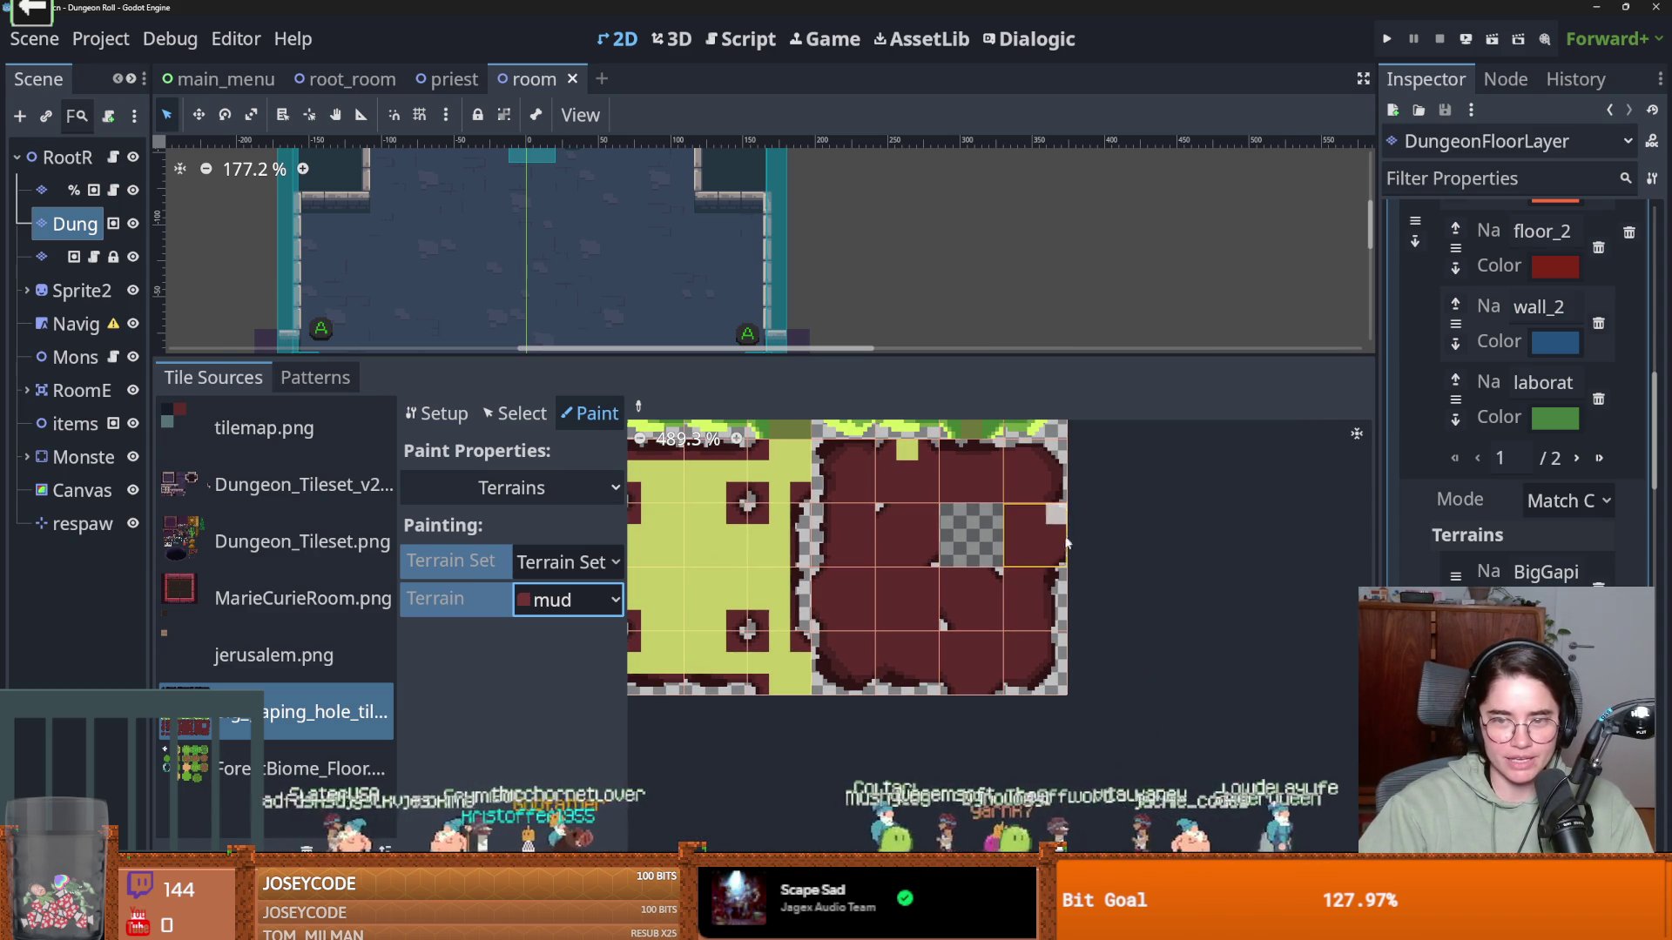
pyautogui.scroll(2, 992, 637)
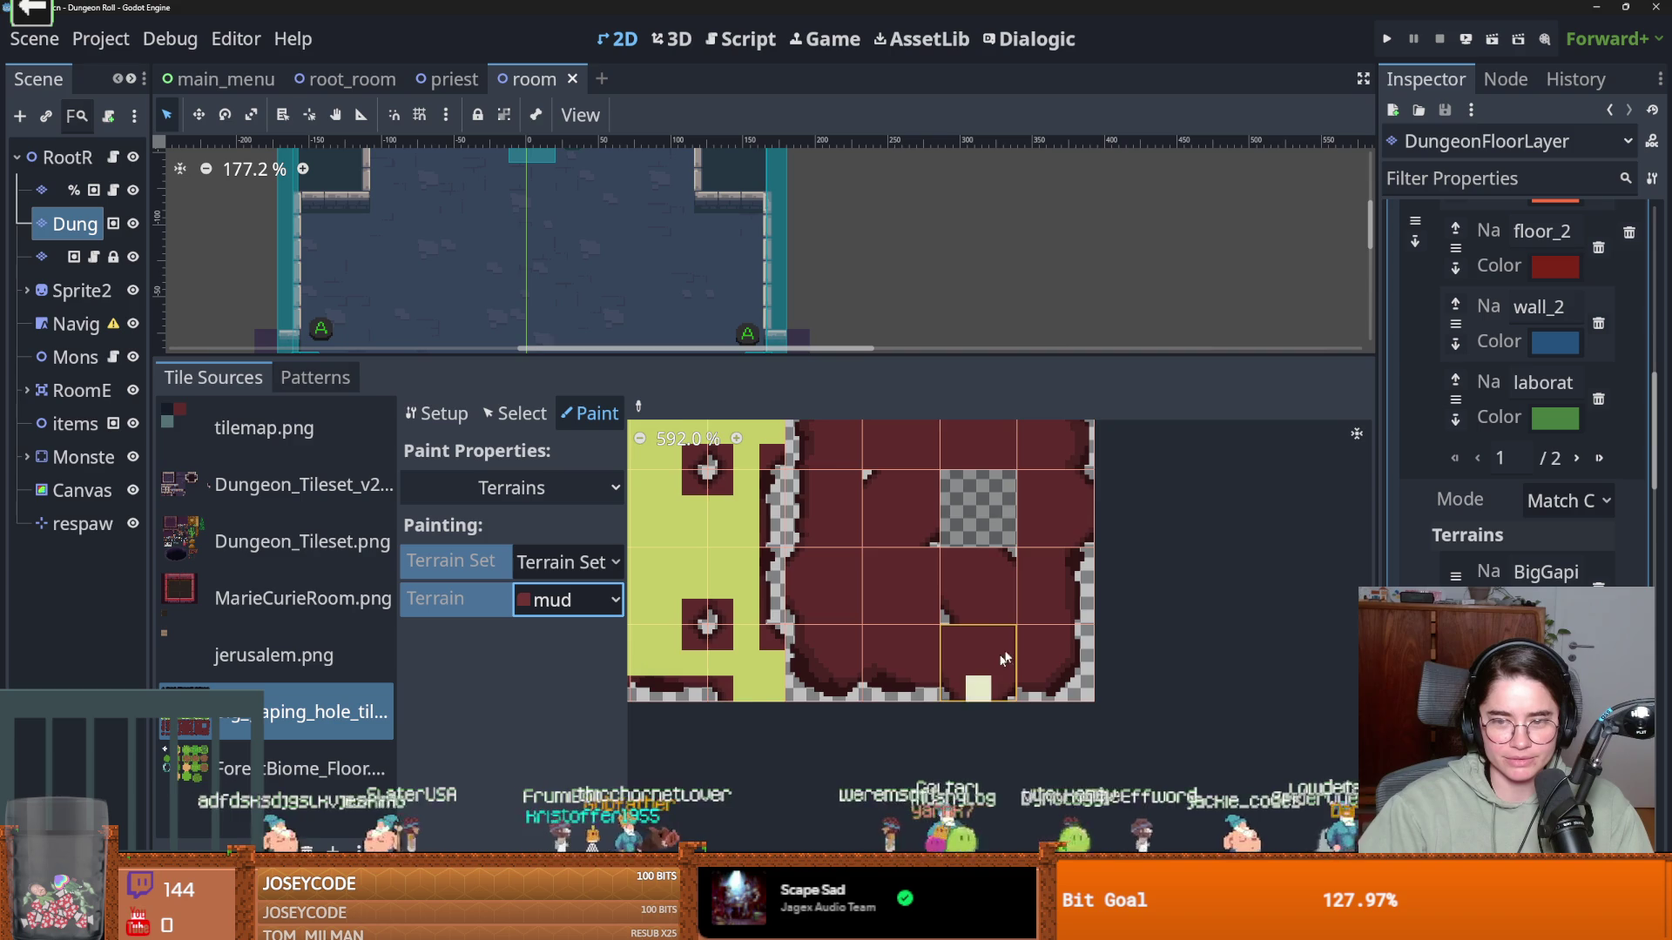
pyautogui.scroll(-2, 992, 671)
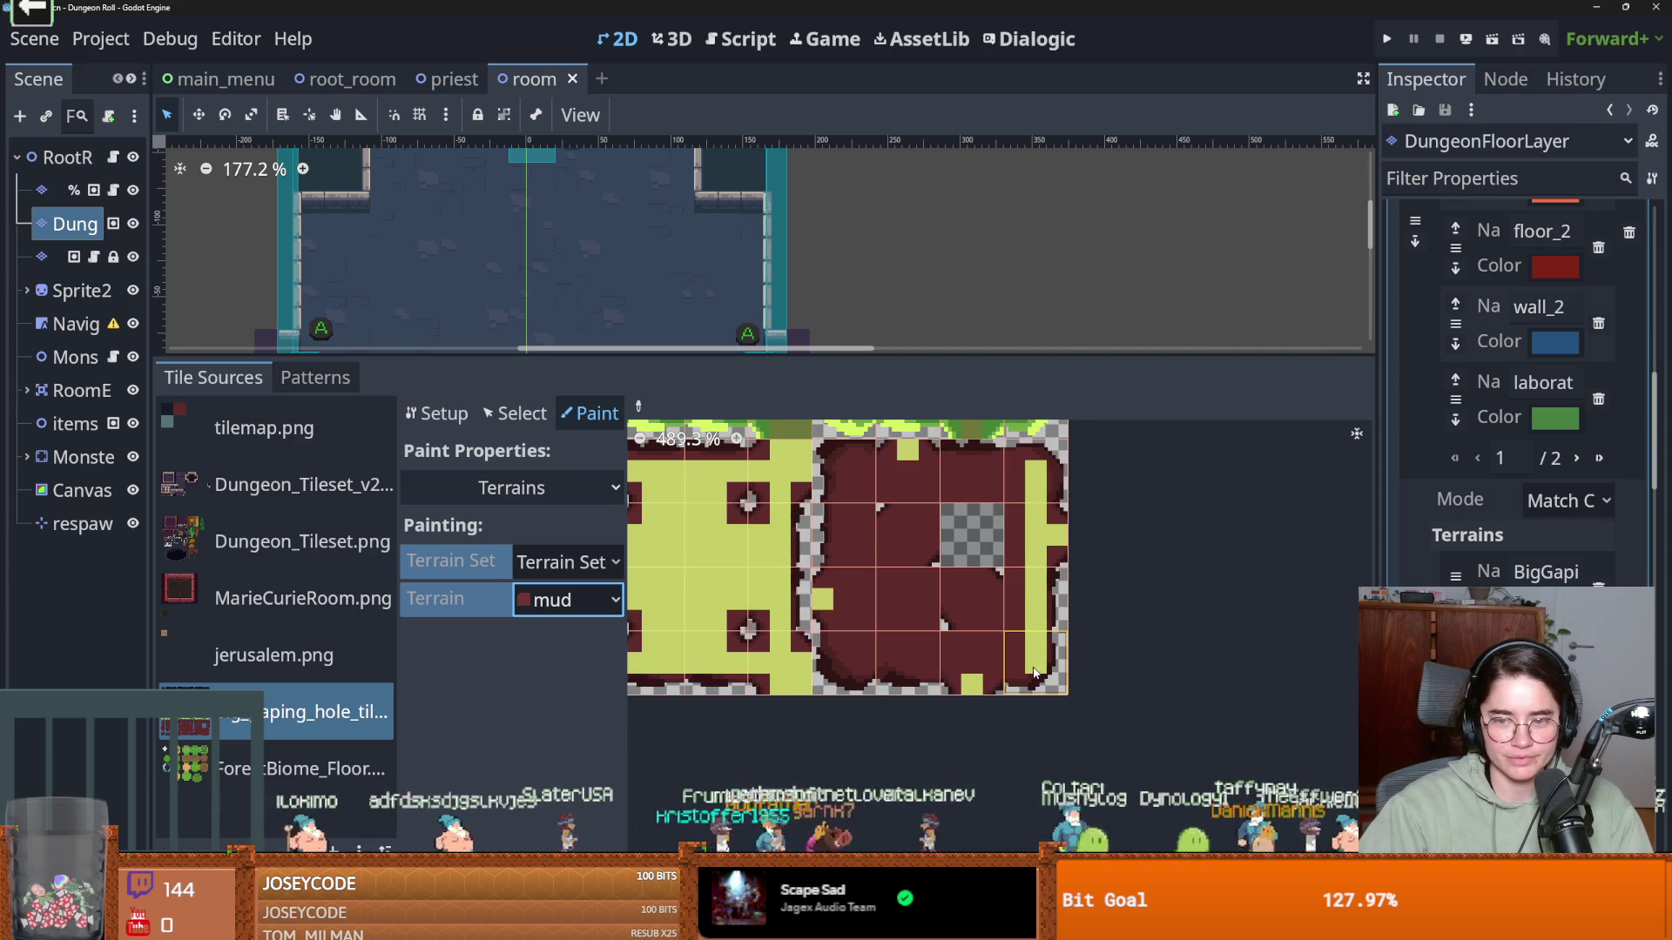
pyautogui.moveTo(1034, 672); pyautogui.dragTo(887, 669)
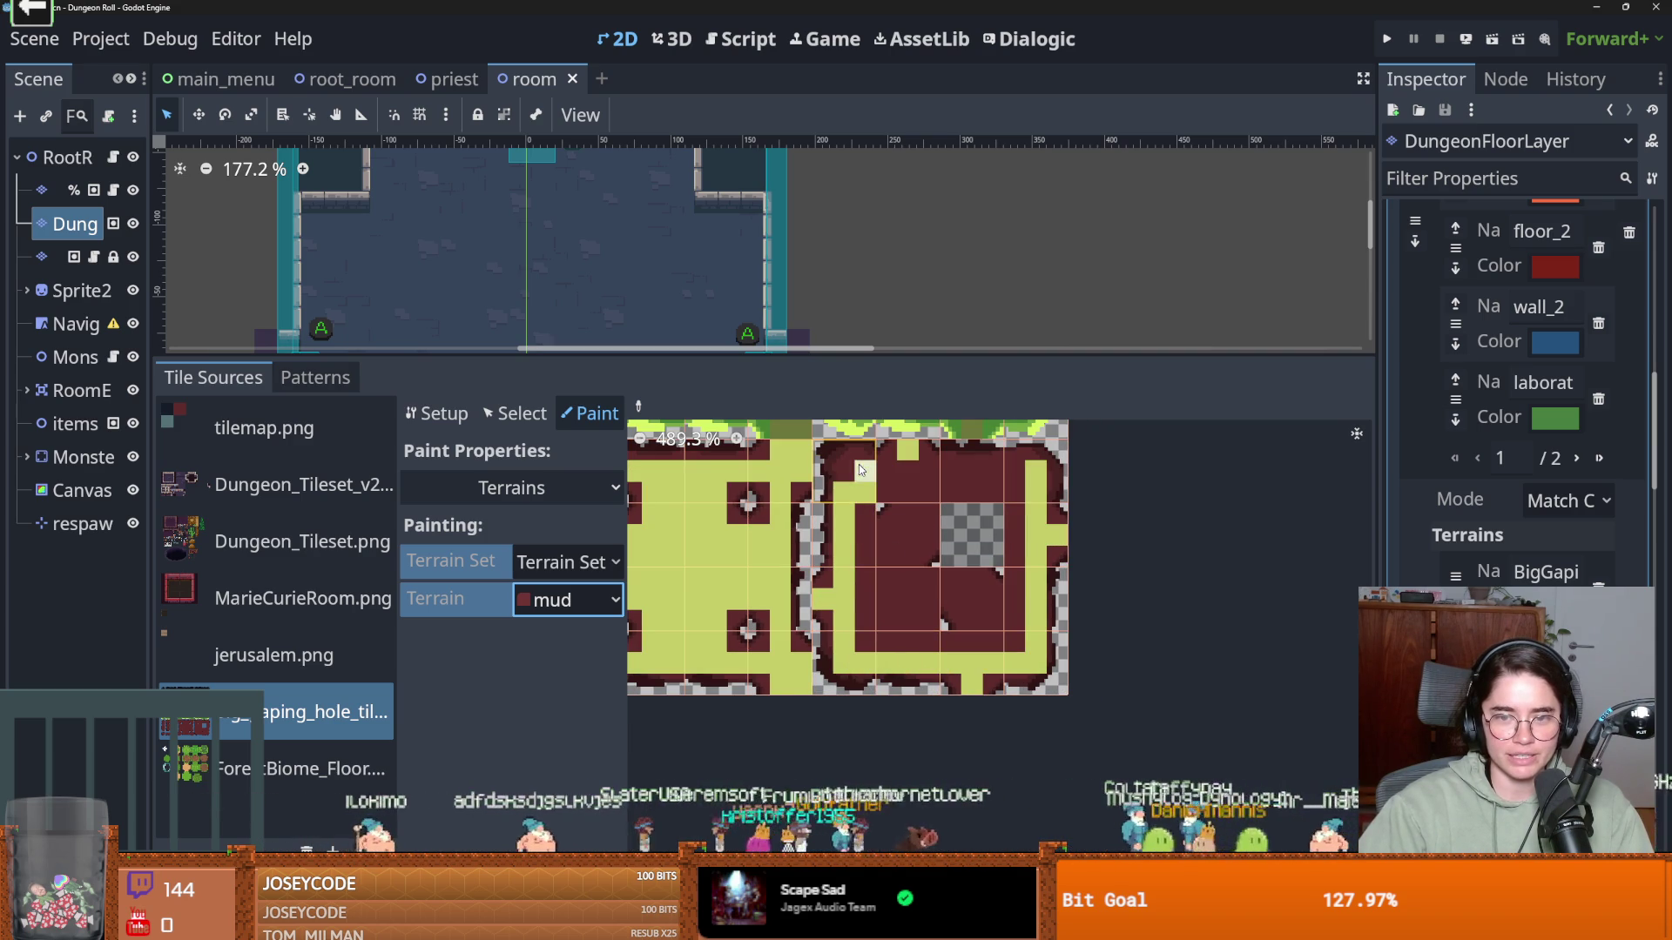
pyautogui.moveTo(1023, 637)
pyautogui.mouseDown()
pyautogui.moveTo(1015, 490)
pyautogui.moveTo(877, 489)
pyautogui.moveTo(1021, 490)
pyautogui.mouseUp()
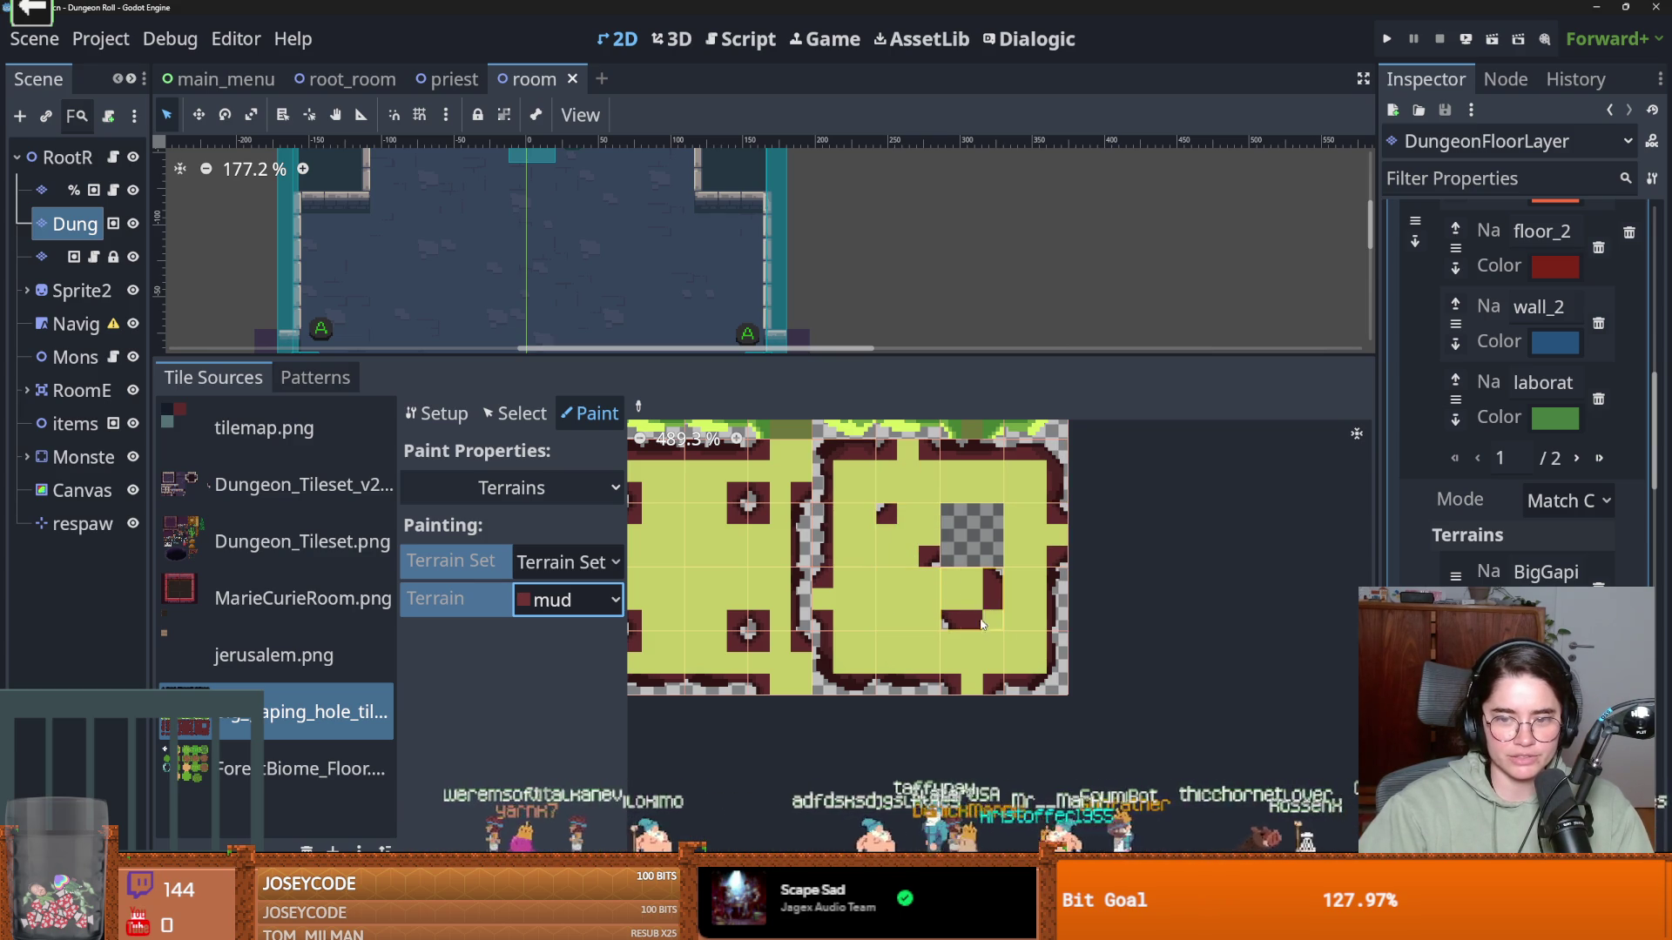
pyautogui.hotkey('ctrl', 's')
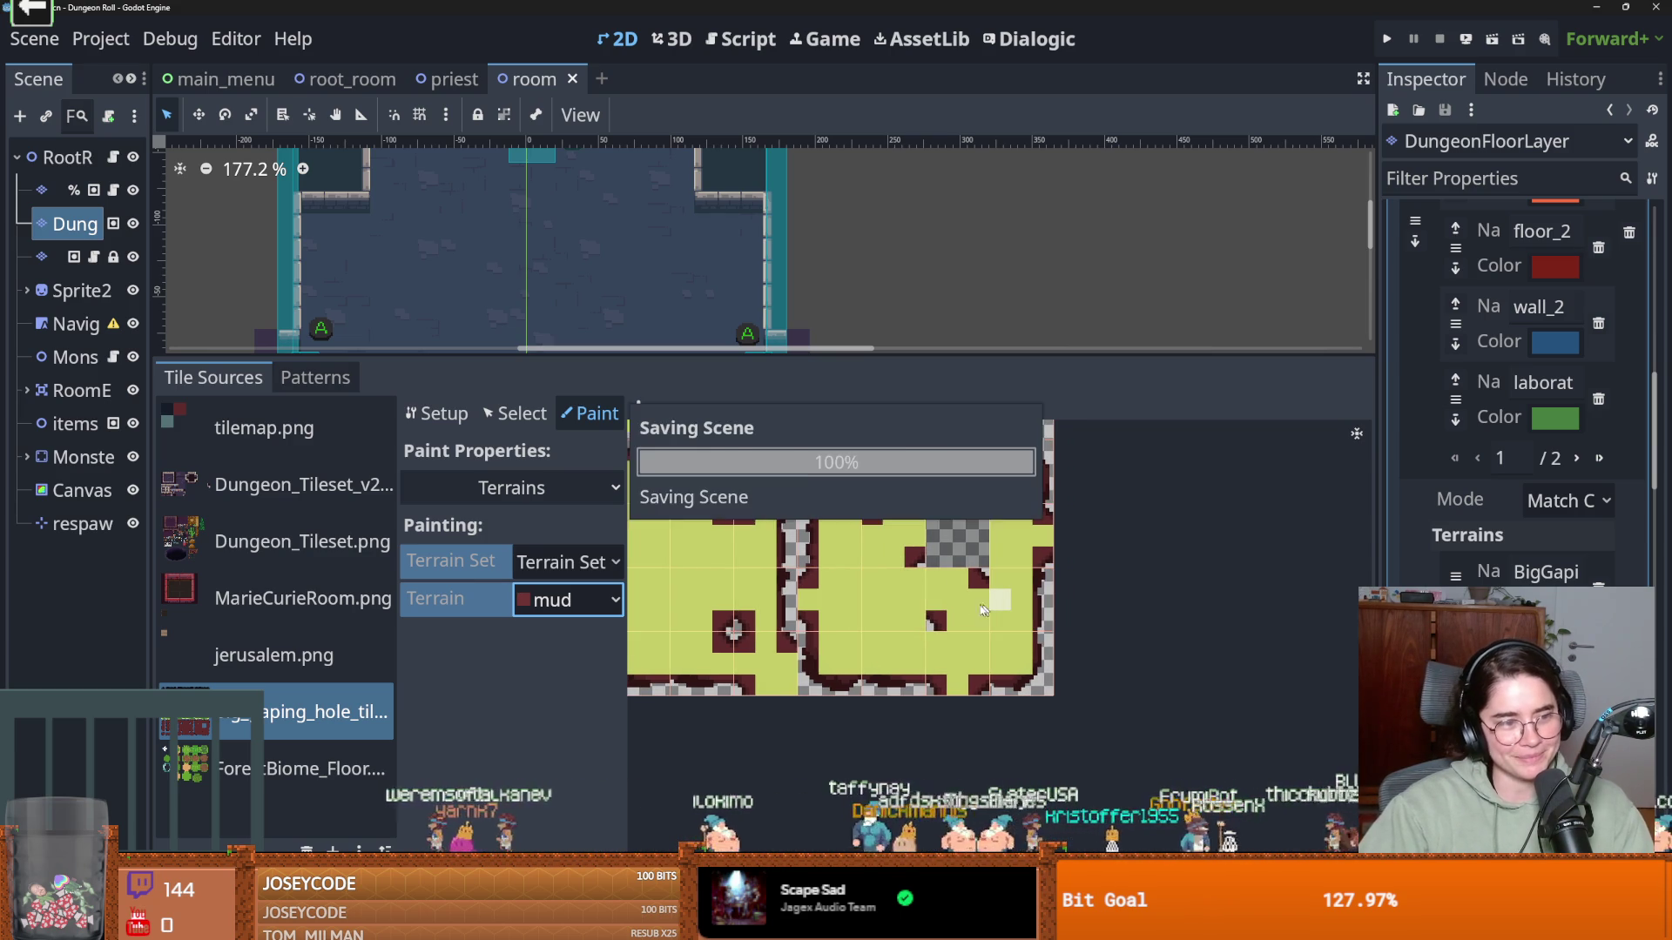
# Switch to the root_room scene and select its DungeonFloorLayer tile layer
pyautogui.moveTo(816, 353); pyautogui.dragTo(816, 692)
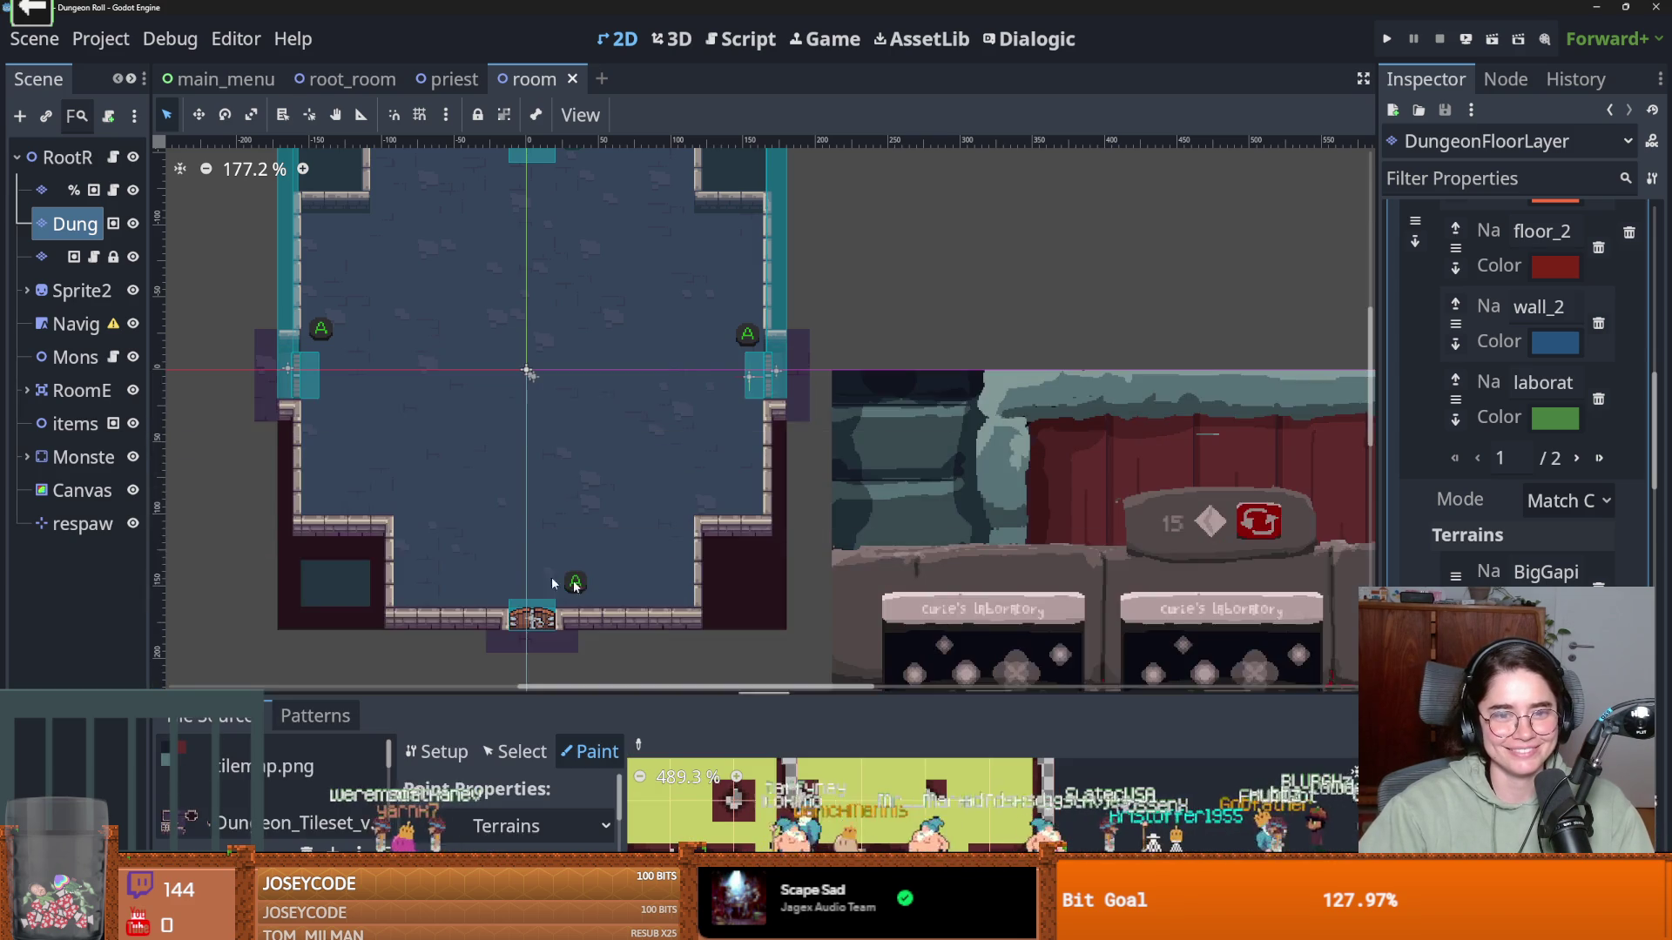
pyautogui.scroll(-3, 549, 522)
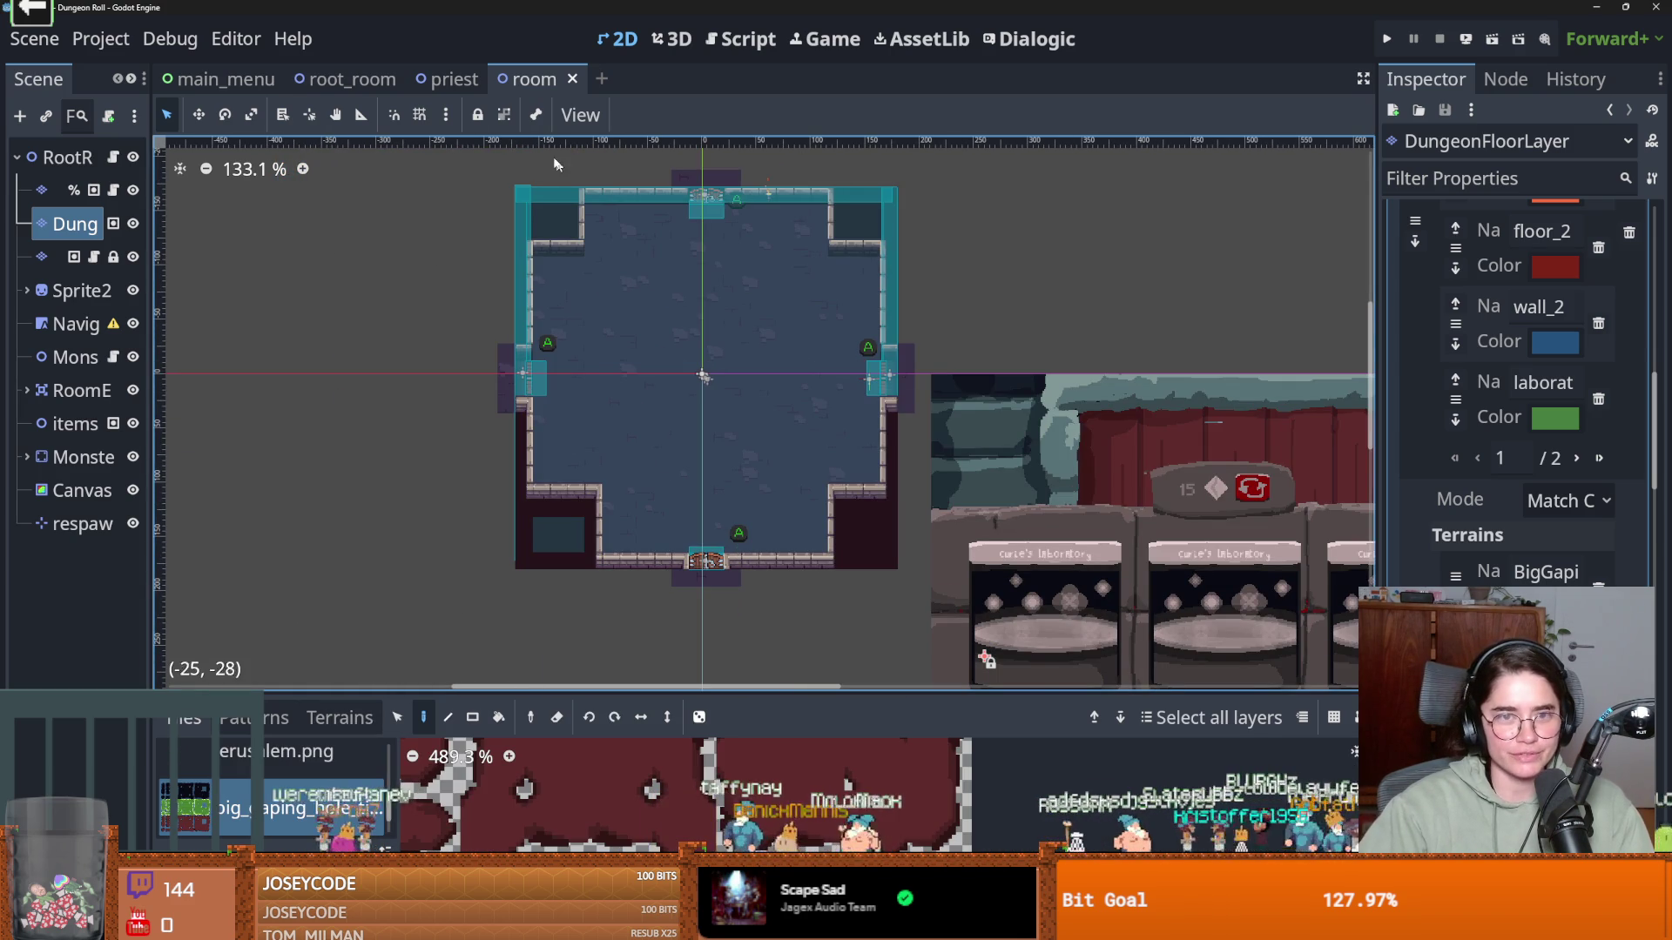
pyautogui.click(380, 87)
pyautogui.scroll(4, 737, 321)
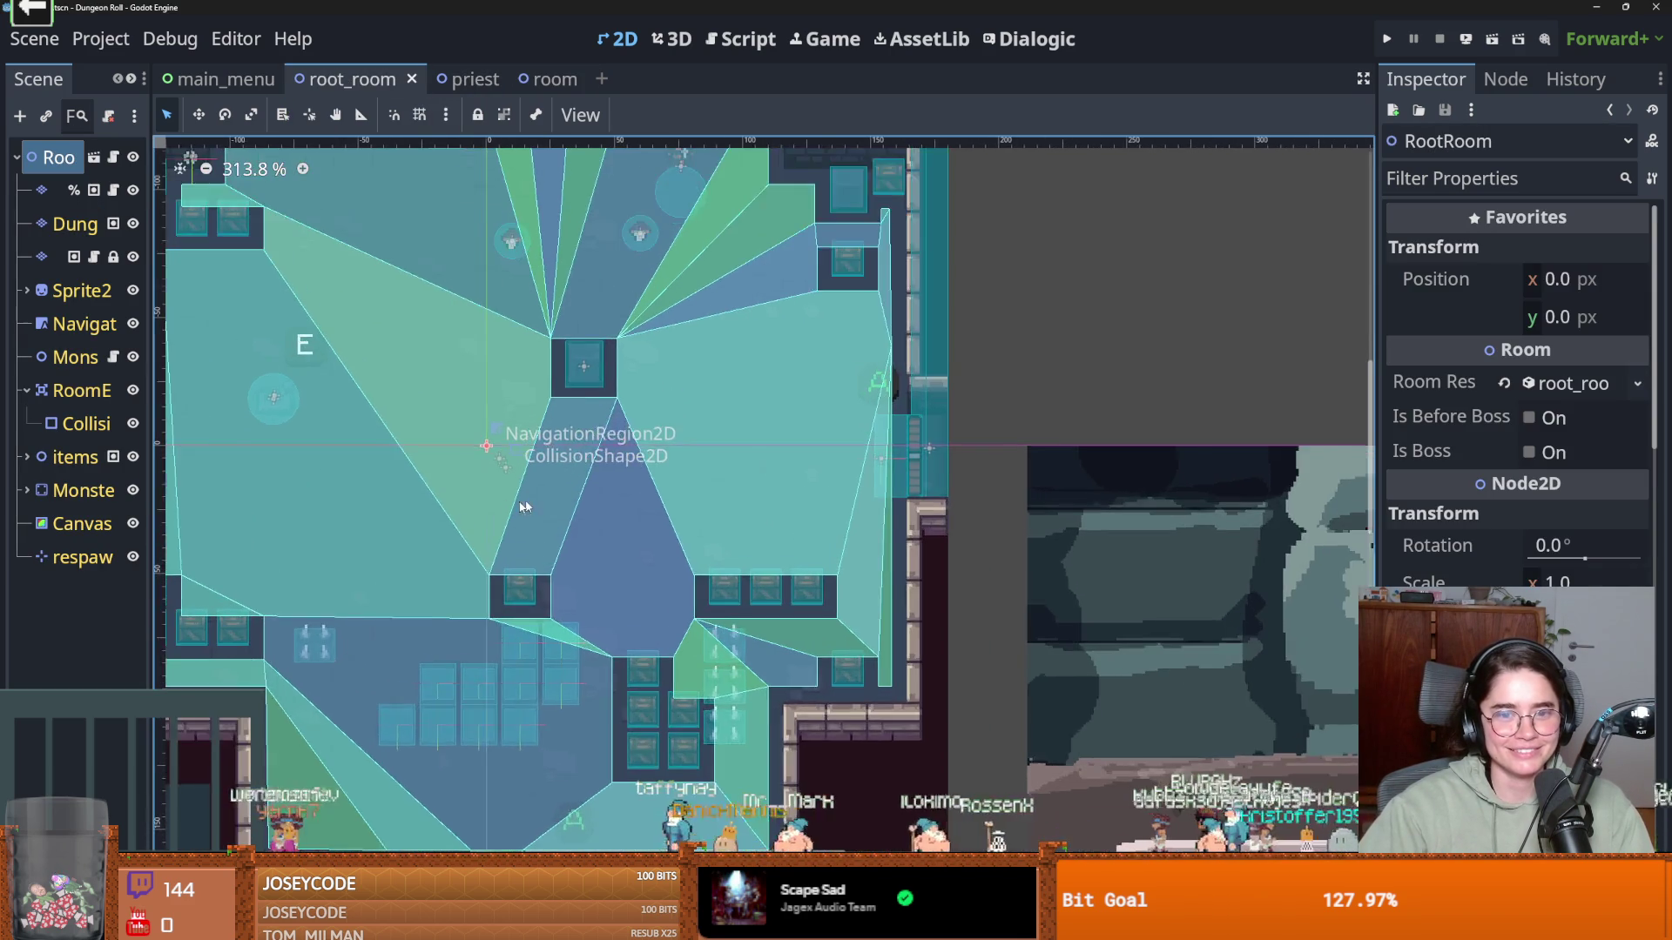
pyautogui.moveTo(150, 329); pyautogui.dragTo(270, 327)
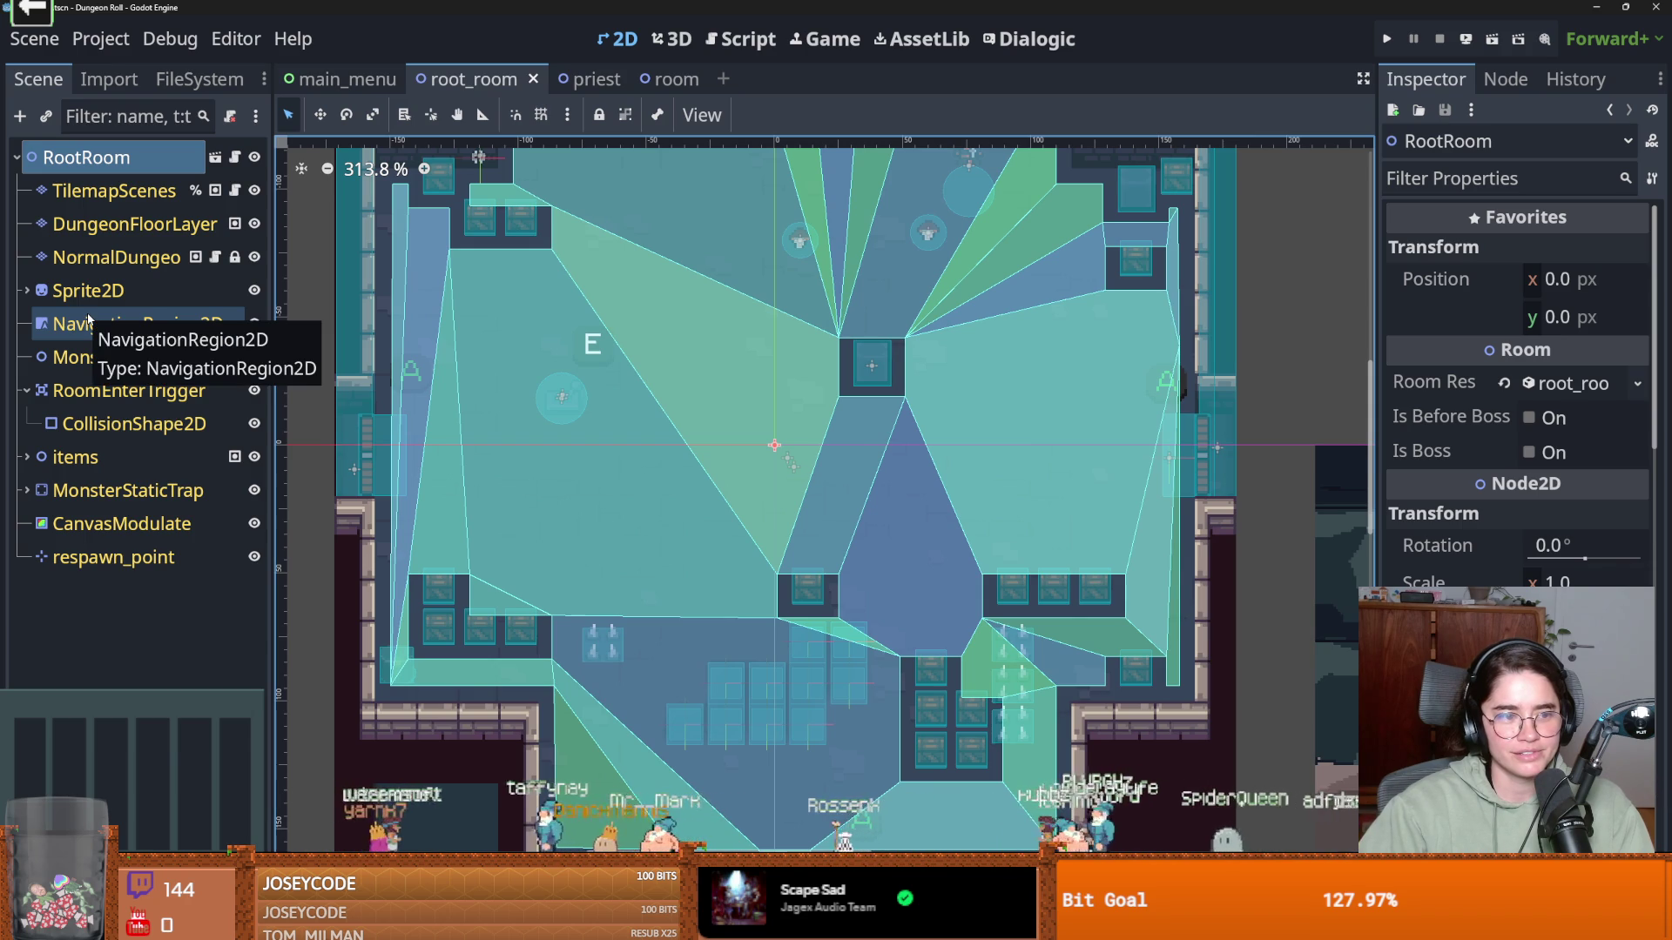
pyautogui.click(131, 224)
# Paint a mud terrain tile onto the room floor from the Terrains options
pyautogui.click(483, 720)
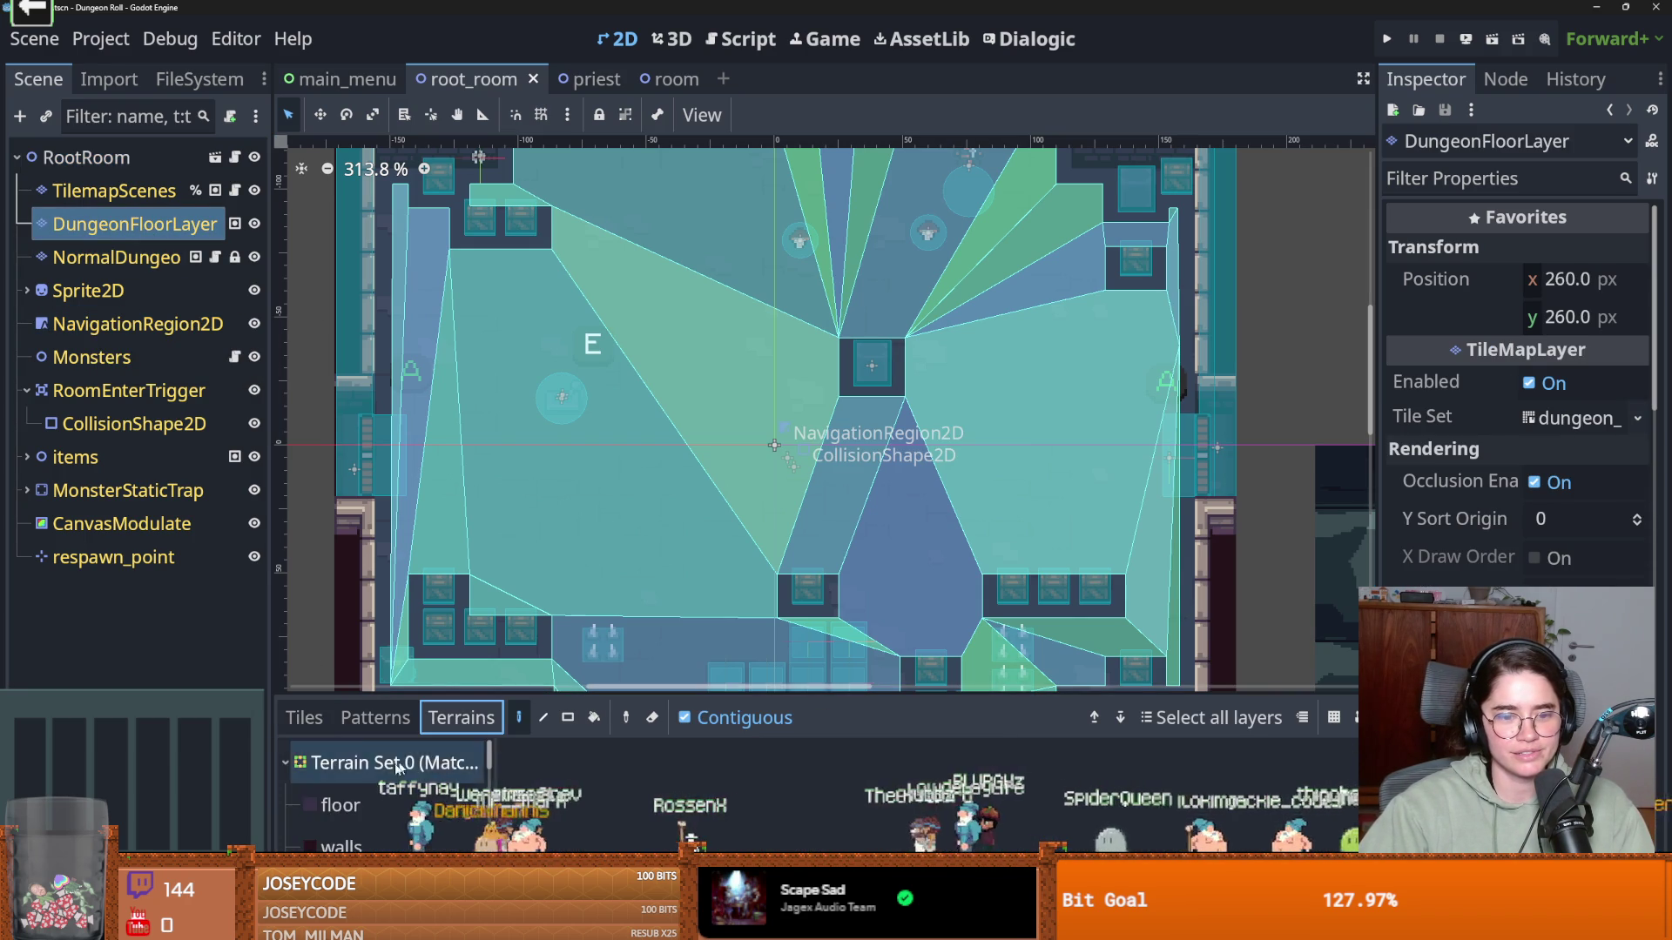
pyautogui.click(441, 836)
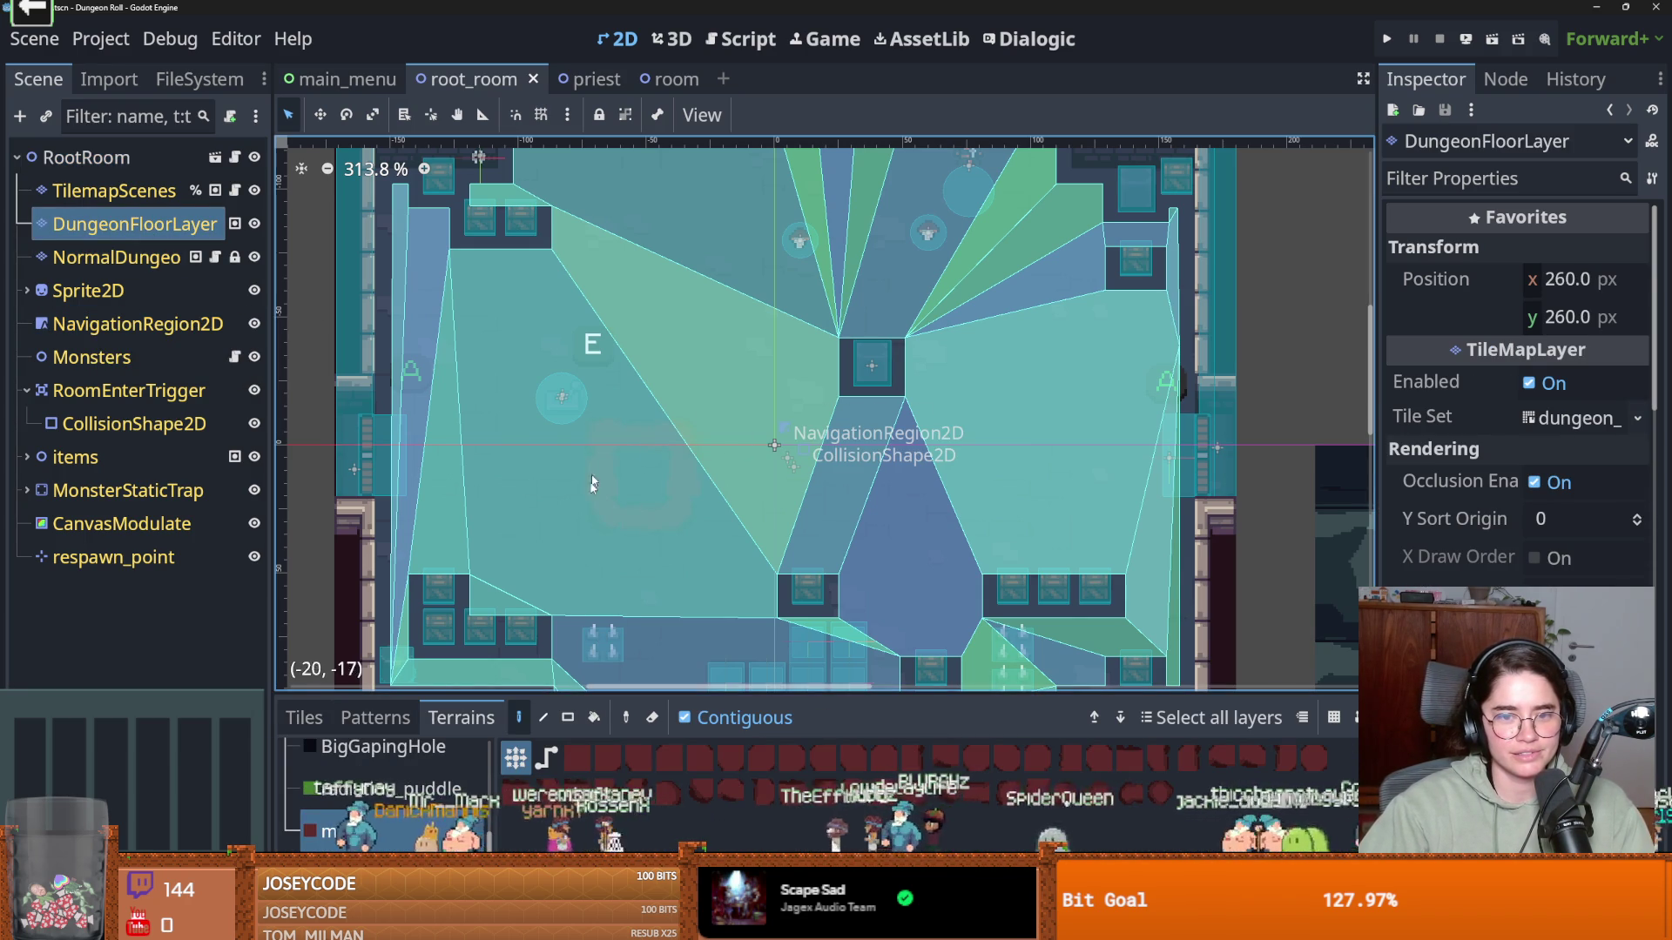
pyautogui.scroll(6, 536, 533)
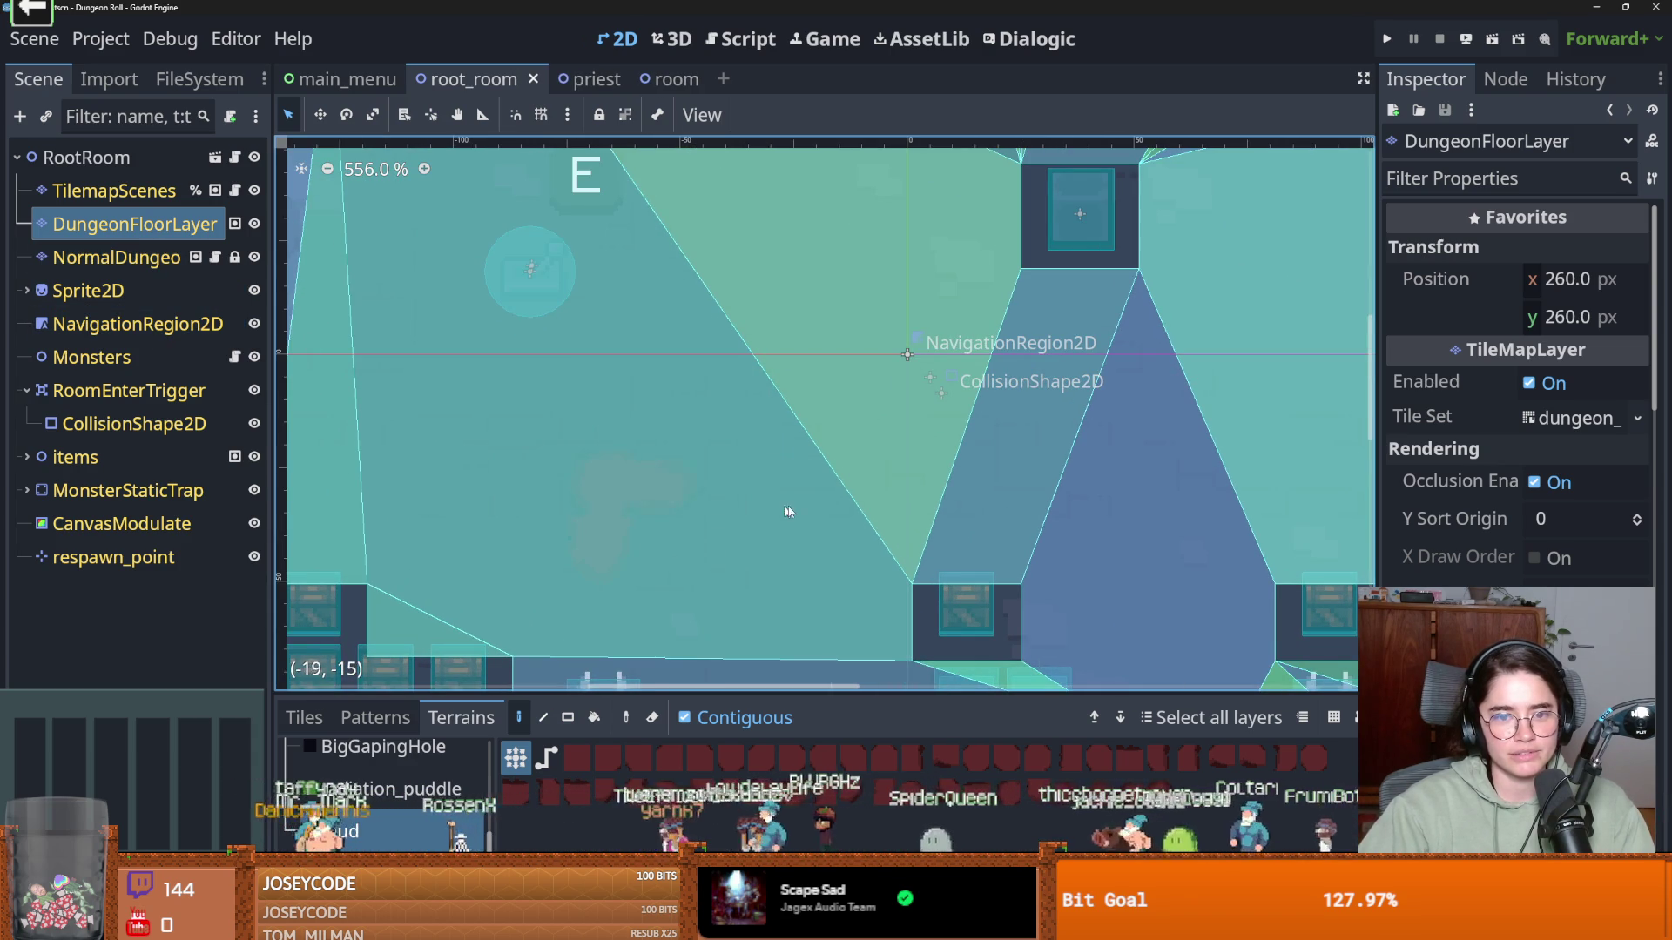
pyautogui.click(616, 523)
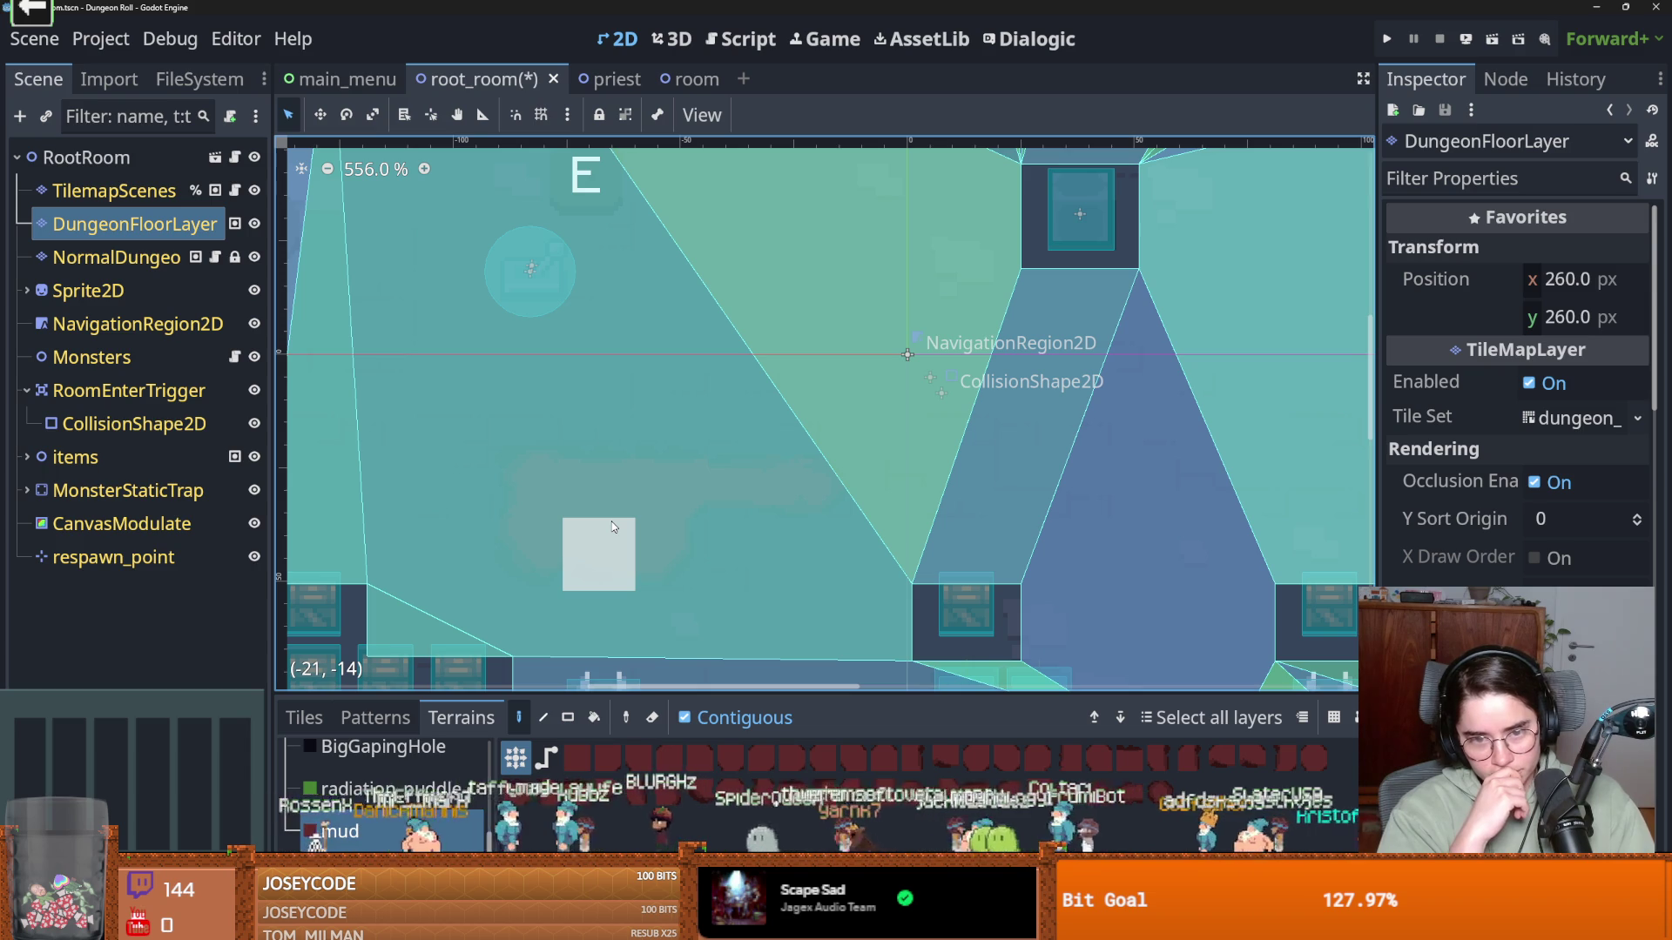
# Select the NormalDungeonWall layer and go back to the room scene
pyautogui.click(99, 258)
pyautogui.scroll(-3, 592, 489)
pyautogui.click(688, 78)
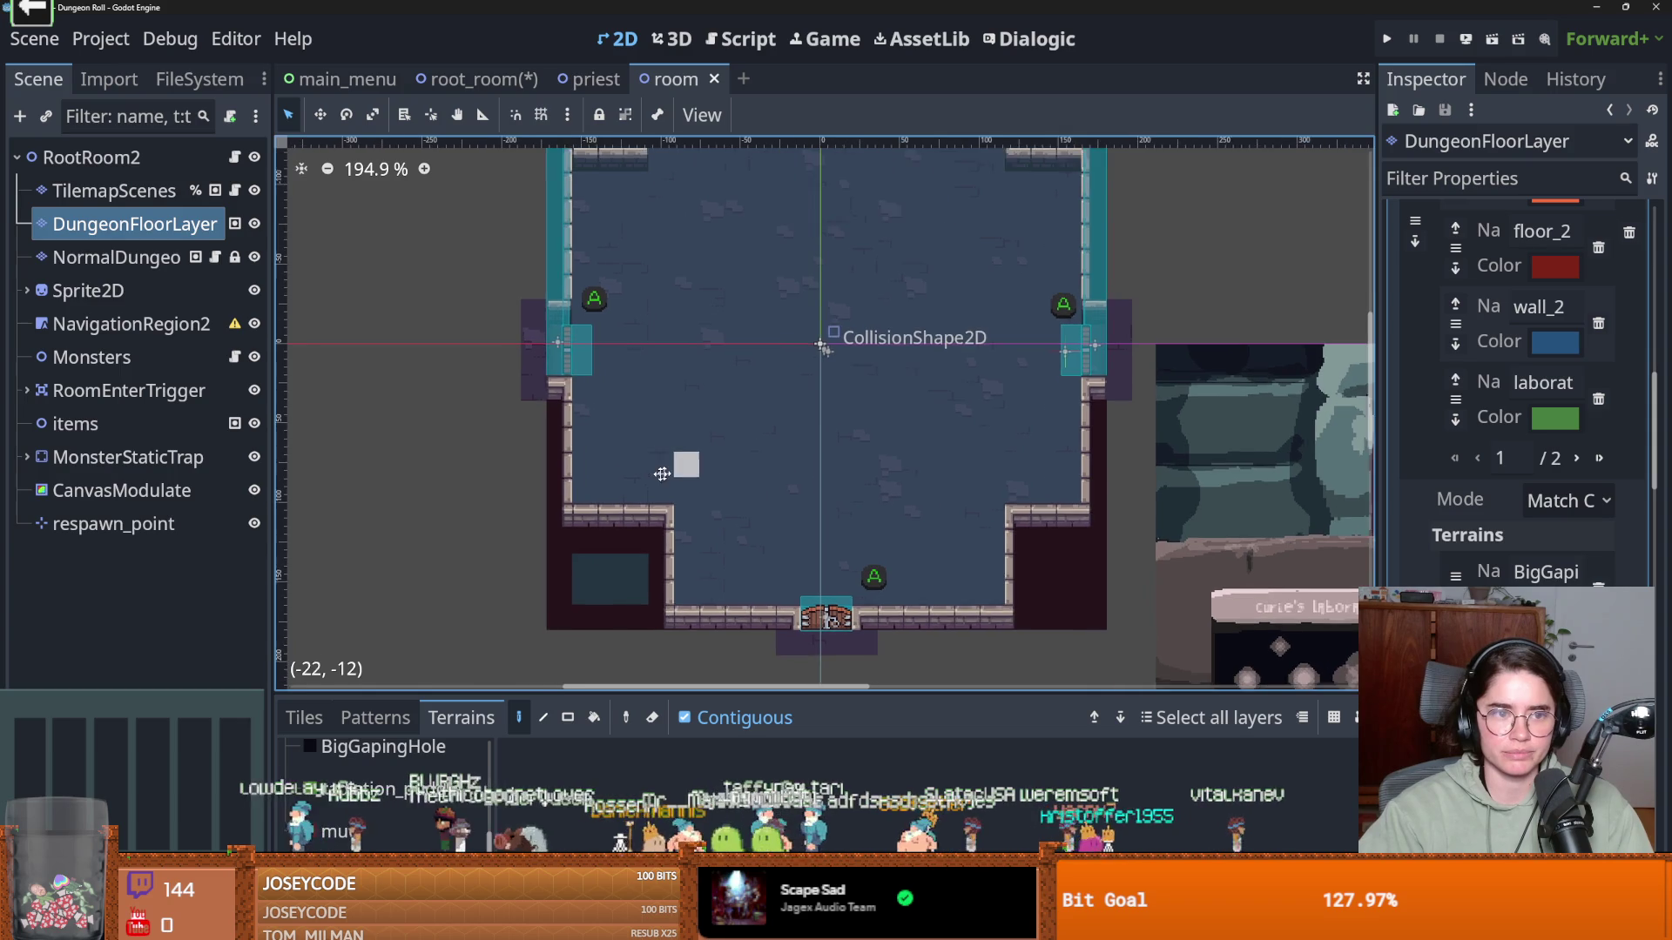
# Pan the room view, switch to individual tile picking, and toggle DungeonFloorLayer's visibility off and on
pyautogui.scroll(-1, 529, 424)
pyautogui.moveTo(525, 429); pyautogui.dragTo(510, 495)
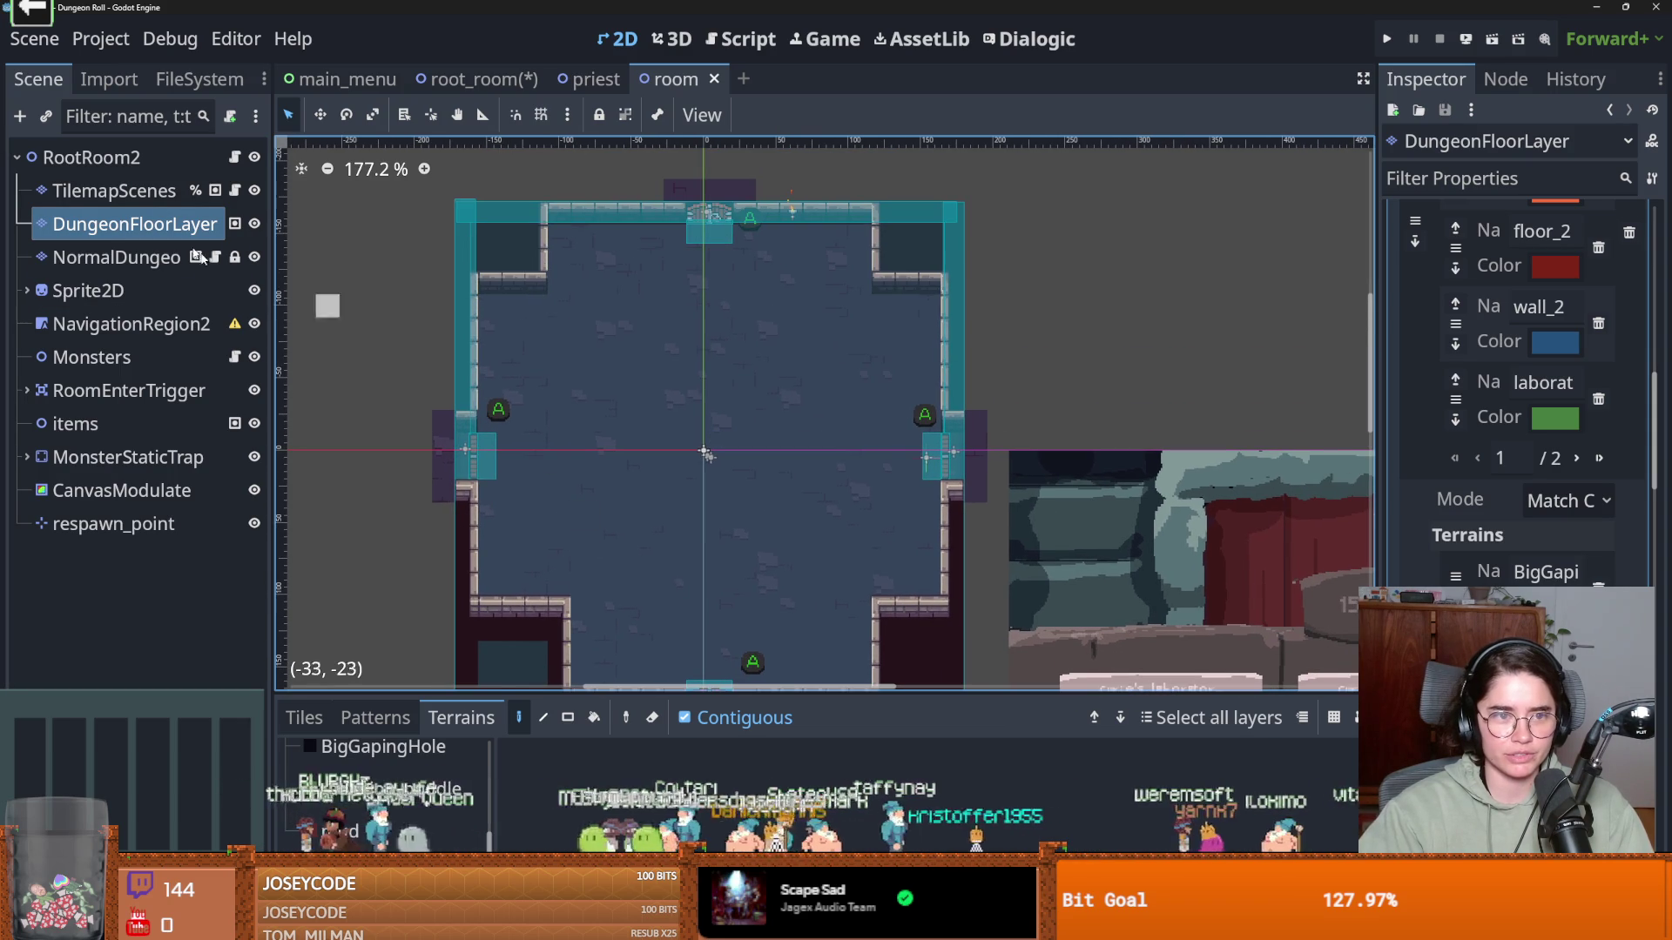
pyautogui.moveTo(432, 348); pyautogui.dragTo(435, 289)
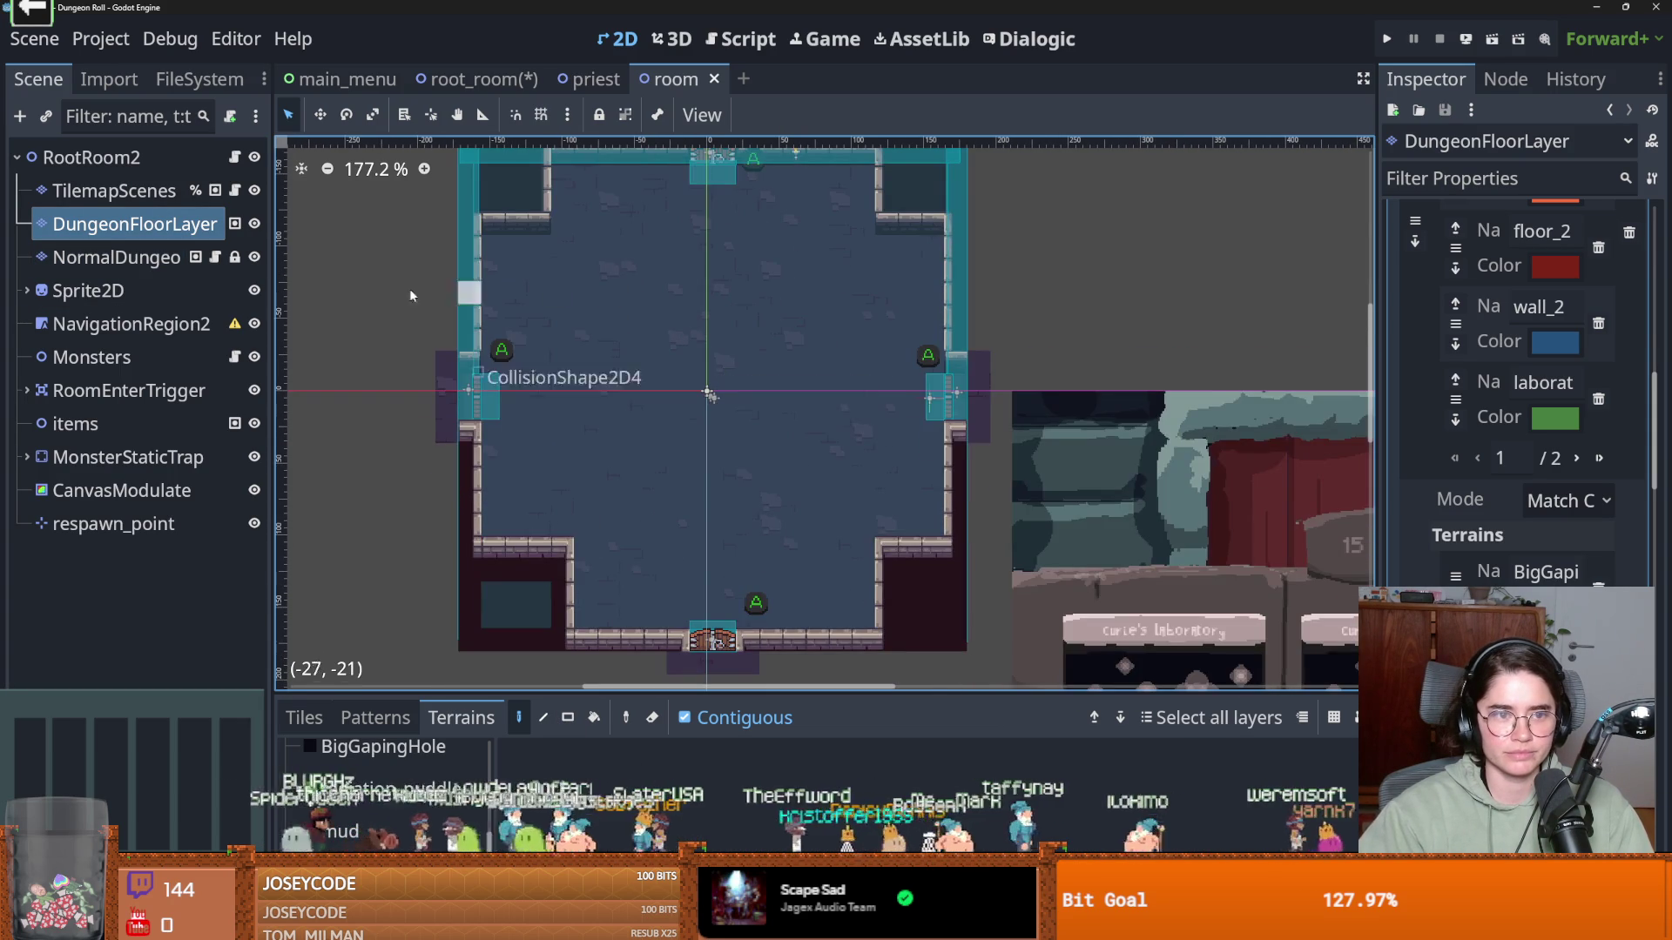
pyautogui.click(303, 718)
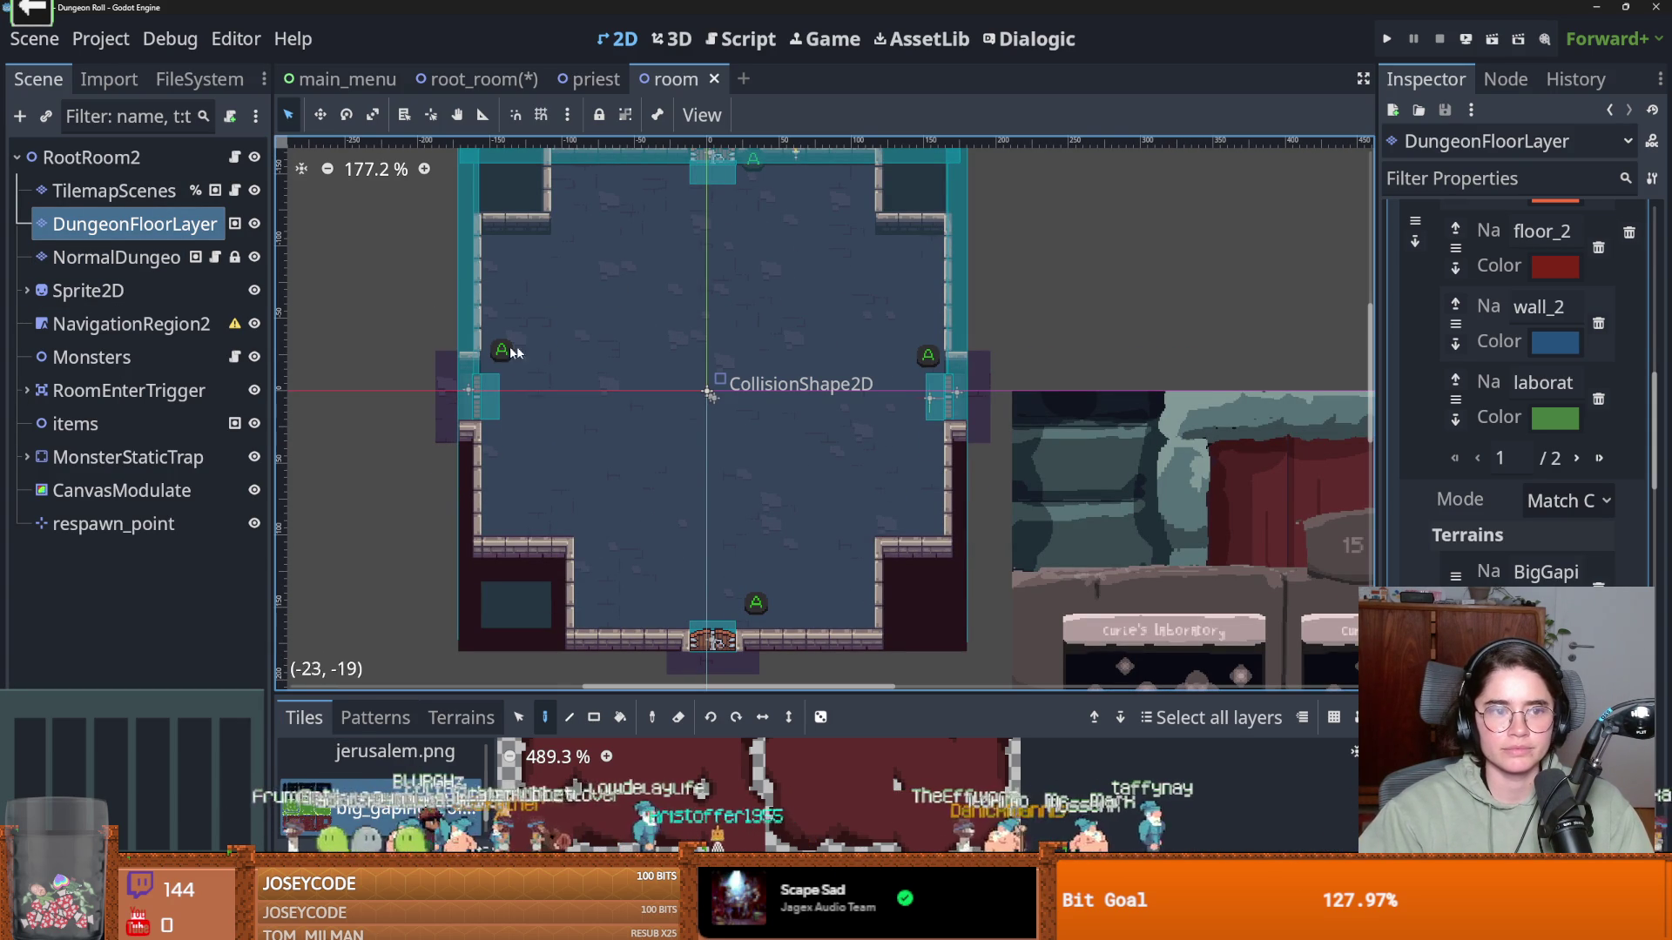
pyautogui.click(254, 223)
pyautogui.click(254, 224)
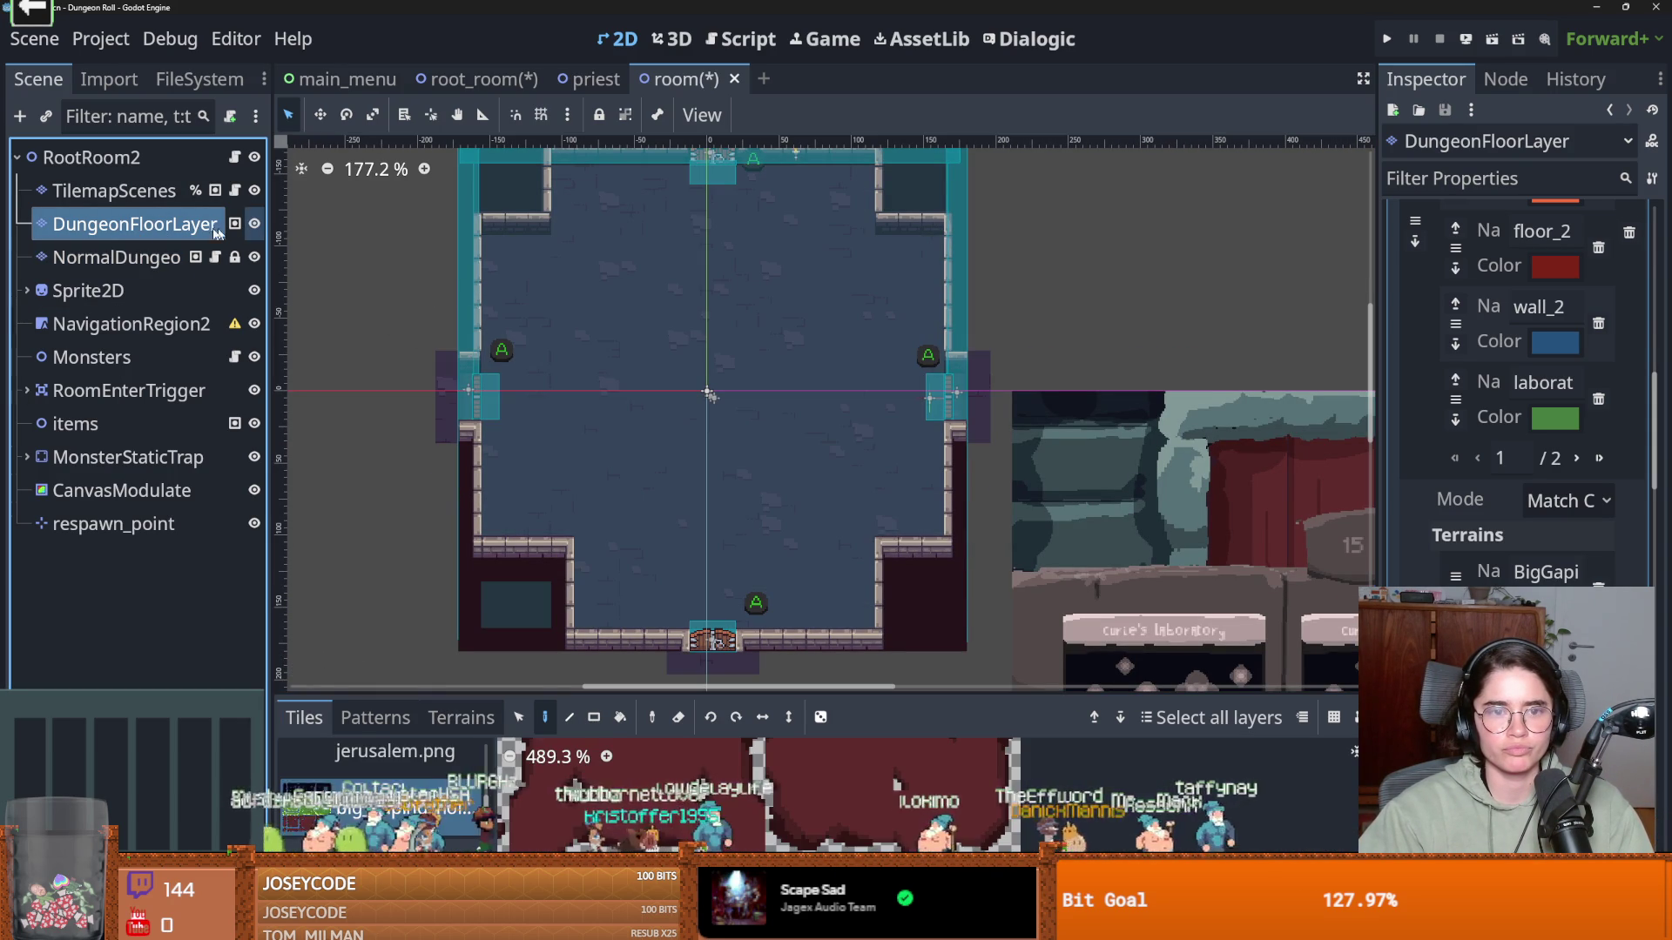
# Cancel a DungeonFloorLayer rename, pick the jerusalem.png source, and select the NormalDungeonWallTile layer
pyautogui.doubleClick(129, 225)
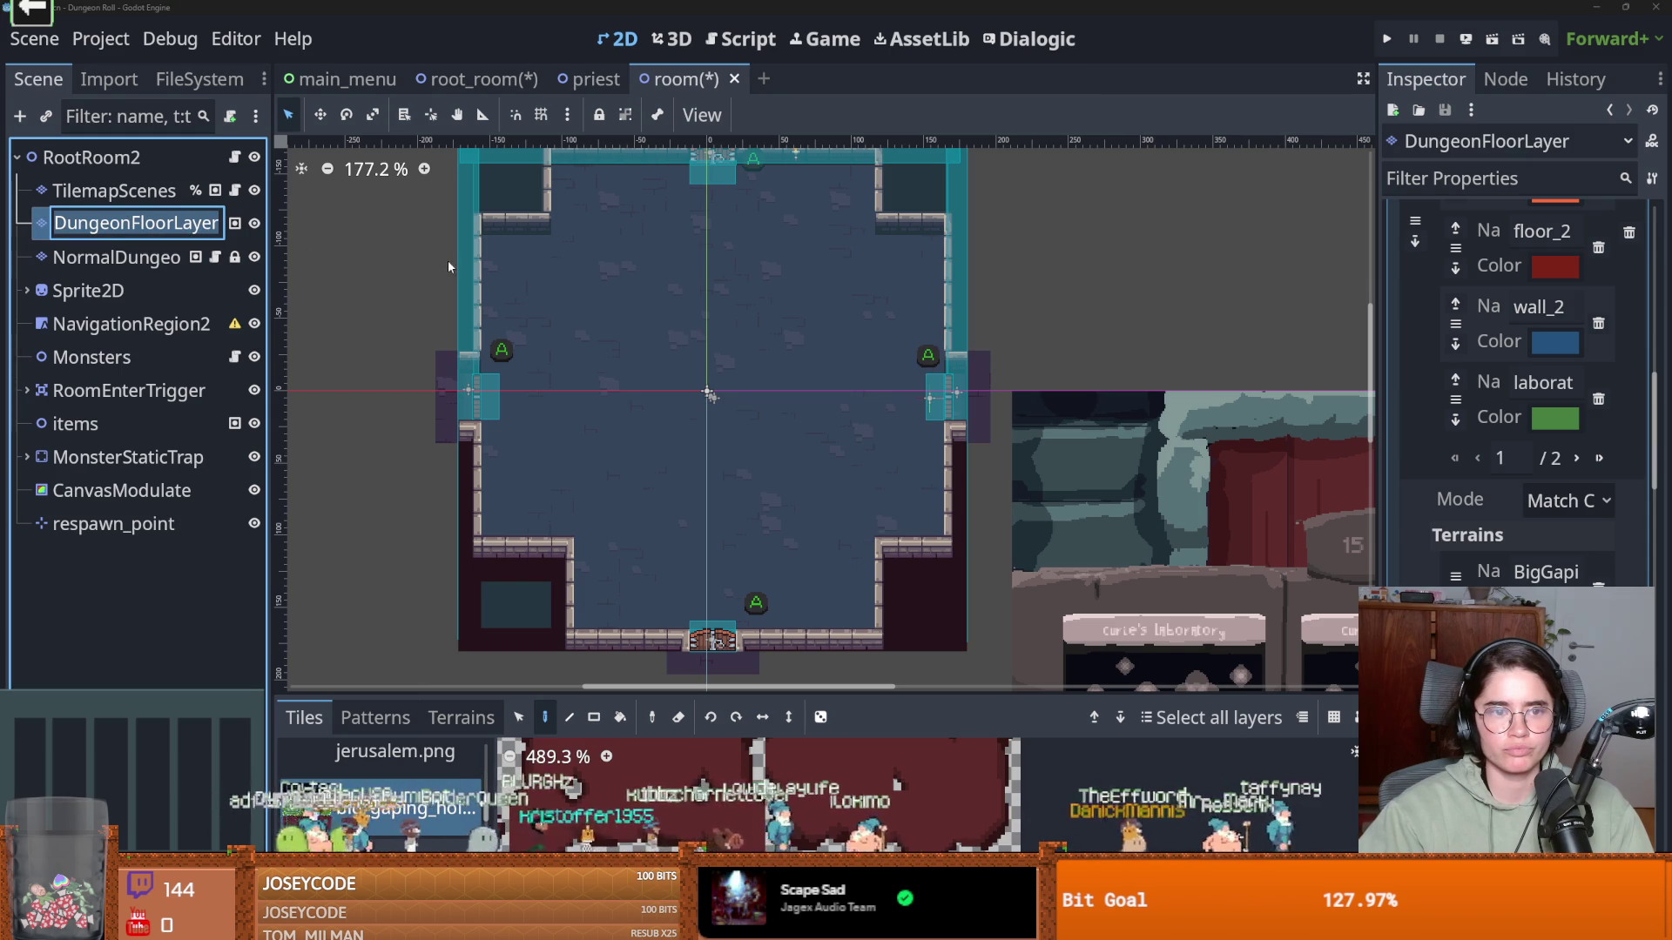
pyautogui.press('Escape')
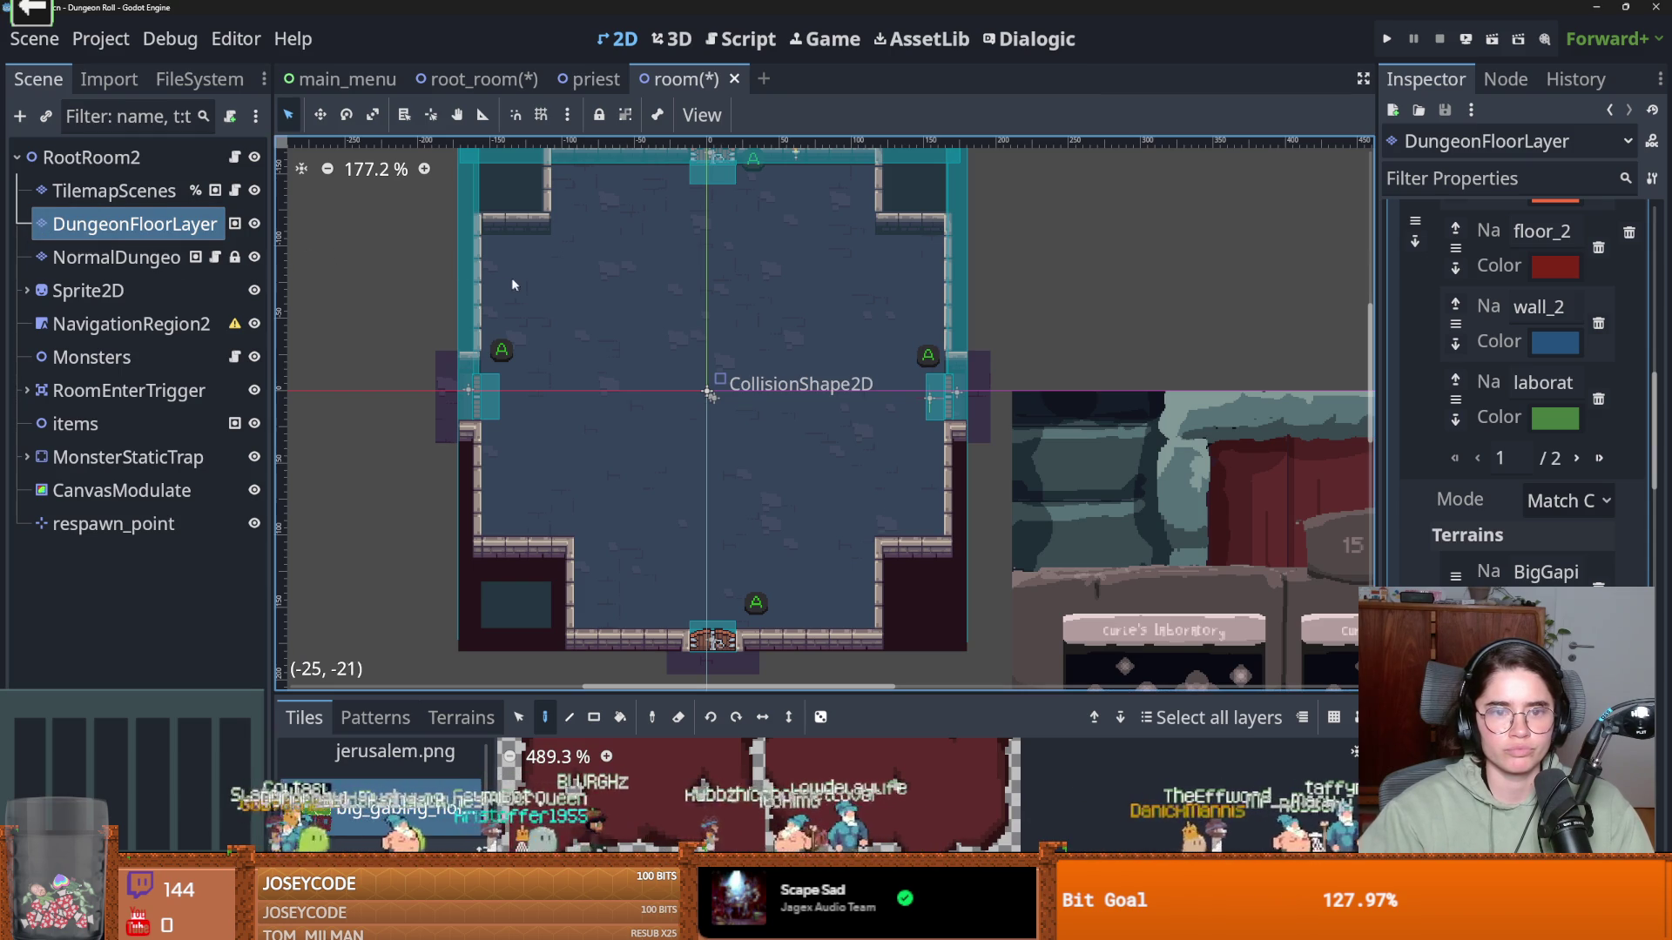
pyautogui.click(374, 751)
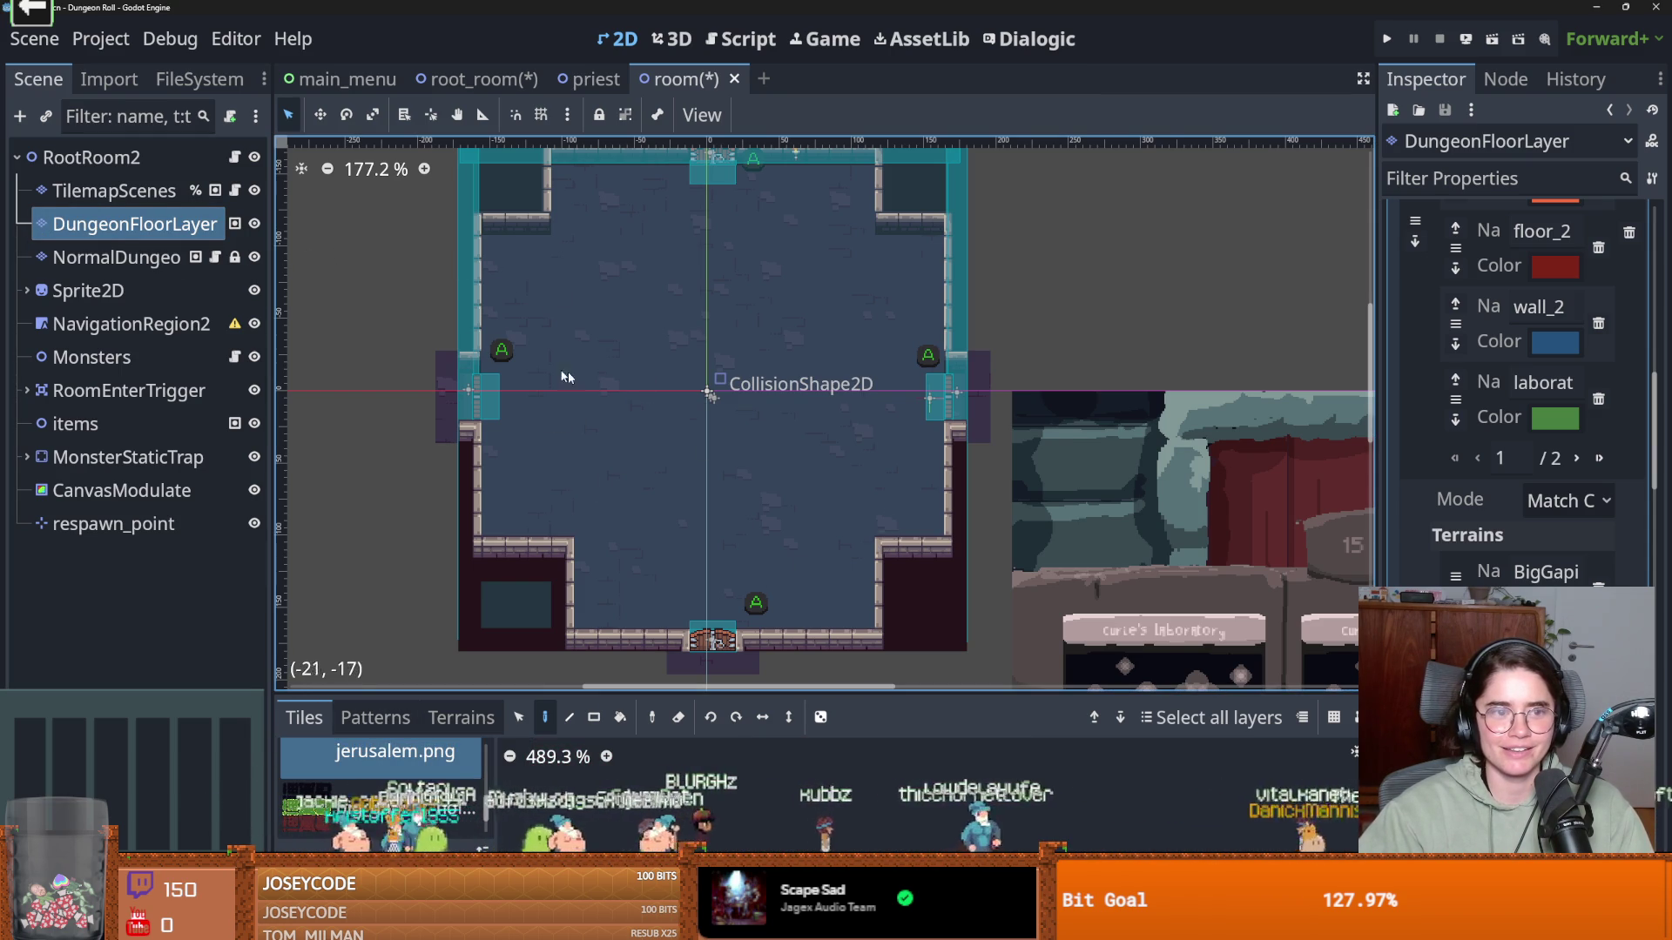
pyautogui.scroll(-1, 600, 335)
pyautogui.click(116, 257)
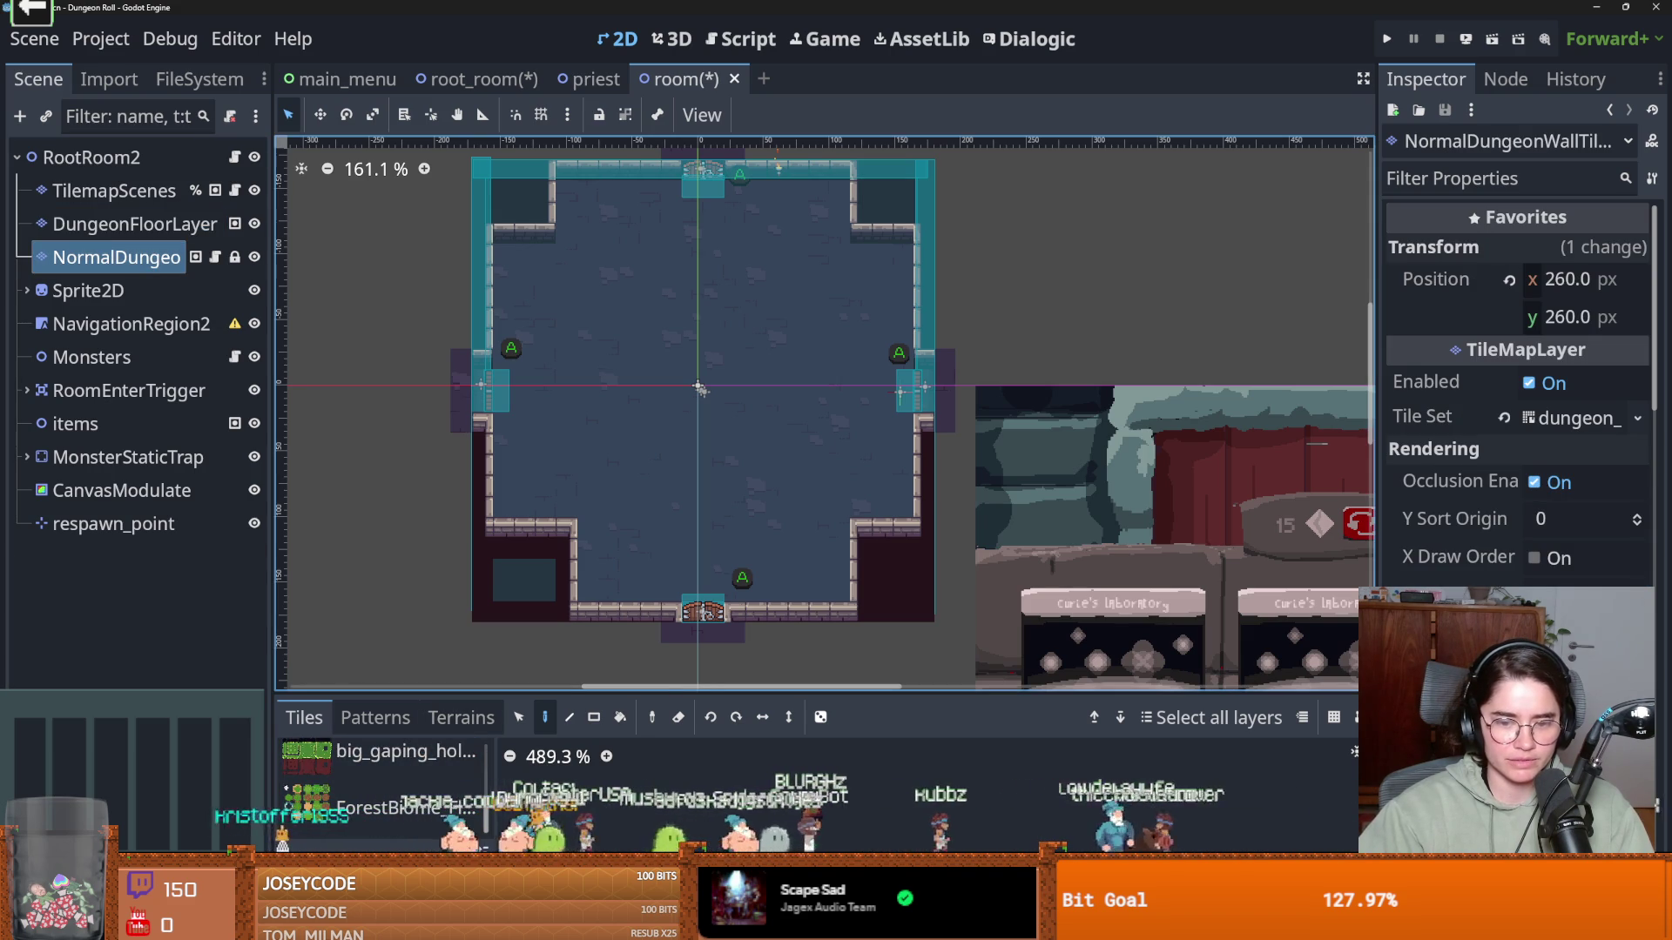
# Enlarge the tile palette, choose the Dungeon_Tileset source, and select a 2x2 block of floor tiles
pyautogui.moveTo(631, 690); pyautogui.dragTo(600, 520)
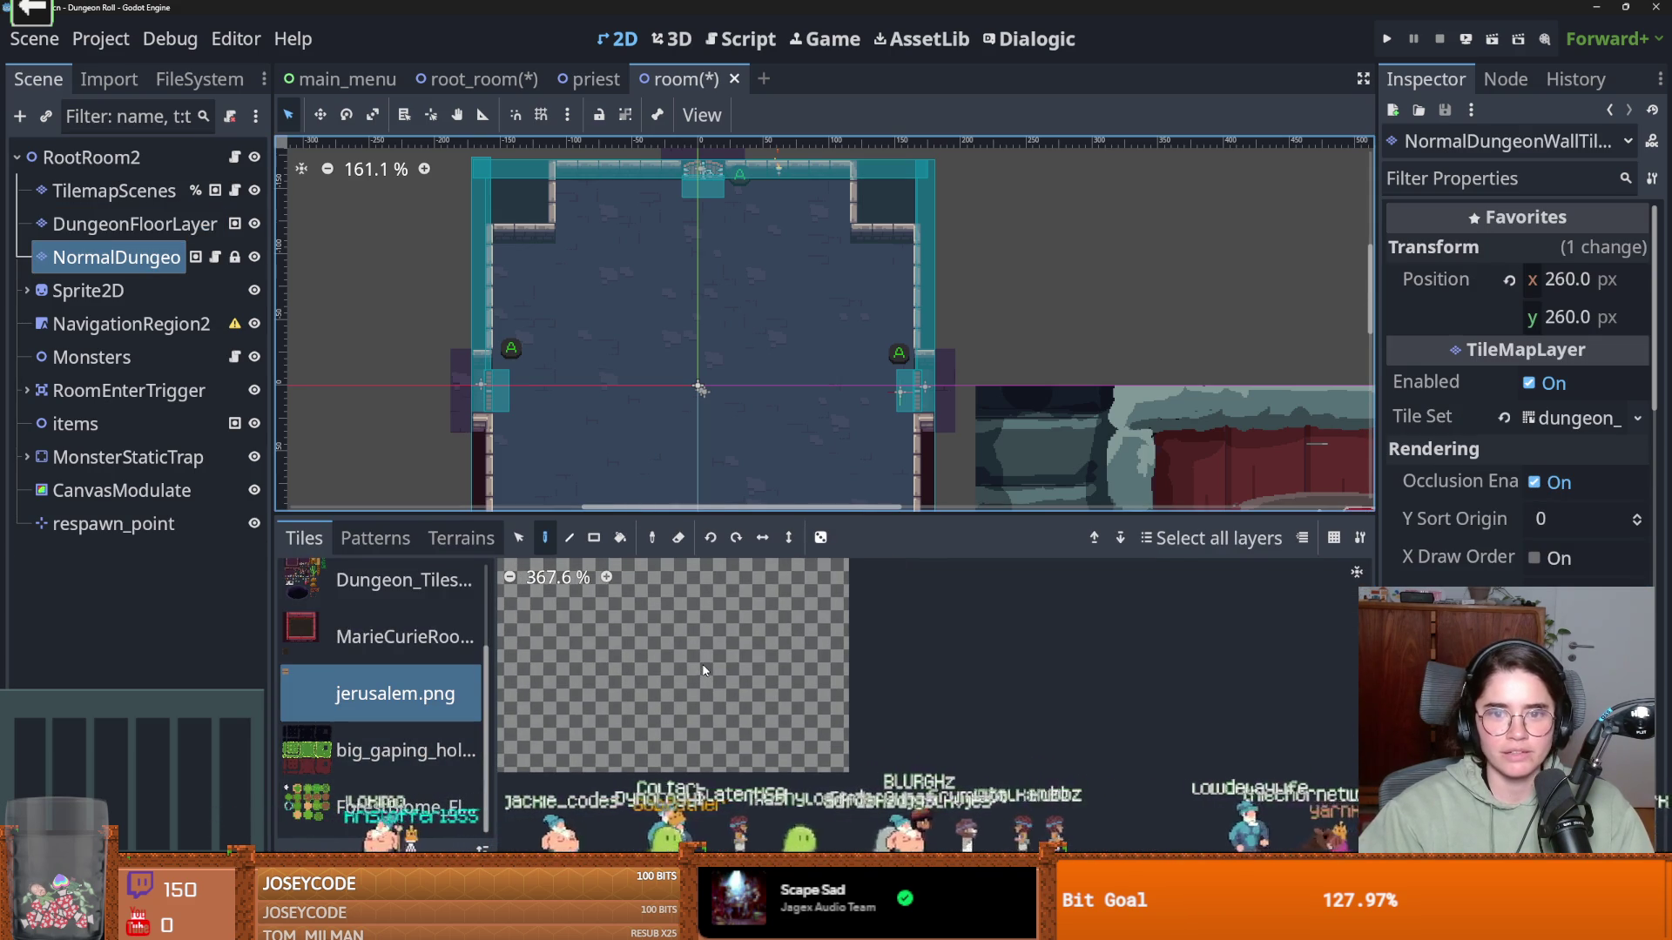
pyautogui.scroll(3, 447, 605)
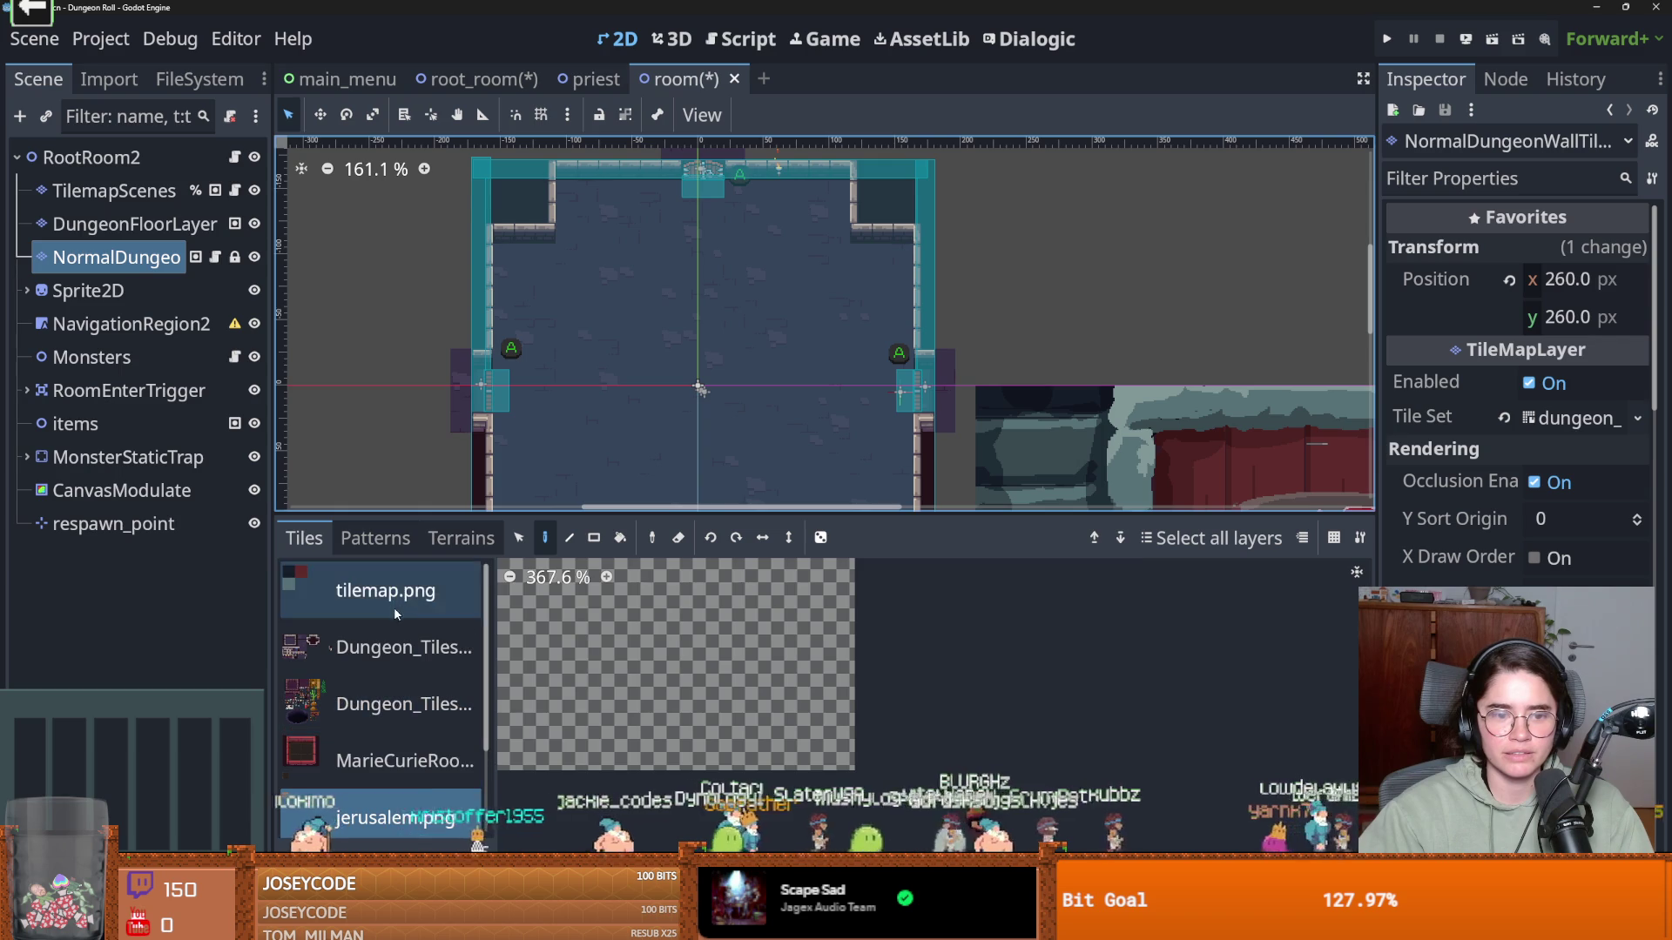
pyautogui.click(403, 647)
pyautogui.scroll(-2, 745, 730)
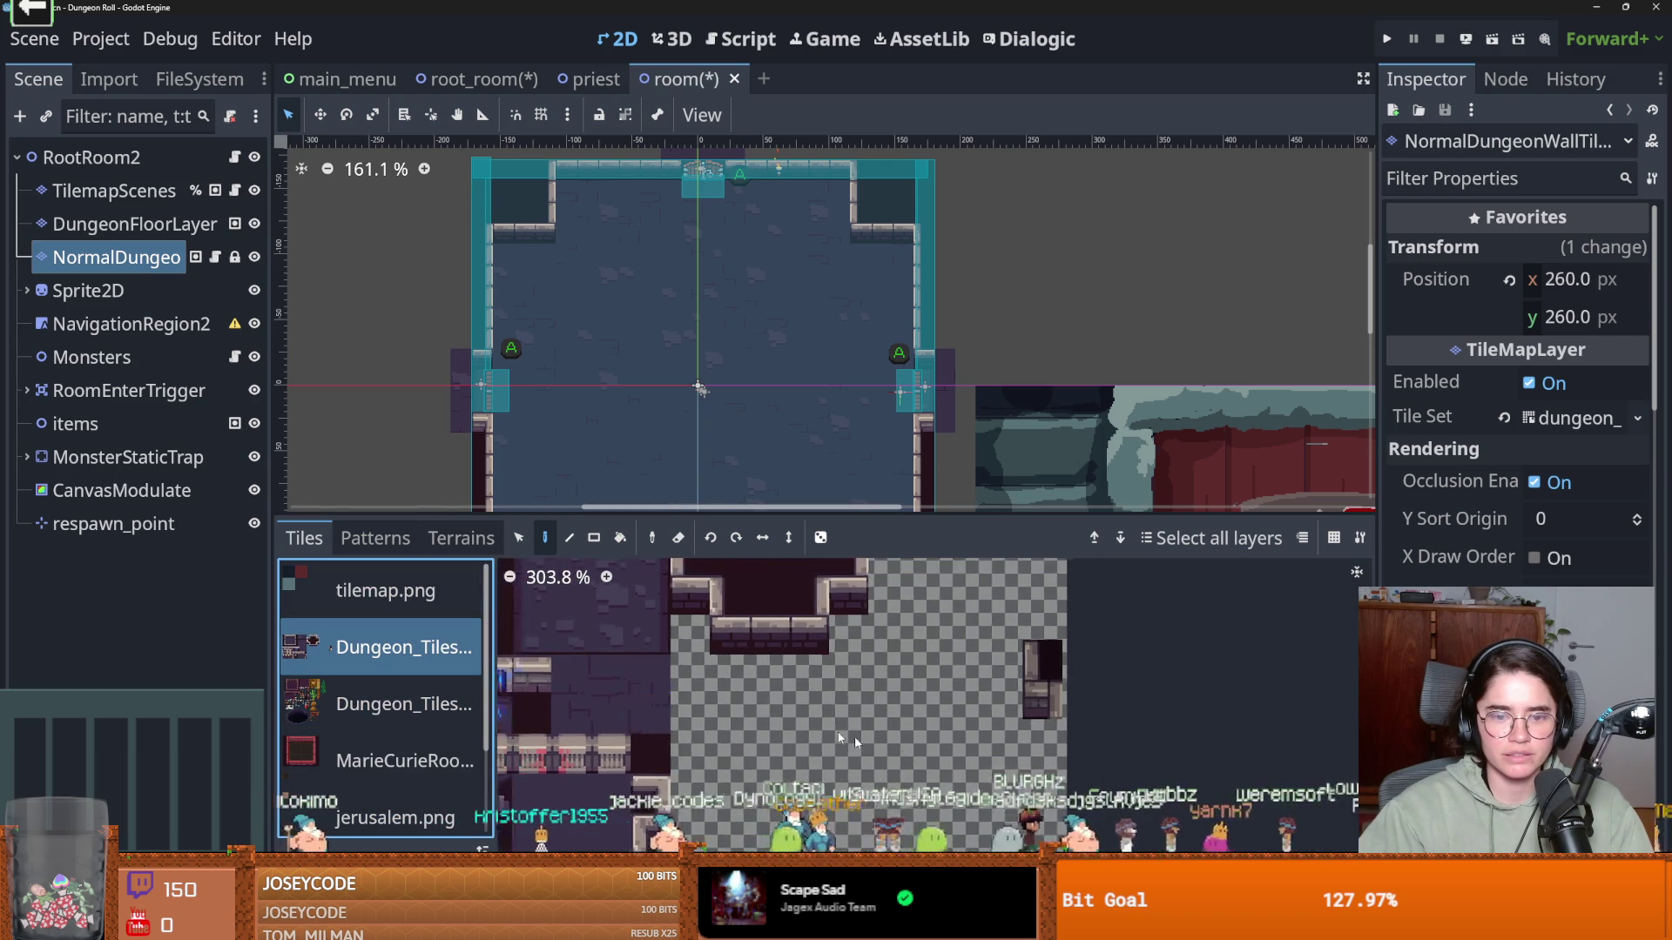
pyautogui.moveTo(796, 655)
pyautogui.mouseDown()
pyautogui.moveTo(795, 692)
pyautogui.moveTo(766, 681)
pyautogui.mouseUp()
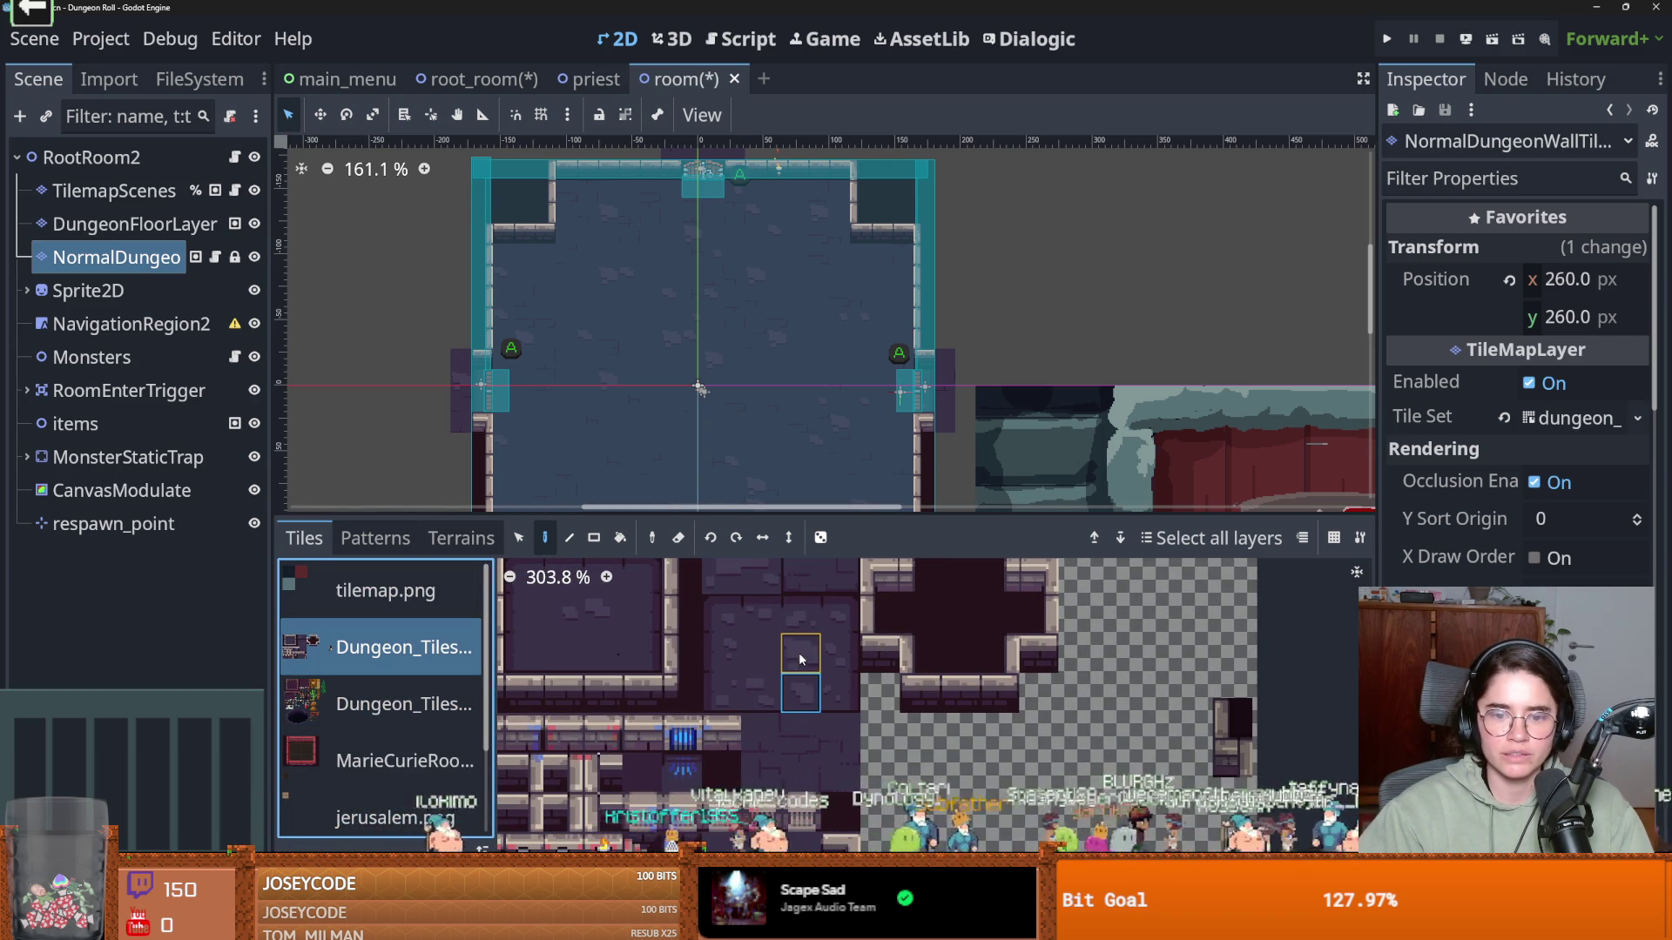
# Reselect floor tiles in the atlas, ending on two side-by-side floor tiles
pyautogui.scroll(4, 848, 436)
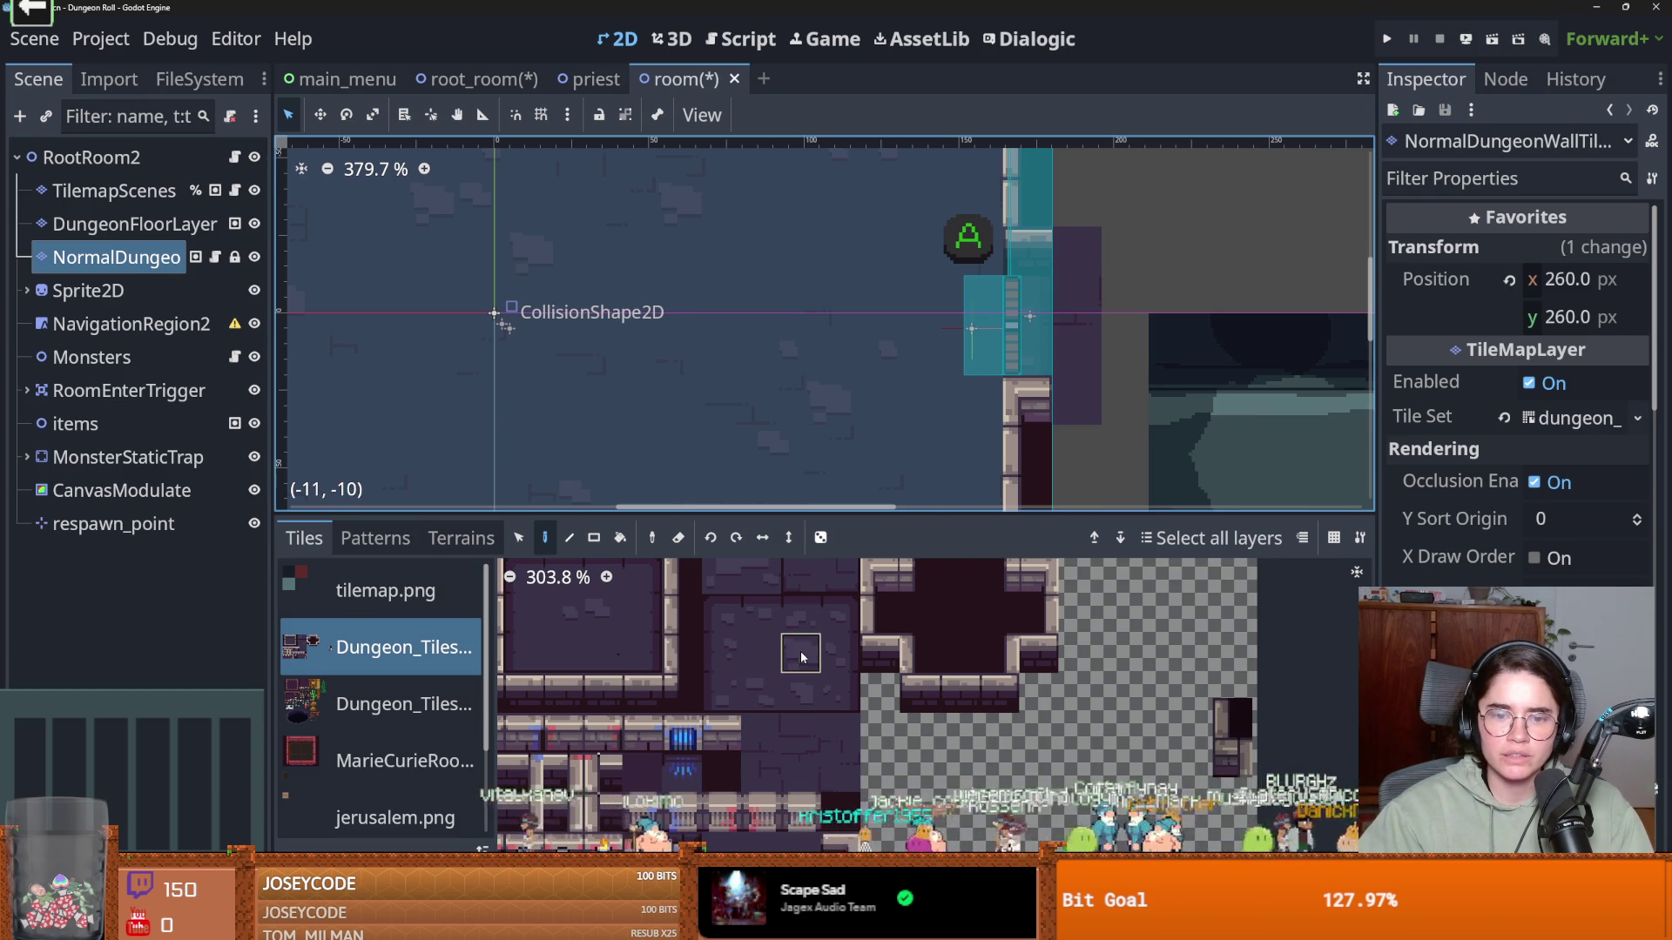
pyautogui.scroll(1, 816, 720)
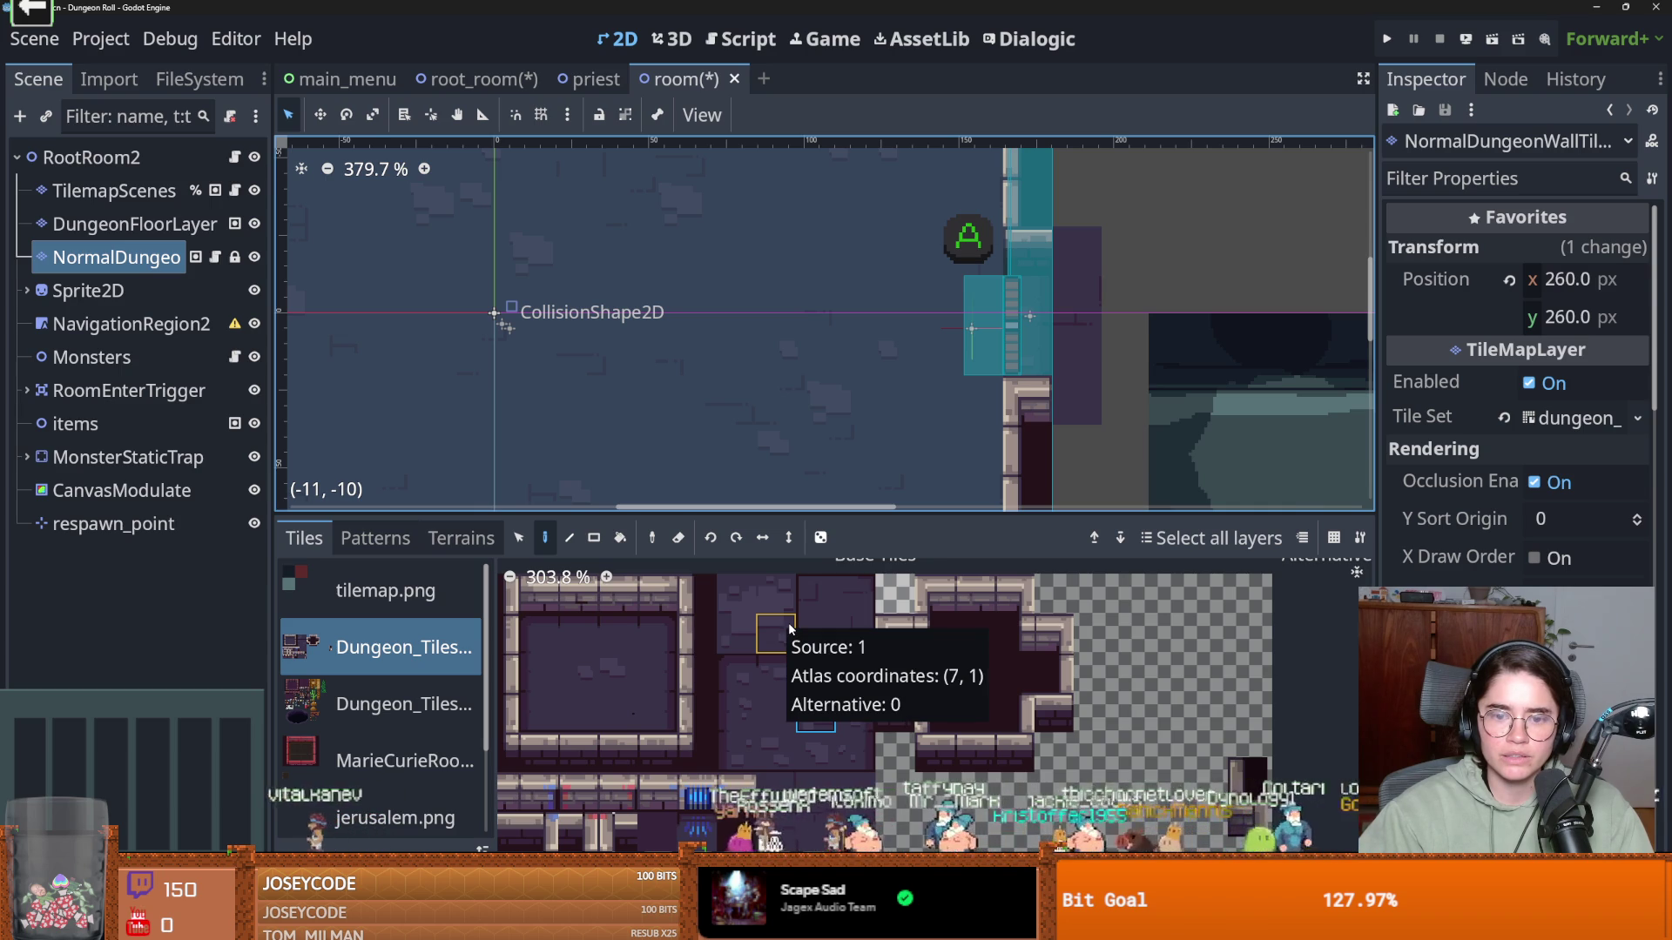
pyautogui.scroll(1, 796, 683)
pyautogui.scroll(2, 796, 683)
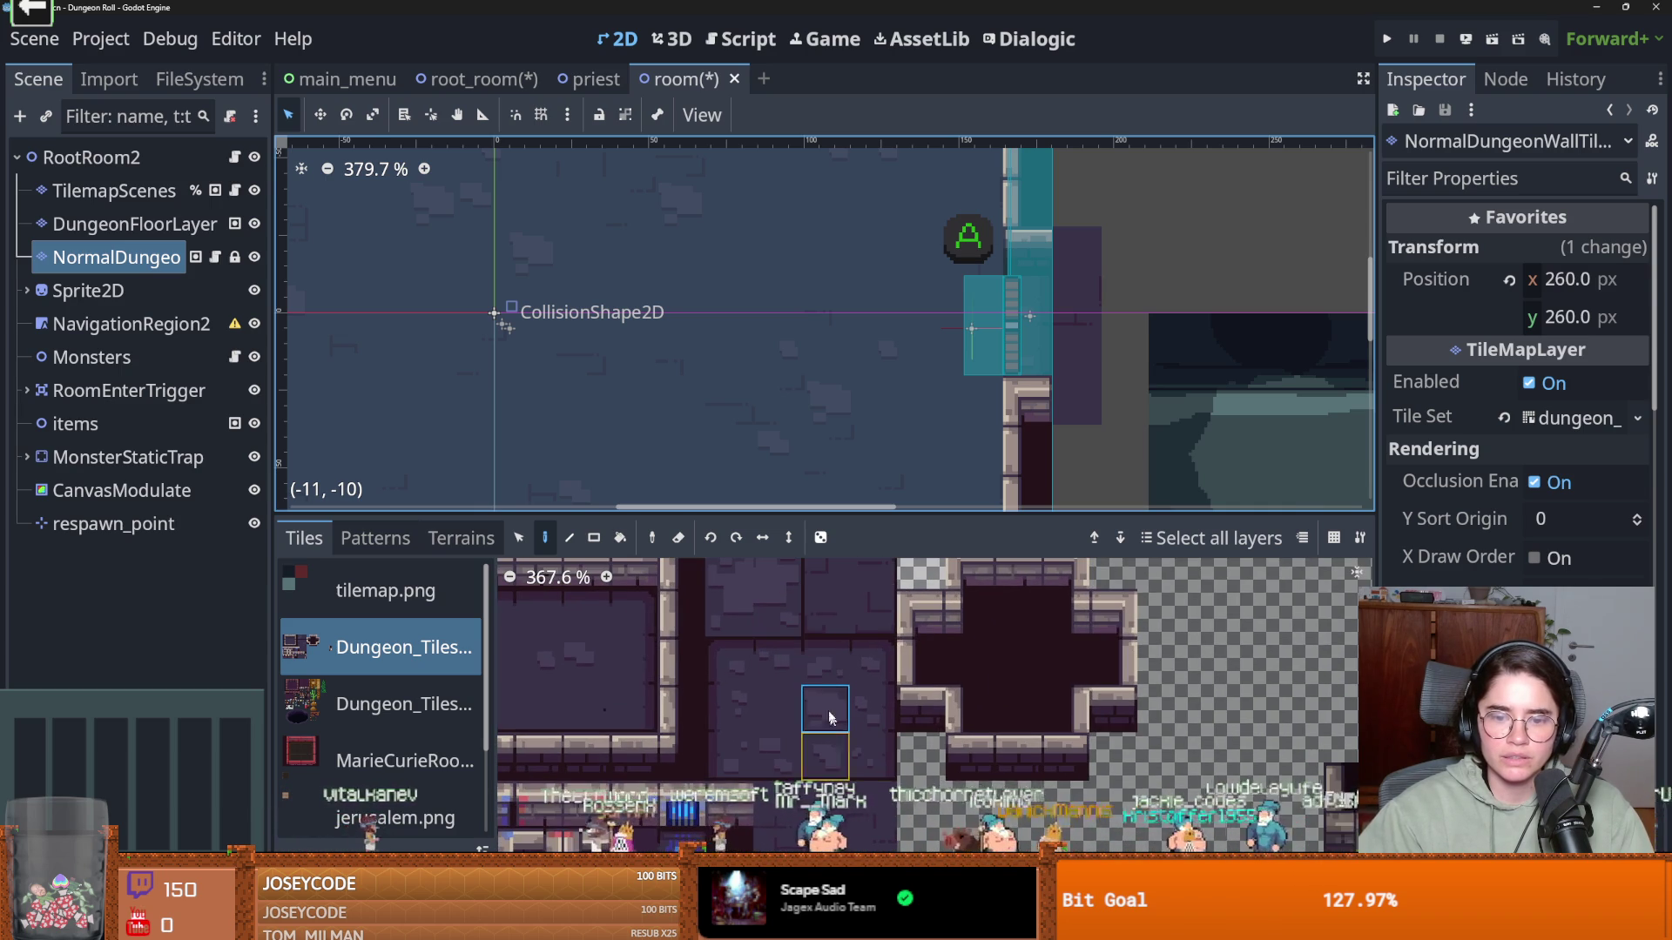
pyautogui.scroll(-2, 810, 701)
pyautogui.scroll(-3, 836, 696)
pyautogui.scroll(2, 850, 696)
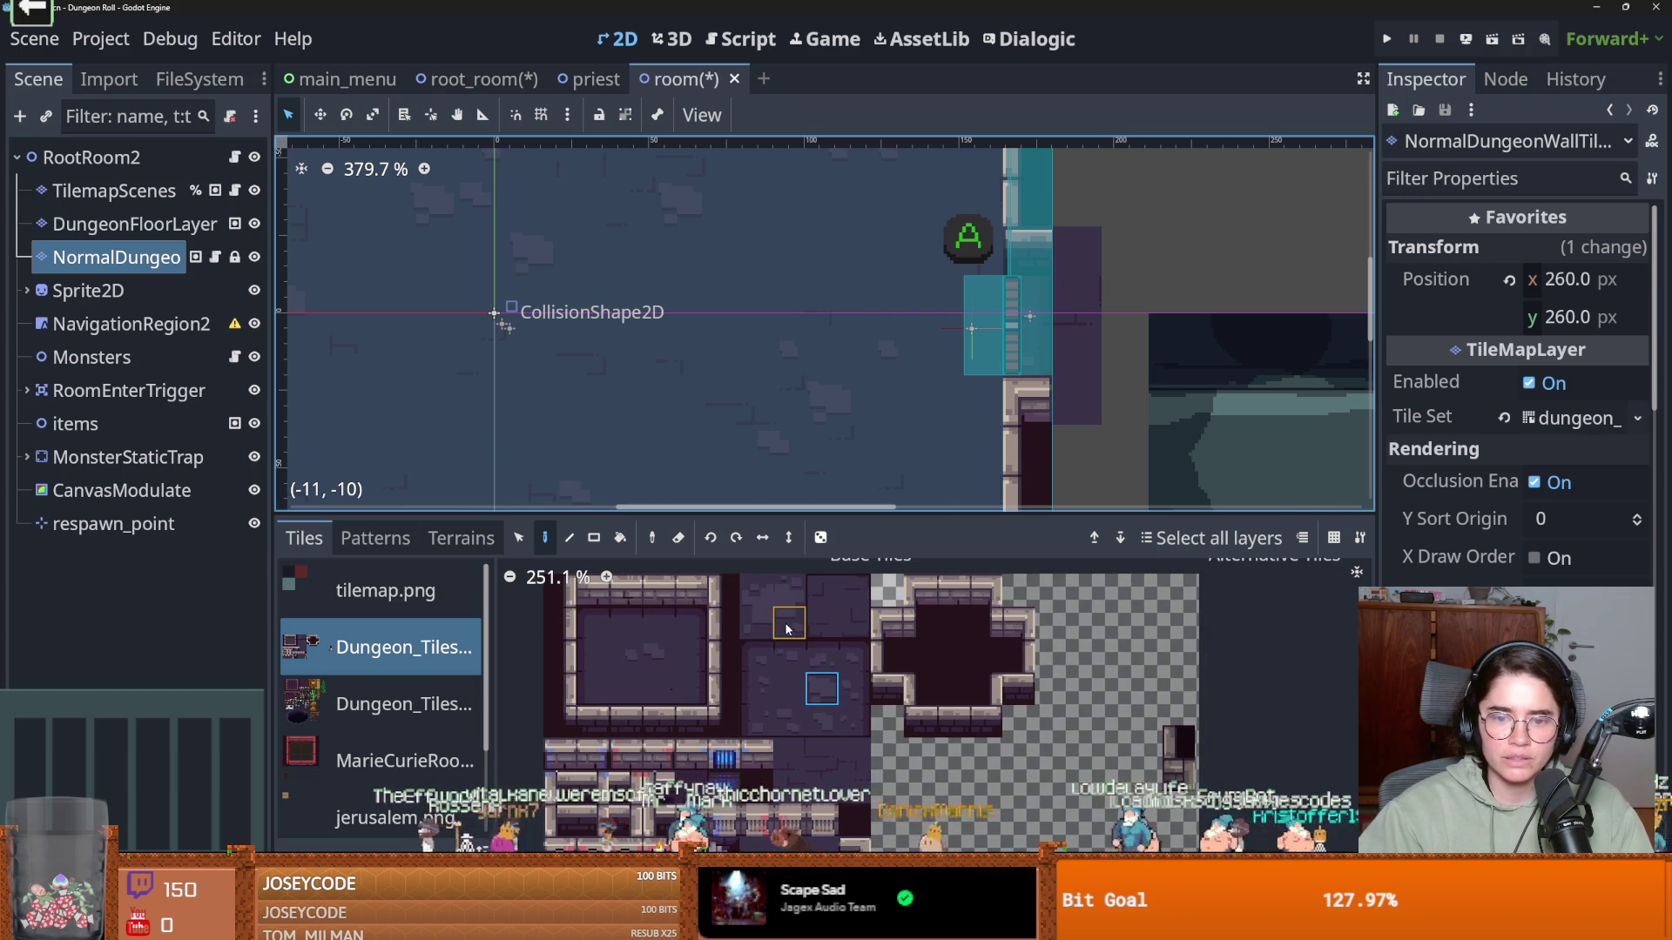
pyautogui.moveTo(756, 591); pyautogui.dragTo(788, 623)
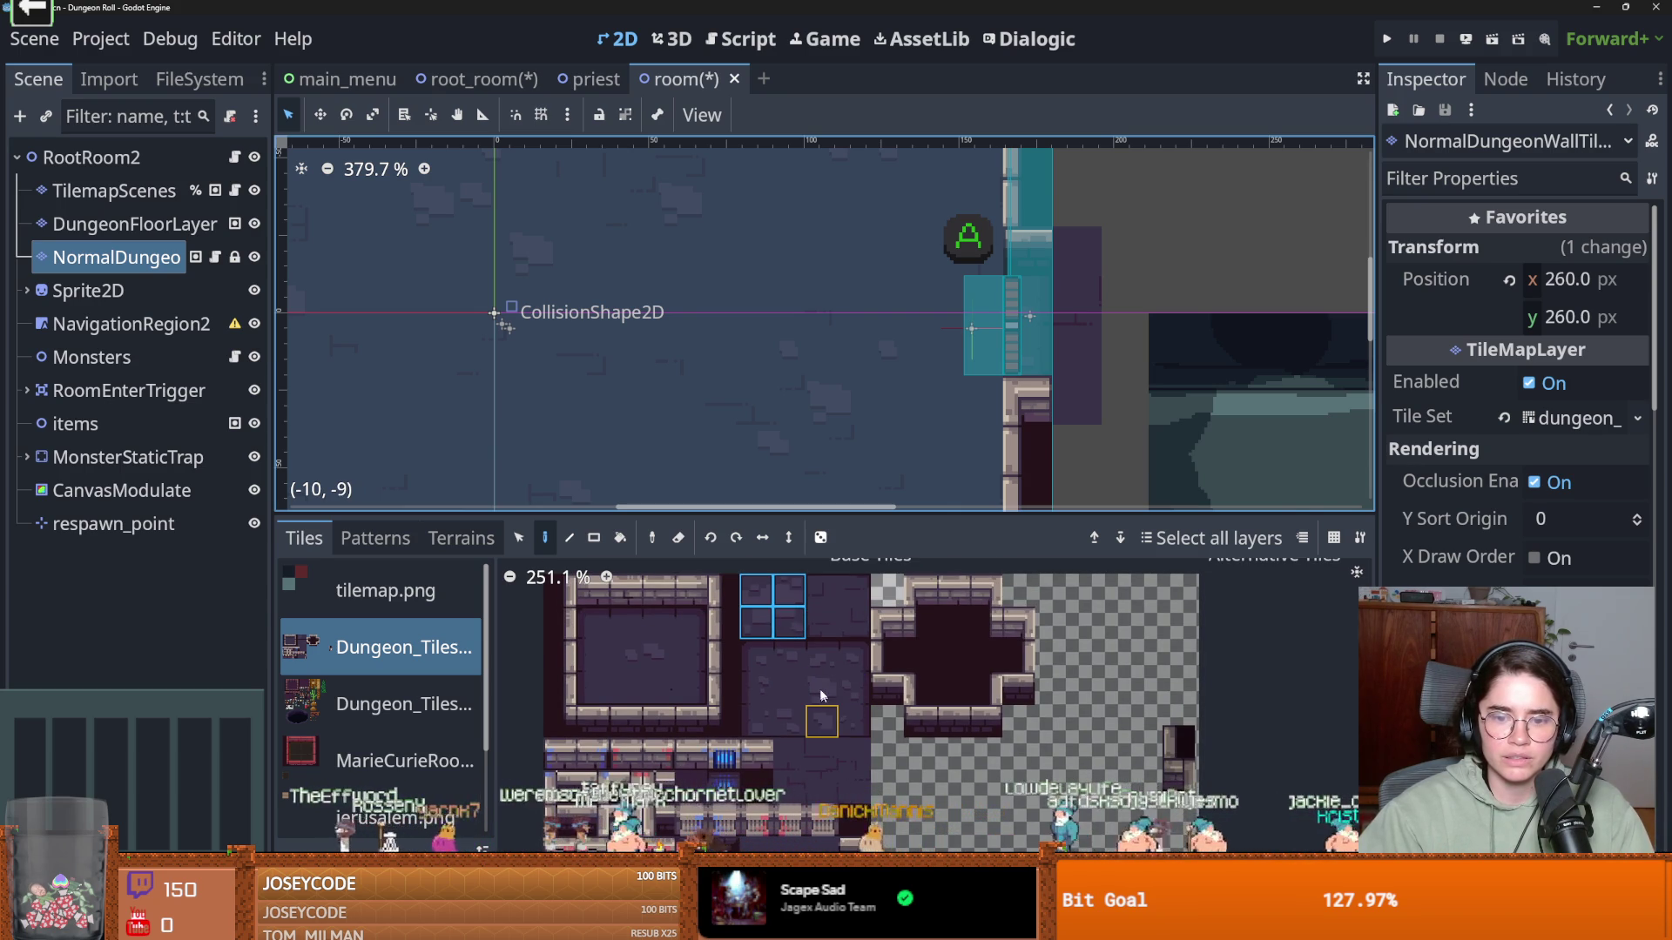
pyautogui.moveTo(665, 667); pyautogui.dragTo(635, 670)
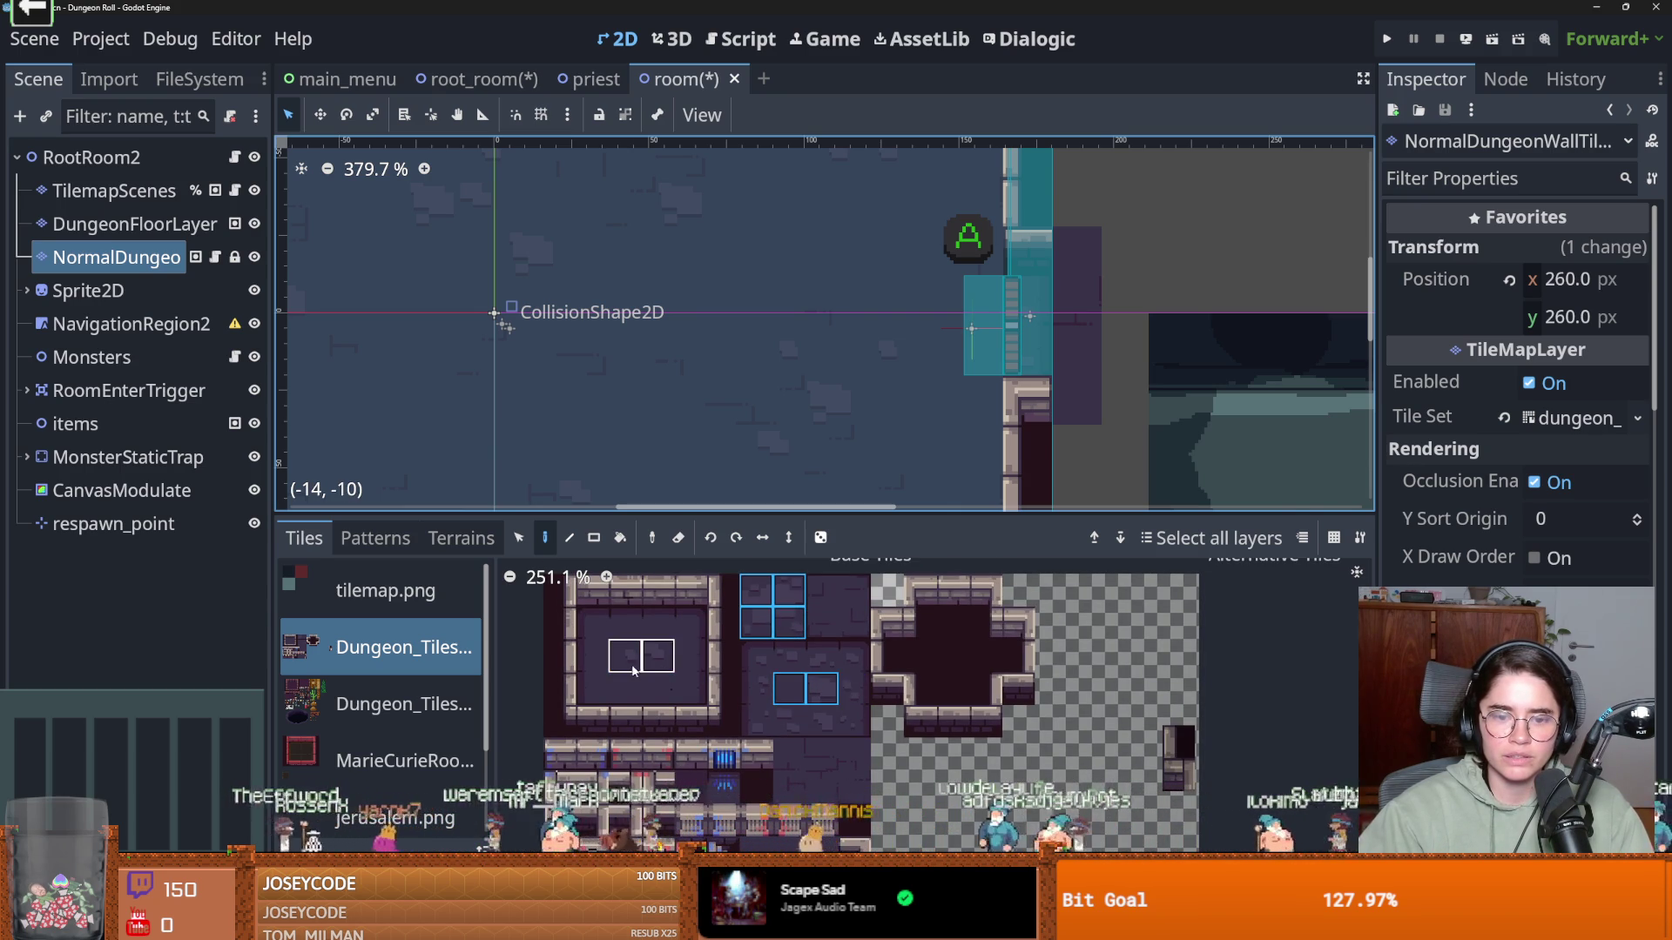
# Pick a single floor tile and shrink the palette back to show the room
pyautogui.scroll(-3, 767, 732)
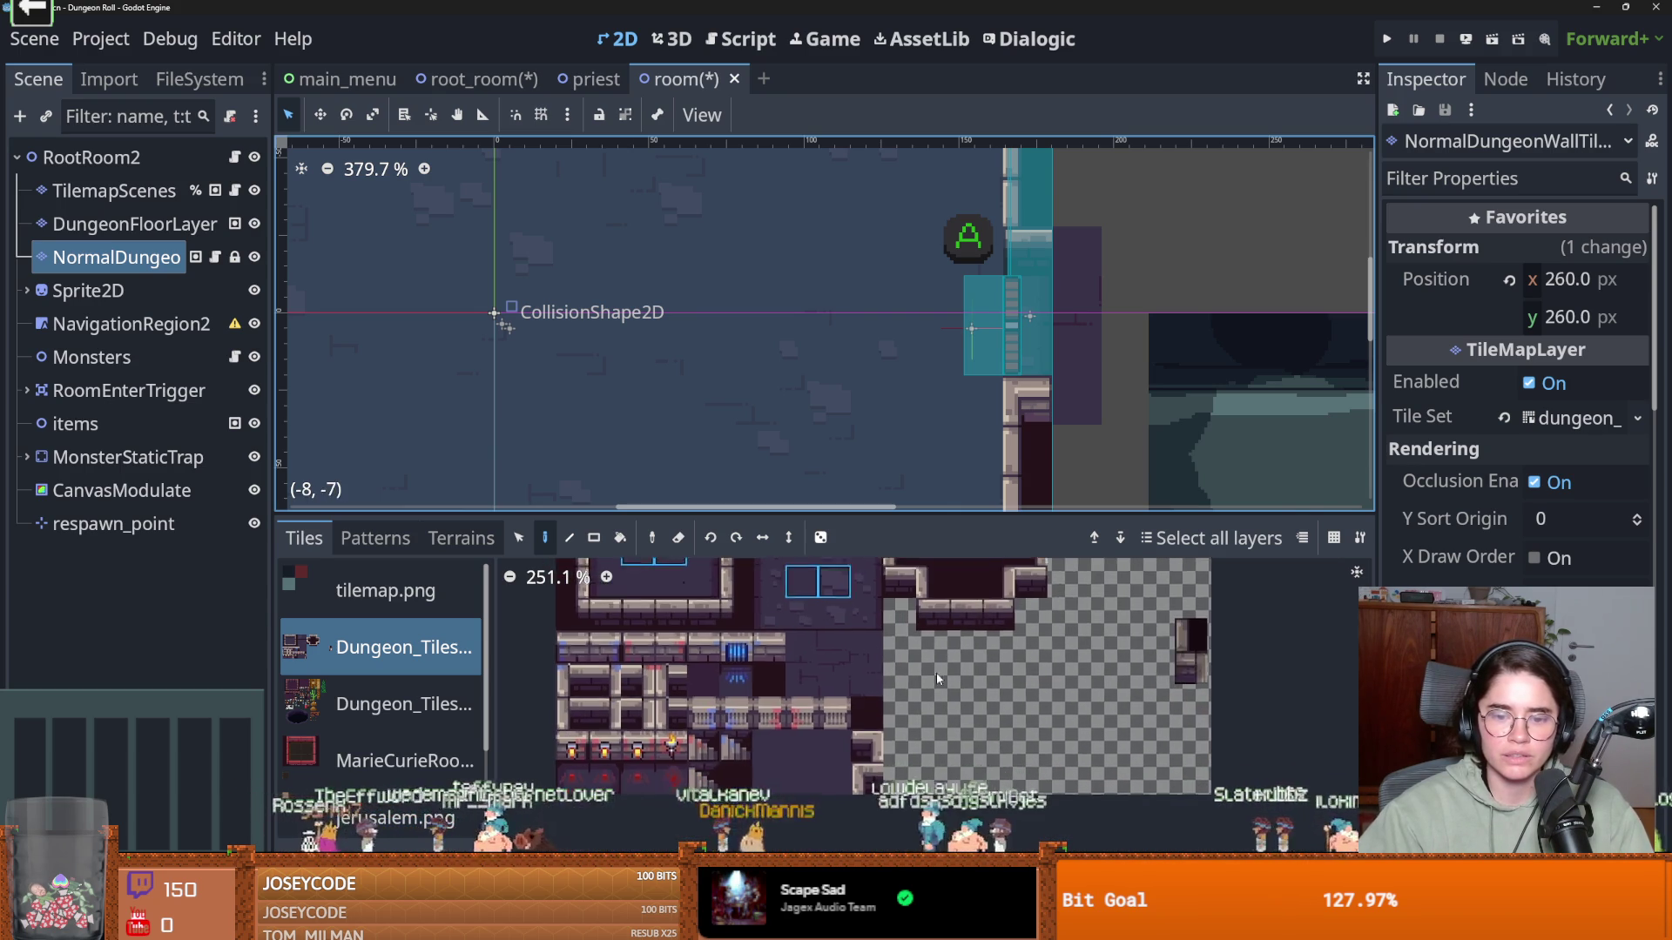
pyautogui.click(795, 751)
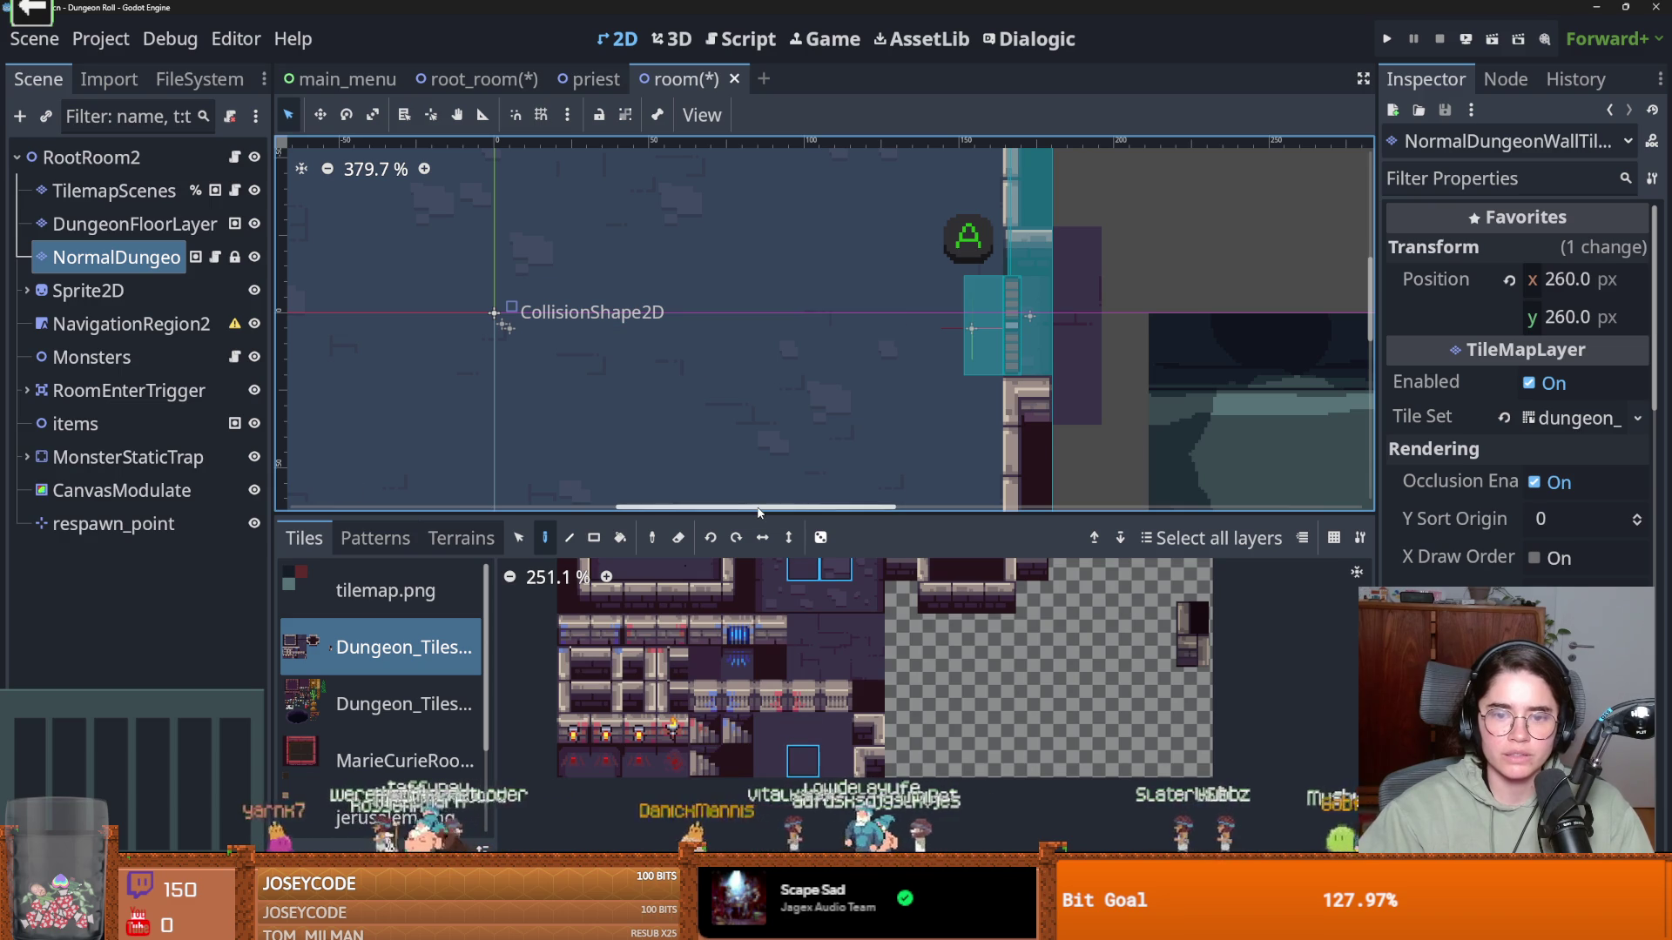
pyautogui.moveTo(756, 512); pyautogui.dragTo(757, 694)
pyautogui.scroll(-5, 601, 540)
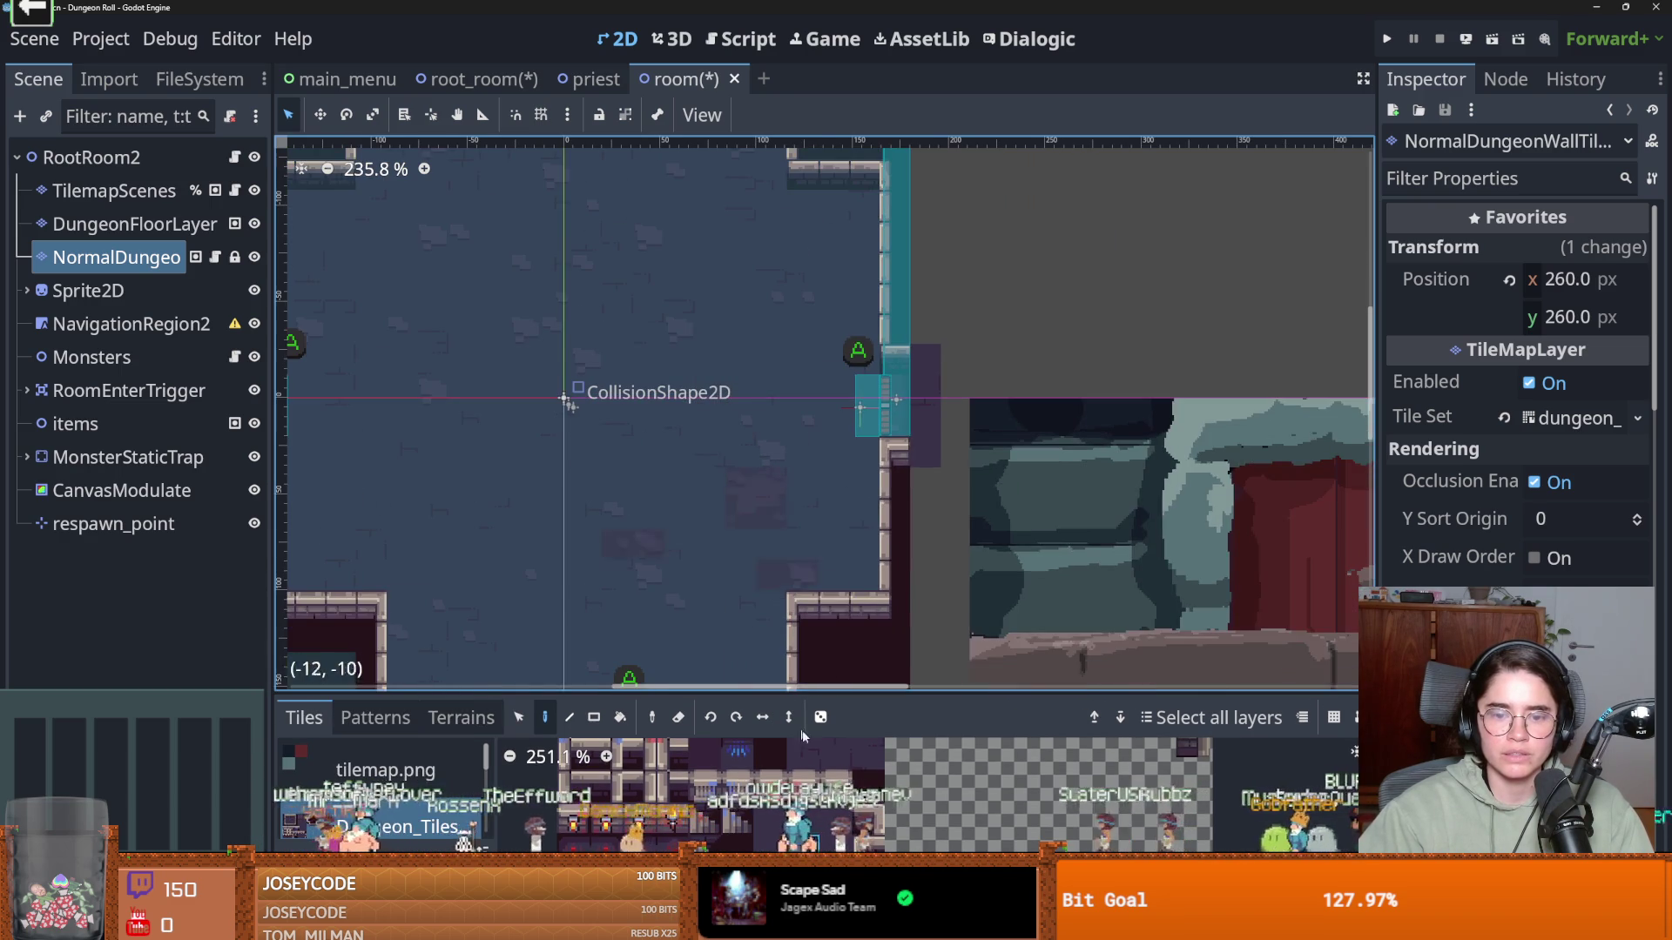
pyautogui.scroll(-3, 584, 567)
pyautogui.hscroll(-2, 584, 567)
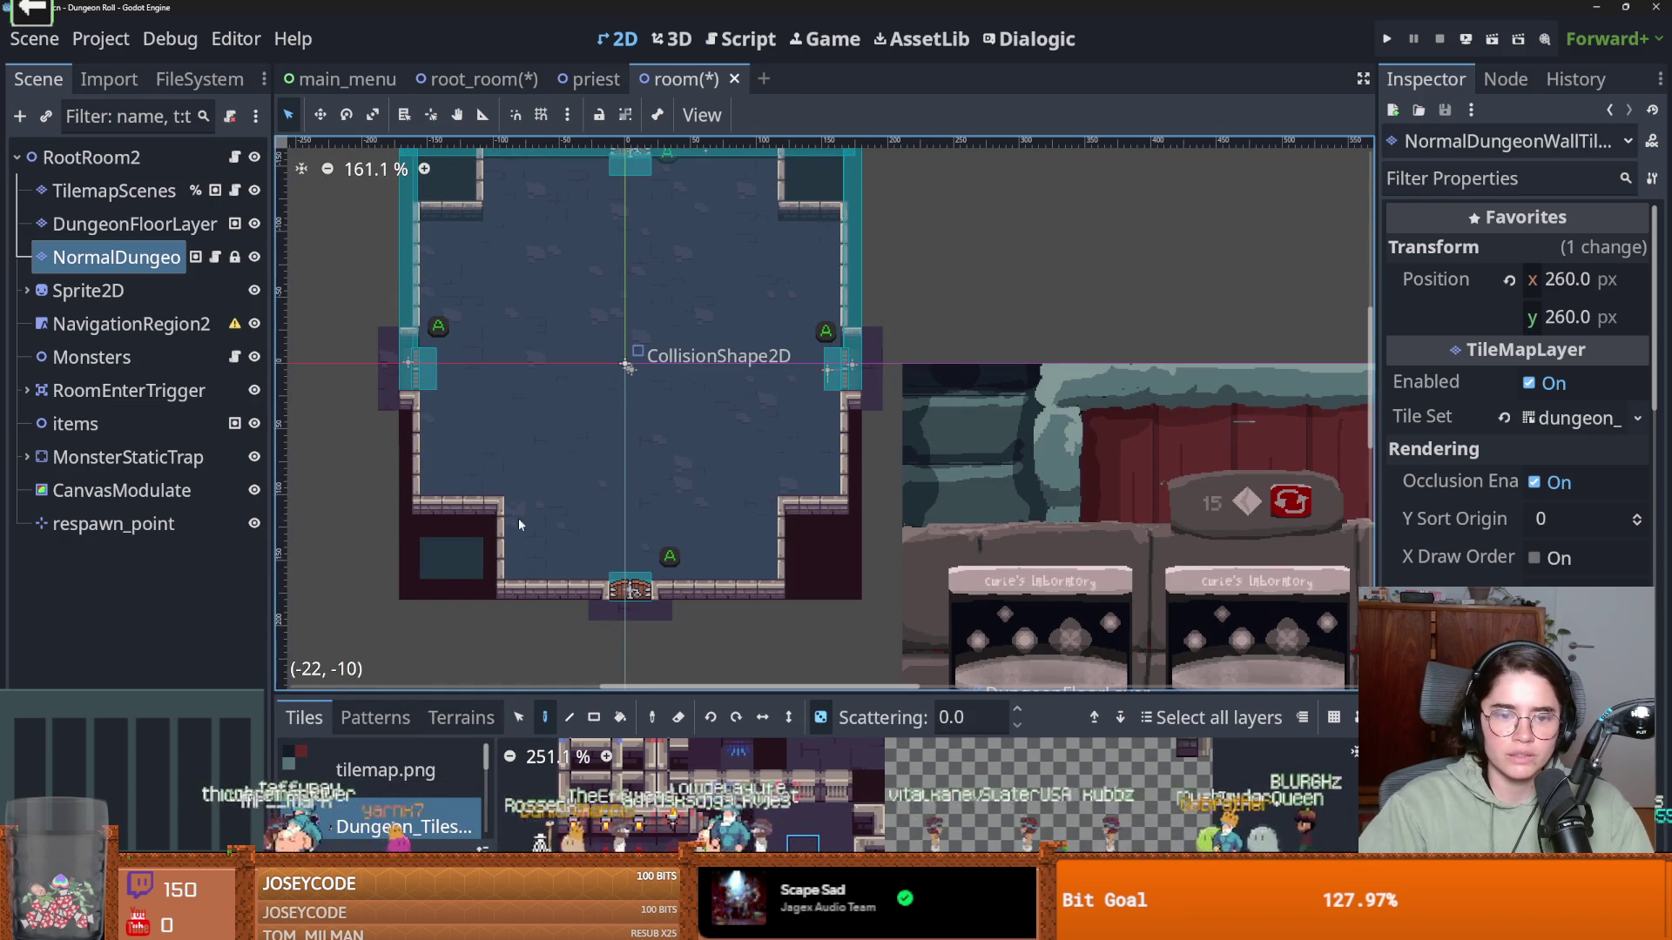
# Use the Rect tool (R) to fill the room's floor with floor tiles
pyautogui.press('r')
pyautogui.moveTo(768, 547)
pyautogui.mouseDown()
pyautogui.moveTo(495, 169)
pyautogui.moveTo(544, 199)
pyautogui.moveTo(521, 175)
pyautogui.mouseUp()
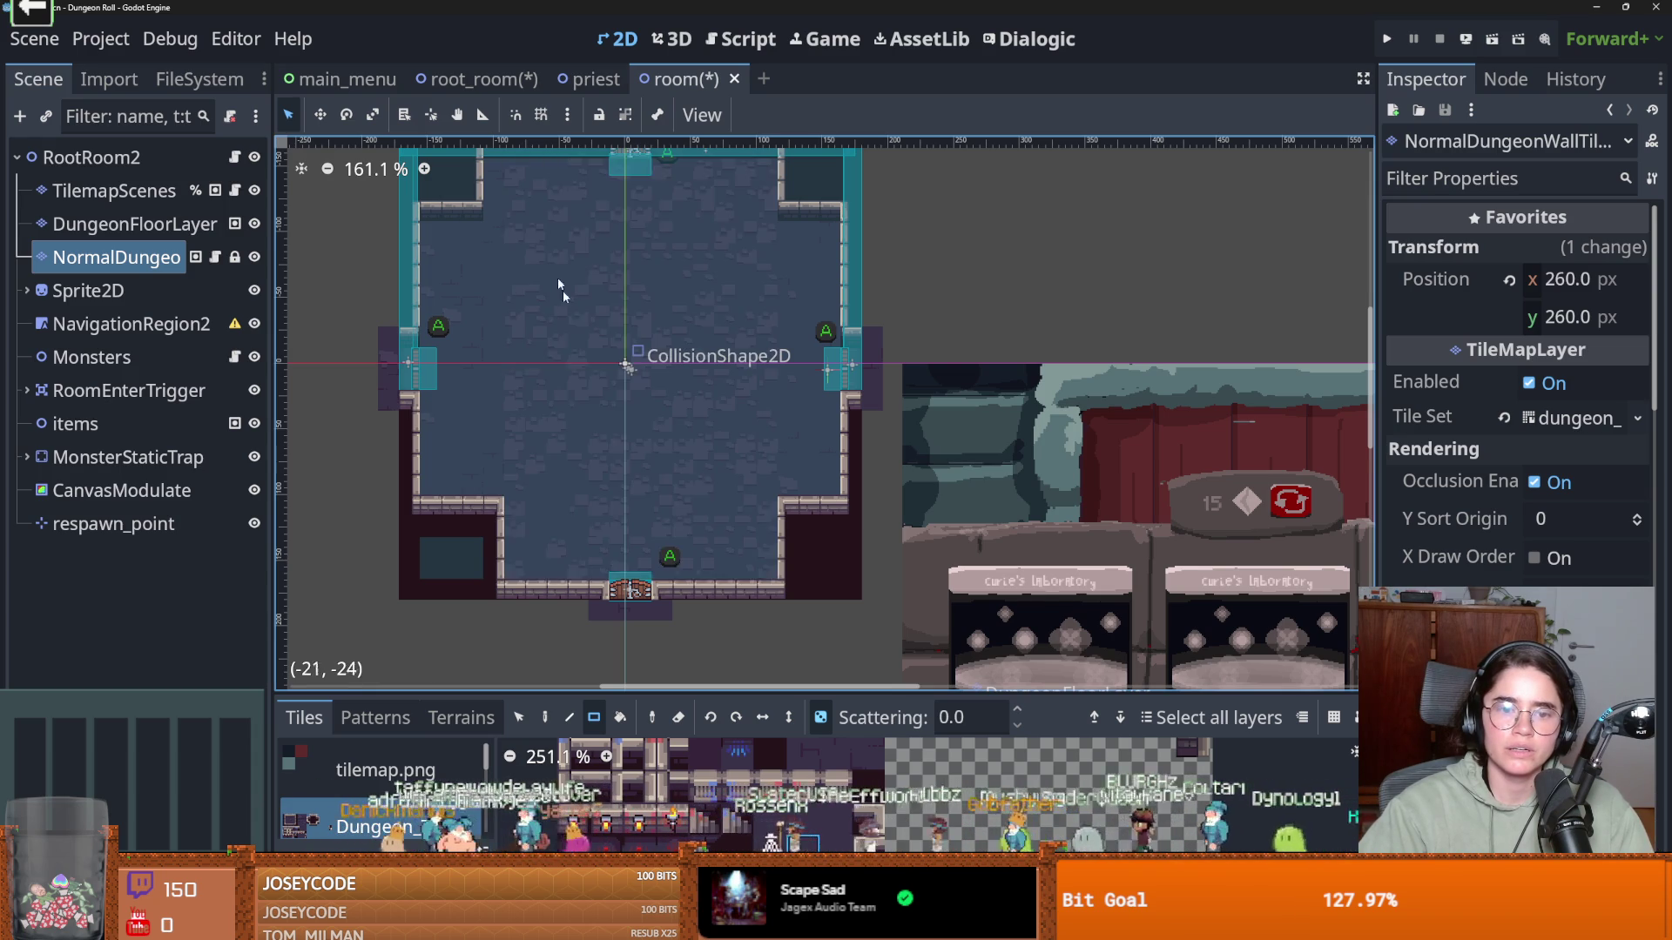
pyautogui.scroll(-1, 557, 383)
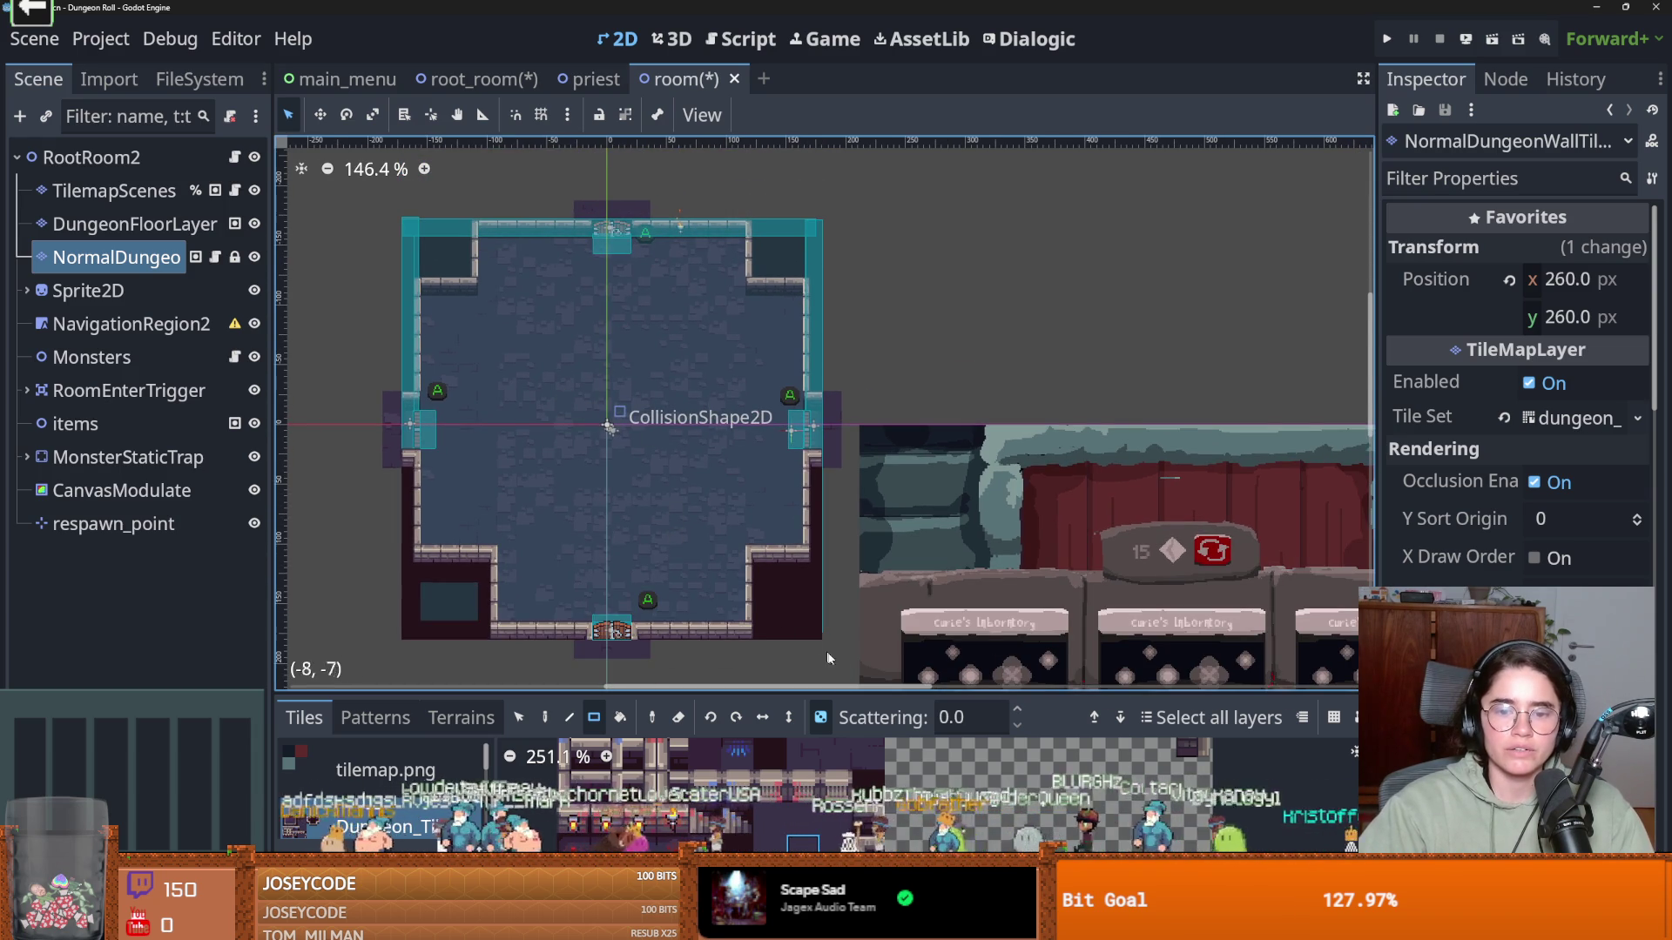
# Enlarge the tile palette to adjust the floor tile mix, then shrink it back
pyautogui.moveTo(822, 693); pyautogui.dragTo(810, 260)
pyautogui.scroll(2, 833, 661)
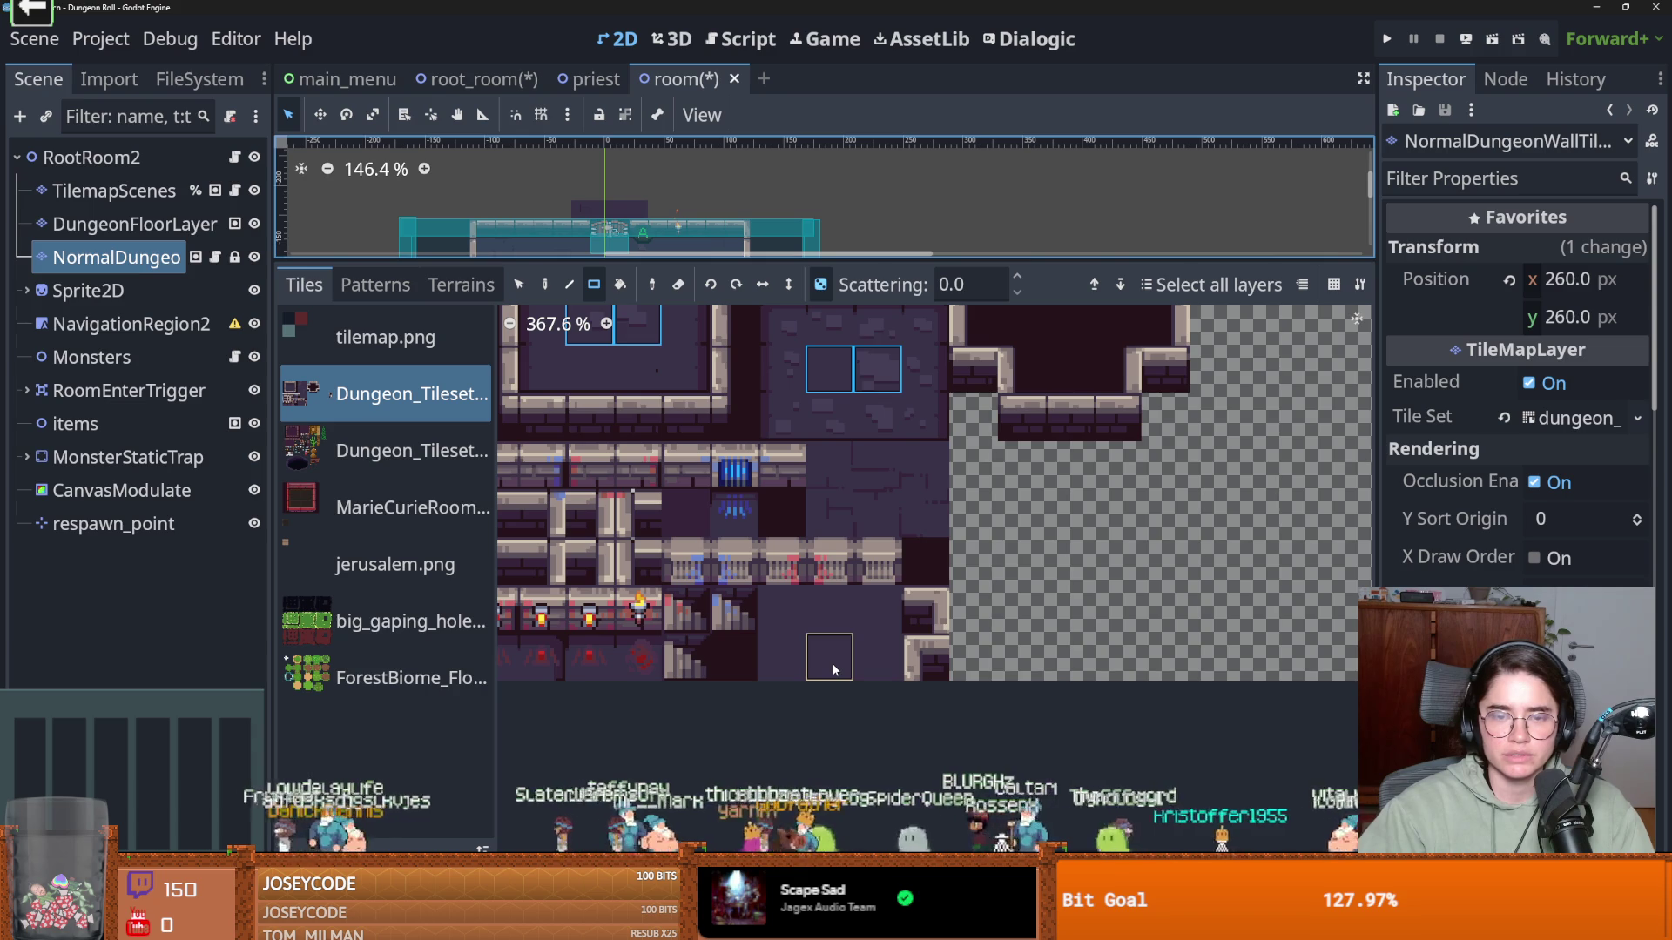
pyautogui.scroll(2, 854, 493)
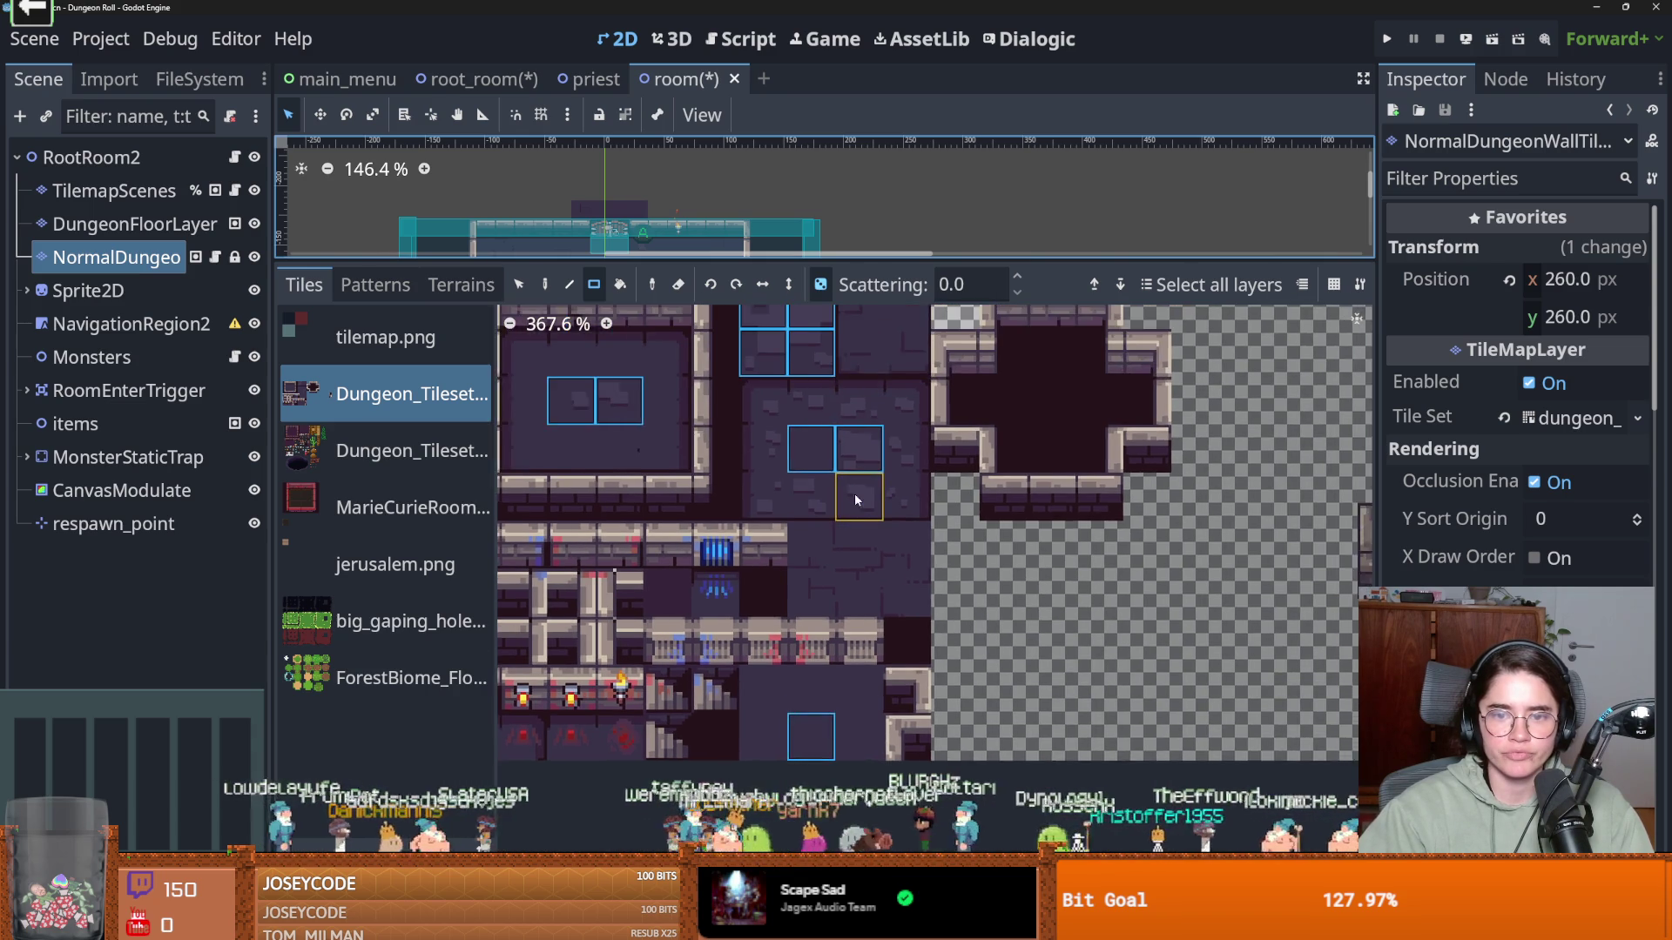
pyautogui.scroll(-1, 854, 493)
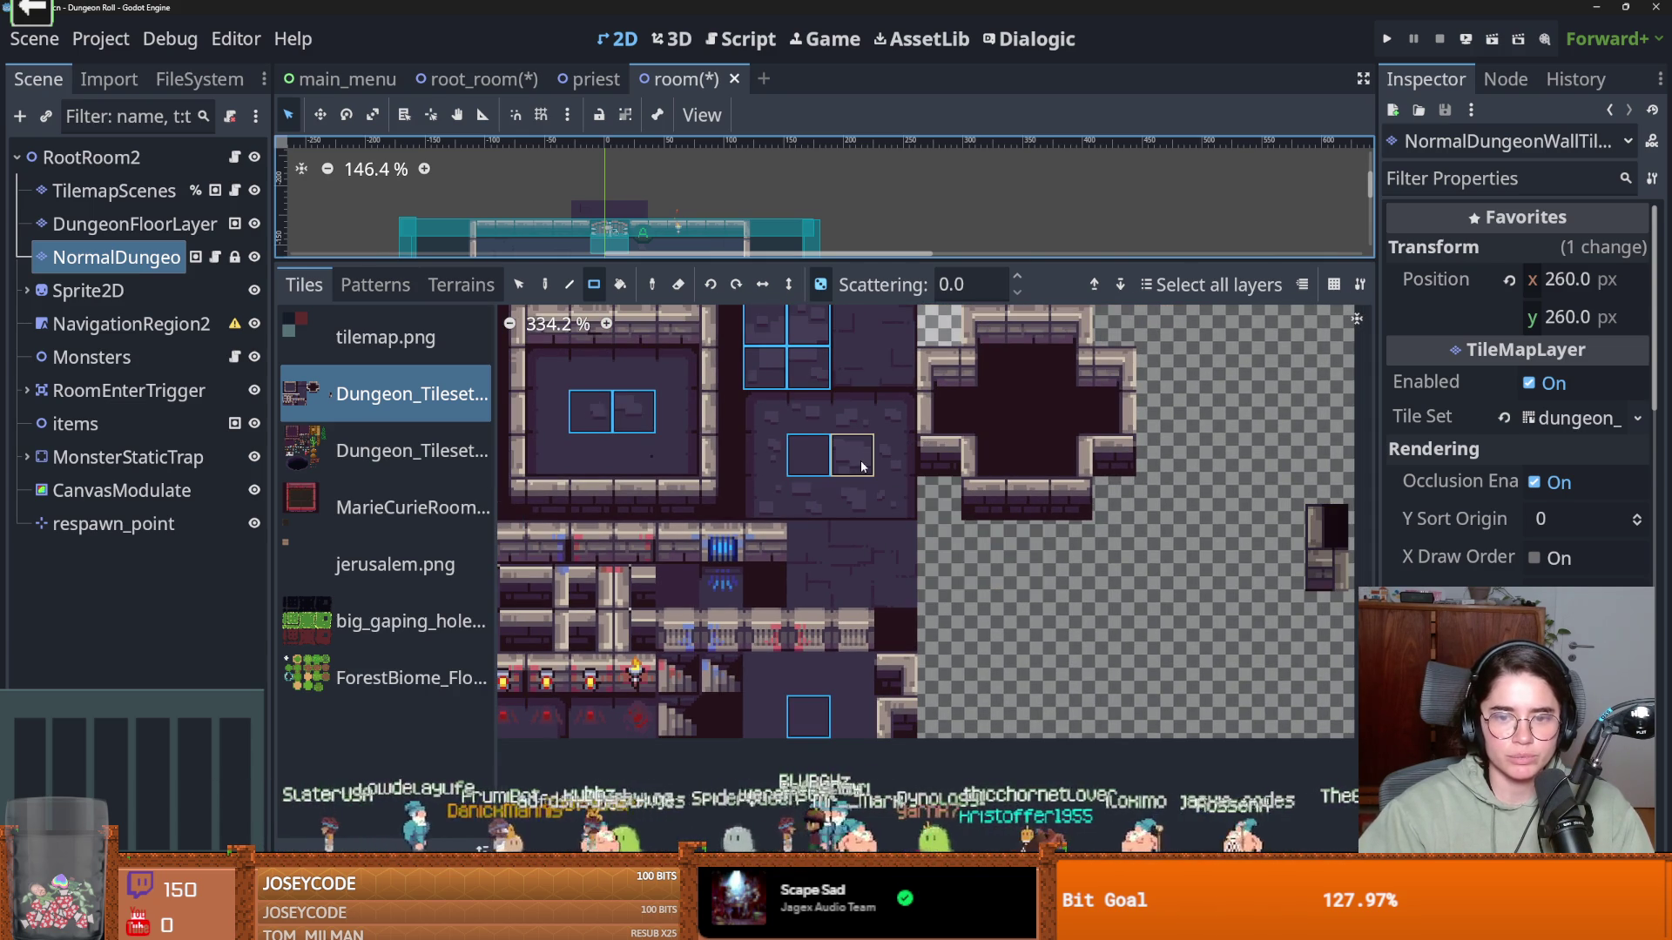
pyautogui.scroll(2, 862, 467)
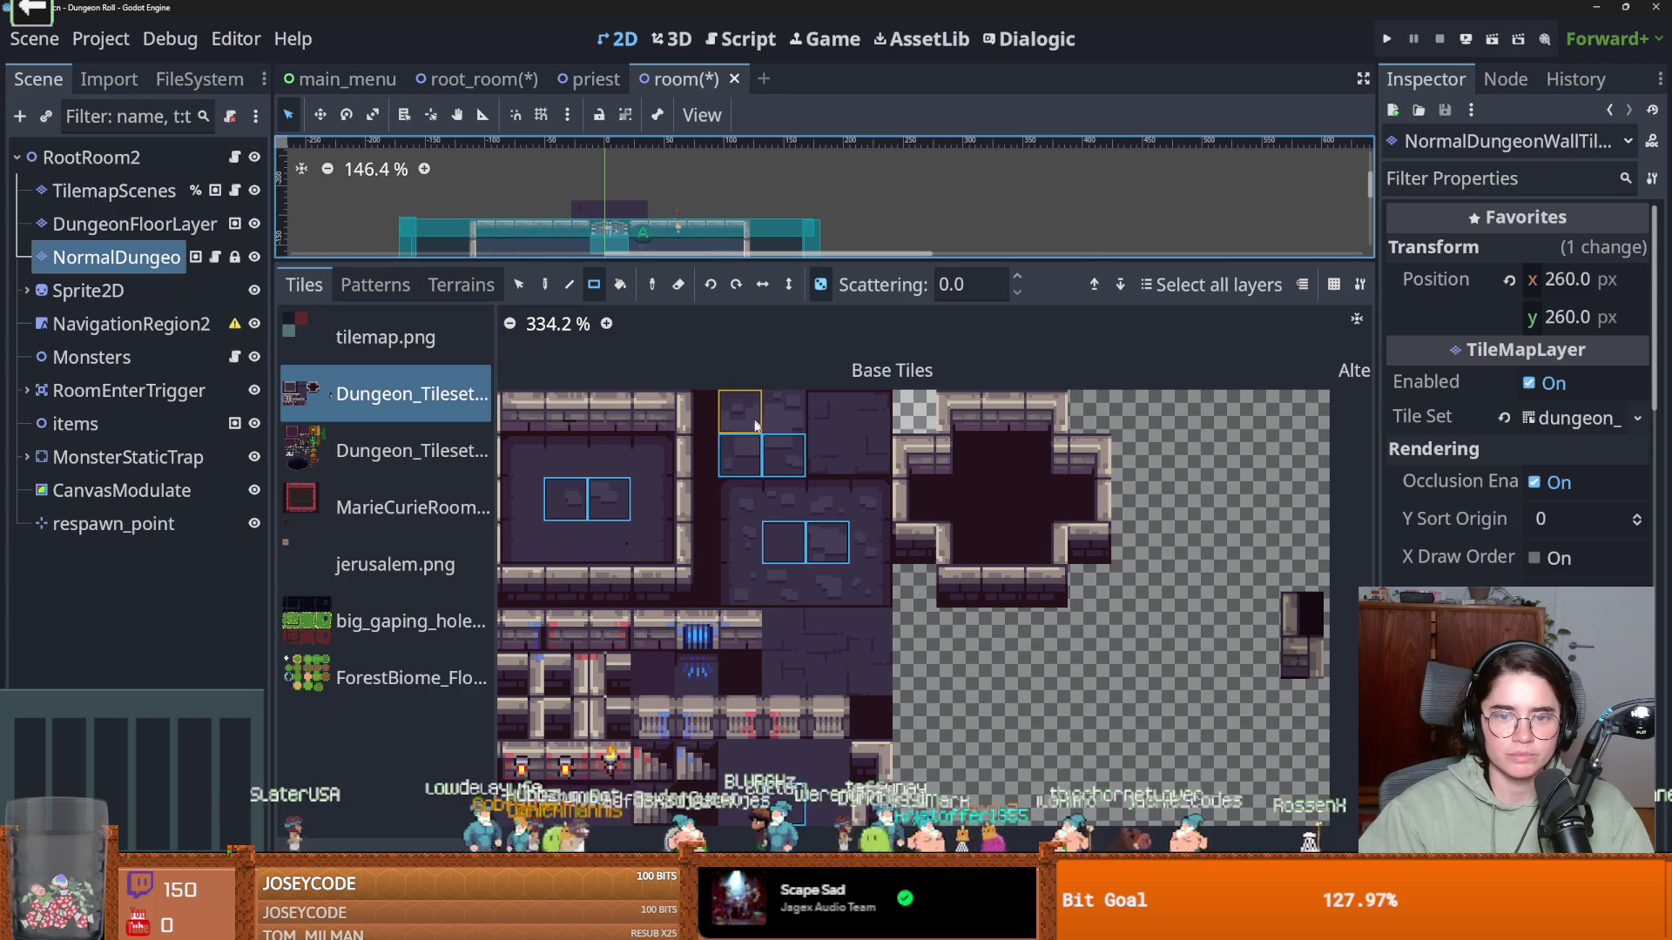
pyautogui.moveTo(770, 263); pyautogui.dragTo(770, 694)
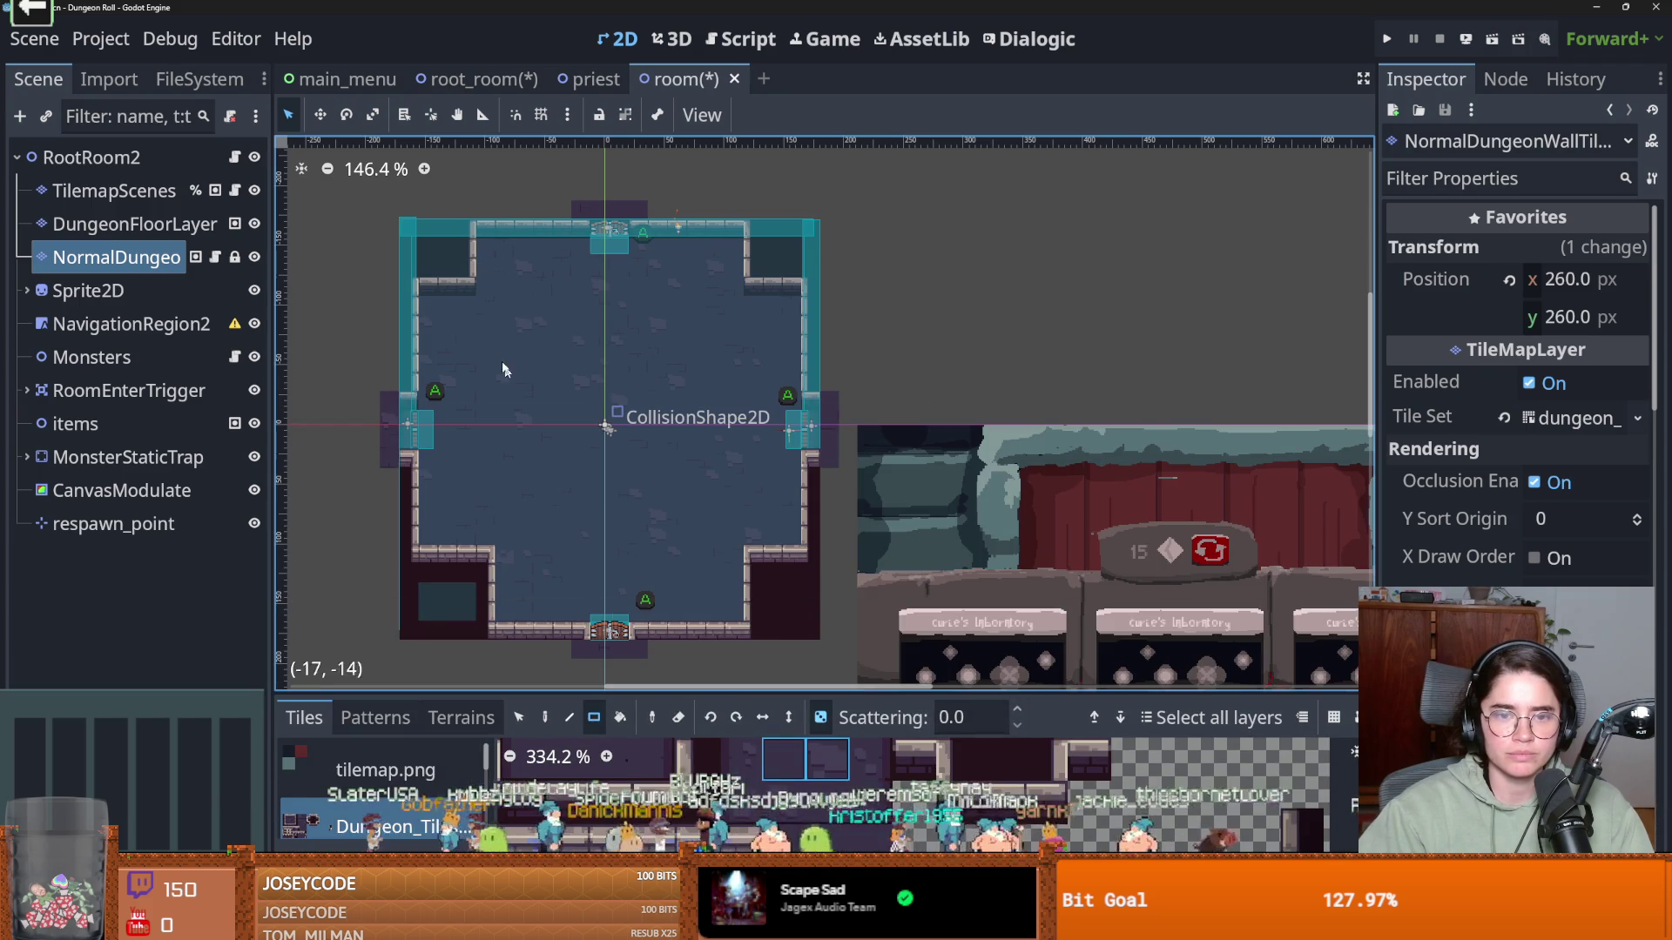
pyautogui.scroll(2, 654, 508)
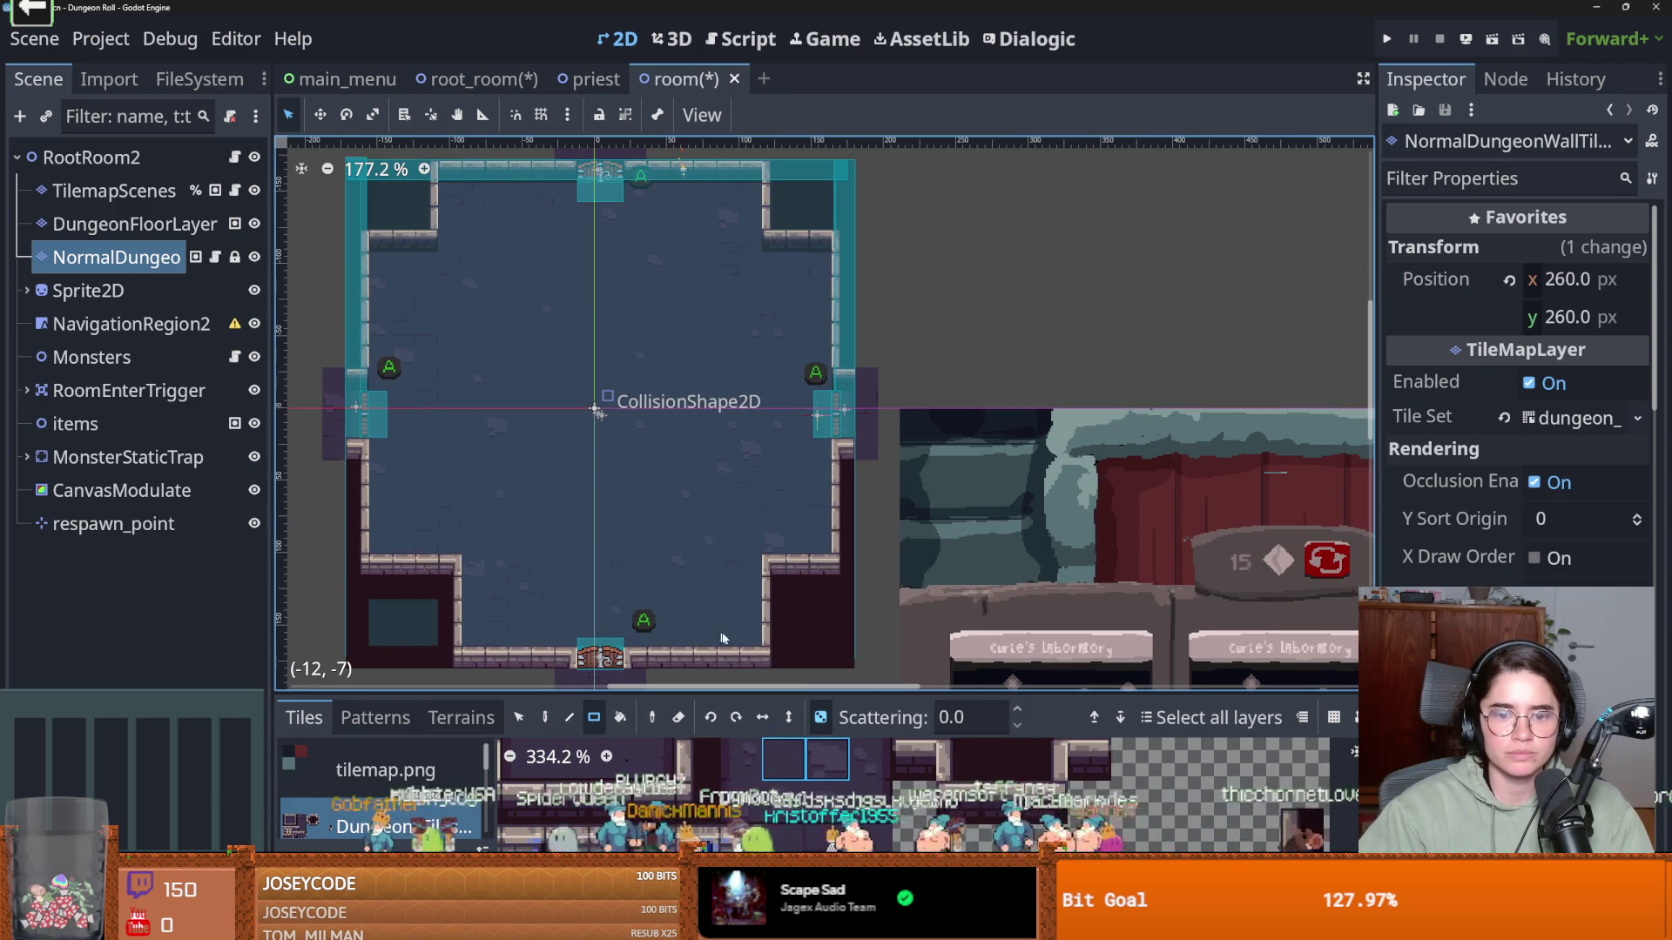
# Repaint the whole room floor with the new tile mix and run the game with F5
pyautogui.moveTo(753, 642)
pyautogui.mouseDown()
pyautogui.moveTo(422, 187)
pyautogui.moveTo(466, 190)
pyautogui.mouseUp()
pyautogui.moveTo(378, 258); pyautogui.dragTo(817, 536)
pyautogui.press('F5')
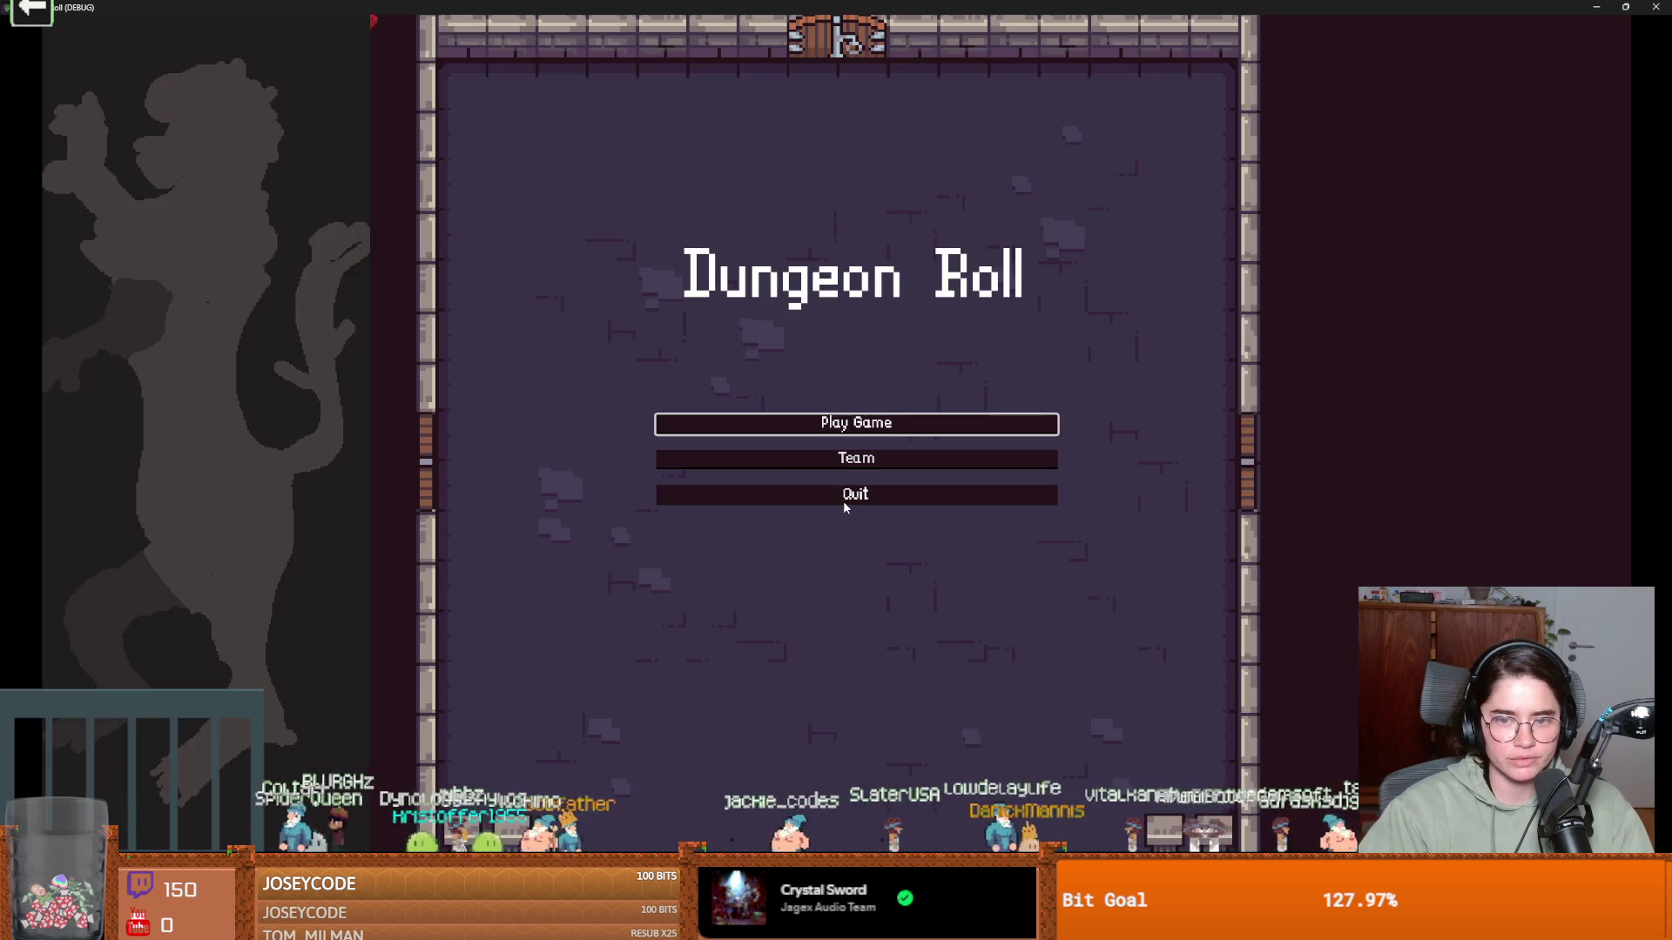
# Start a new game as the Crusader and walk through the first room to the next
pyautogui.click(767, 426)
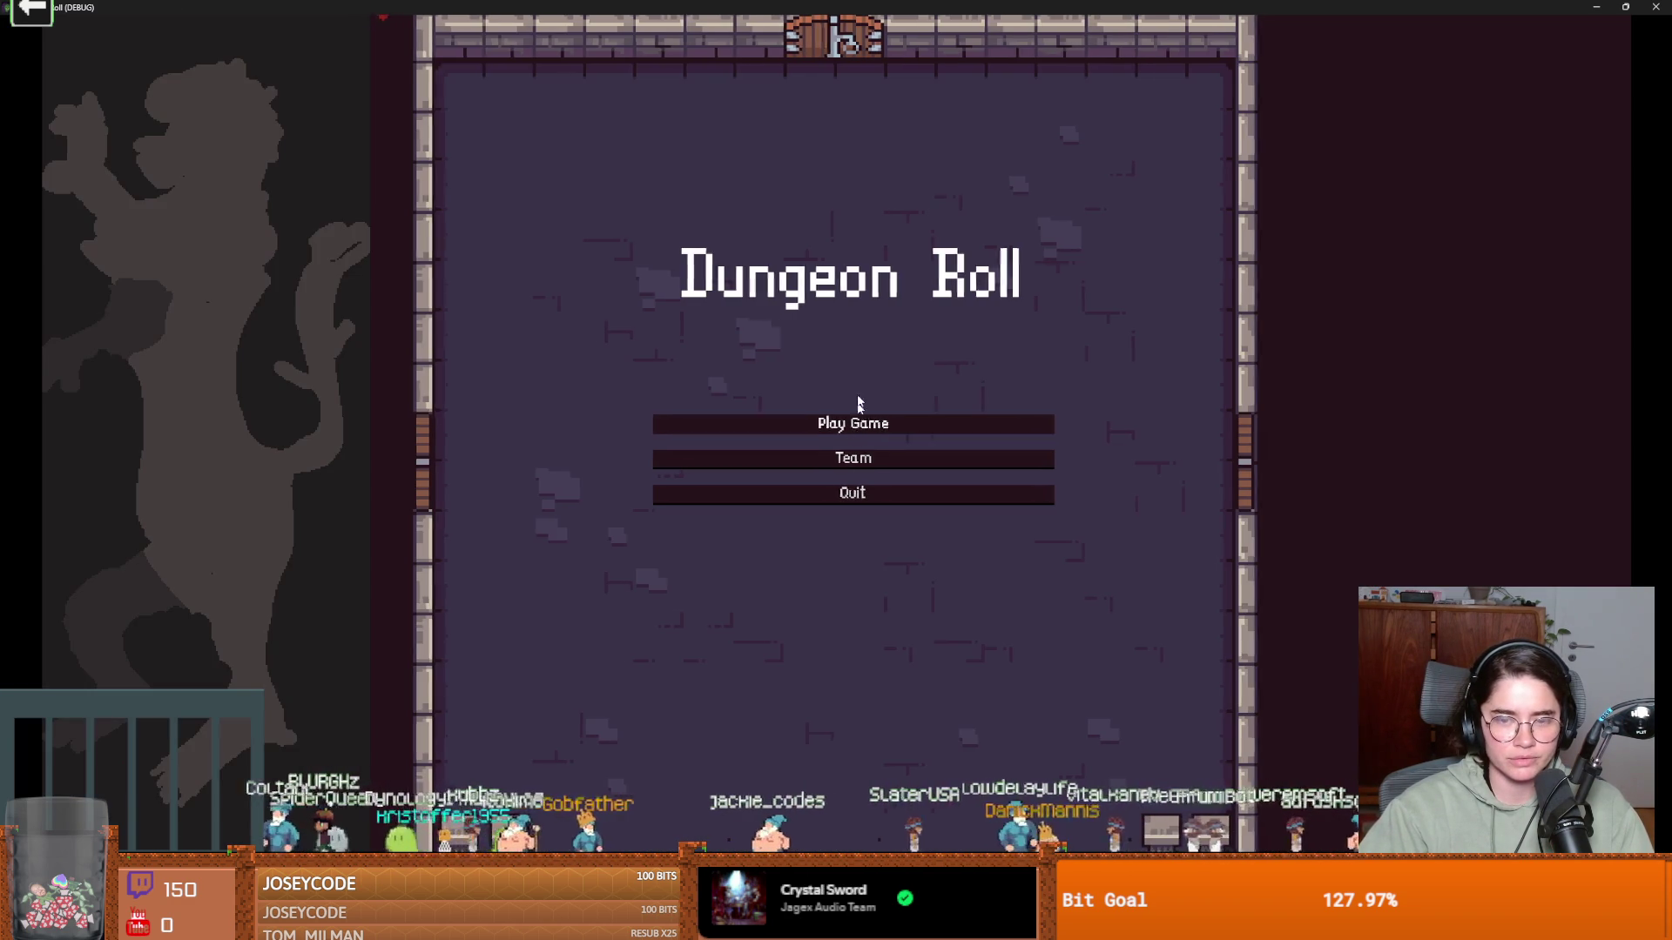
pyautogui.click(744, 387)
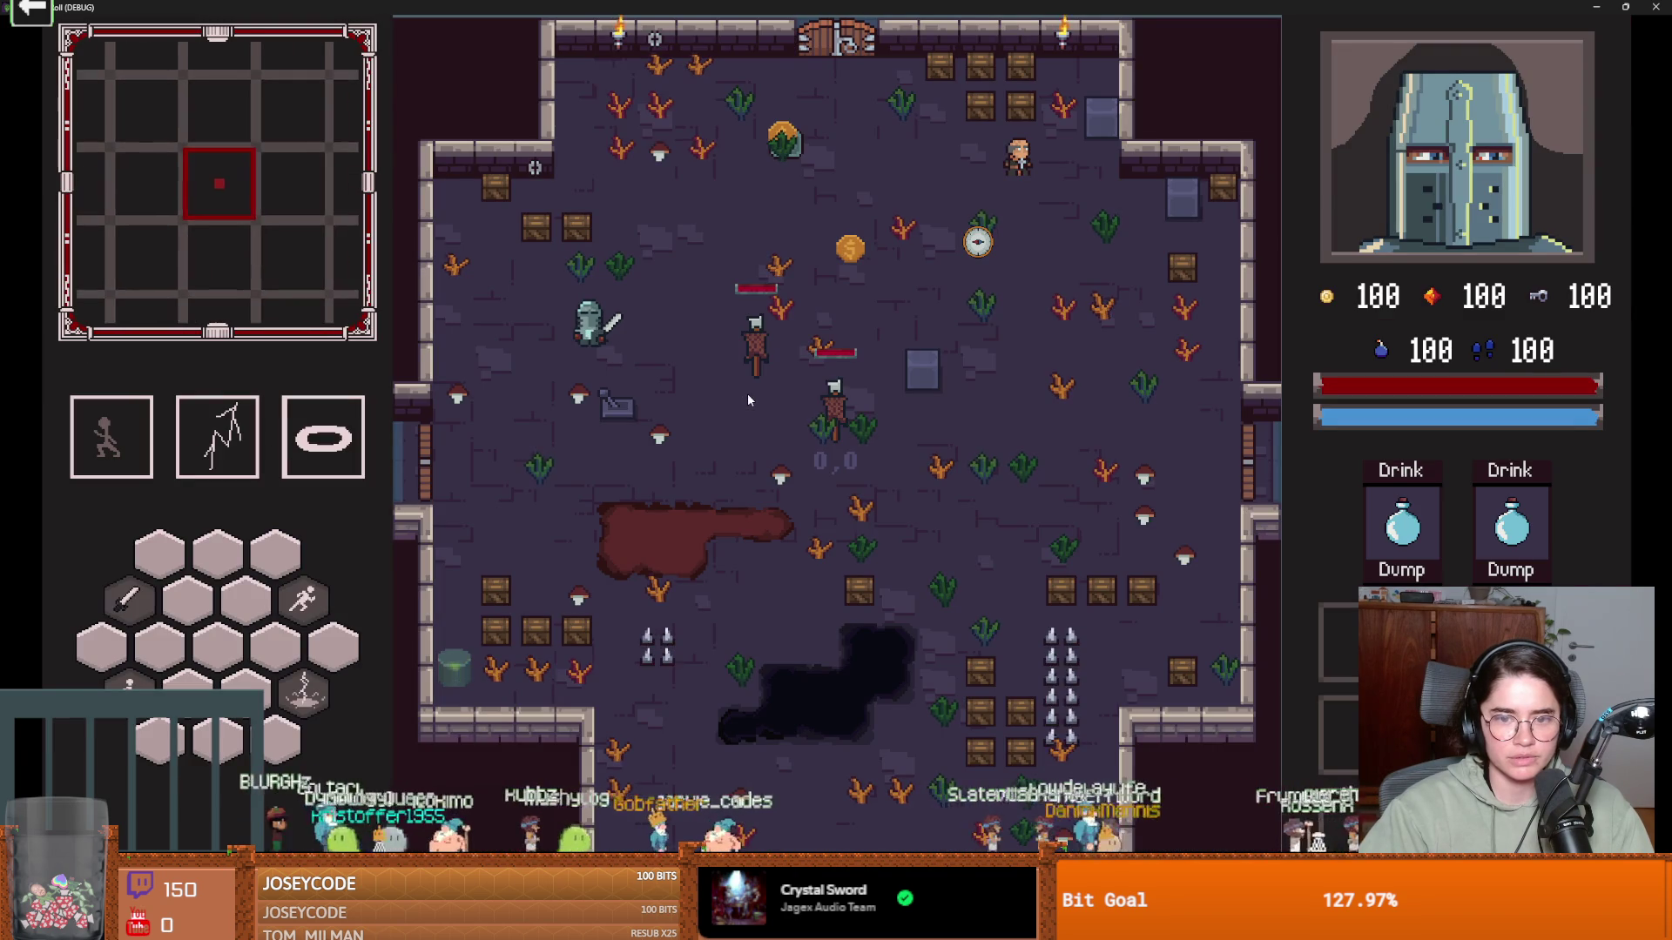
pyautogui.press('s')
pyautogui.press('d')
pyautogui.press('a')
pyautogui.press('w')
pyautogui.click(749, 396)
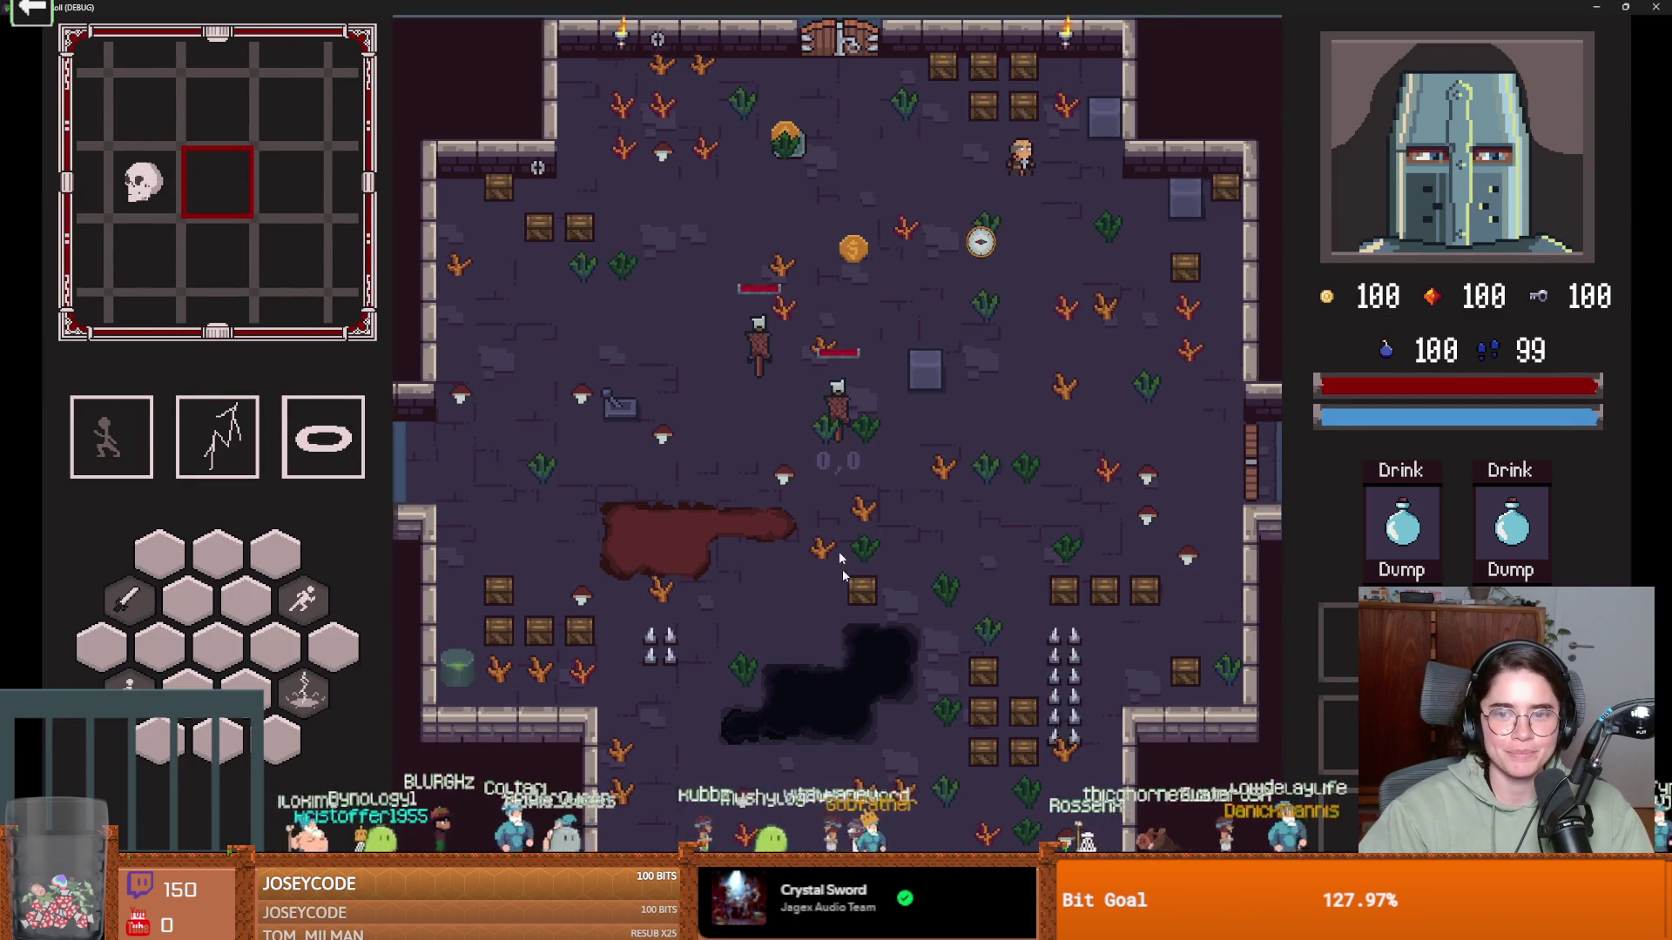
# Pause and end the run, walk into another room, then end that run too
pyautogui.press('Escape')
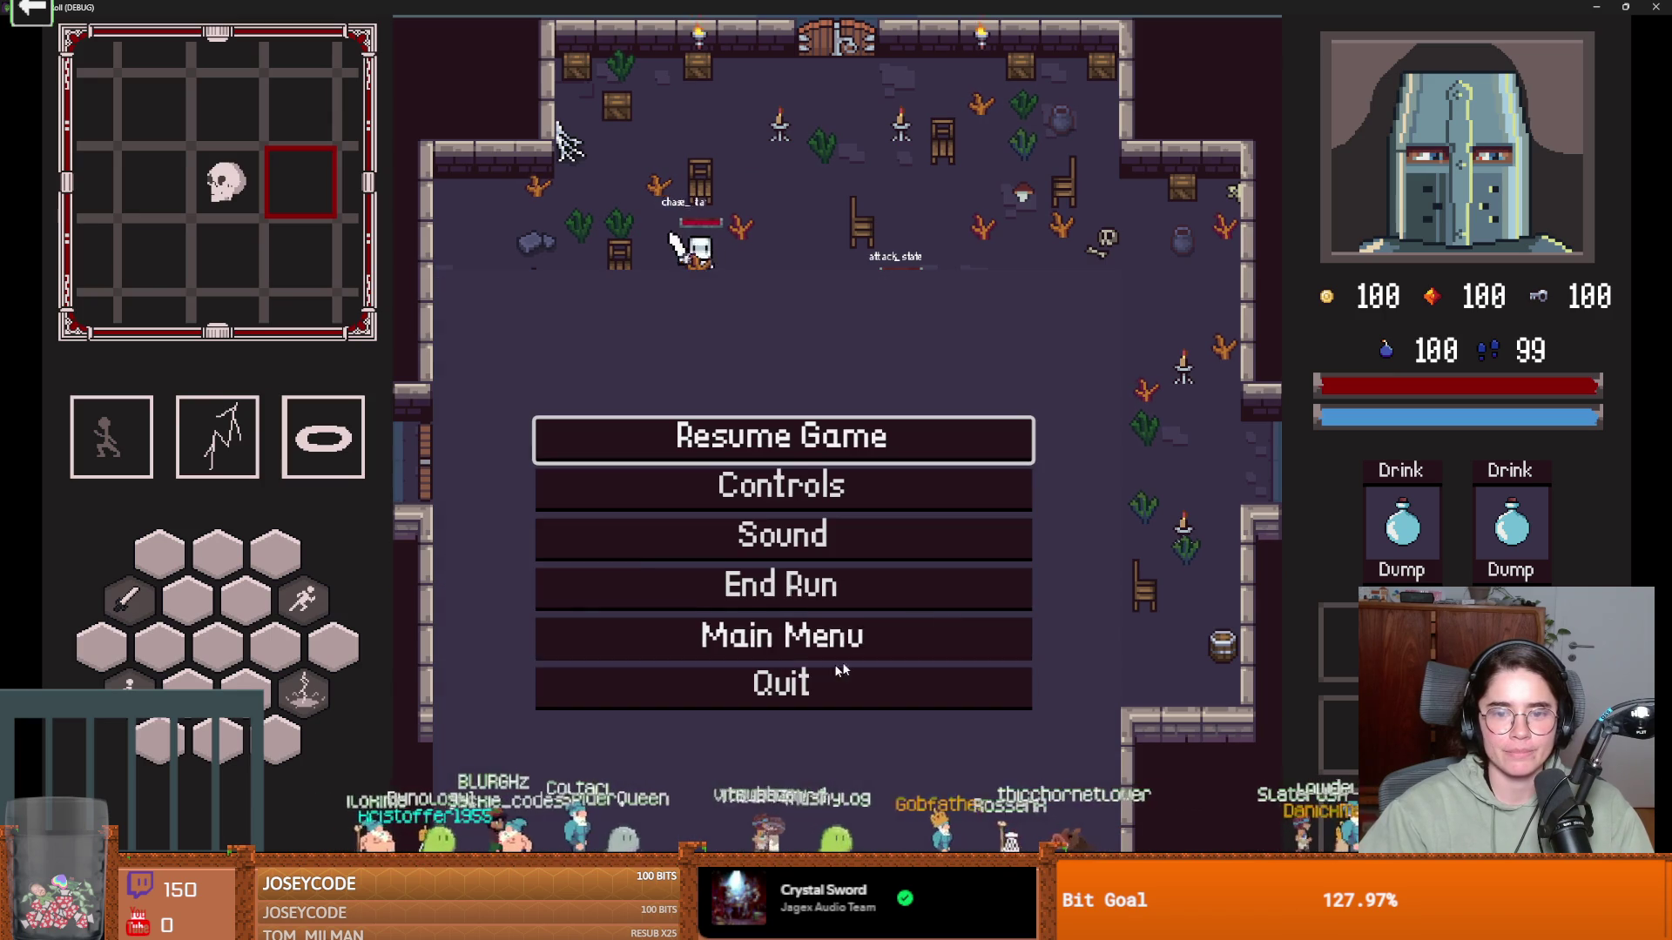
pyautogui.click(803, 607)
pyautogui.press('s')
pyautogui.click(636, 436)
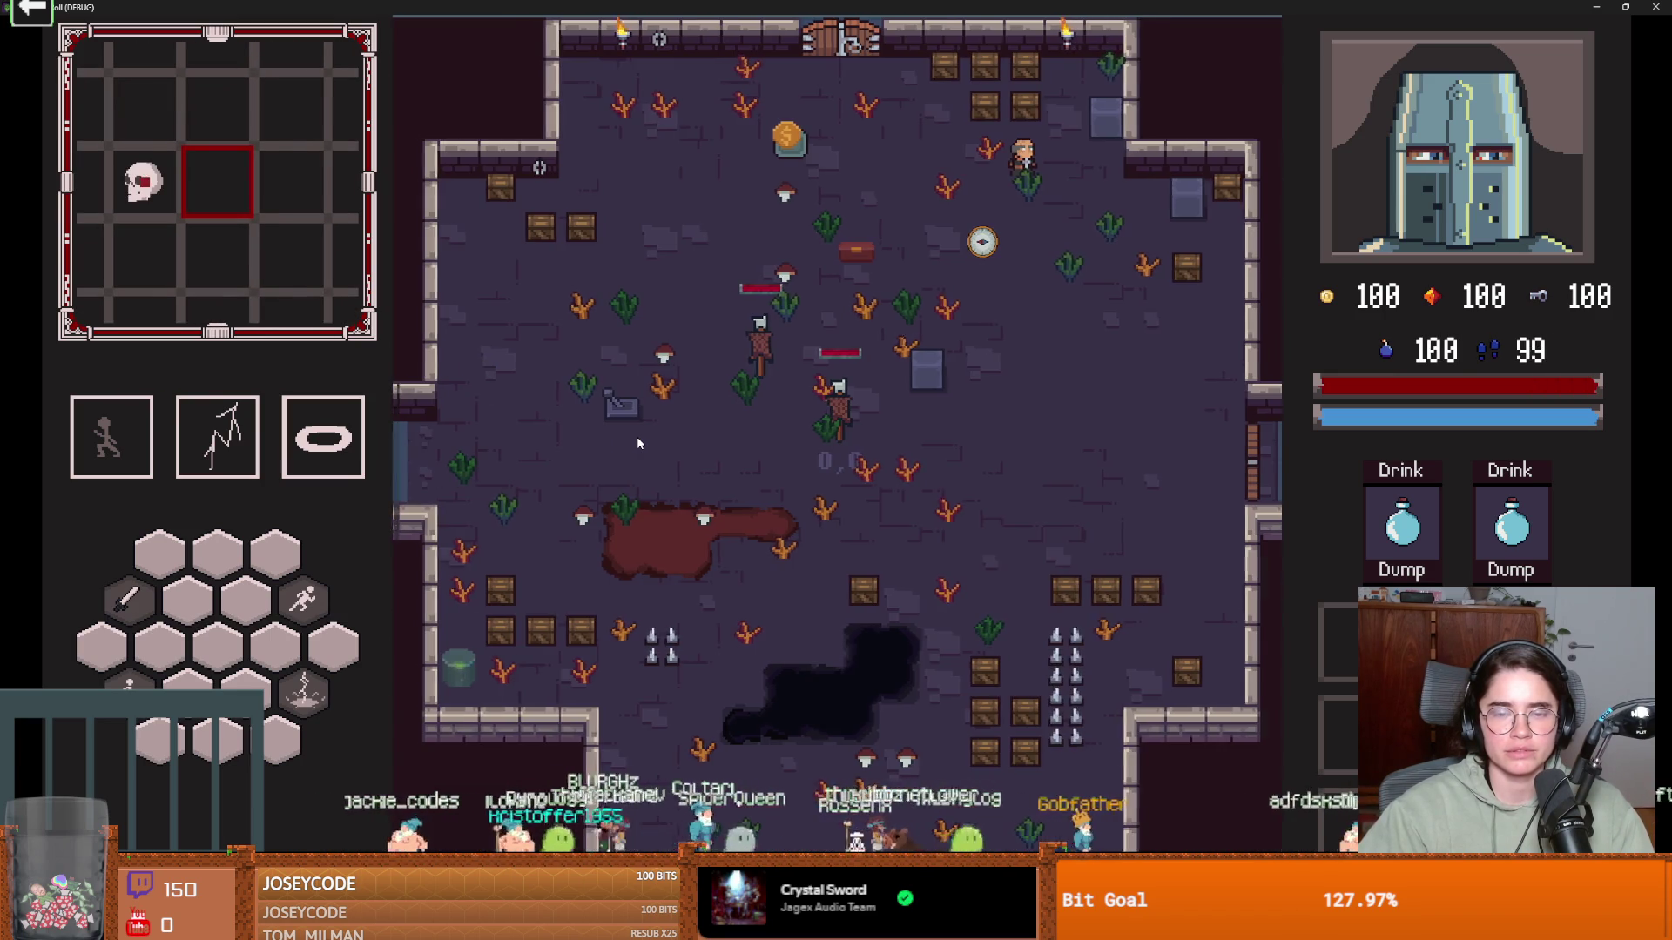
pyautogui.press('Escape')
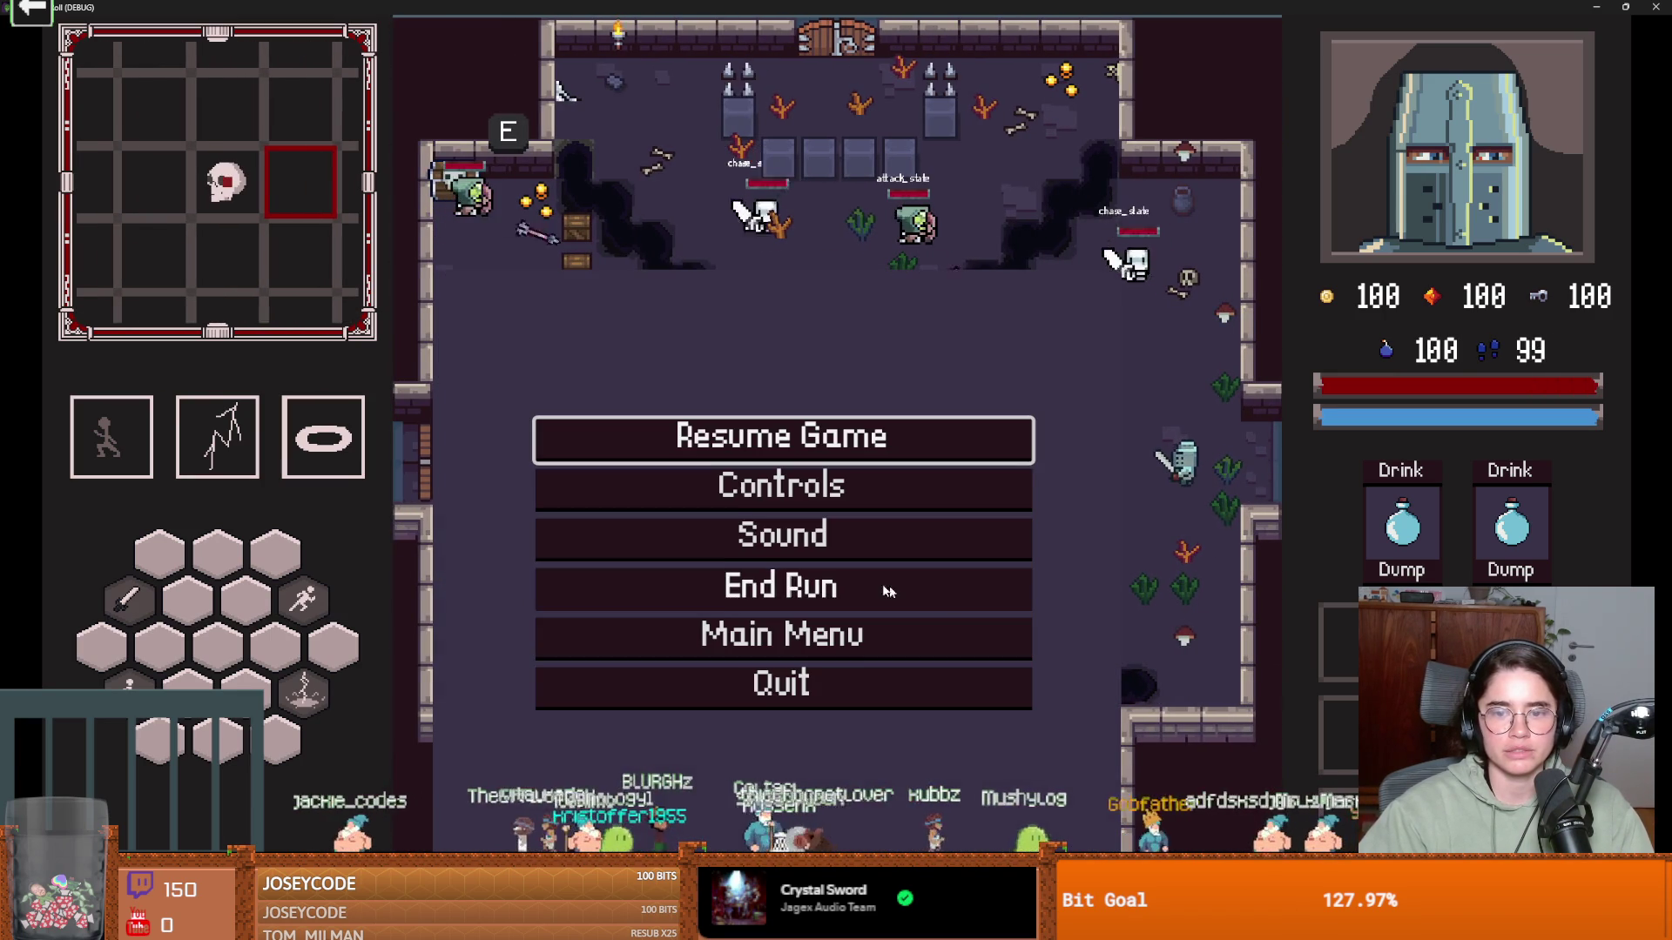
pyautogui.click(824, 570)
# Walk out the west door to a new room, then leave full screen and close the game
pyautogui.press('a')
pyautogui.press('s')
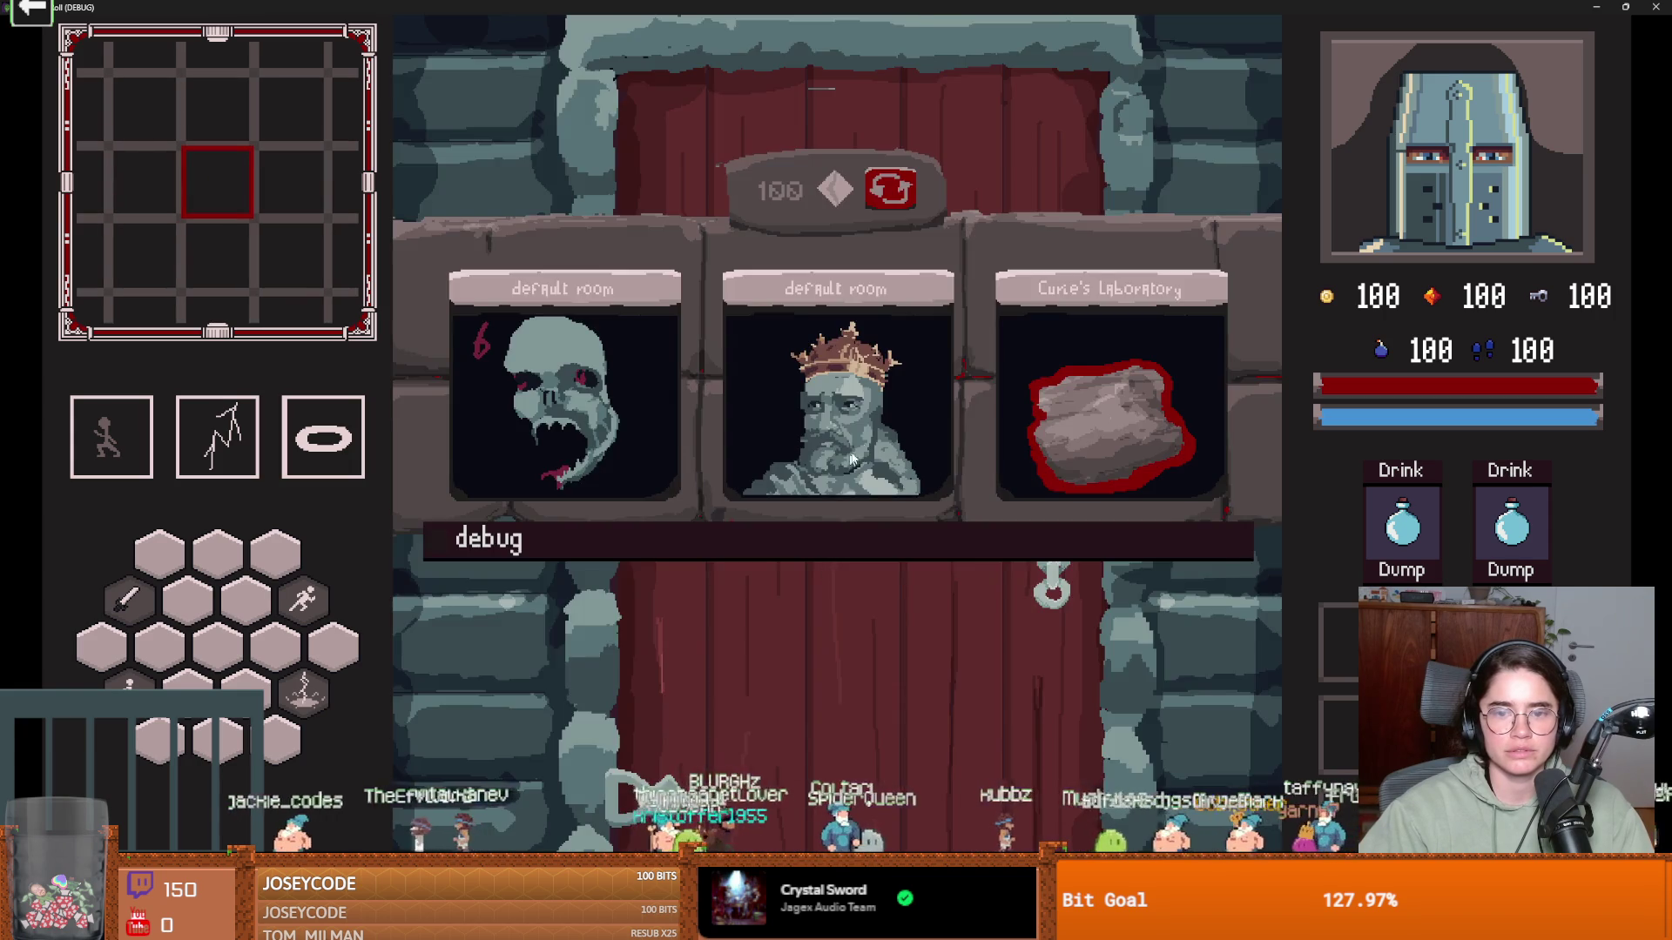
pyautogui.click(817, 468)
pyautogui.press('Escape')
pyautogui.press('super+Down')
pyautogui.click(1088, 252)
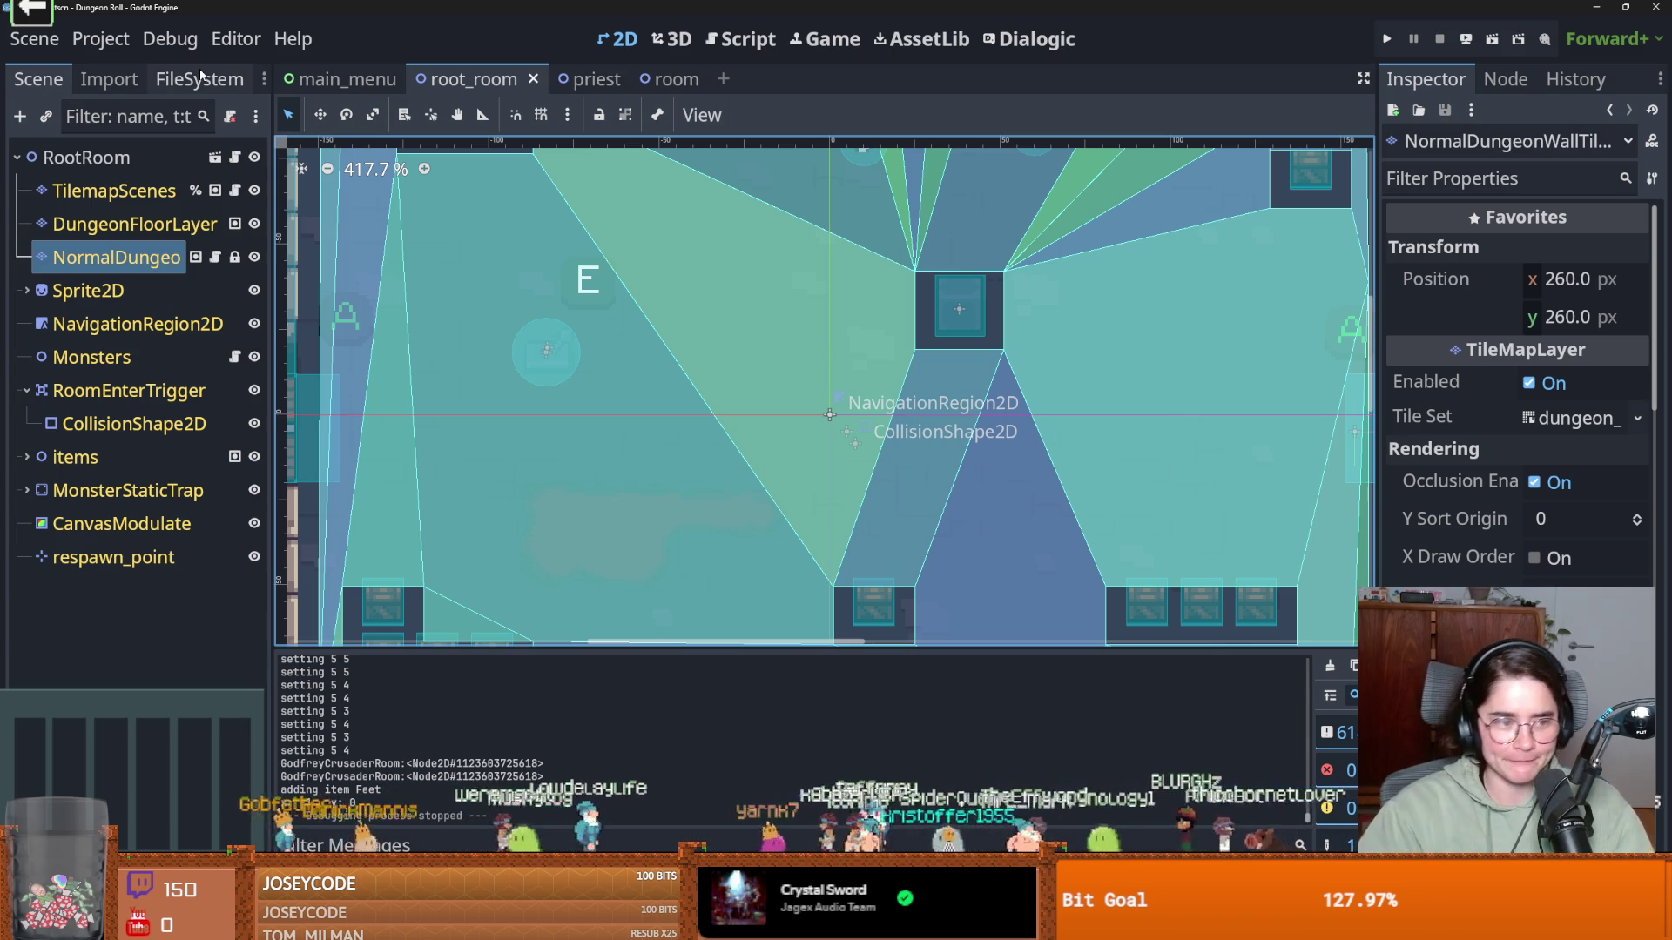
# Zoom out of the root_room viewport and switch to Steam's Super Fantasy Kingdom library page
pyautogui.scroll(-3, 547, 364)
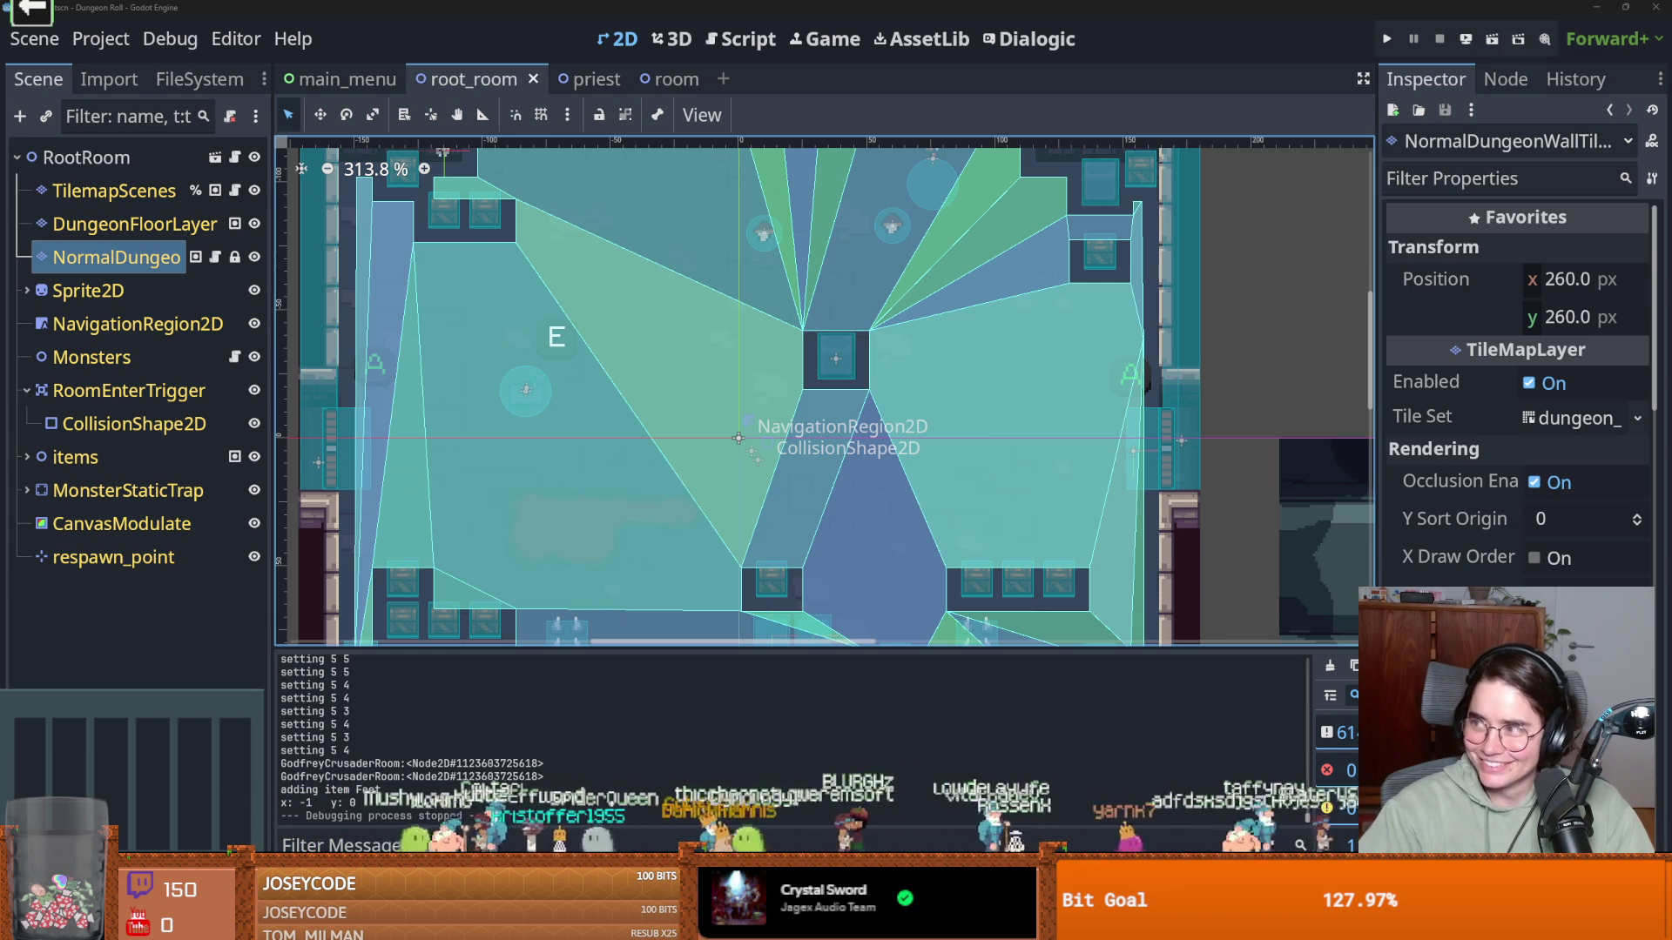
pyautogui.hotkey('alt', 'Tab')
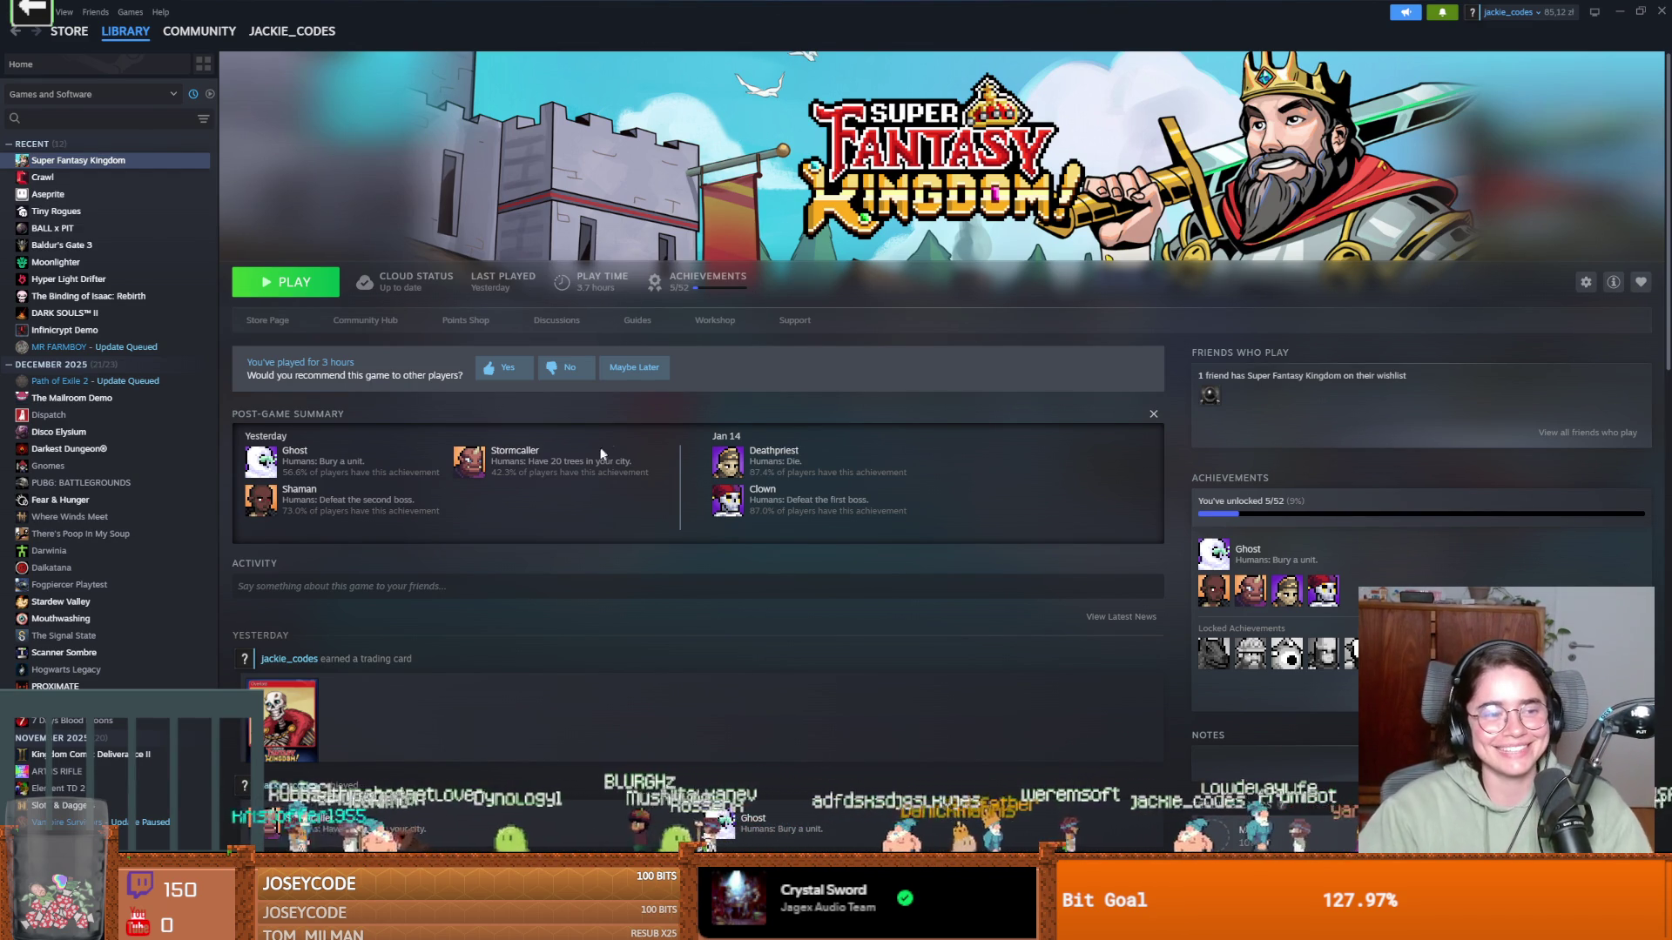
# Back in Godot, save the scene with Ctrl+S, glance at GitHub, and return to InteractableTile.gd
pyautogui.hotkey('alt', 'Tab')
pyautogui.hotkey('ctrl', 's')
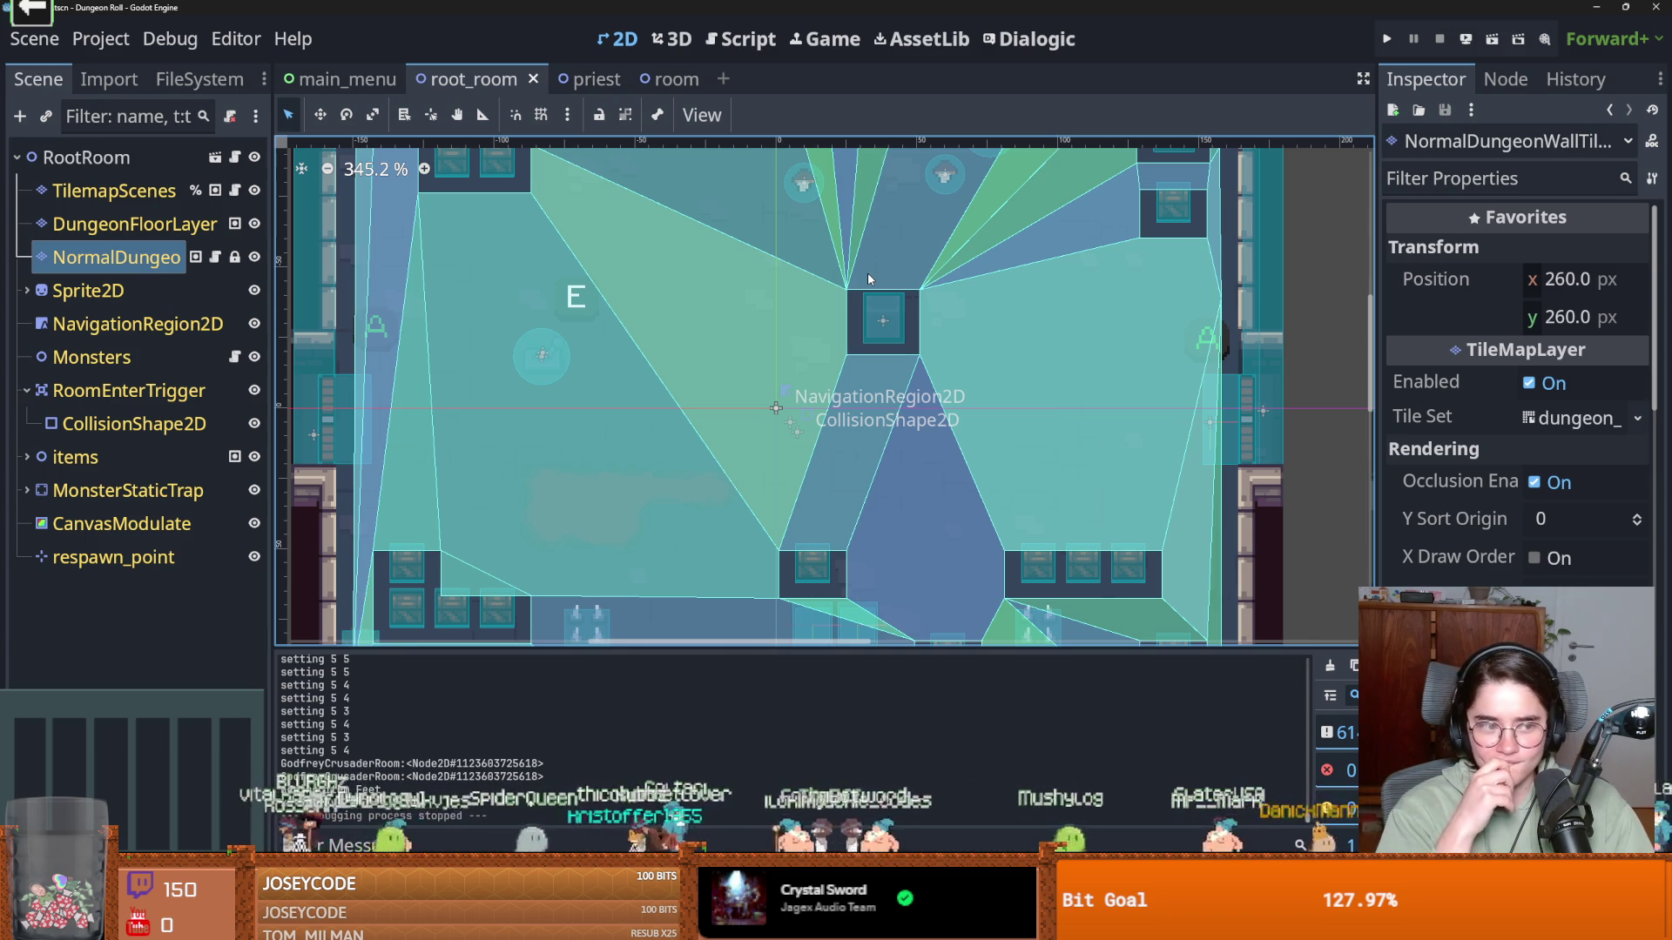
pyautogui.hotkey('alt', 'Tab')
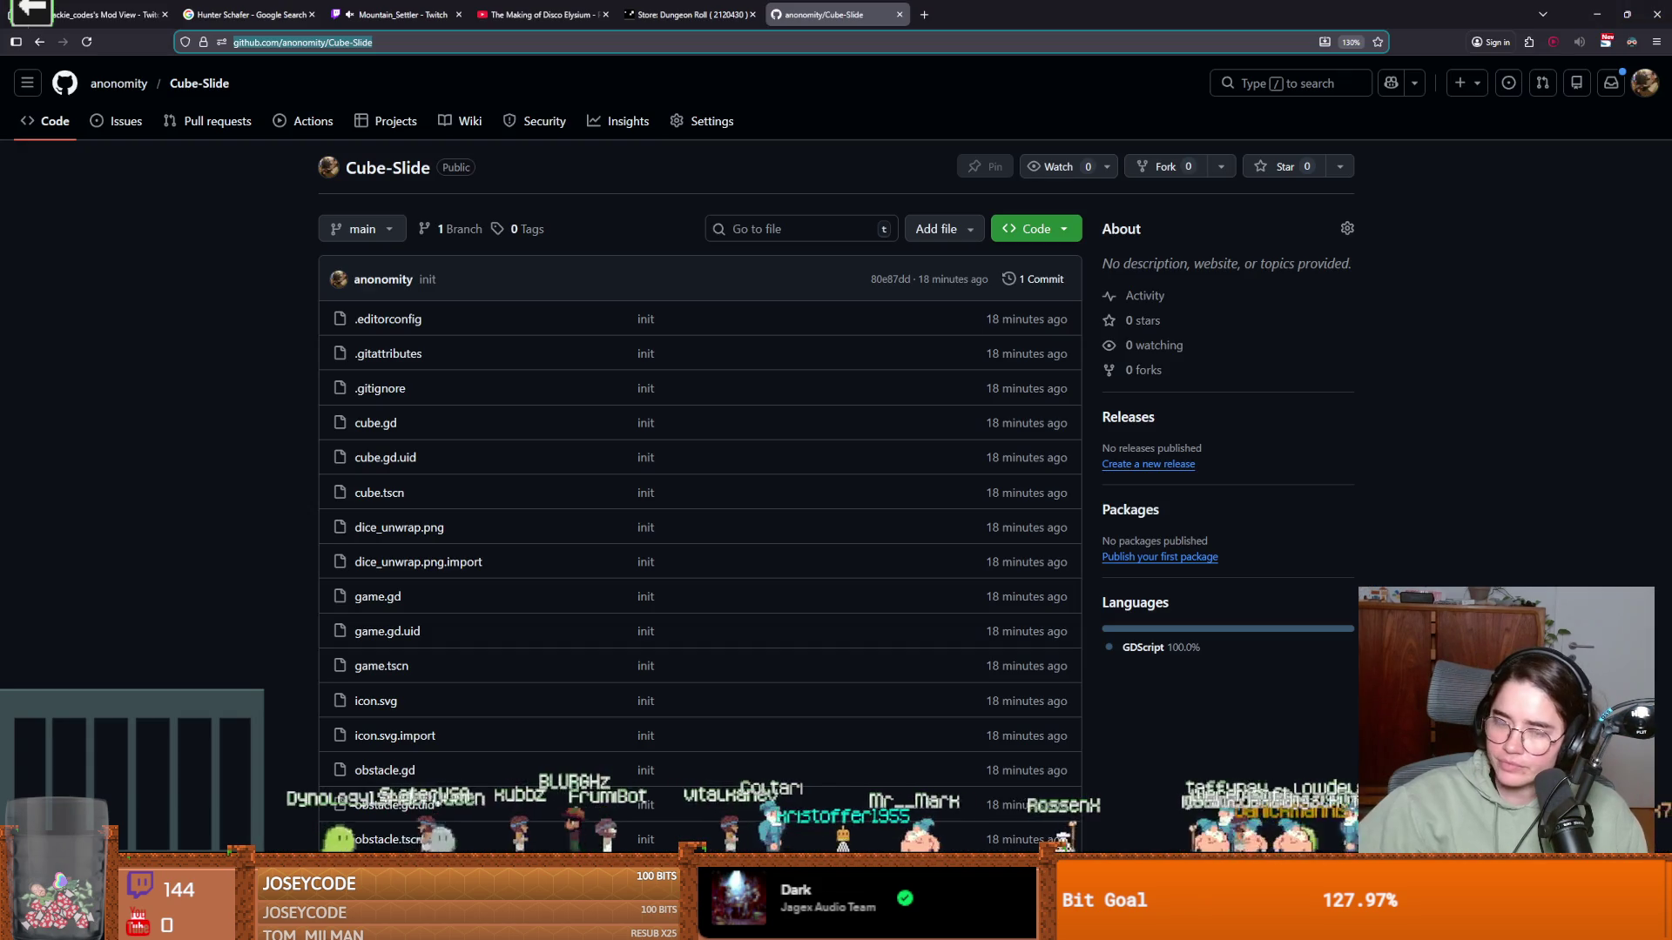
pyautogui.hotkey('alt', 'Tab')
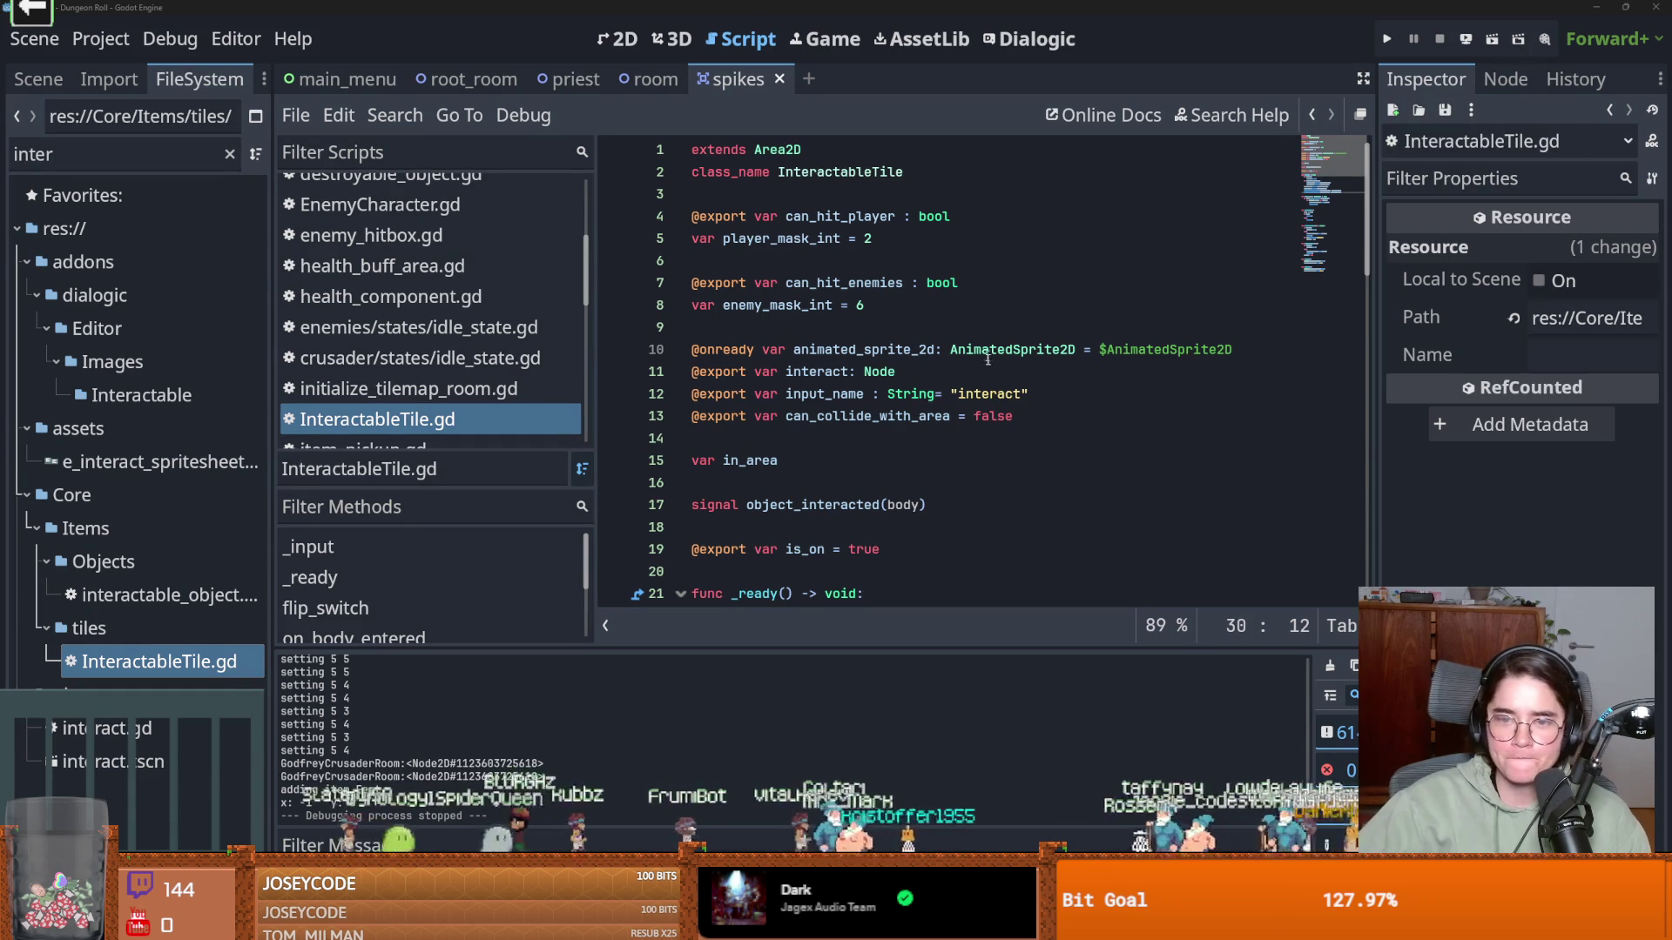
# Check the can_collide_with_area setting, then start a new empty scene with its Scene tree shown
pyautogui.click(1008, 418)
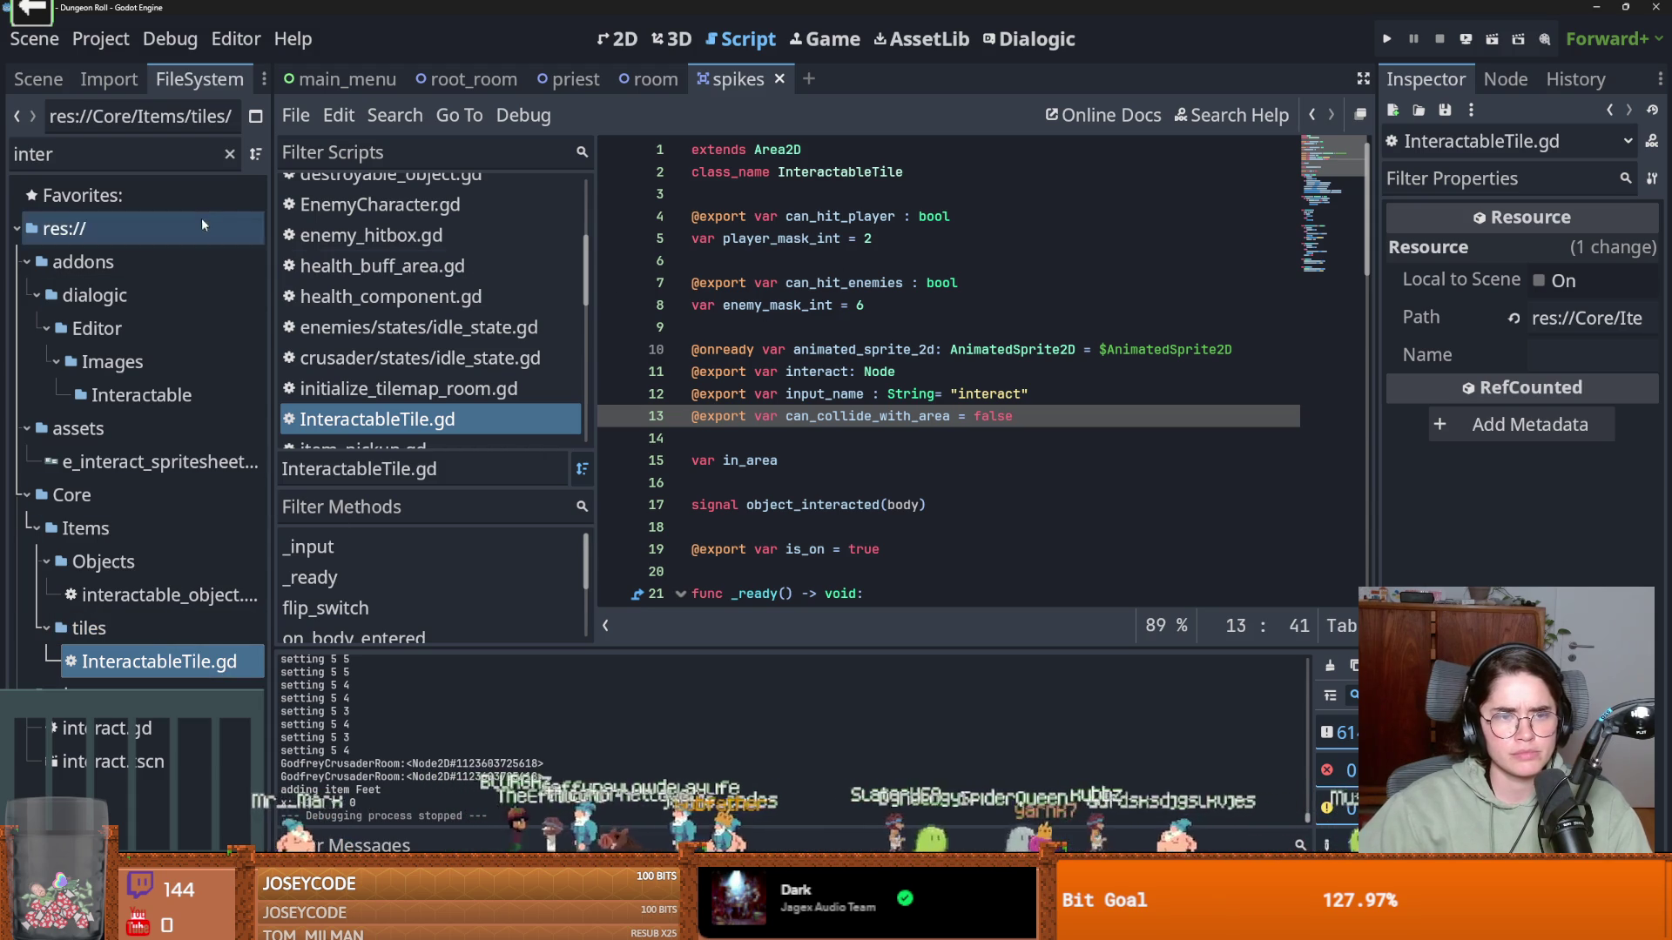
pyautogui.click(810, 80)
pyautogui.click(40, 80)
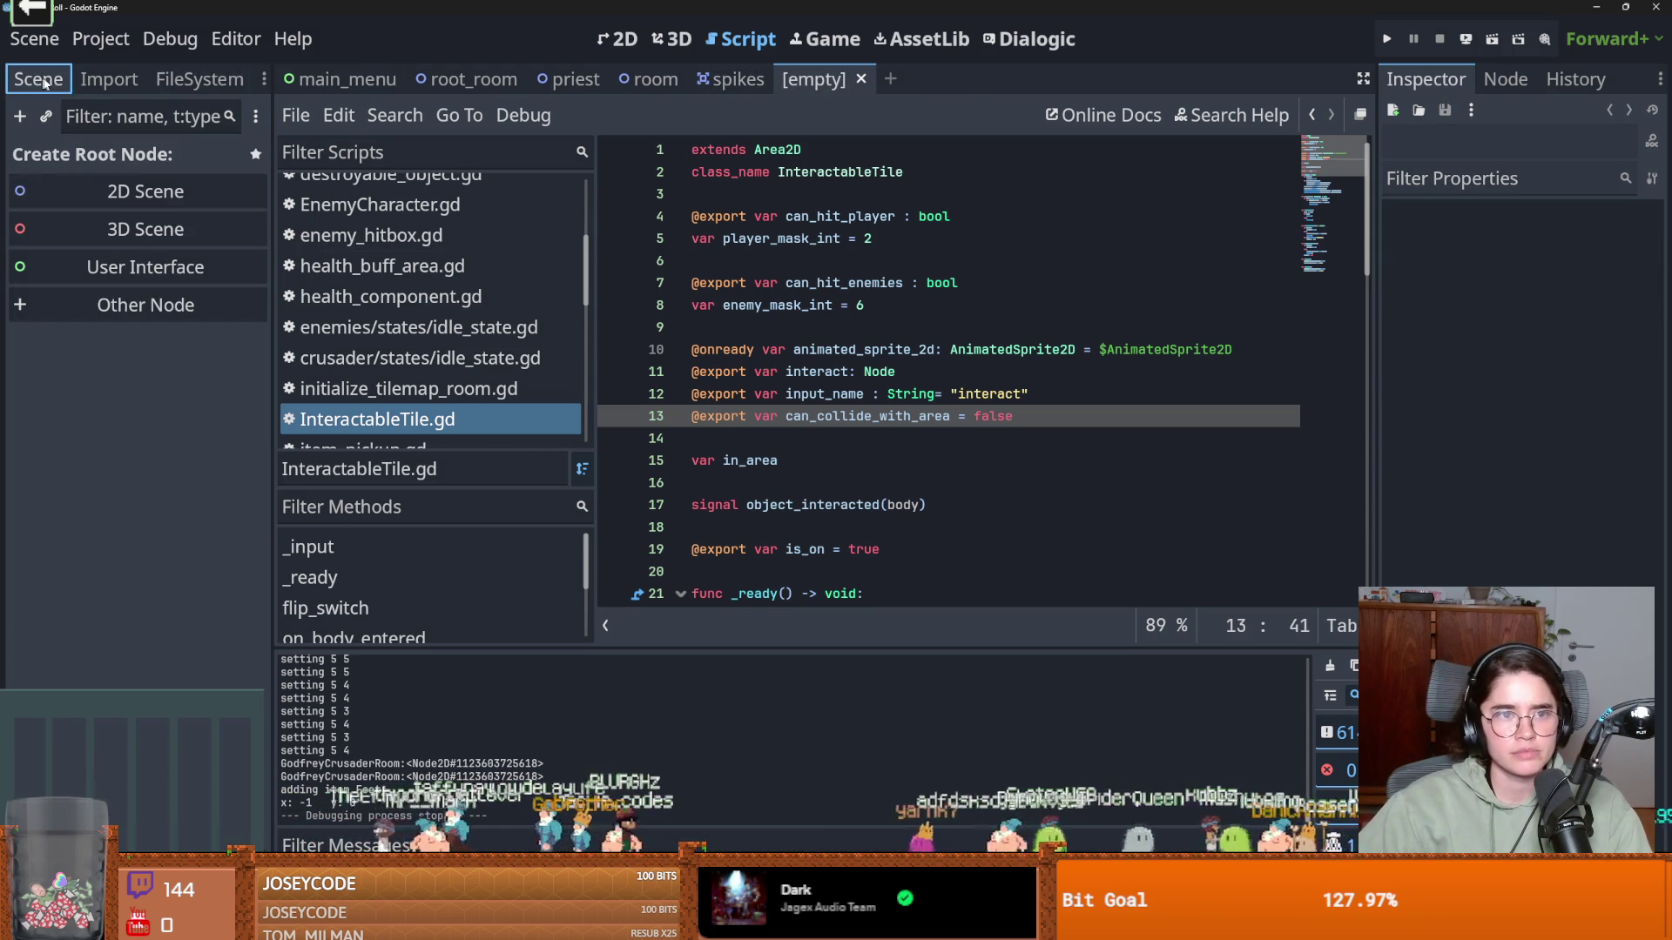
# Create an Area2D as the new scene's root by searching 'area' in Other Node
pyautogui.click(116, 302)
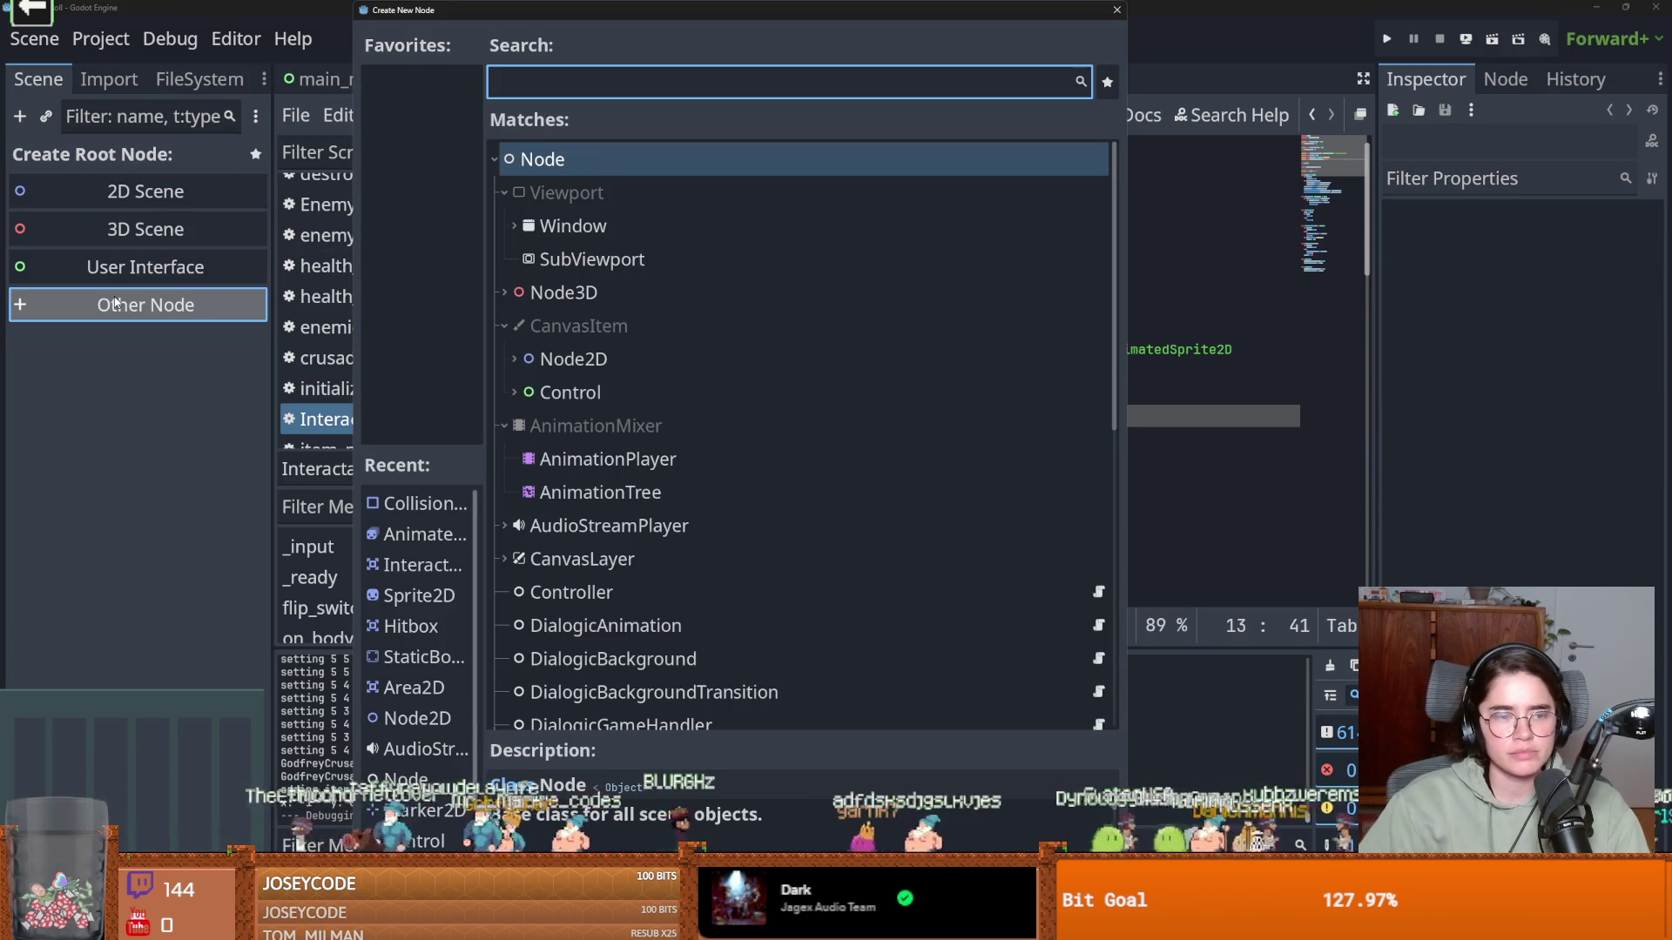
pyautogui.write('area')
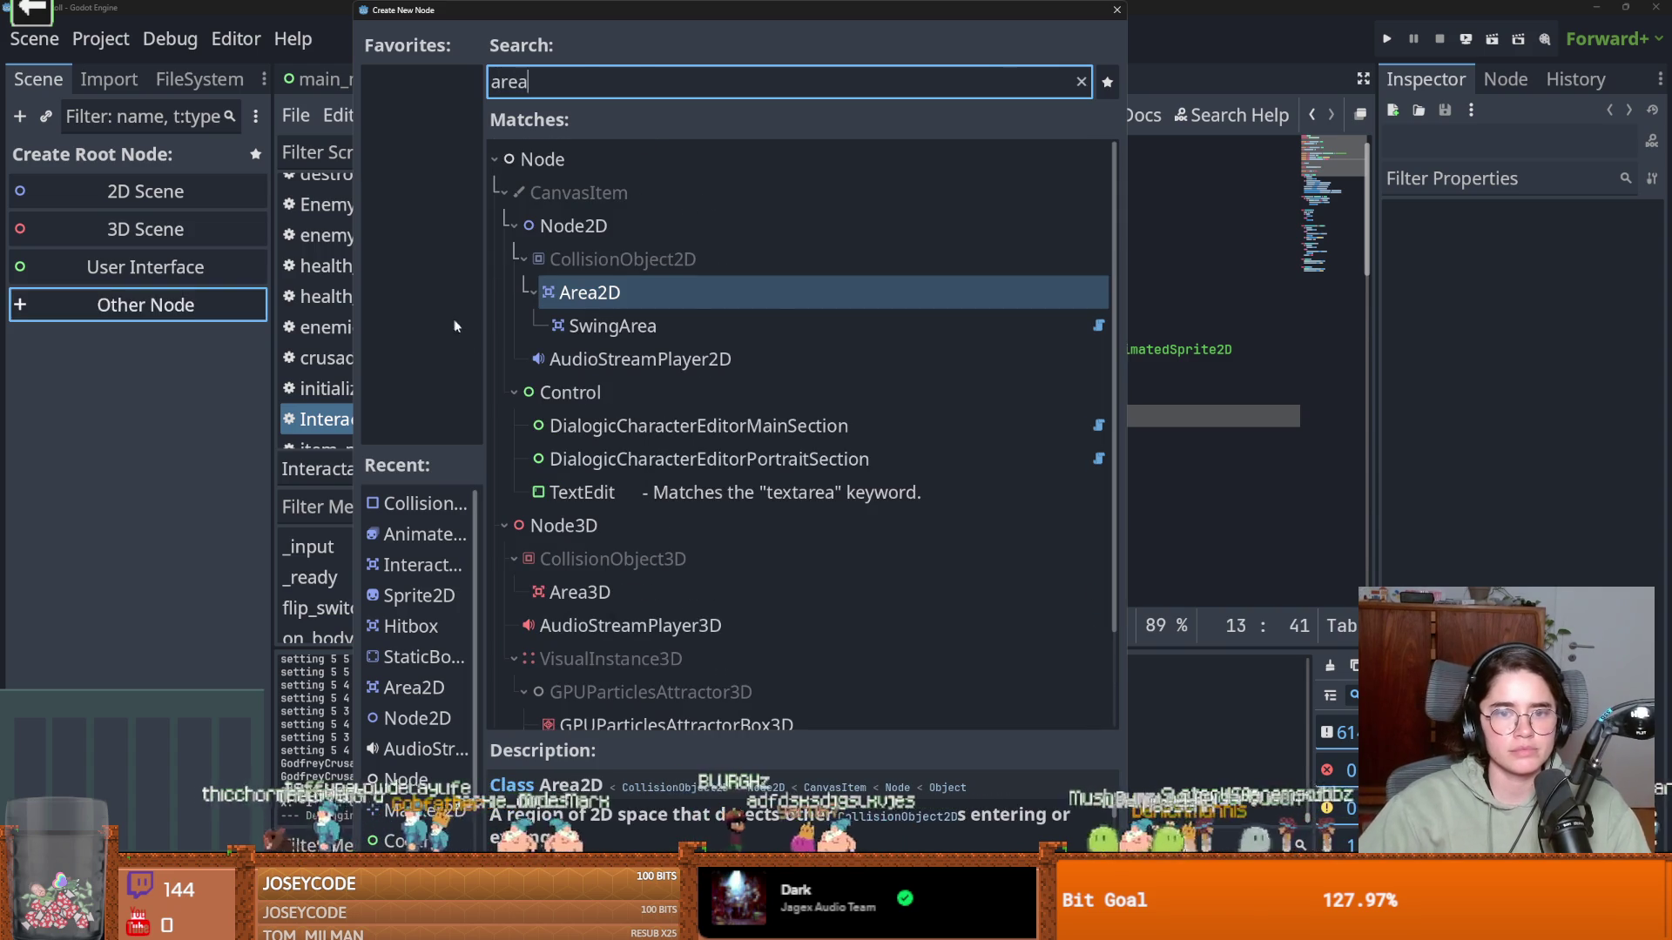
pyautogui.press('Return')
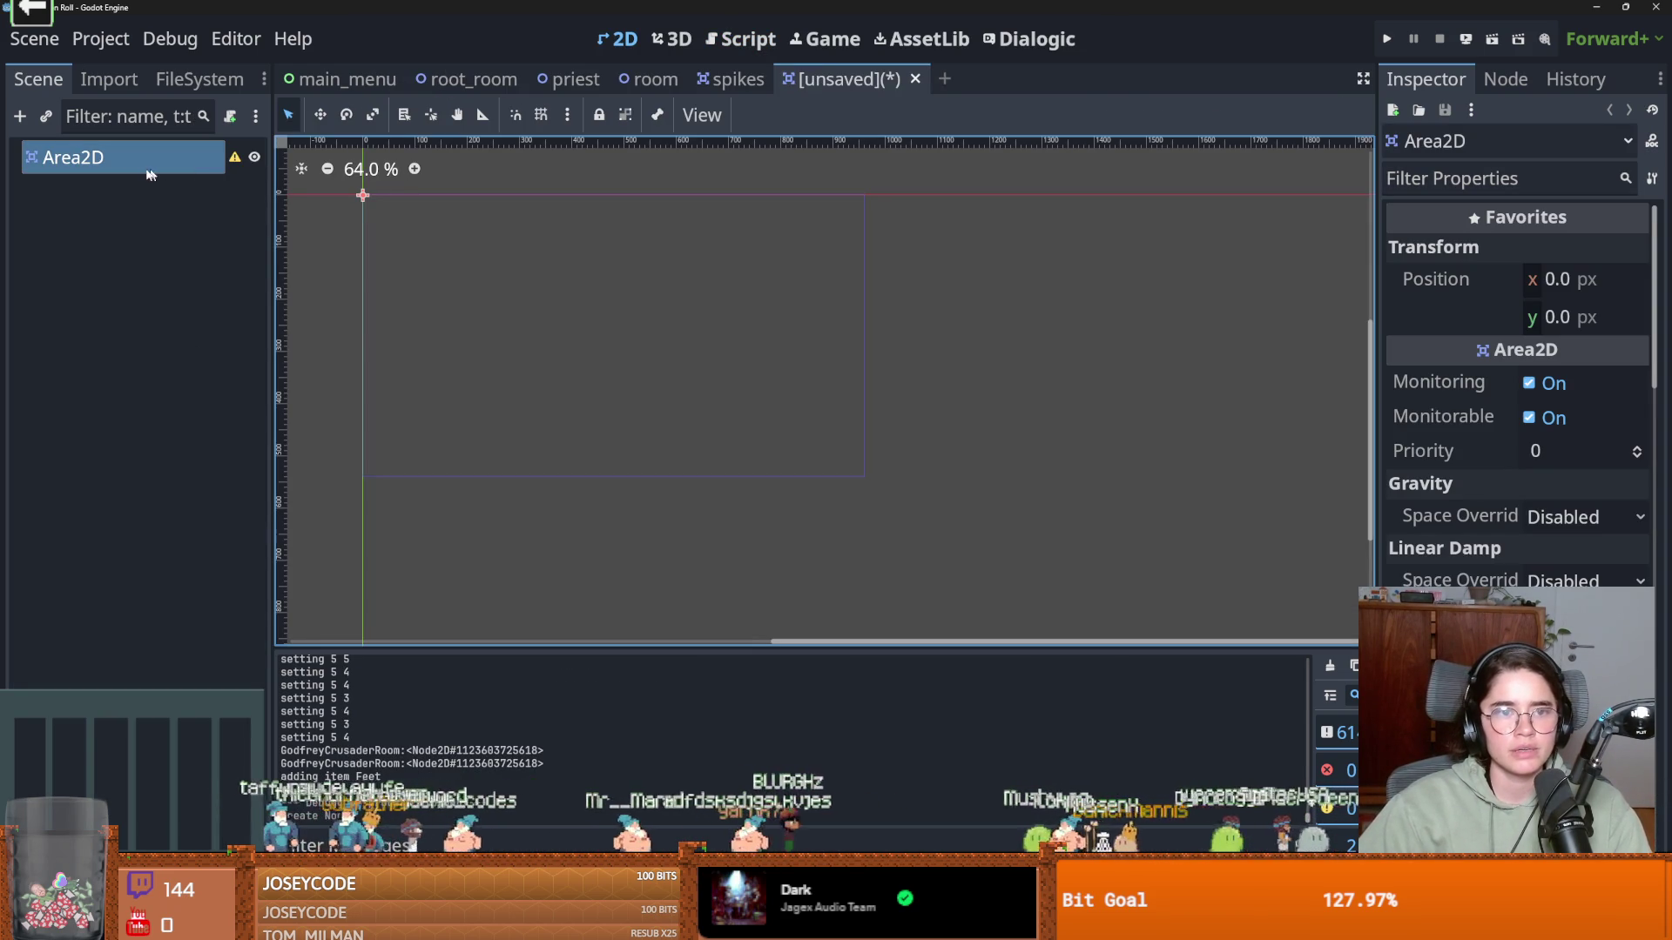
pyautogui.scroll(-4, 1519, 392)
pyautogui.moveTo(1376, 484); pyautogui.dragTo(739, 522)
pyautogui.scroll(-10, 985, 578)
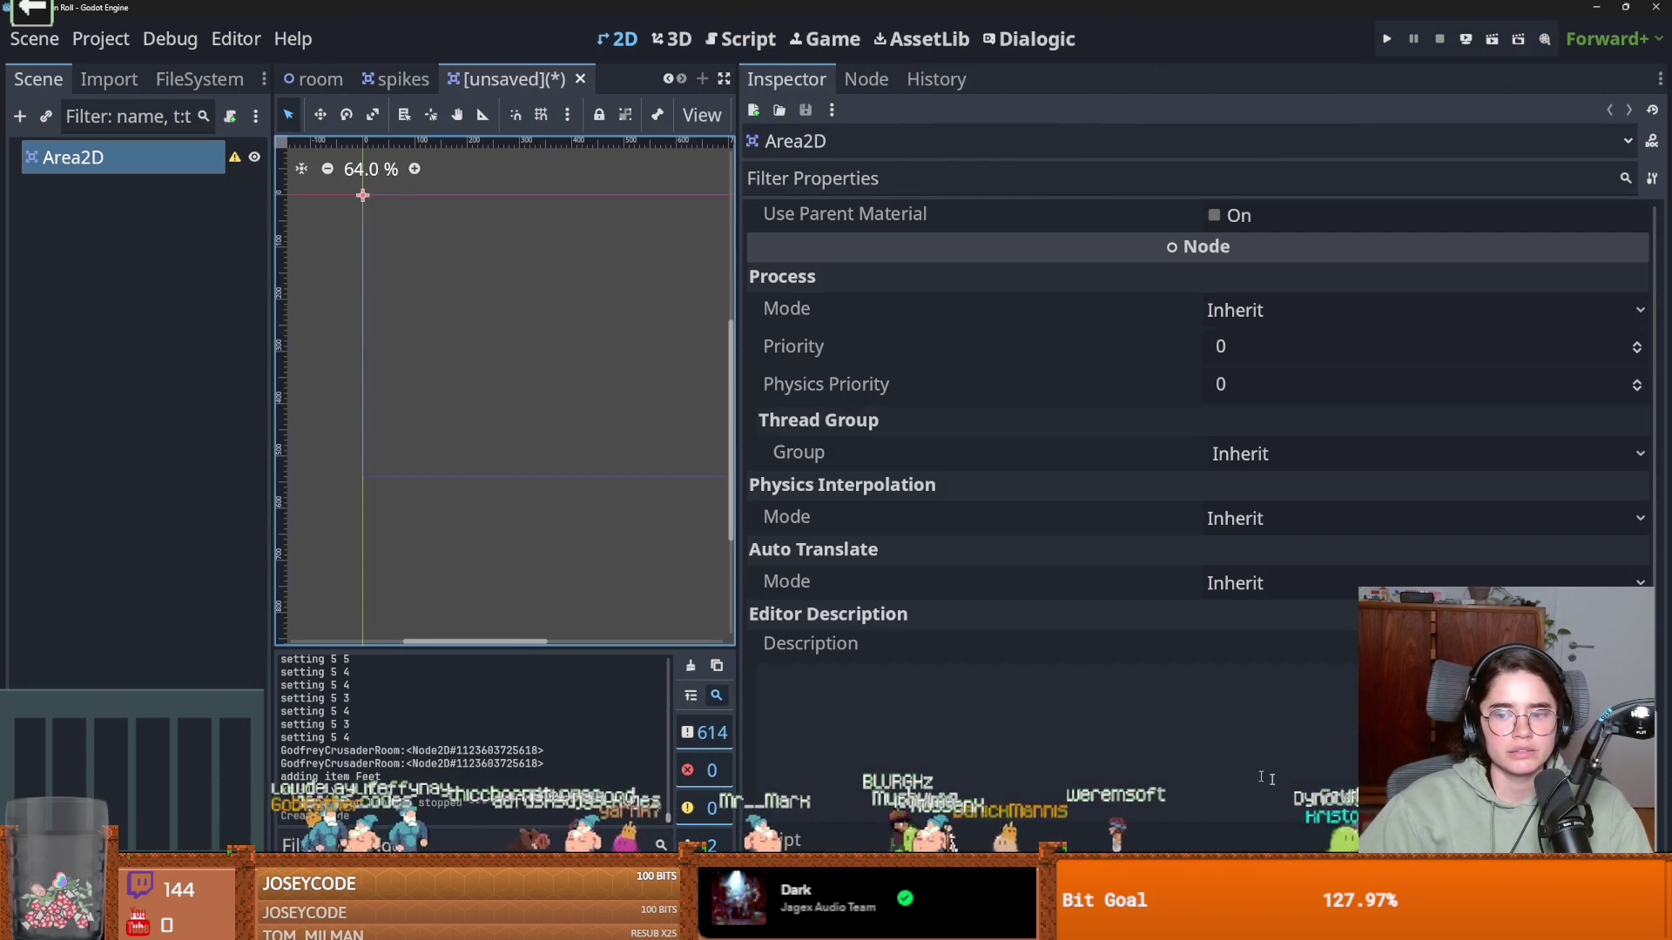
# Quick-load an existing script found by searching 'int' onto the Area2D
pyautogui.hotkey('ctrl', 'alt', 'o')
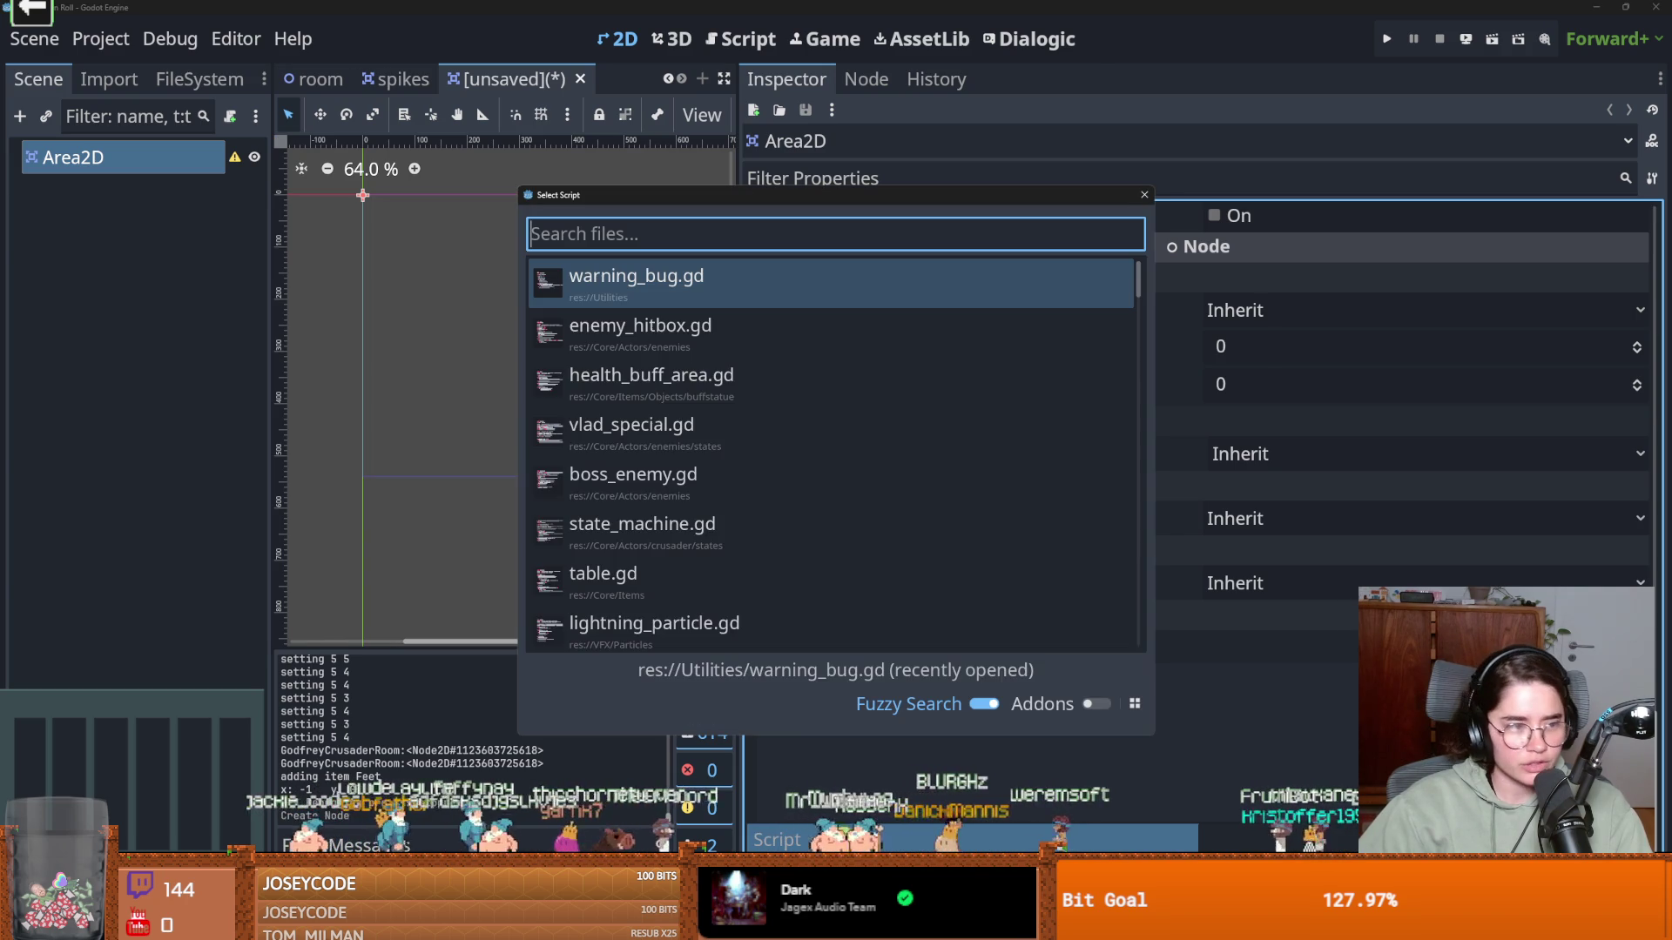
pyautogui.write('int')
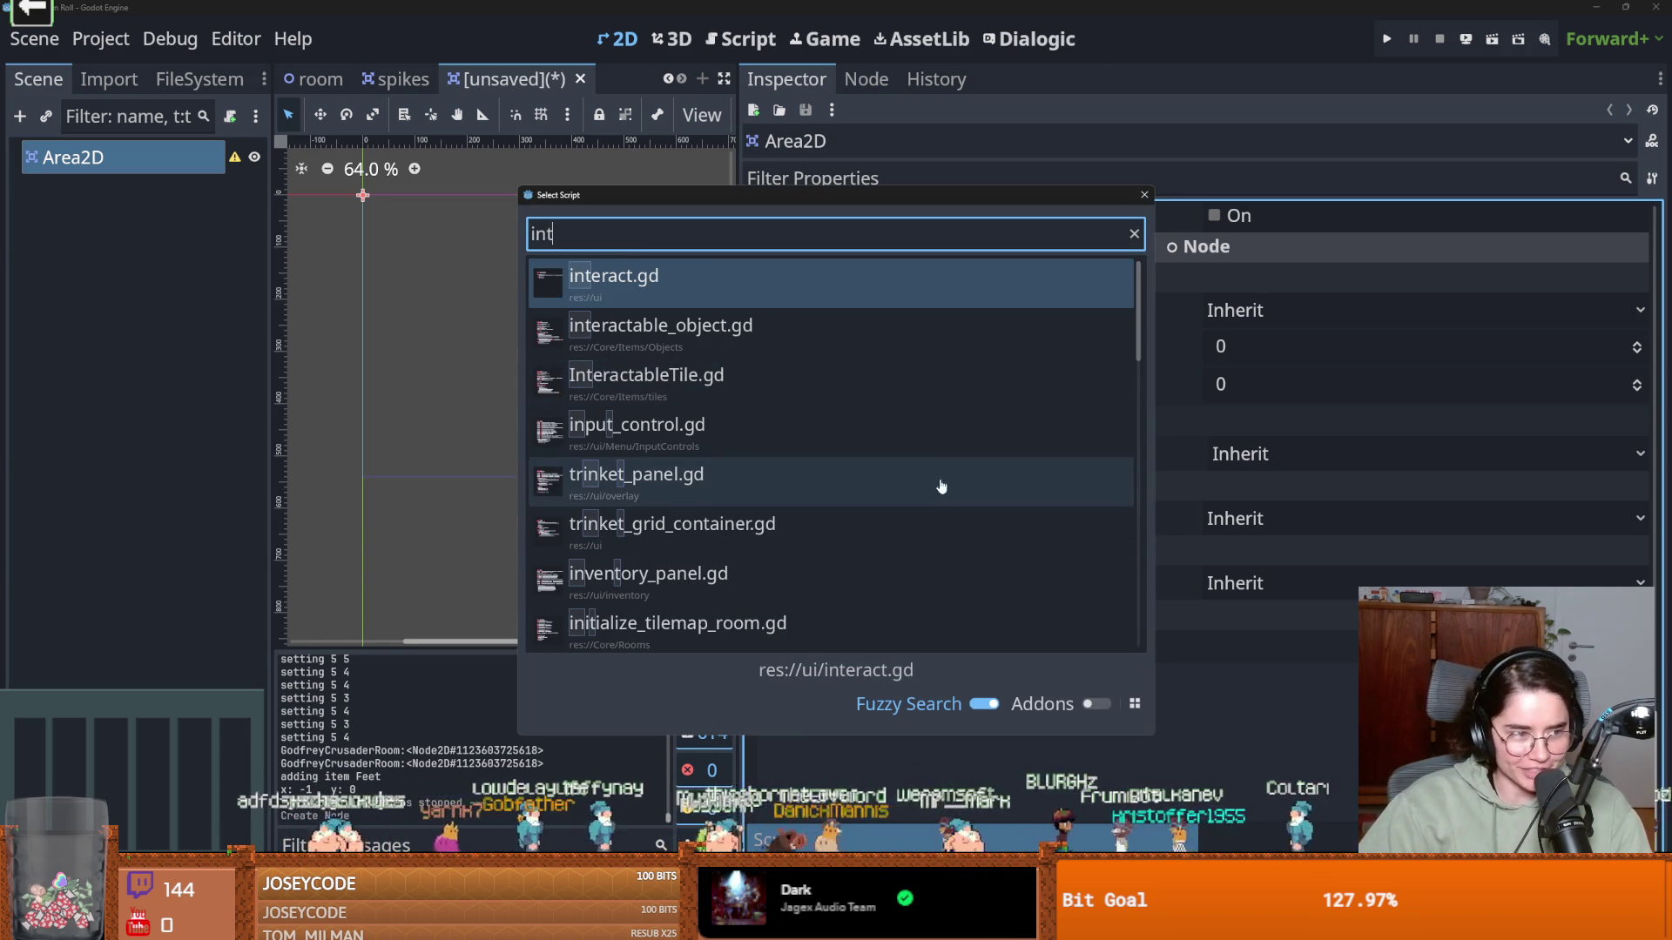
pyautogui.press('Return')
pyautogui.scroll(5, 597, 368)
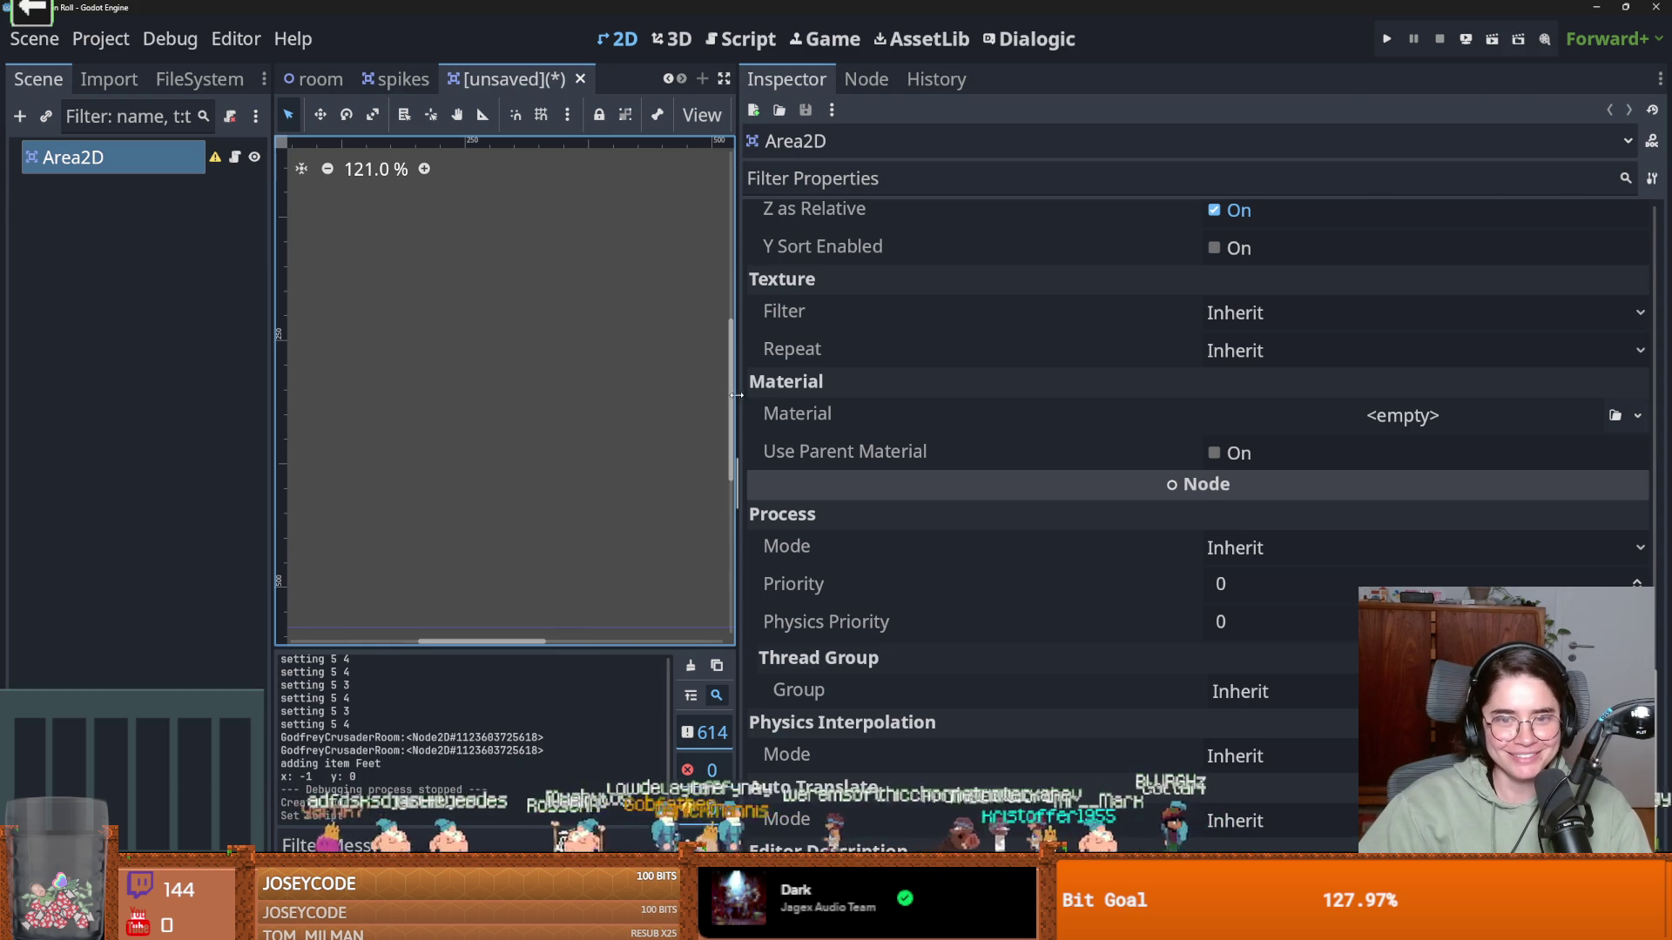
pyautogui.moveTo(735, 400); pyautogui.dragTo(1365, 396)
pyautogui.scroll(-7, 593, 310)
pyautogui.scroll(11, 780, 383)
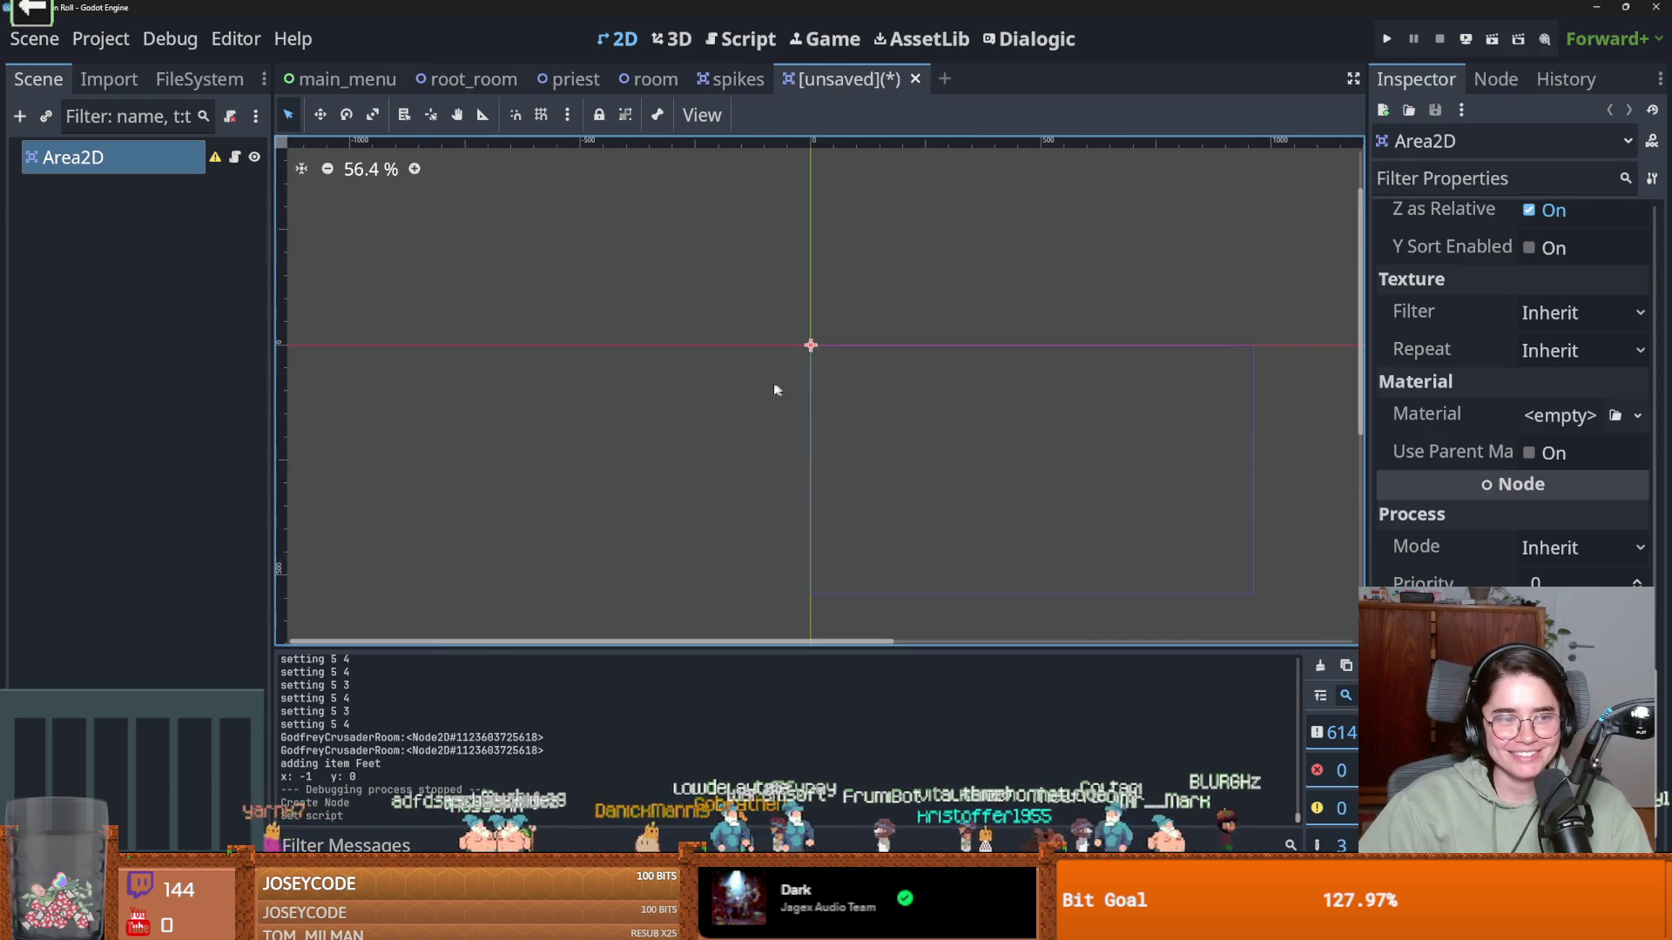
# Add a CollisionShape2D child under the Area2D root
pyautogui.hscroll(5, 860, 328)
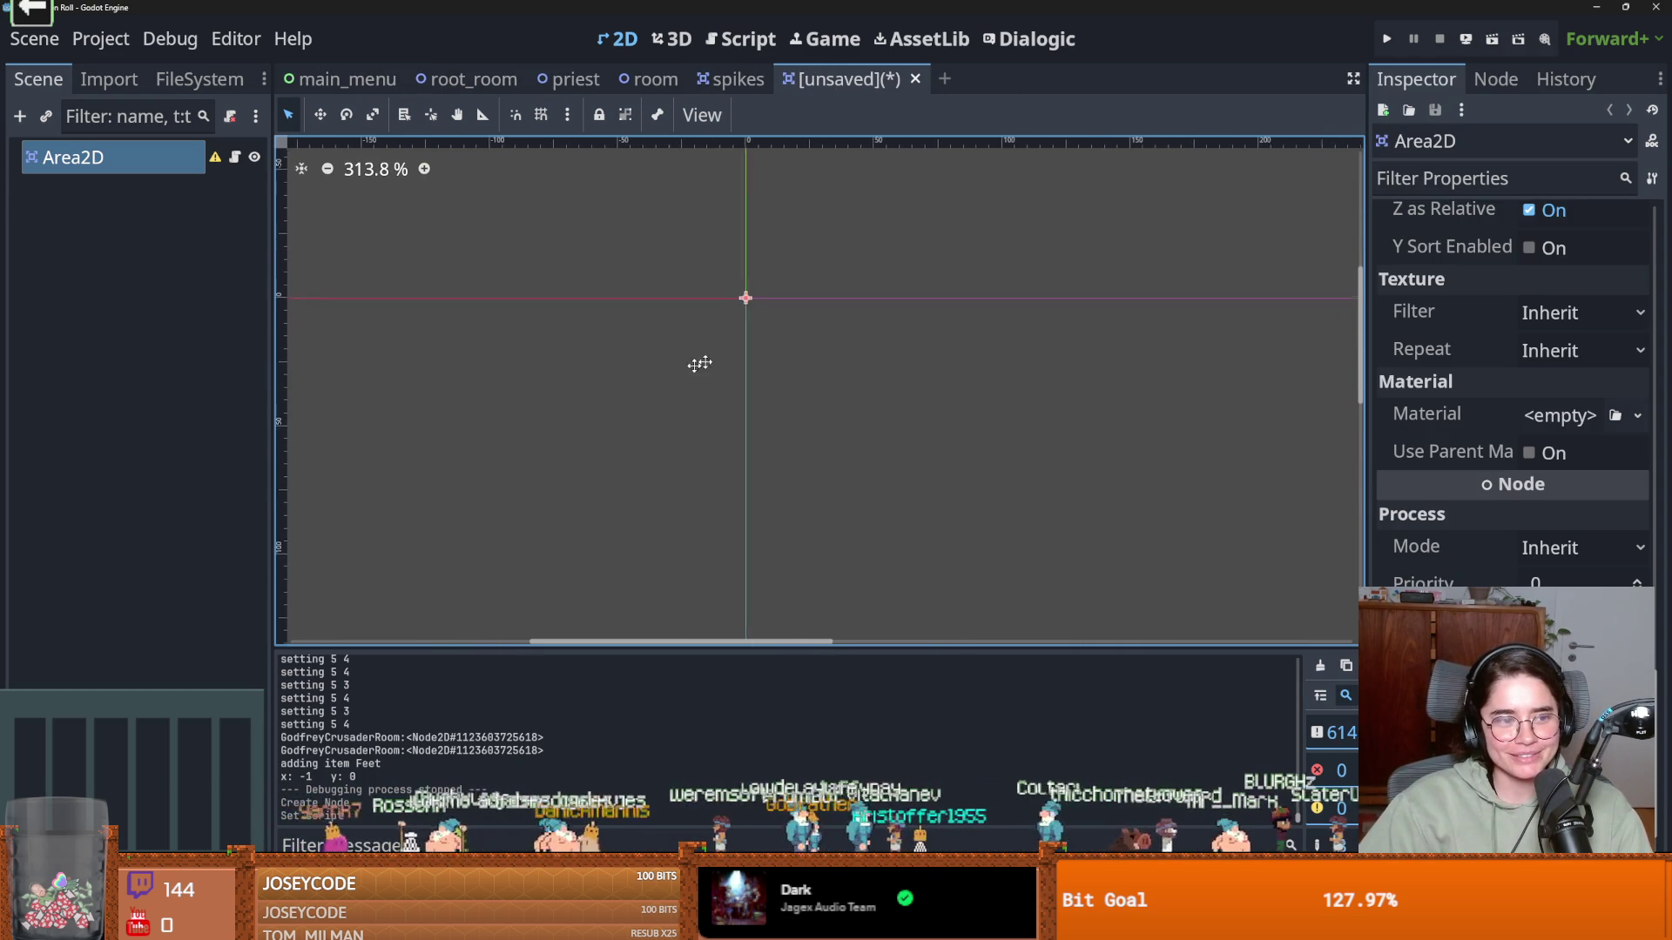
pyautogui.scroll(1, 723, 349)
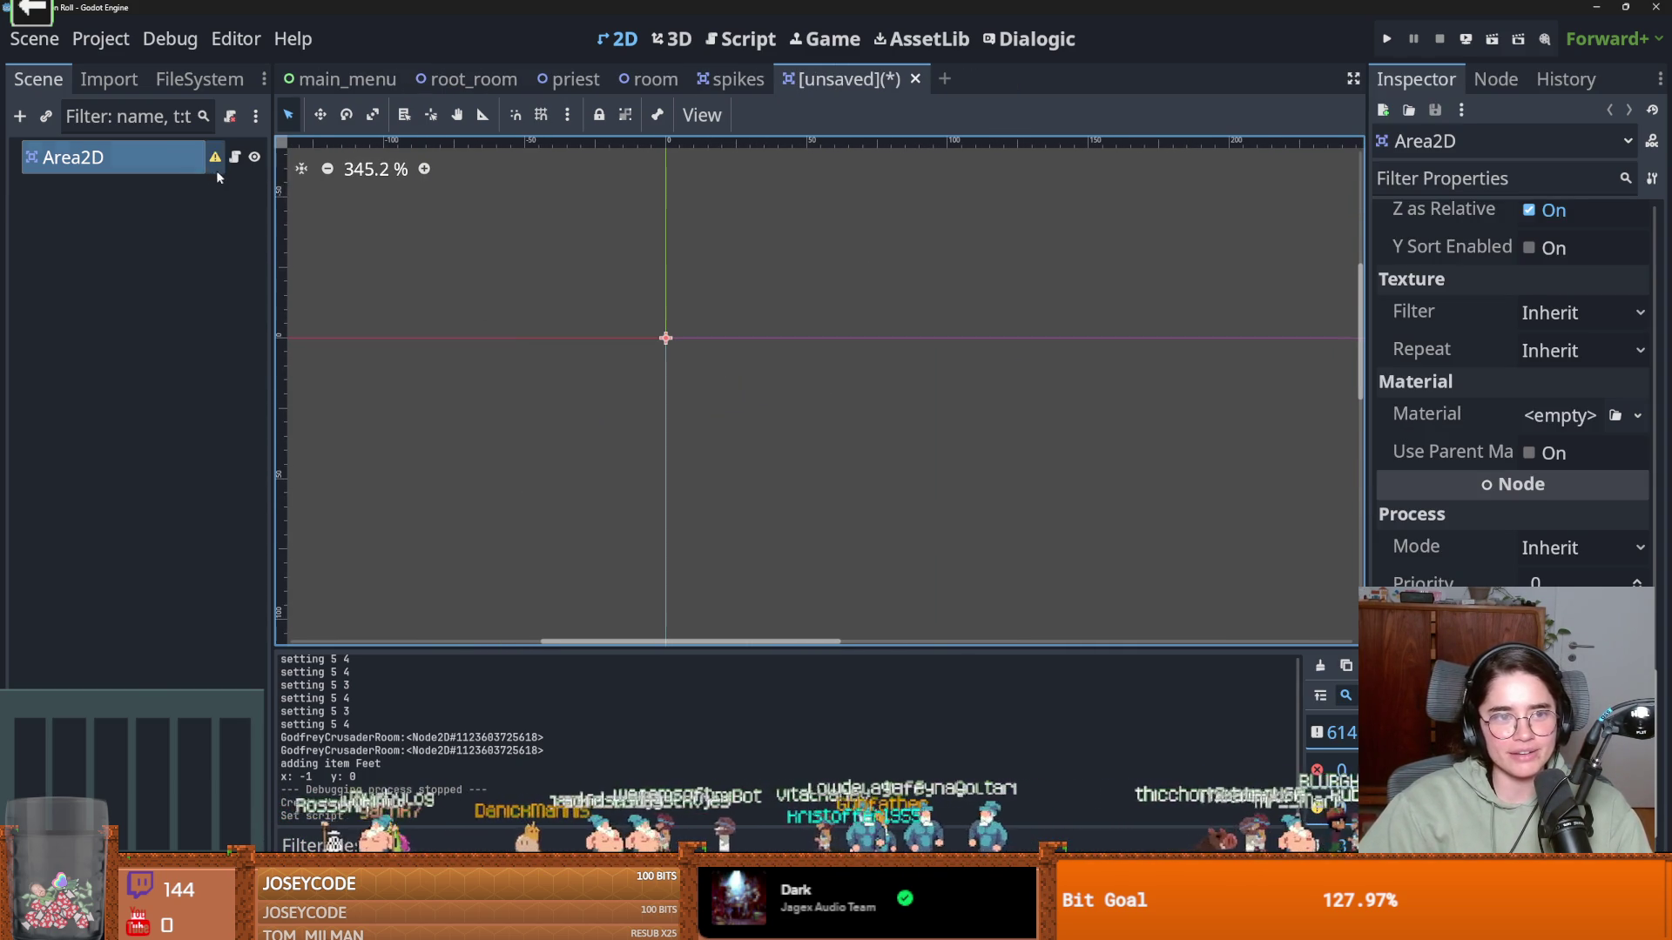
pyautogui.rightClick(175, 159)
pyautogui.click(215, 223)
pyautogui.write('collisi')
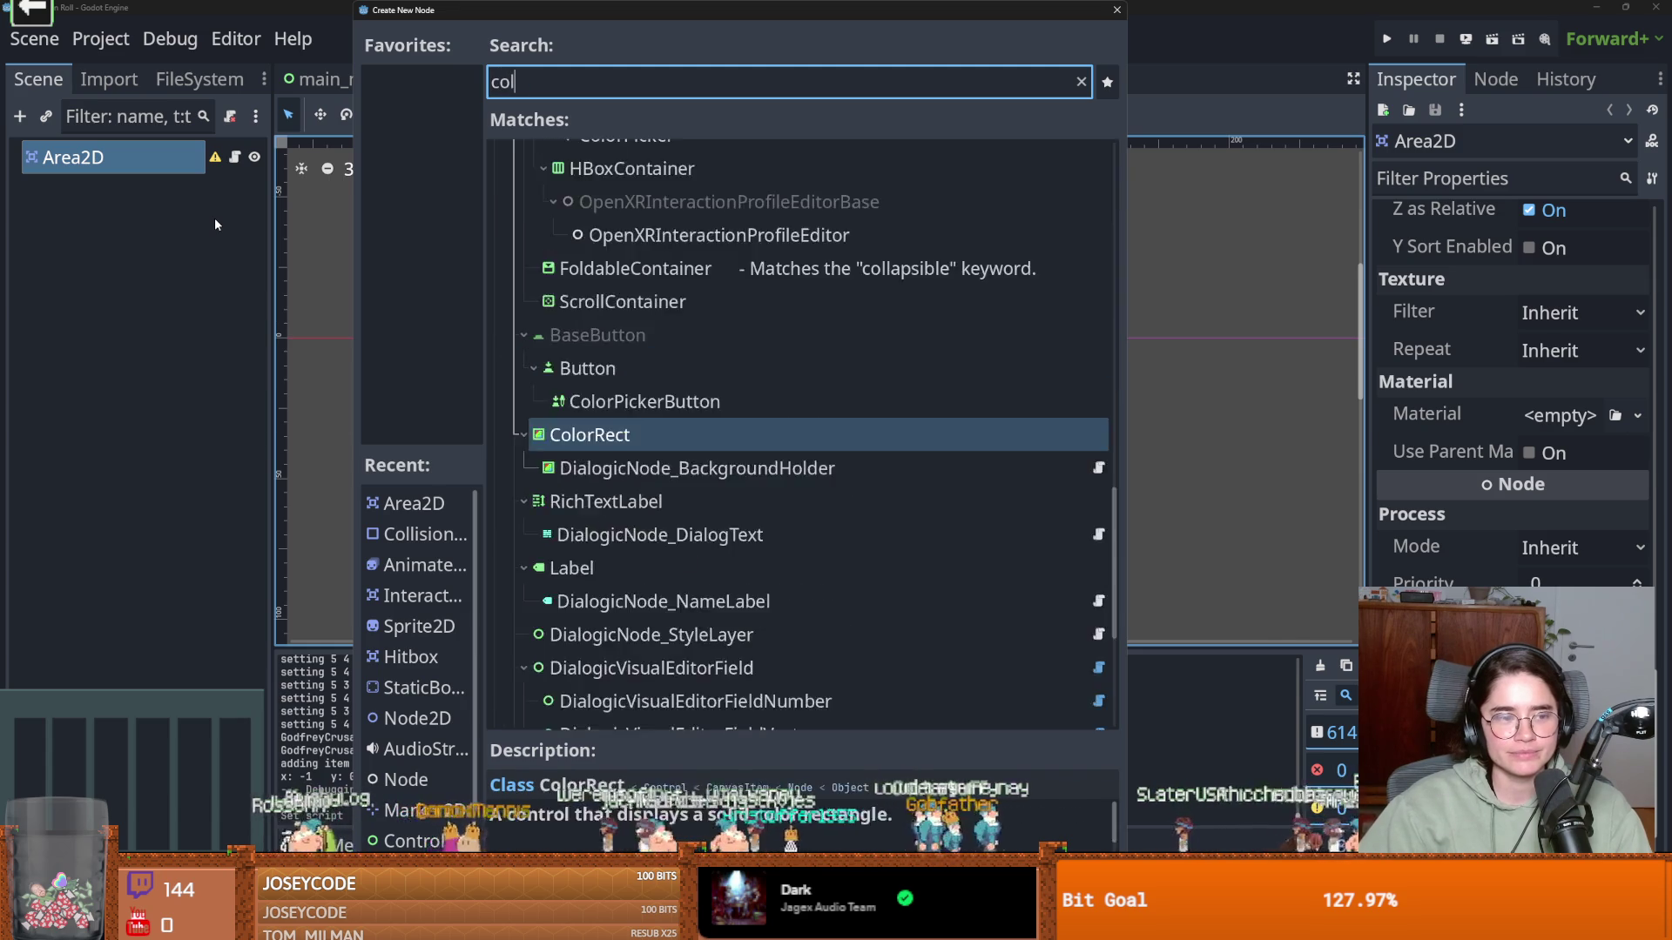
pyautogui.press('Return')
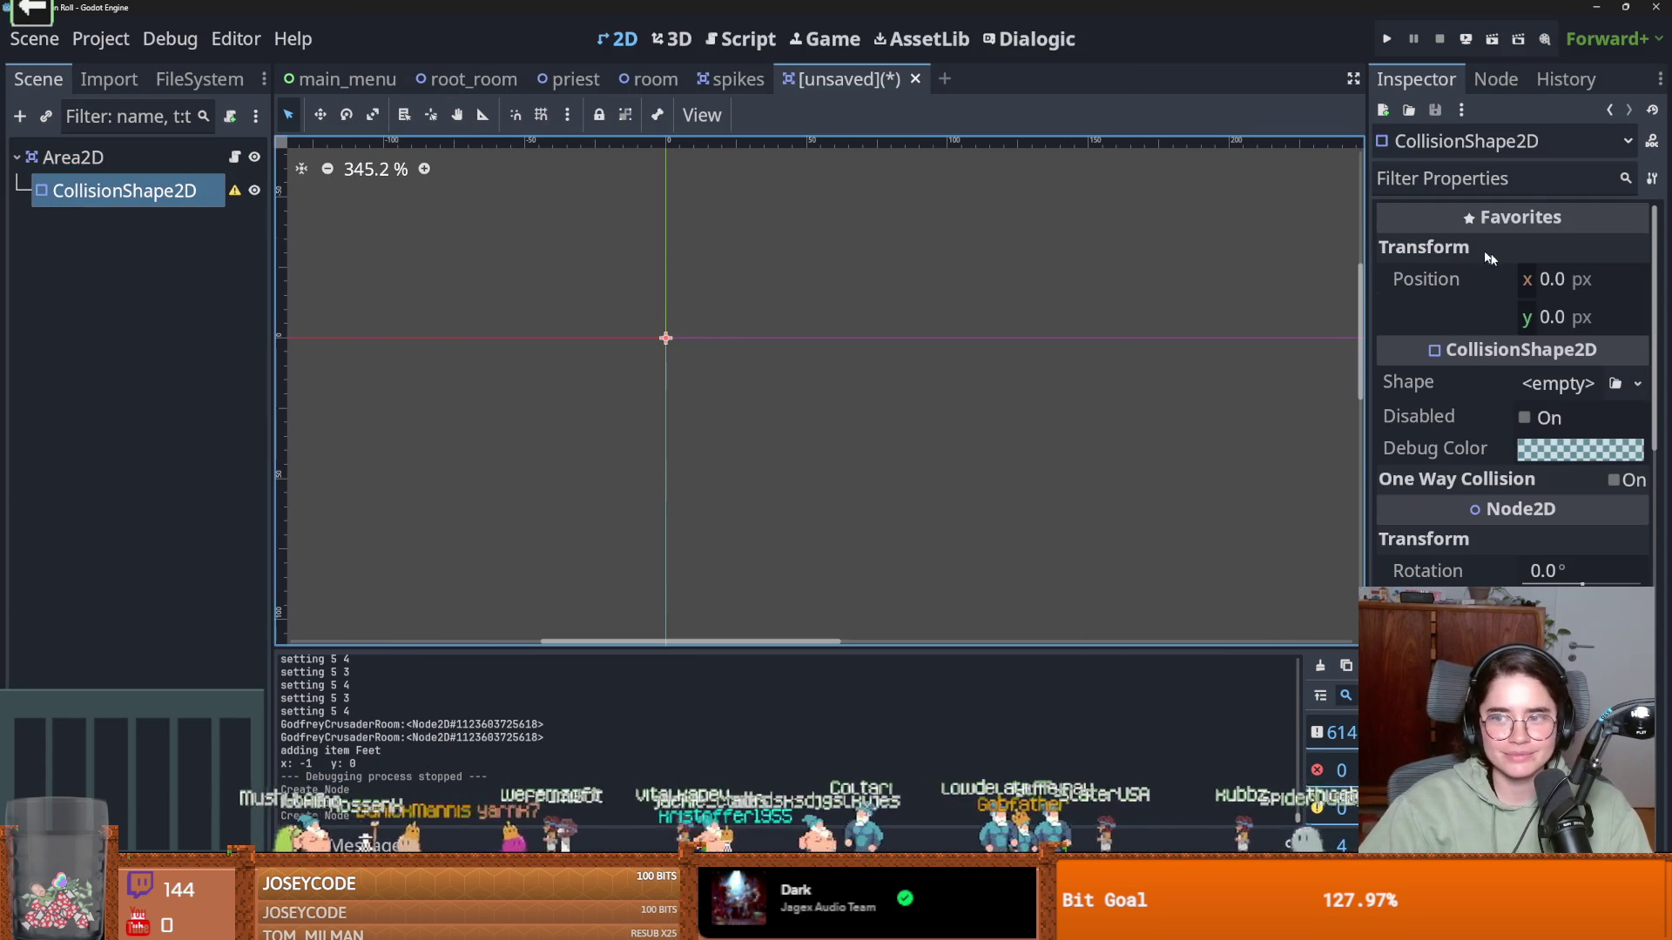
# Give the collision shape a rectangle and dismiss the save dialog
pyautogui.click(1550, 404)
pyautogui.press('Down')
pyautogui.press('Down')
pyautogui.press('Down')
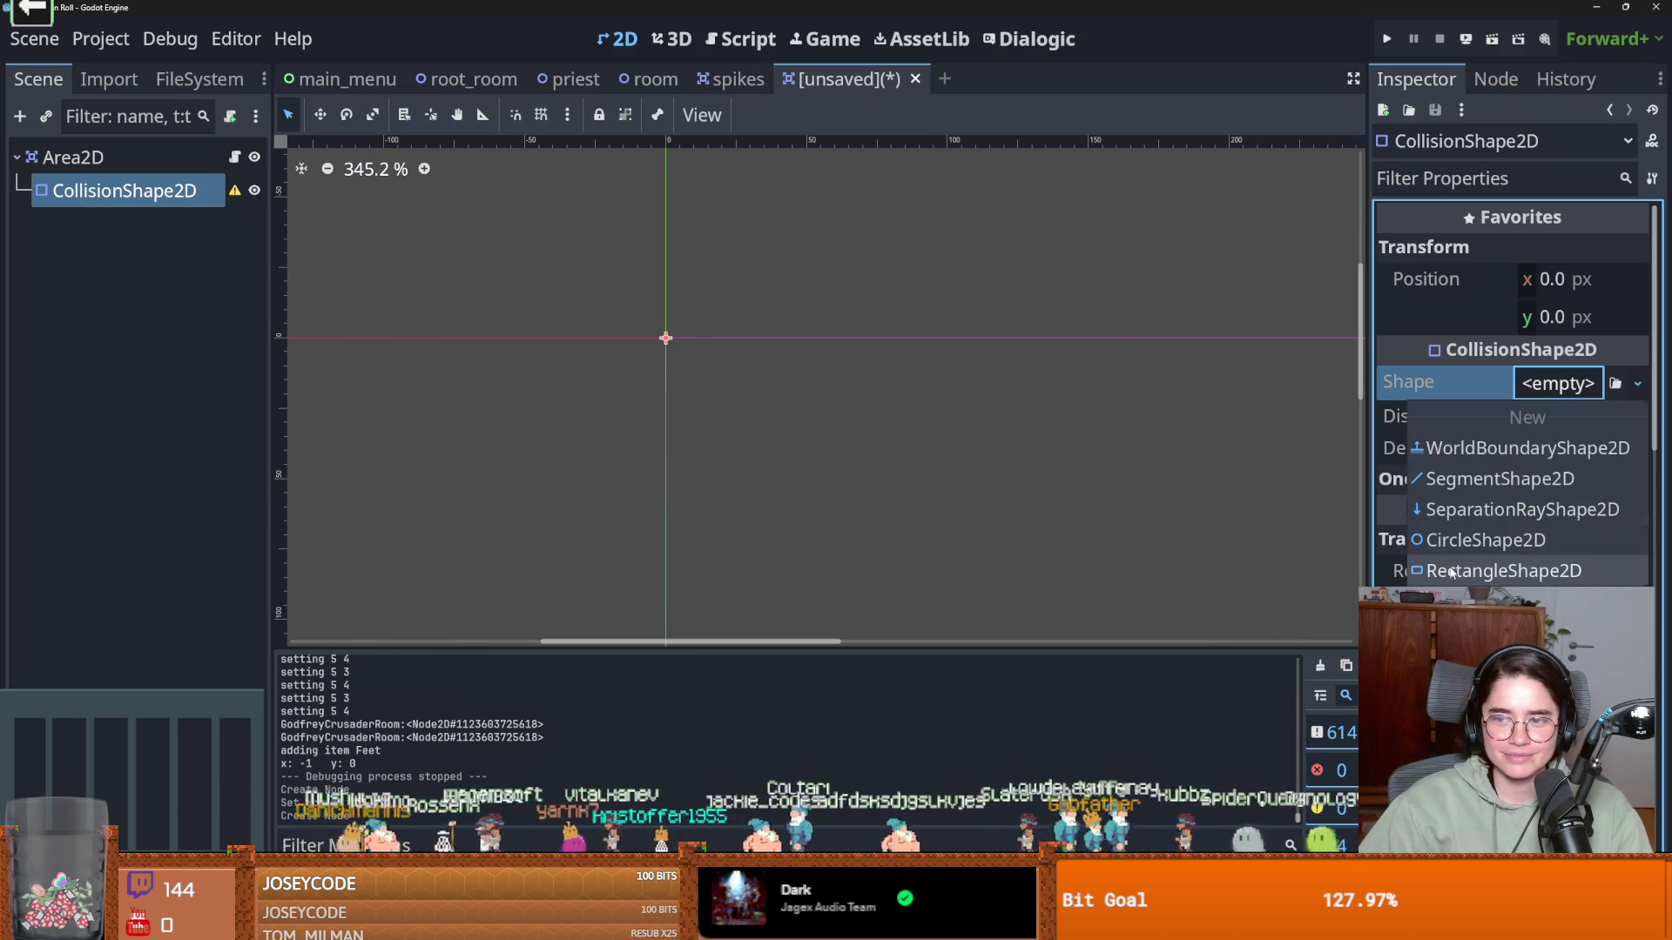
pyautogui.press('Return')
pyautogui.hotkey('ctrl', 's')
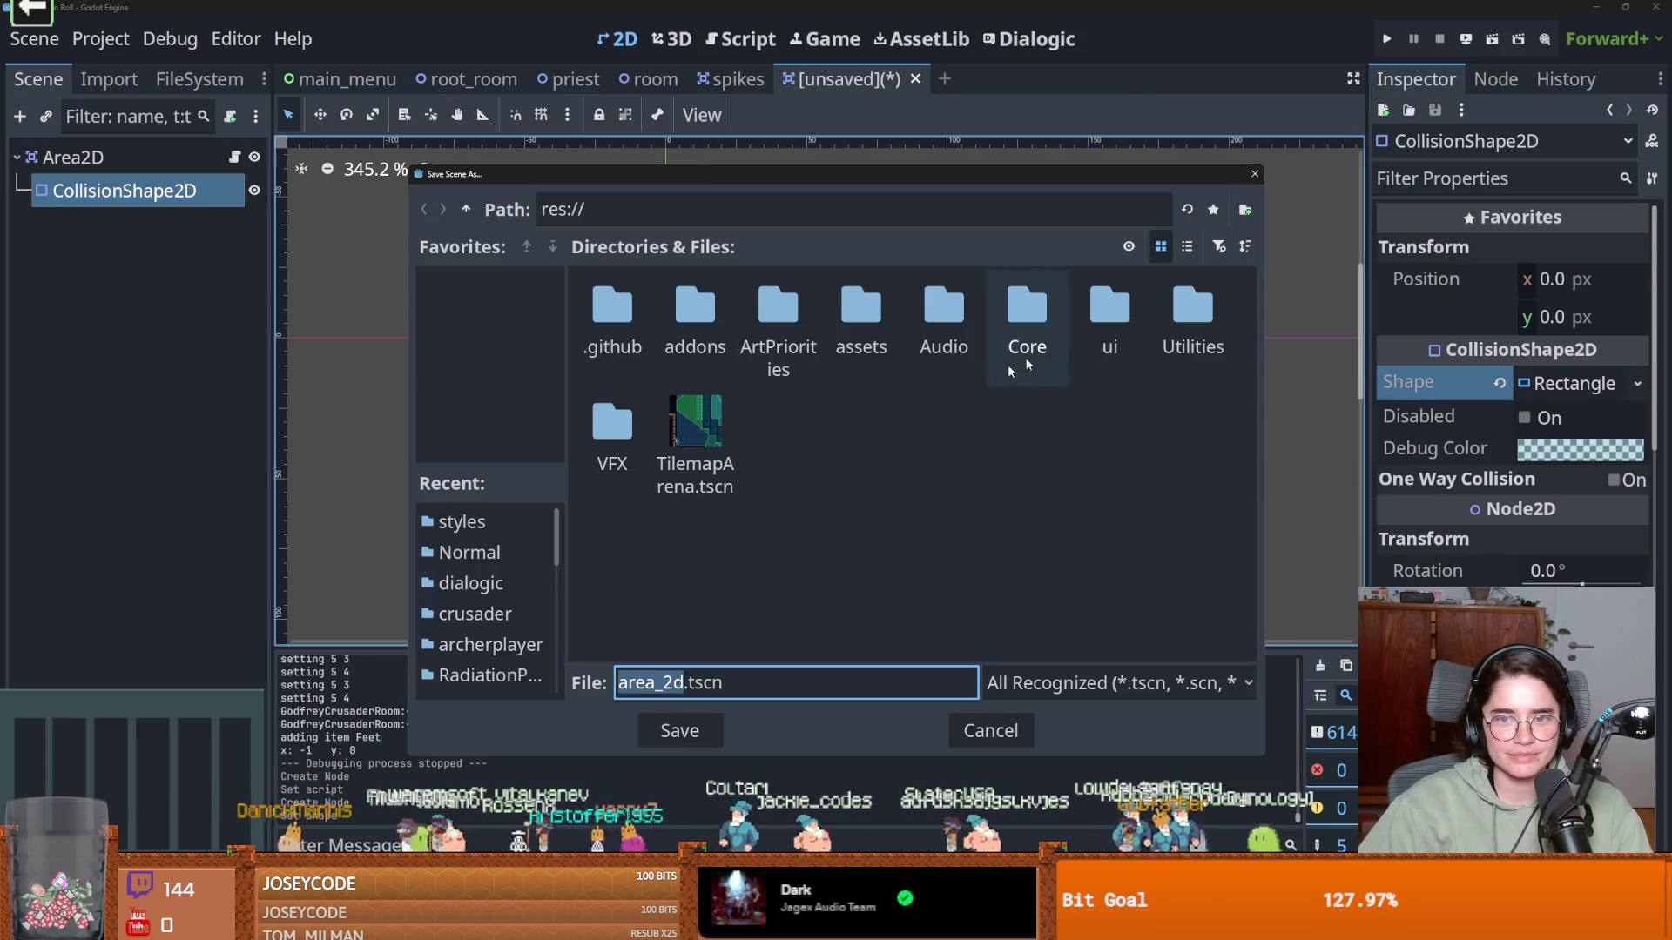
pyautogui.click(1253, 175)
# Open Area2D's InteractableTile.gd script and review its object_interacted signal and body handlers
pyautogui.click(139, 155)
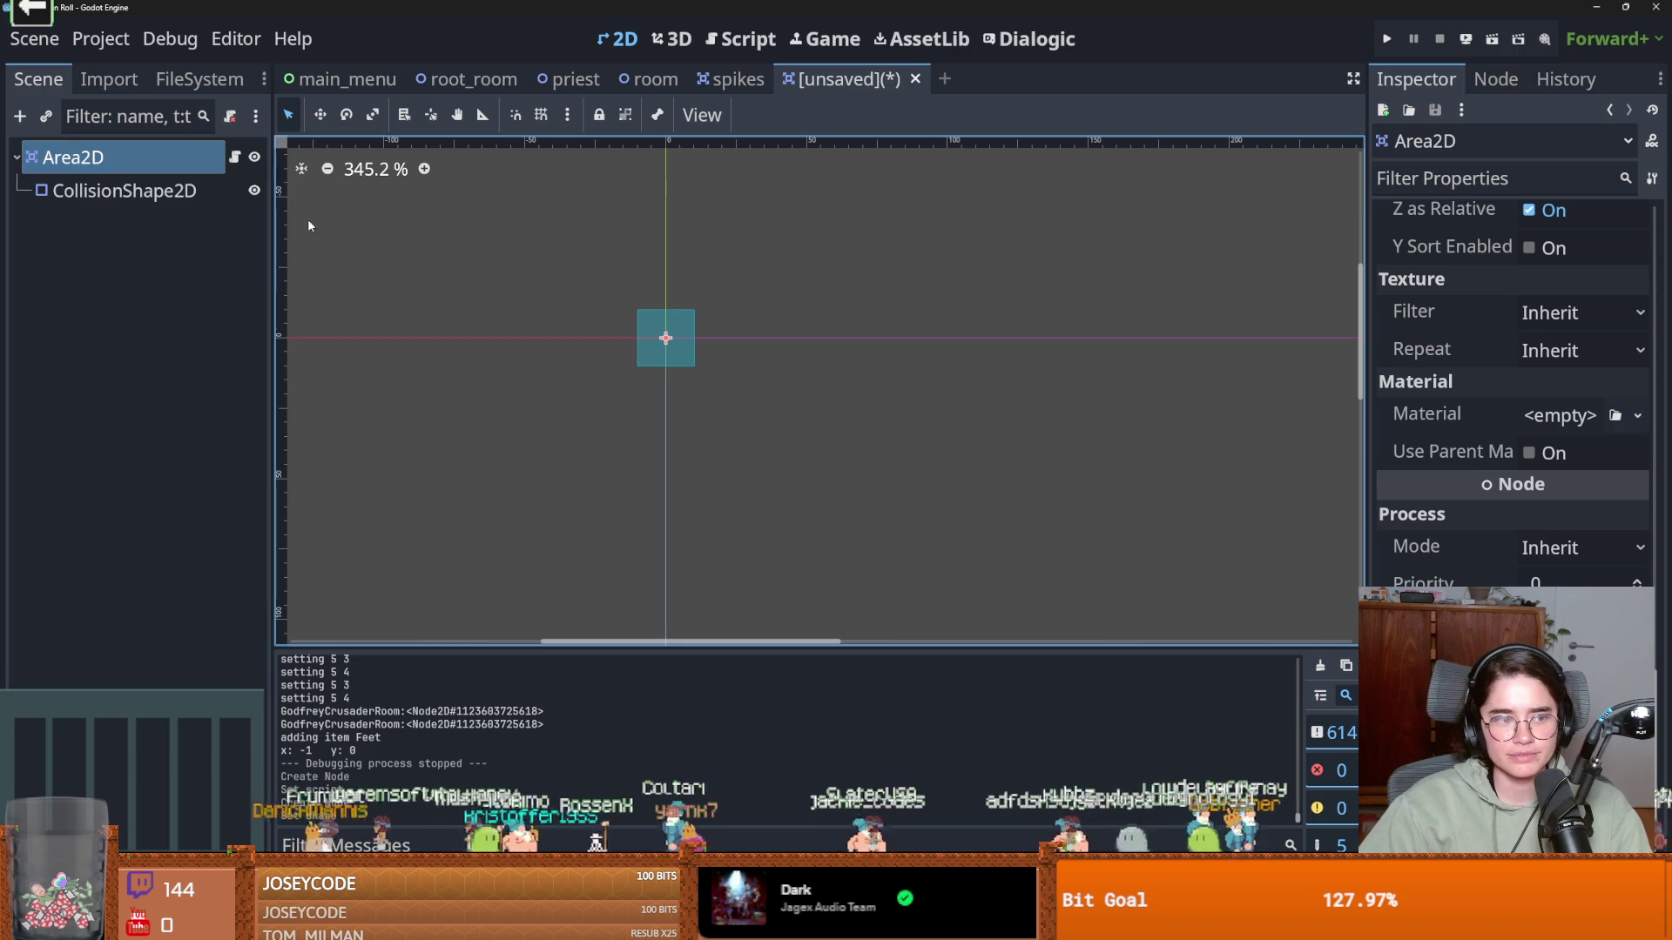
pyautogui.click(234, 157)
pyautogui.scroll(-10, 805, 416)
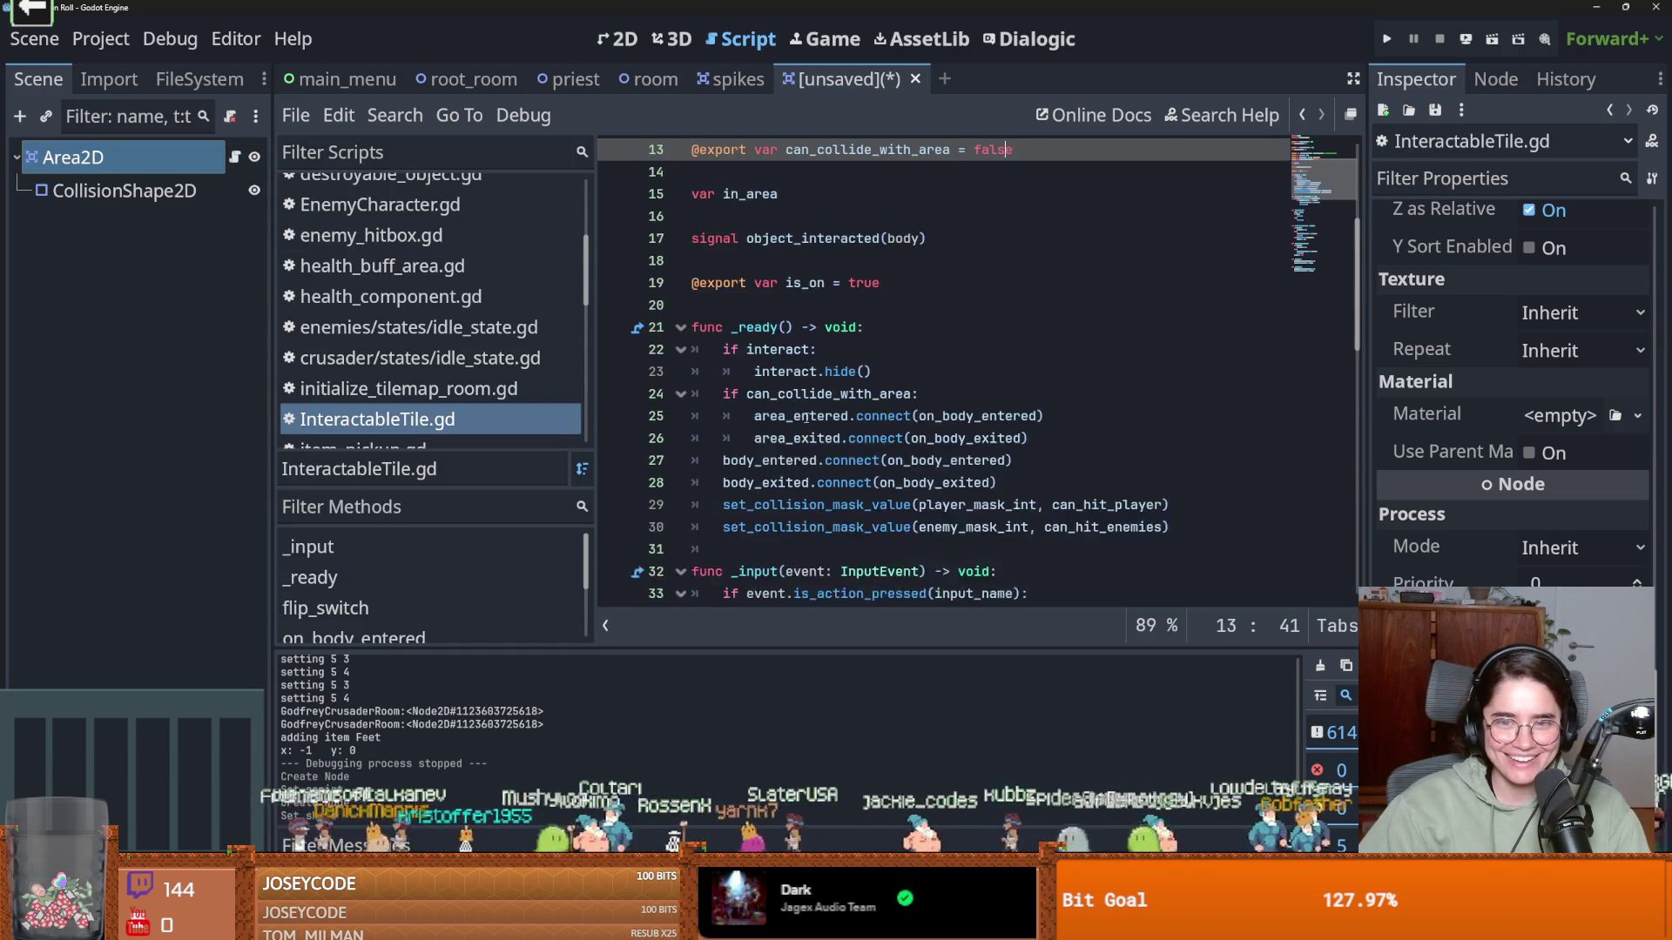
pyautogui.scroll(-2, 805, 415)
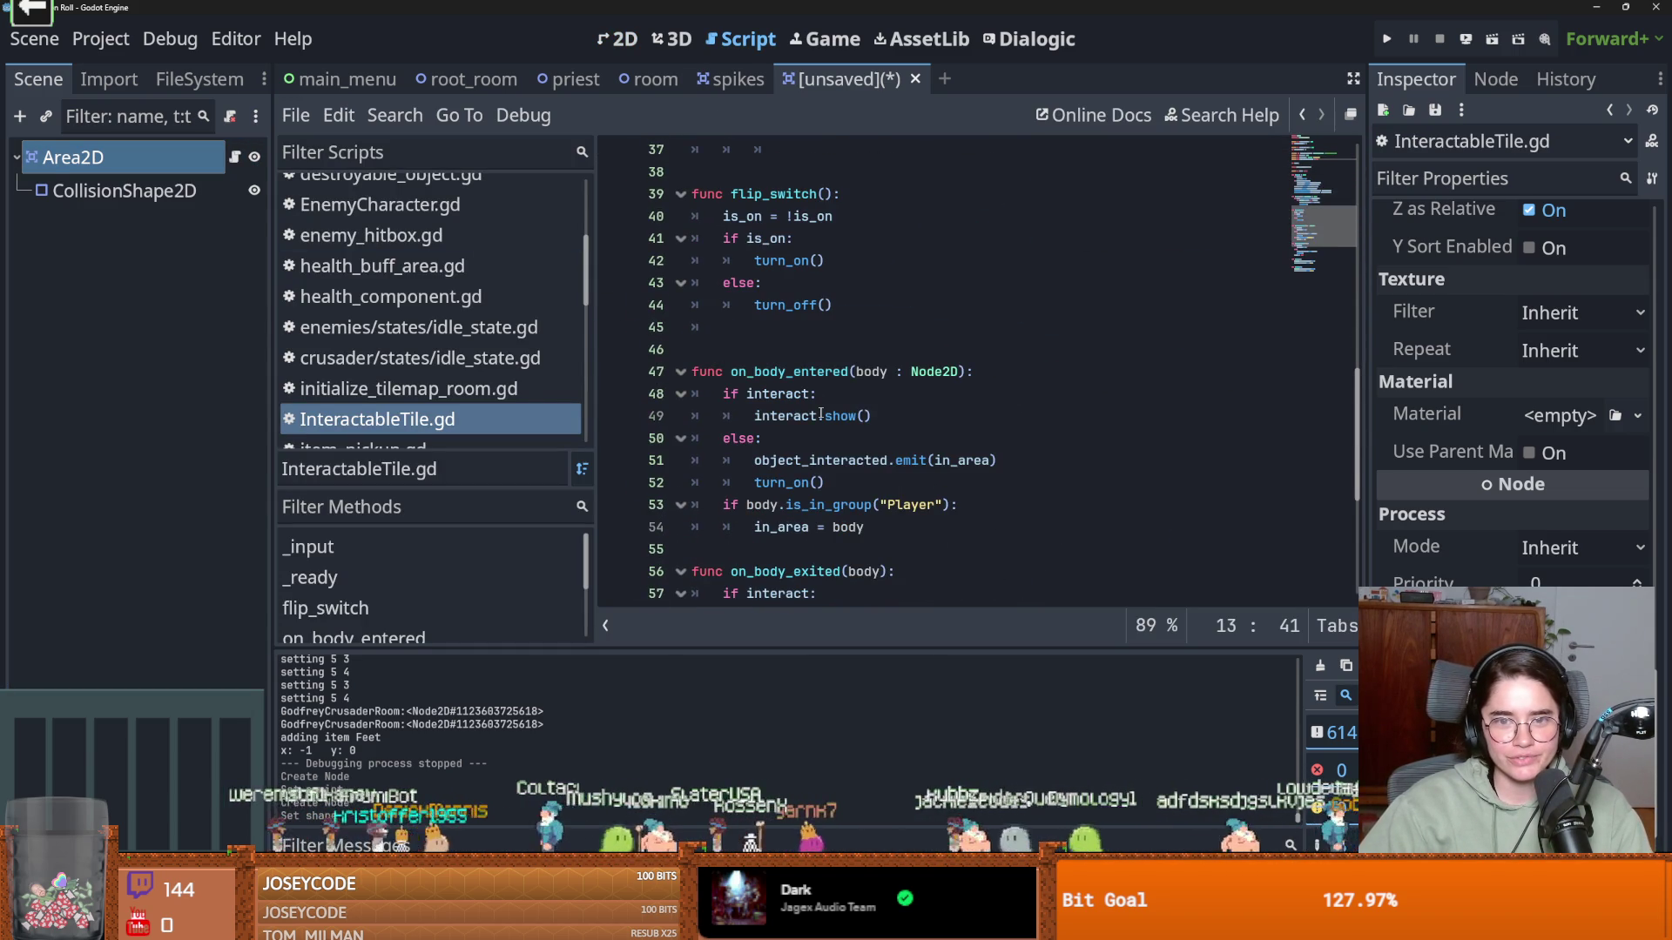
pyautogui.scroll(1, 820, 415)
pyautogui.scroll(-5, 820, 415)
pyautogui.scroll(3, 821, 415)
pyautogui.doubleClick(803, 393)
pyautogui.scroll(12, 803, 401)
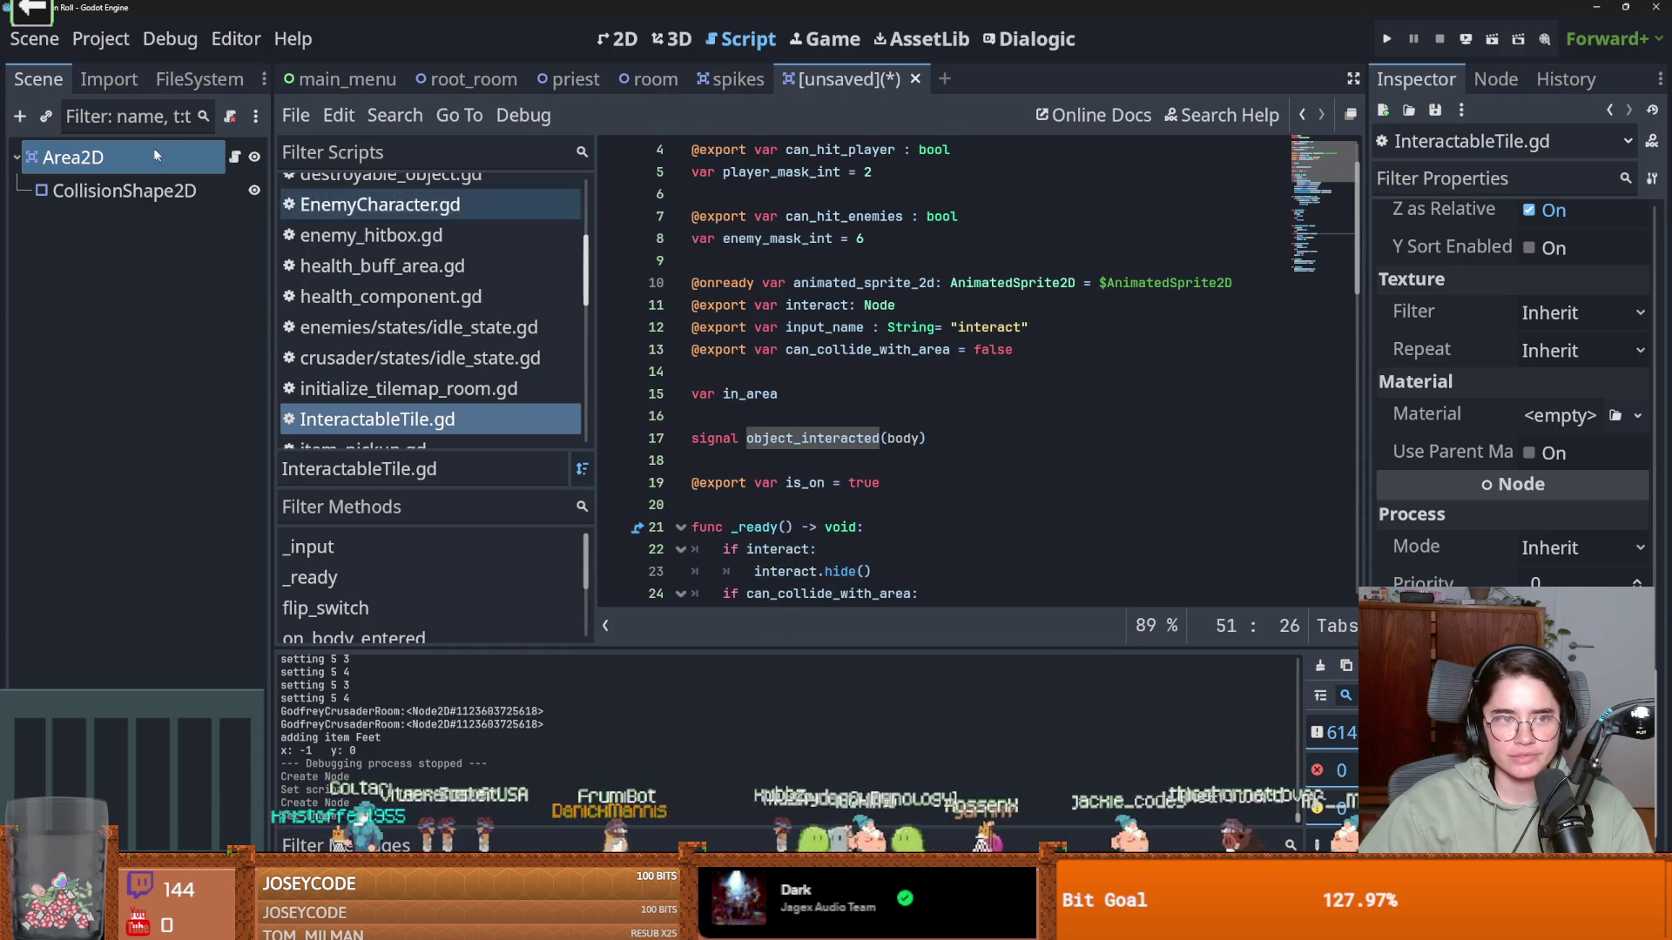
# Add a Node2D child under Area2D and rename it MudLogic
pyautogui.rightClick(157, 157)
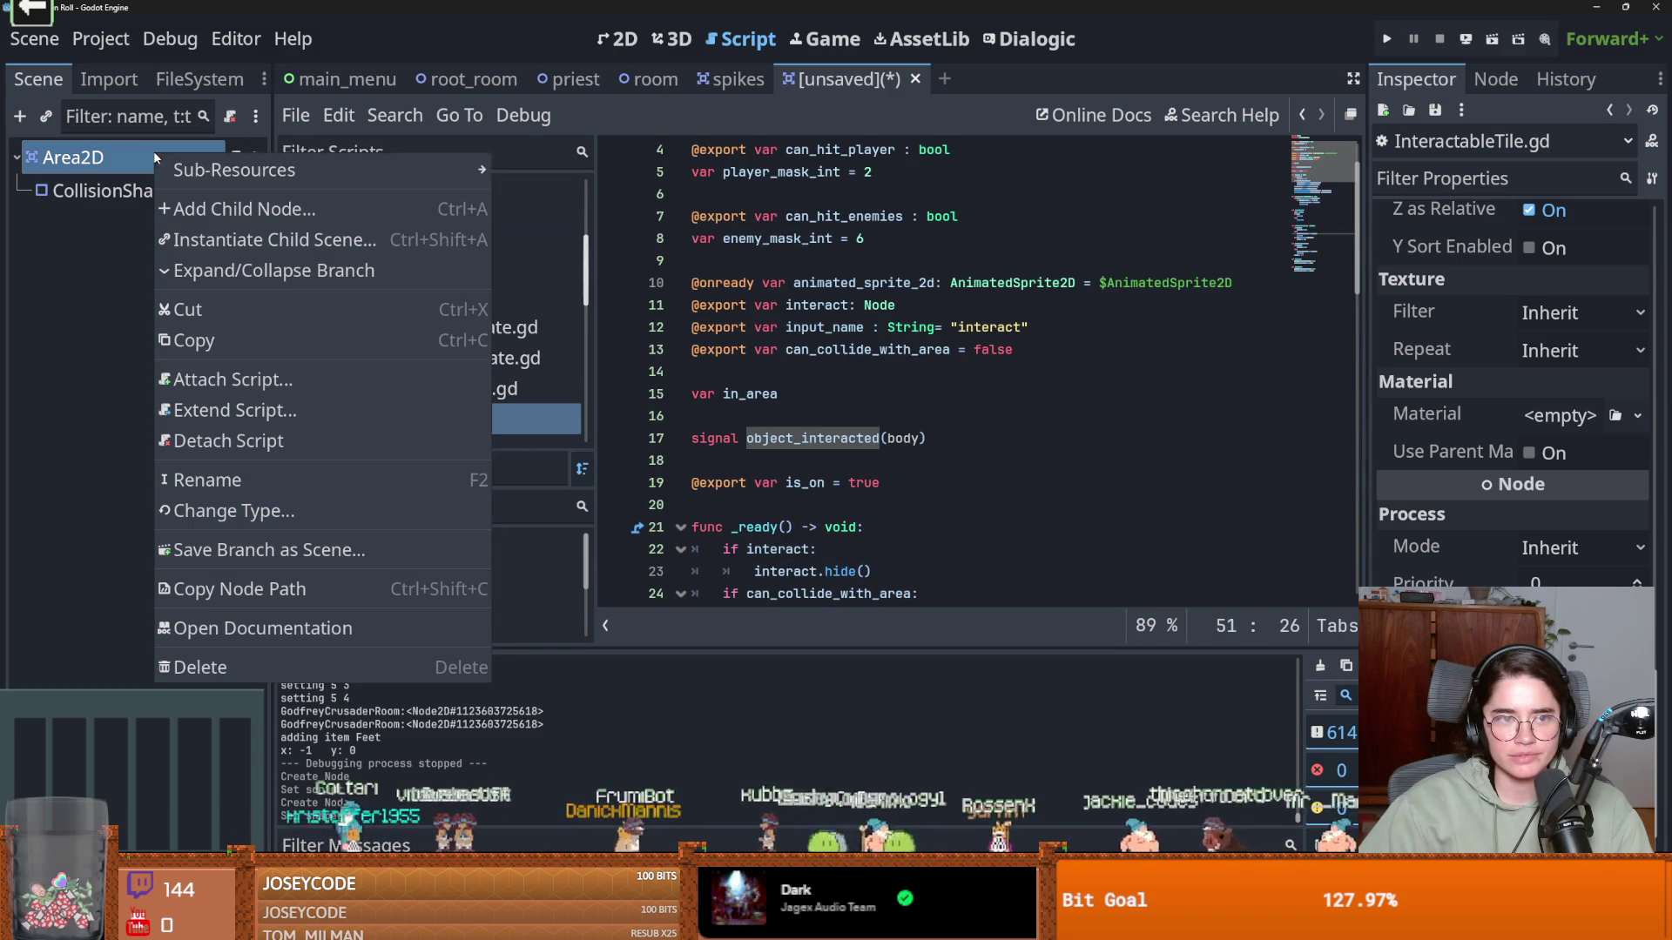
pyautogui.click(217, 210)
pyautogui.write('node')
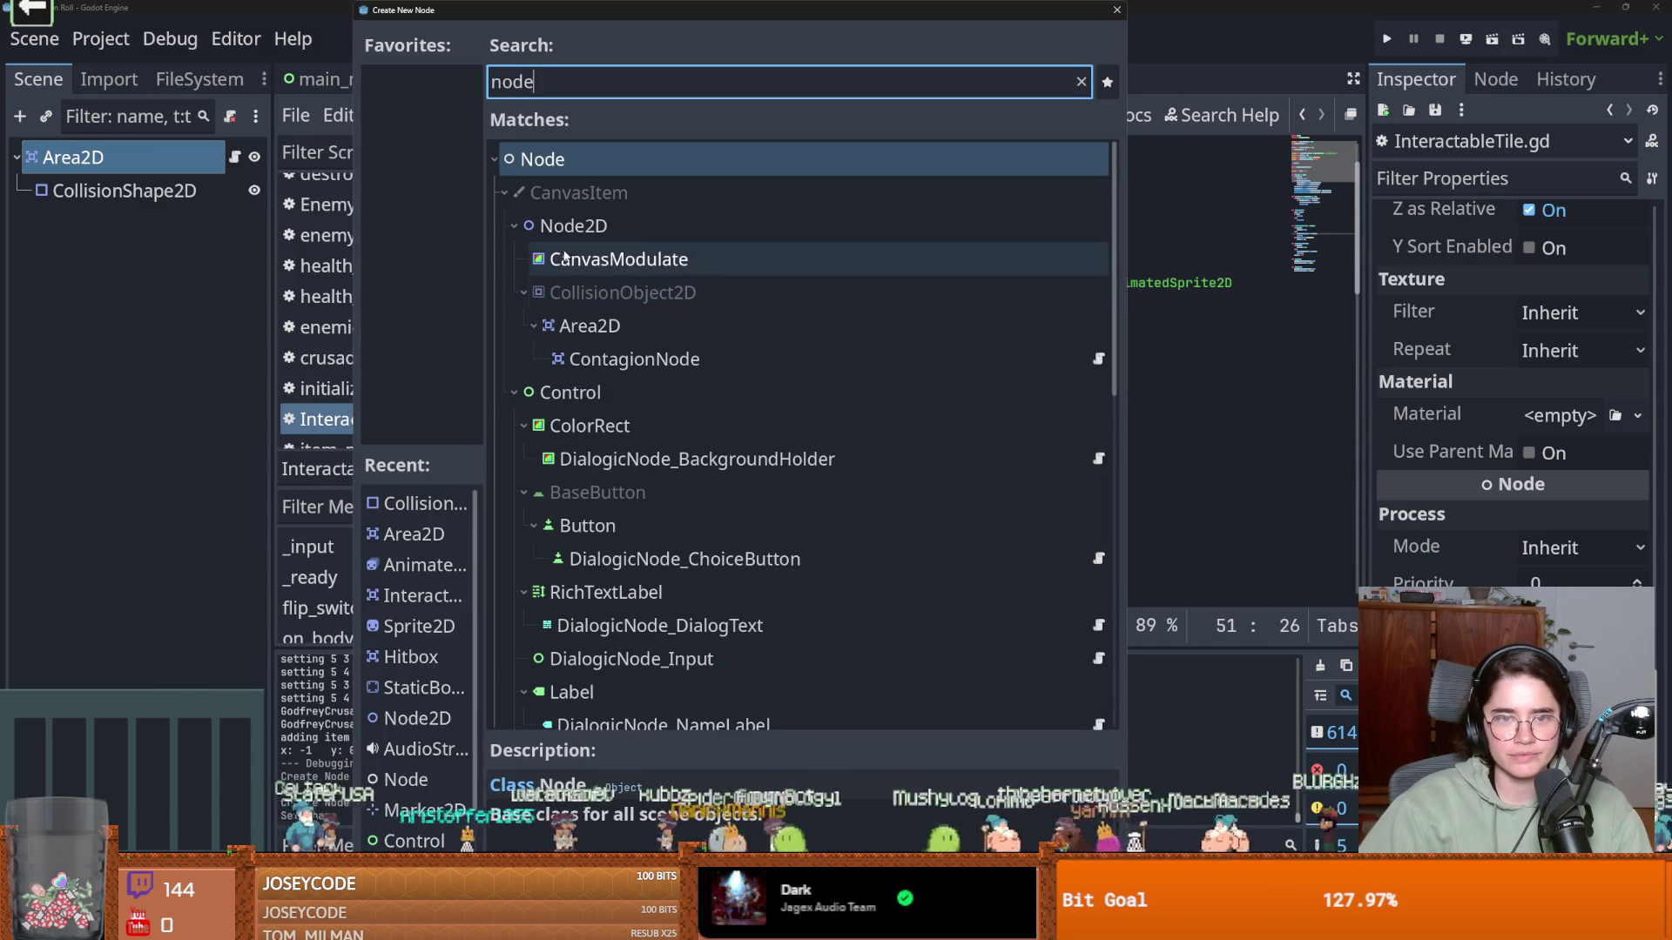
pyautogui.click(568, 227)
pyautogui.doubleClick(567, 227)
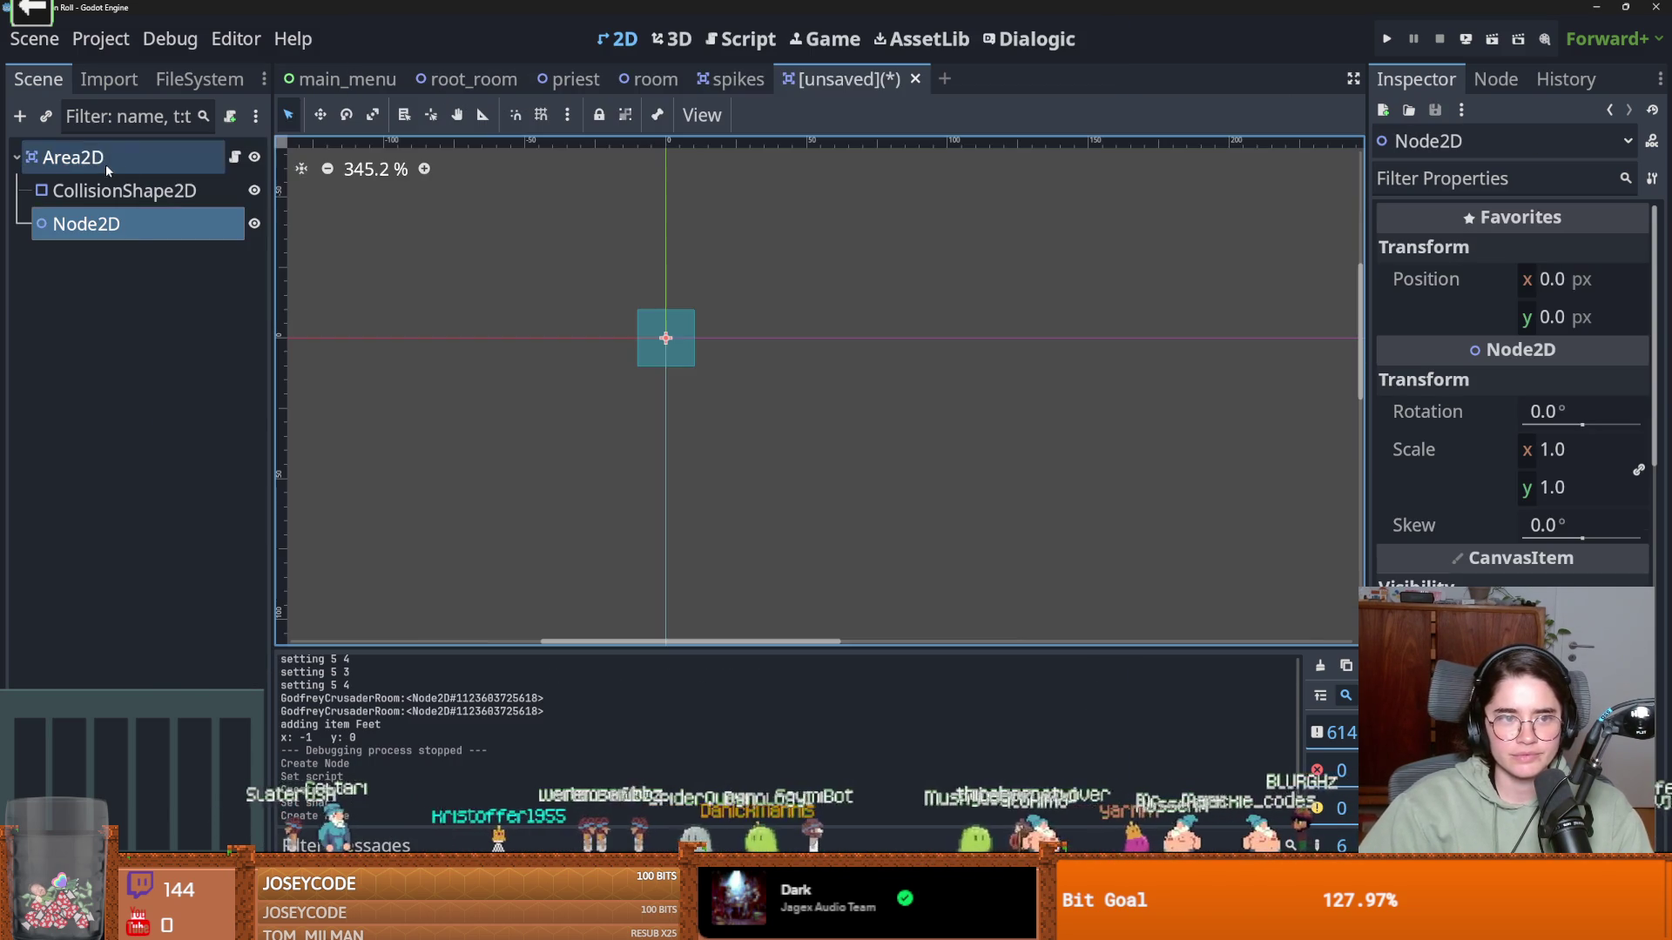
pyautogui.doubleClick(135, 226)
pyautogui.write('mud')
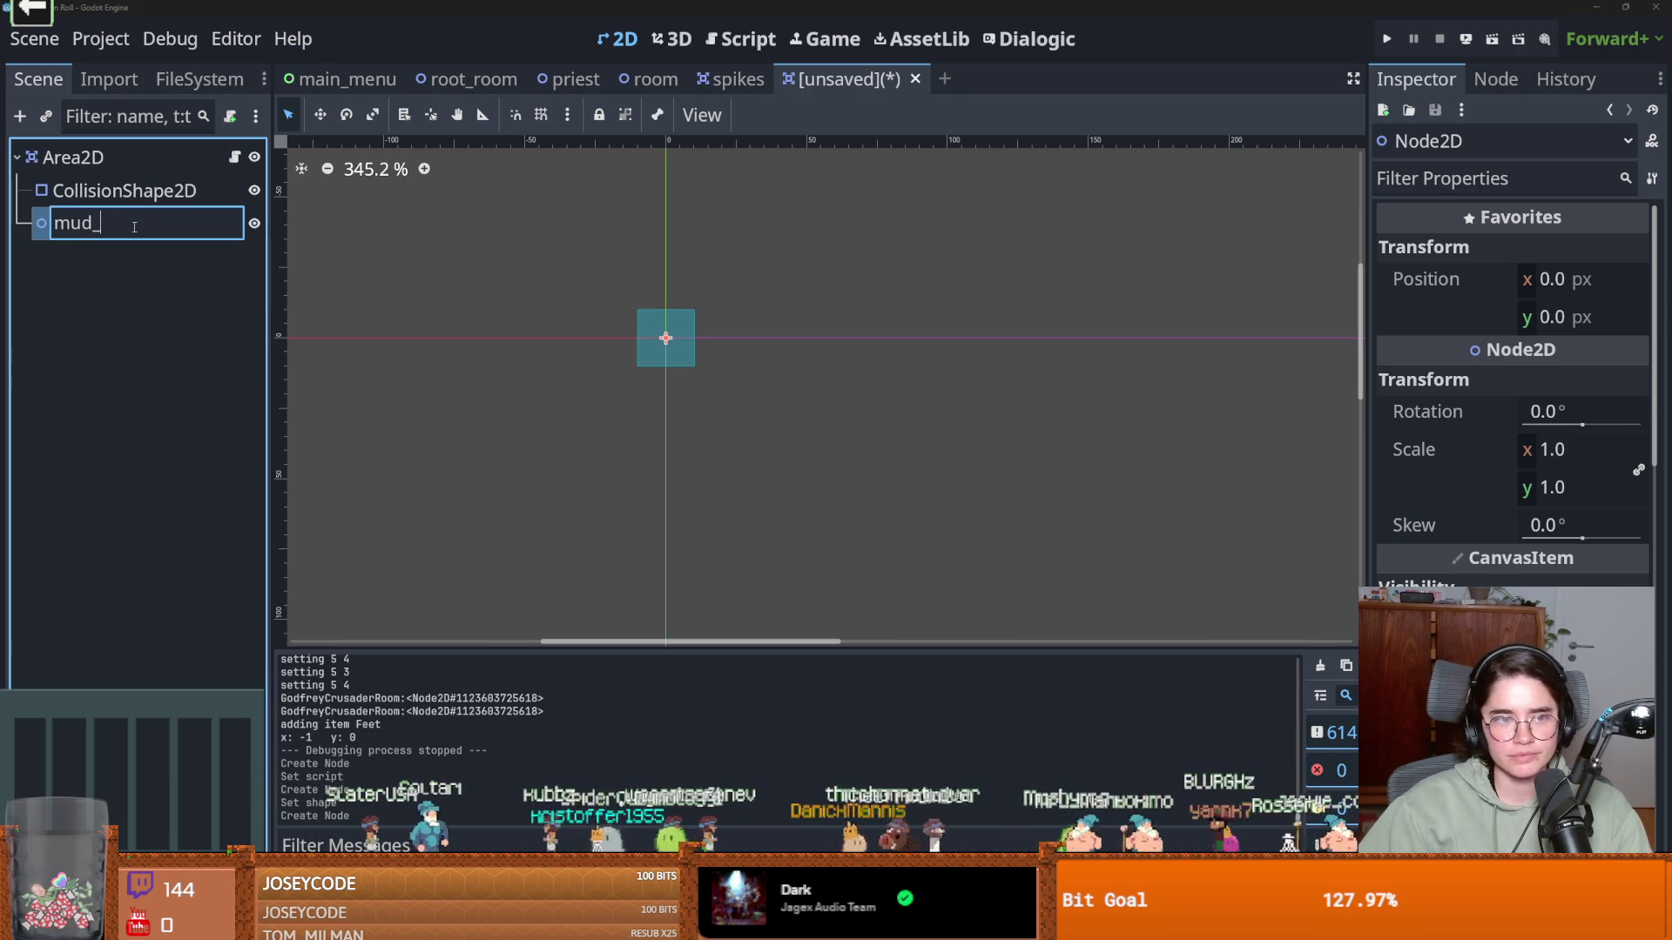
pyautogui.hotkey('ctrl', 'a')
pyautogui.write('Mud')
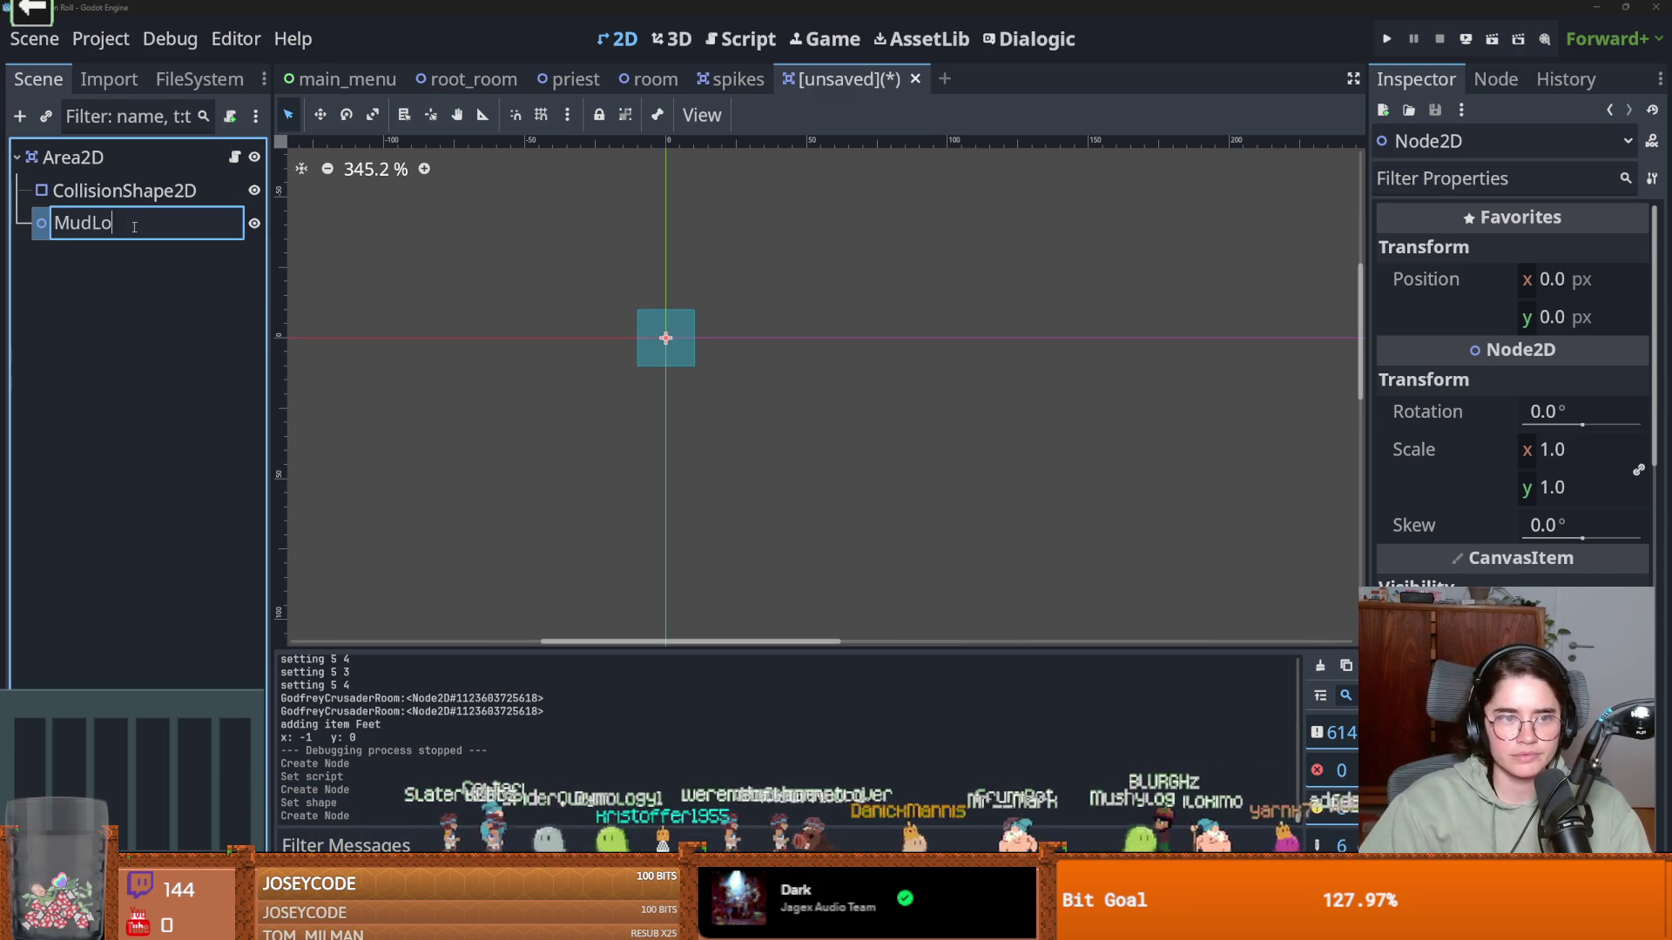
pyautogui.press('Return')
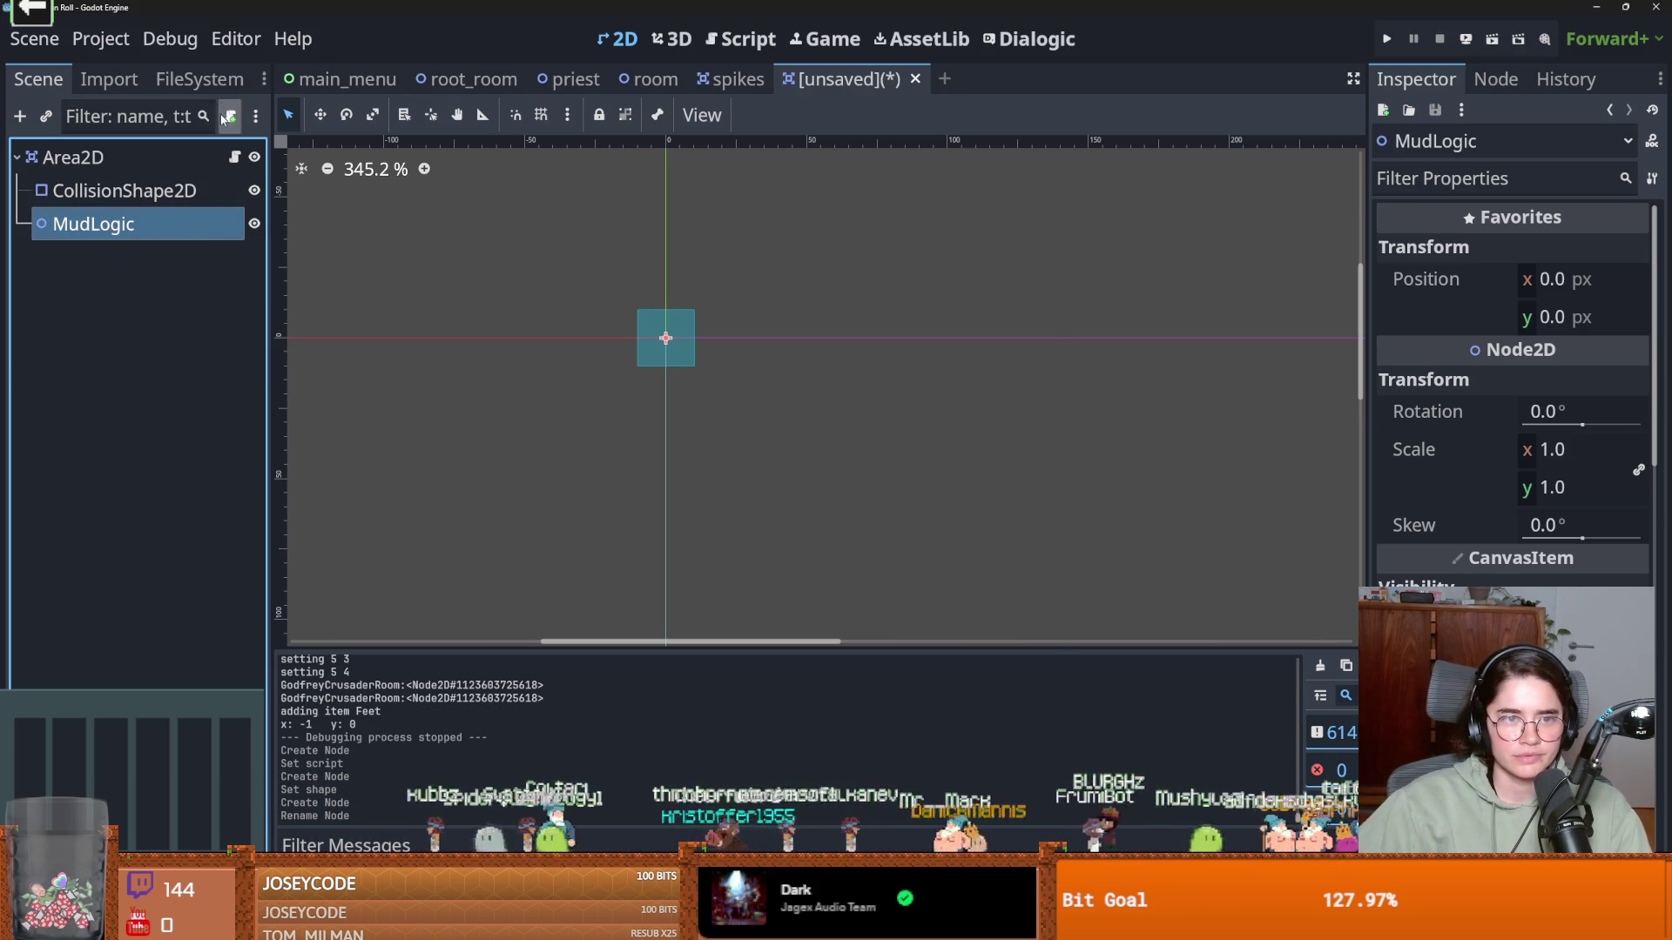
# Attach a new mud_logic.gd script to MudLogic, saved in a new Core/Tiles/Traps/mud folder
pyautogui.click(230, 115)
pyautogui.click(1037, 442)
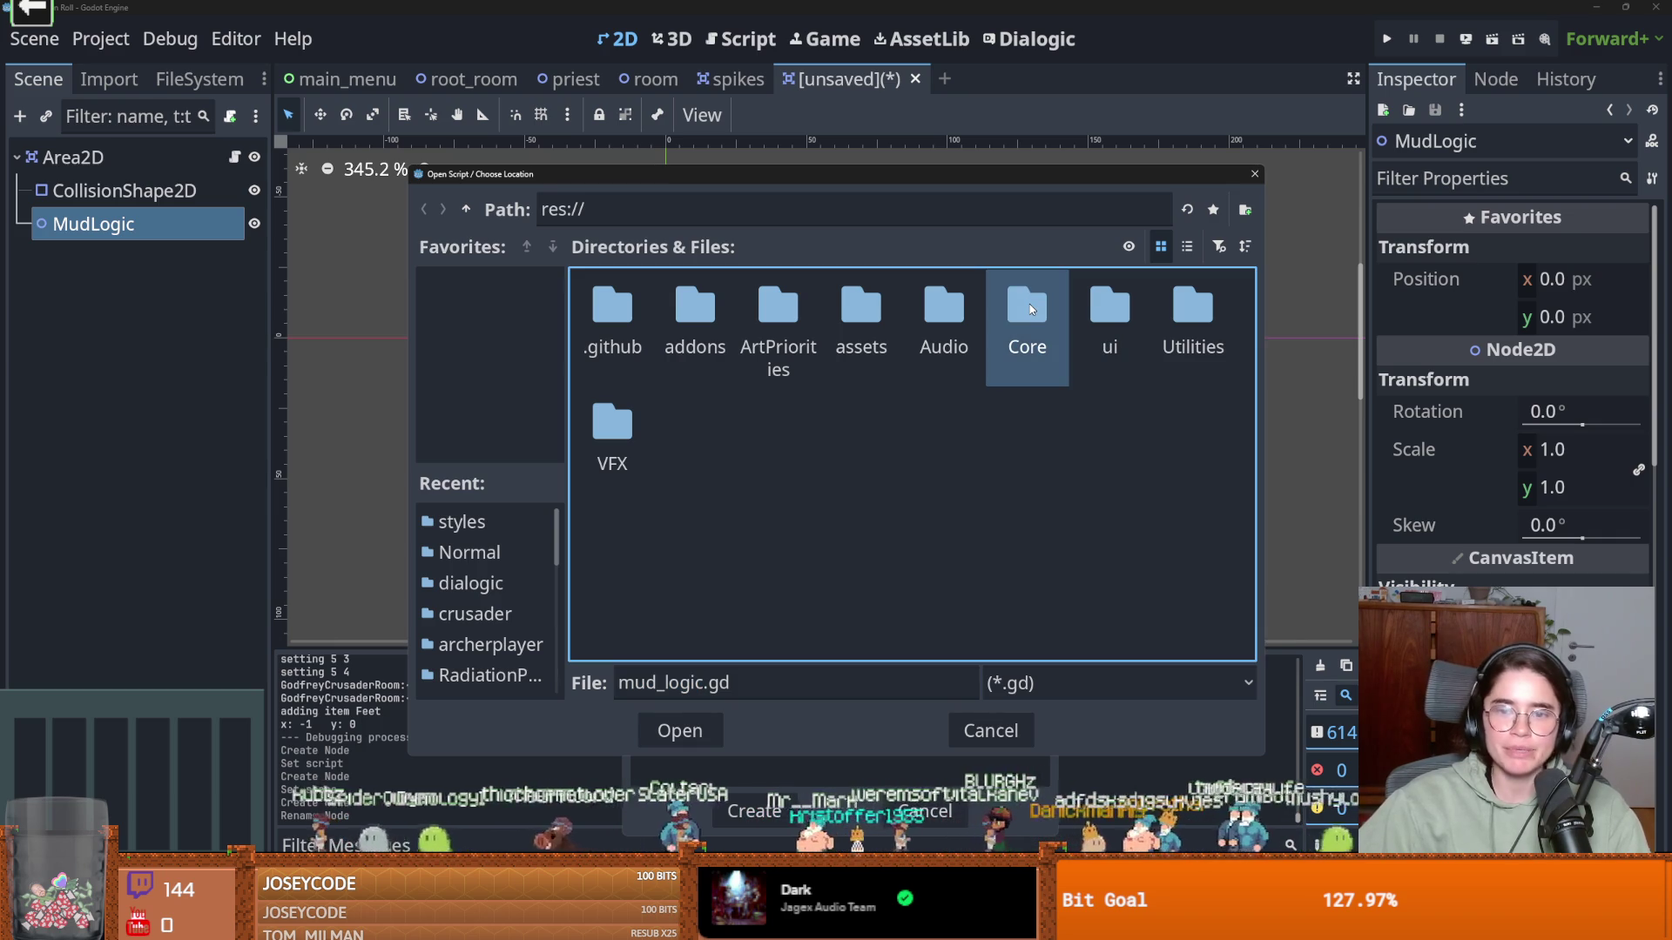
pyautogui.doubleClick(1026, 302)
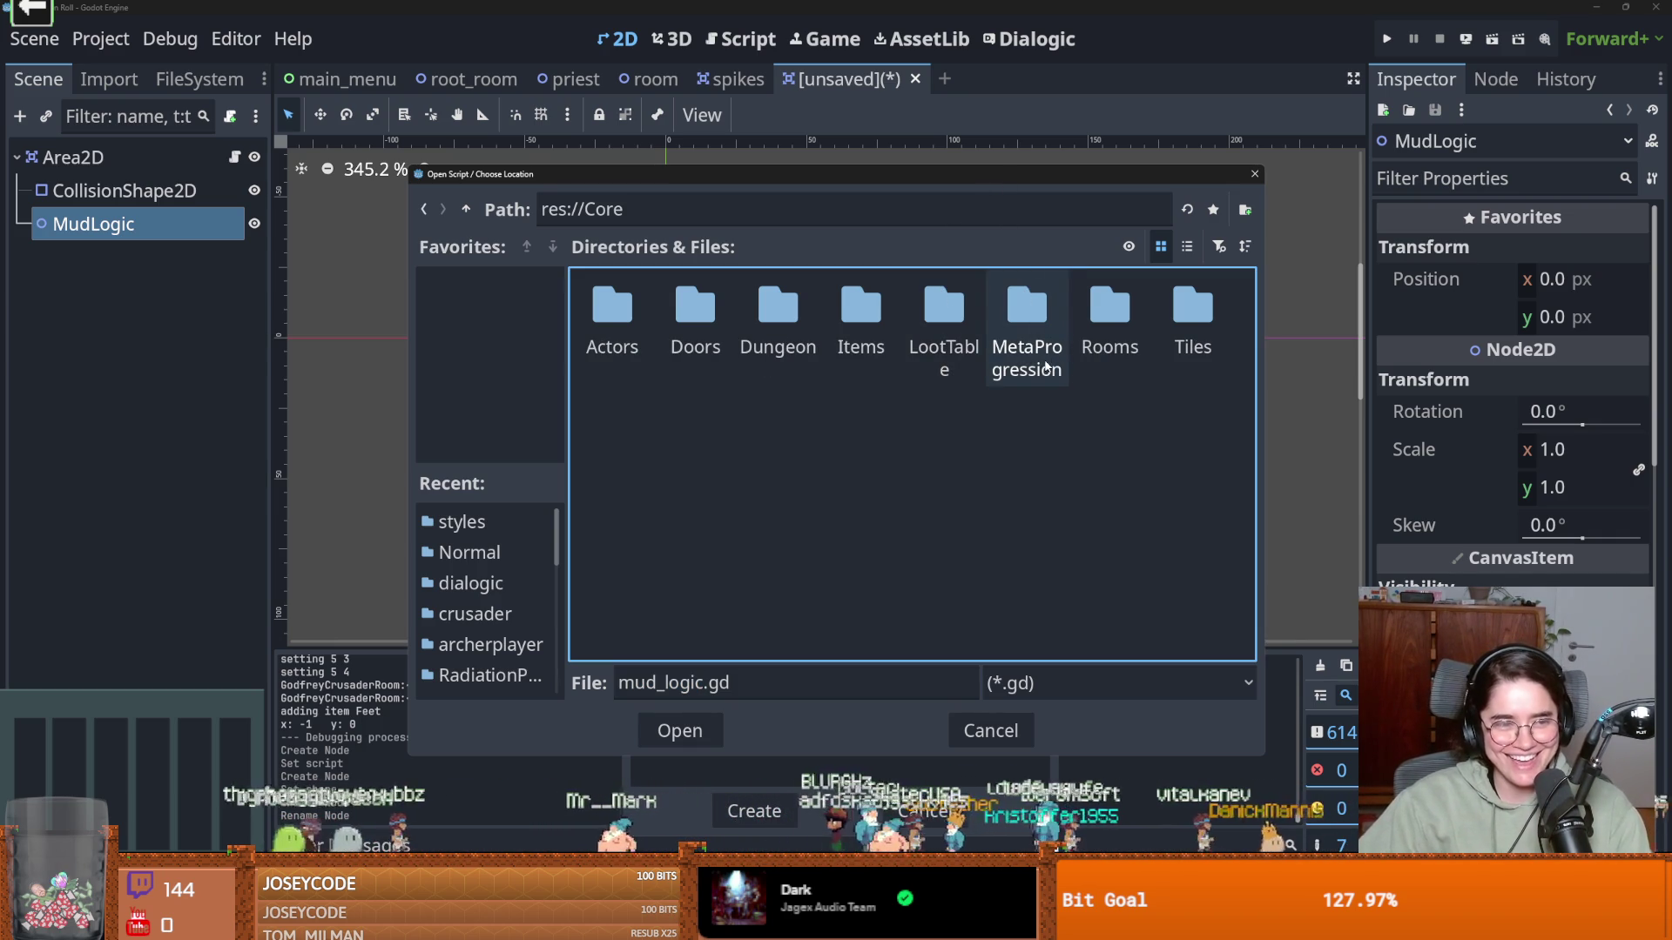
pyautogui.doubleClick(1192, 313)
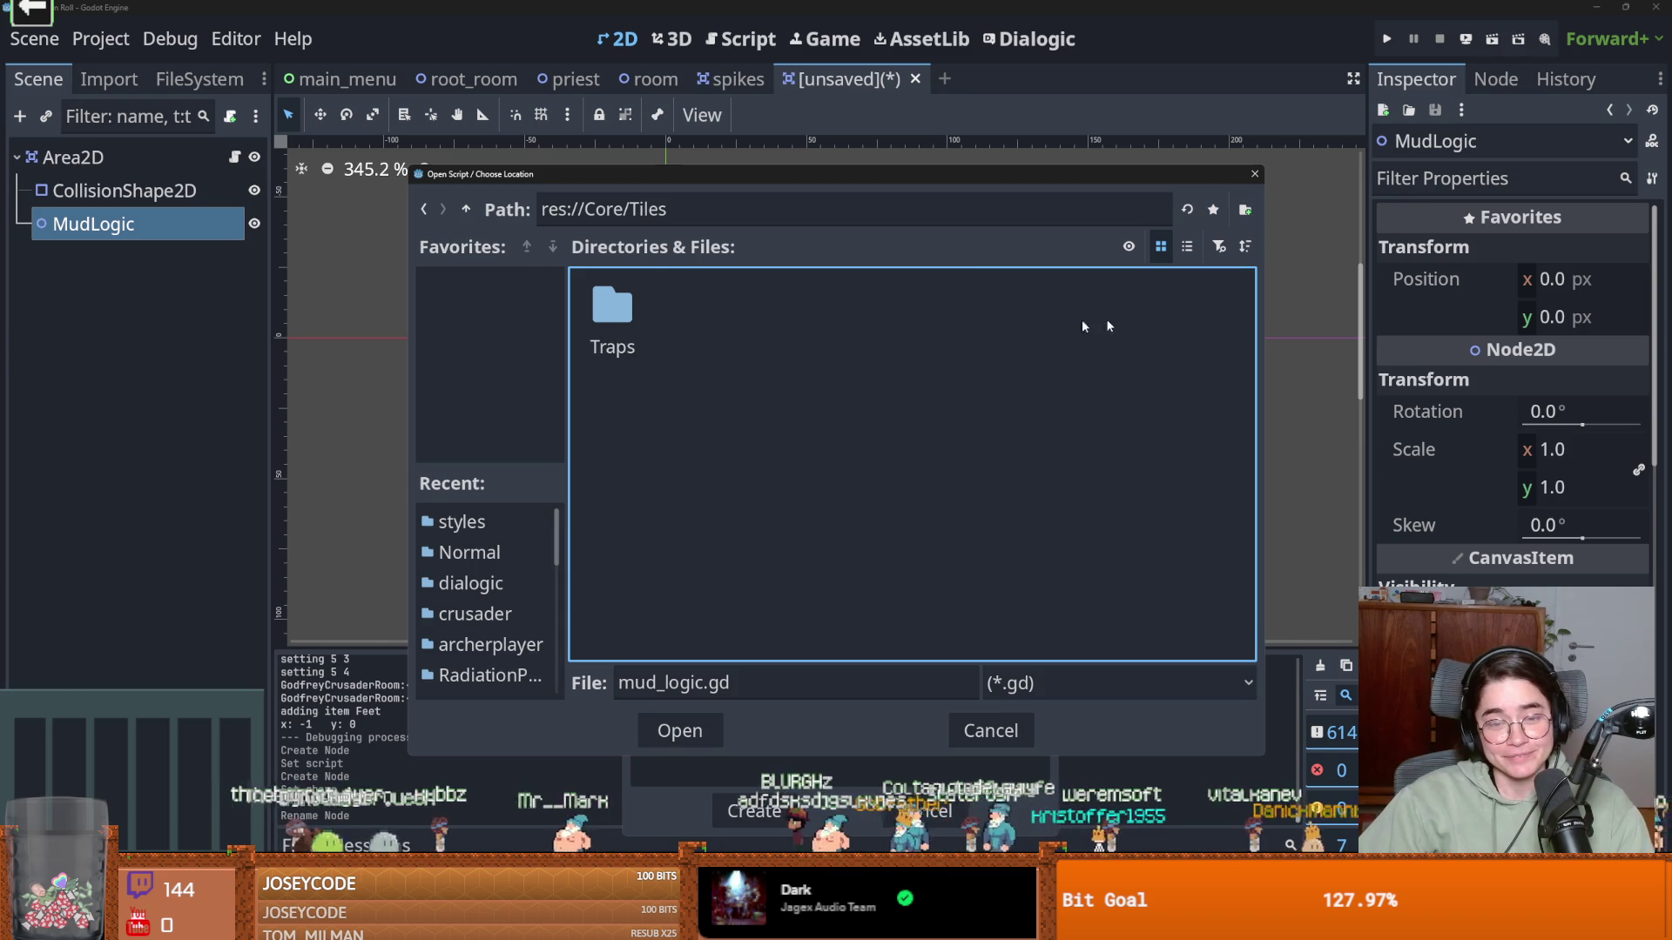
pyautogui.doubleClick(614, 309)
pyautogui.click(1244, 210)
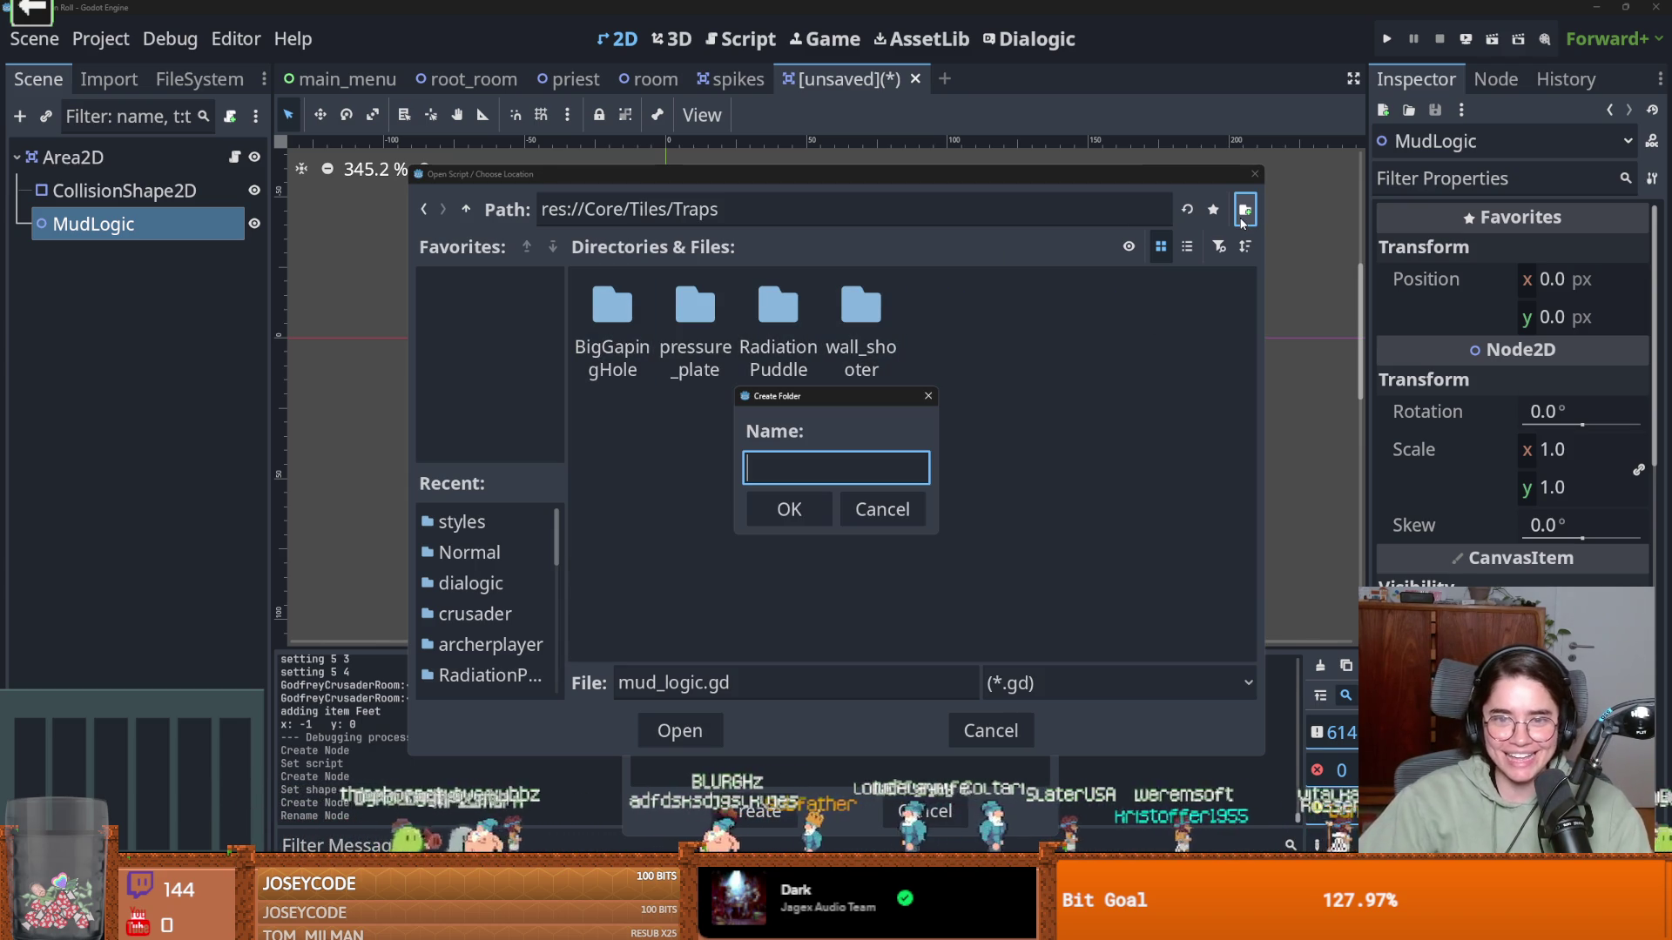
pyautogui.write('mud')
pyautogui.press('Return')
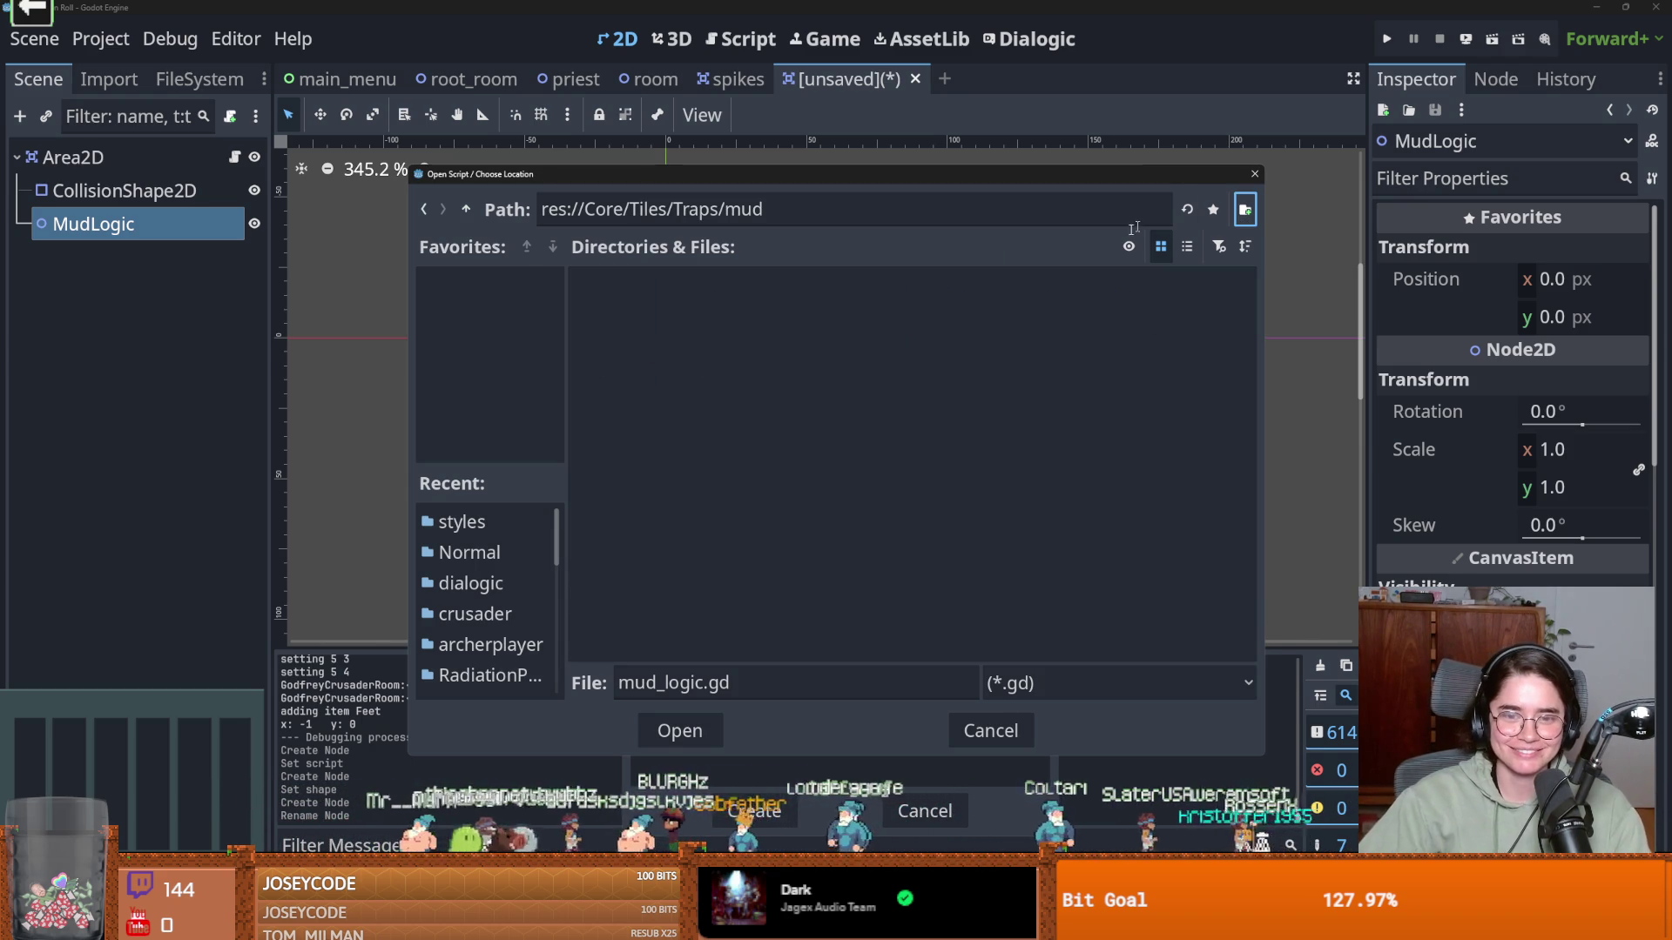
pyautogui.click(679, 730)
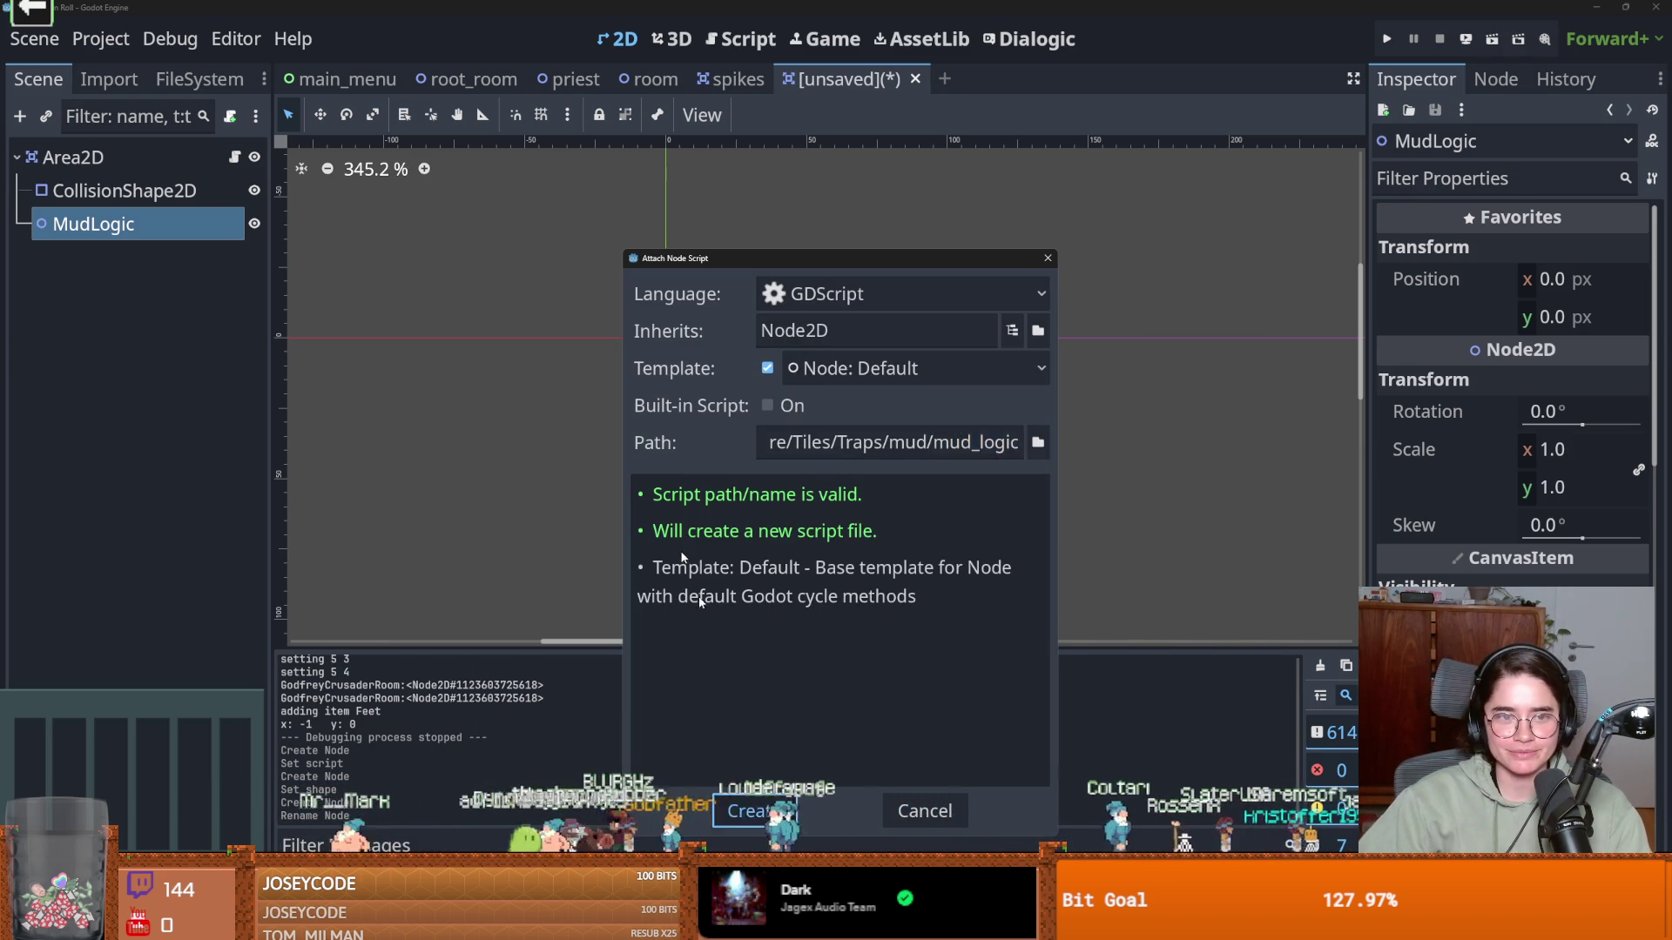
pyautogui.click(754, 807)
pyautogui.moveTo(697, 394)
pyautogui.mouseDown()
pyautogui.moveTo(618, 193)
pyautogui.moveTo(616, 224)
pyautogui.mouseUp()
pyautogui.press('BackSpace')
pyautogui.moveTo(73, 157)
pyautogui.mouseDown()
pyautogui.moveTo(757, 210)
pyautogui.moveTo(803, 196)
pyautogui.mouseUp()
pyautogui.doubleClick(803, 195)
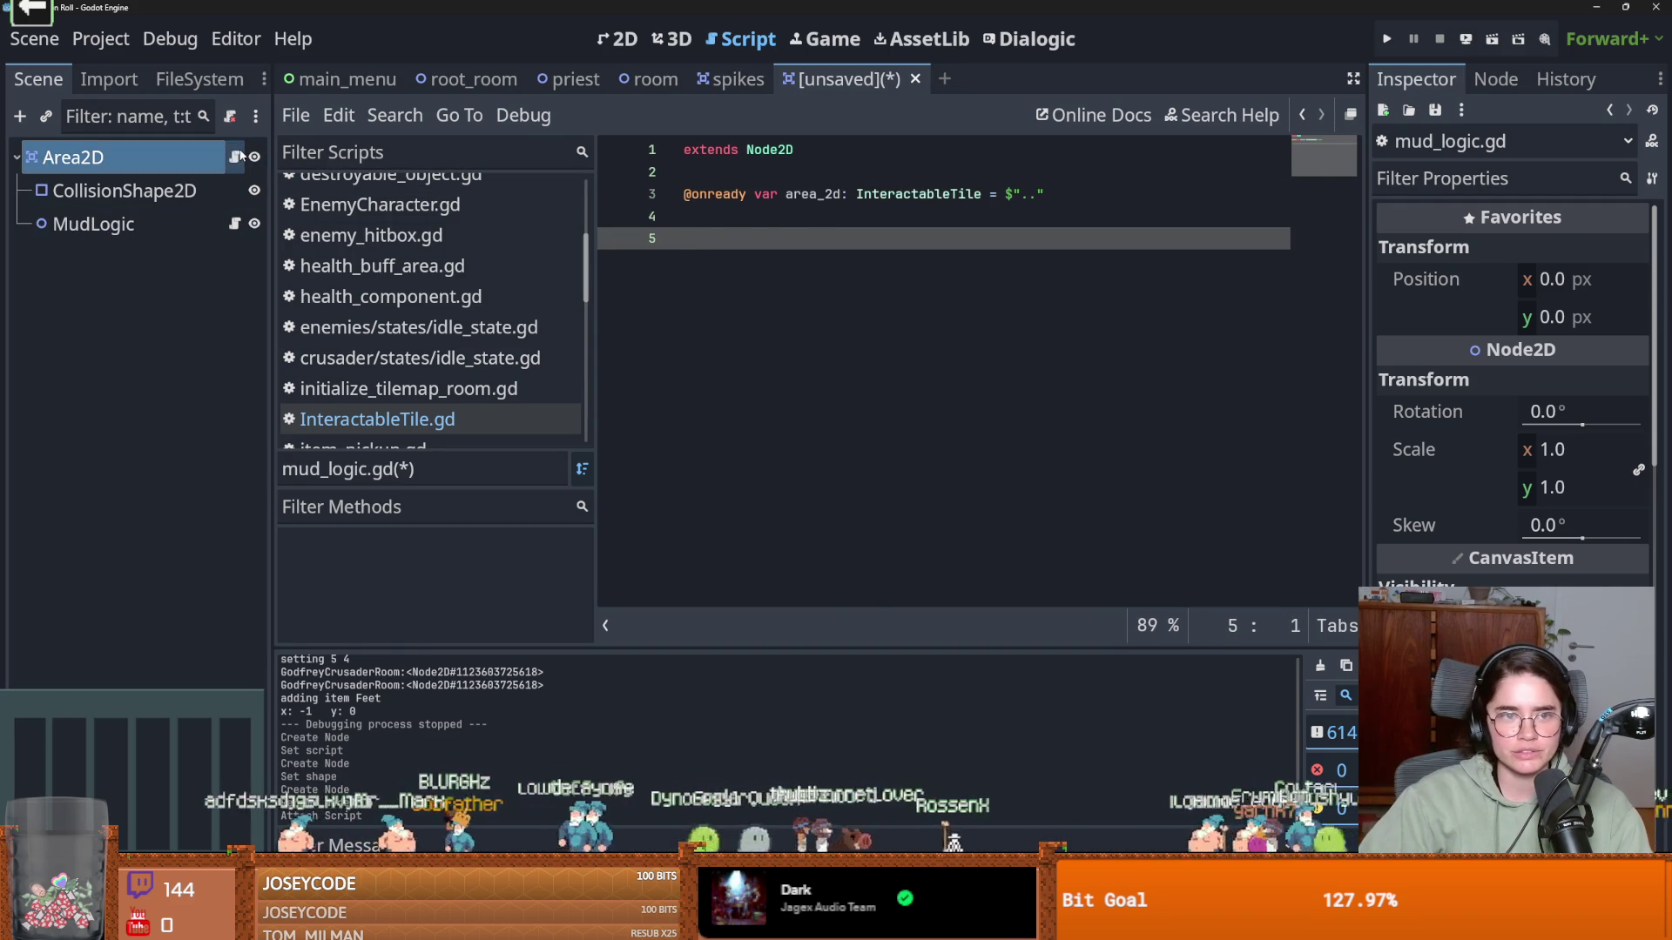
# Check InteractableTile.gd, then add a _ready function to mud_logic.gd
pyautogui.keyDown('ctrl'); pyautogui.click(919, 193); pyautogui.keyUp('ctrl')
pyautogui.scroll(1, 872, 327)
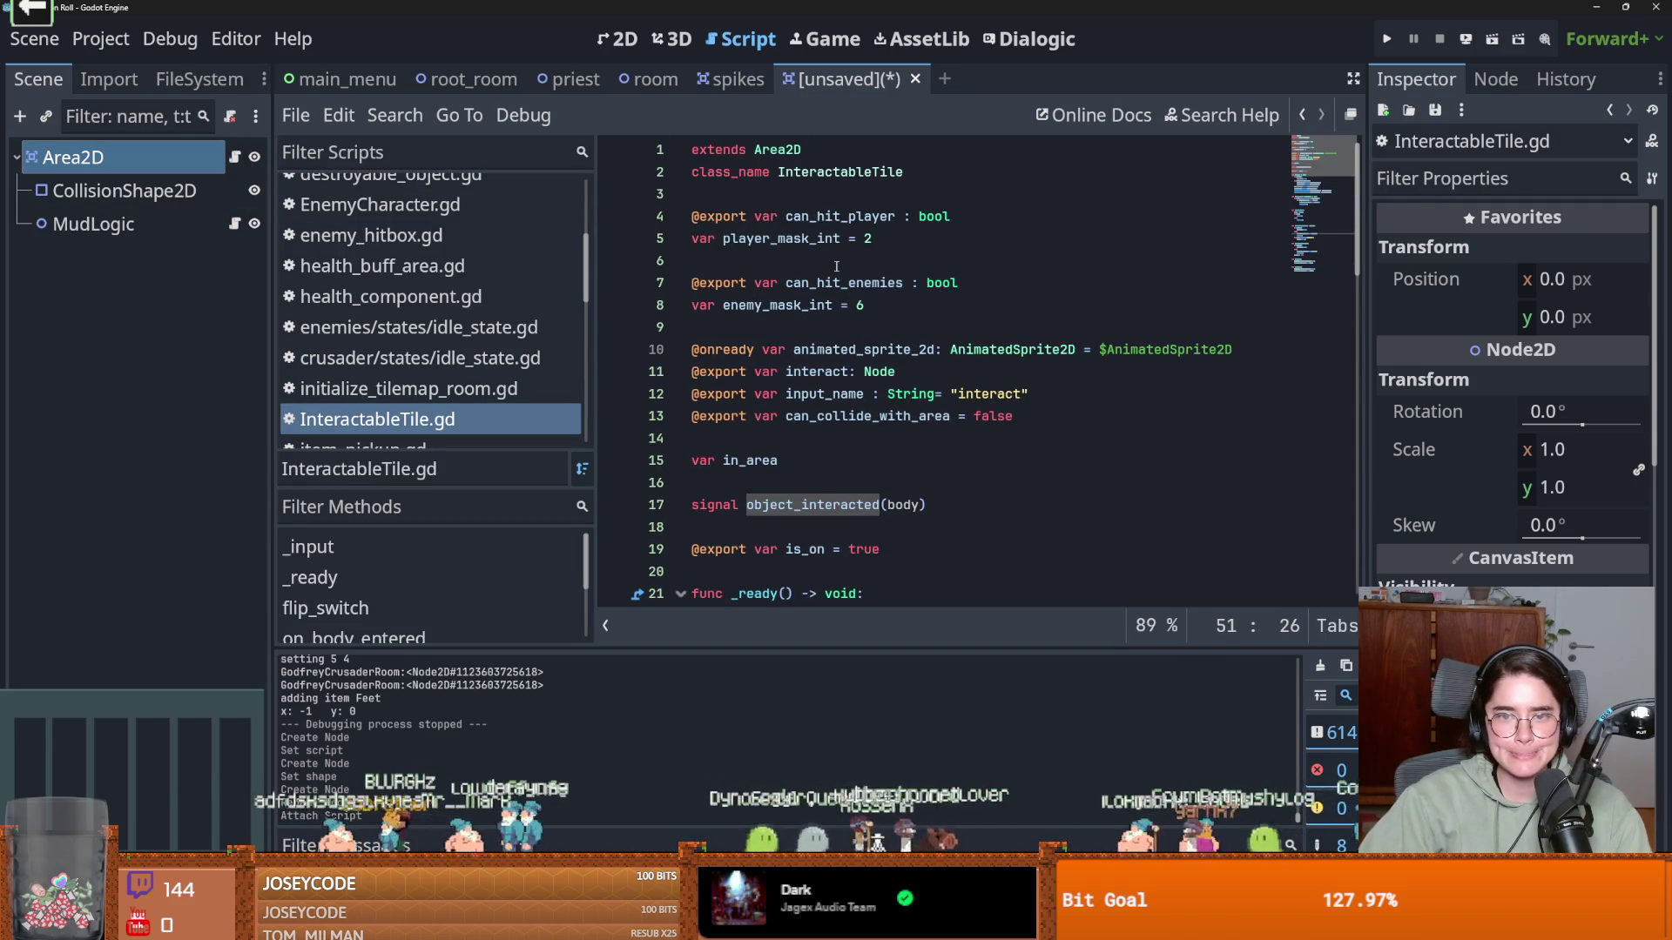
pyautogui.click(234, 224)
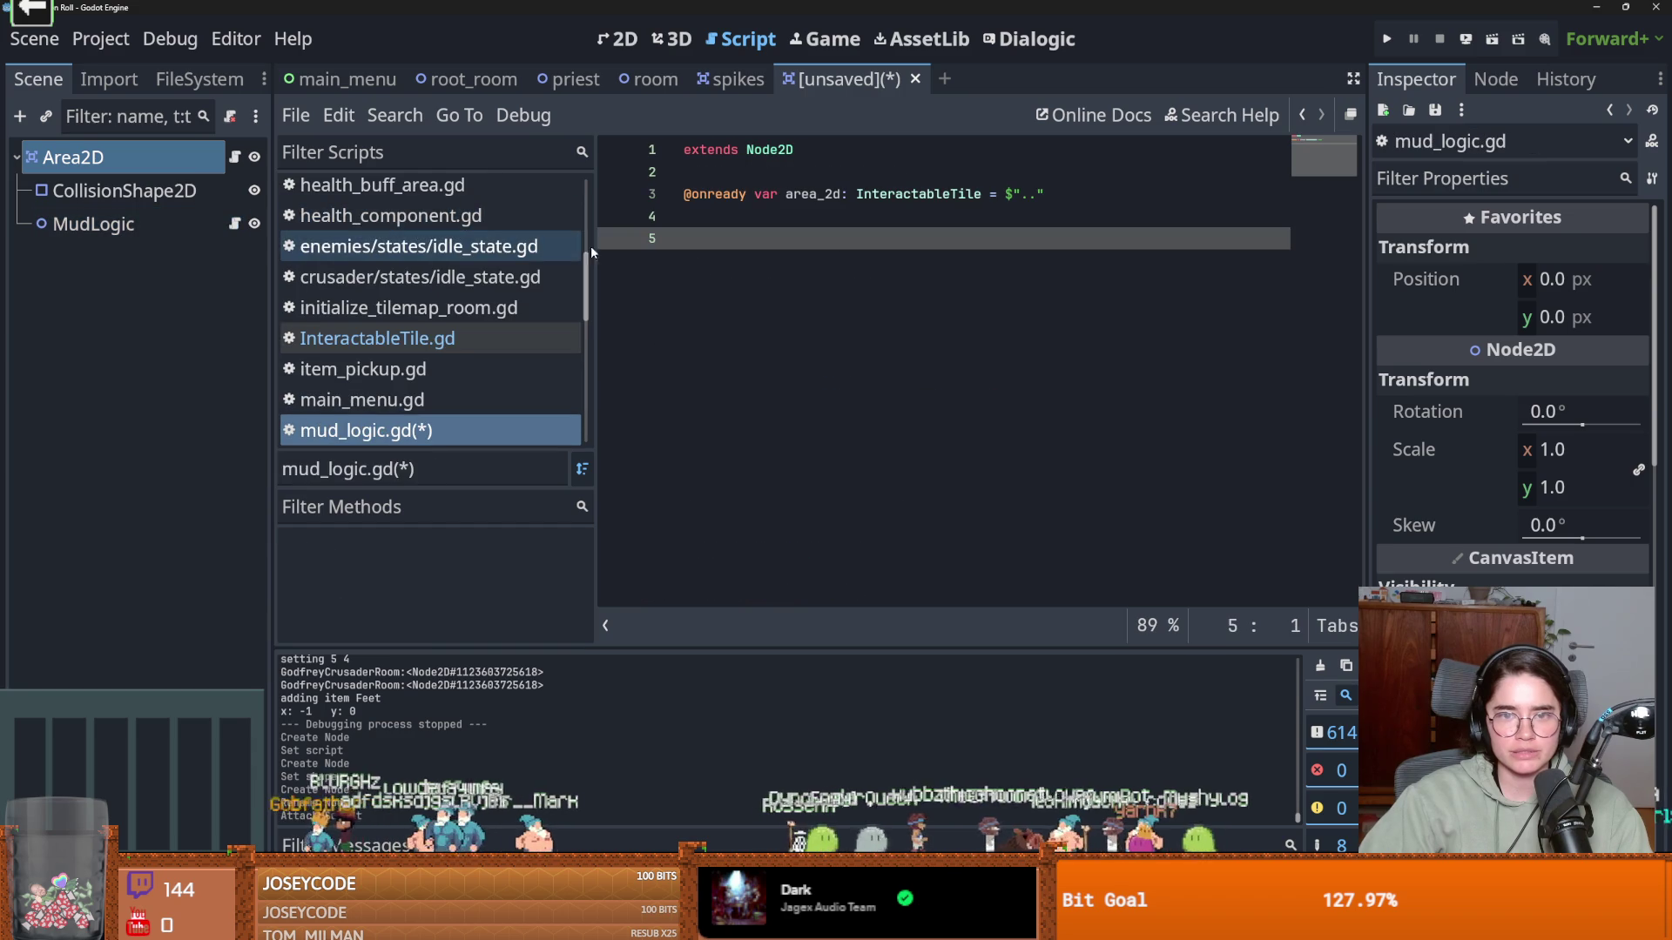
pyautogui.write('func ')
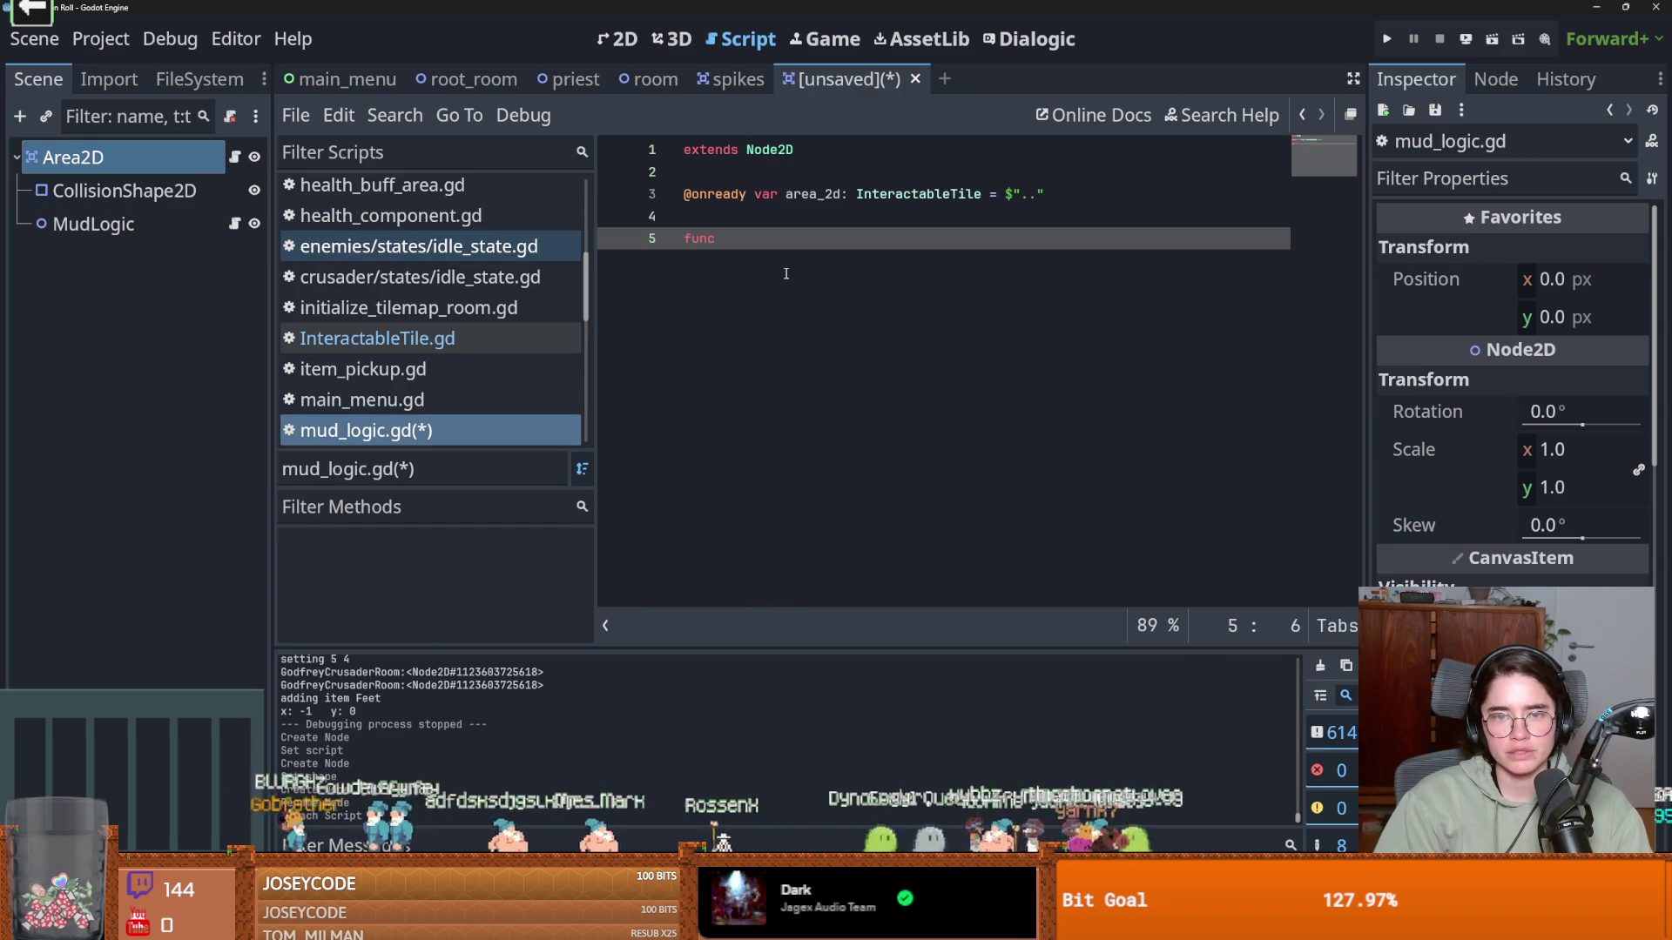
pyautogui.write('_re')
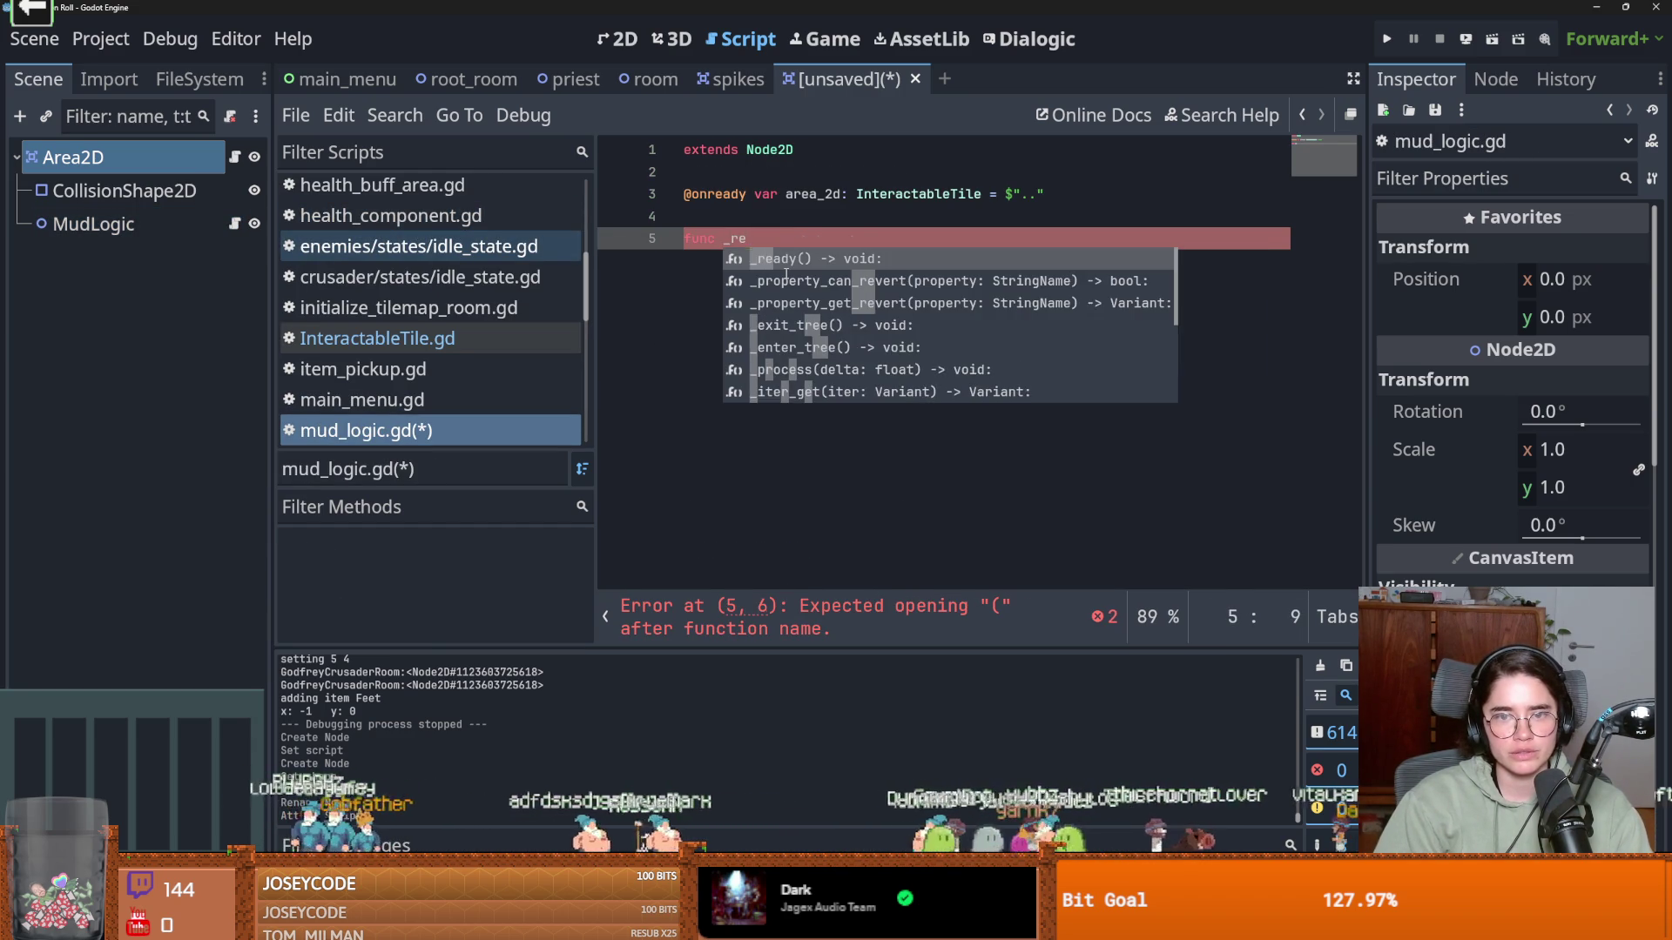
pyautogui.press('Return')
pyautogui.write('_2d.')
pyautogui.write('area_2d')
pyautogui.hotkey('ctrl', 'z')
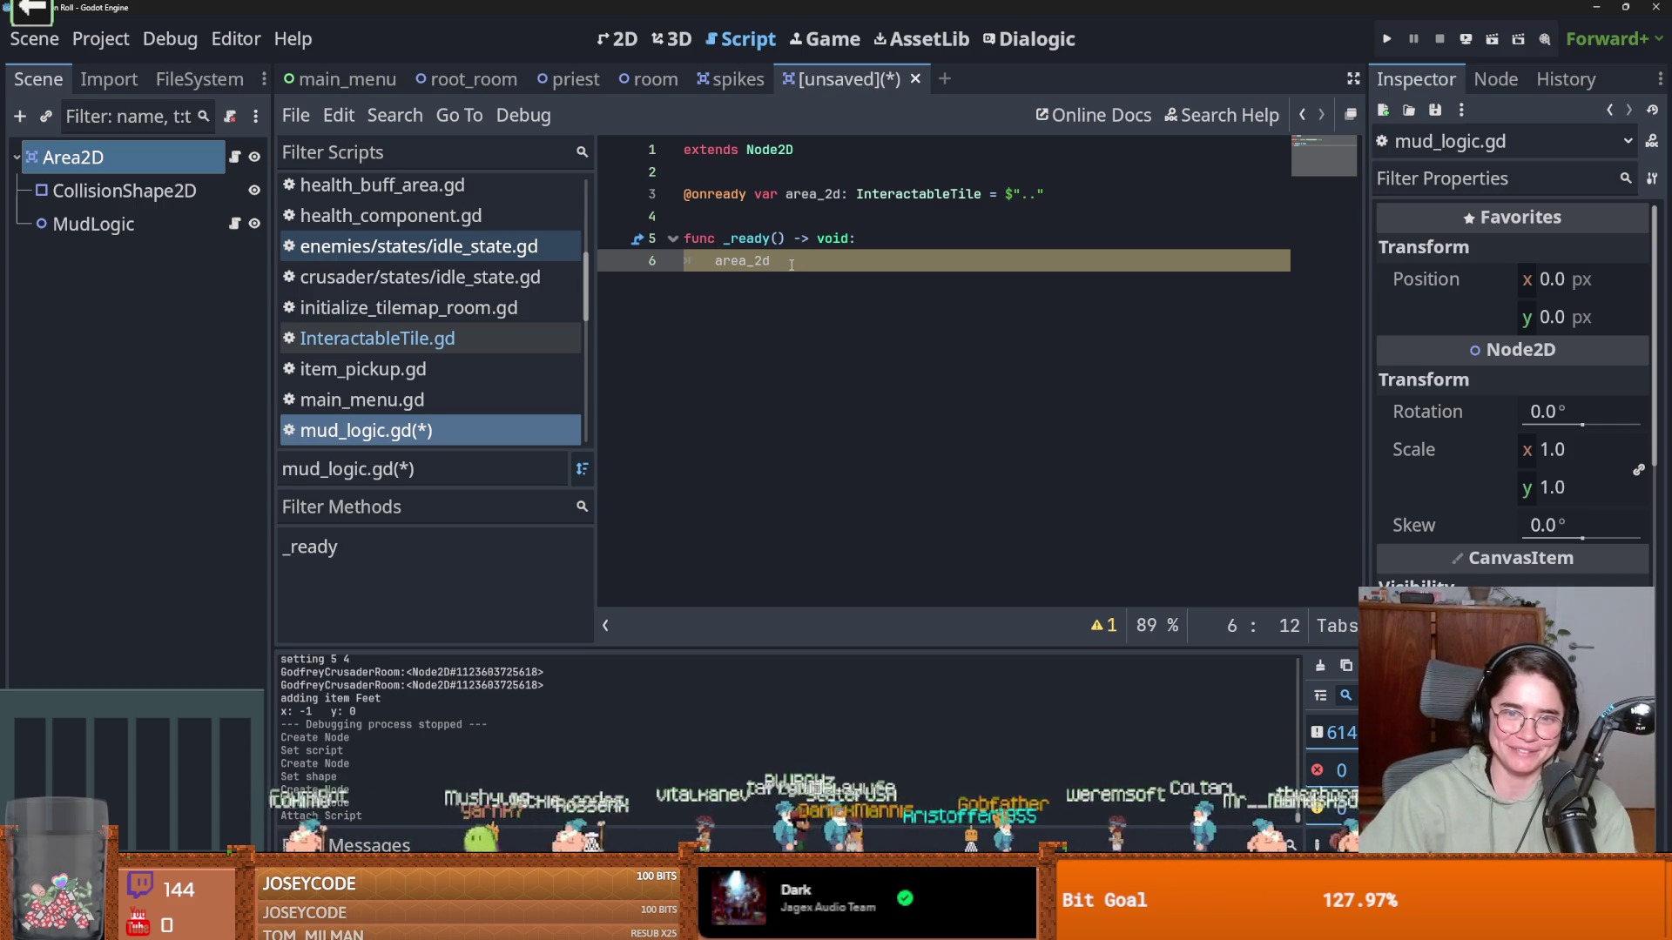
# In _ready, connect area_2d's object_interacted signal to on_object_interacted
pyautogui.write('ob')
pyautogui.press('Return')
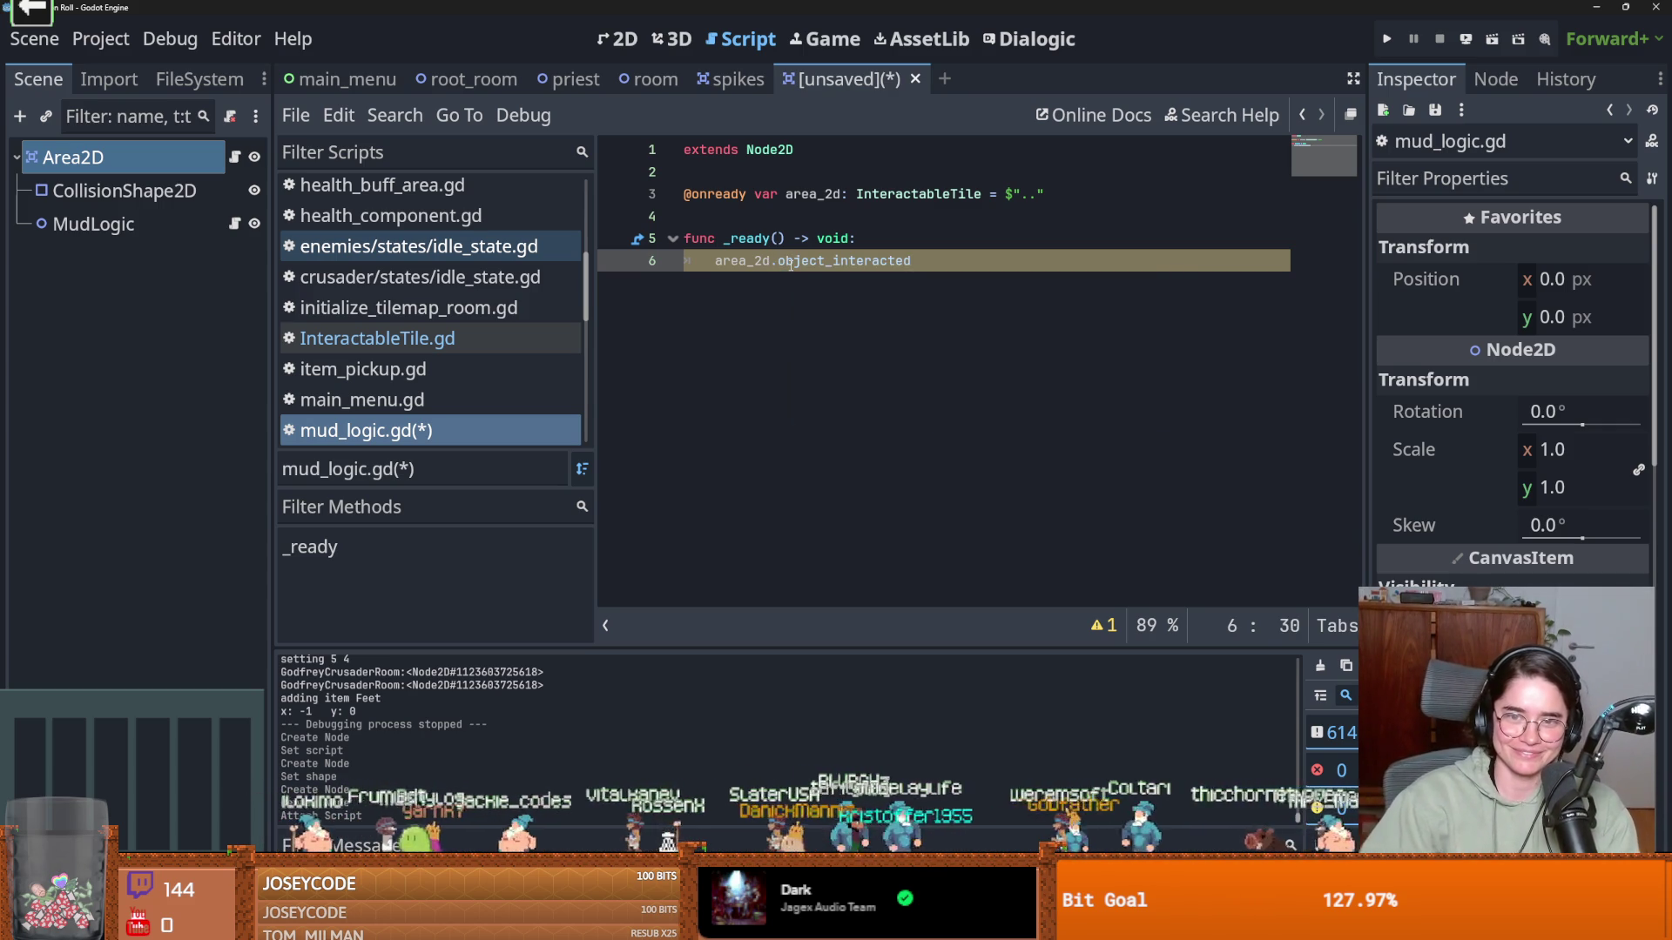
pyautogui.write('.connect')
pyautogui.press('Return')
pyautogui.write('on_')
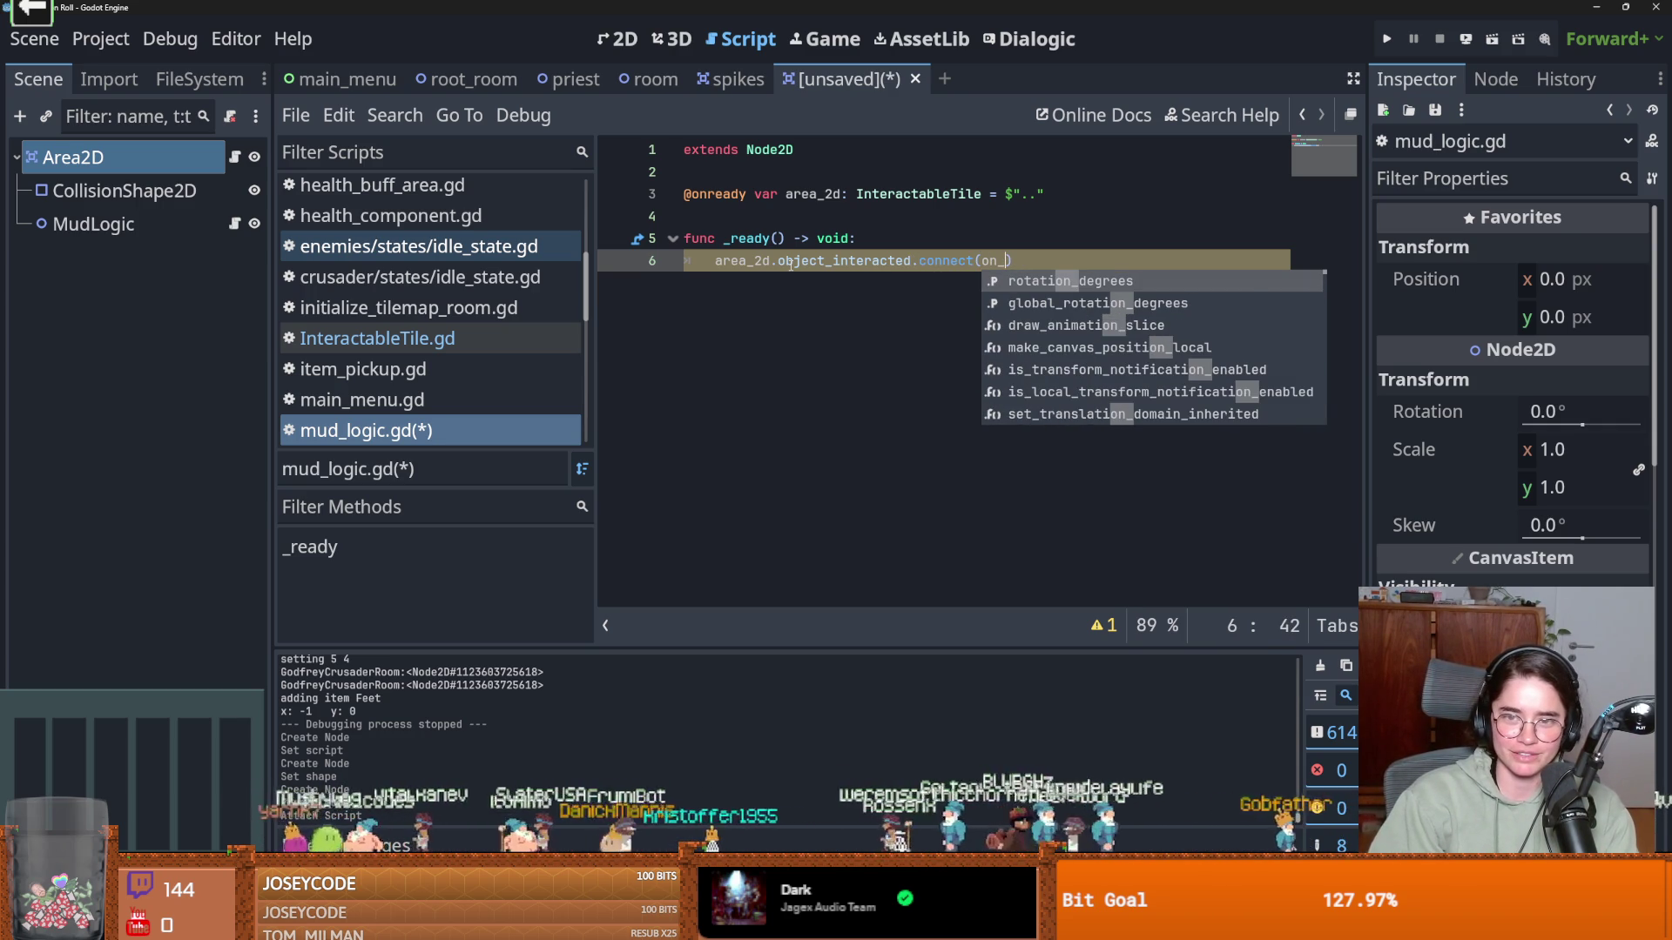
pyautogui.write('object_interacted')
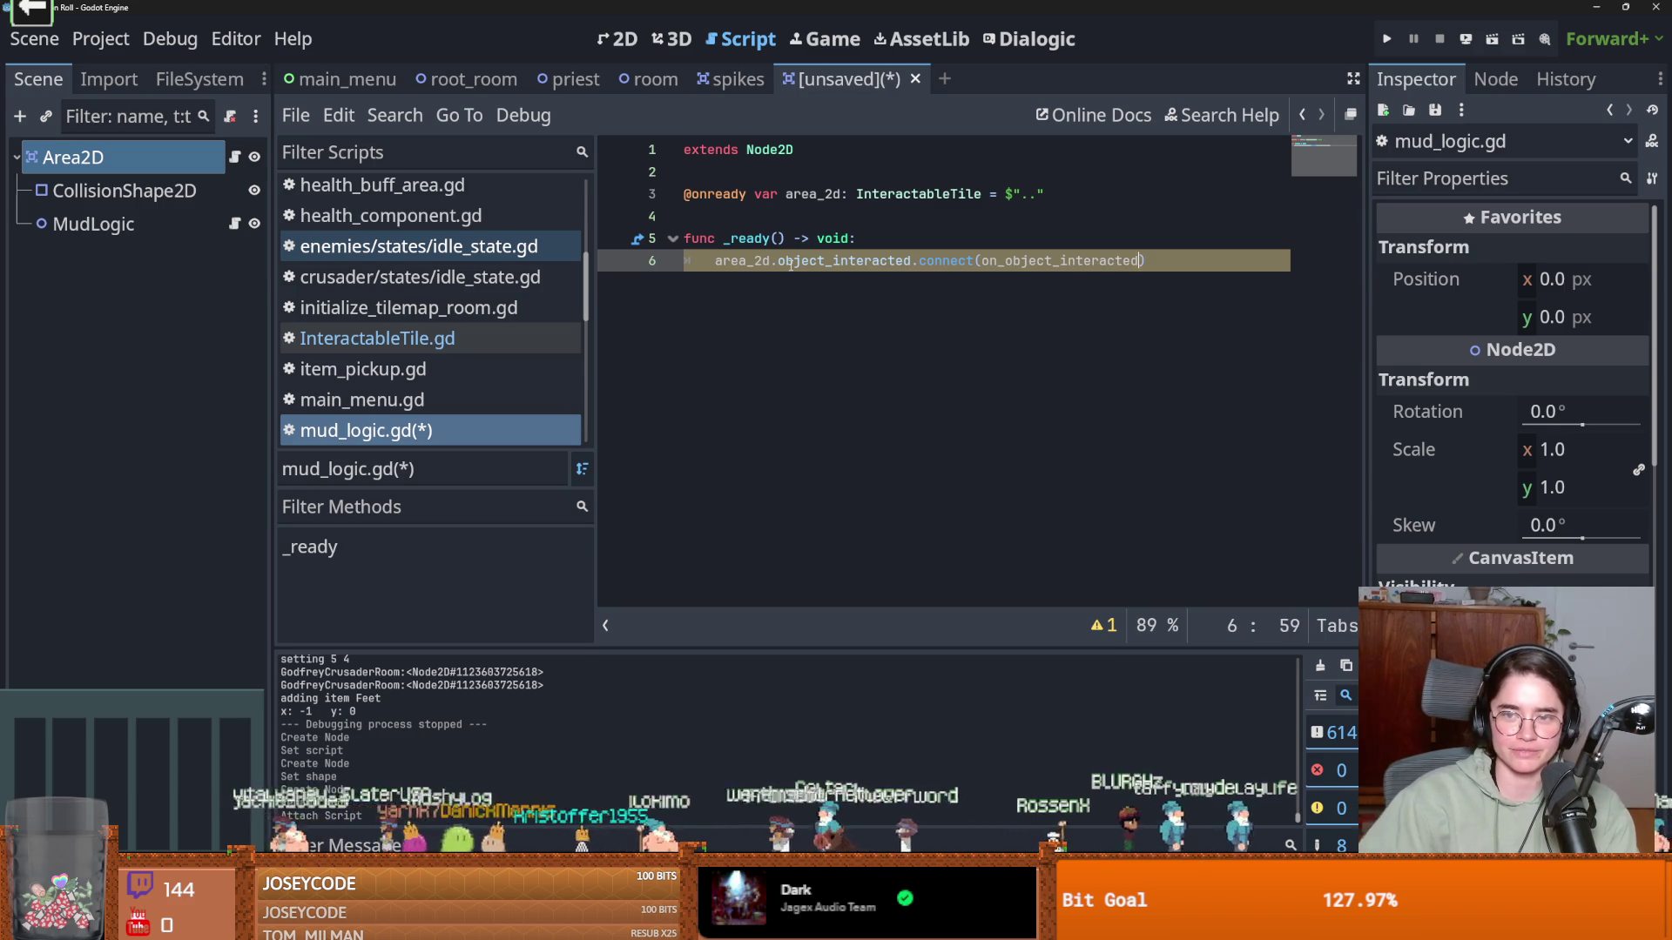
pyautogui.press('End')
pyautogui.press('Return')
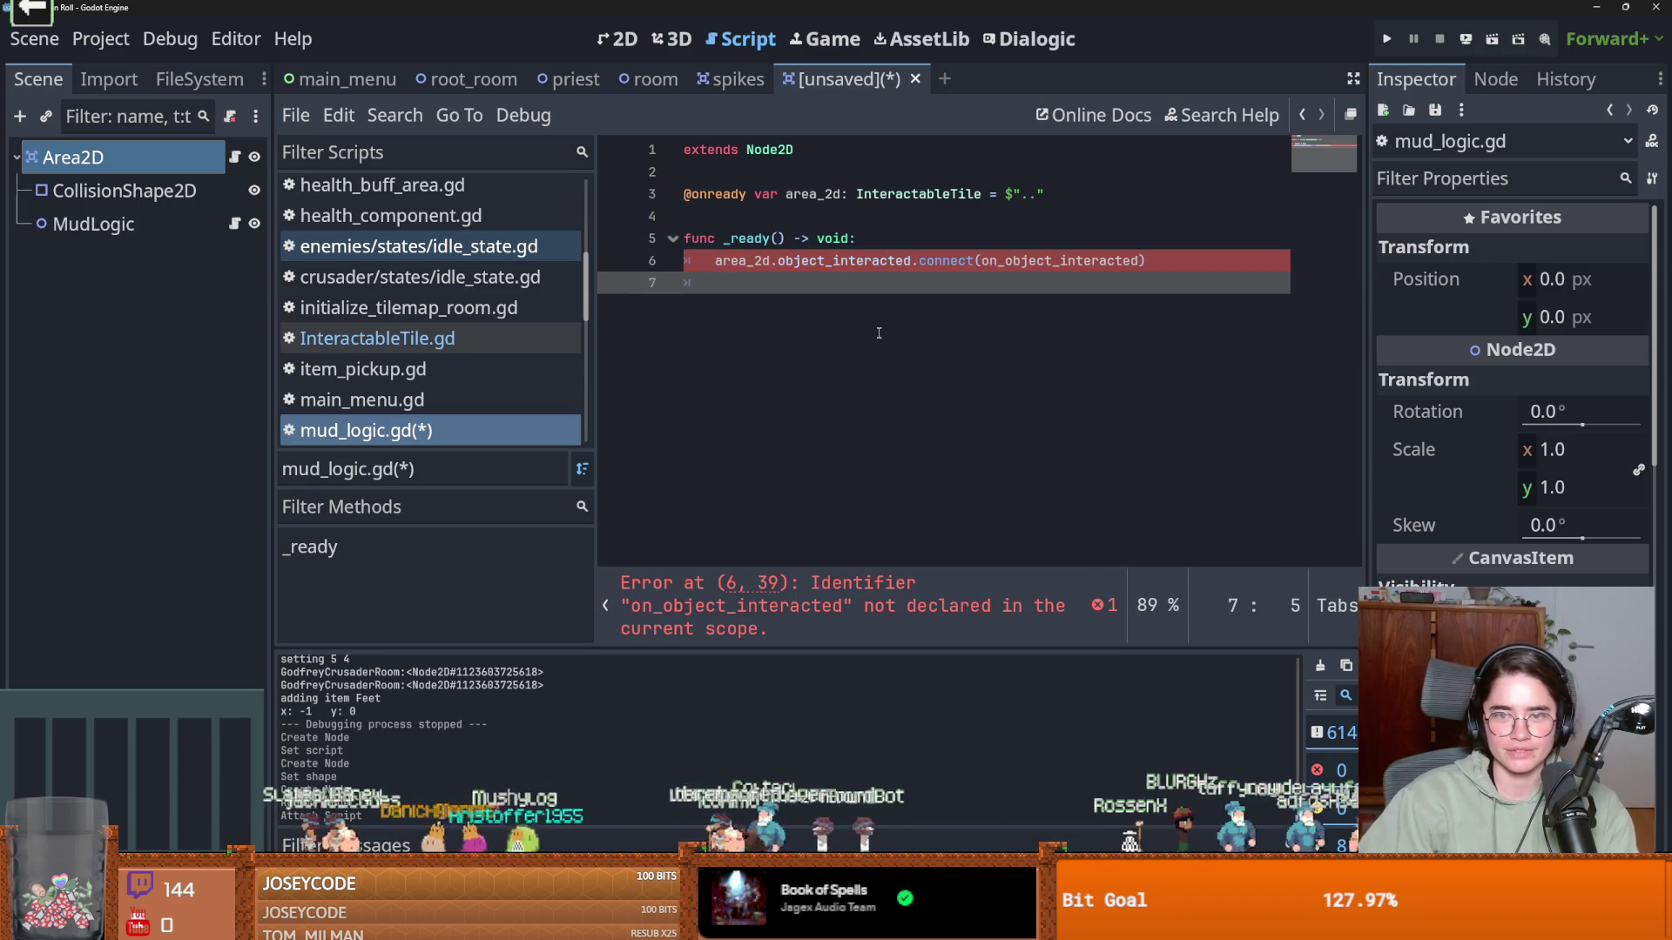
pyautogui.press('Return')
pyautogui.write('fun')
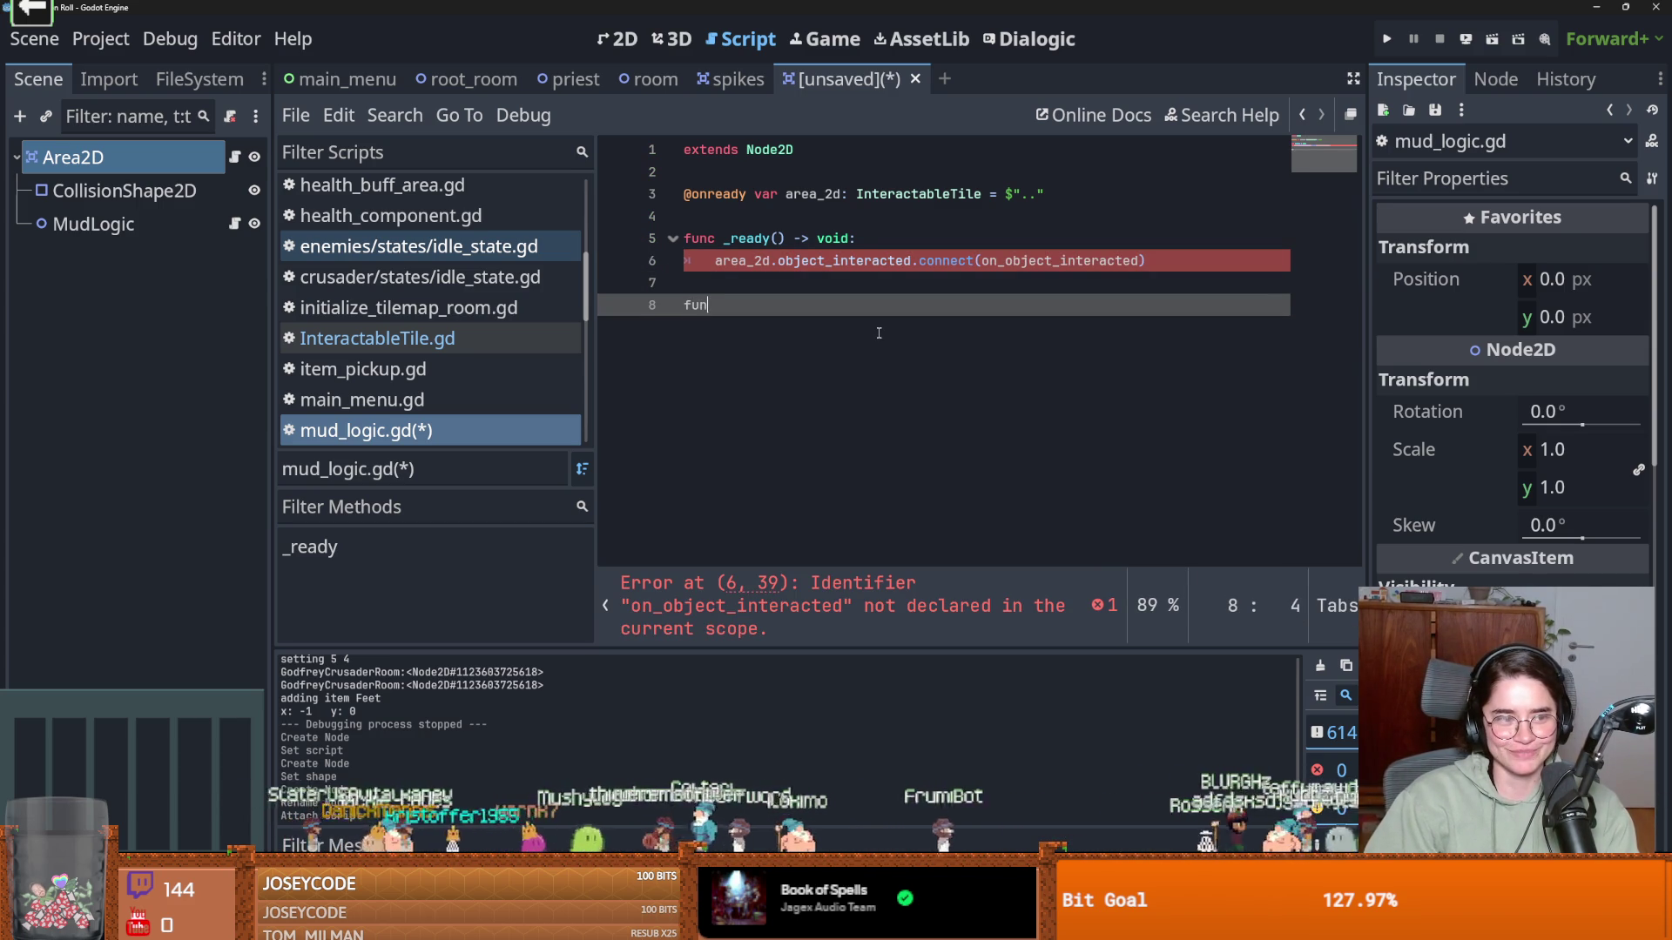
# Define on_object_interacted(body) with pass, save, and select object_interacted on line 6
pyautogui.write('c on_object_interacted(body')
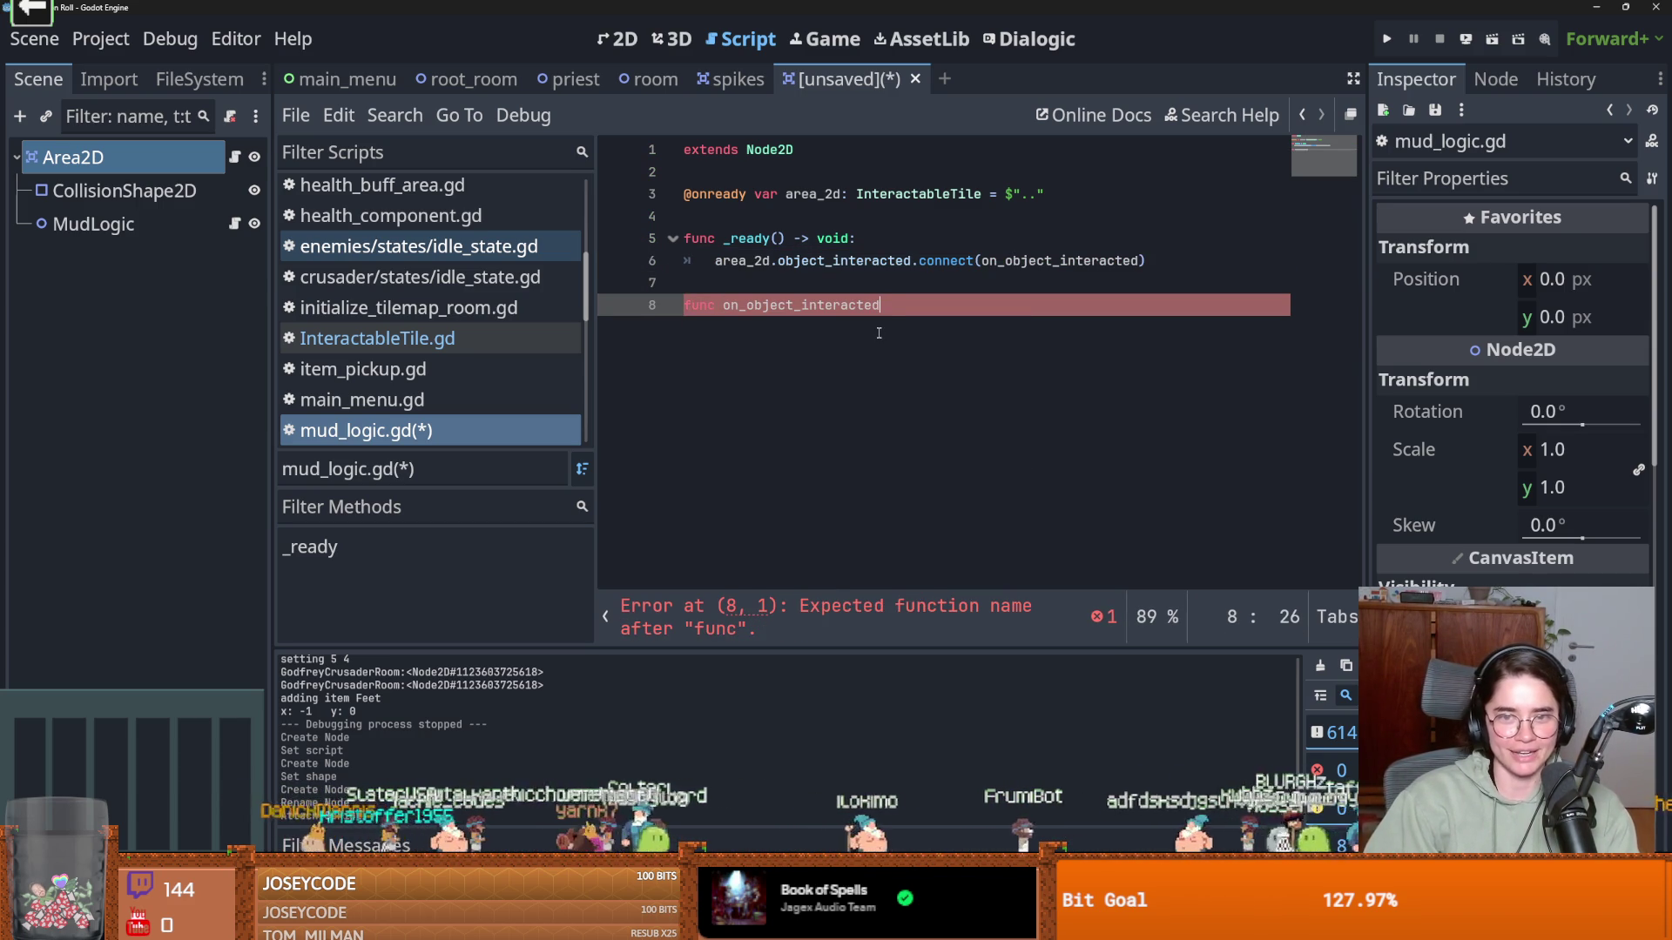
pyautogui.write('):')
pyautogui.press('Return')
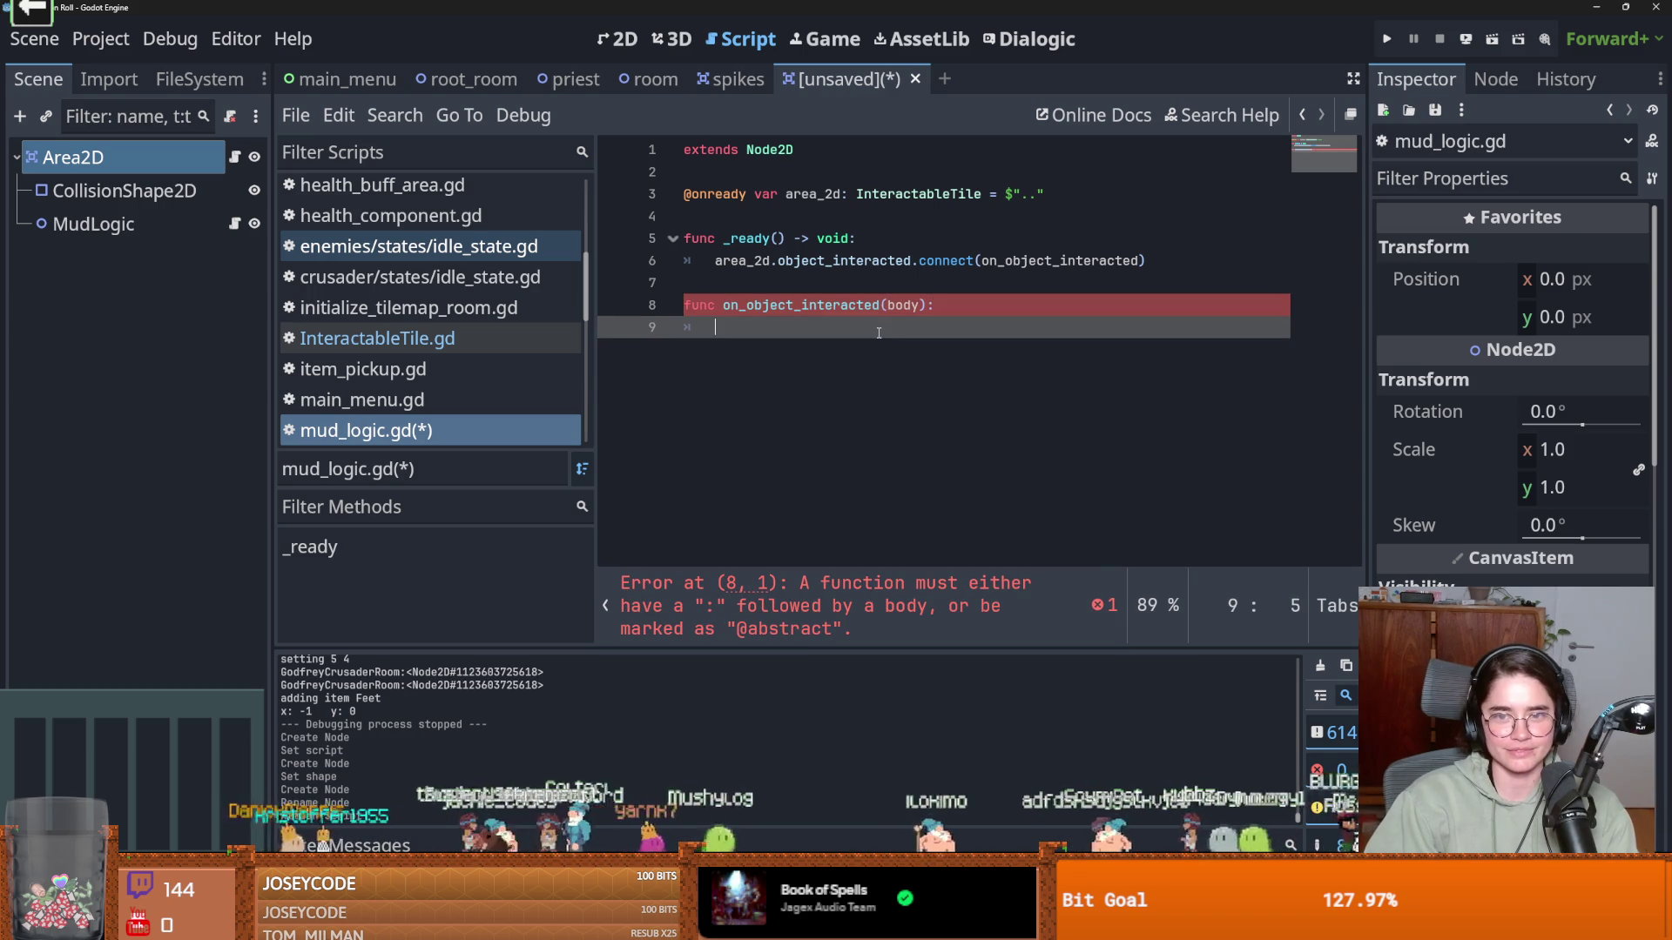
pyautogui.write('pas')
pyautogui.hotkey('ctrl', 's')
pyautogui.press('Escape')
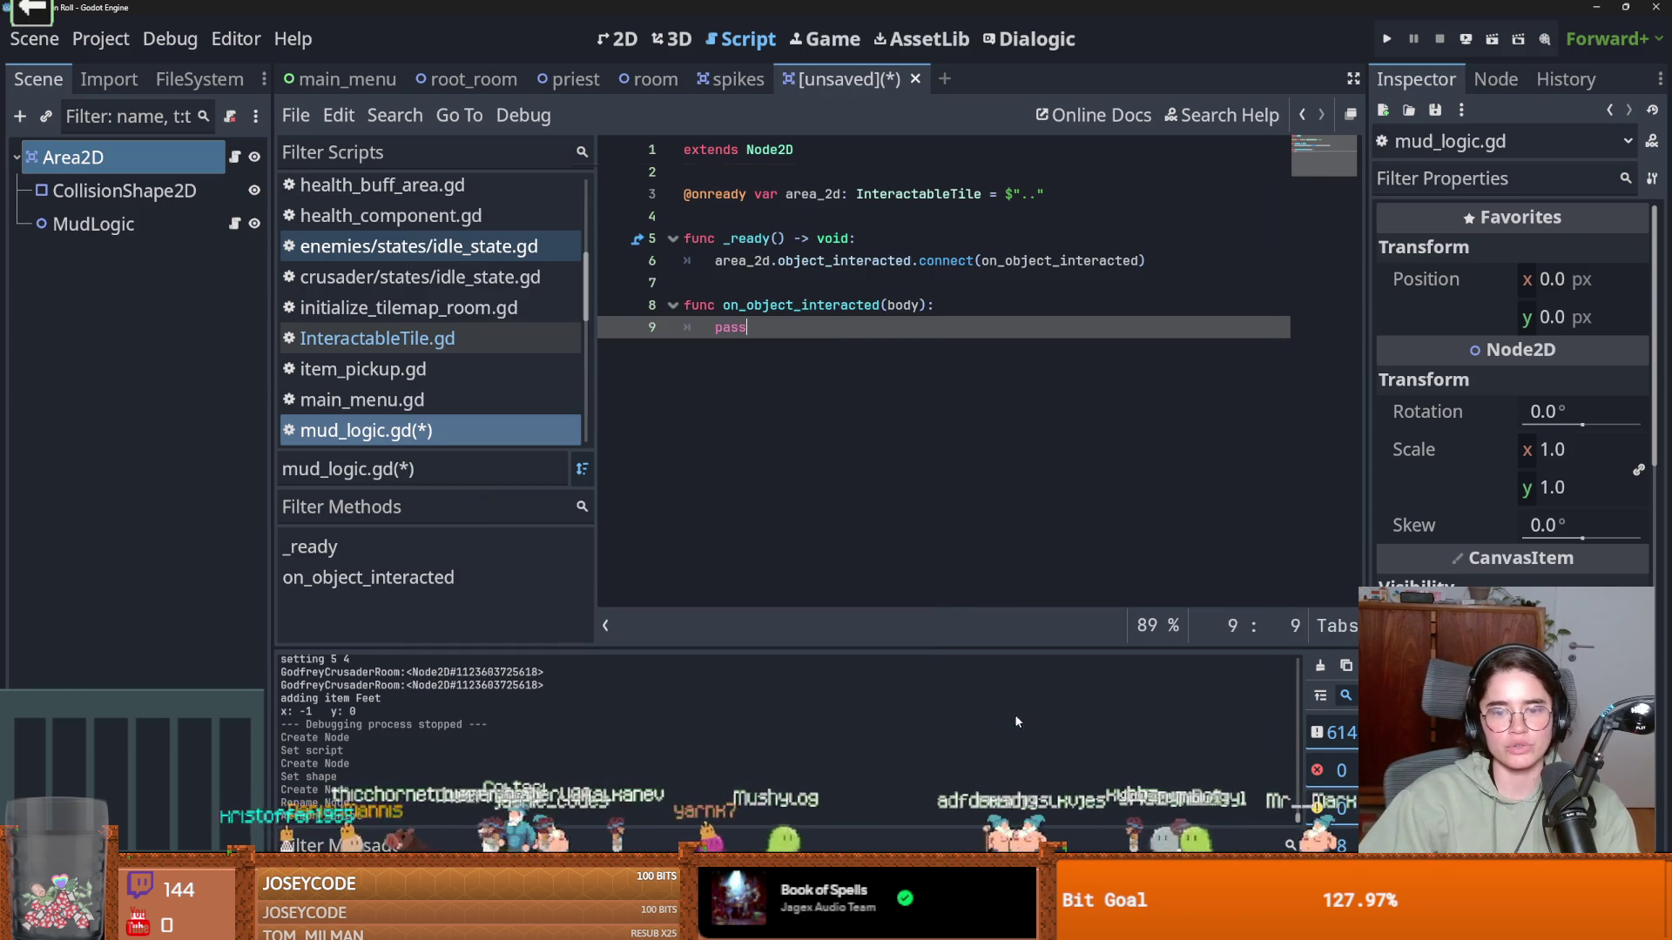
pyautogui.click(851, 260)
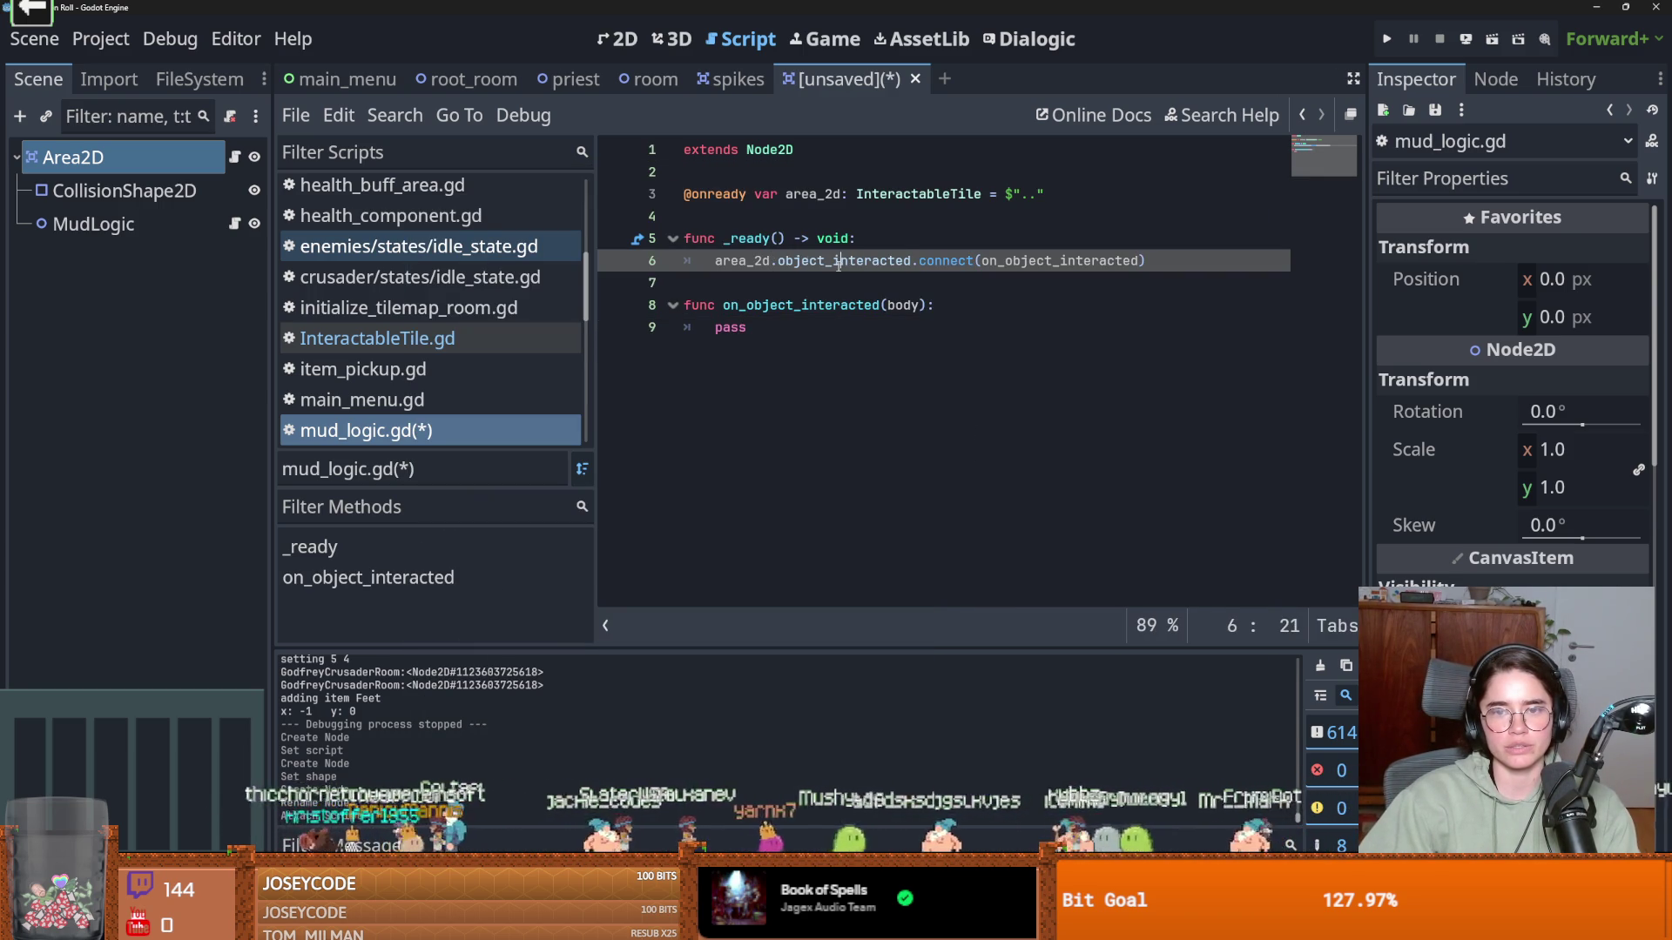
pyautogui.doubleClick(838, 261)
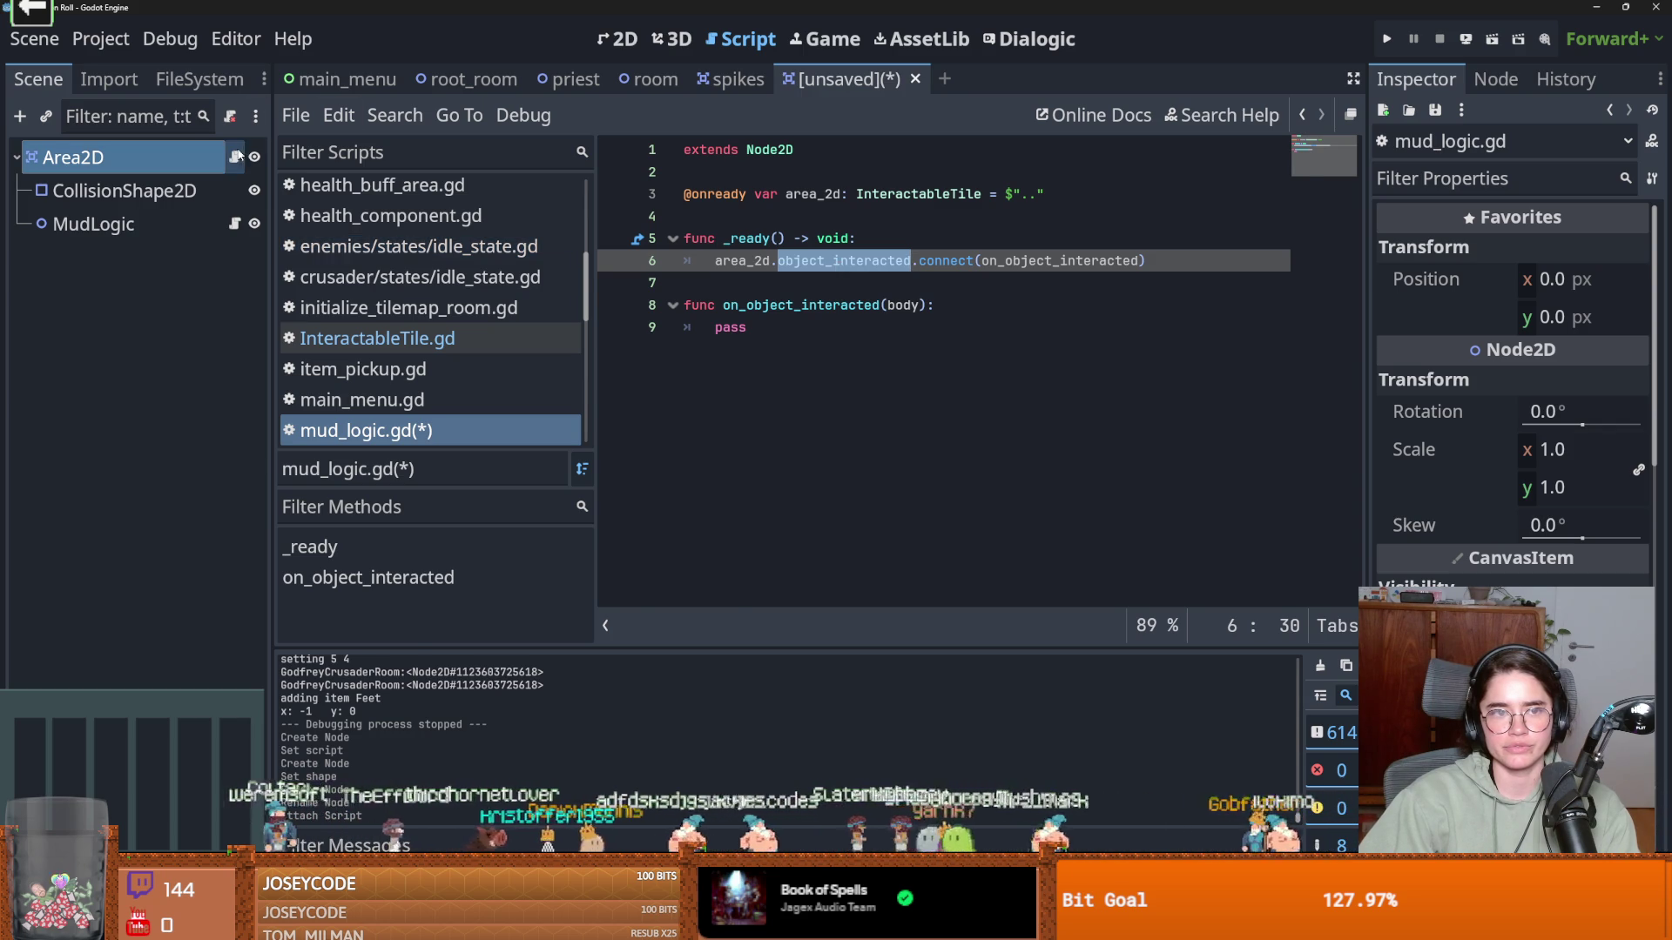
# Look up where object_interacted is used in InteractableTile.gd
pyautogui.click(377, 337)
pyautogui.press('F3')
pyautogui.press('F3')
pyautogui.press('F3')
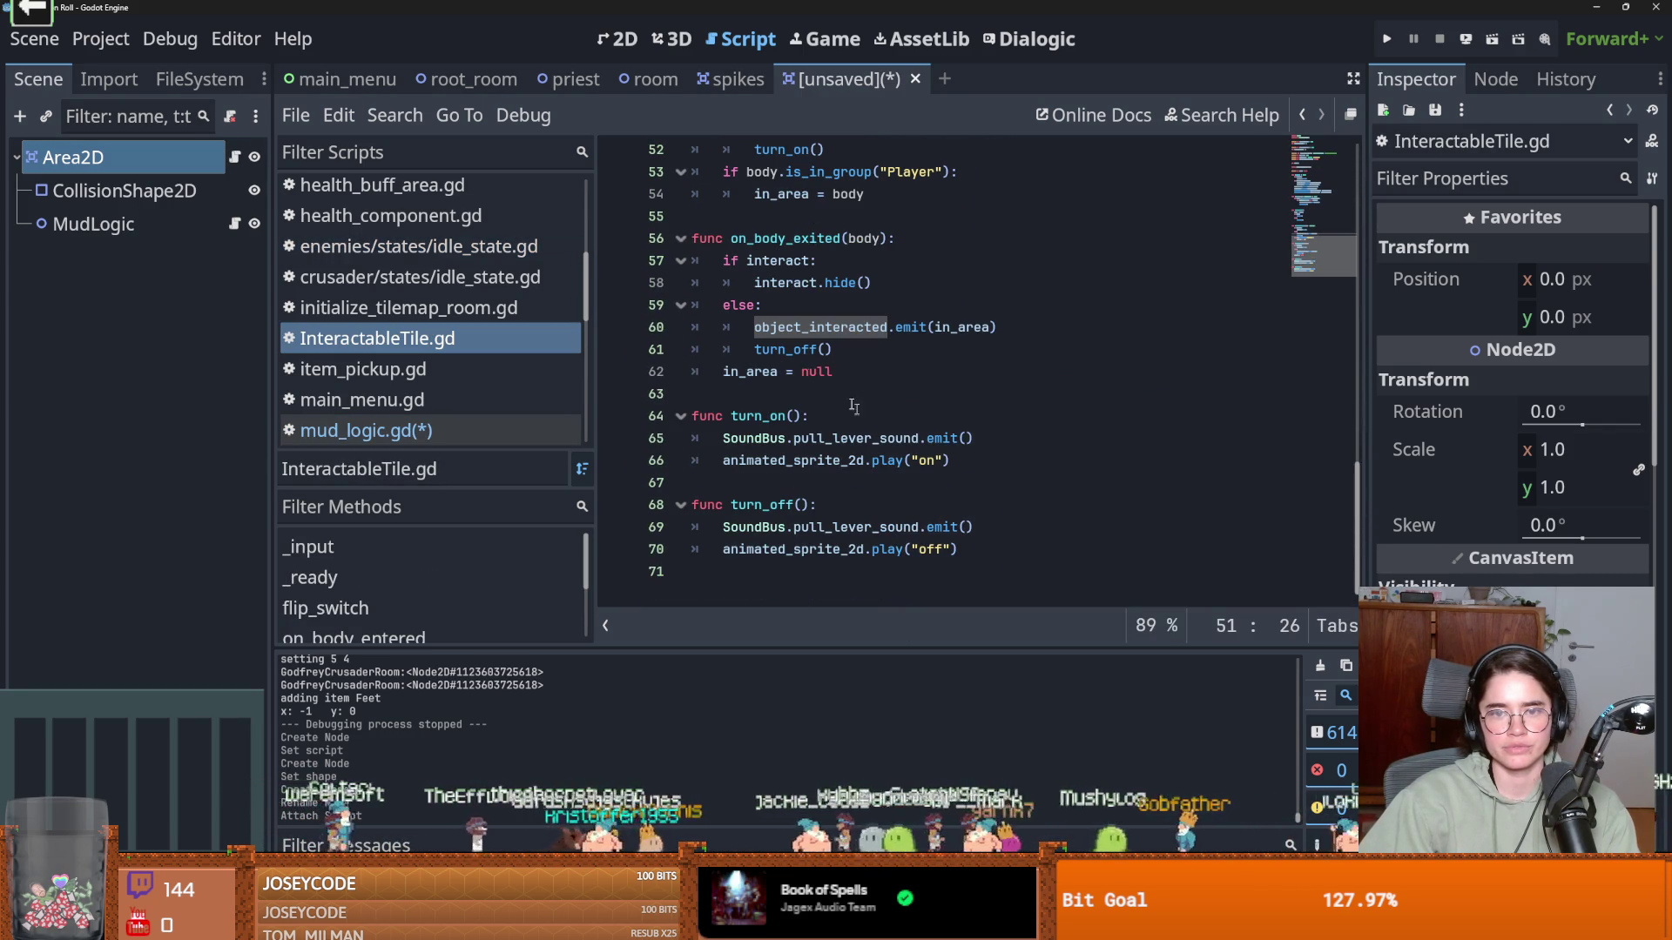
pyautogui.scroll(4, 802, 341)
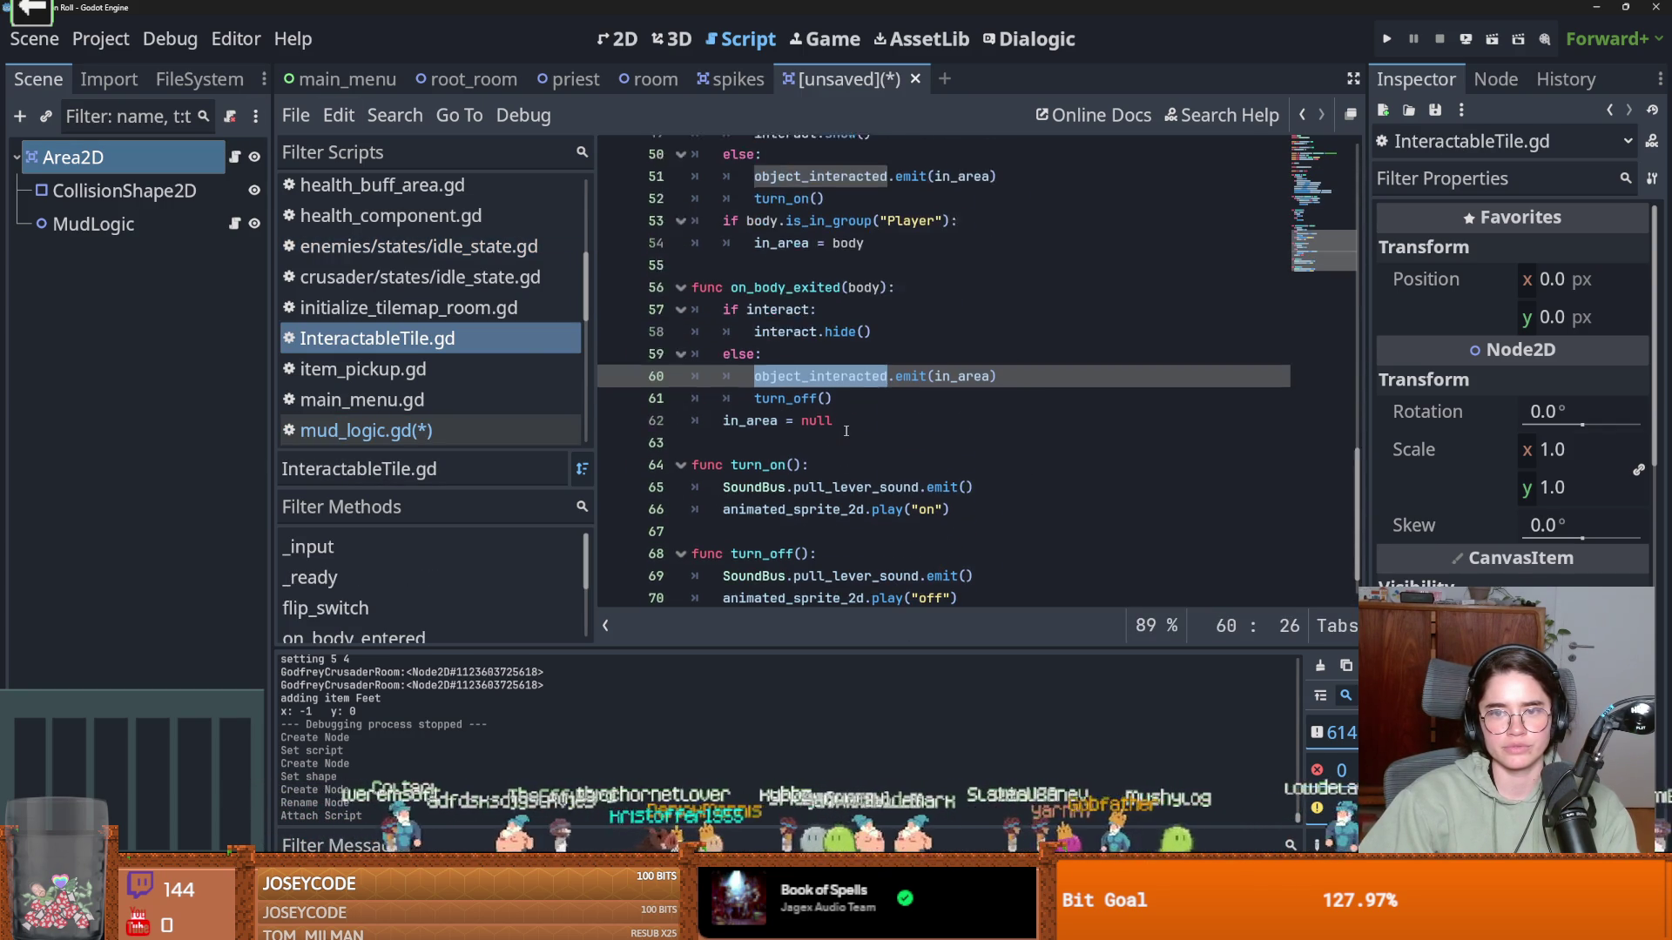
pyautogui.scroll(-1, 1010, 546)
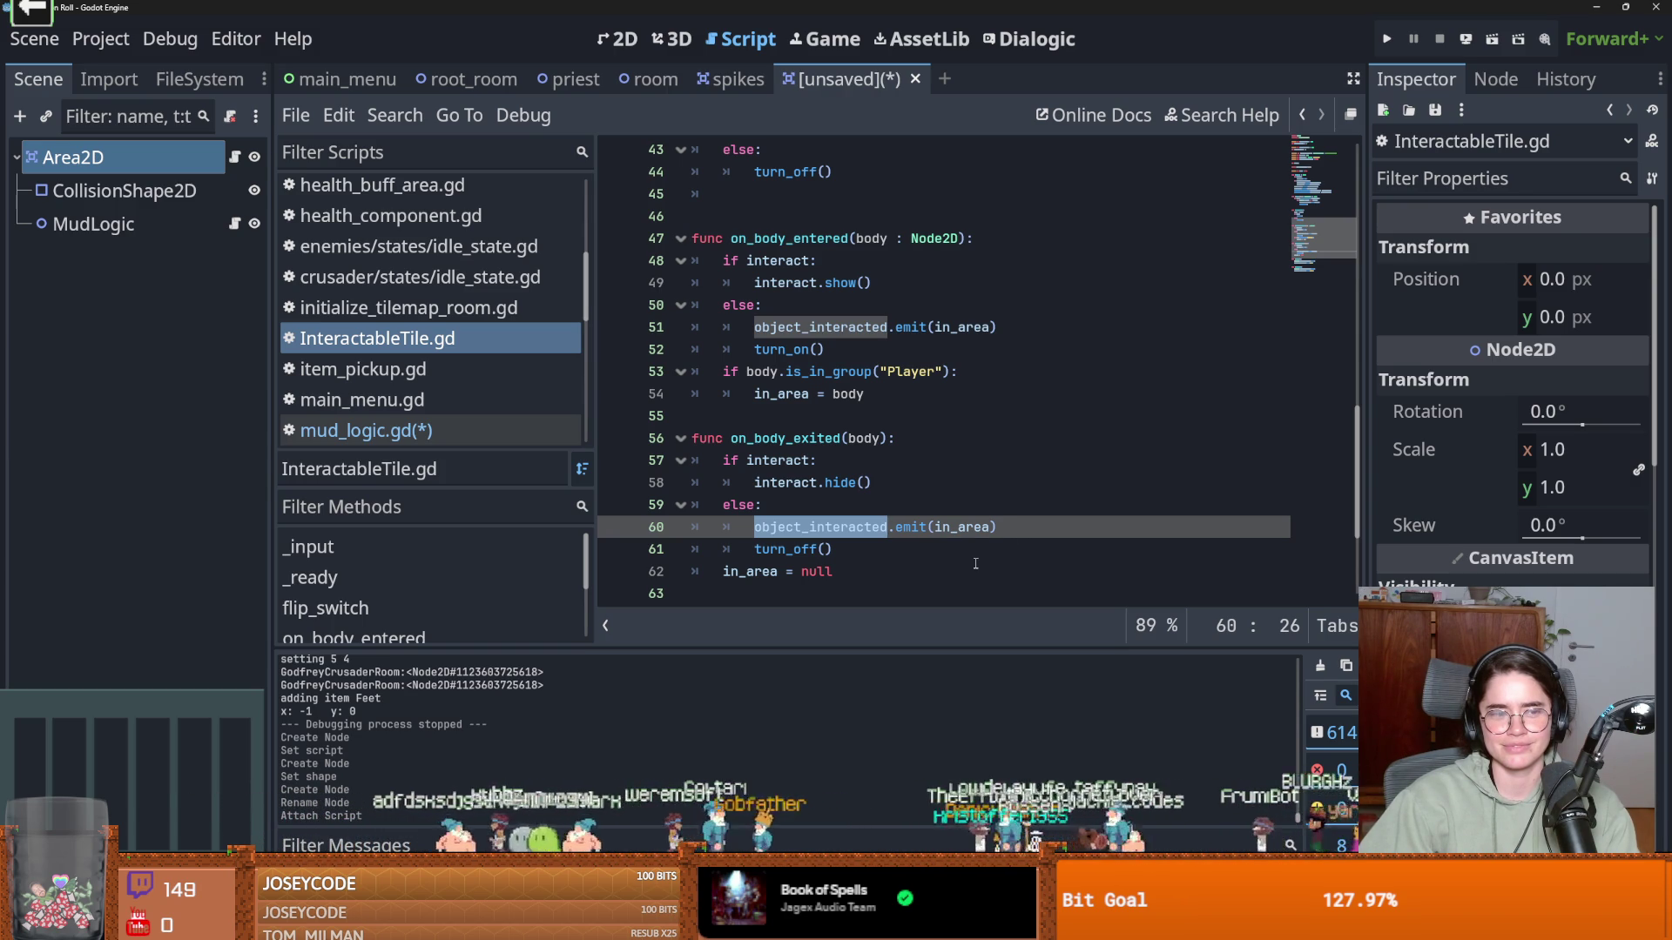
pyautogui.scroll(1, 975, 563)
pyautogui.hotkey('ctrl', 's')
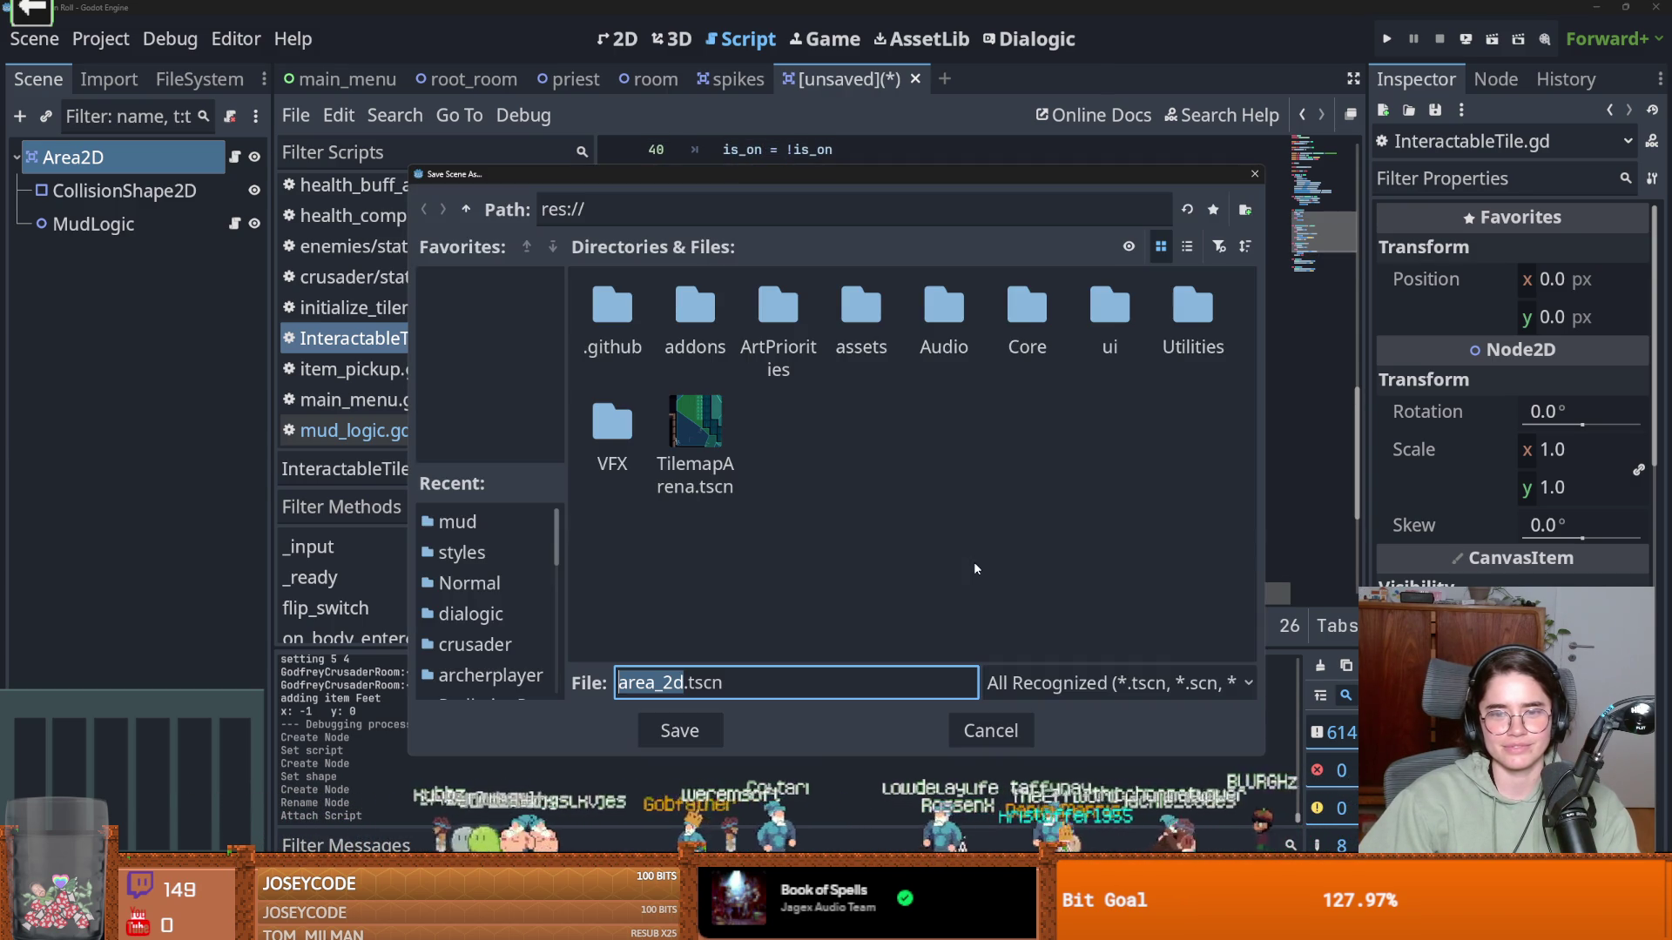
pyautogui.click(1001, 728)
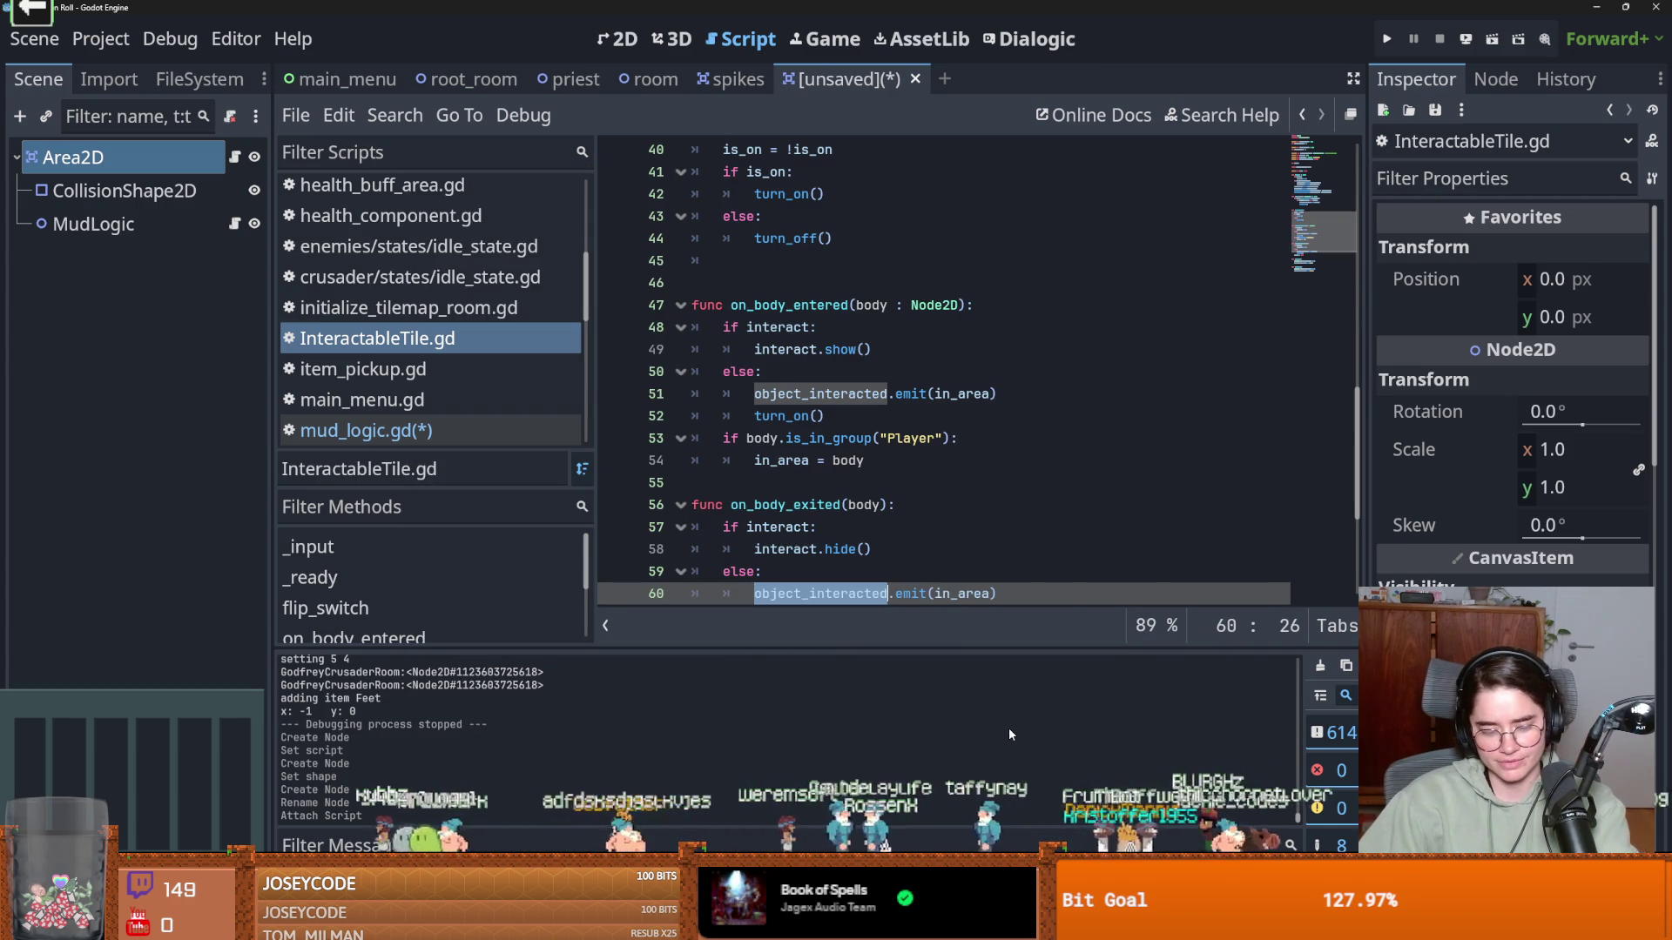
pyautogui.scroll(2, 932, 527)
pyautogui.scroll(5, 933, 527)
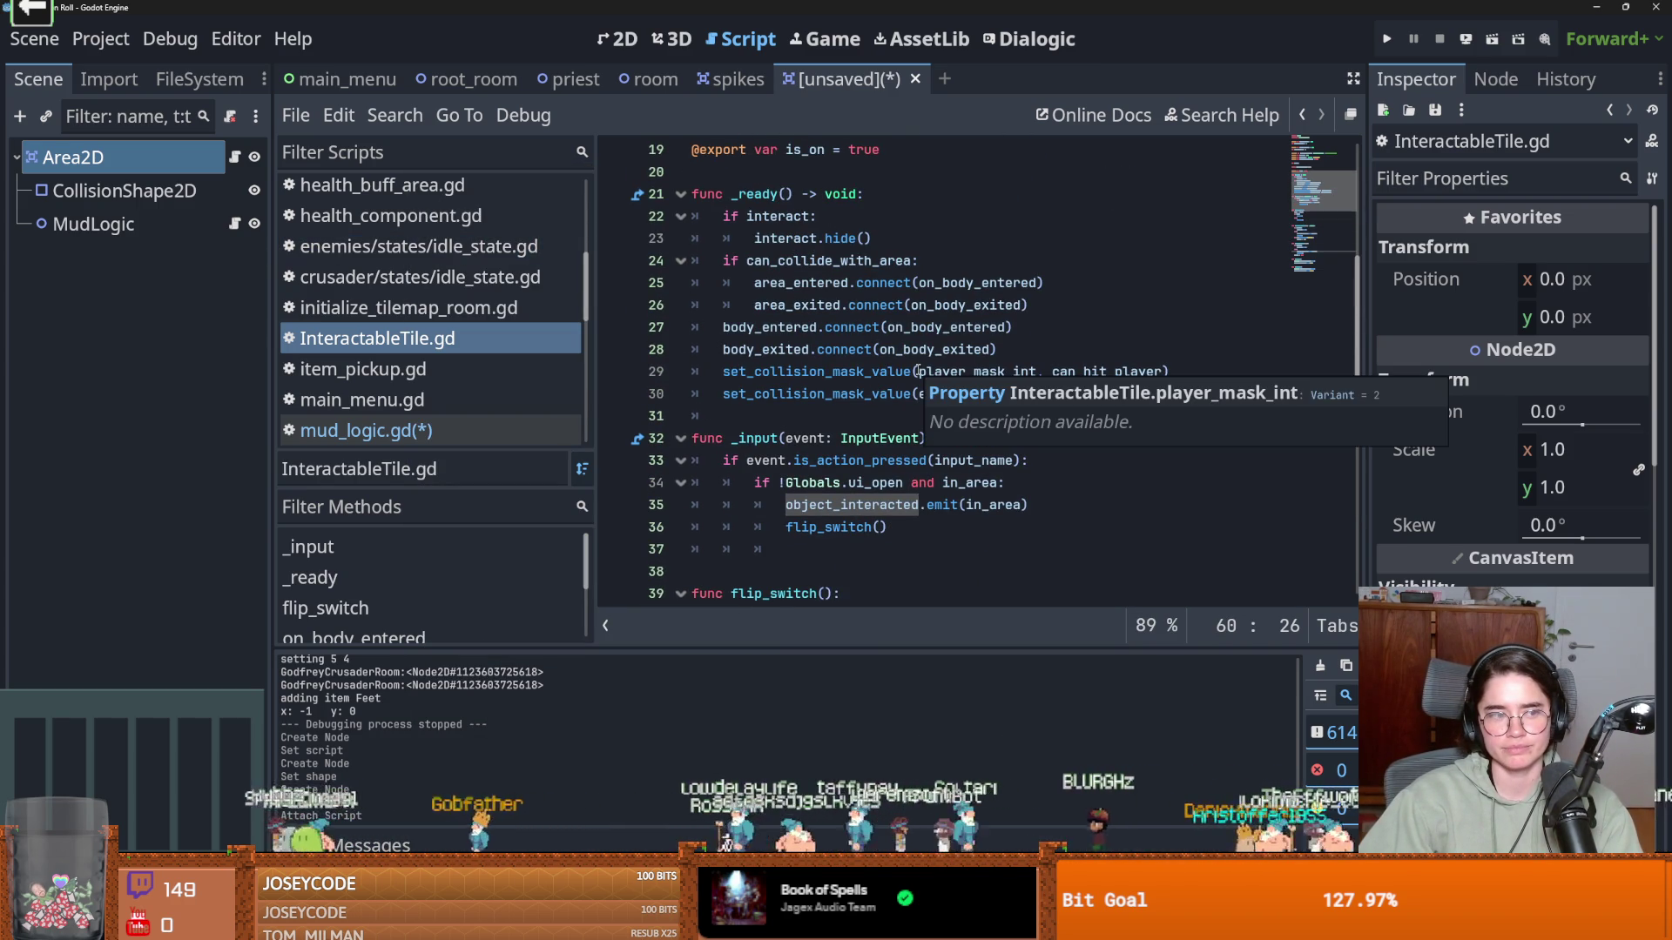
pyautogui.scroll(3, 858, 393)
# Save the scene as mud_logic.tscn in res://Core/Tiles/Traps/mud
pyautogui.hotkey('ctrl', 's')
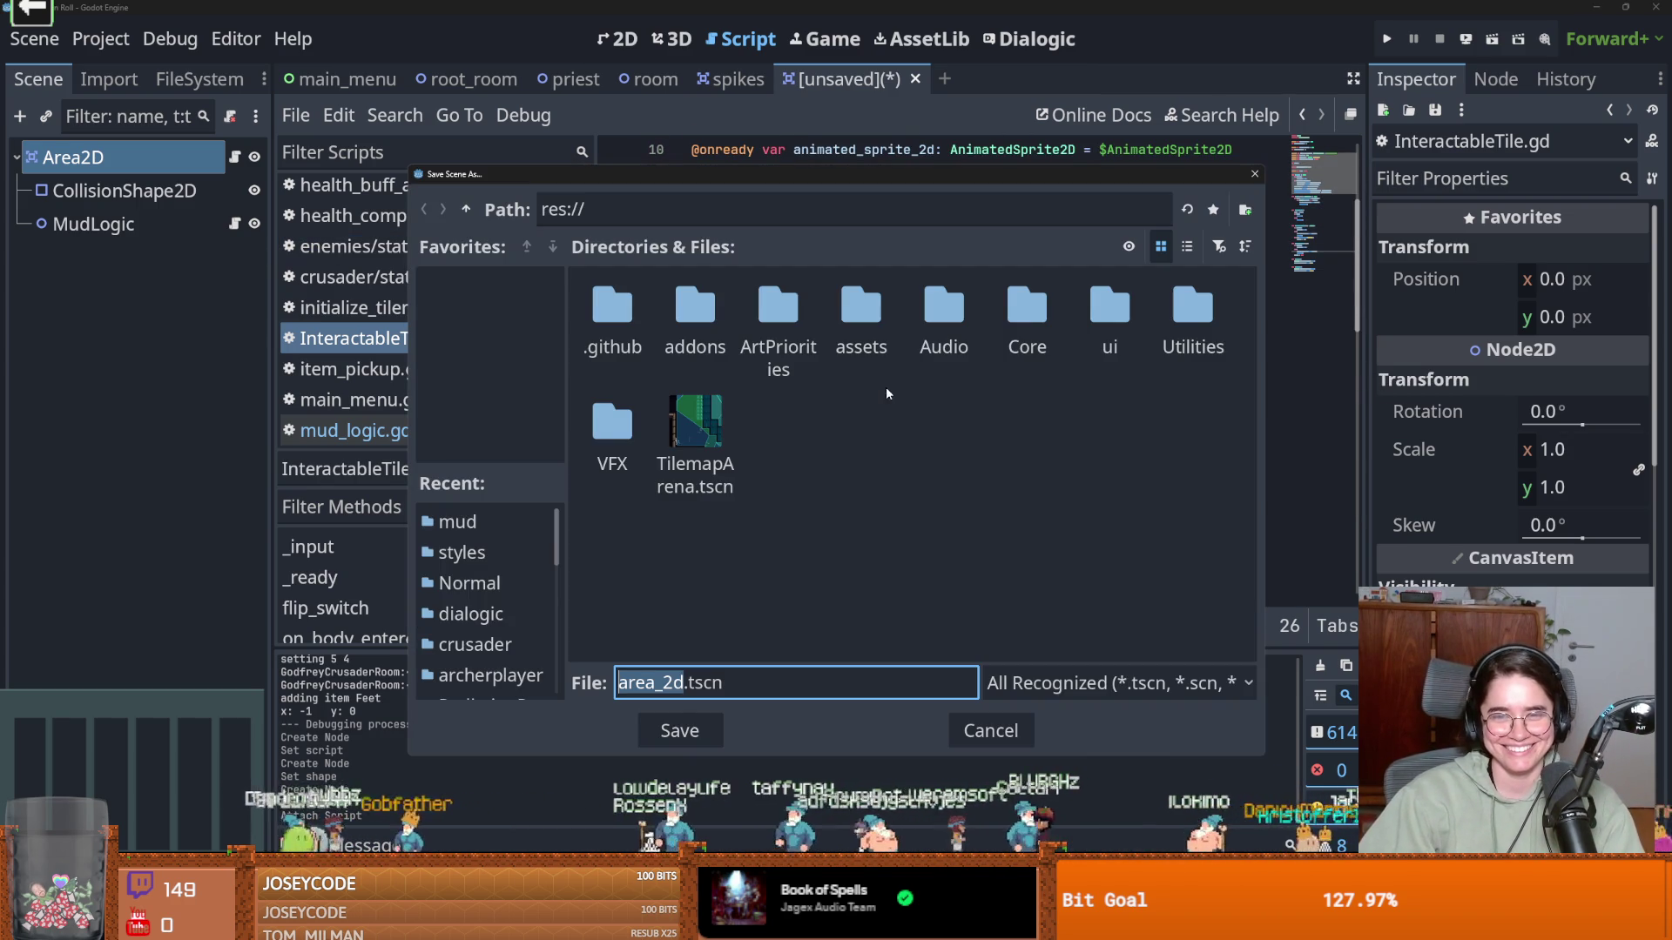
pyautogui.doubleClick(997, 357)
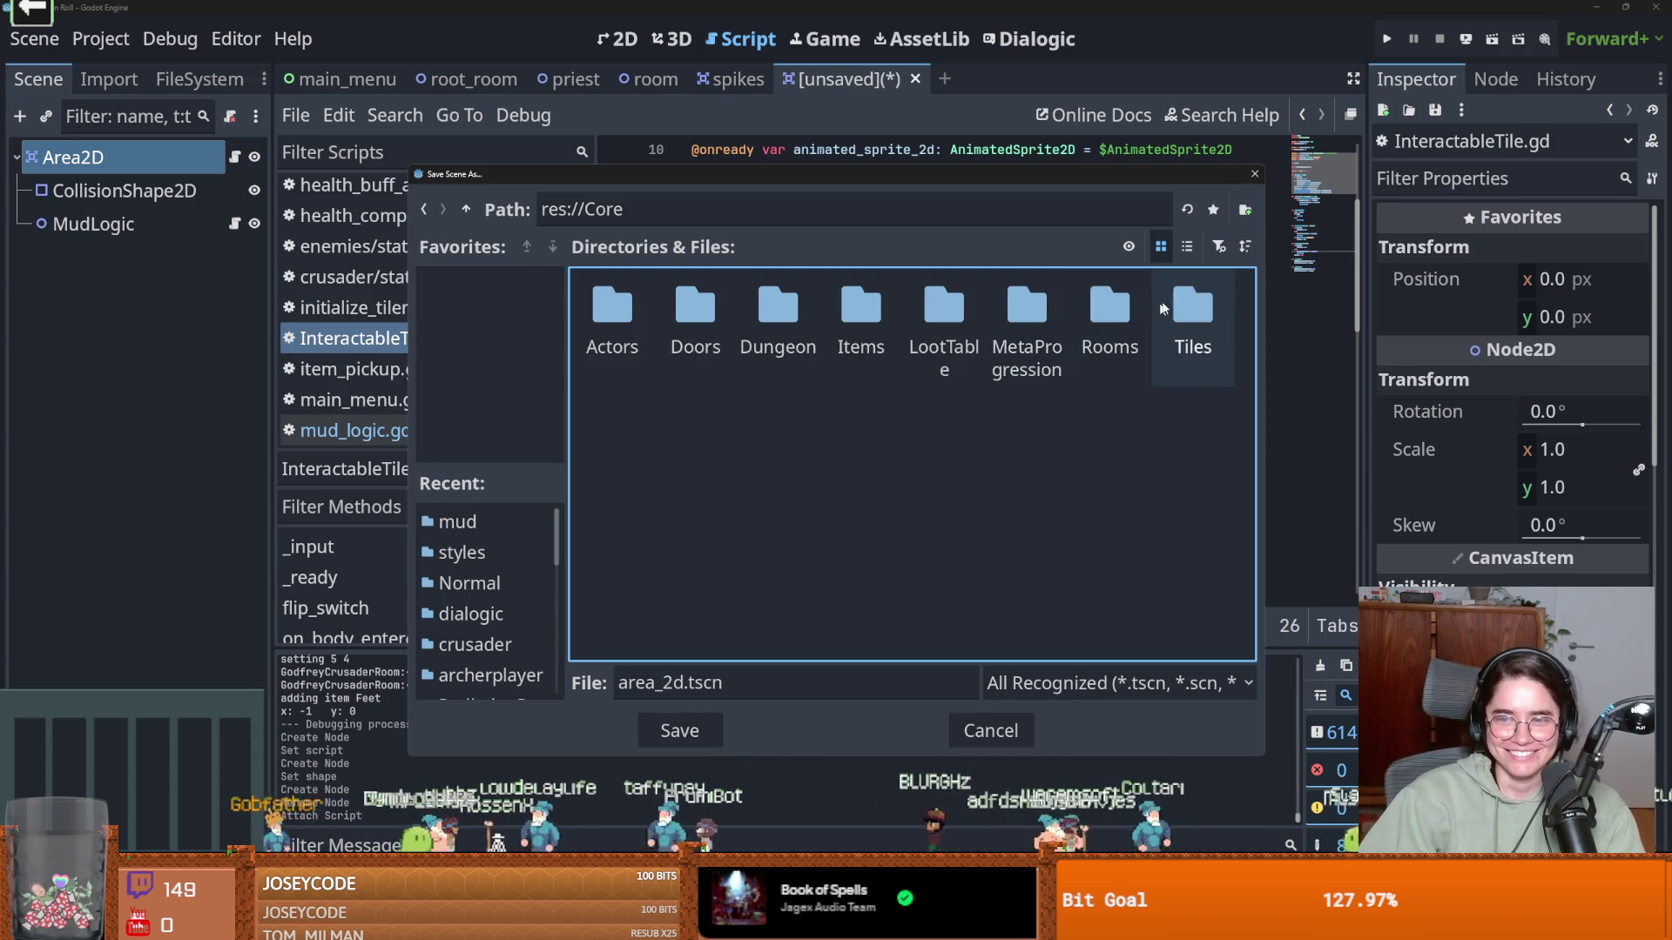
pyautogui.doubleClick(1178, 313)
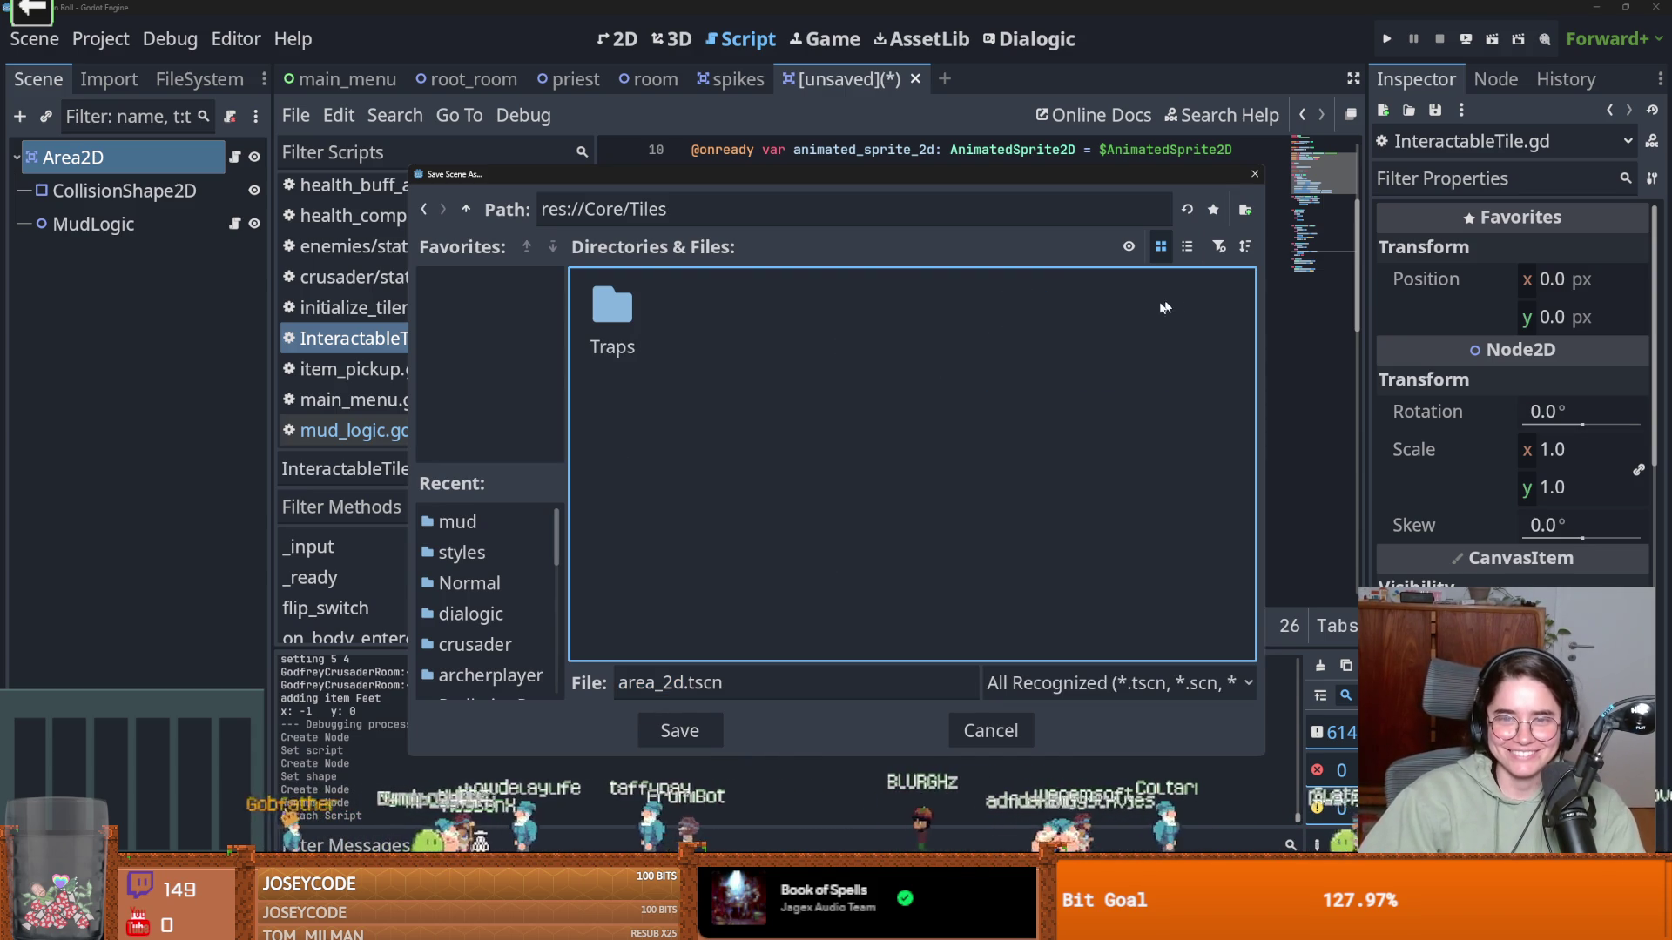
pyautogui.doubleClick(632, 316)
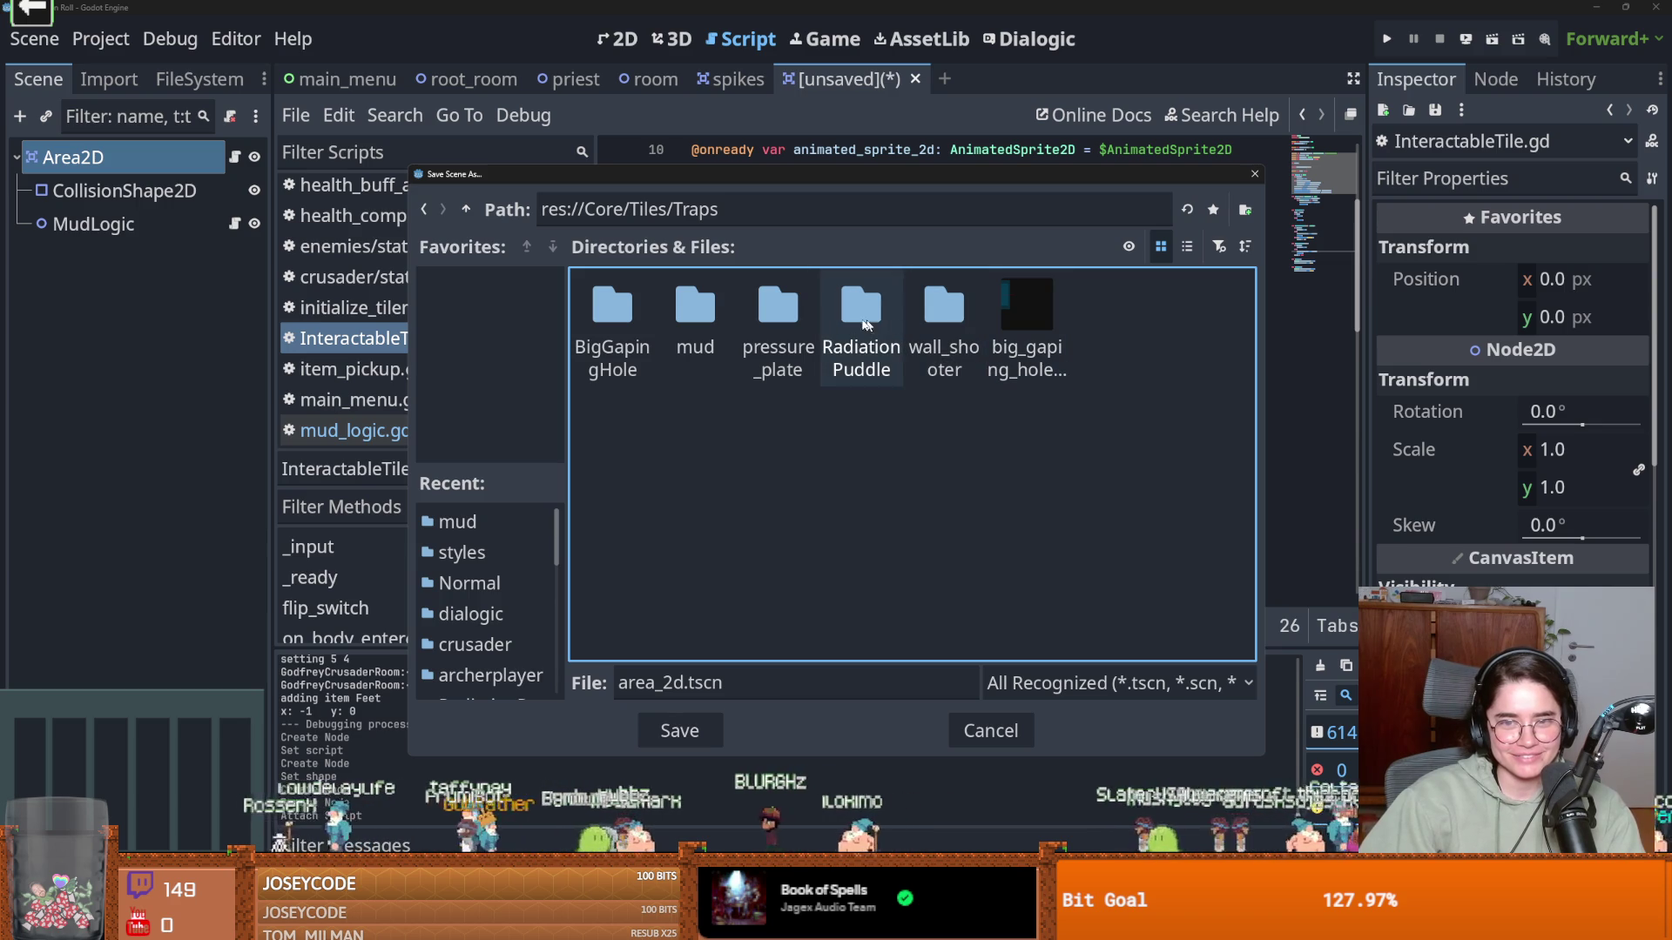
pyautogui.doubleClick(694, 317)
pyautogui.click(682, 688)
pyautogui.doubleClick(682, 688)
pyautogui.write('mud')
pyautogui.write('_logic')
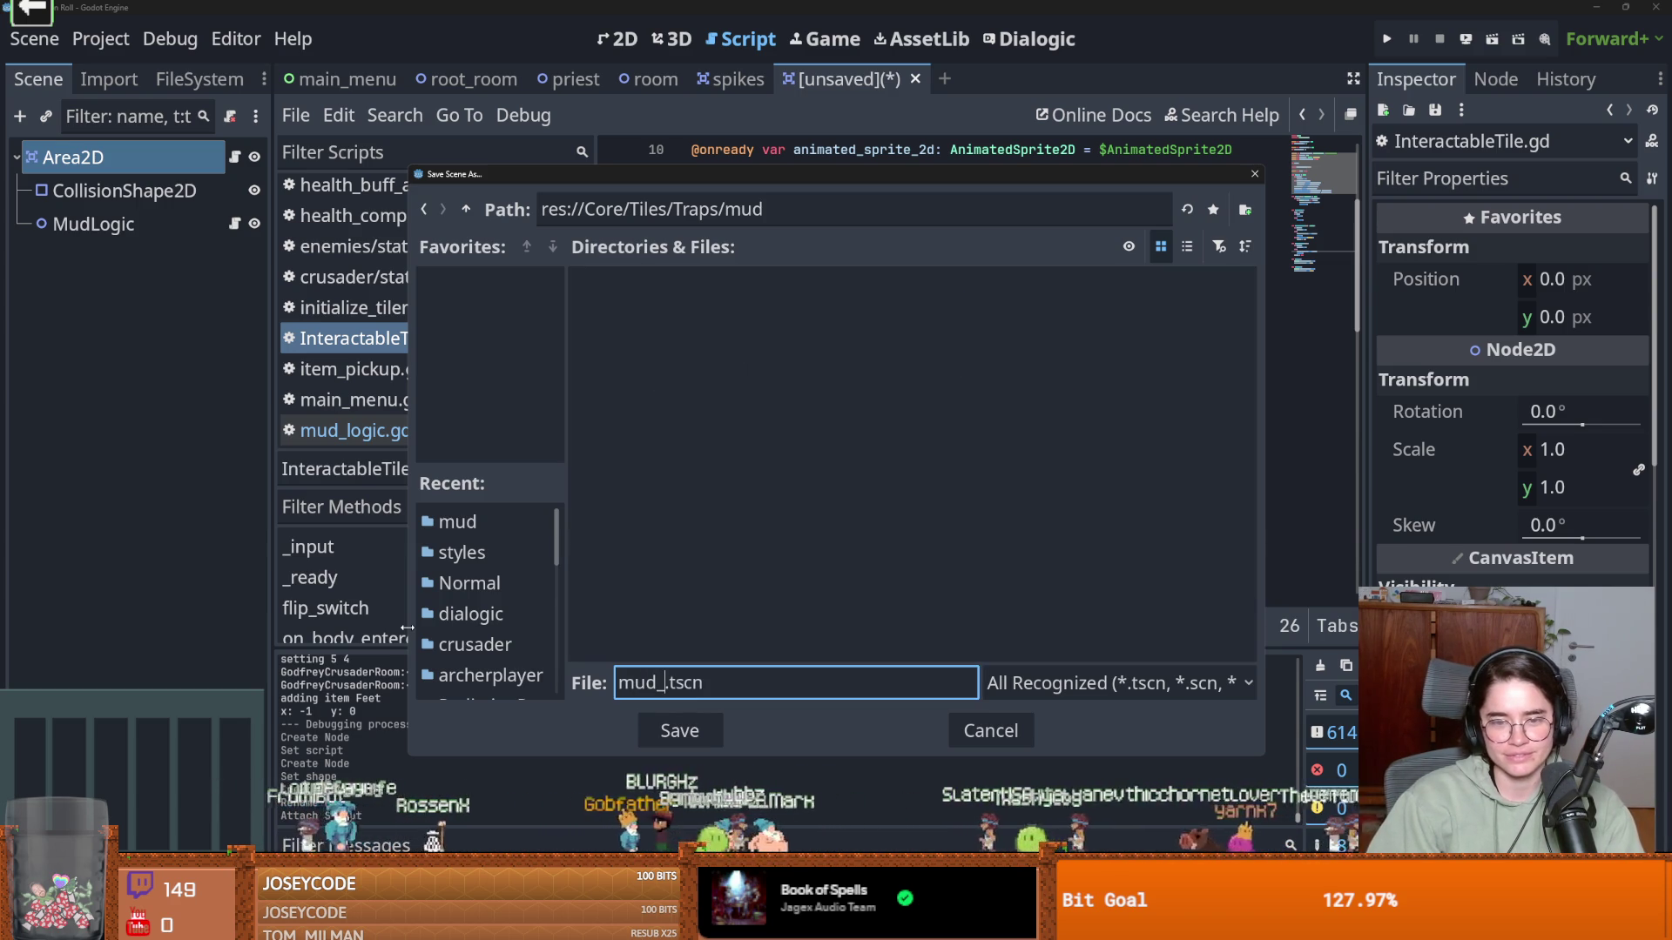
pyautogui.press('Return')
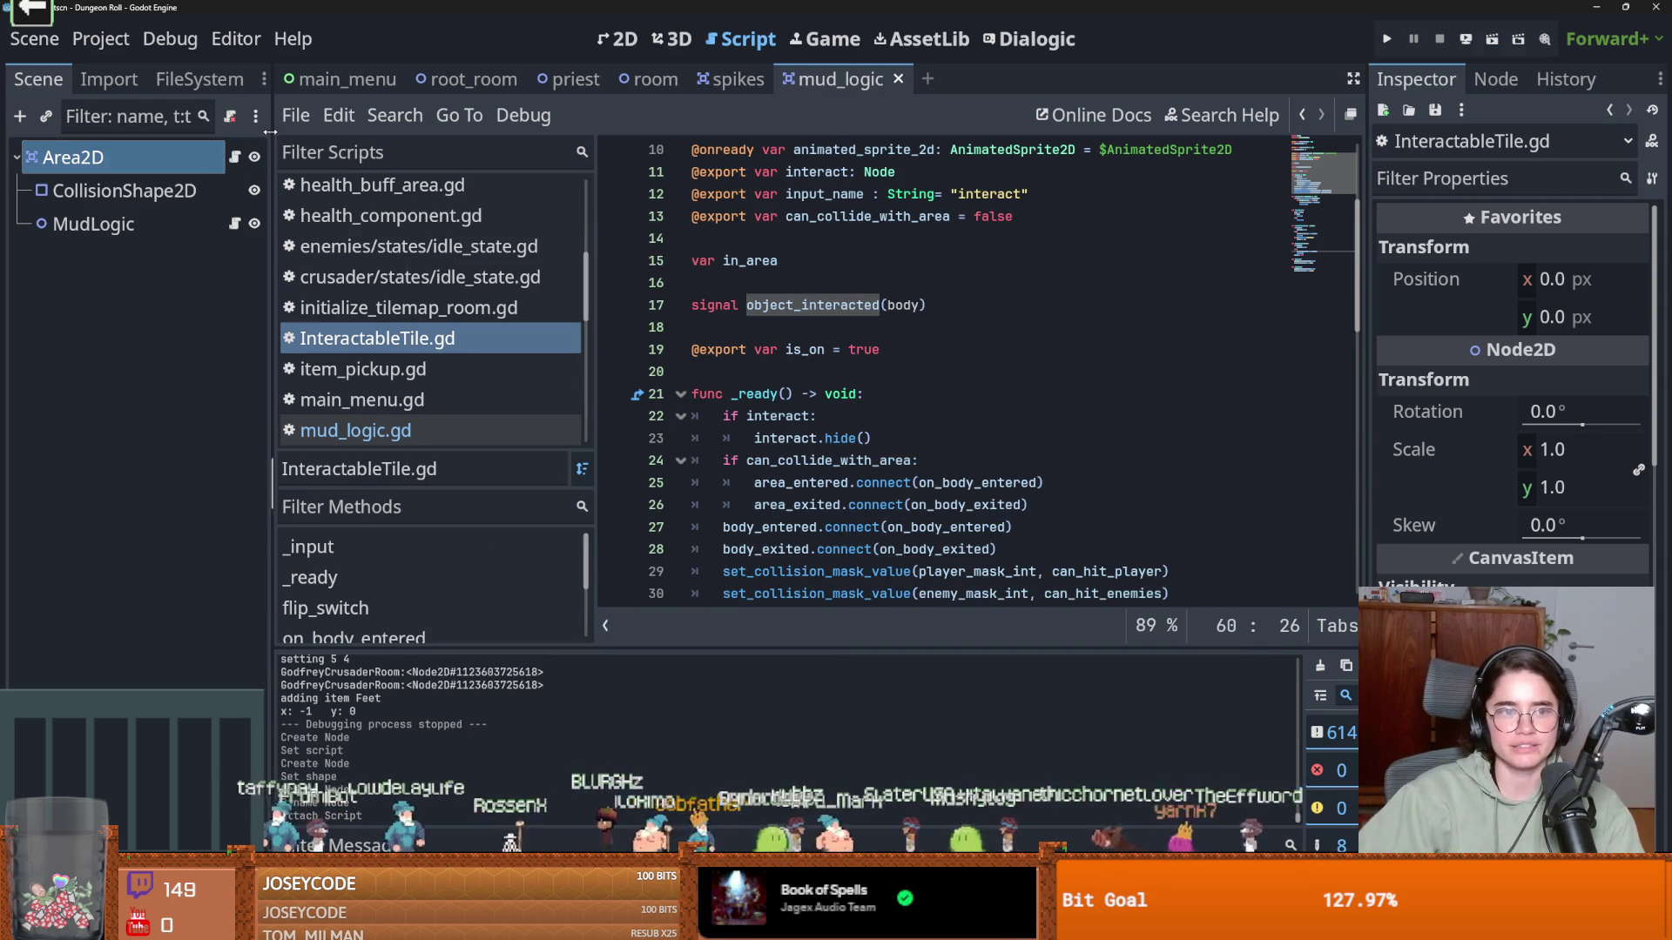
# Detach the scripts from the MudLogic and Area2D nodes
pyautogui.scroll(-5, 1515, 391)
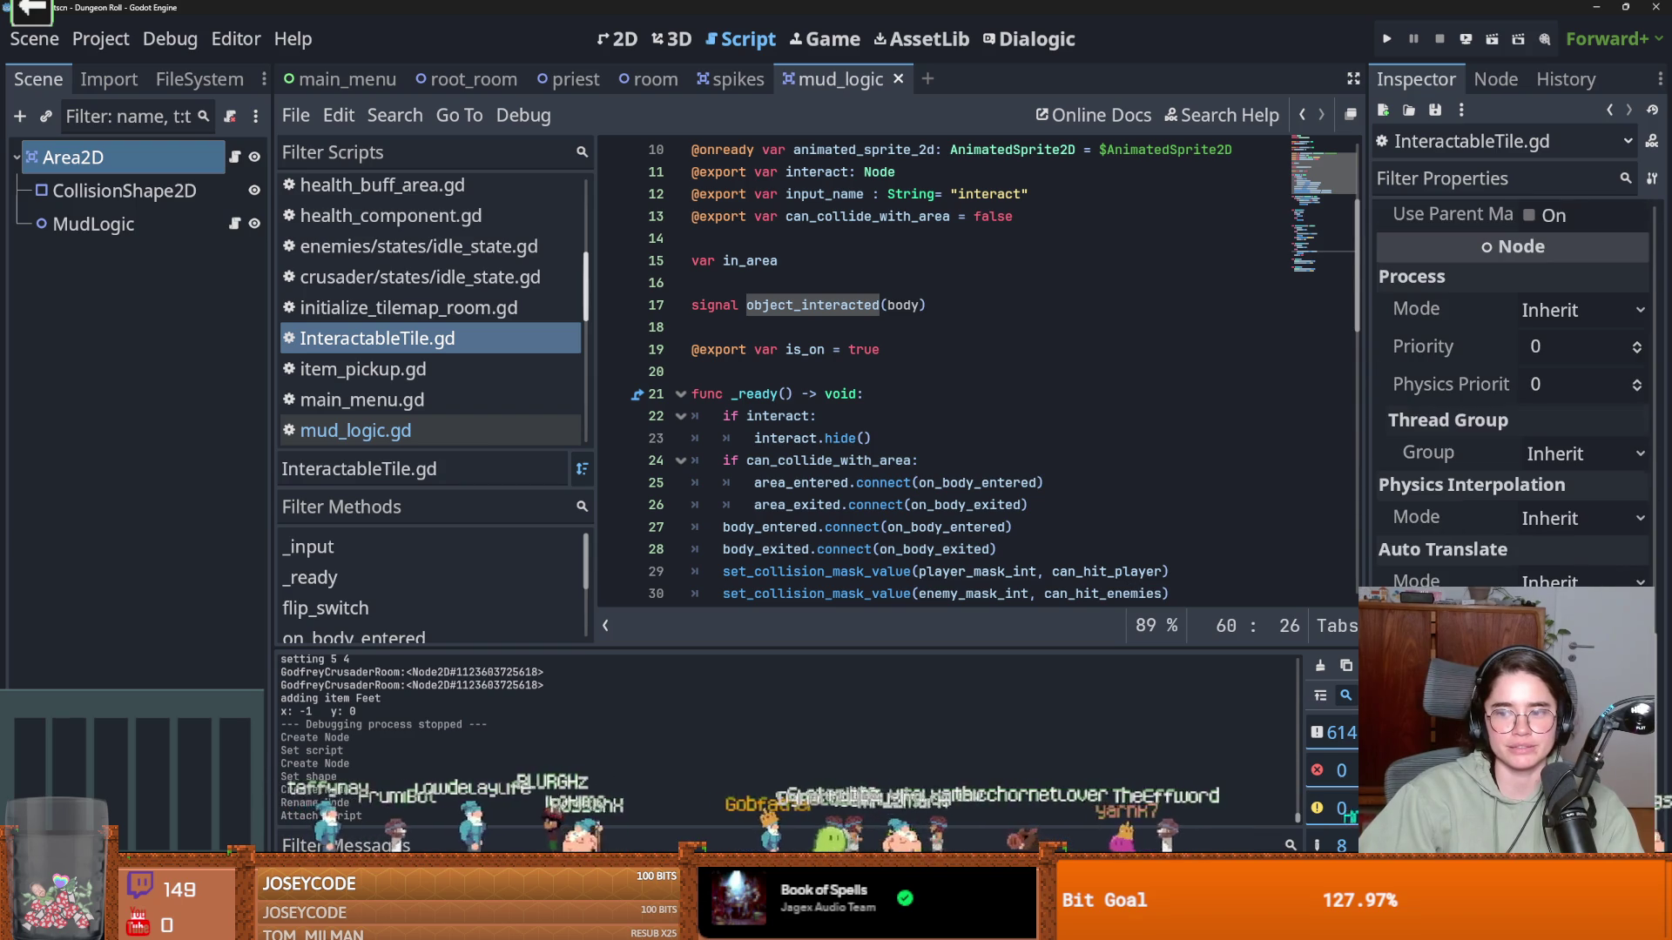
pyautogui.click(230, 116)
pyautogui.click(230, 116)
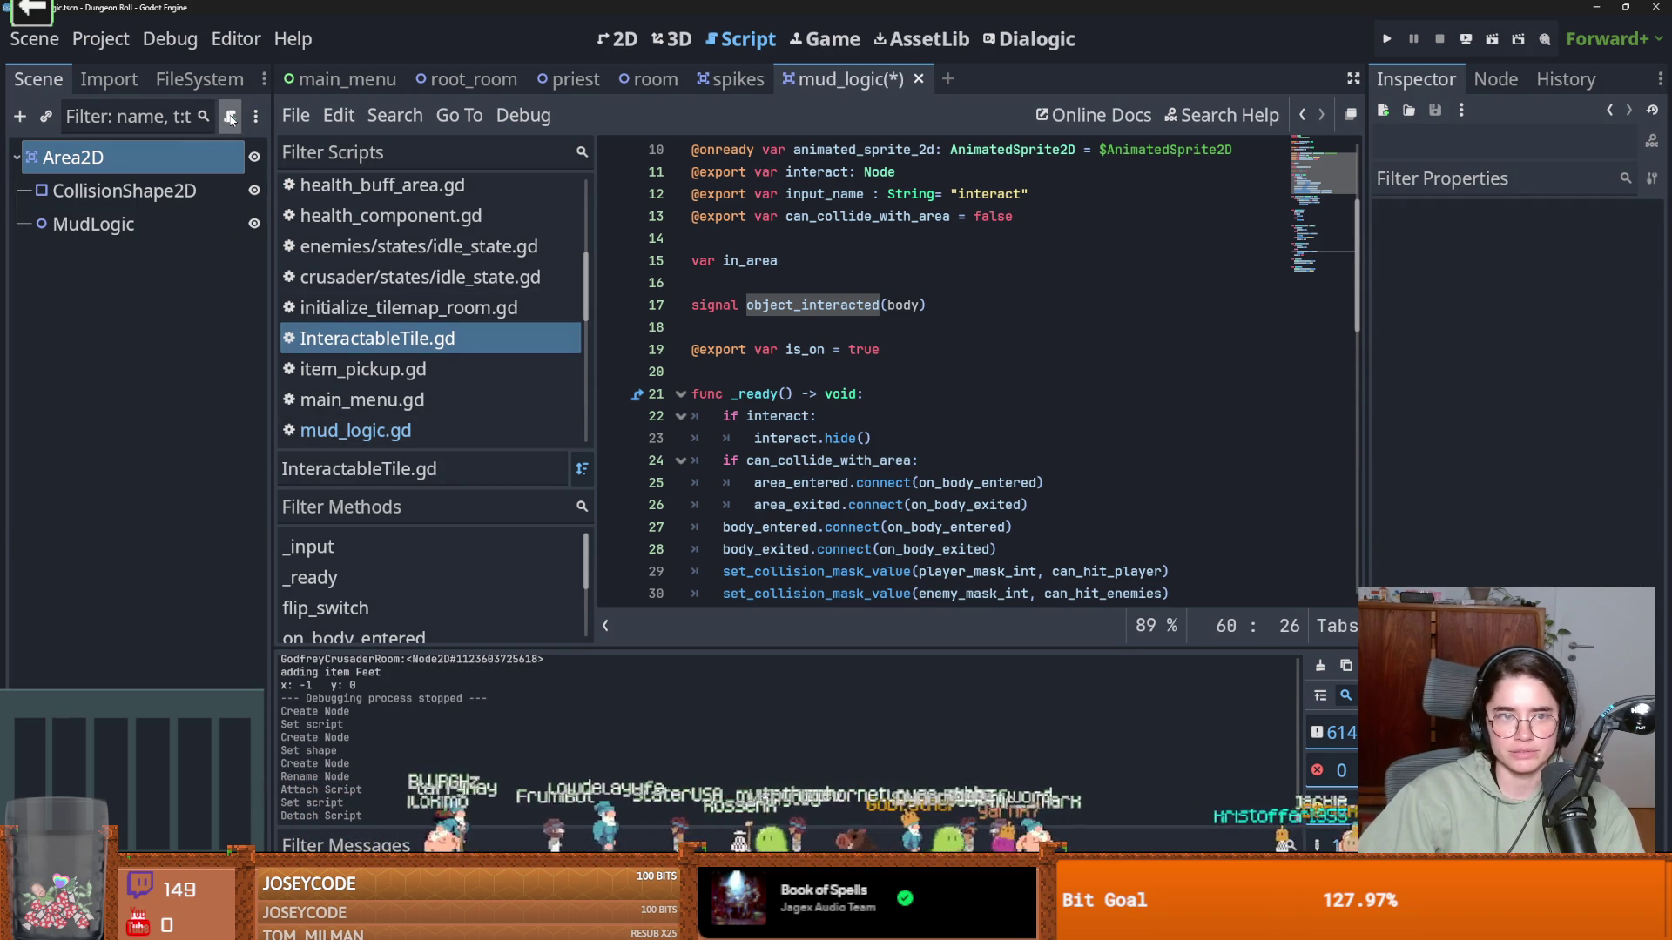
# Reopen mud_logic.gd and change it to extend Area2D
pyautogui.click(209, 150)
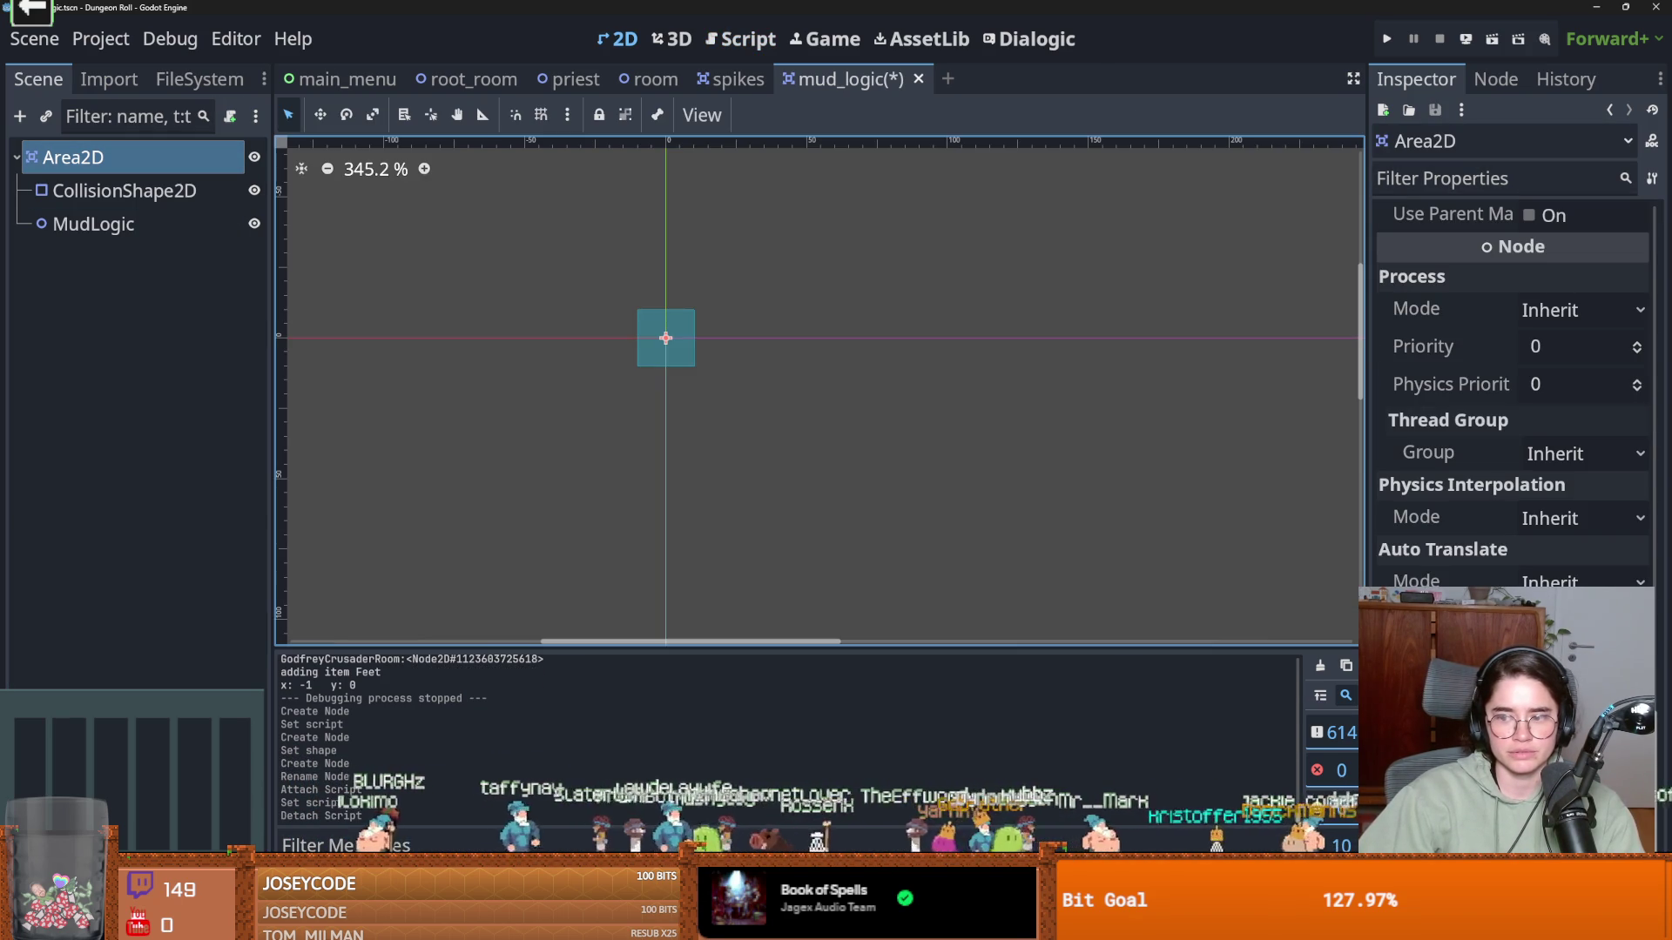
pyautogui.hotkey('ctrl', 'alt', 'o')
pyautogui.write('mud')
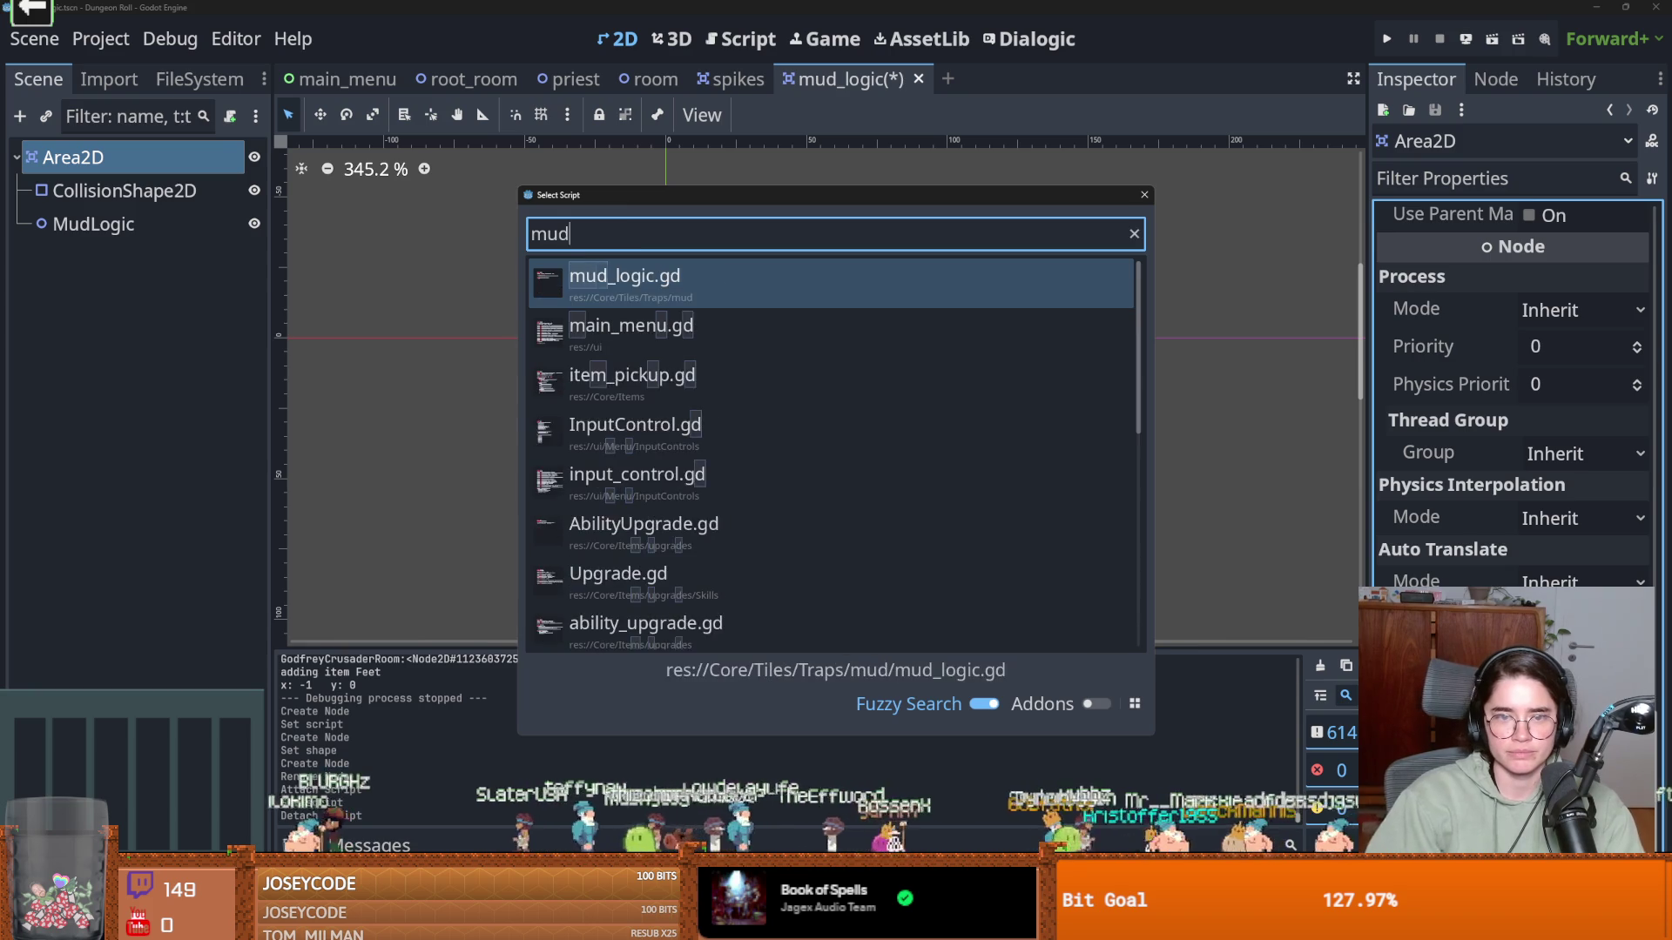
pyautogui.press('Return')
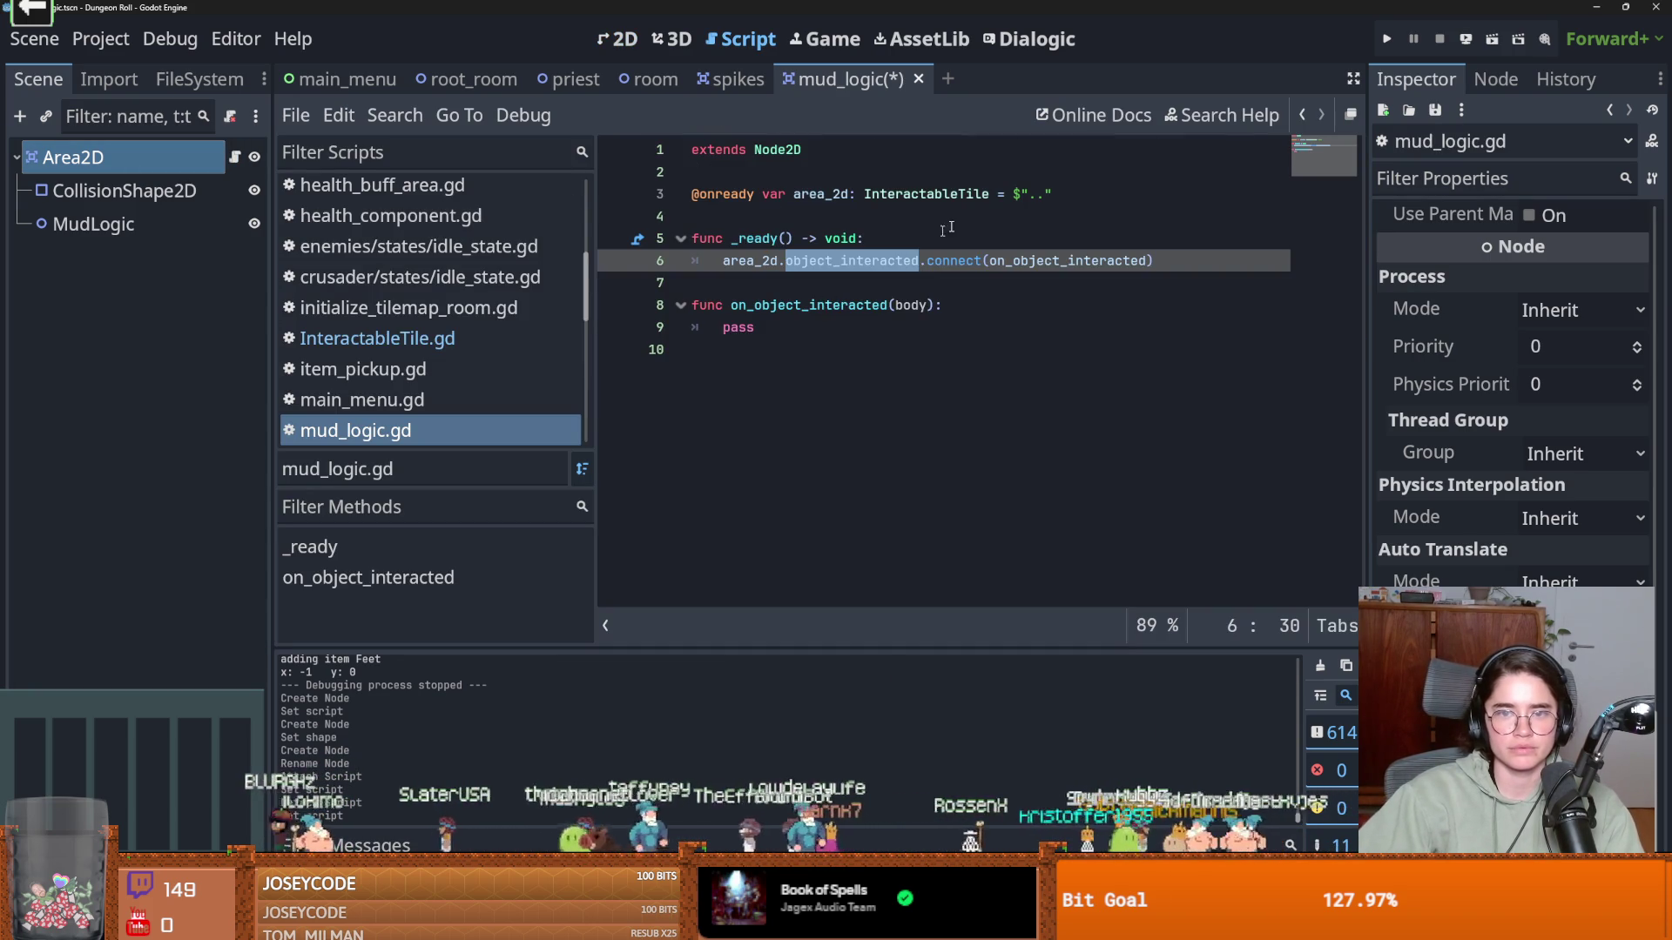
pyautogui.hotkey('ctrl', 'z')
pyautogui.doubleClick(754, 237)
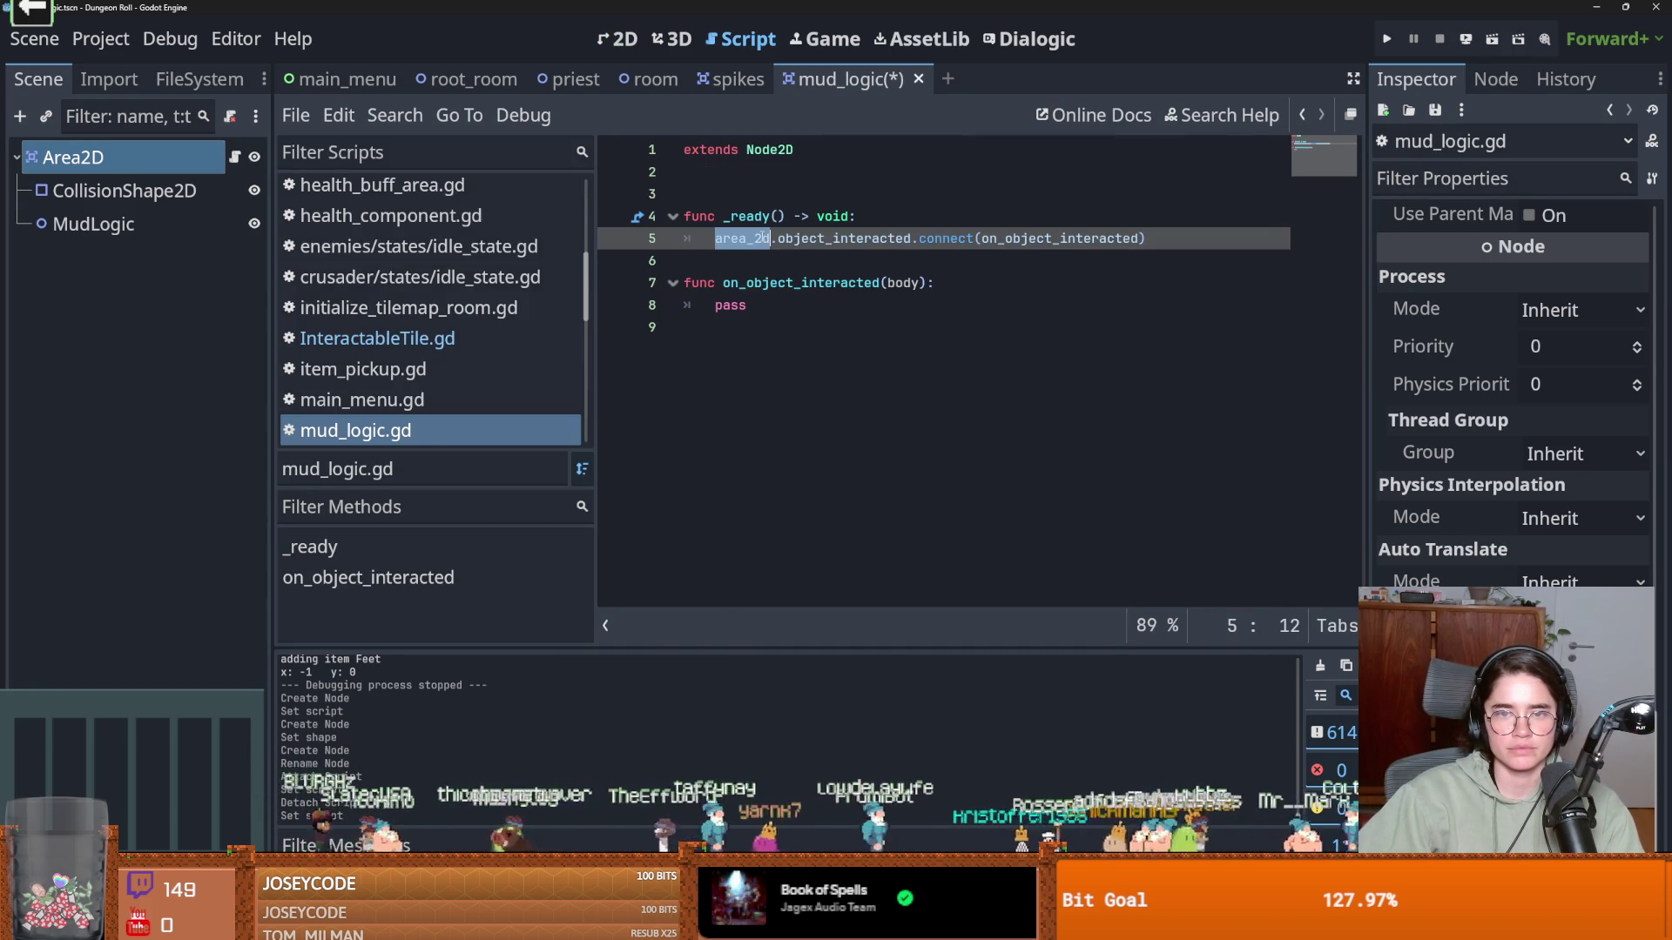
pyautogui.doubleClick(768, 150)
pyautogui.write('Area2D')
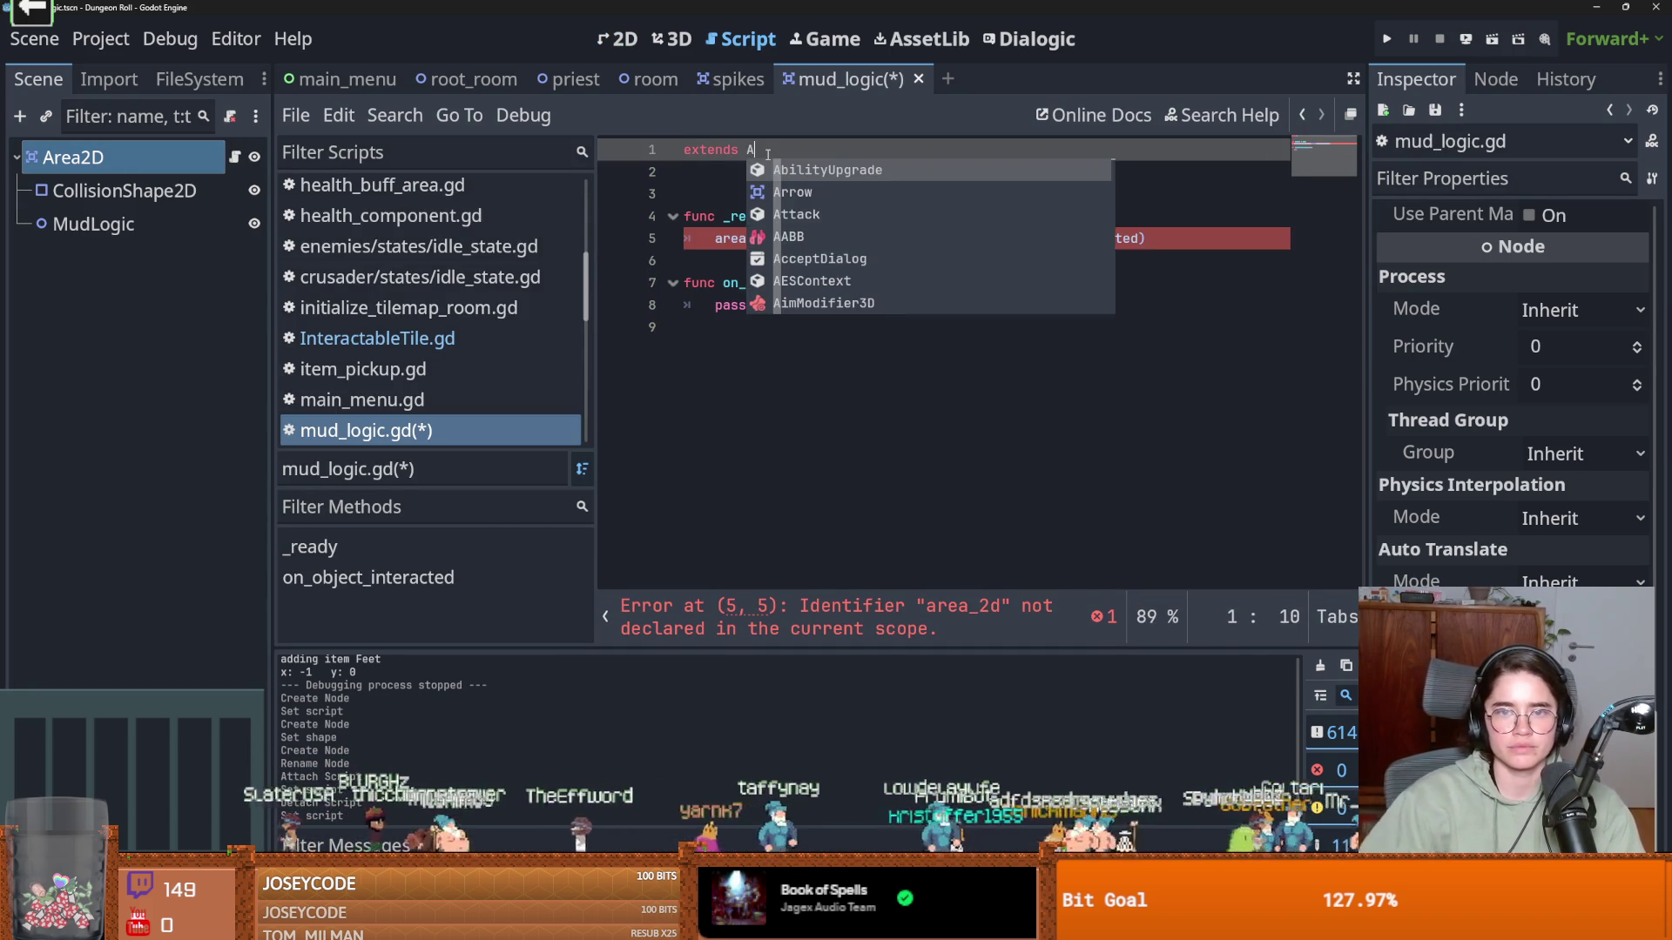
# Make line 5 connect the body_entered signal instead of object_interacted
pyautogui.doubleClick(742, 238)
pyautogui.write('bo')
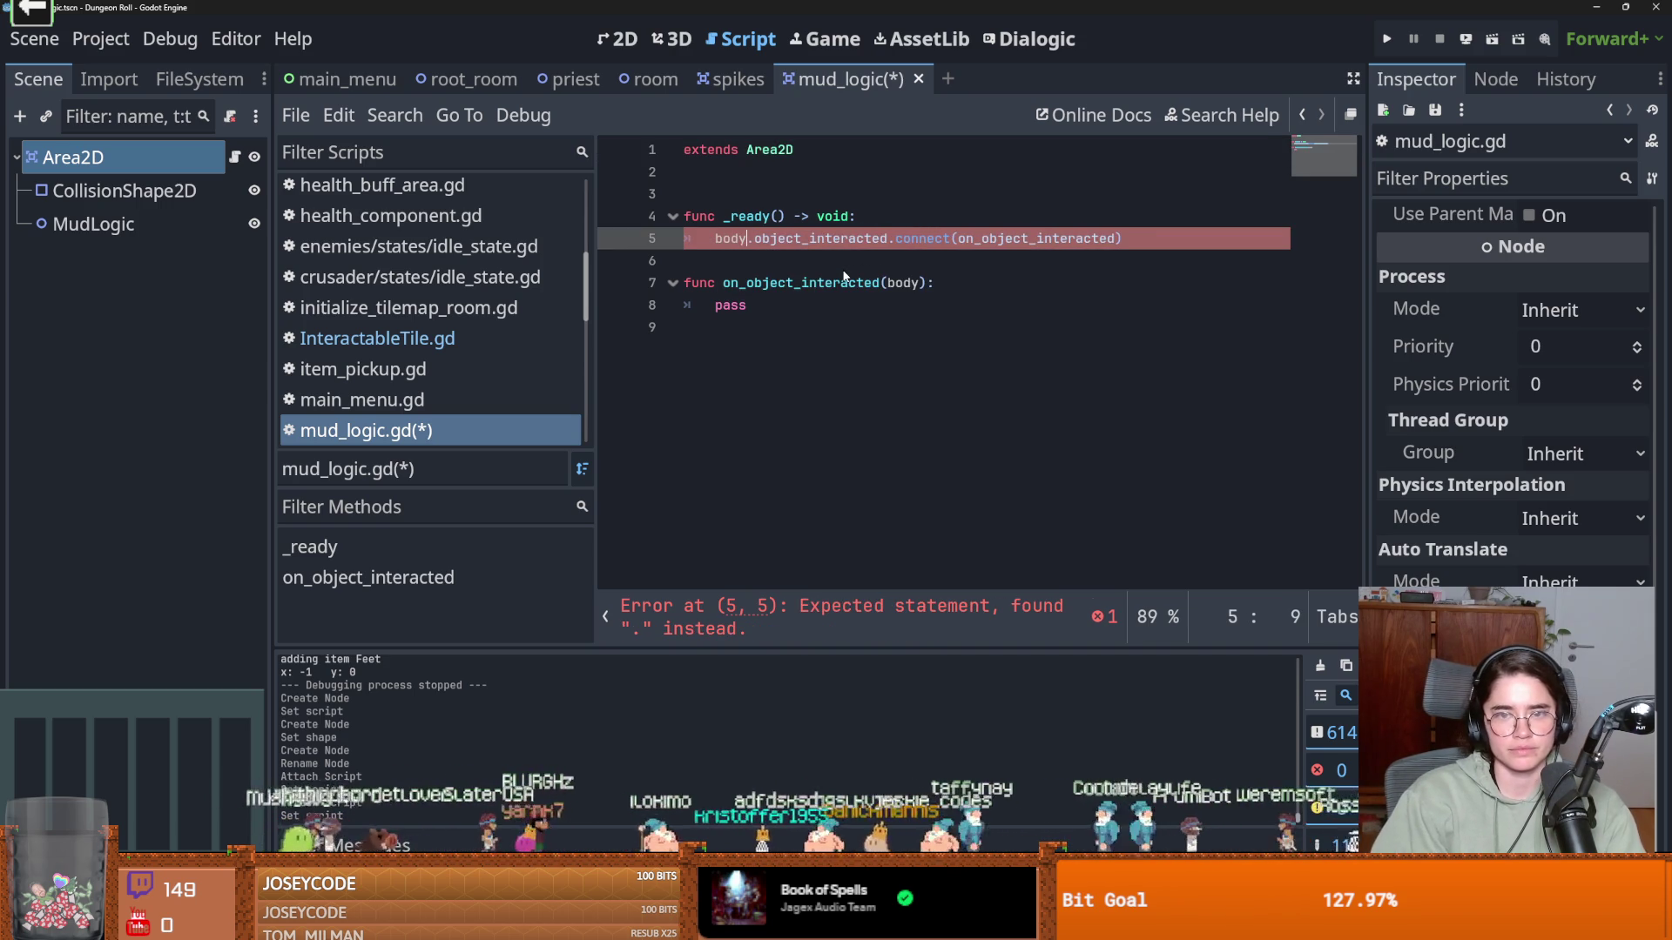
pyautogui.write('dy')
pyautogui.press('Return')
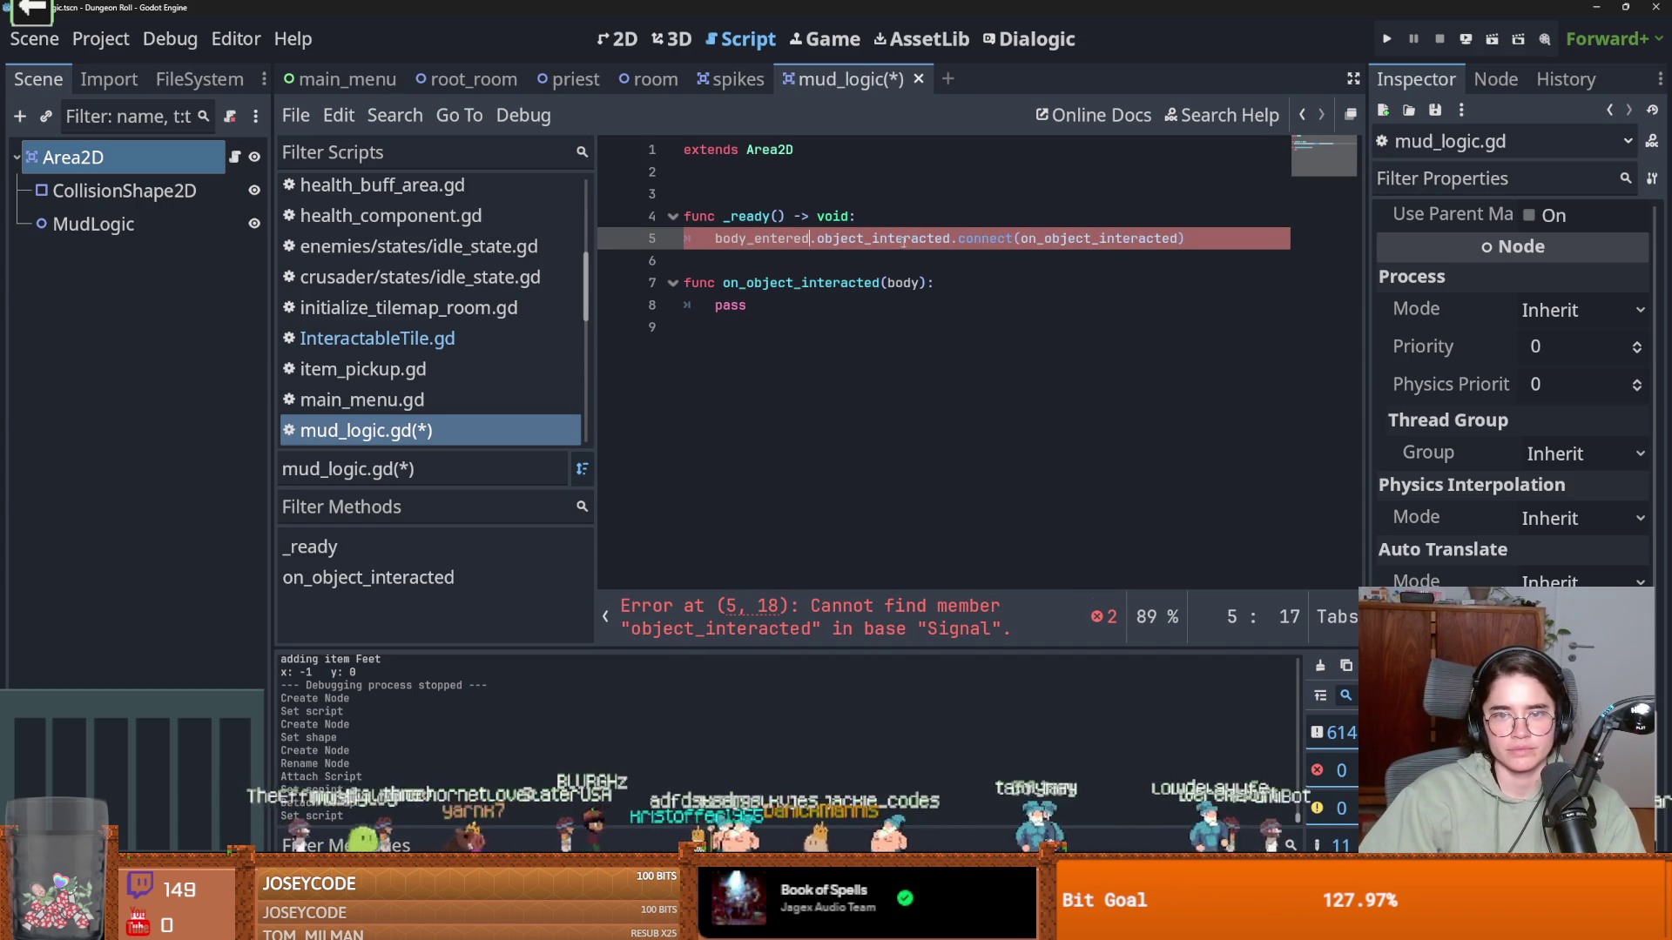
pyautogui.moveTo(951, 238); pyautogui.dragTo(815, 239)
pyautogui.press('BackSpace')
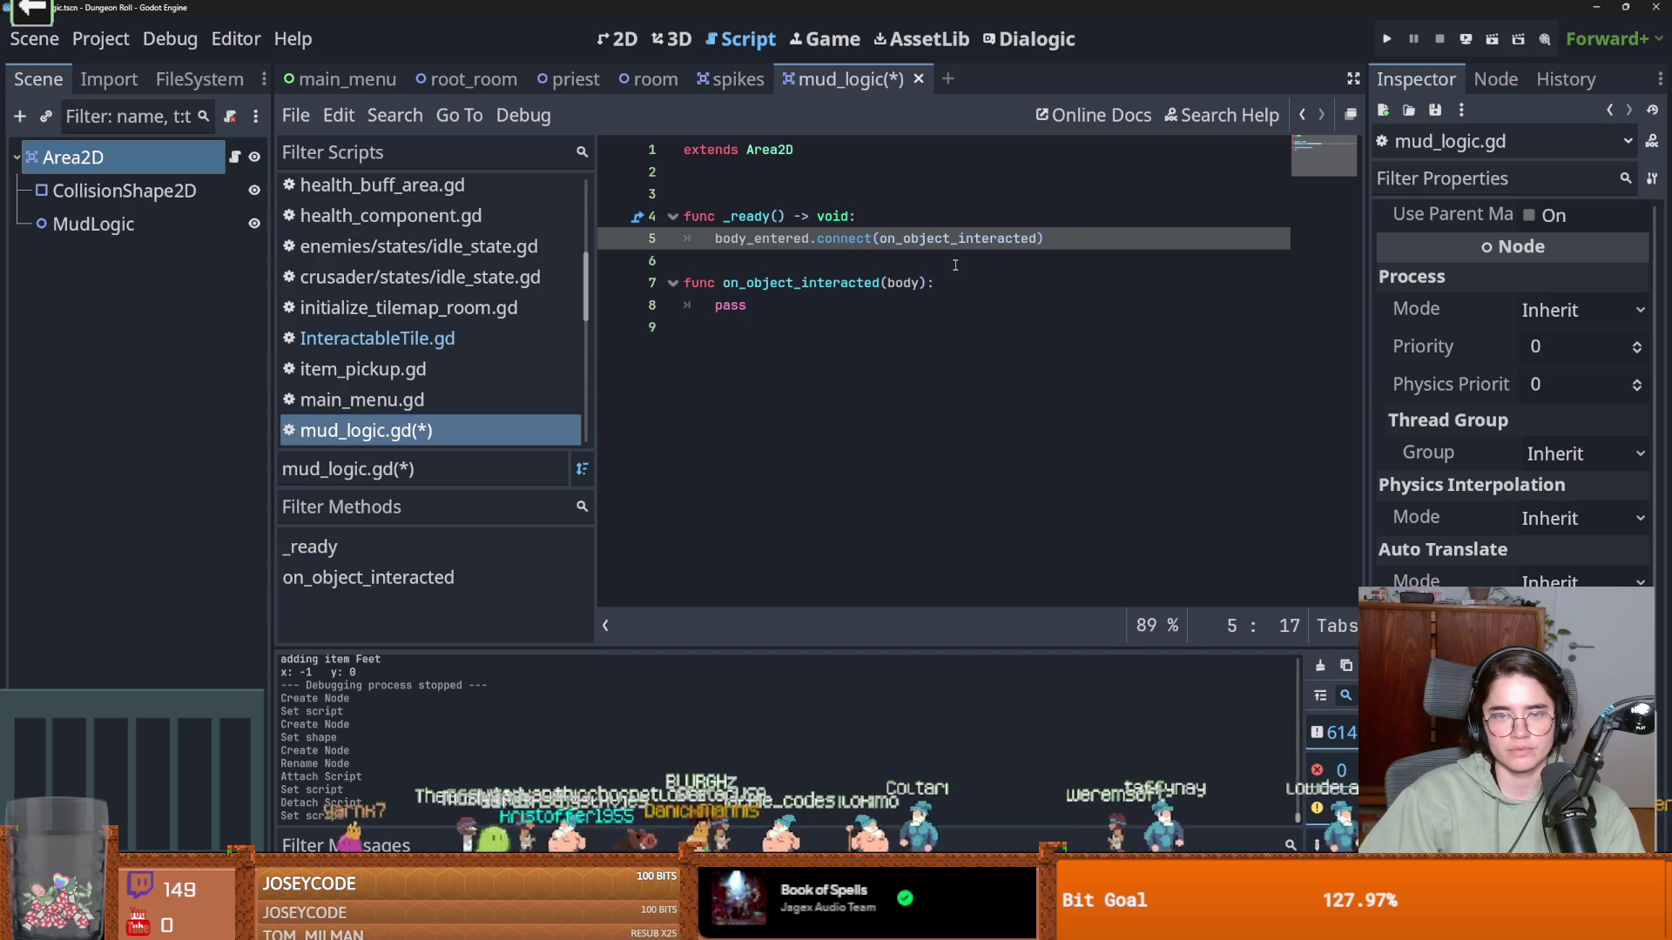
# Duplicate the connect line onto line 6 and switch it to body_exited
pyautogui.moveTo(1050, 238); pyautogui.dragTo(713, 238)
pyautogui.hotkey('ctrl', 'c')
pyautogui.press('End')
pyautogui.press('Return')
pyautogui.hotkey('ctrl', 'v')
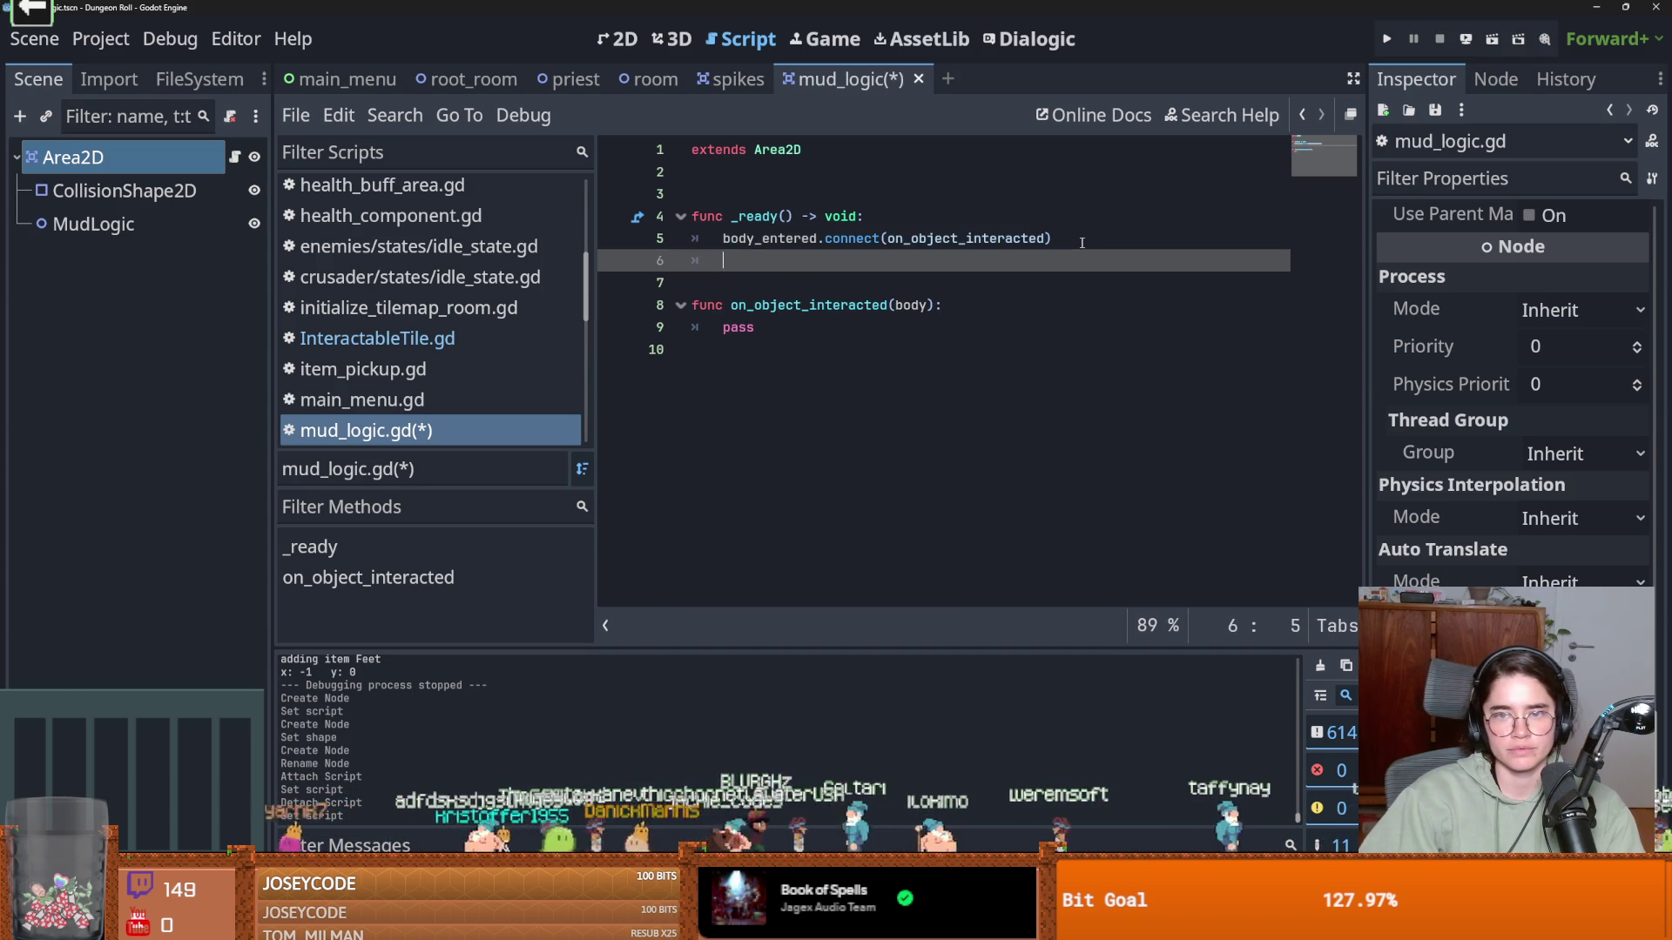
pyautogui.doubleClick(790, 260)
pyautogui.write('body')
pyautogui.press('Down')
pyautogui.press('Return')
# Rename the handler to on_body_entered in its definition and connect call
pyautogui.moveTo(1036, 261); pyautogui.dragTo(965, 260)
pyautogui.click(1047, 238)
pyautogui.moveTo(885, 304)
pyautogui.mouseDown()
pyautogui.moveTo(696, 304)
pyautogui.moveTo(754, 304)
pyautogui.mouseUp()
pyautogui.write('body_entered')
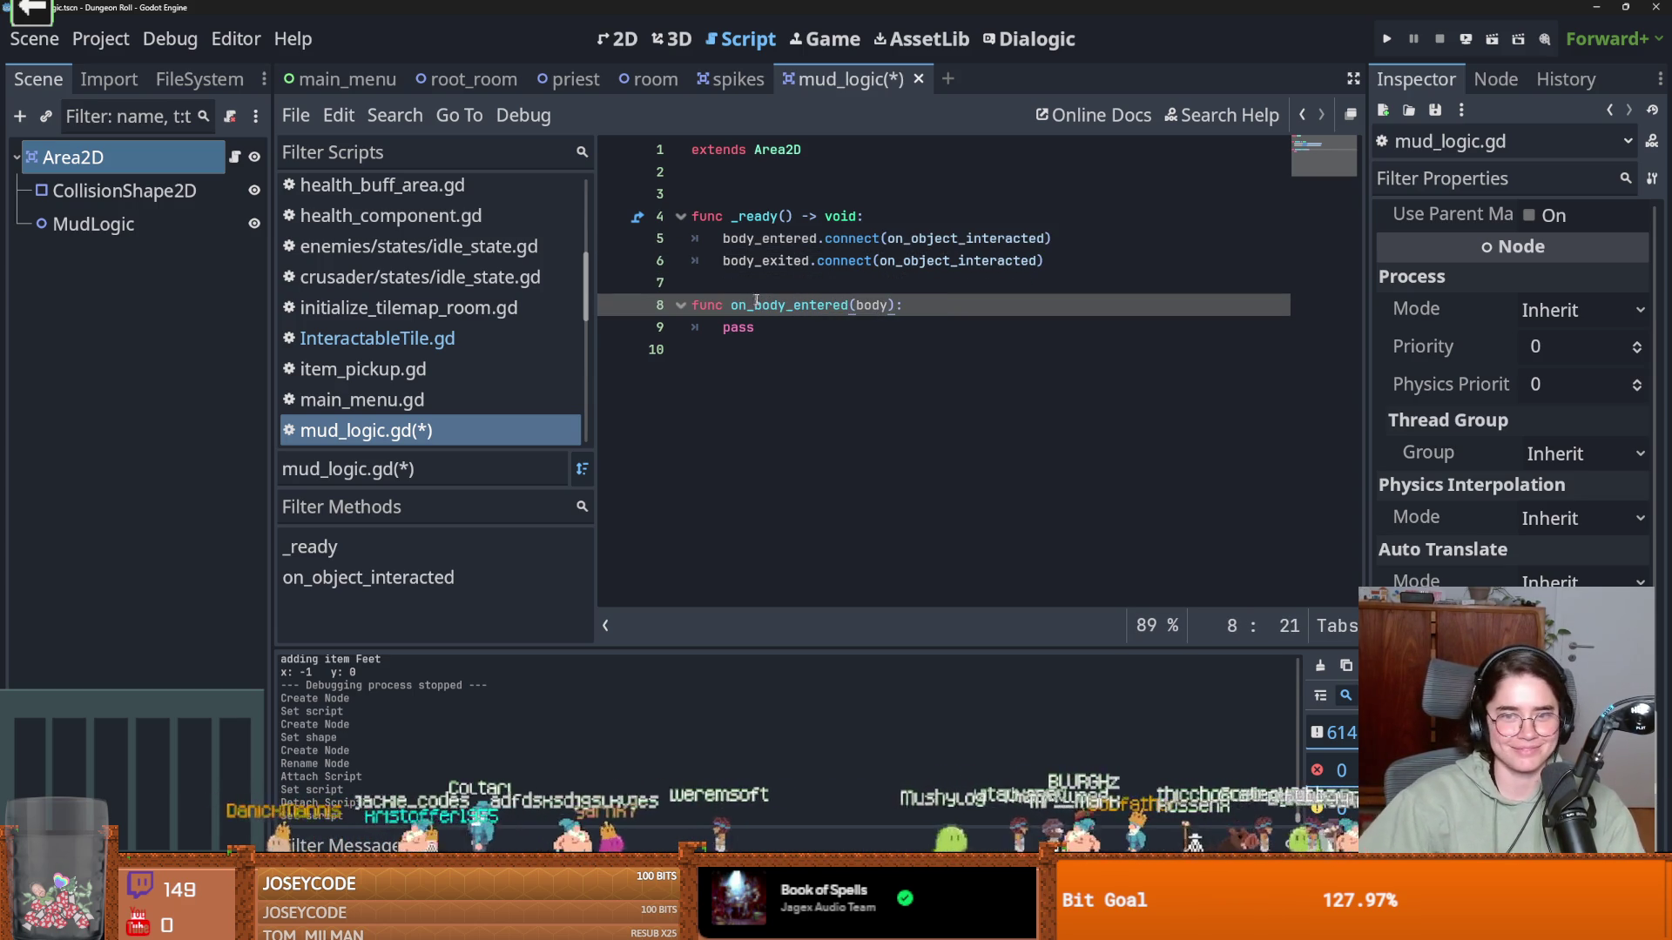
pyautogui.doubleClick(754, 304)
pyautogui.hotkey('ctrl', 'c')
pyautogui.doubleClick(949, 238)
pyautogui.hotkey('ctrl', 'v')
pyautogui.doubleClick(952, 262)
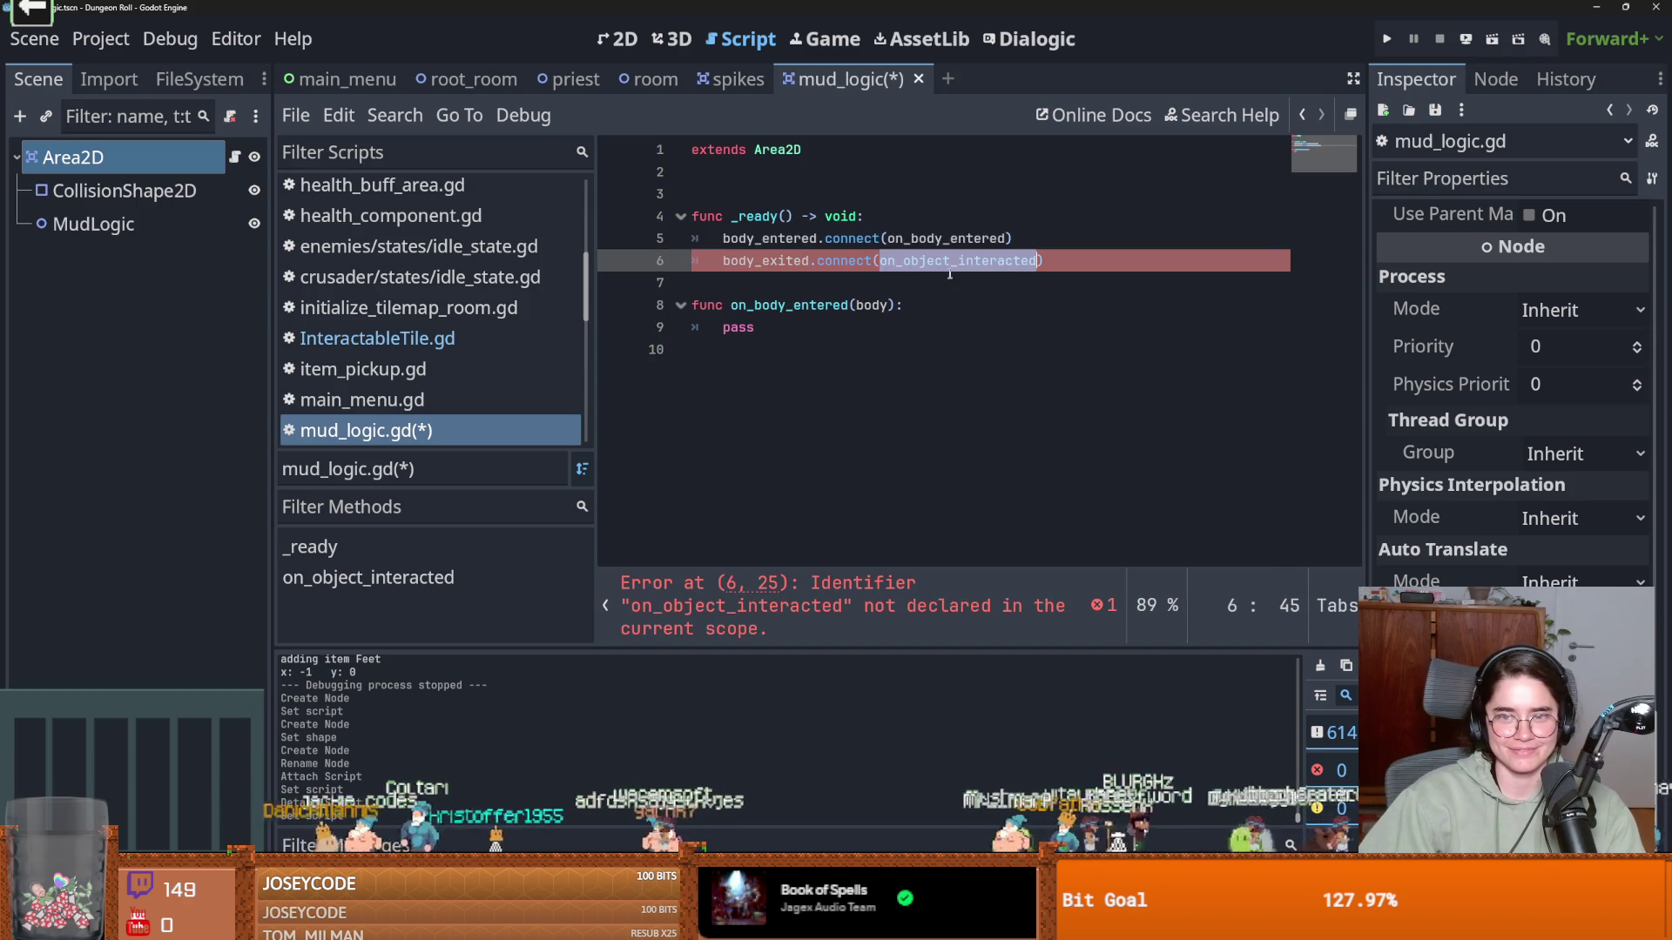
# Add an on_body_exited(body) function stubbed with pass and save the script
pyautogui.click(789, 358)
pyautogui.press('Return')
pyautogui.write('func ')
pyautogui.write('on_body_entered')
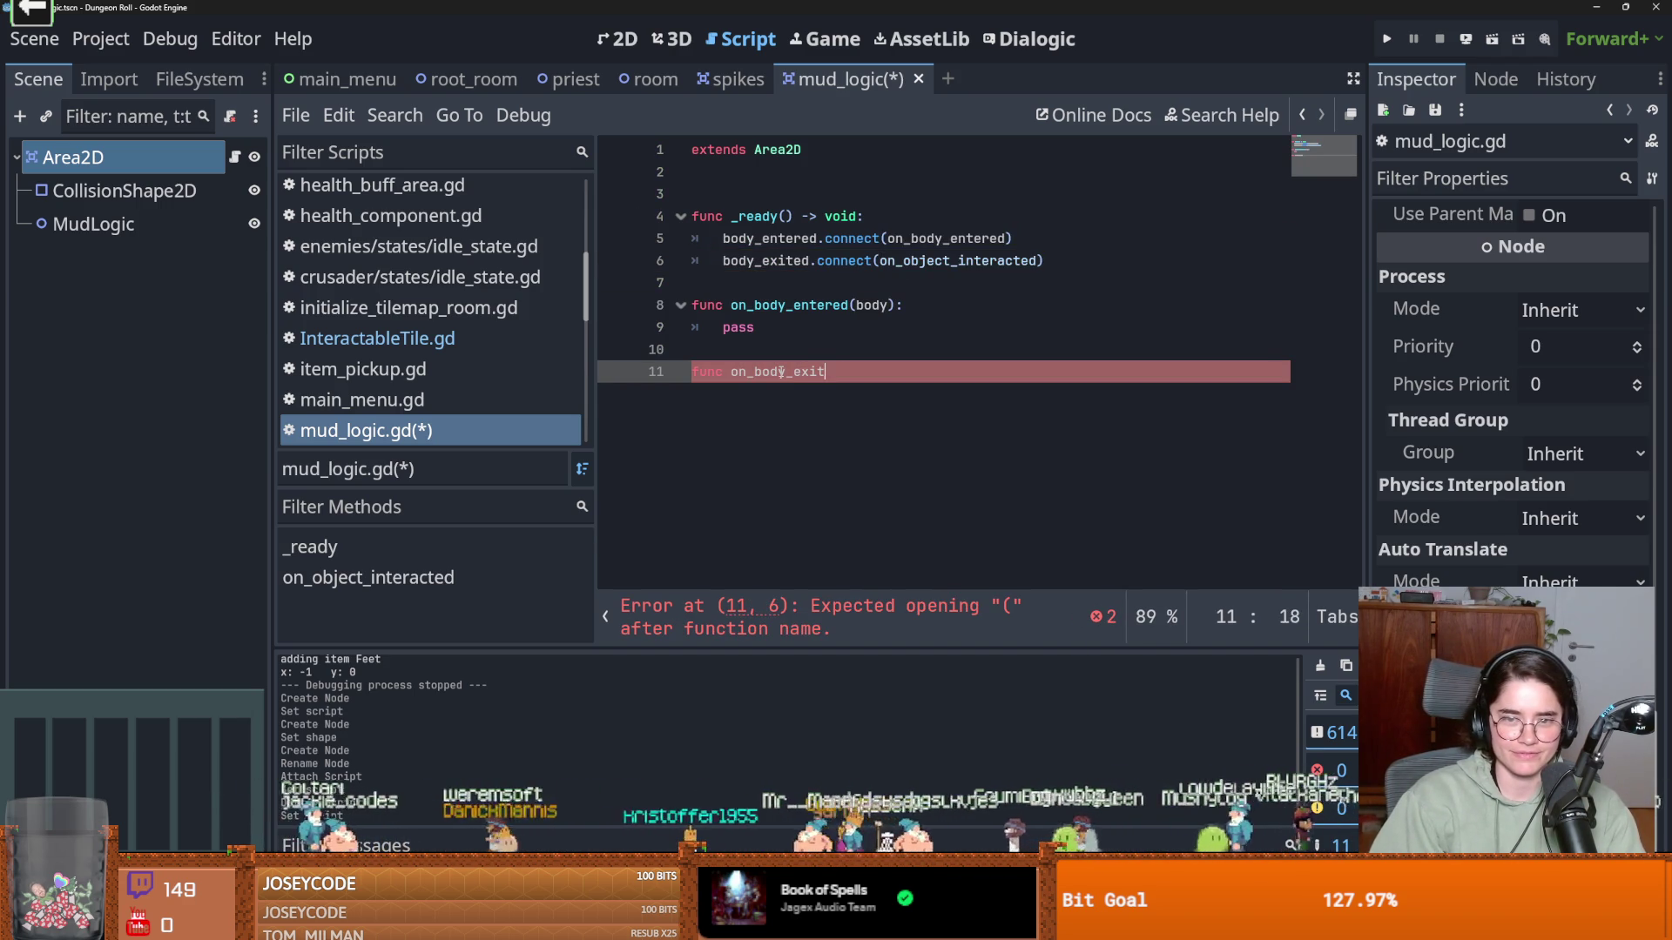
pyautogui.write('(body')
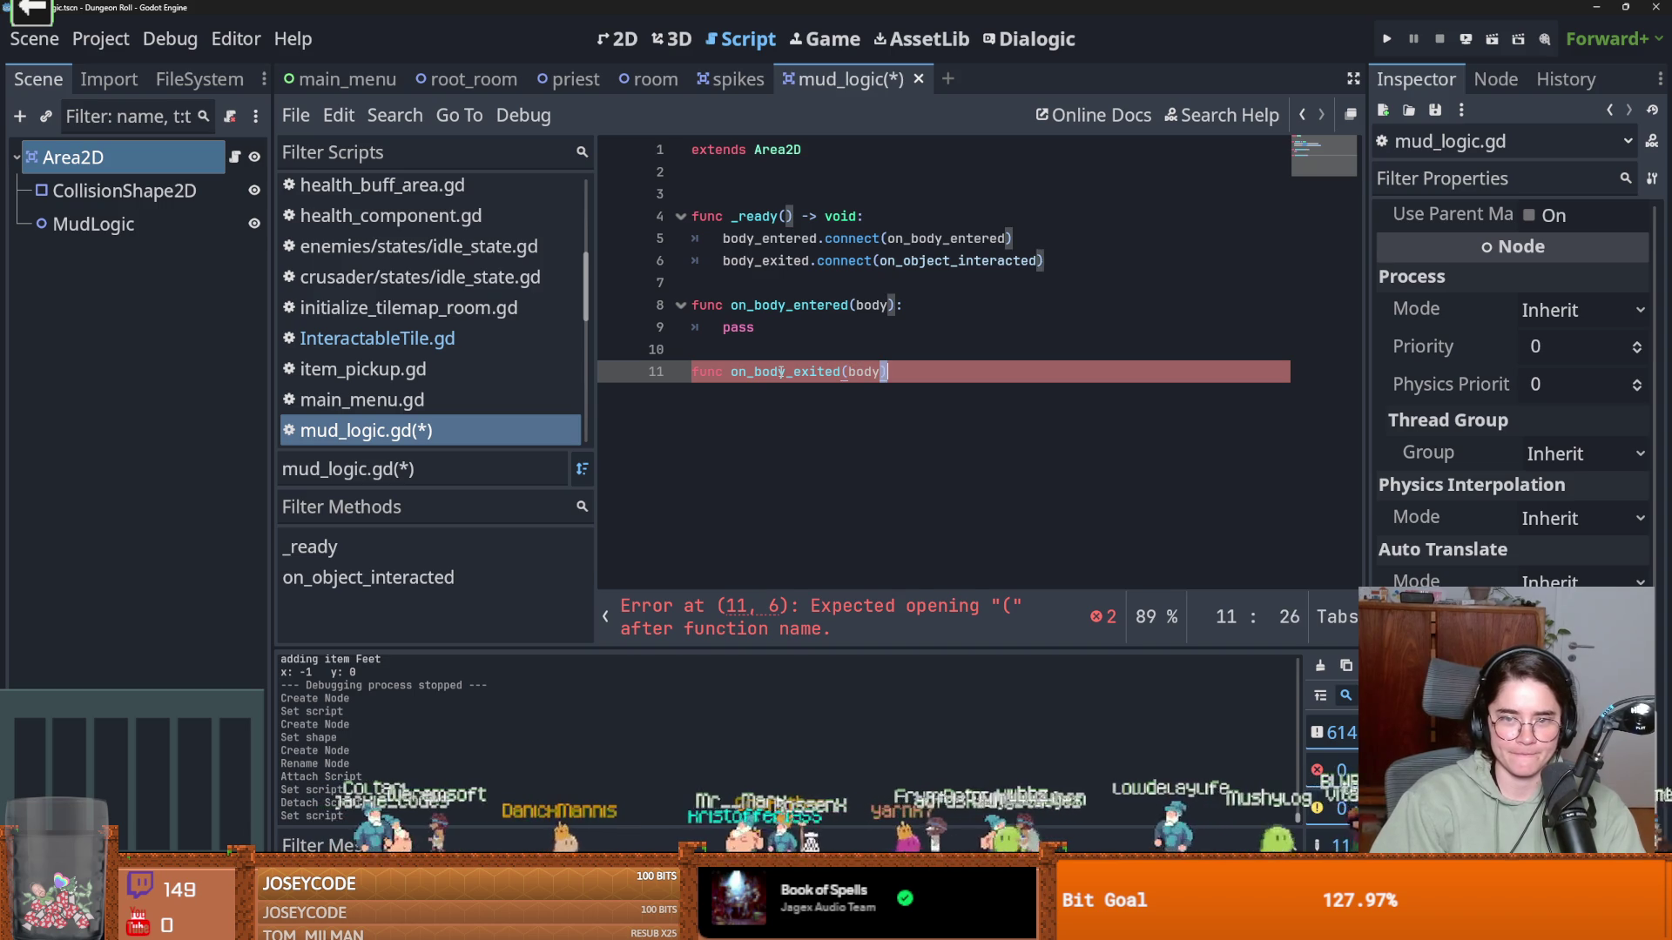
pyautogui.write('):')
pyautogui.press('Return')
pyautogui.write('pass')
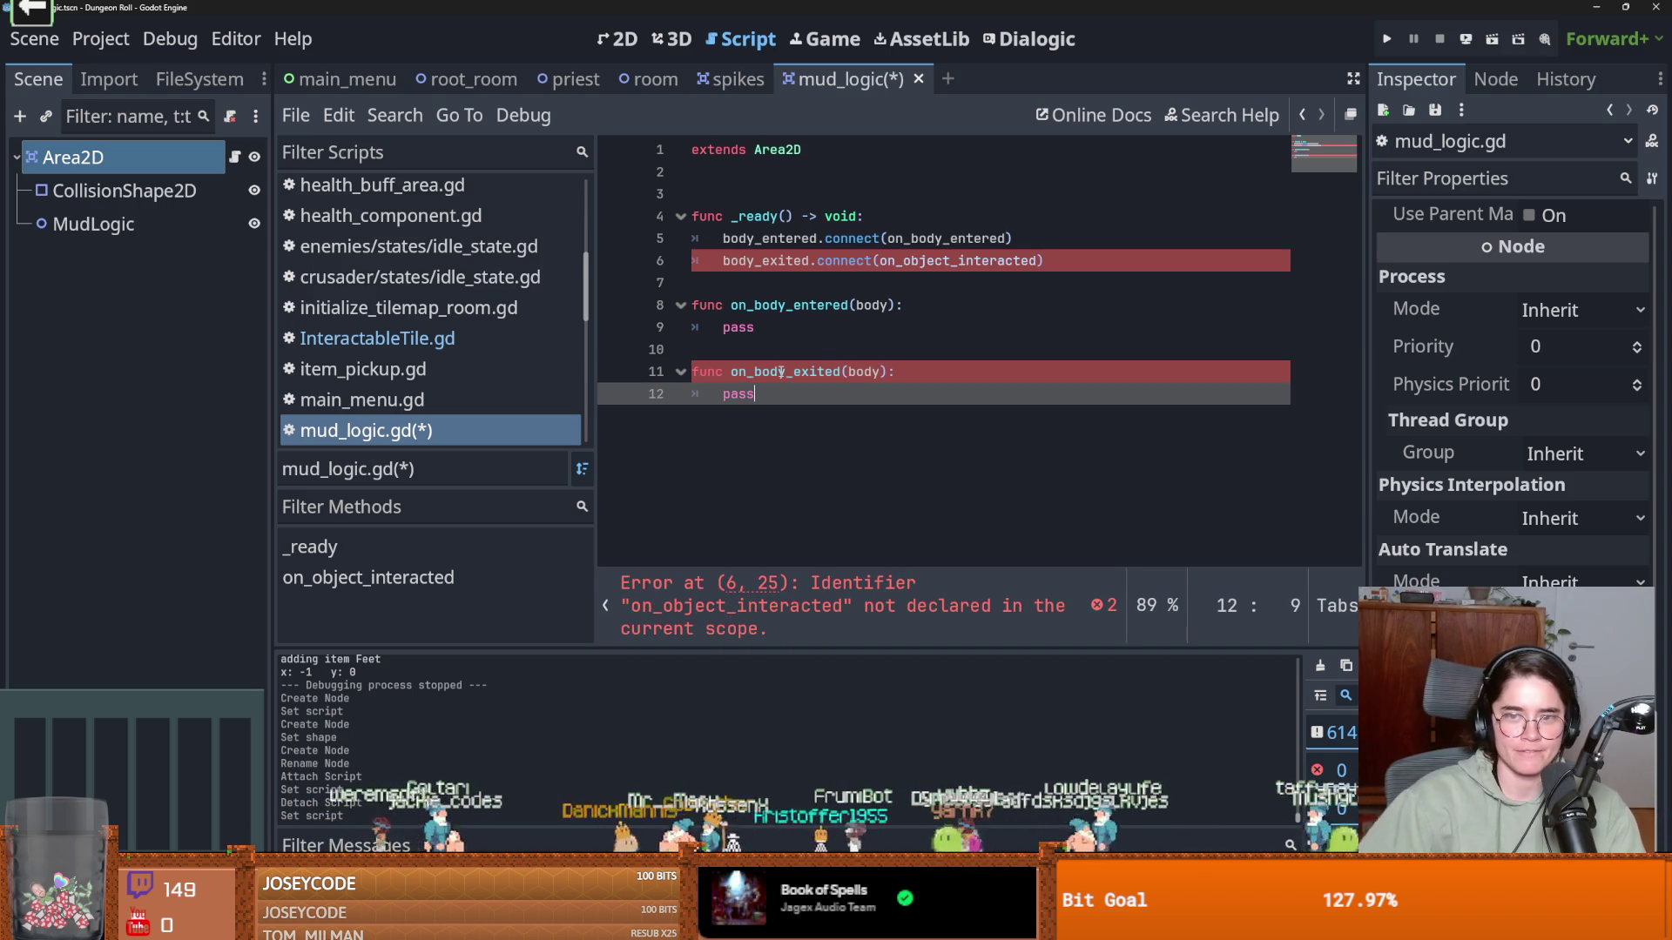
pyautogui.press('Return')
pyautogui.hotkey('ctrl', 's')
# Point the body_exited connection on line 6 to on_body_exited
pyautogui.doubleClick(780, 372)
pyautogui.click(968, 266)
pyautogui.doubleClick(967, 260)
pyautogui.hotkey('ctrl', 'v')
pyautogui.hotkey('ctrl', 'shift', 'Left')
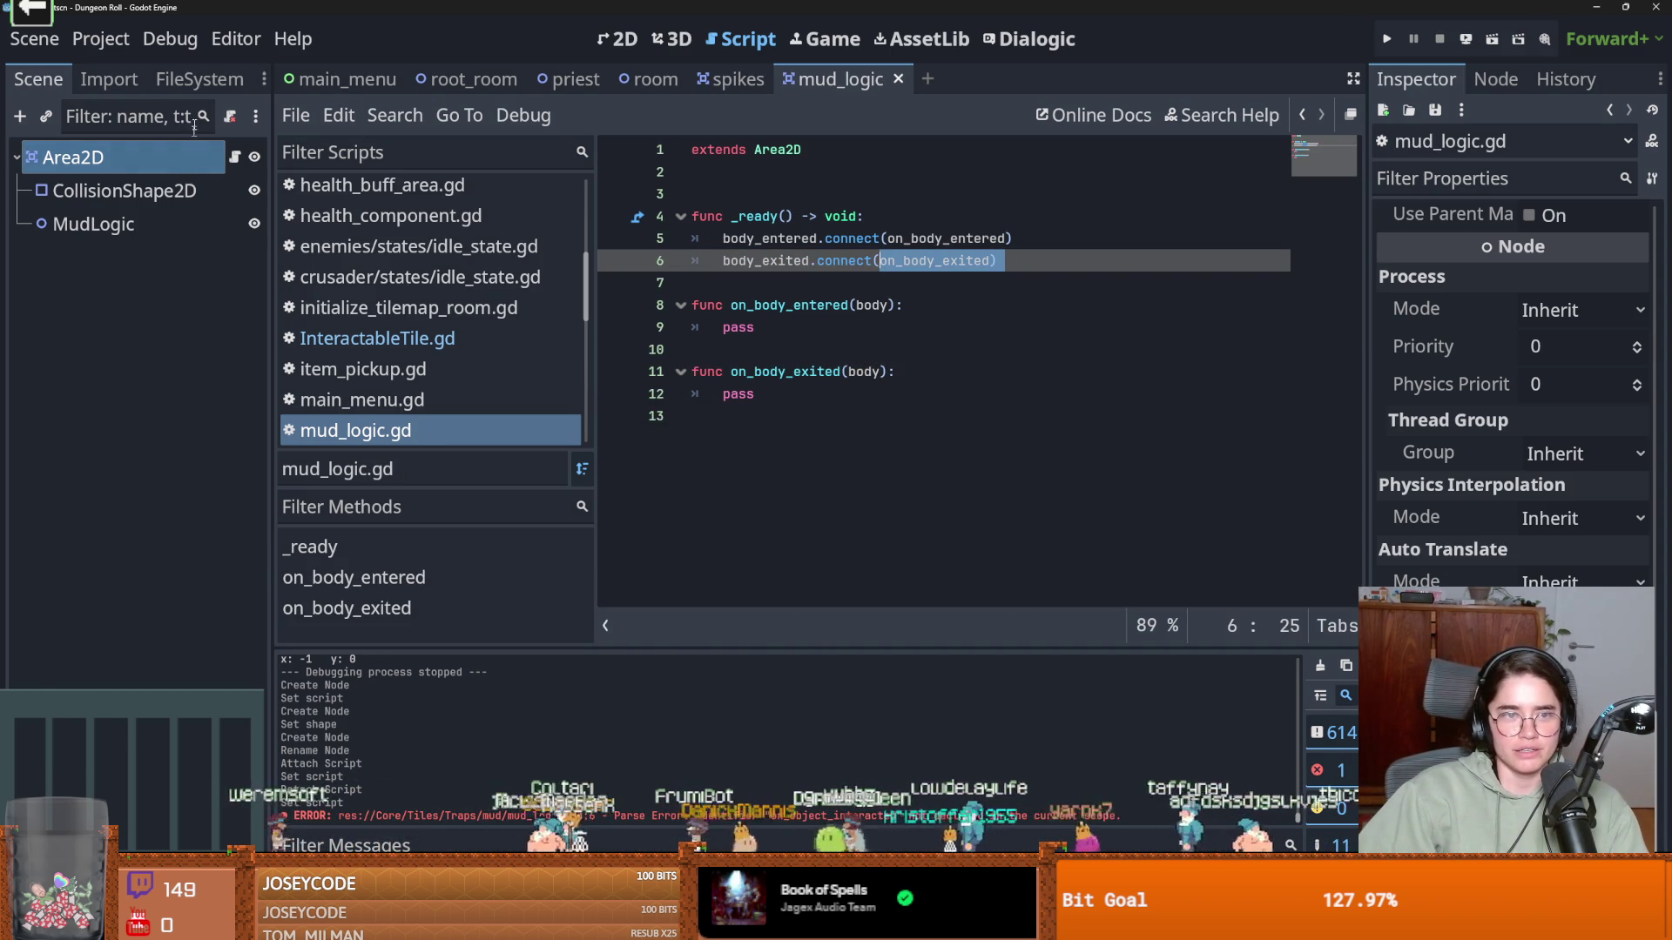
# Filter the FileSystem dock for 'intercrusa'
pyautogui.click(199, 80)
pyautogui.click(129, 153)
pyautogui.write('intercrusa')
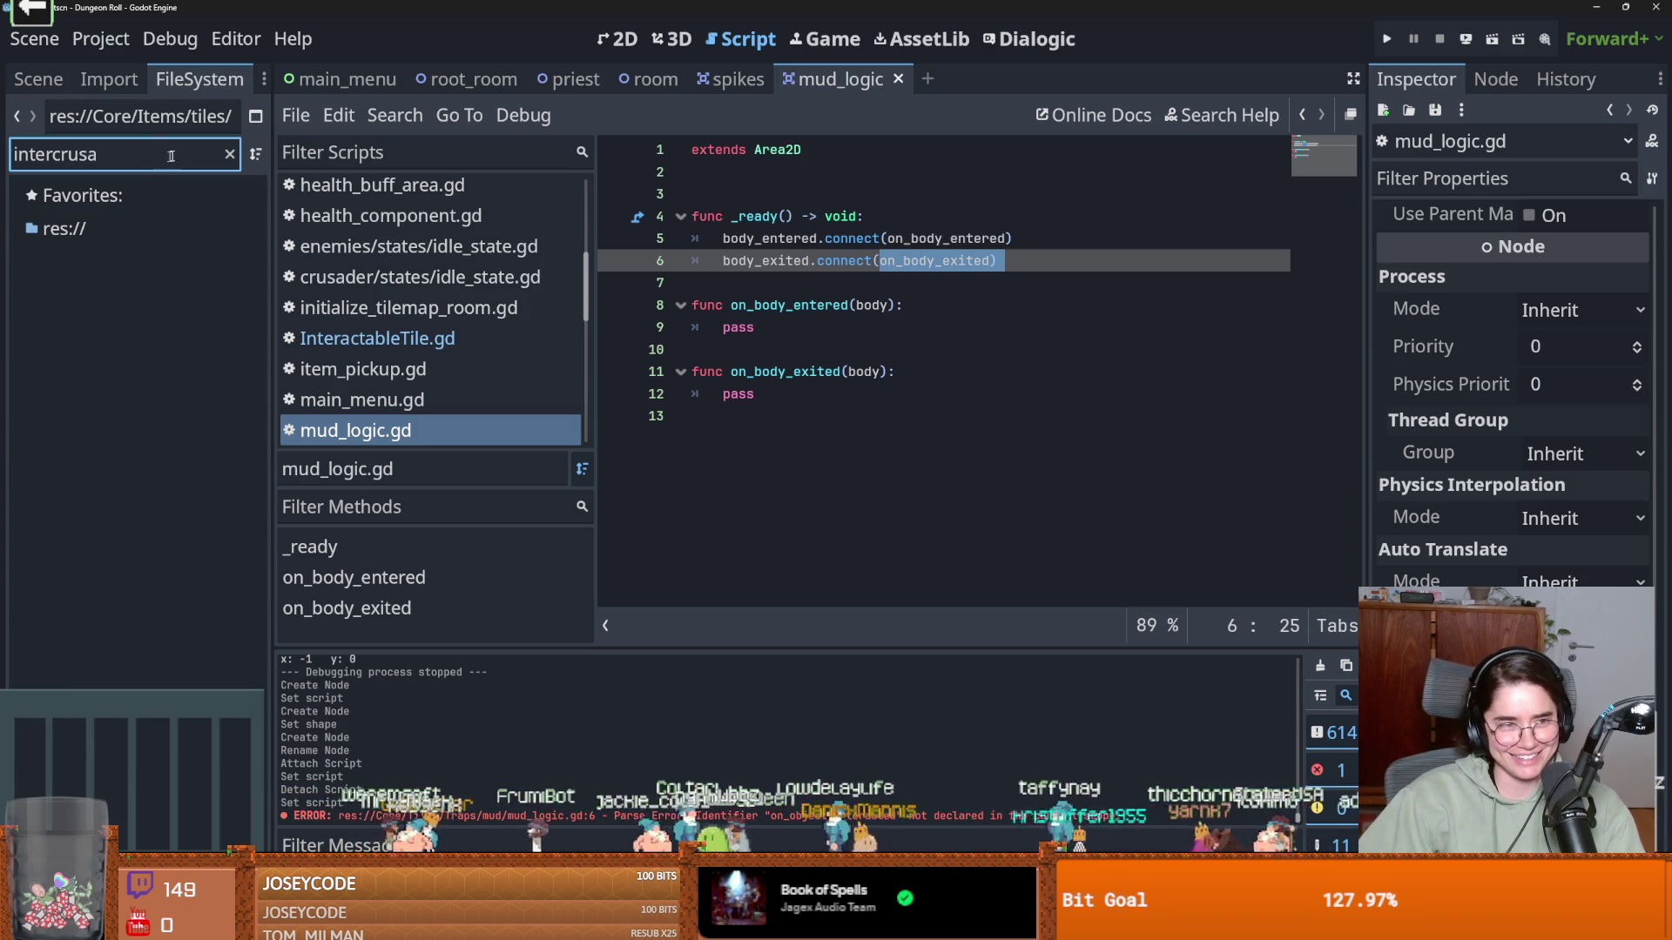
# Filter the FileSystem for 'crusa' and open crusader.tscn
pyautogui.hotkey('ctrl', 'a')
pyautogui.write('crusa')
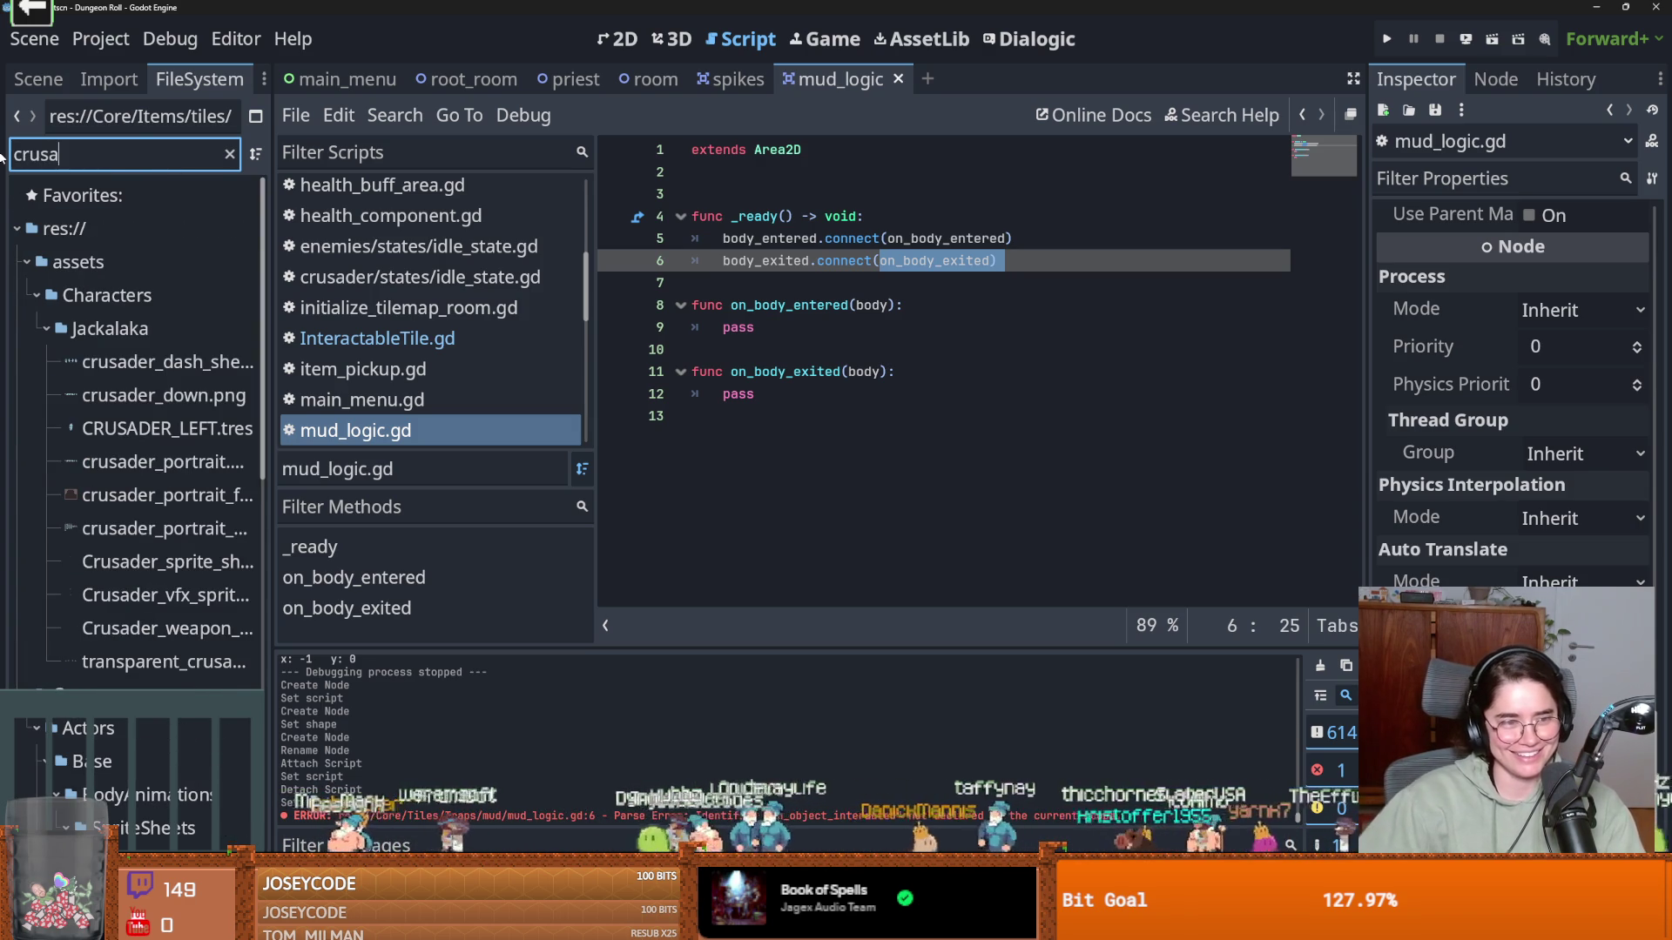
pyautogui.scroll(-5, 77, 610)
pyautogui.scroll(-3, 131, 662)
pyautogui.scroll(8, 130, 609)
pyautogui.scroll(-4, 131, 680)
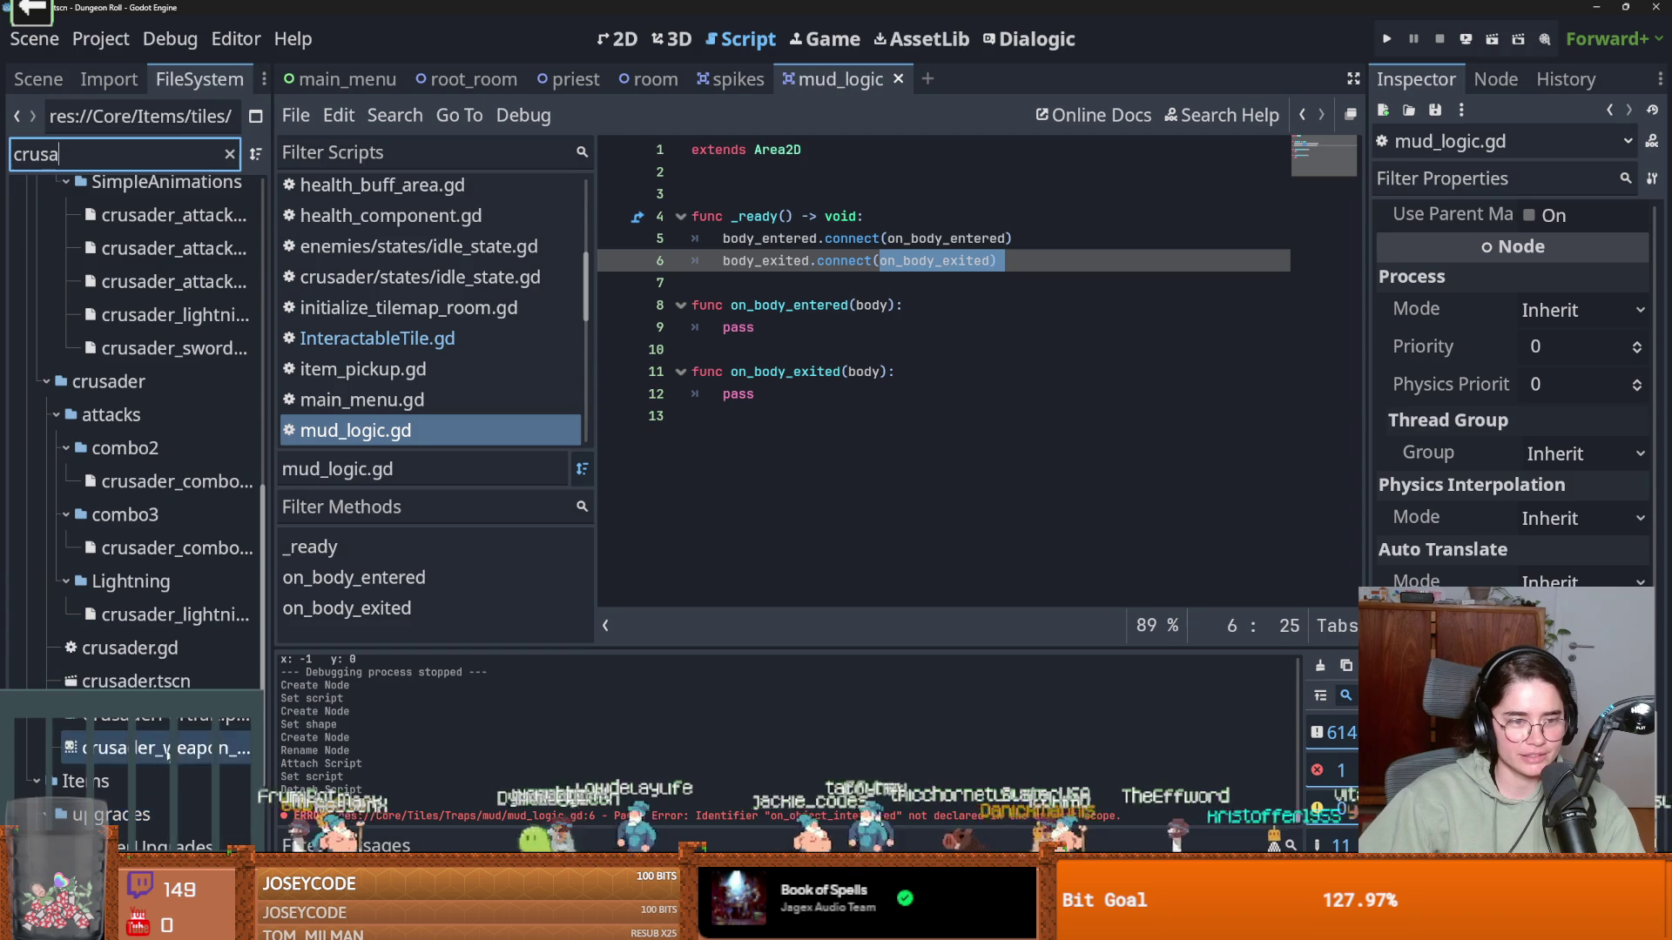
pyautogui.doubleClick(136, 681)
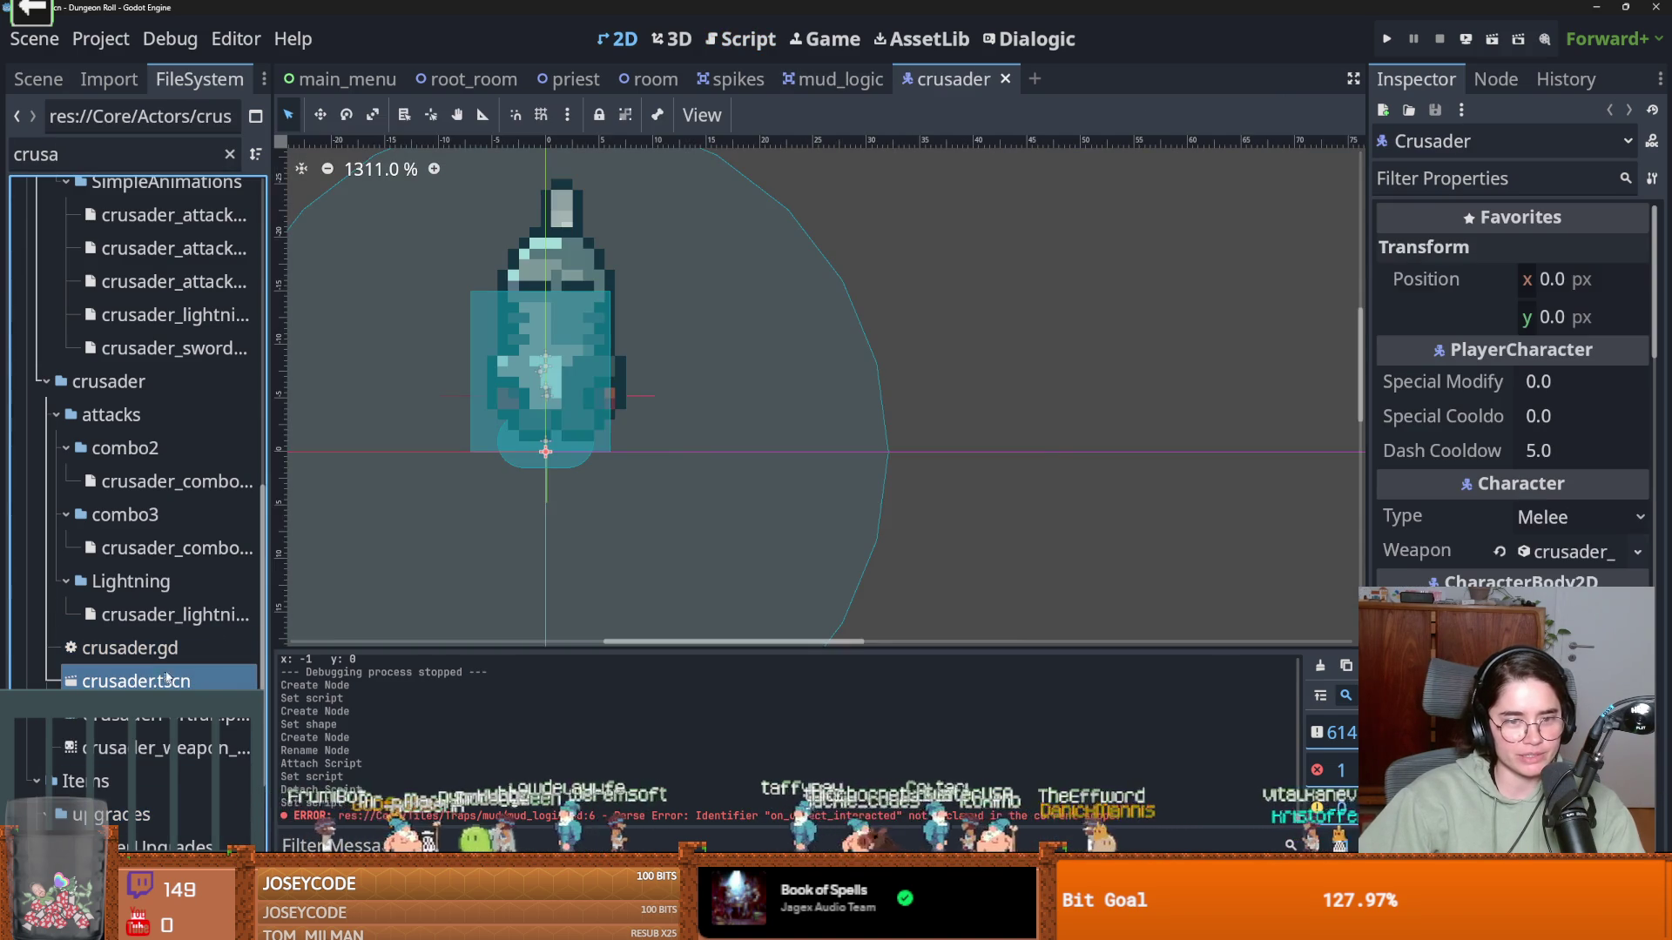
pyautogui.hotkey('ctrl', 's')
# Open the Crusader node's crusader.gd script and follow it to the PlayerCharacter base script
pyautogui.click(38, 79)
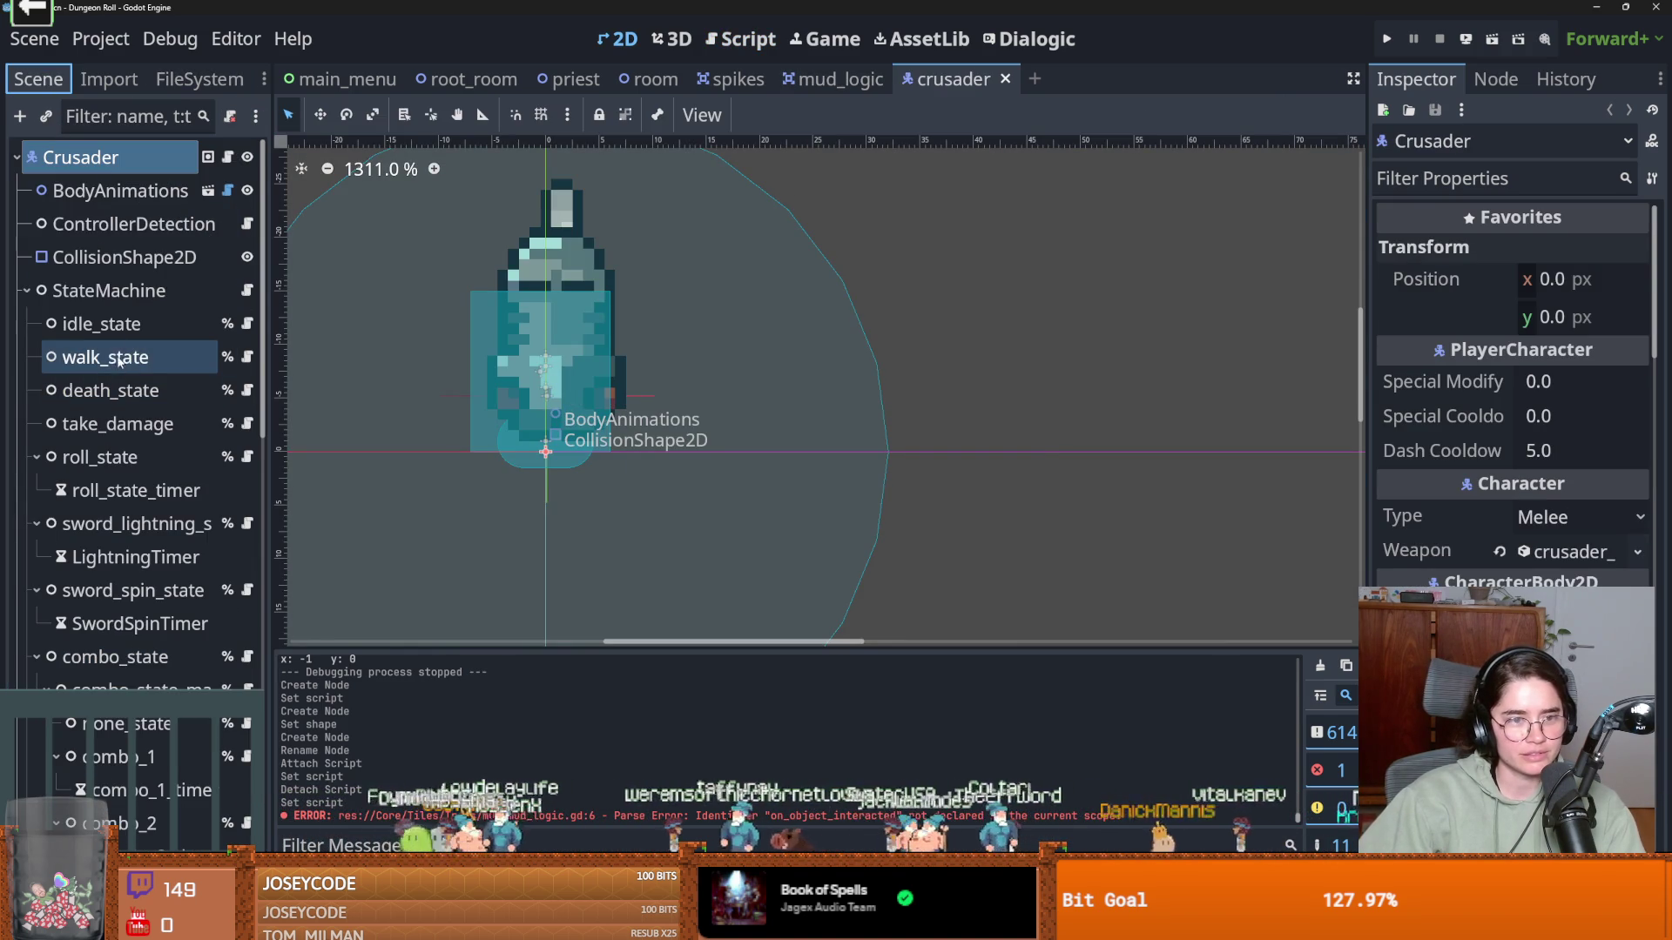
pyautogui.click(27, 290)
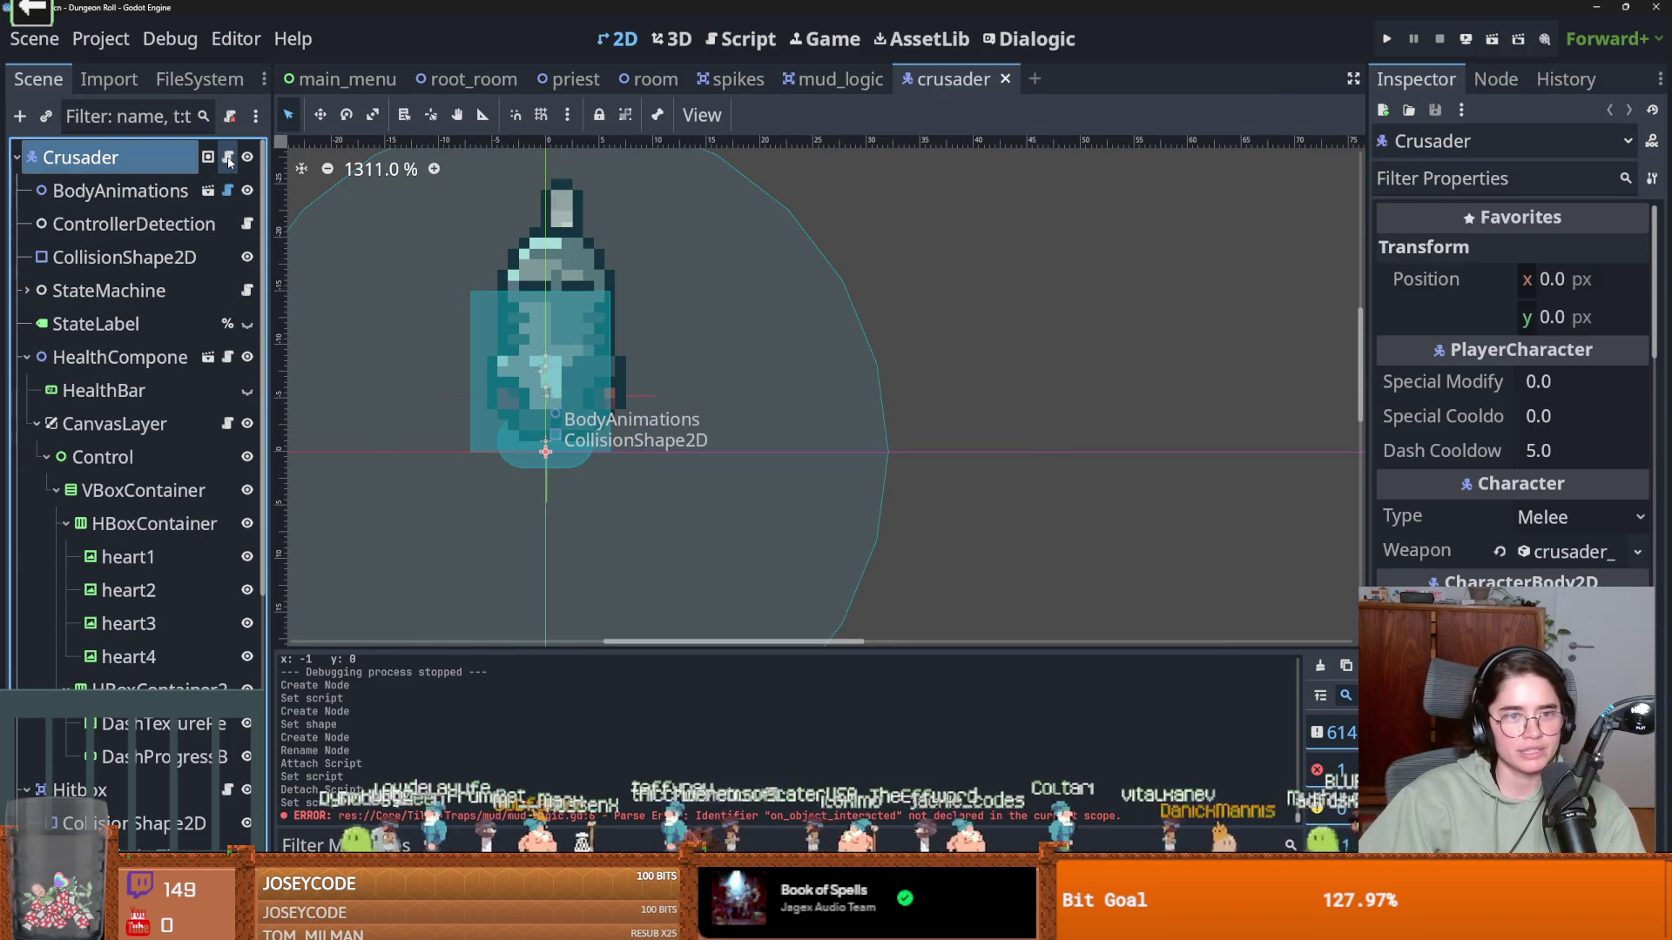
pyautogui.click(229, 157)
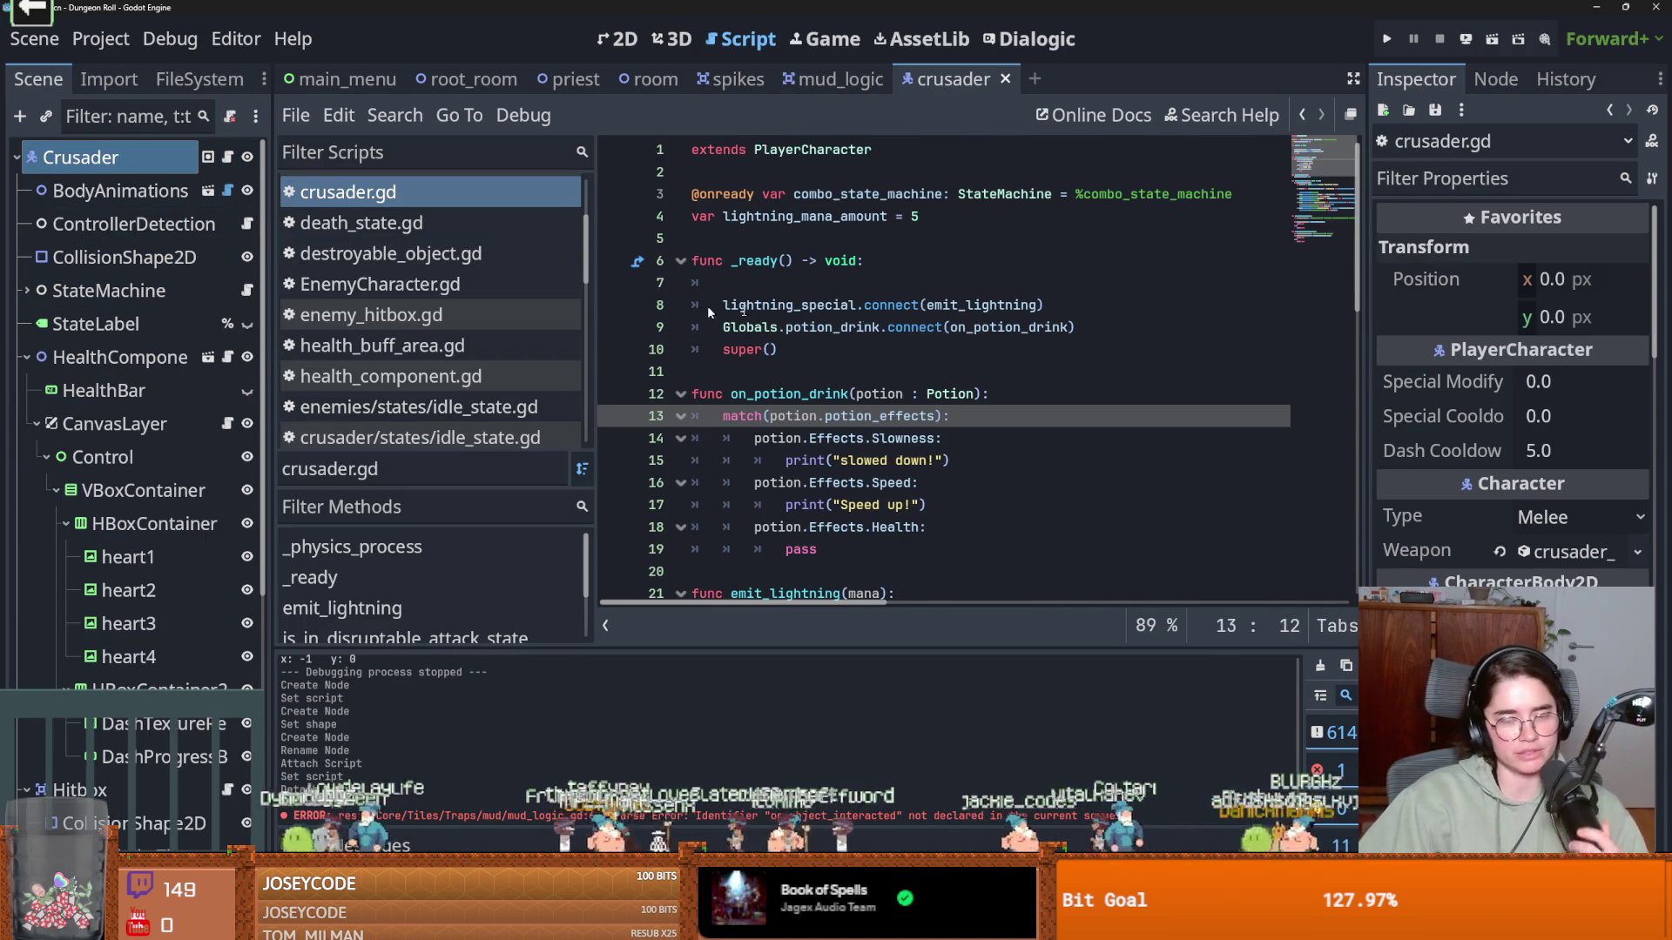
pyautogui.moveTo(871, 328)
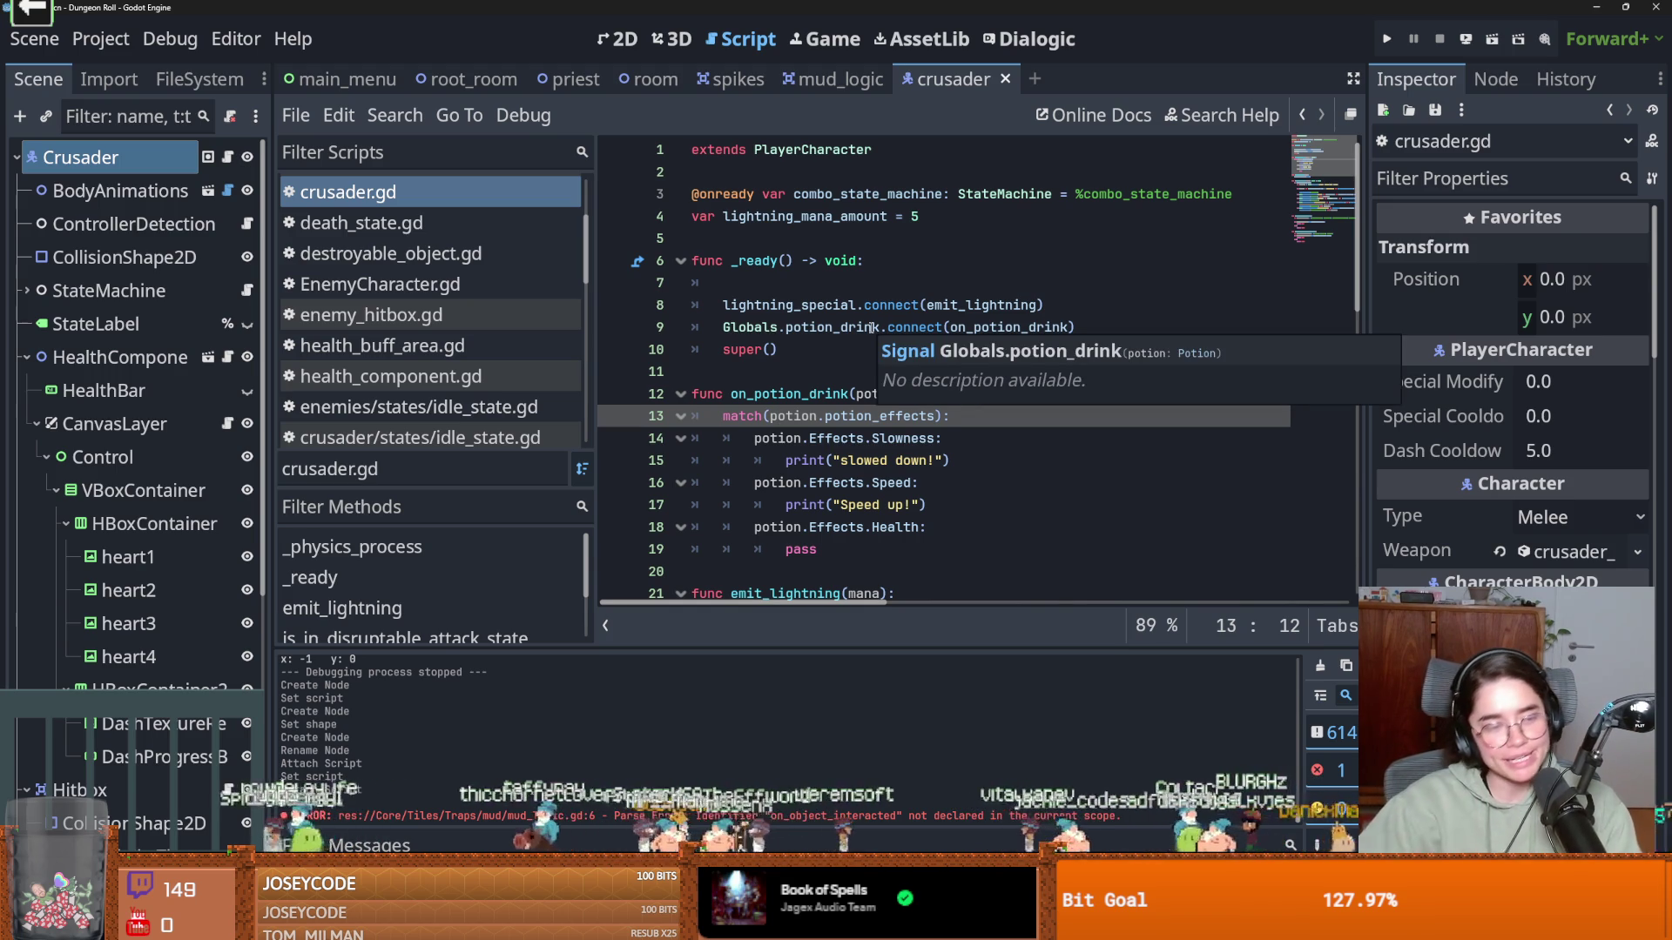
pyautogui.click(858, 327)
pyautogui.hotkey('ctrl', 's')
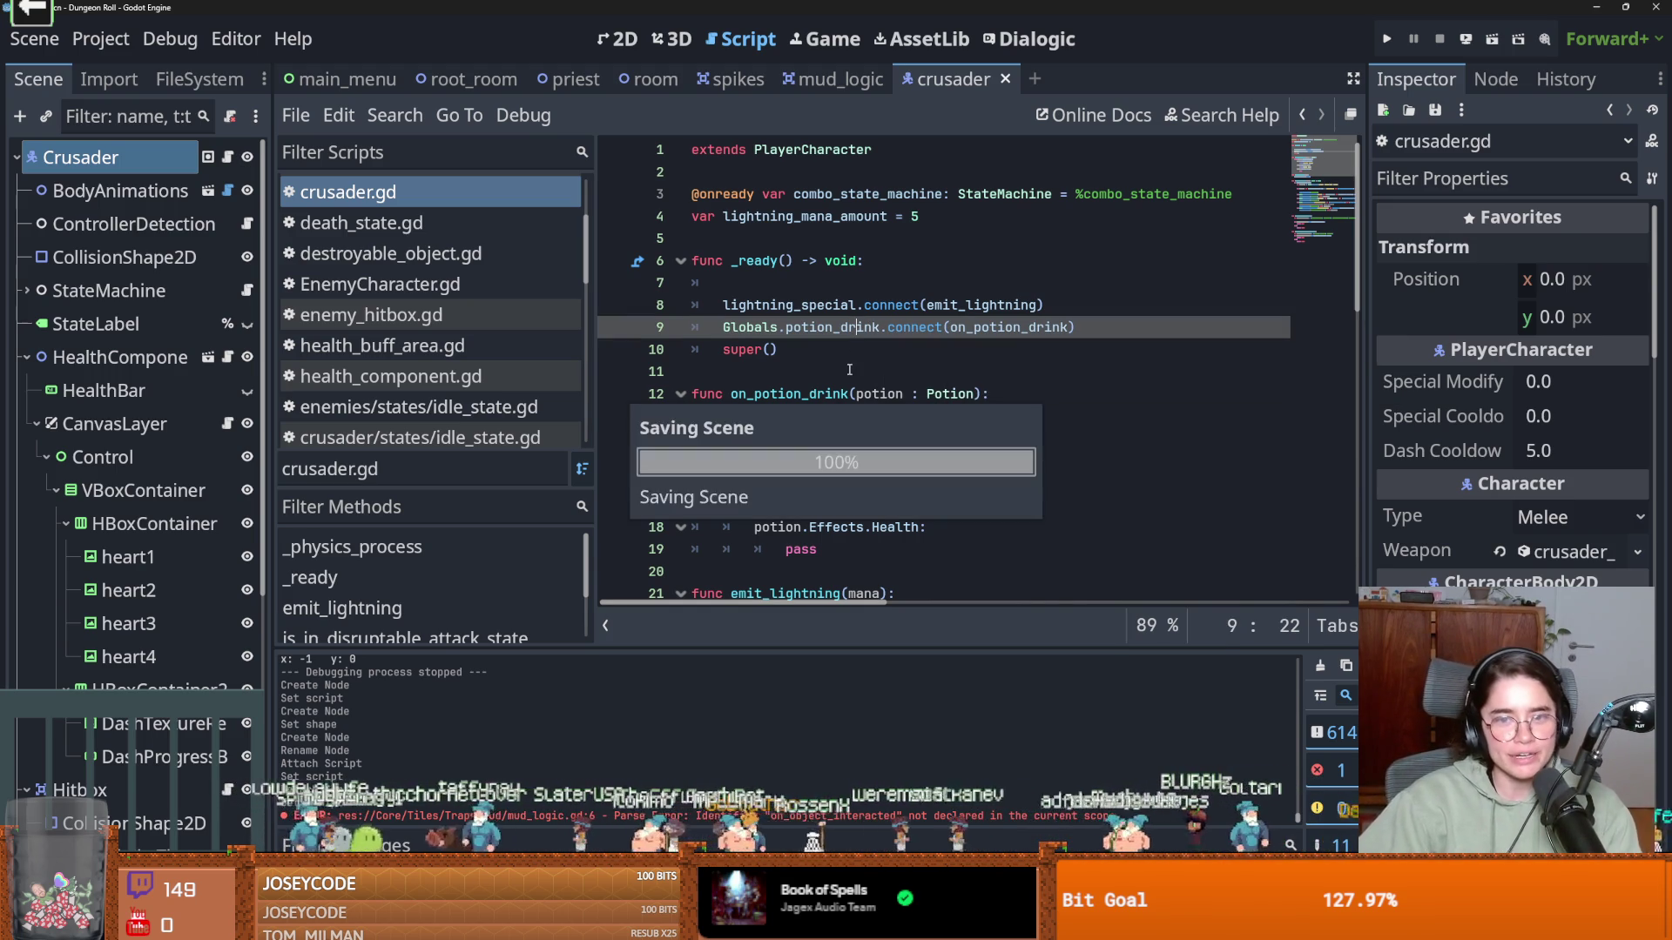
pyautogui.click(804, 284)
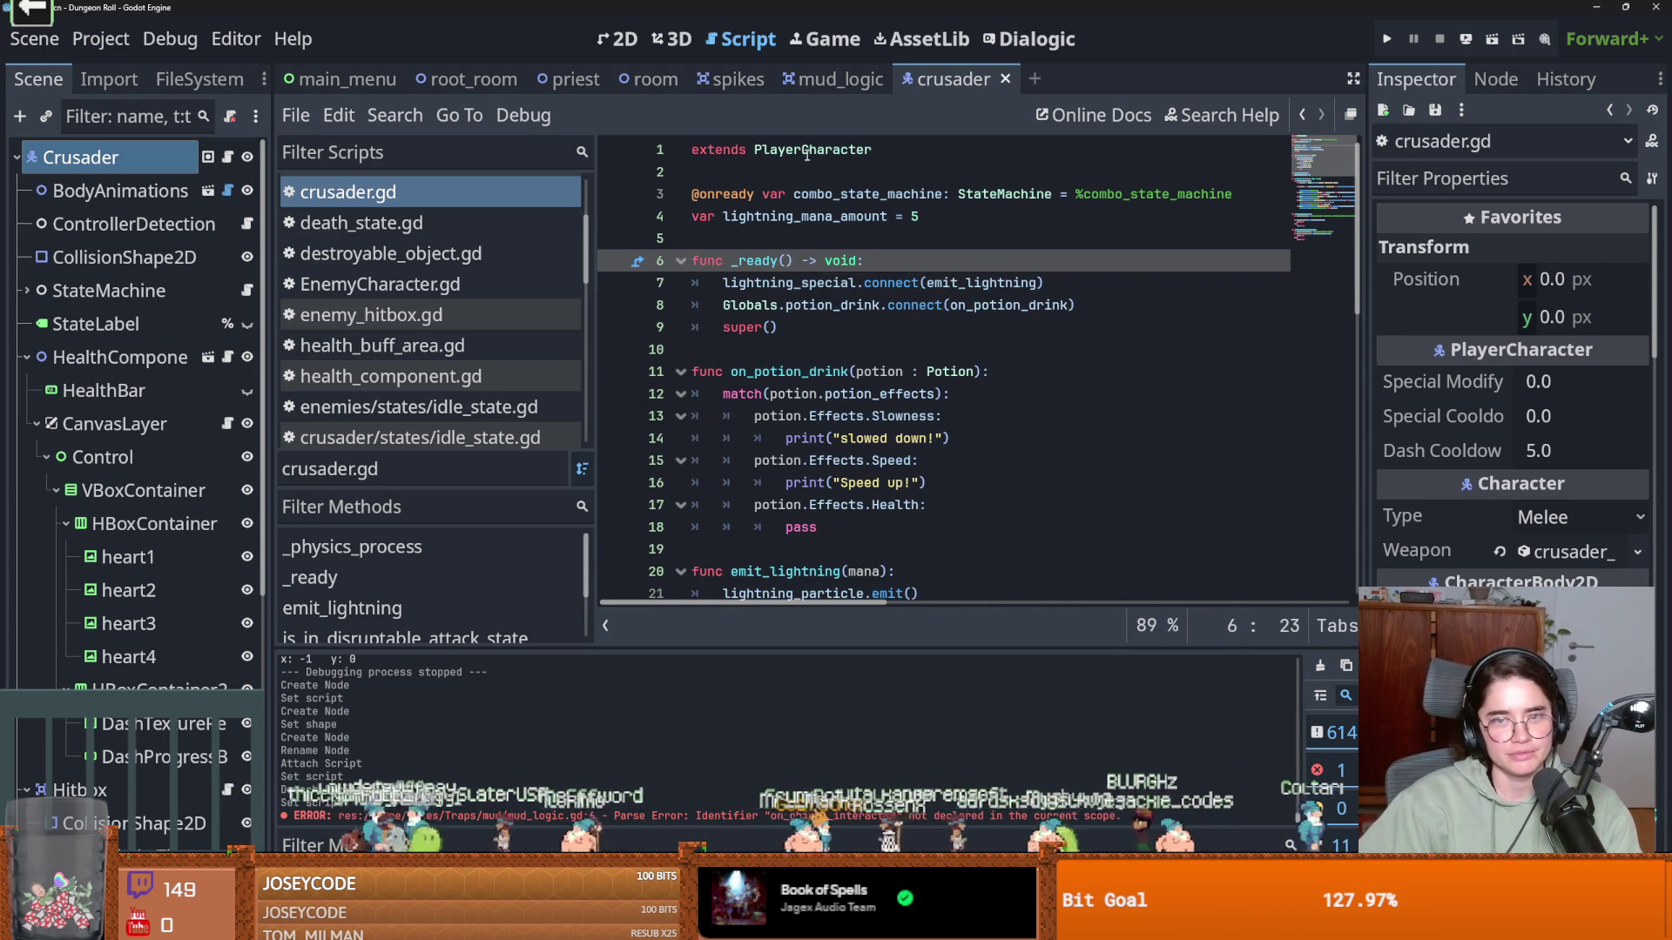
pyautogui.keyDown('ctrl'); pyautogui.click(804, 149); pyautogui.keyUp('ctrl')
pyautogui.scroll(6, 952, 354)
# Scroll PlayerCharacter.gd up to the signal connections in _ready and save the script
pyautogui.hscroll(-3, 952, 354)
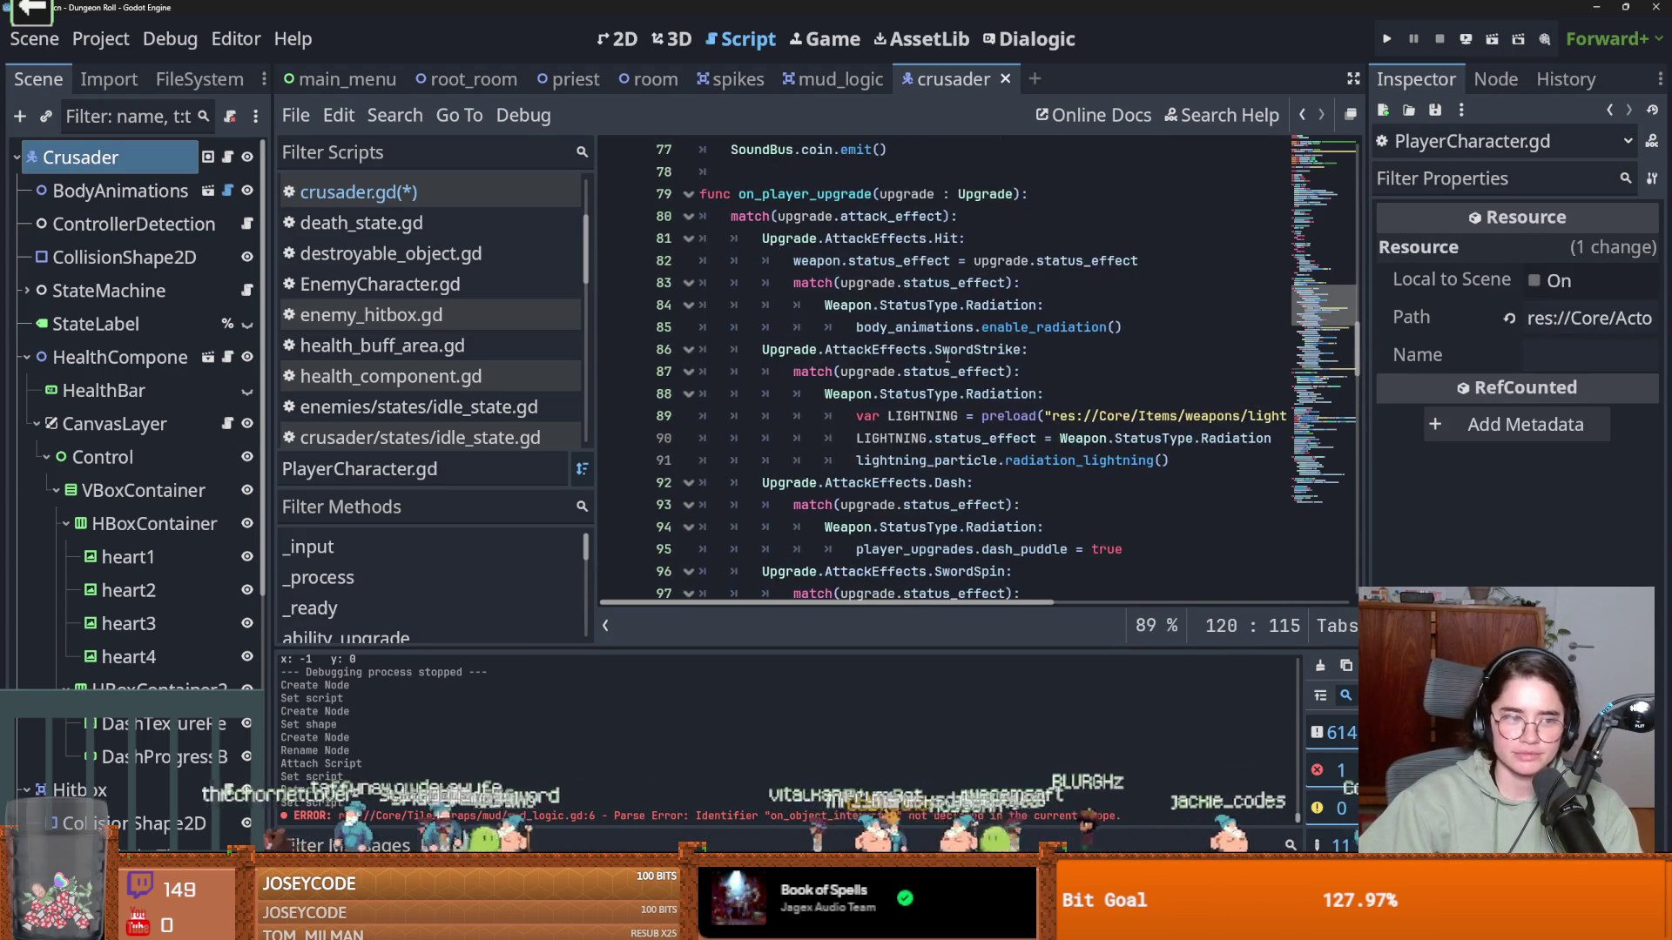
pyautogui.scroll(5, 941, 362)
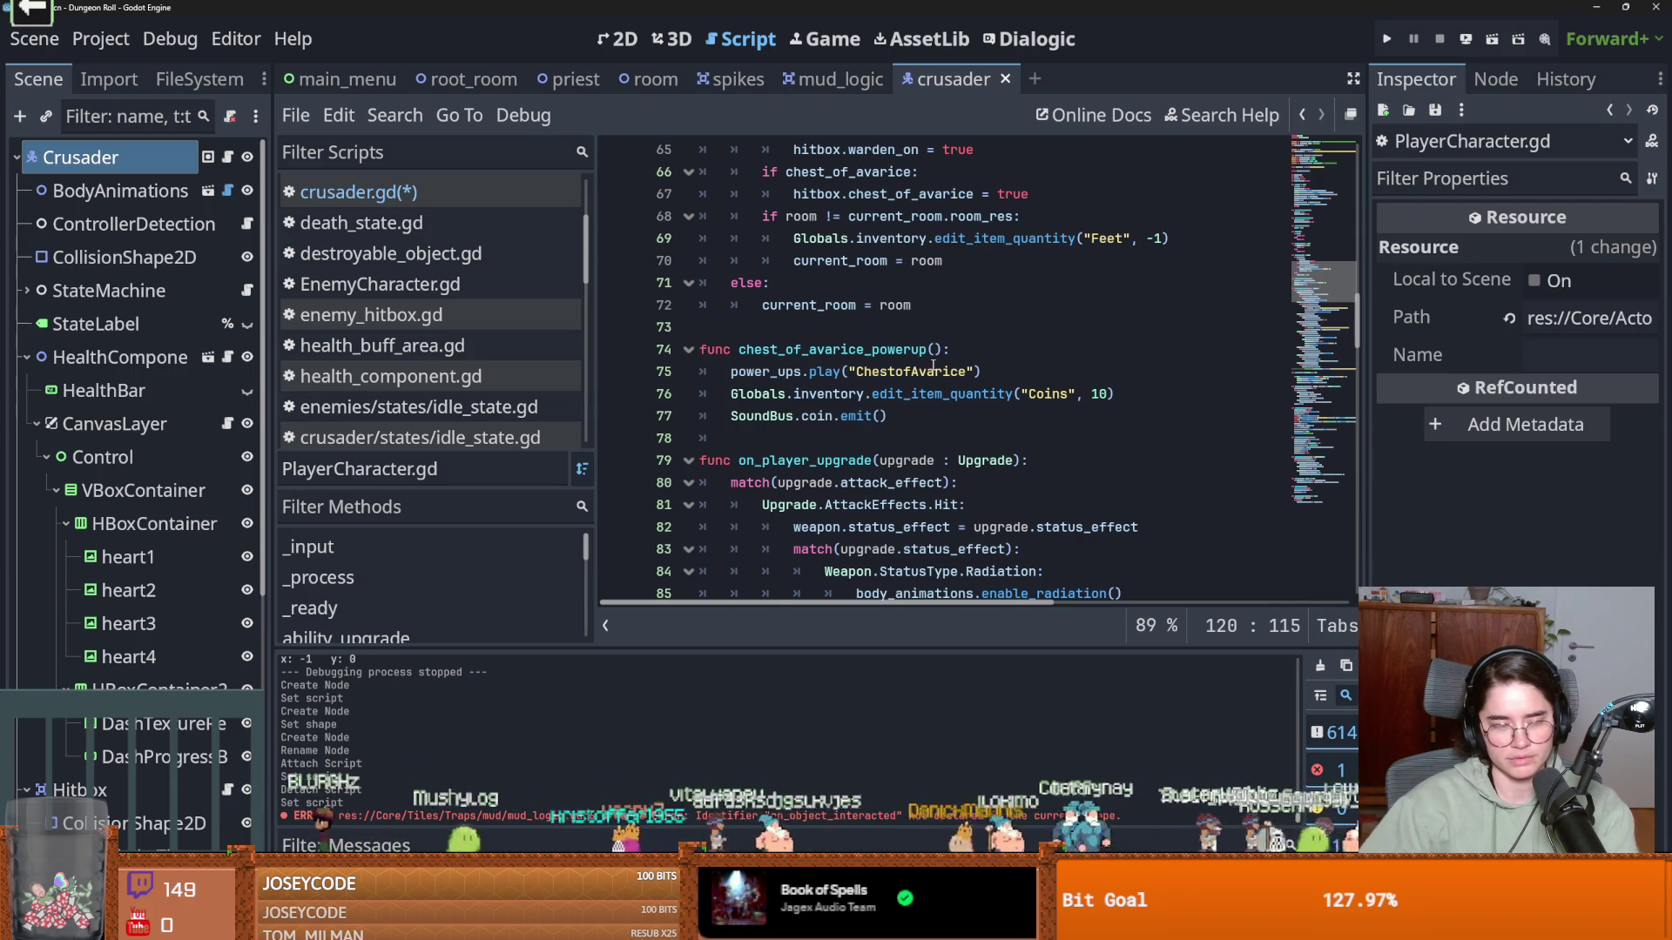
pyautogui.click(923, 385)
pyautogui.hotkey('ctrl', 's')
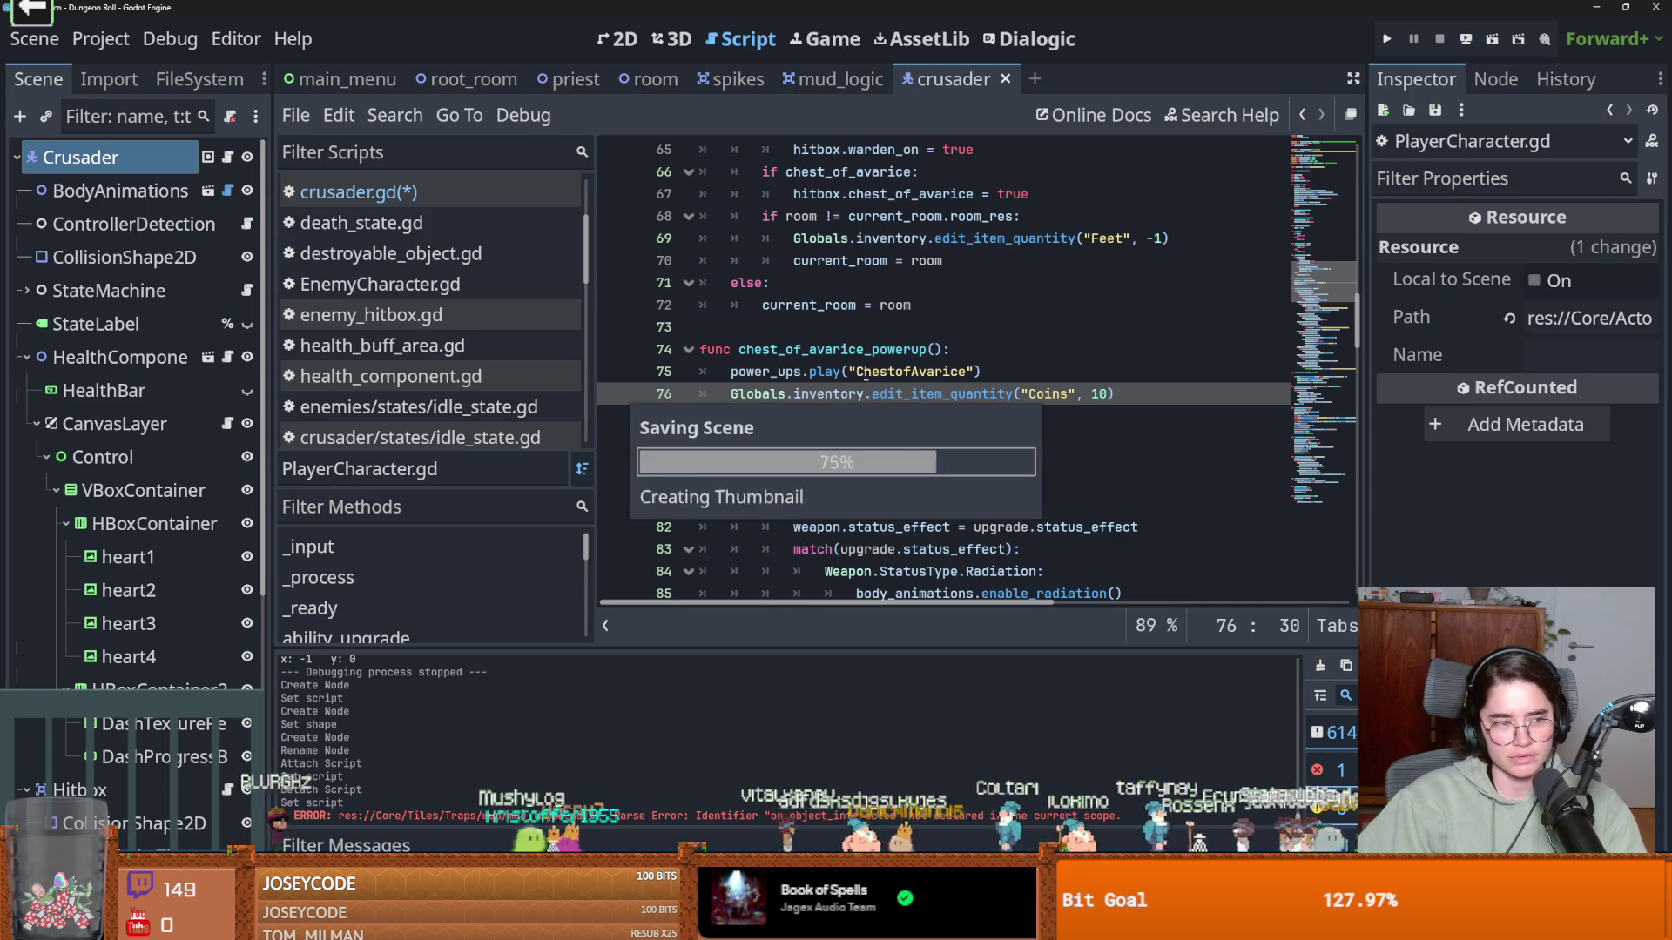
pyautogui.scroll(20, 897, 400)
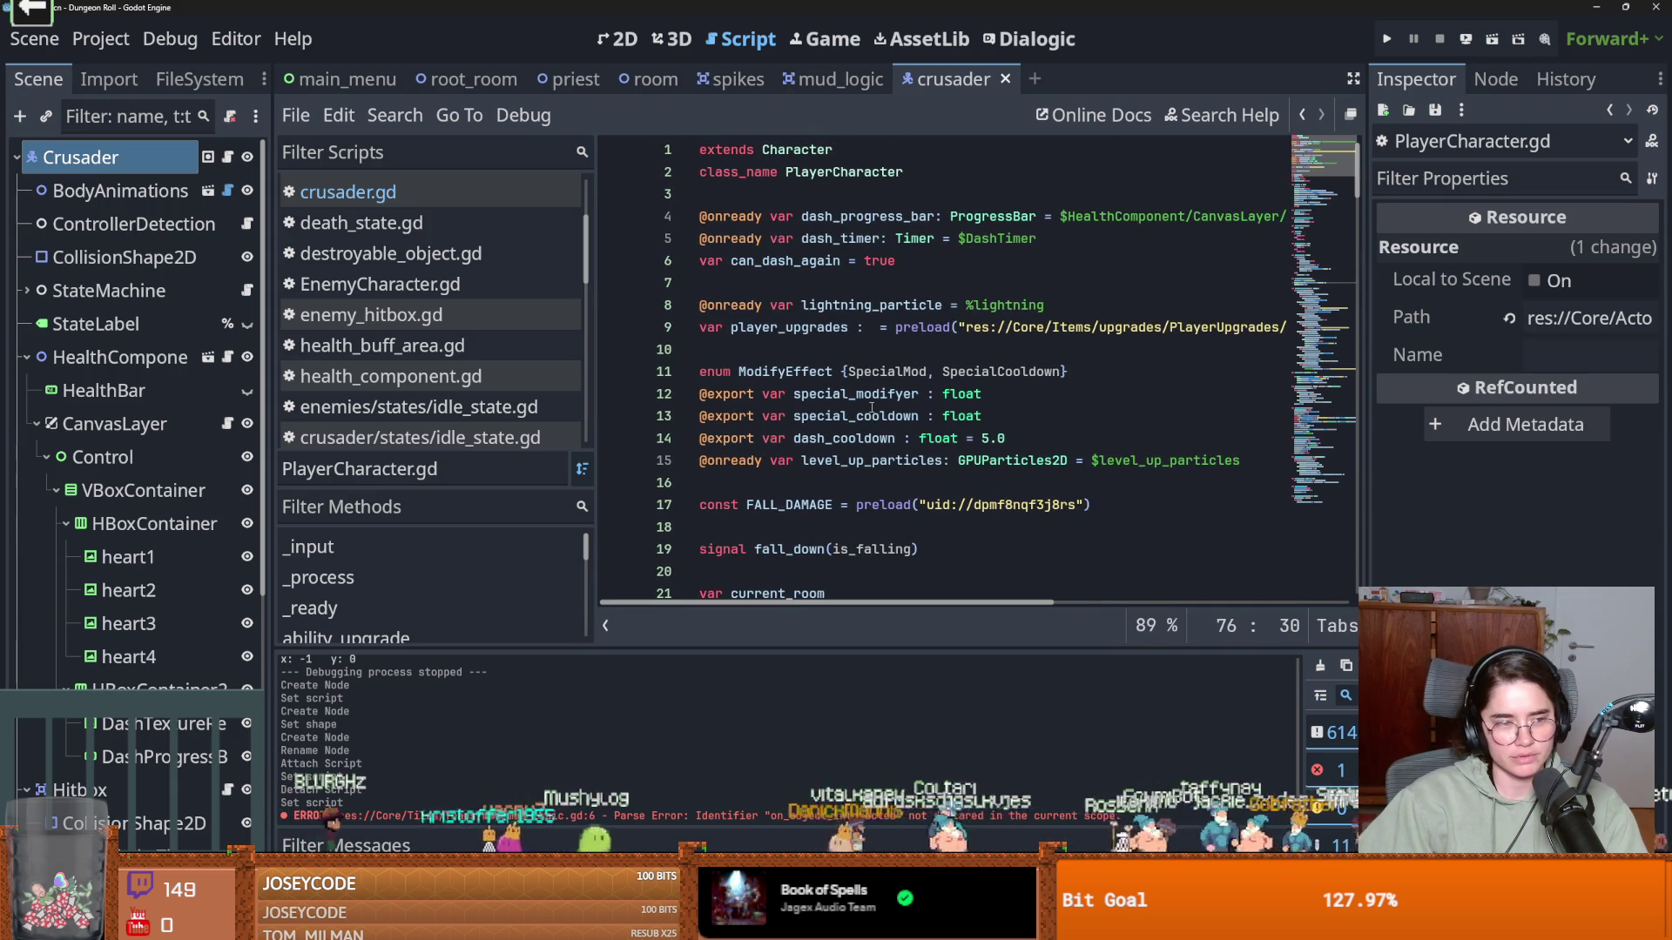
pyautogui.click(776, 333)
pyautogui.hotkey('ctrl', 's')
pyautogui.click(773, 350)
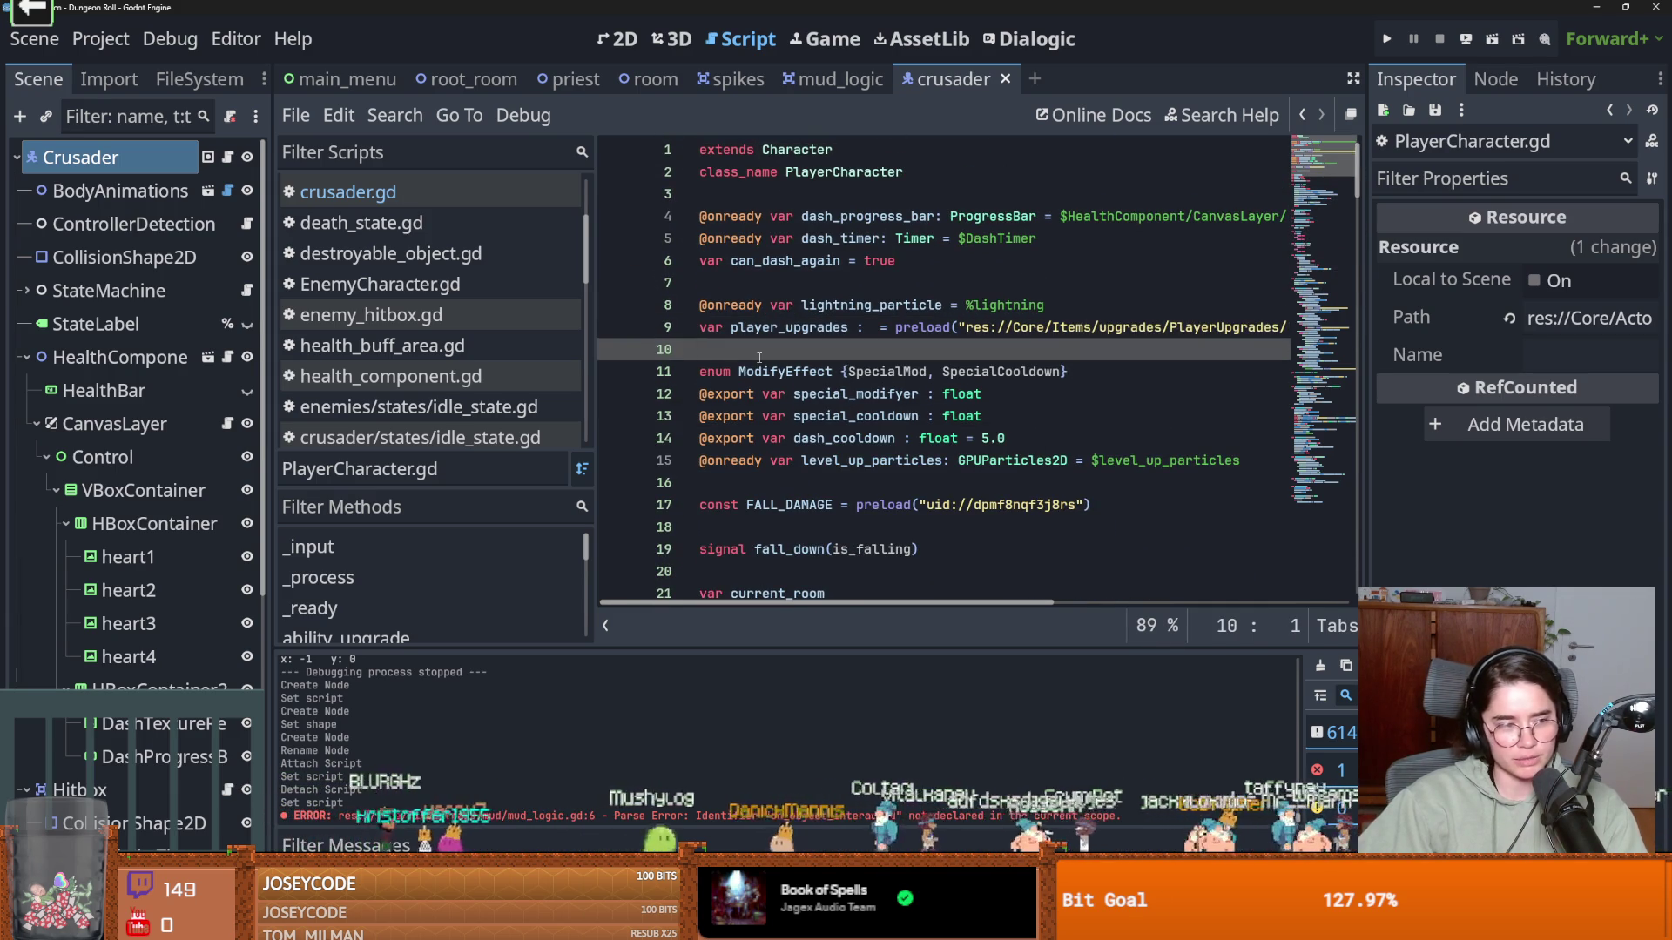
pyautogui.scroll(-7, 822, 386)
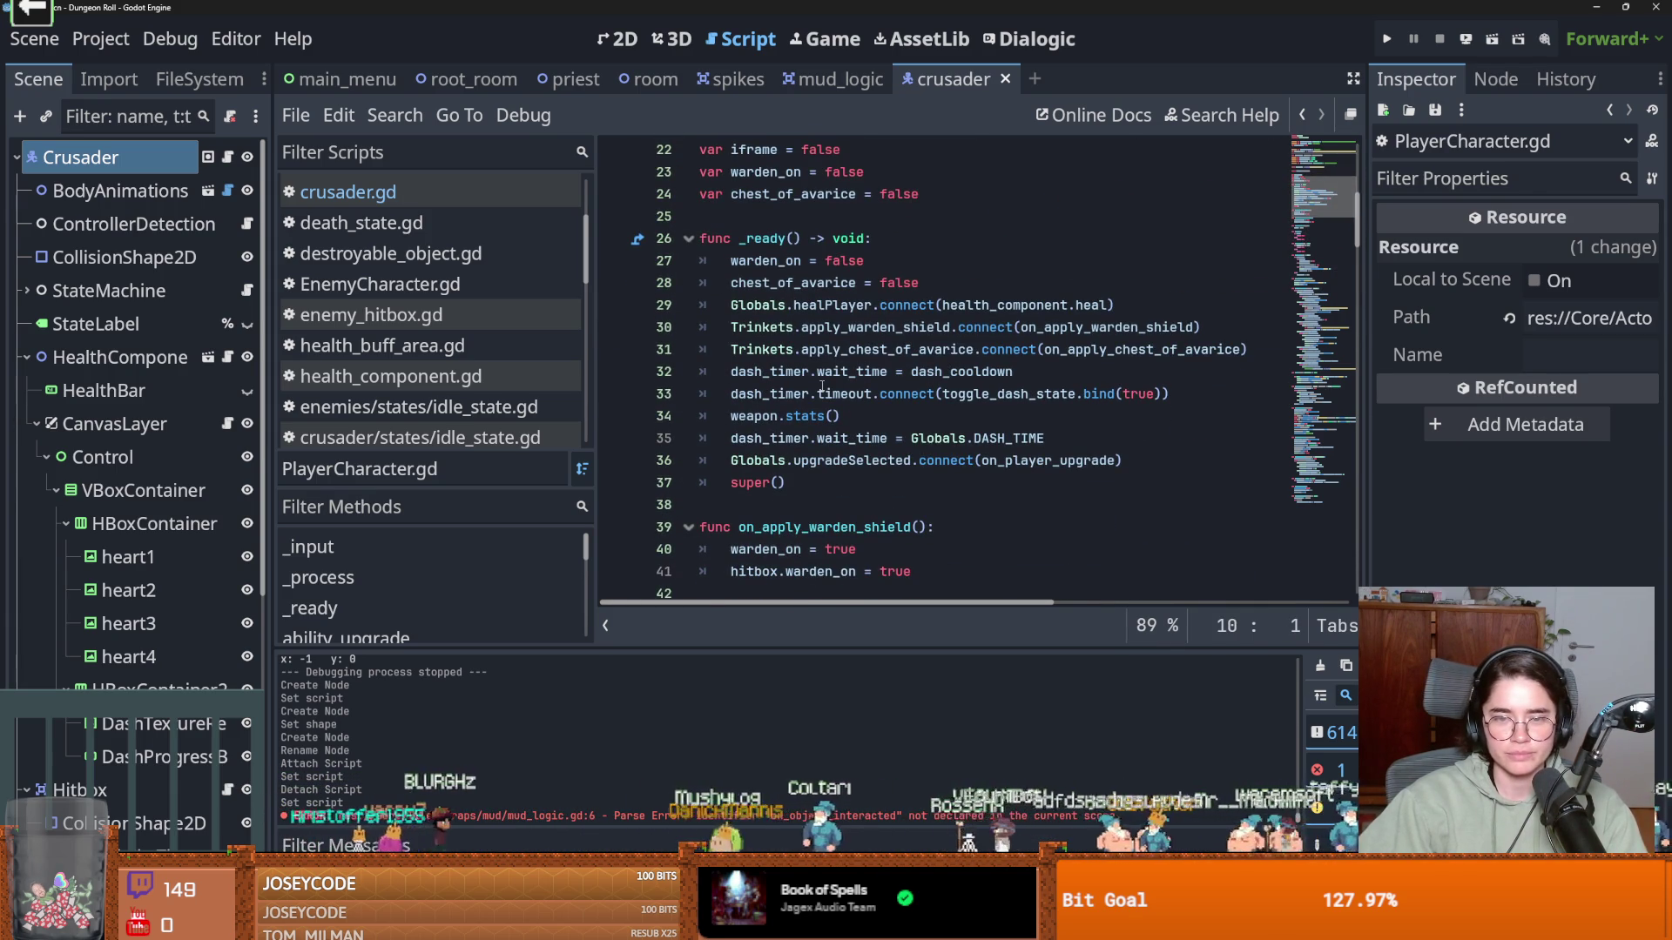
# Collapse the CanvasLayer, Hitbox, HealthComponent, StateMachine and EnemyDetection branches in the scene tree, saving the scene
pyautogui.moveTo(413, 428); pyautogui.dragTo(354, 427)
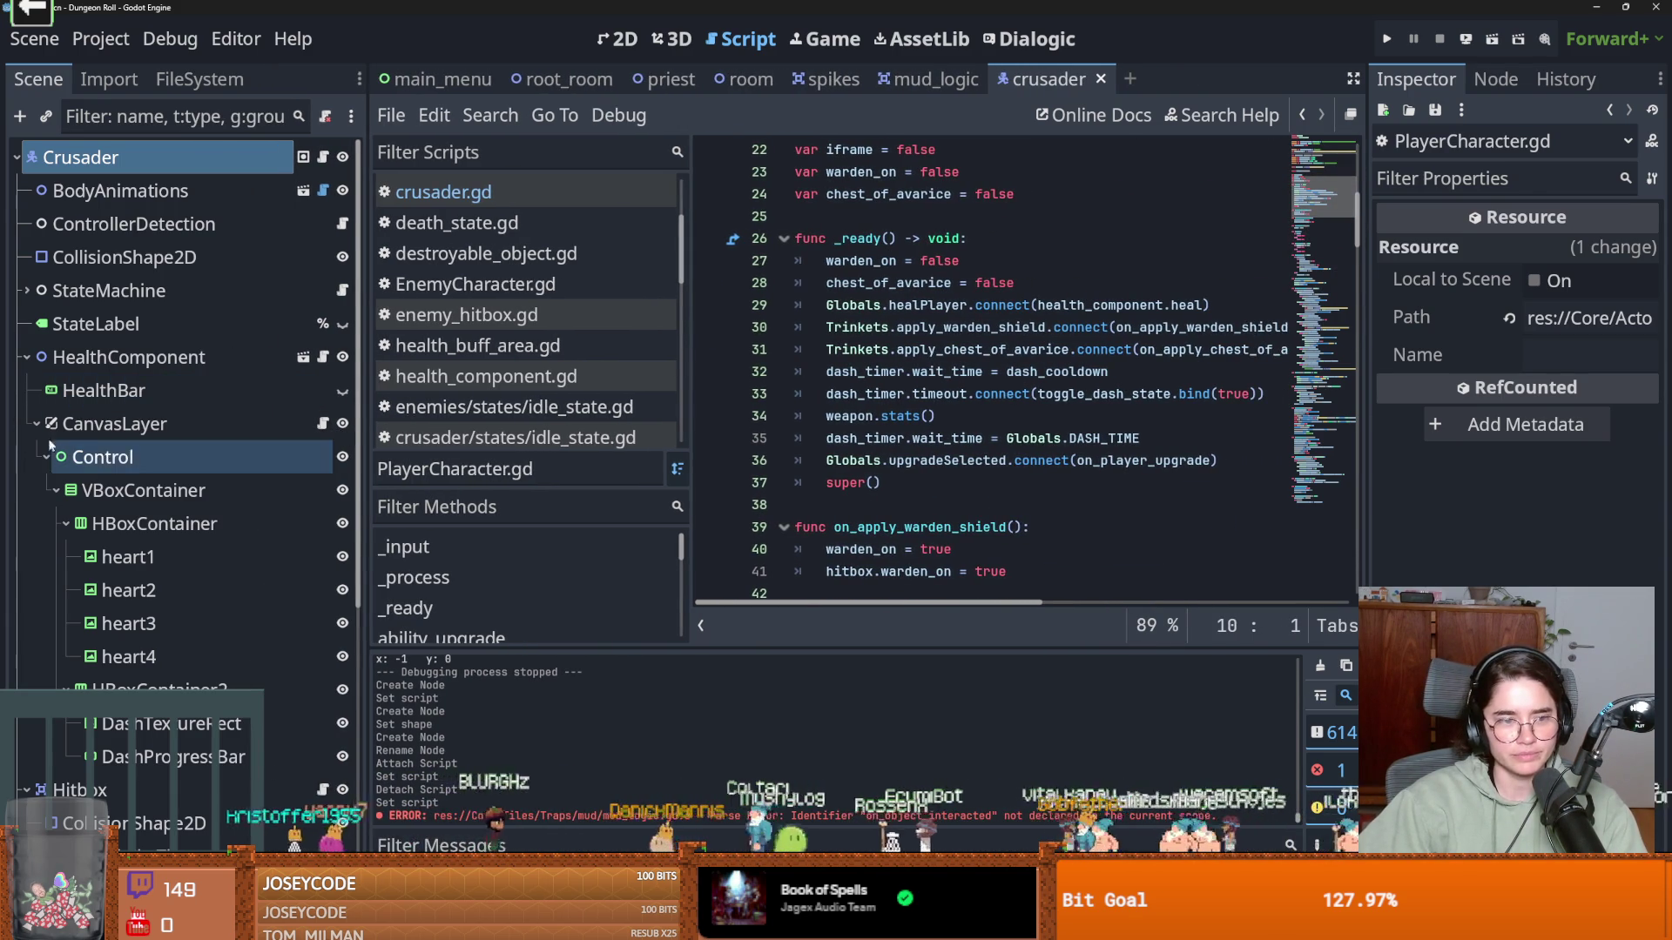
pyautogui.click(37, 424)
pyautogui.hotkey('ctrl', 's')
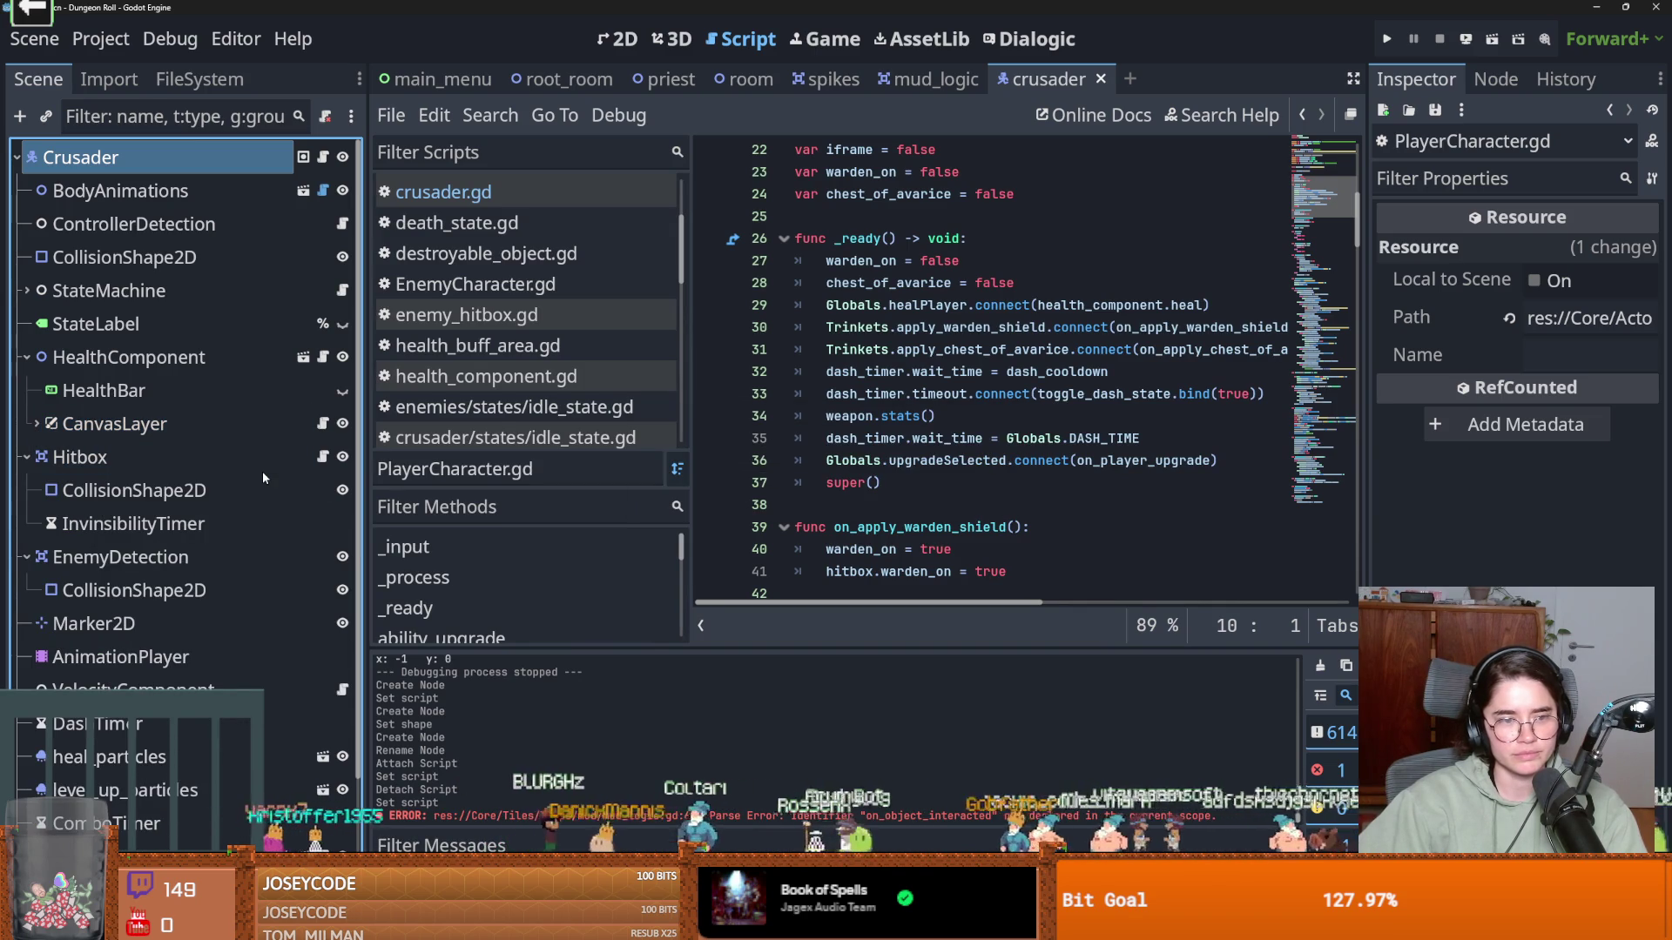
pyautogui.click(27, 456)
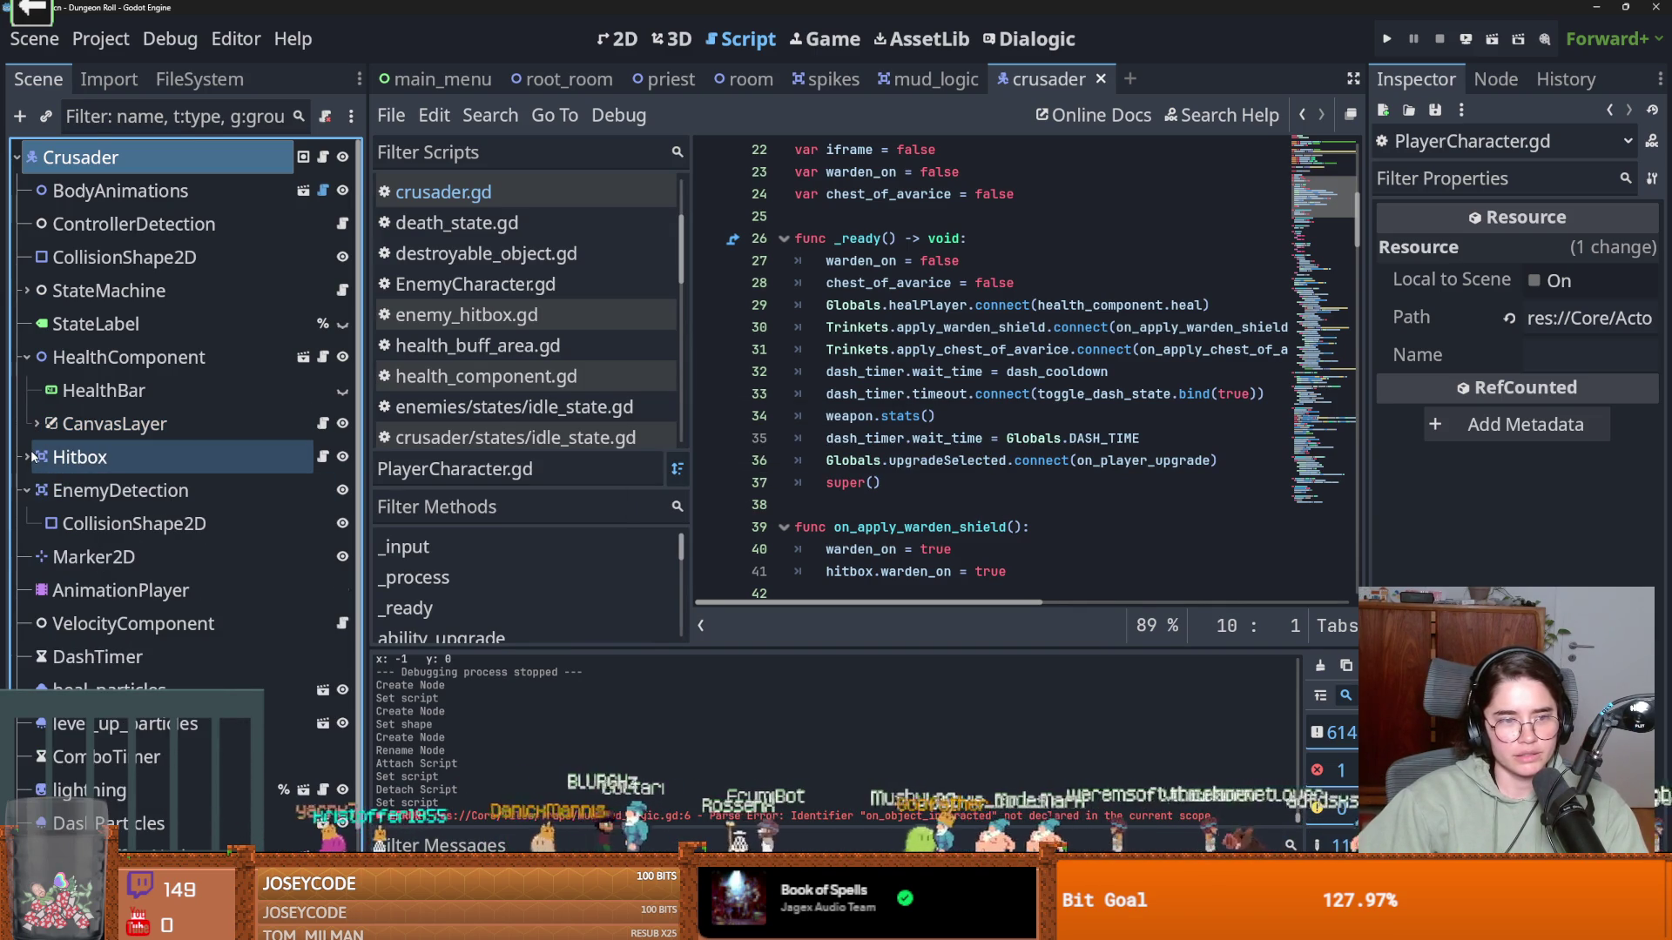
pyautogui.click(27, 357)
pyautogui.click(27, 291)
pyautogui.click(27, 293)
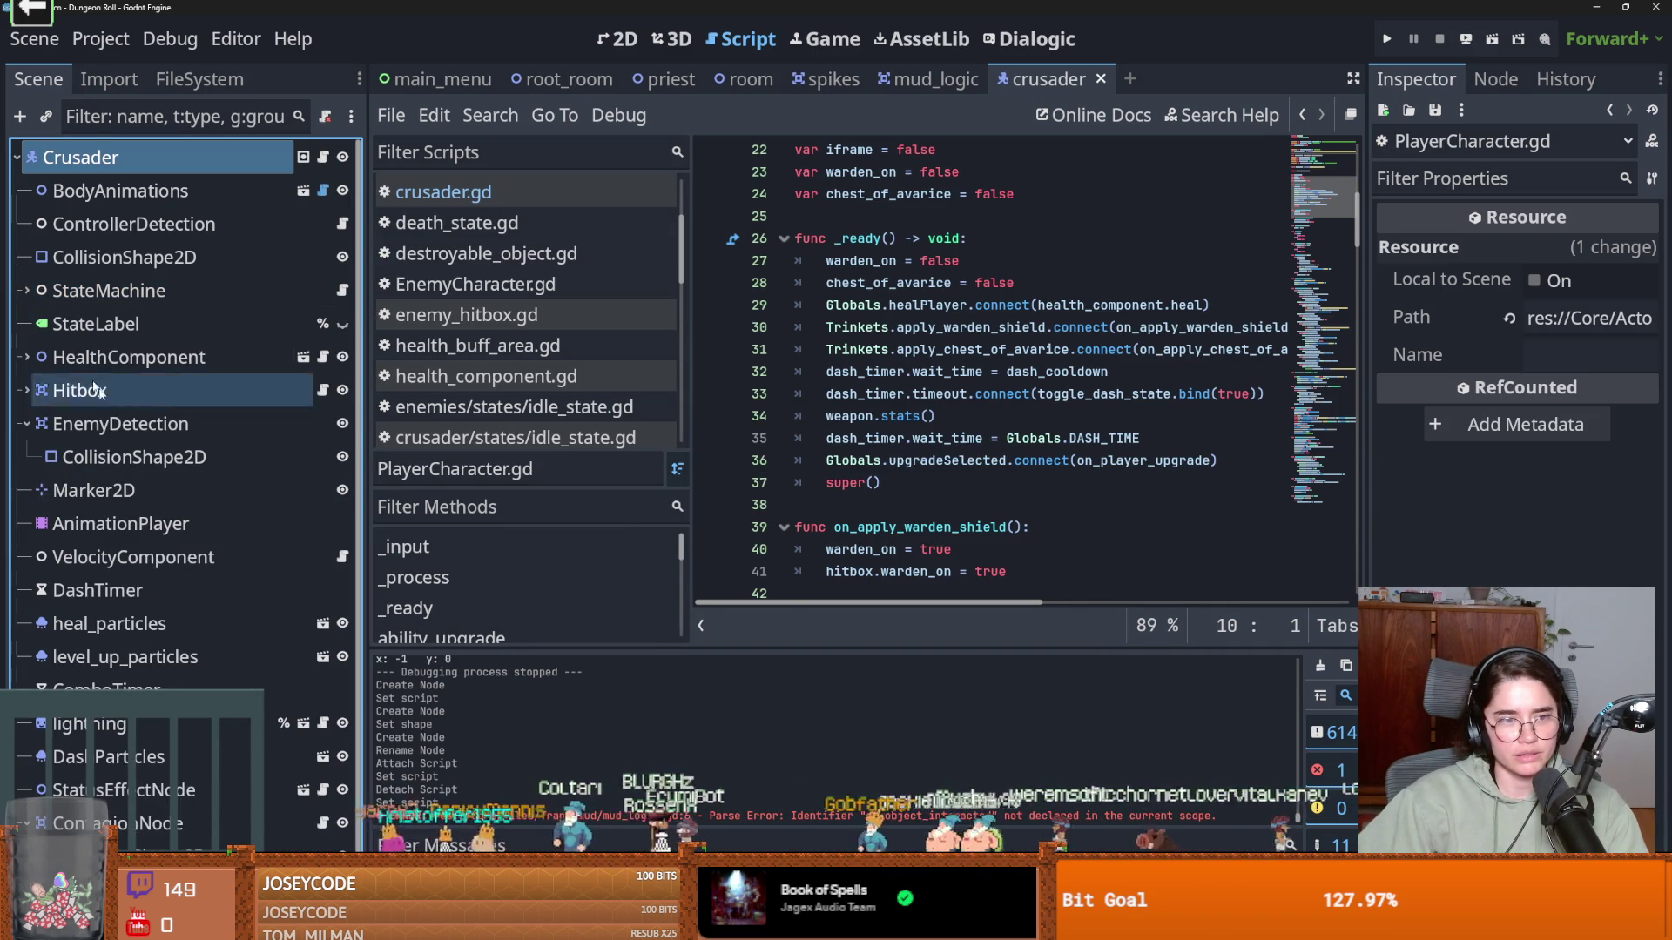
pyautogui.click(27, 424)
pyautogui.hotkey('ctrl', 's')
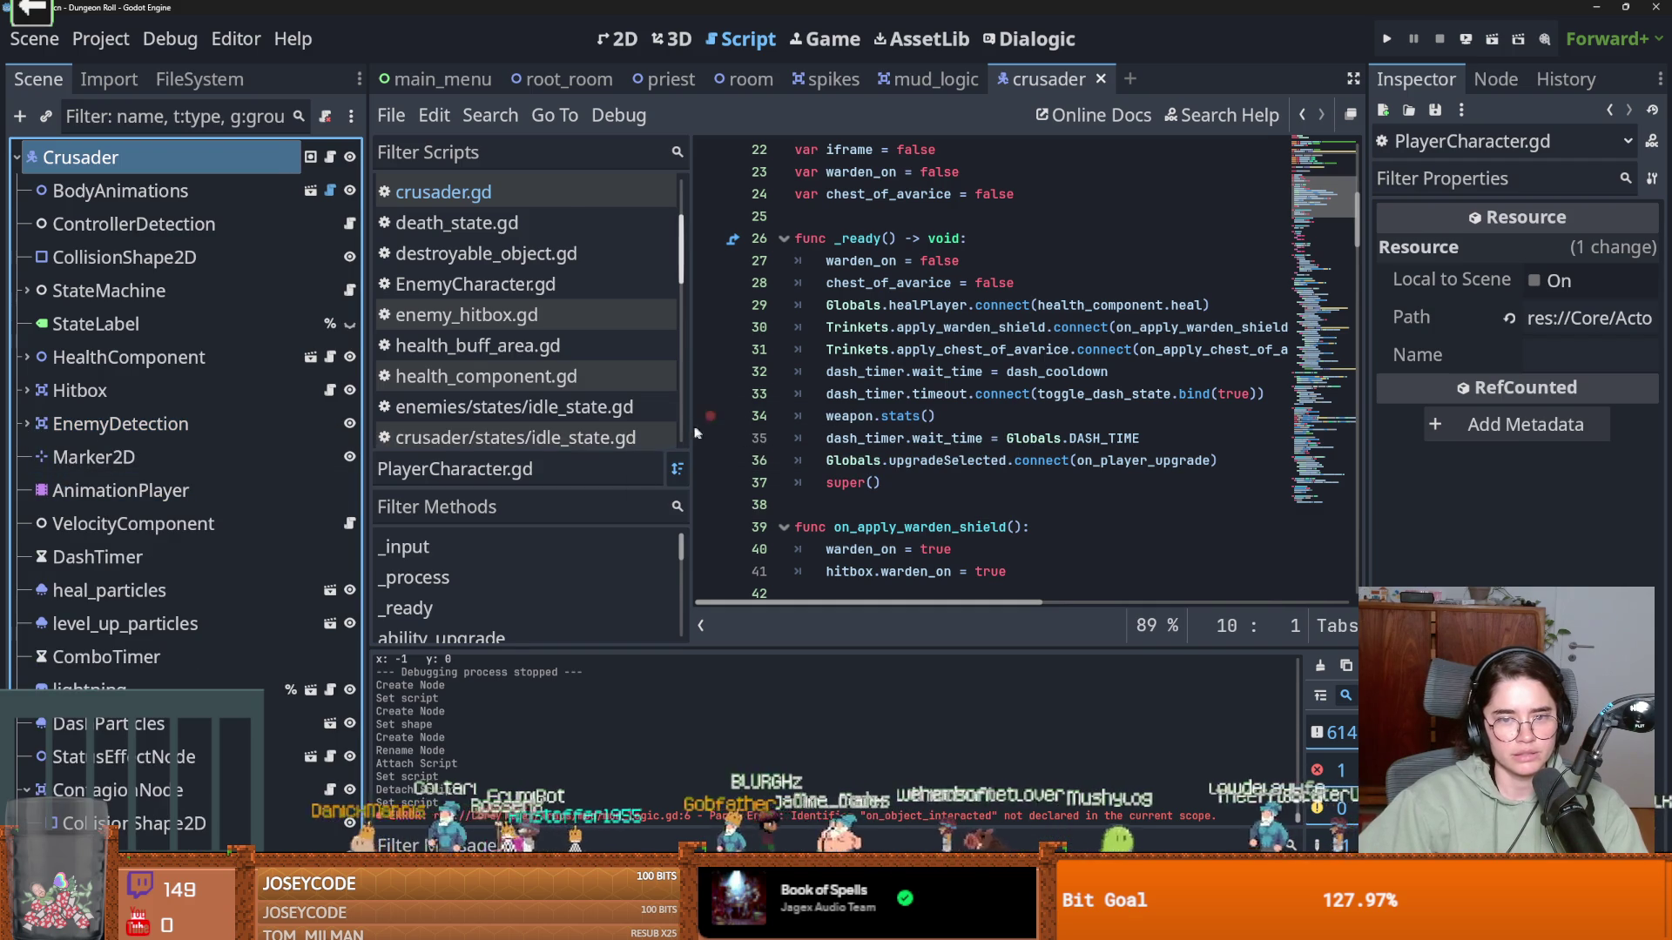
# Select PlayerCharacter.gd in the script list and narrow the script list and scene tree to widen the code
pyautogui.click(681, 426)
pyautogui.moveTo(687, 426); pyautogui.dragTo(510, 427)
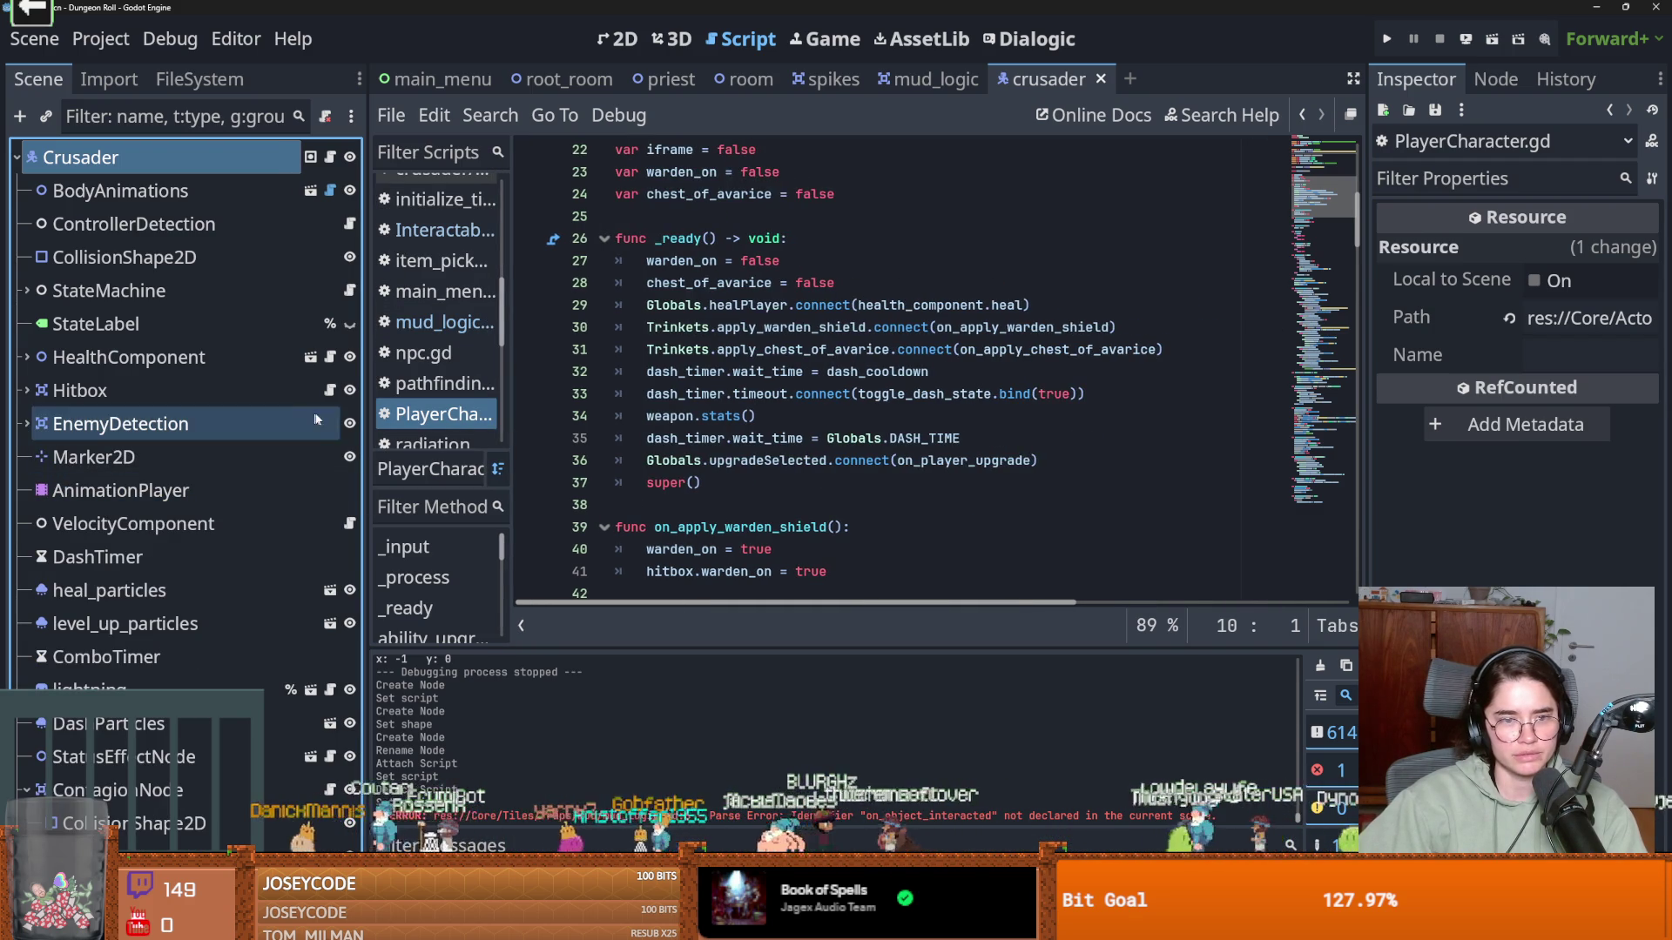
pyautogui.moveTo(369, 425); pyautogui.dragTo(335, 425)
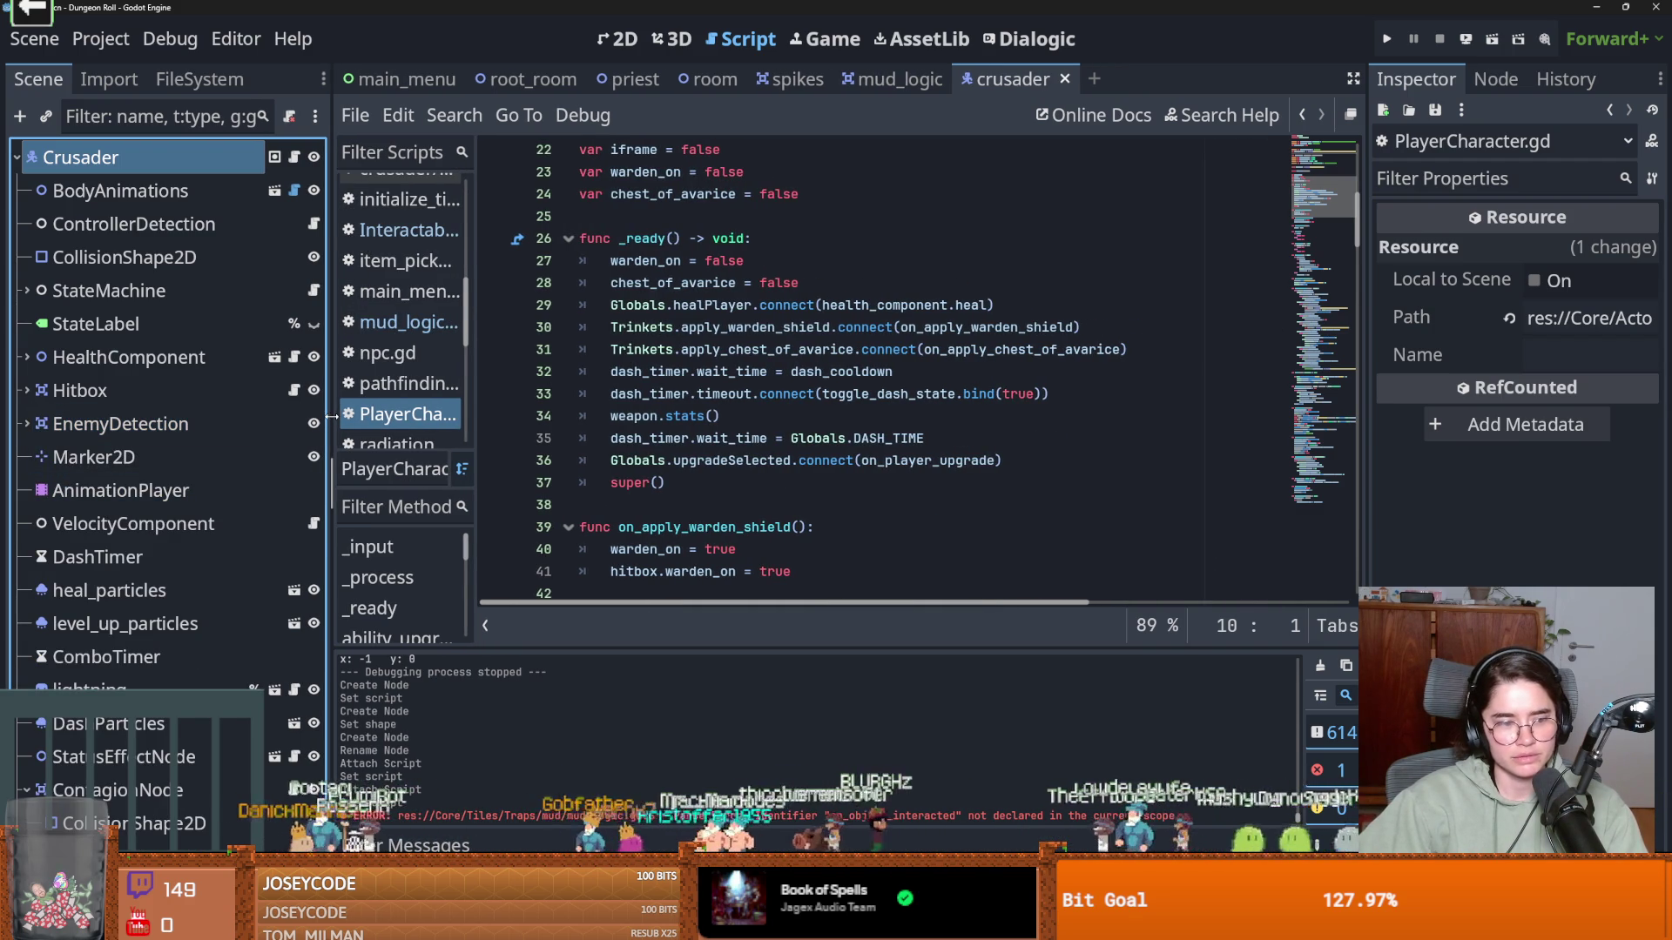
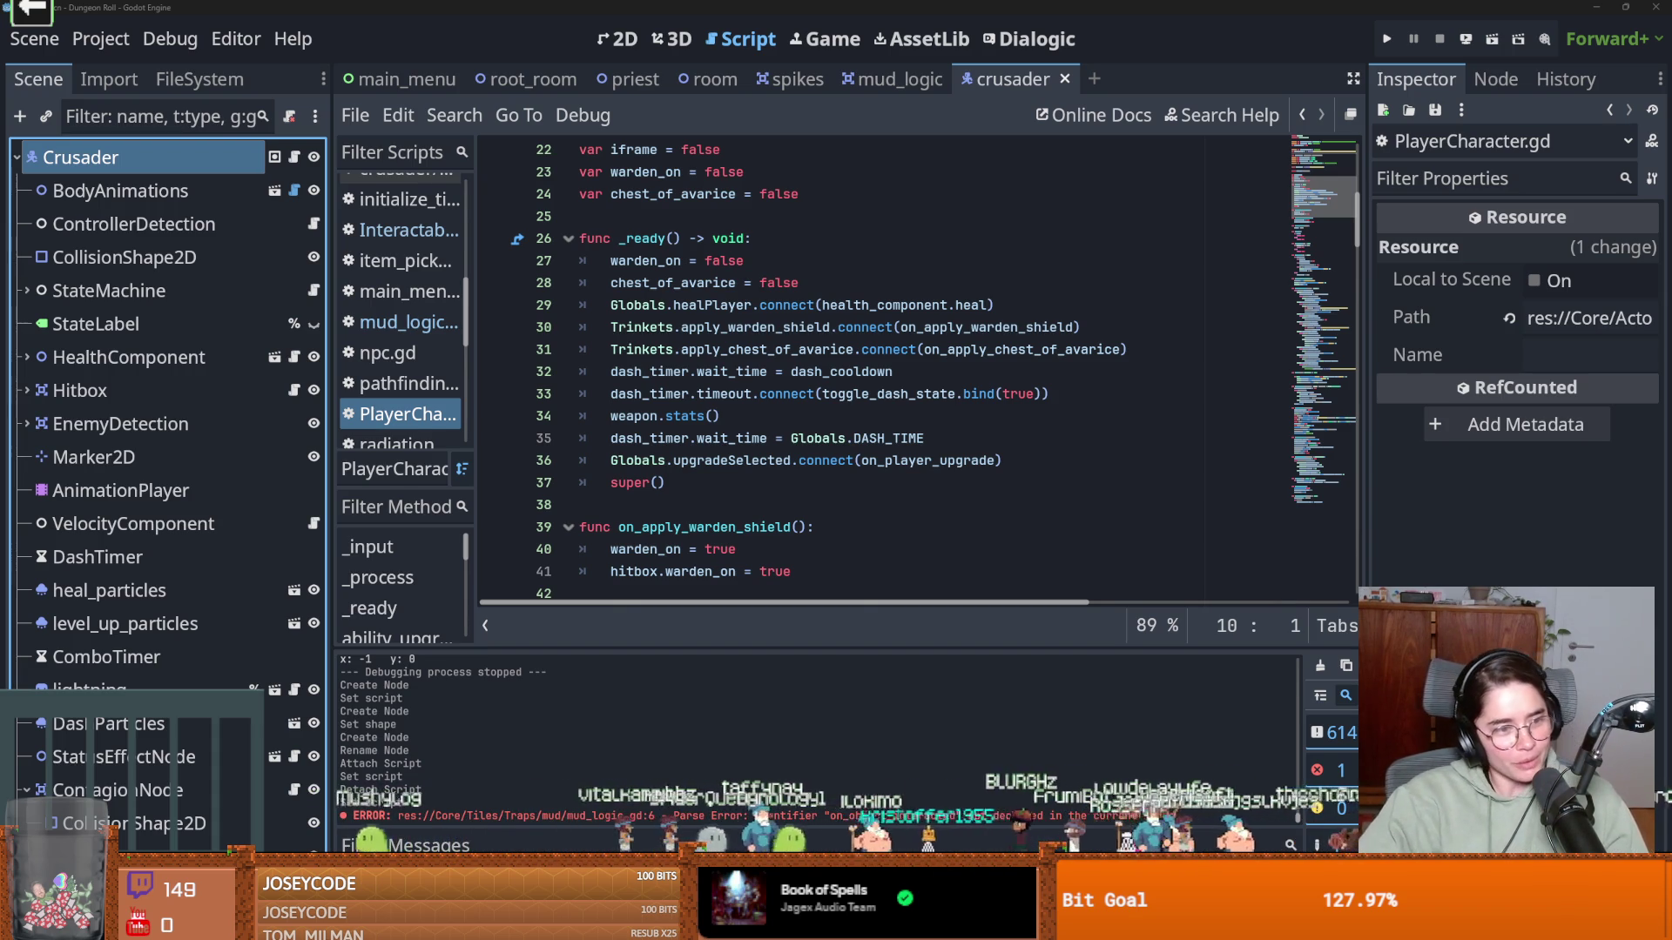
# Review the weapon.stats call and dash_timer timeout connection in crusader.gd, saving the scene
pyautogui.click(731, 407)
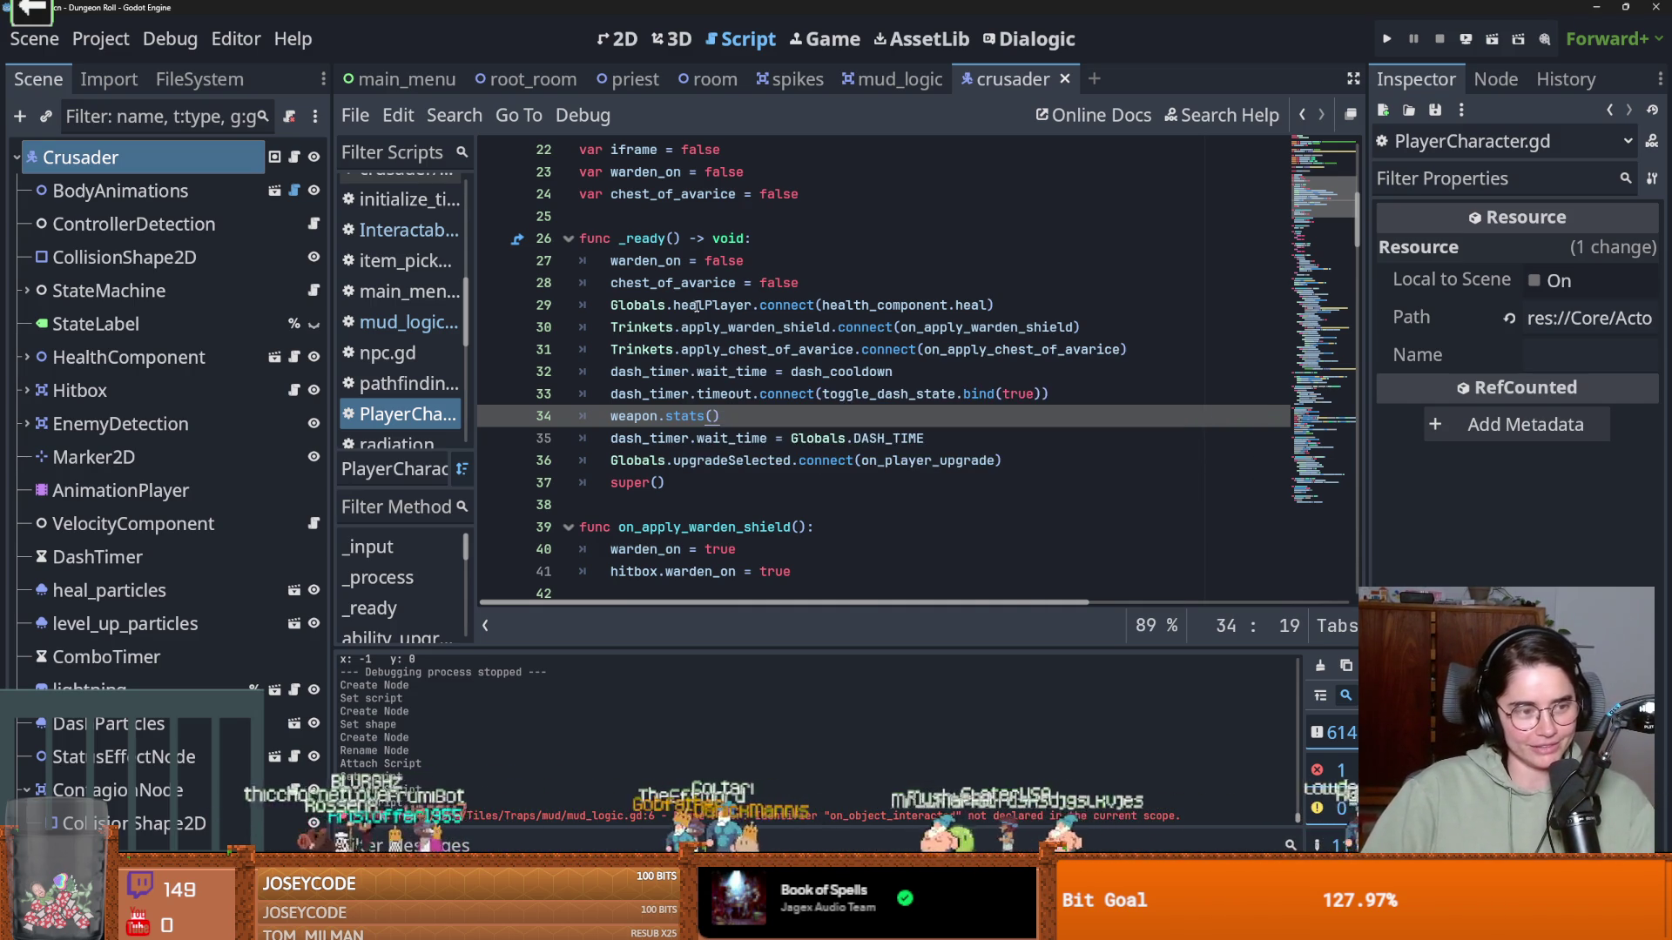
pyautogui.click(697, 393)
pyautogui.hotkey('ctrl', 's')
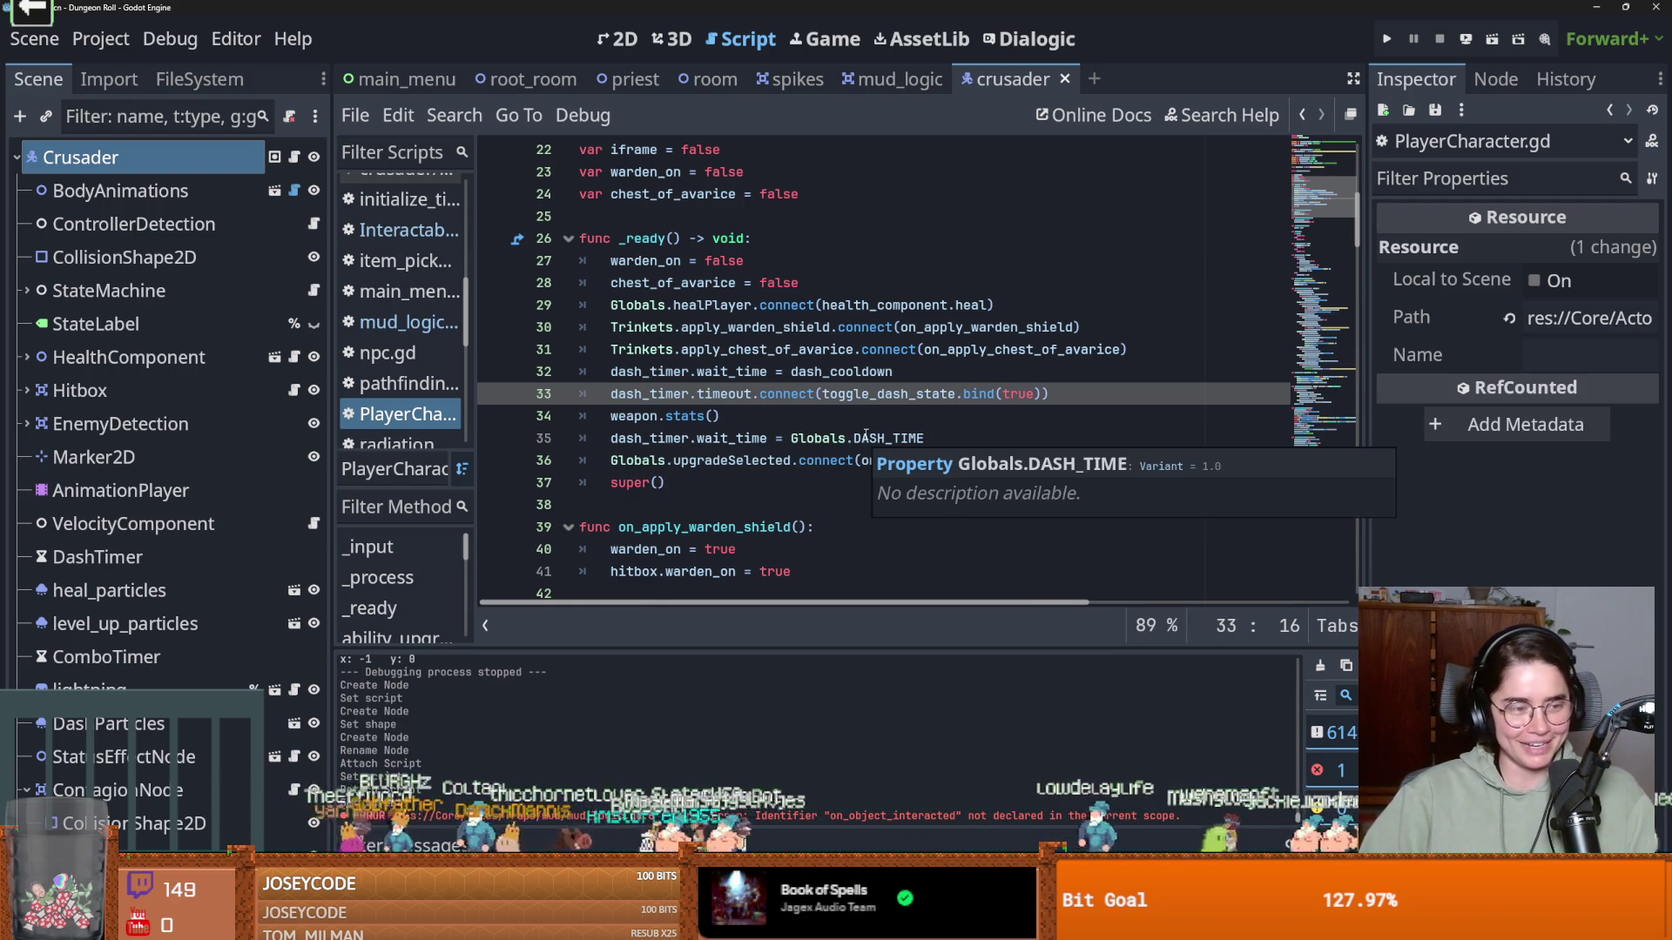
pyautogui.click(878, 414)
pyautogui.hotkey('ctrl', 's')
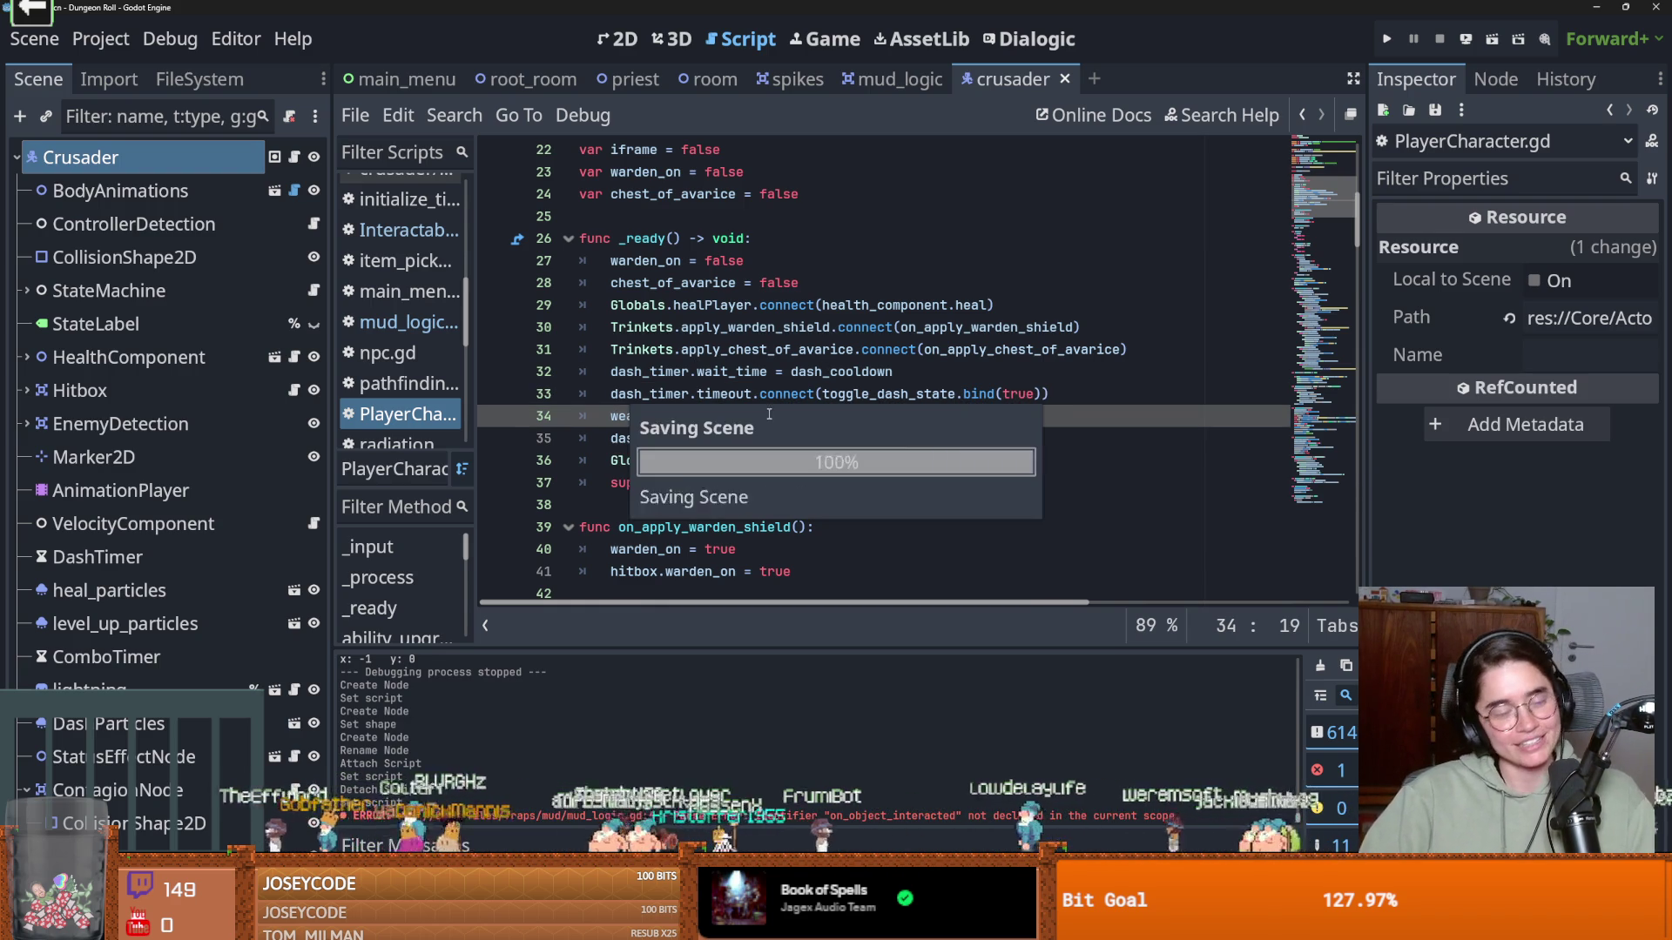
# Review mud_logic.gd's on_body_entered handler and its pass placeholder, then return to the crusader script
pyautogui.click(896, 78)
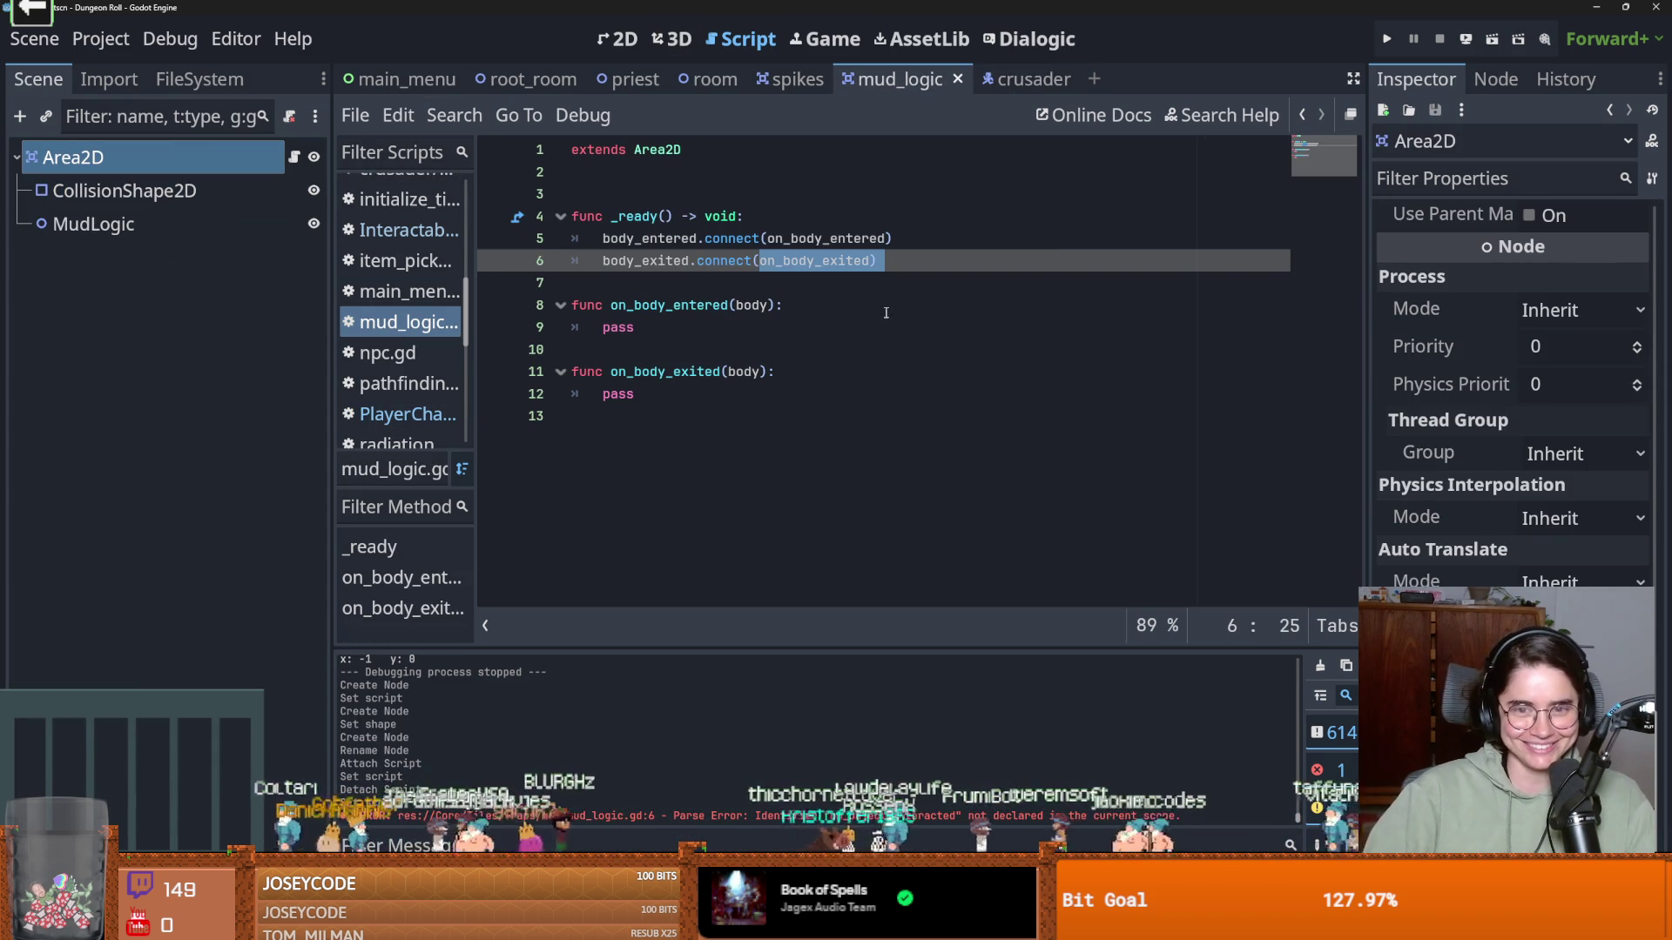
pyautogui.doubleClick(671, 305)
pyautogui.doubleClick(618, 328)
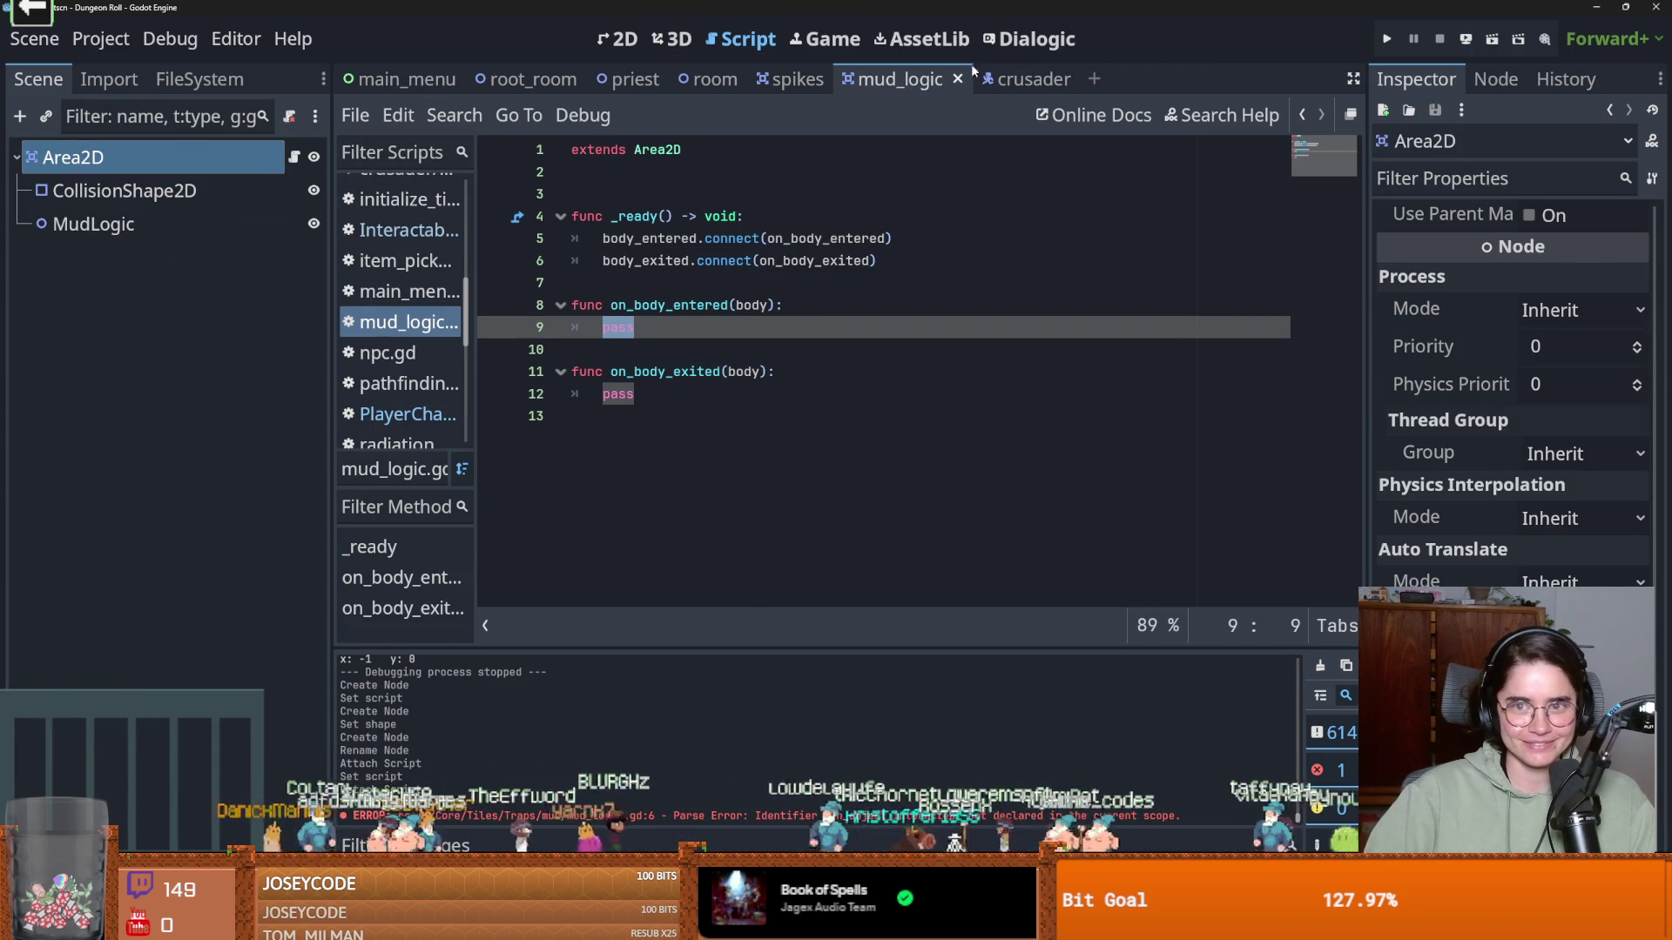
pyautogui.click(1010, 78)
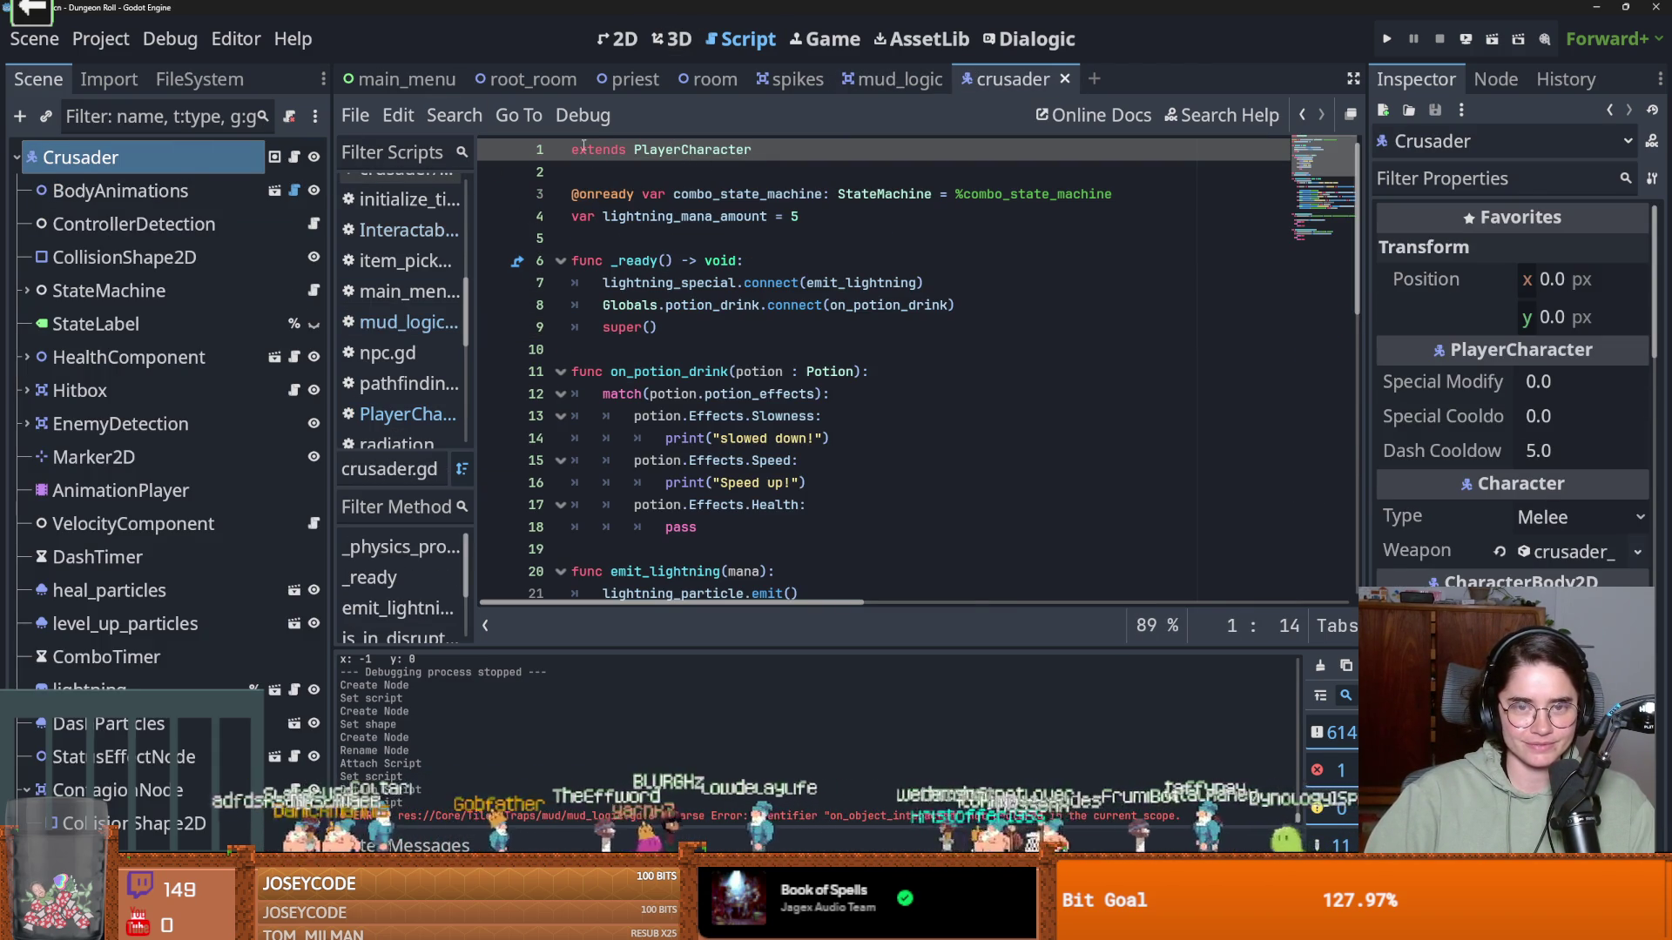
# Open the PlayerCharacter parent script and expand StateMachine to reveal its child states
pyautogui.keyDown('ctrl'); pyautogui.click(698, 150); pyautogui.keyUp('ctrl')
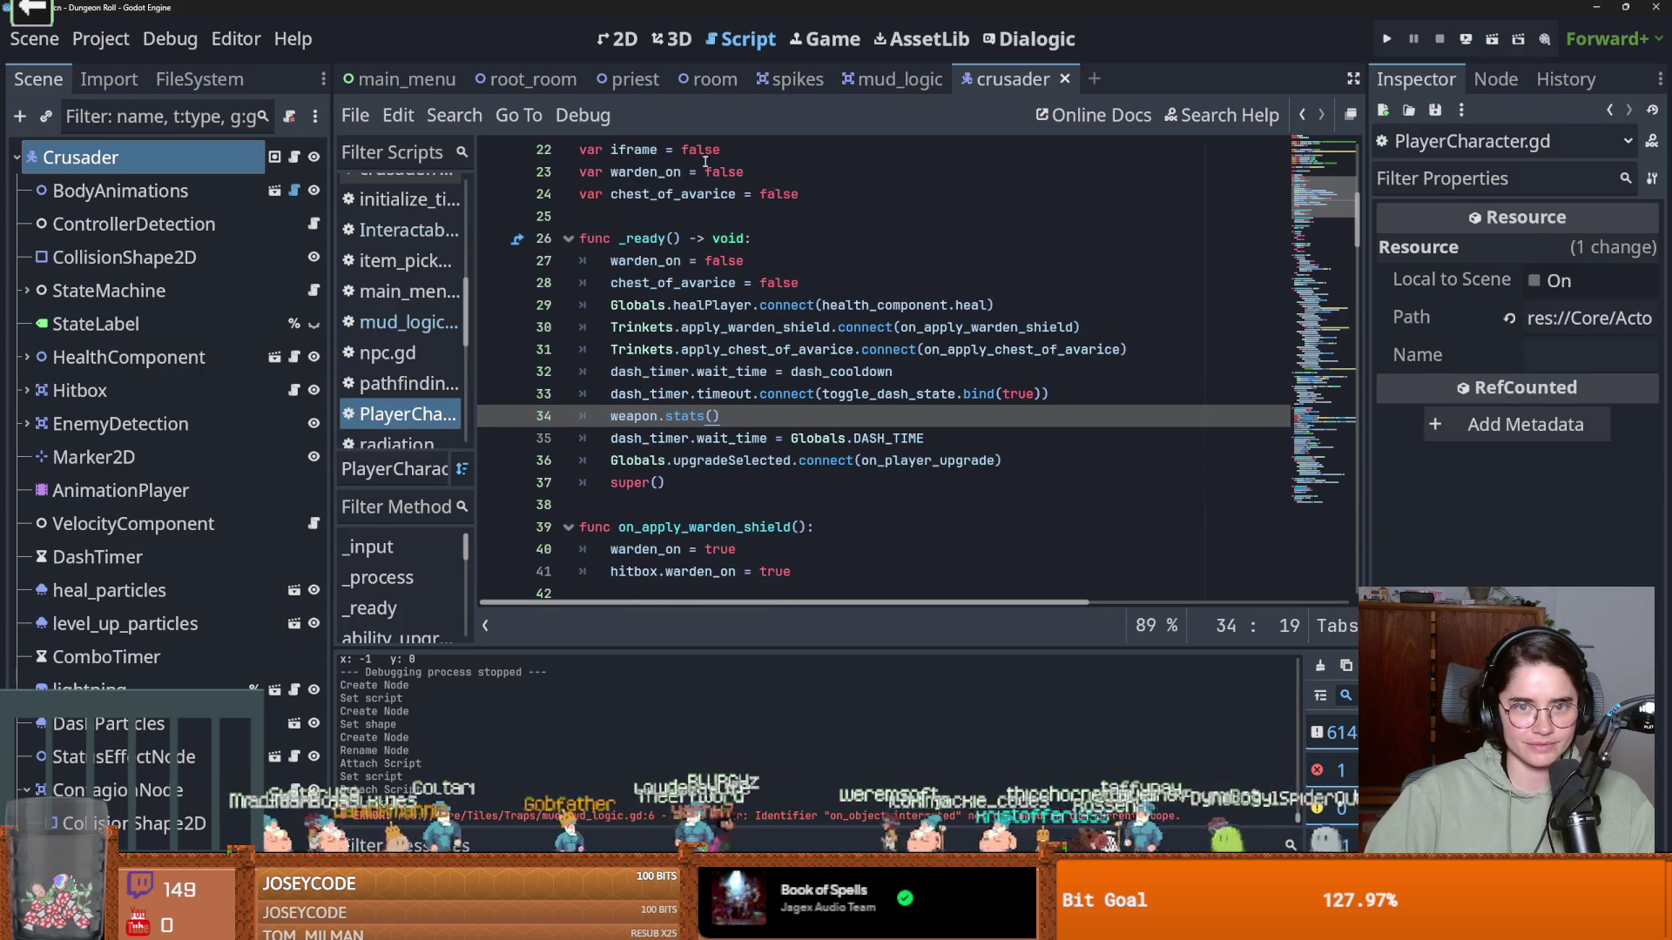
pyautogui.scroll(-10, 700, 332)
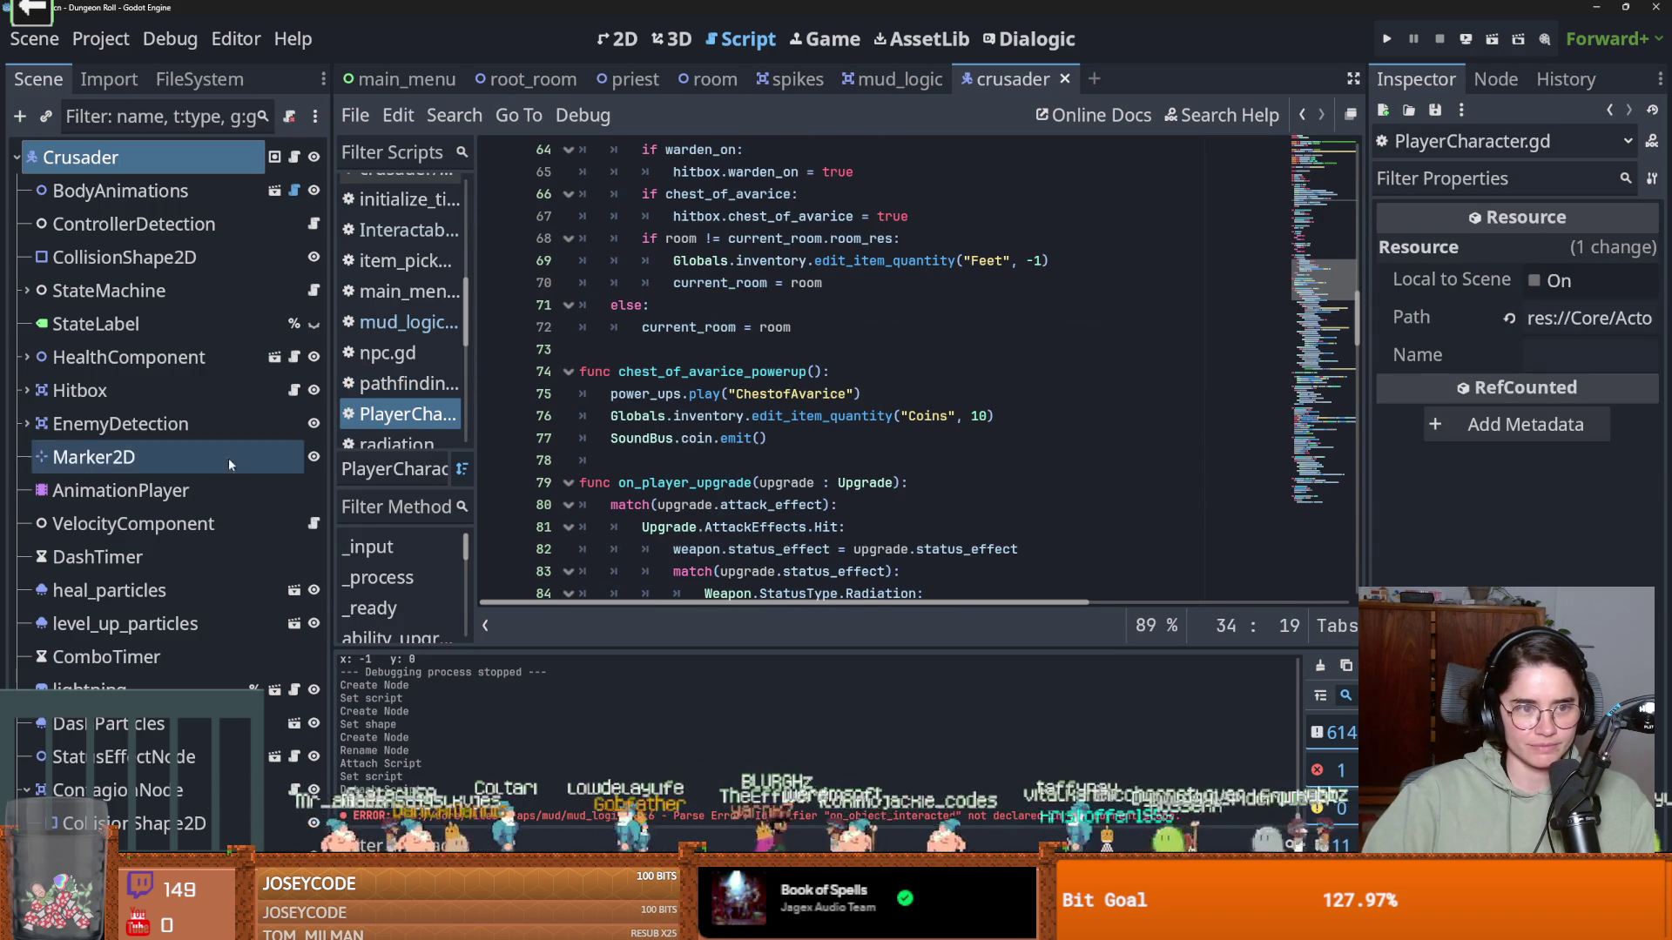
pyautogui.click(26, 292)
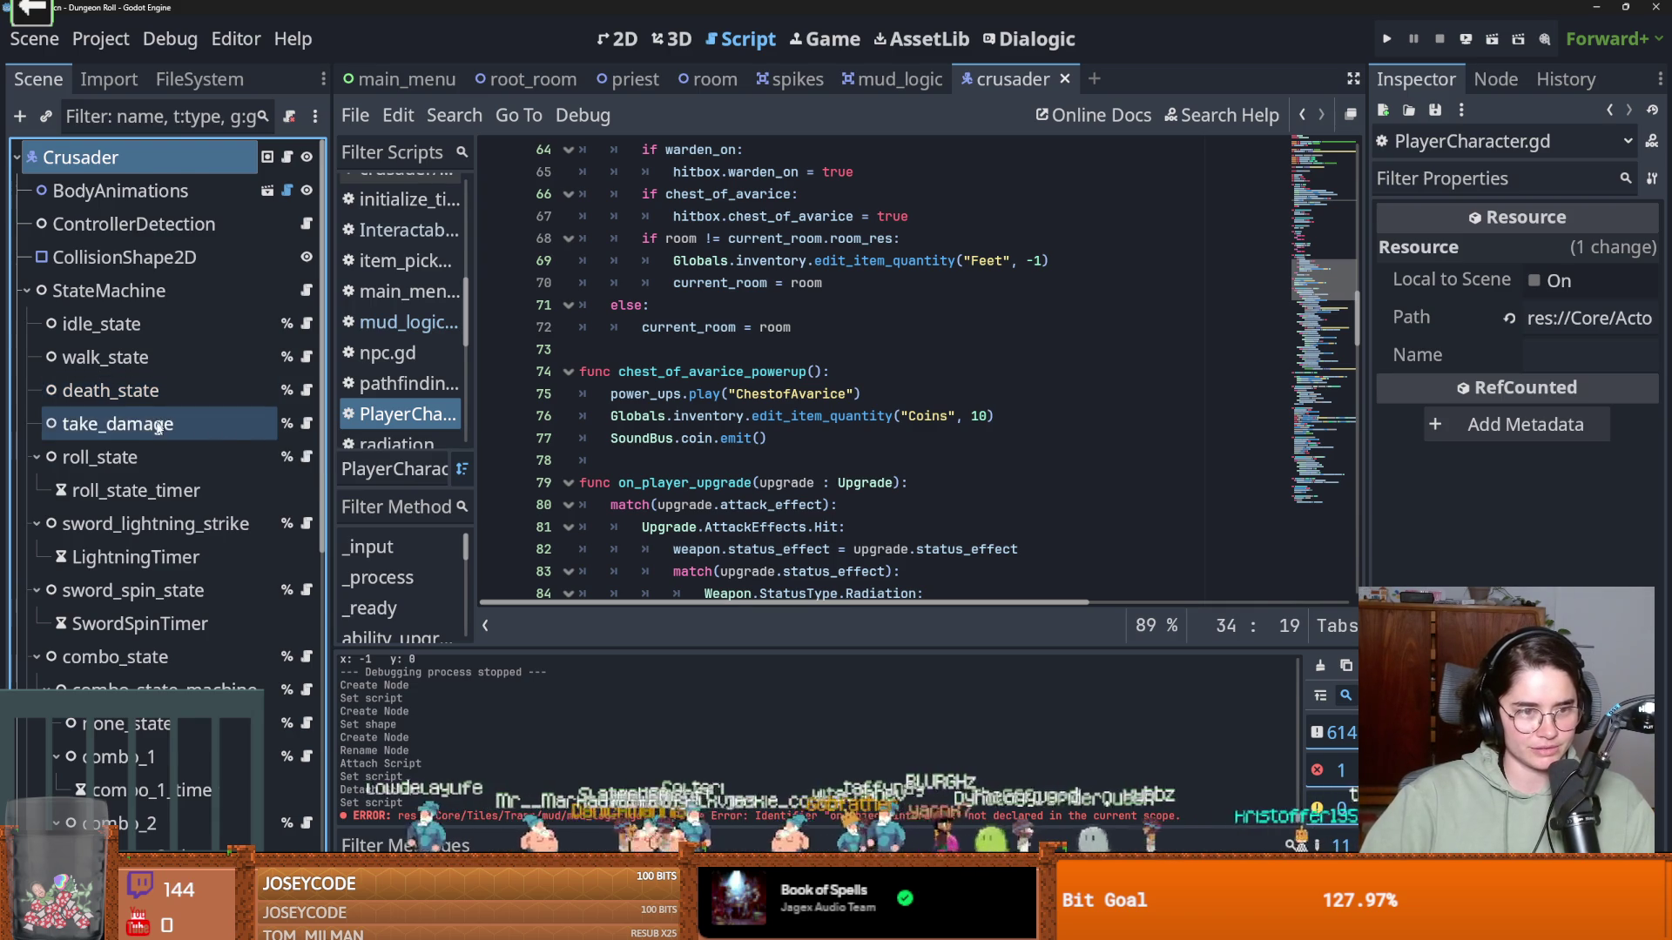
pyautogui.scroll(-2, 157, 424)
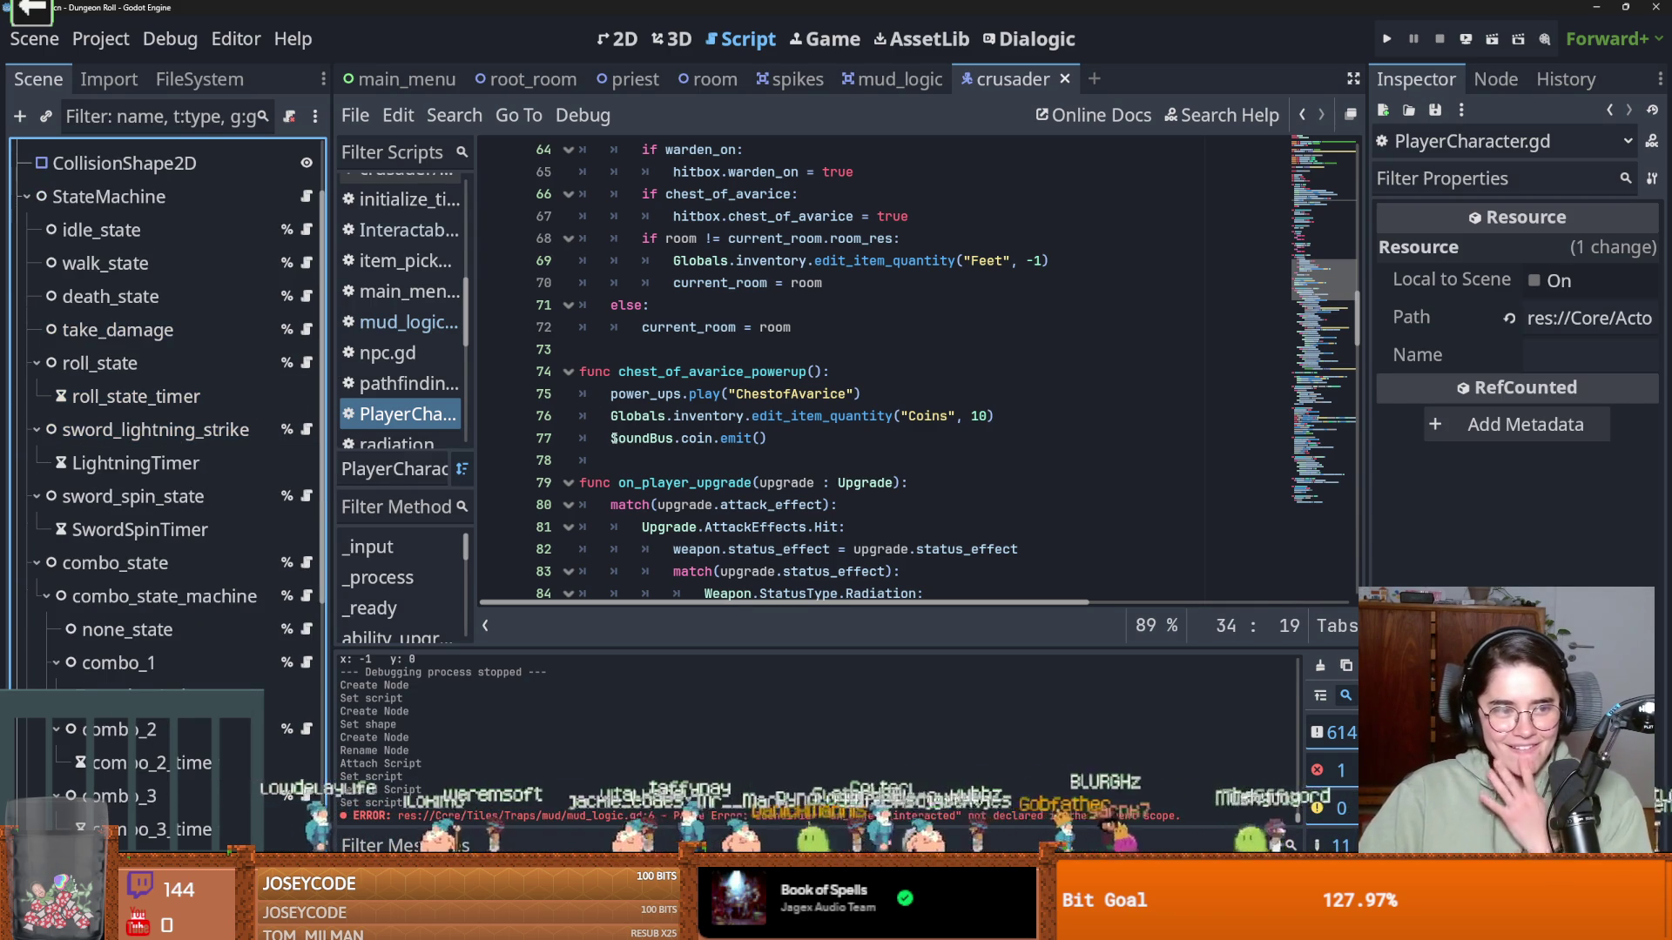
pyautogui.click(757, 409)
pyautogui.scroll(3, 544, 453)
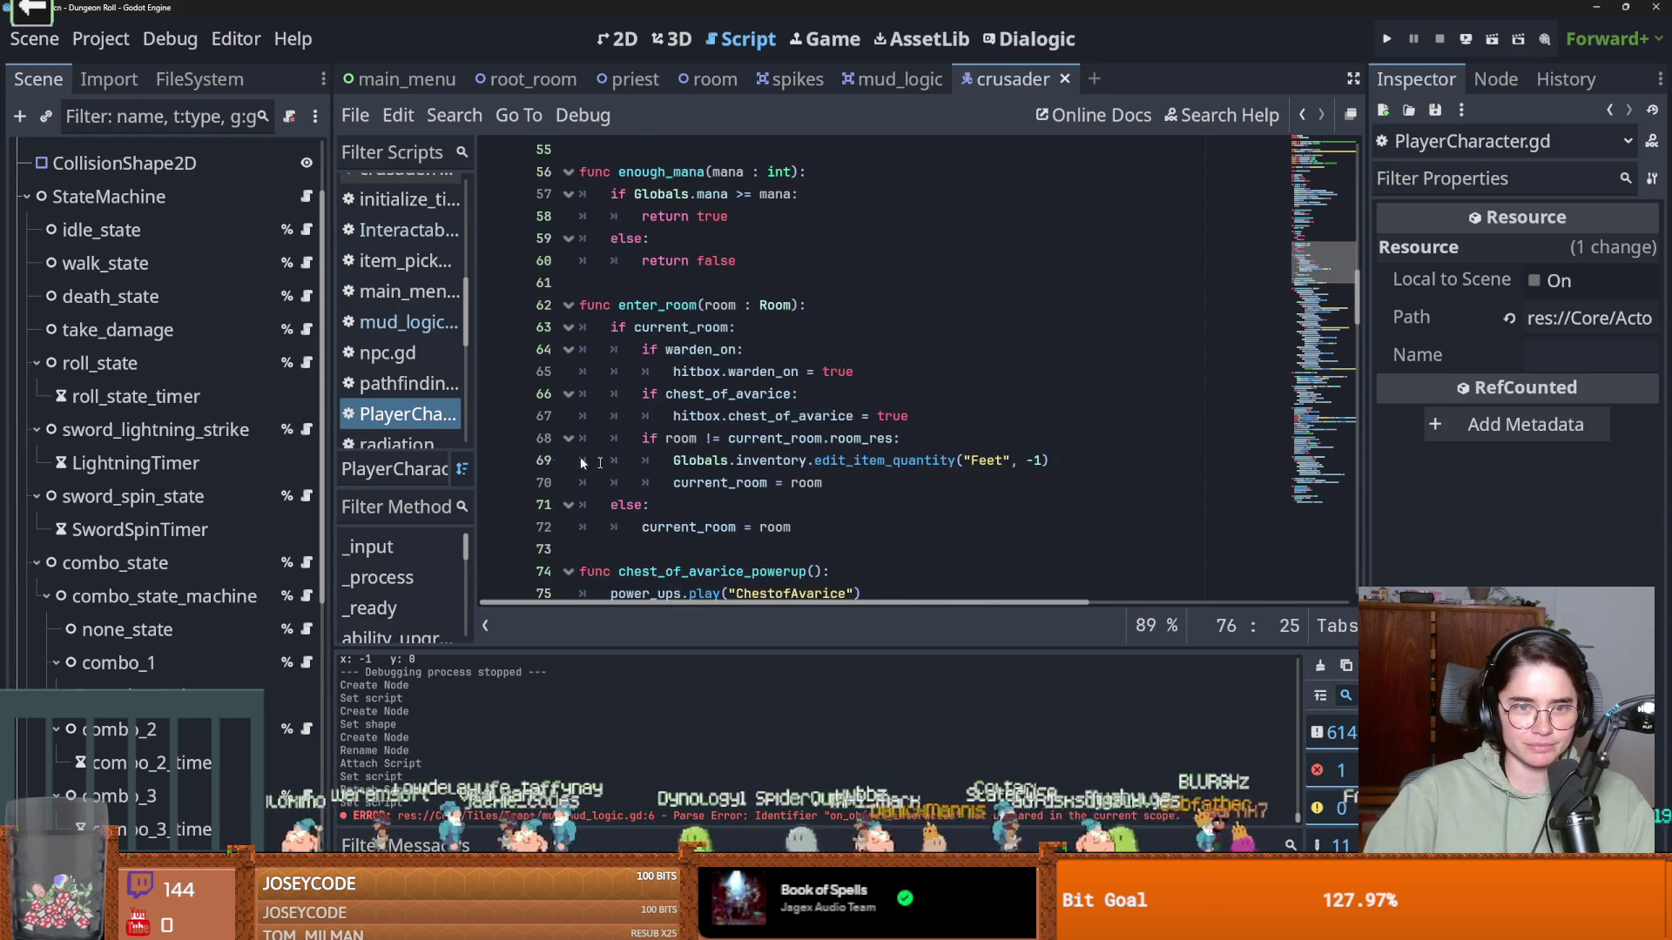
pyautogui.scroll(18, 545, 453)
# Check the base Characters script and where speed is declared in walk_state.gd
pyautogui.keyDown('ctrl'); pyautogui.click(677, 150); pyautogui.keyUp('ctrl')
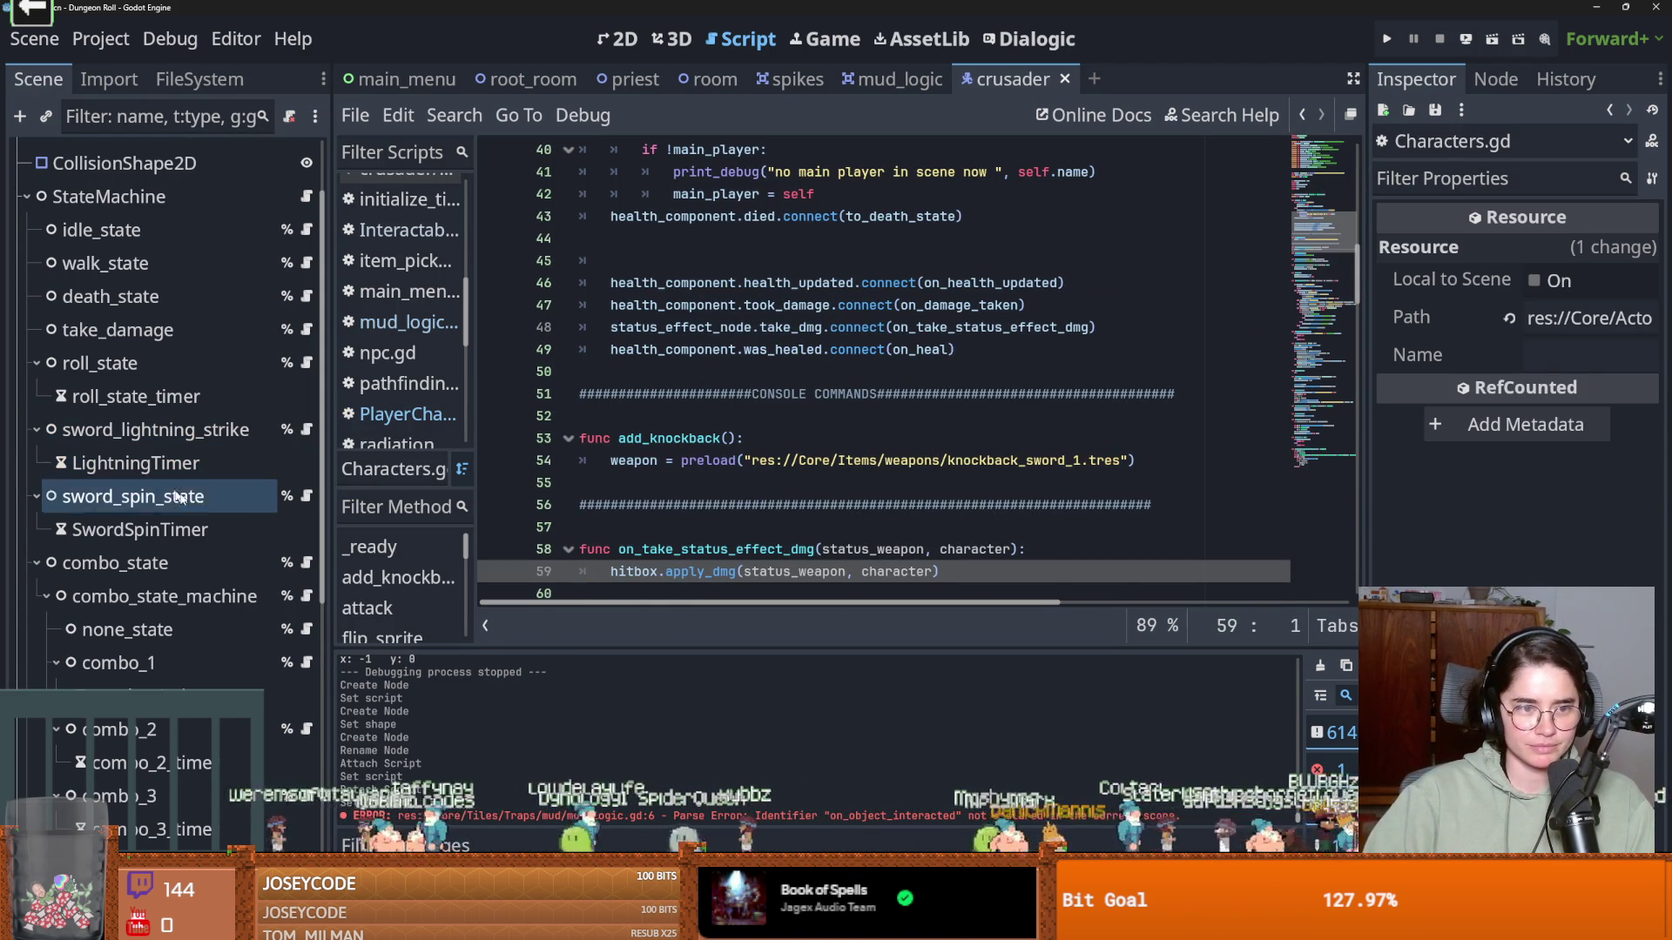
pyautogui.scroll(3, 231, 595)
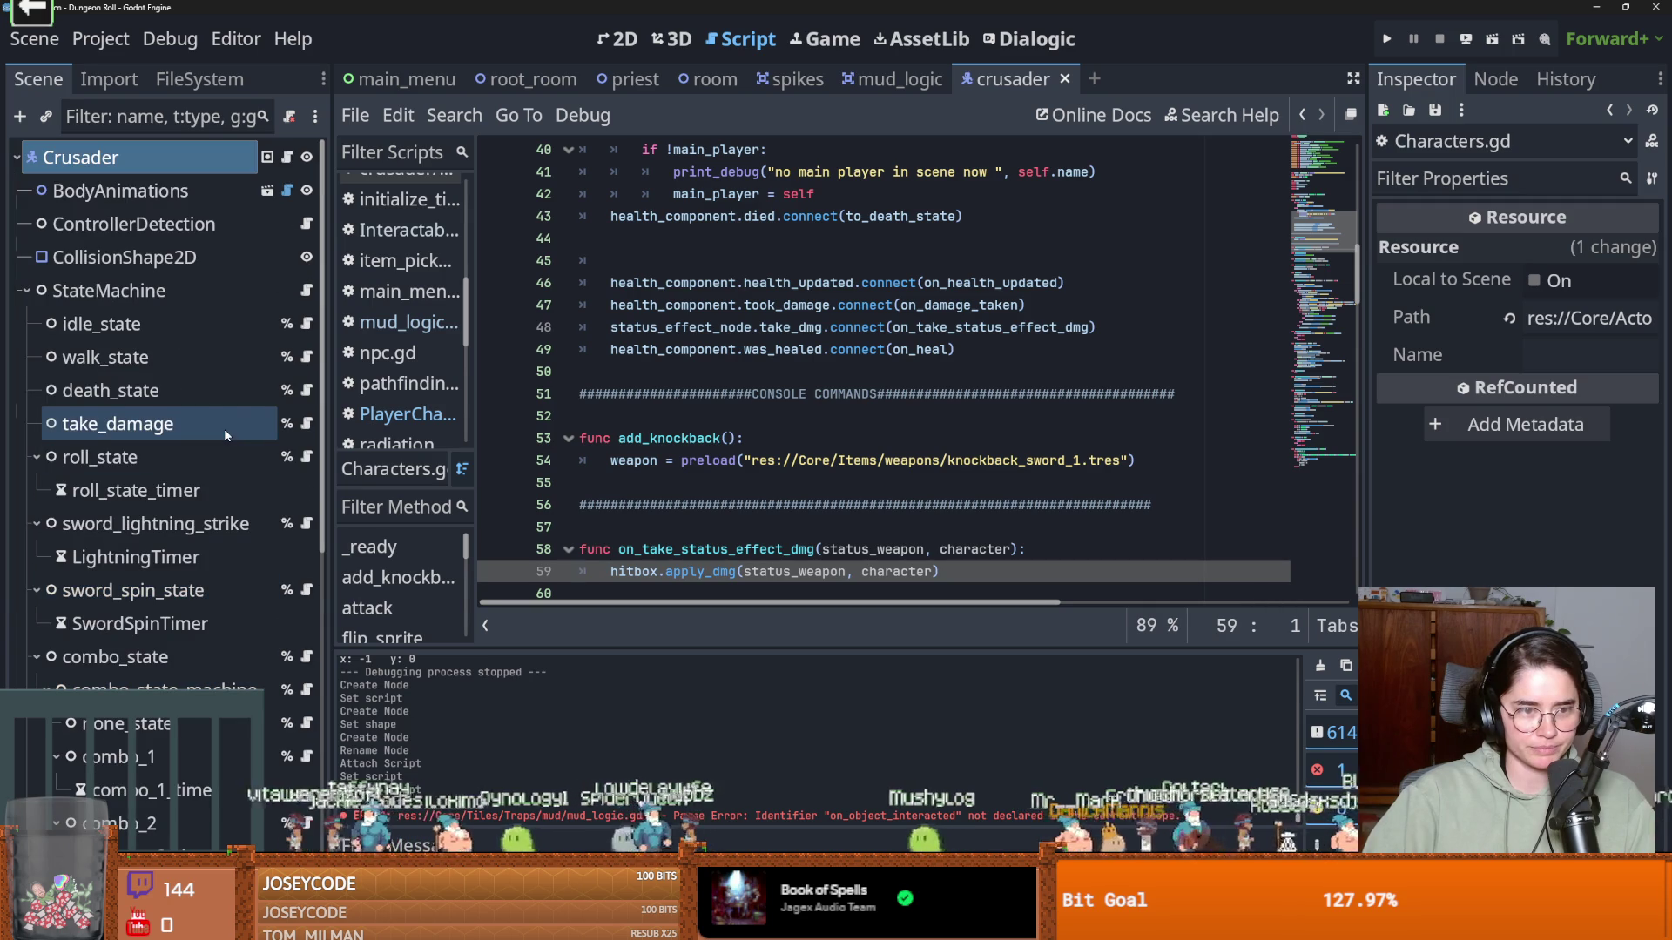
pyautogui.click(307, 357)
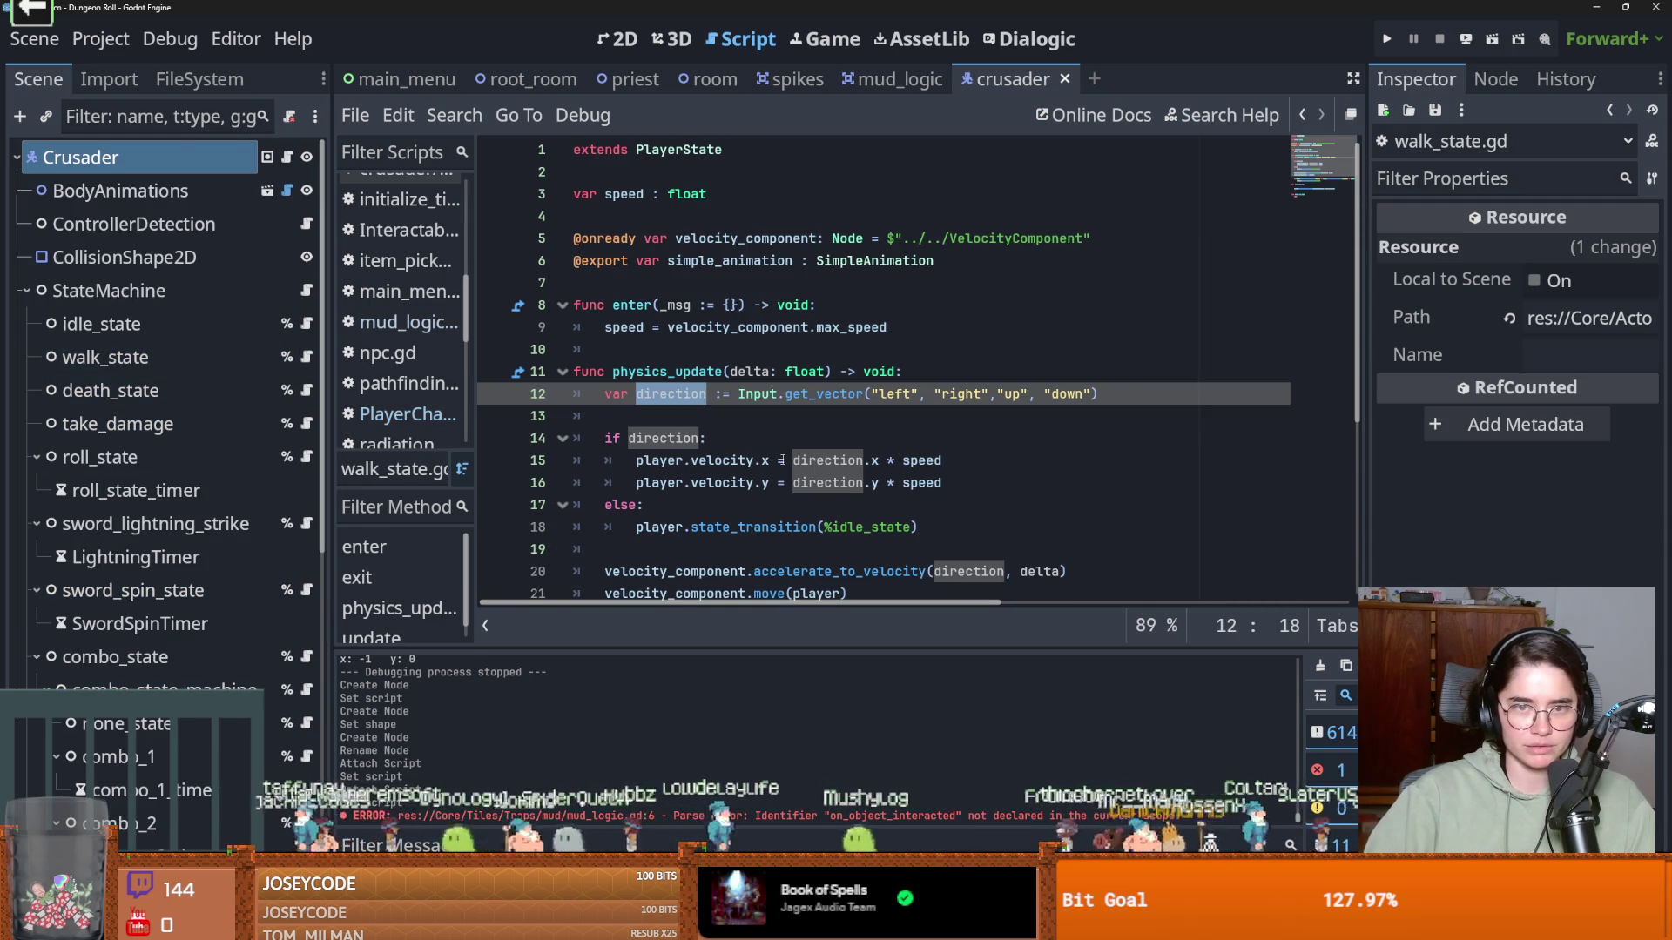
pyautogui.keyDown('ctrl'); pyautogui.click(920, 461); pyautogui.keyUp('ctrl')
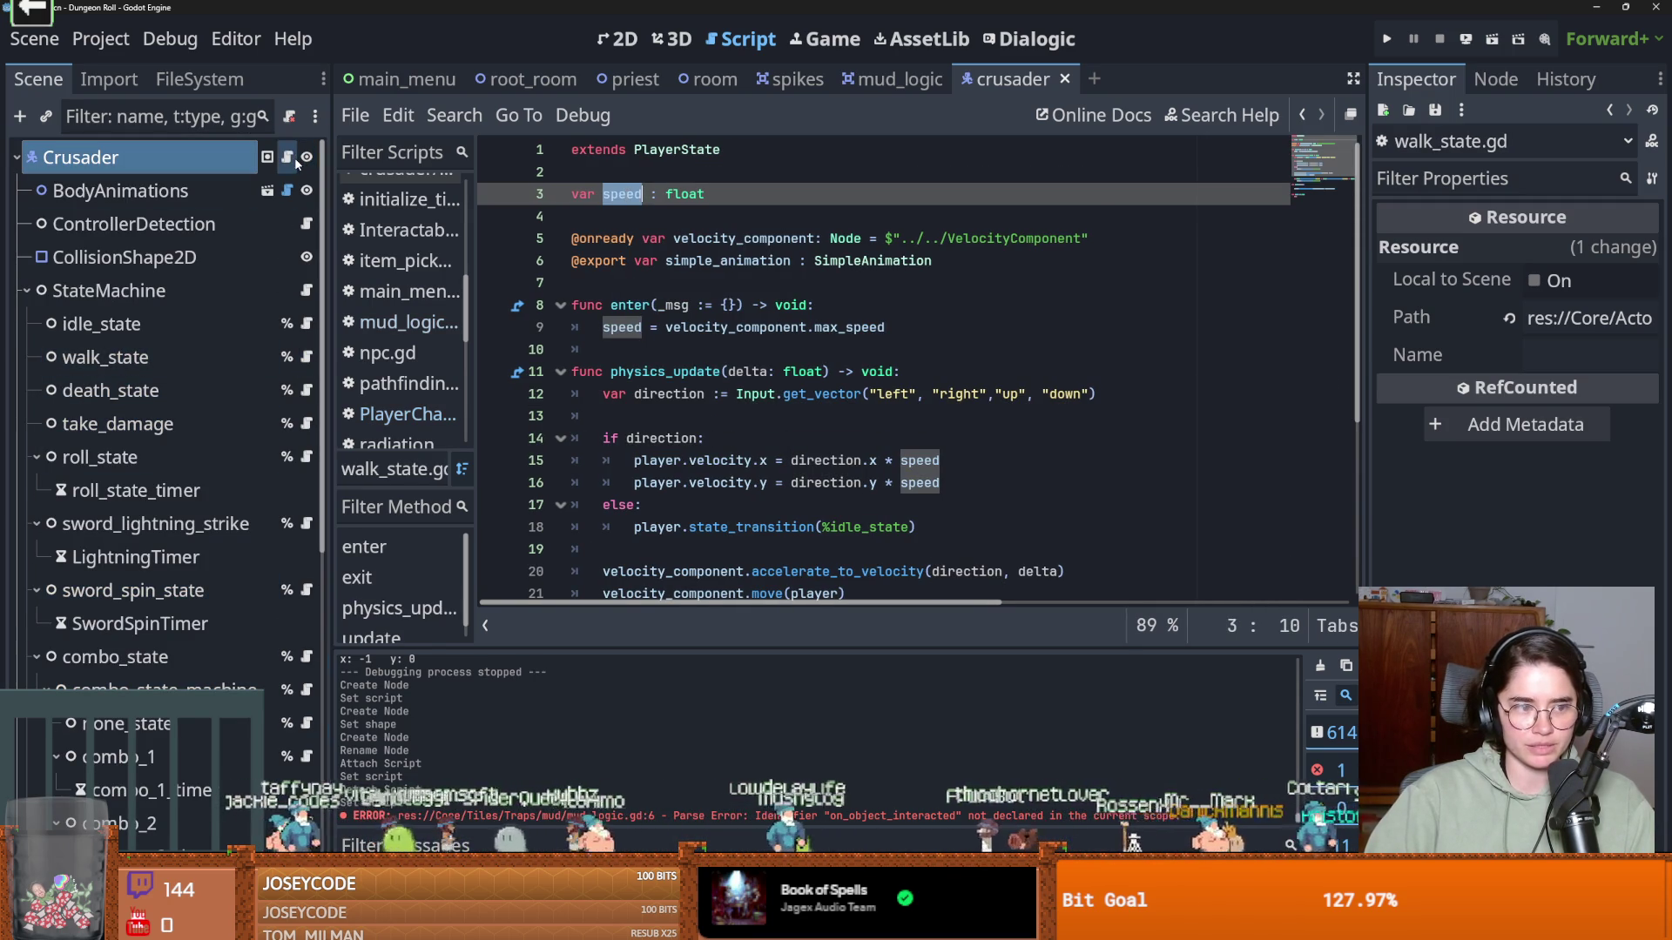
# Trace crusader.gd through PlayerCharacter up to Characters.gd and locate set_up_swing's pass stub
pyautogui.click(287, 158)
pyautogui.keyDown('ctrl'); pyautogui.click(696, 150); pyautogui.keyUp('ctrl')
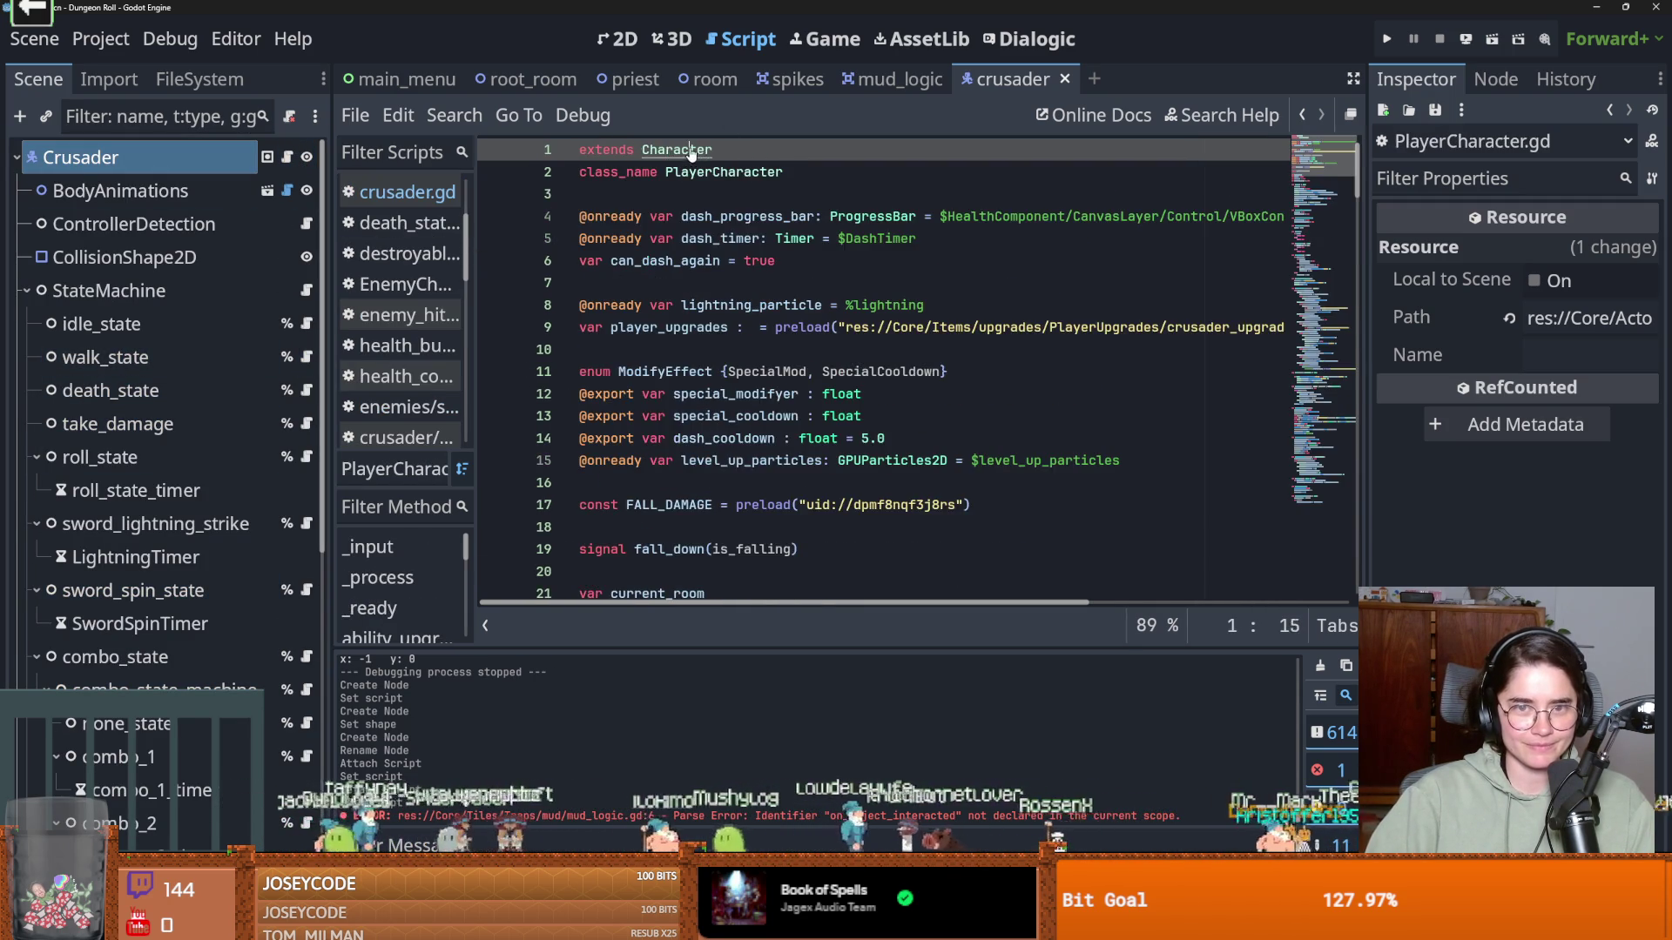
pyautogui.keyDown('ctrl'); pyautogui.click(693, 150); pyautogui.keyUp('ctrl')
pyautogui.scroll(15, 719, 364)
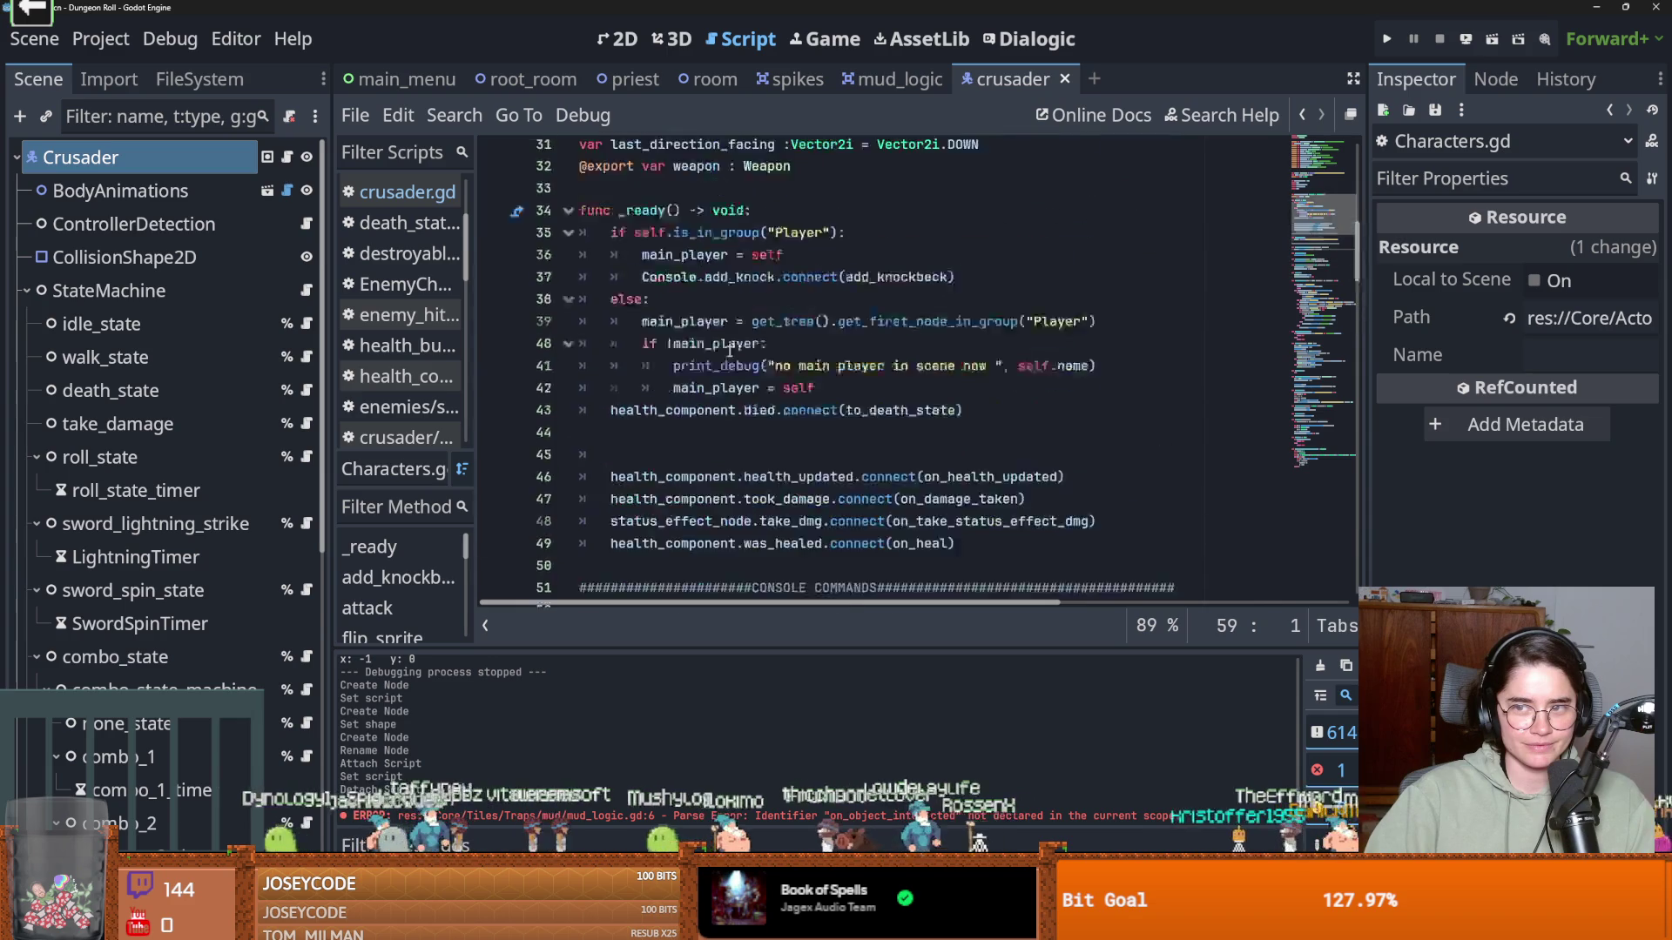
pyautogui.scroll(-10, 639, 459)
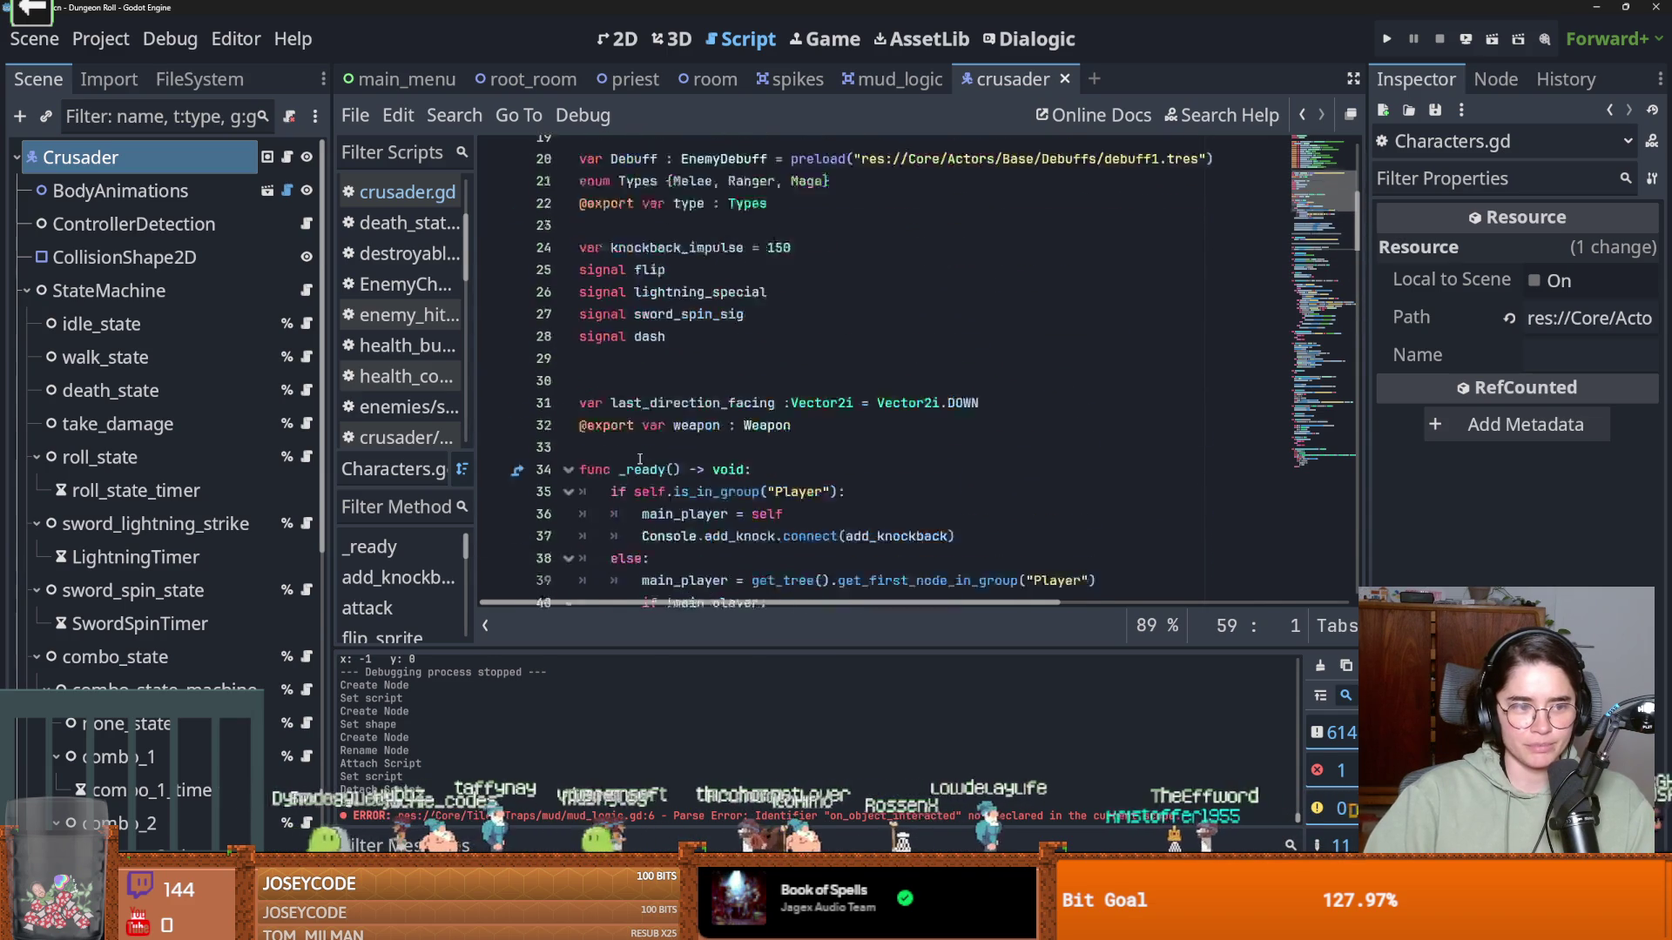
pyautogui.scroll(-5, 639, 458)
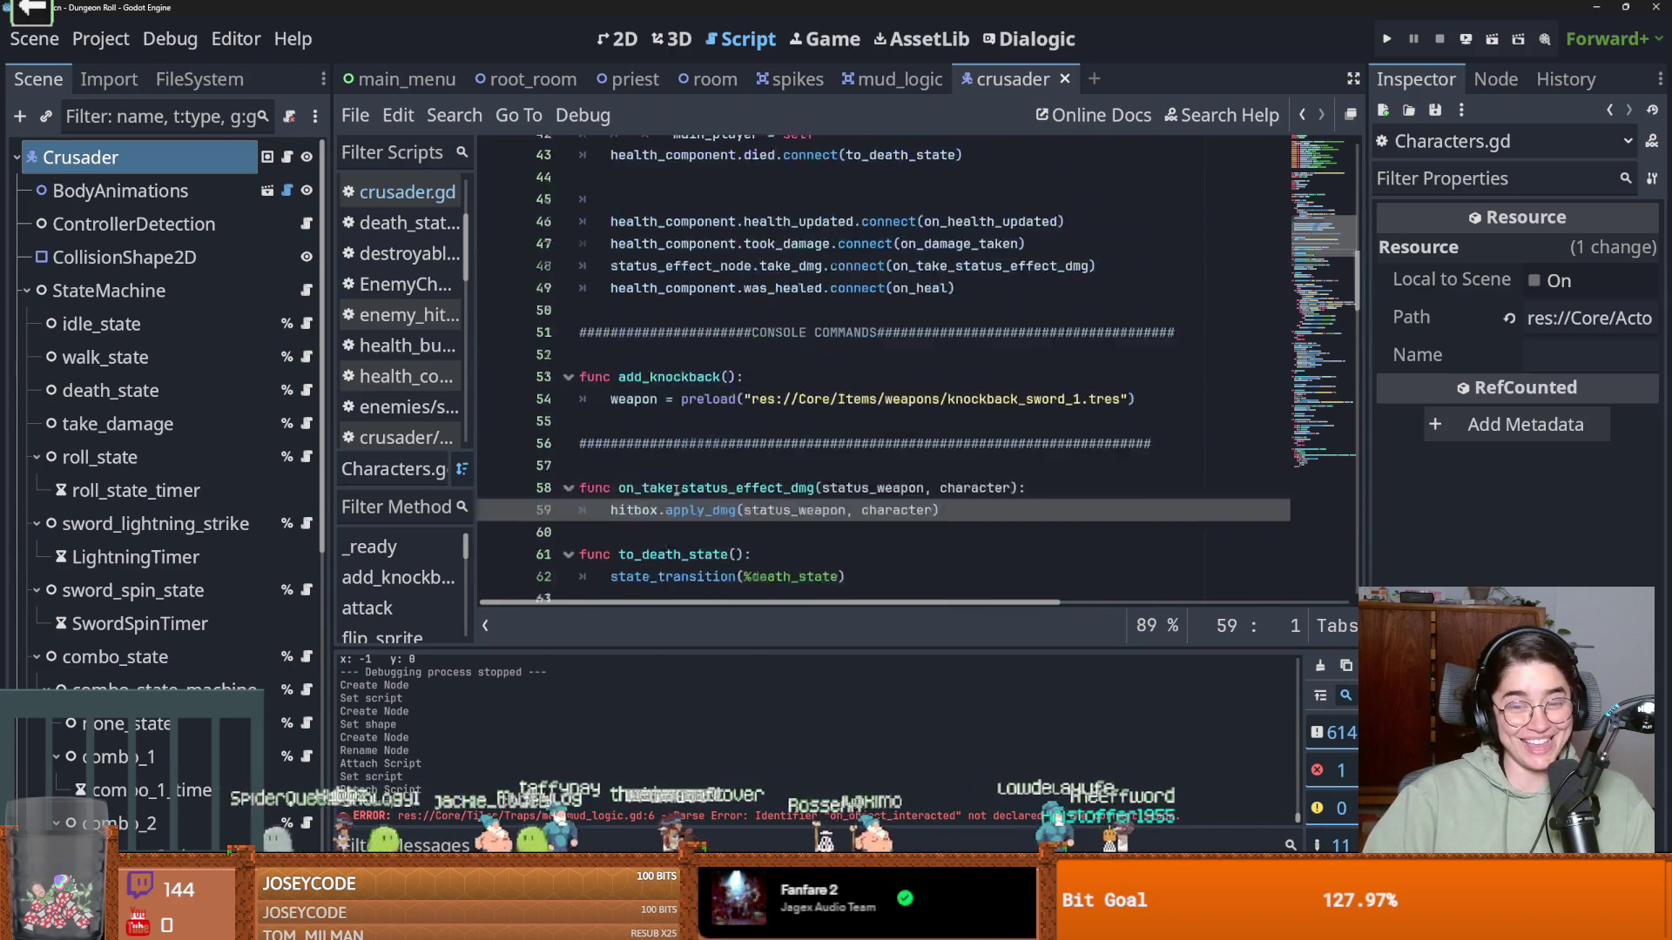
pyautogui.scroll(-15, 662, 416)
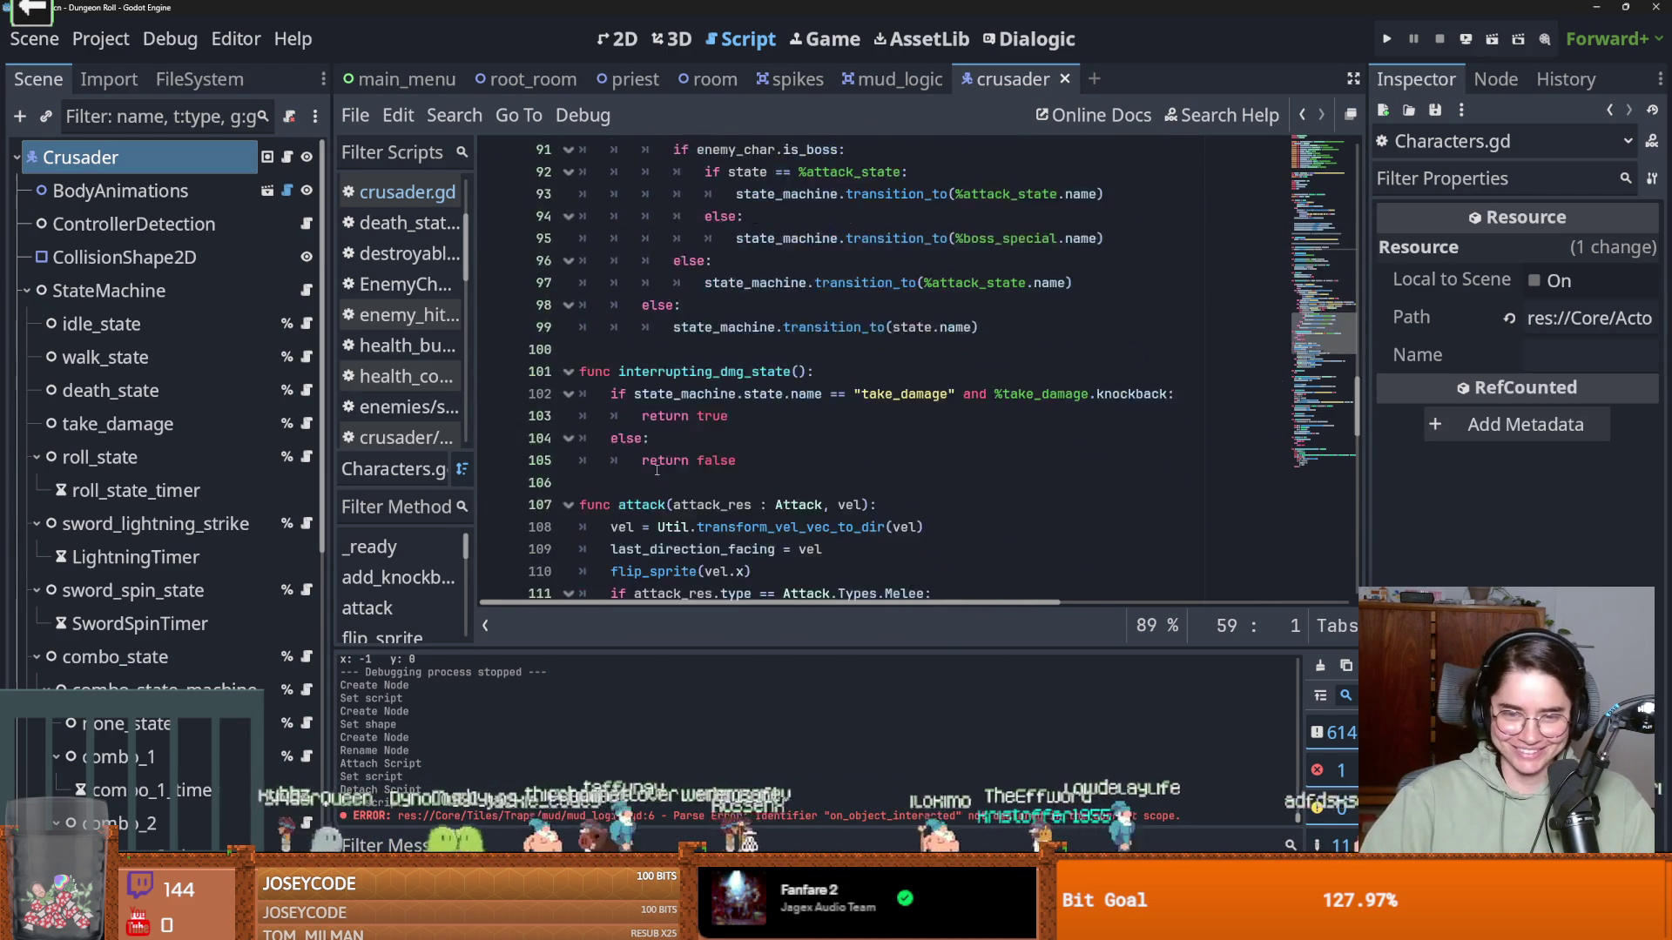
pyautogui.doubleClick(641, 437)
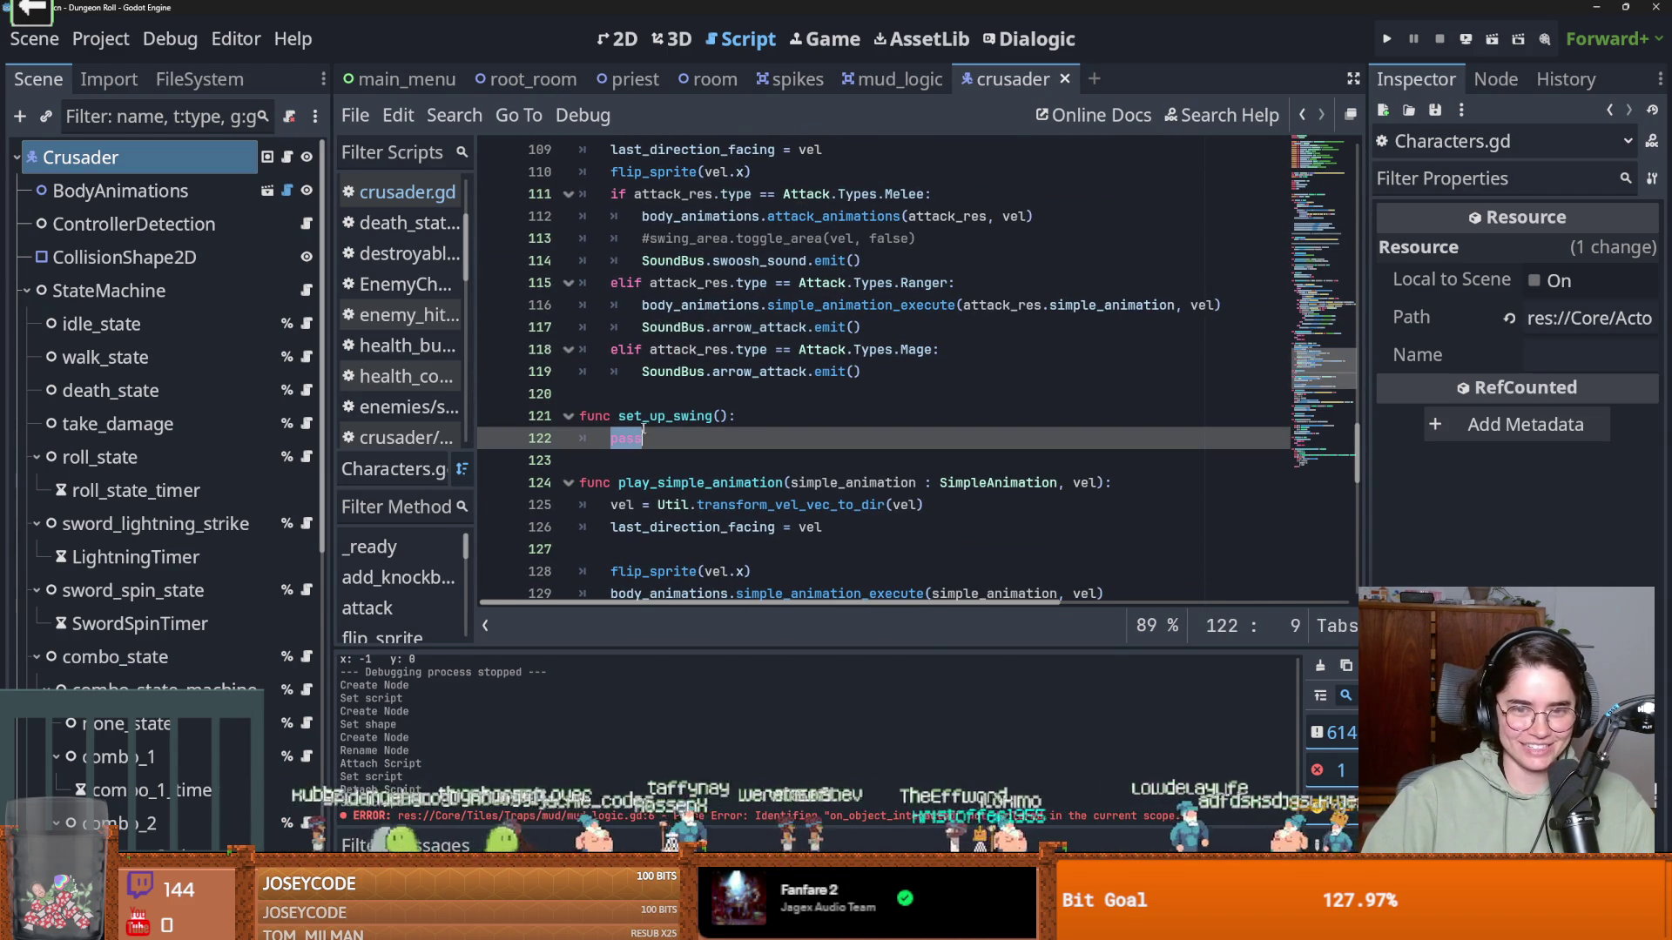
# Insert a blank line above set_up_swing in Characters.gd, save, and begin a func declaration
pyautogui.click(621, 394)
pyautogui.press('Return')
pyautogui.press('Return')
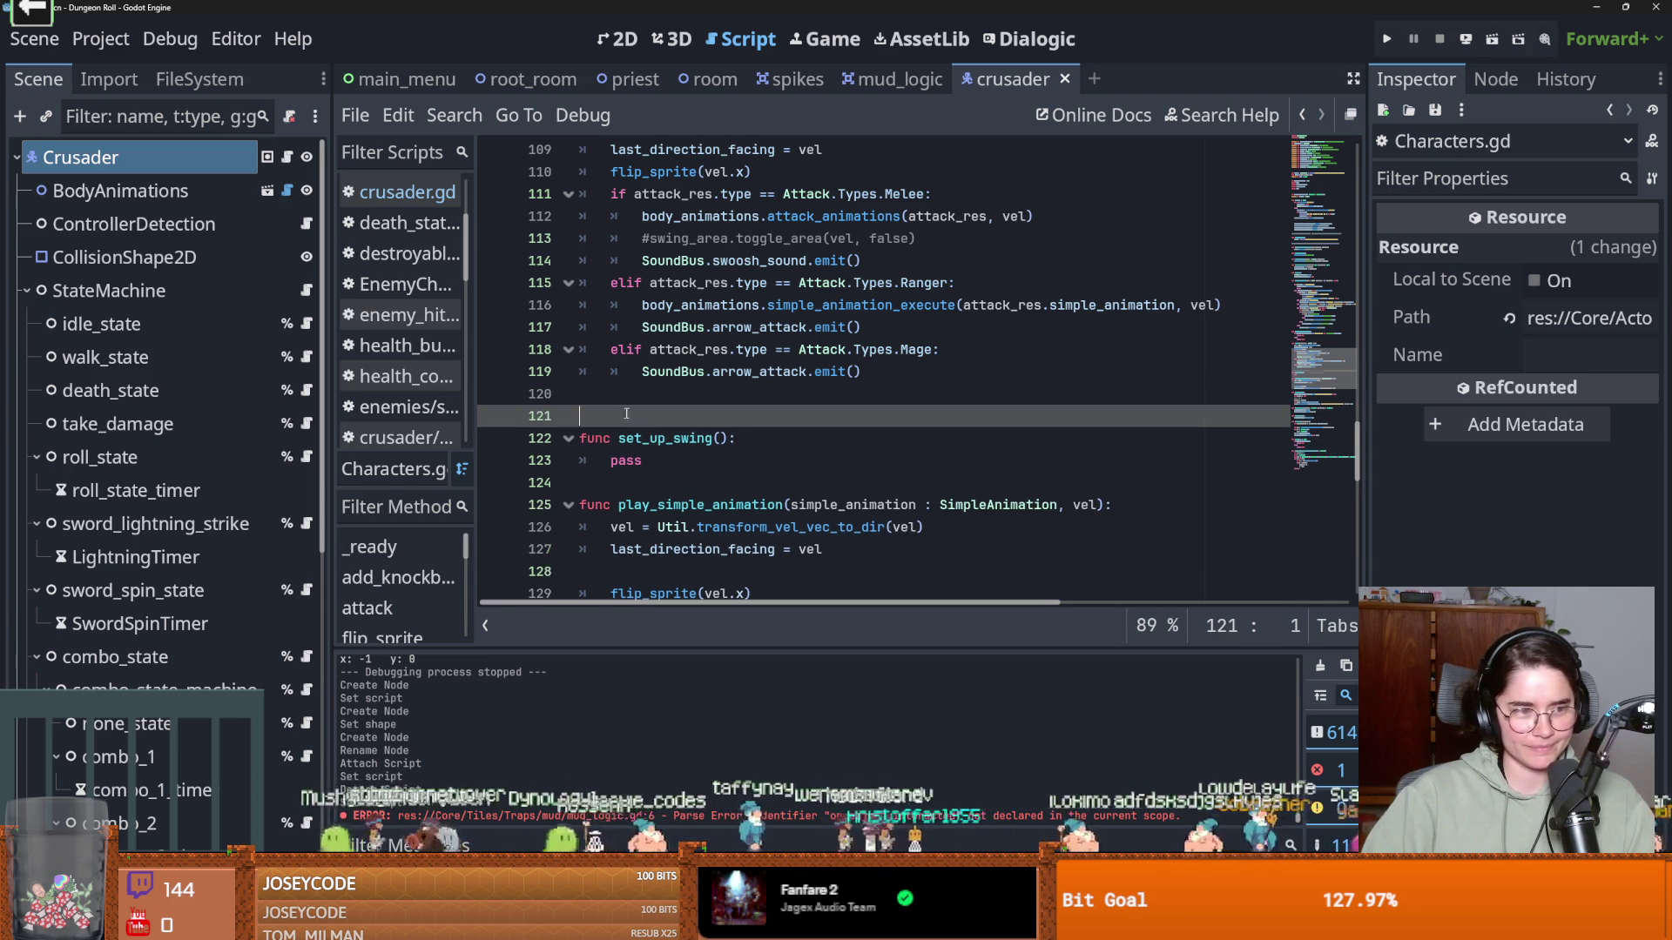
pyautogui.click(622, 418)
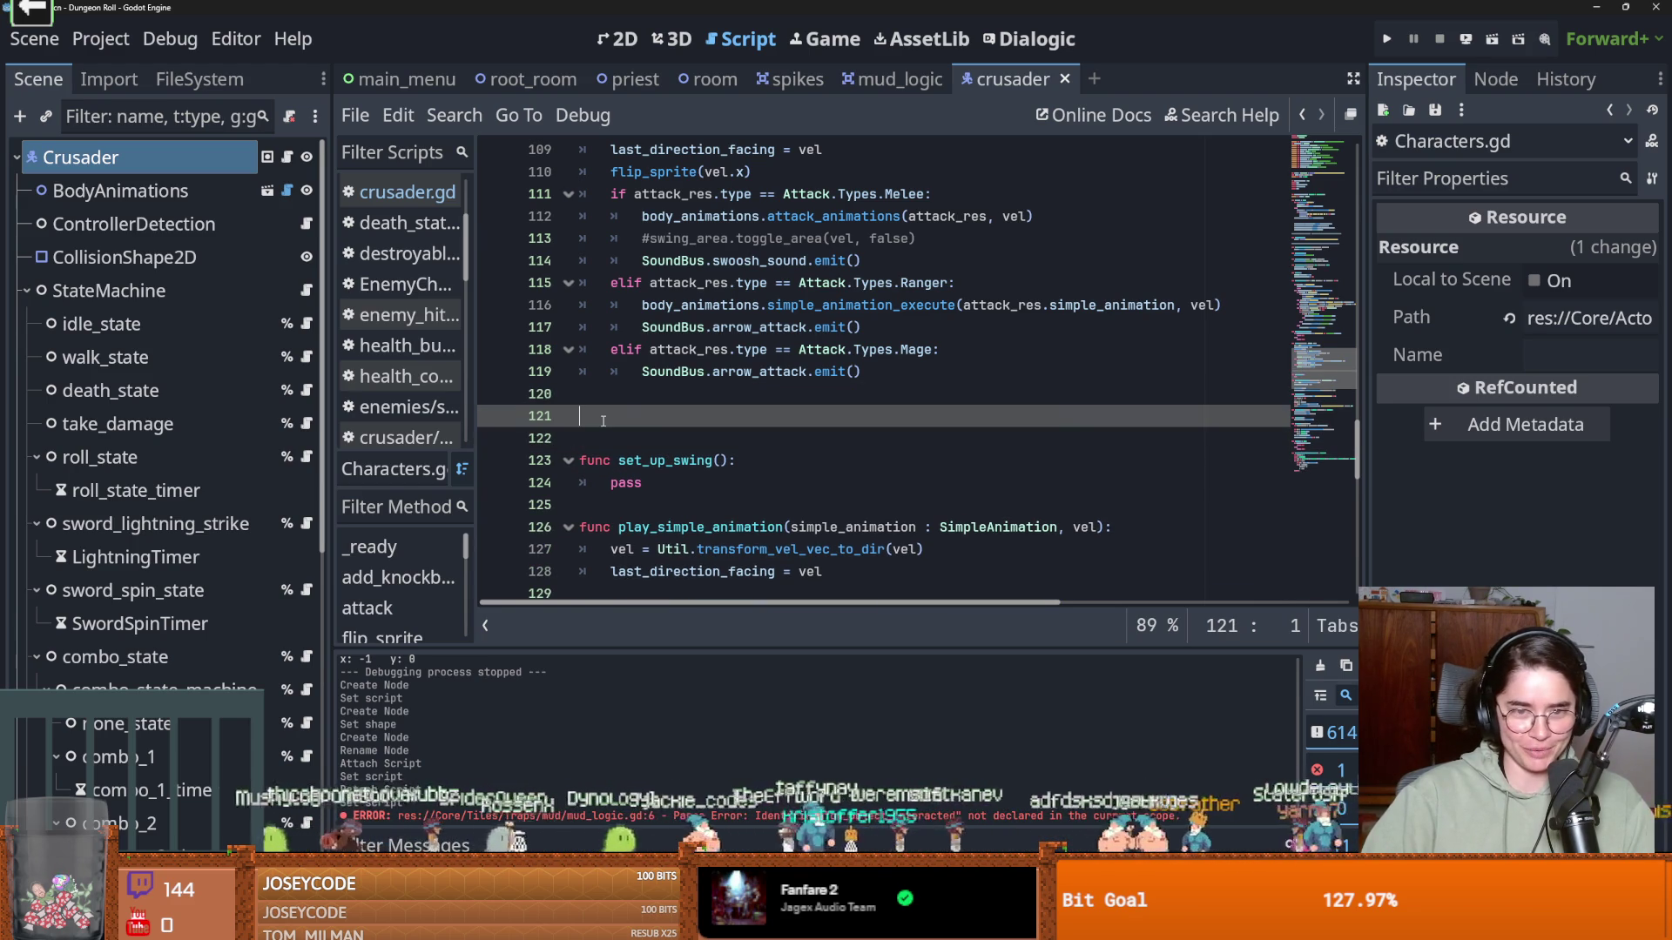
pyautogui.hotkey('ctrl', 's')
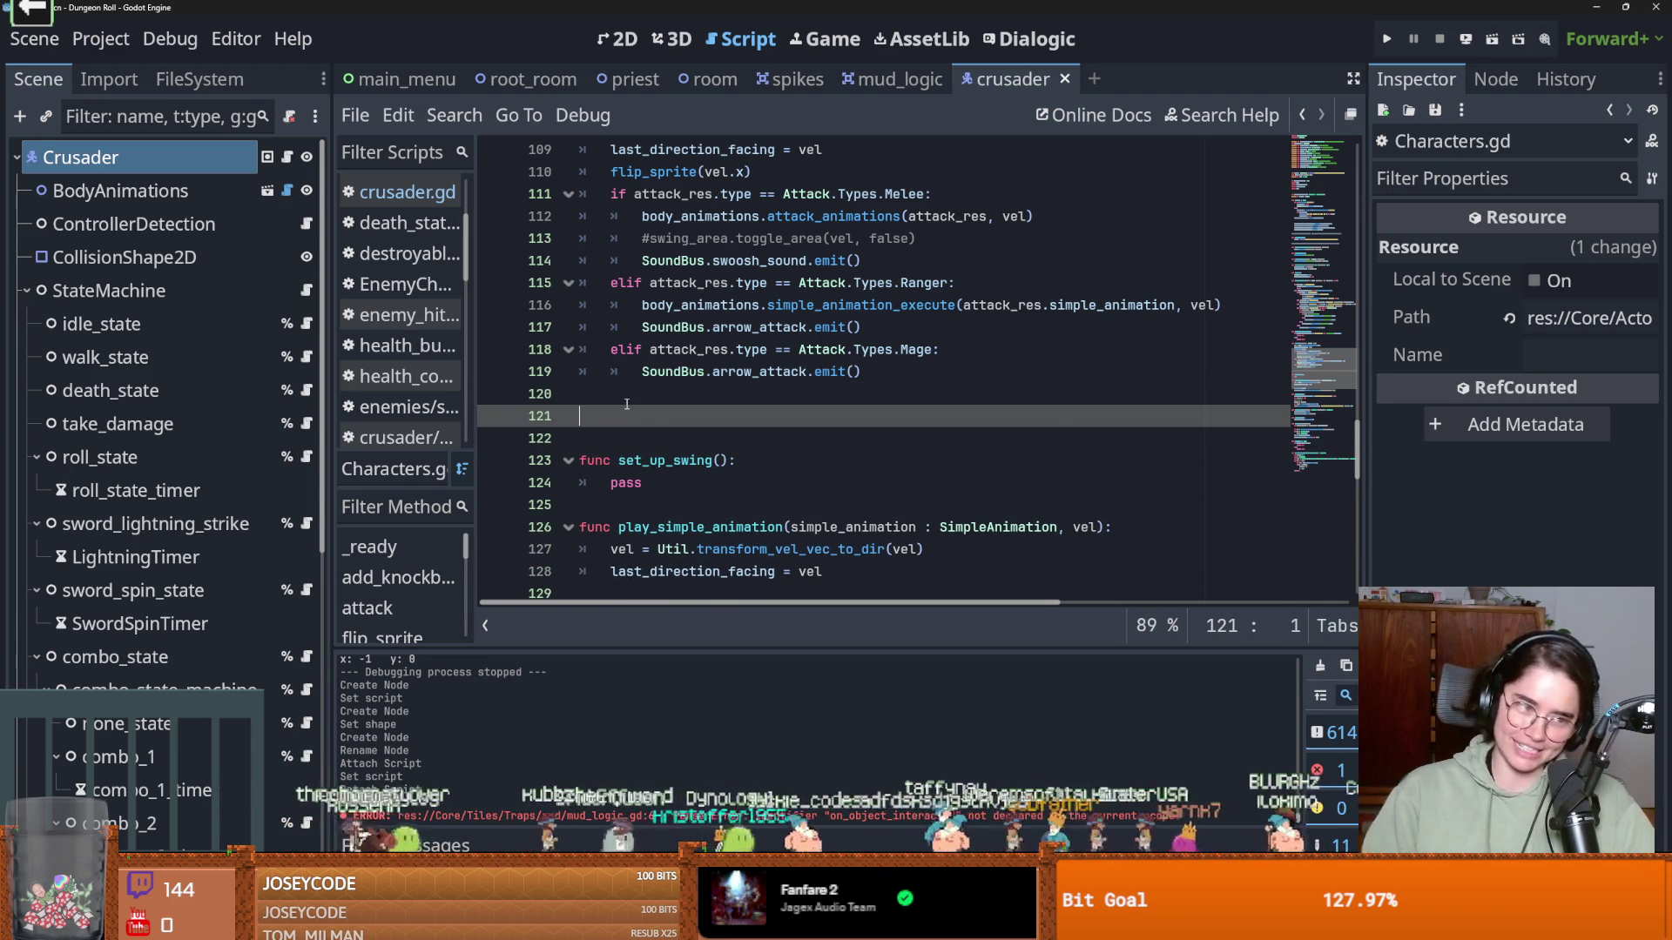
pyautogui.write('func on_body_exited')
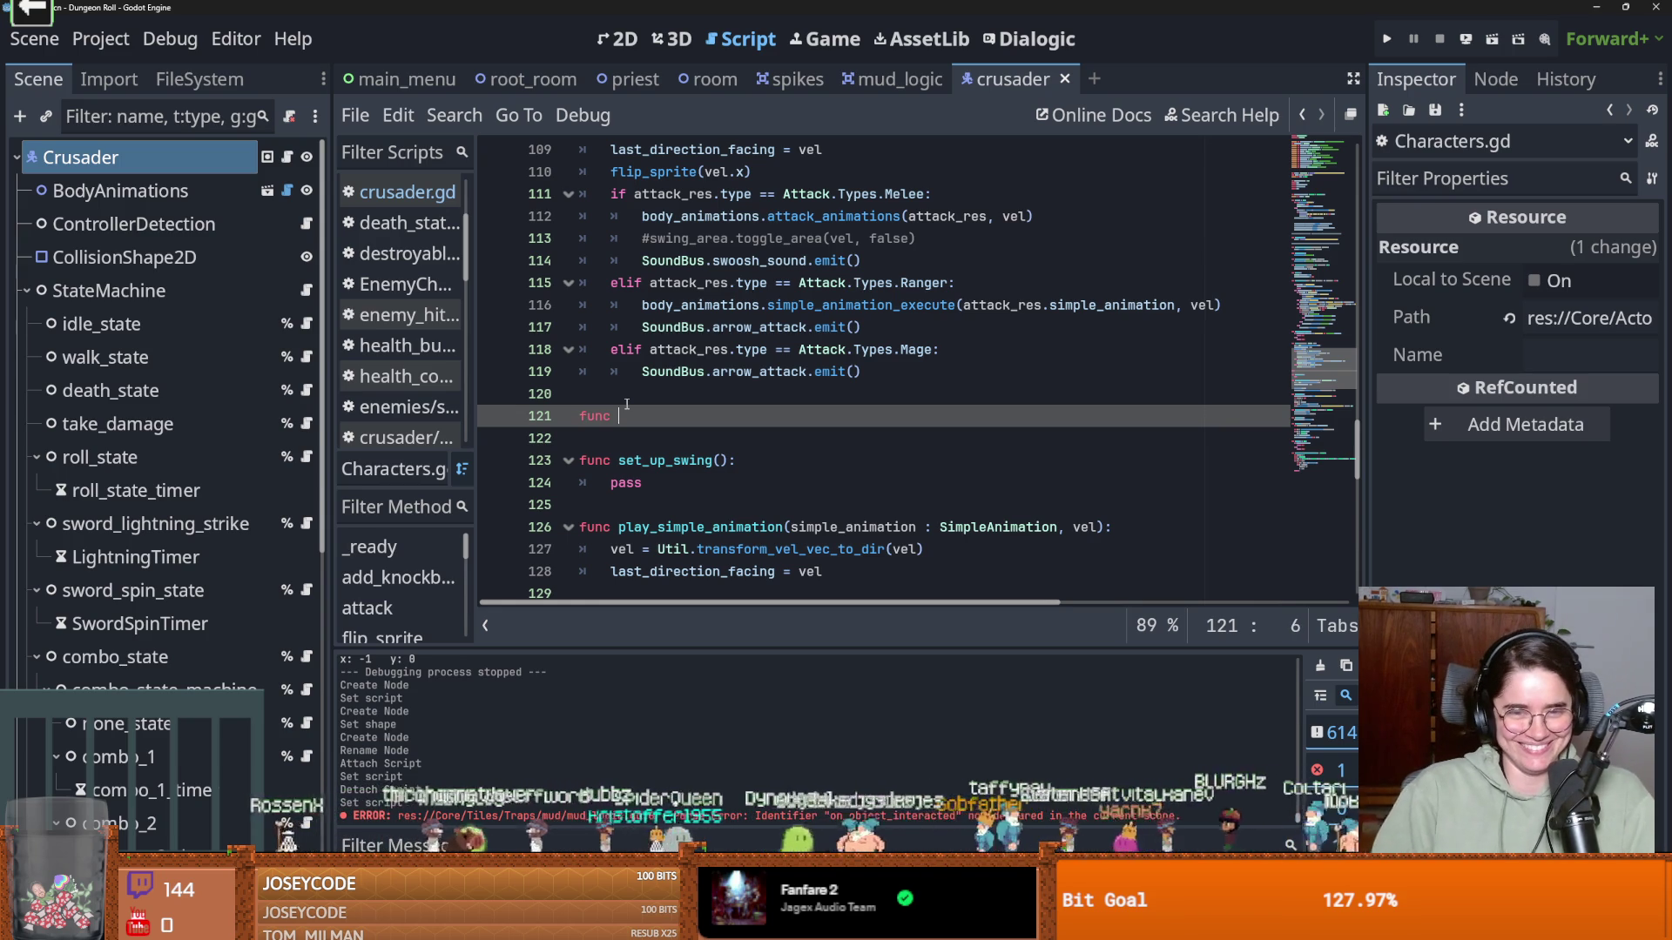
pyautogui.hotkey('ctrl', 'BackSpace')
pyautogui.write('func')
pyautogui.hotkey('ctrl', 'BackSpace')
# Write change_speed(new_speed) with the body %chase_state.change_speed(new_speed)
pyautogui.write('change_speed')
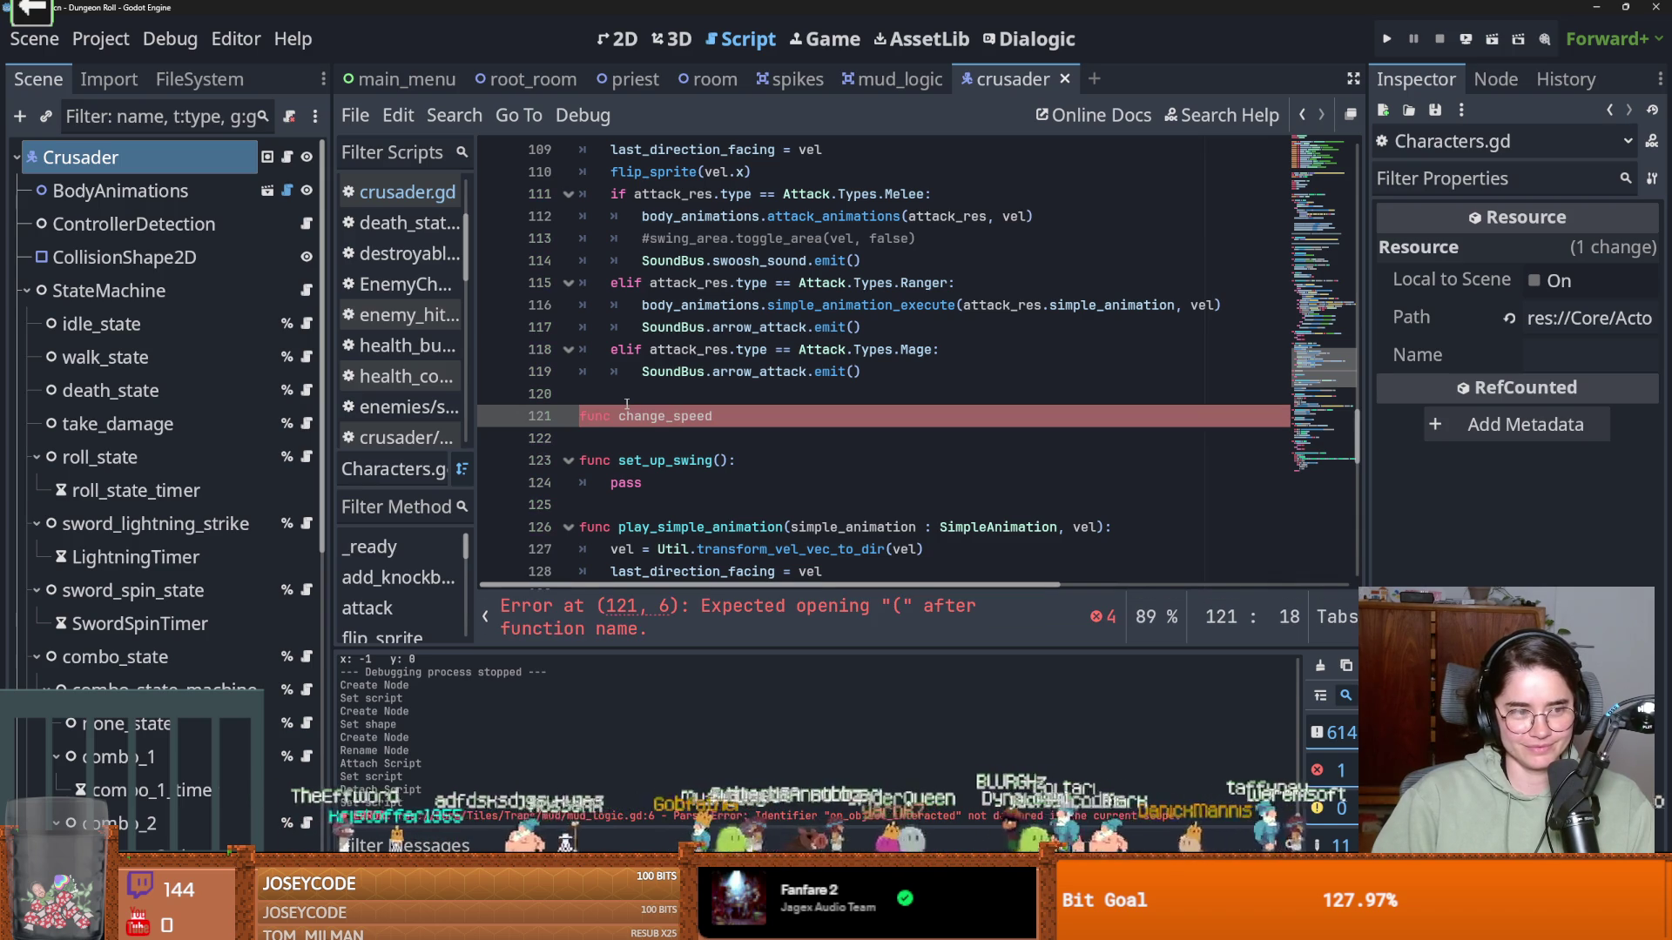
pyautogui.write('(new_sp')
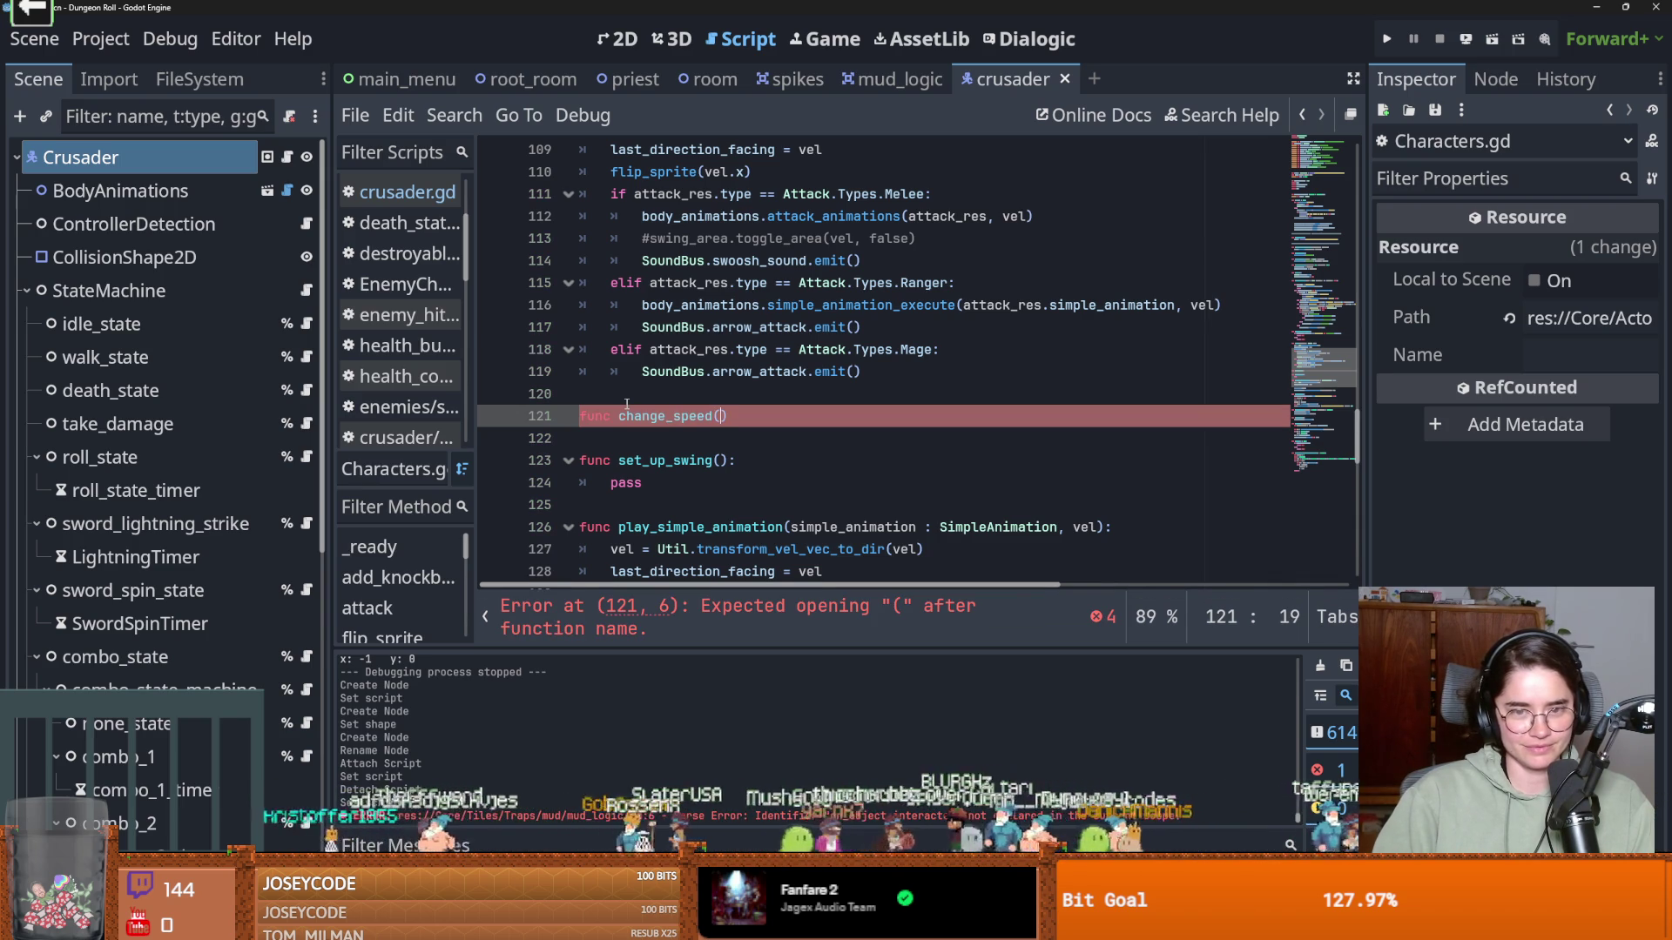
pyautogui.write('eed')
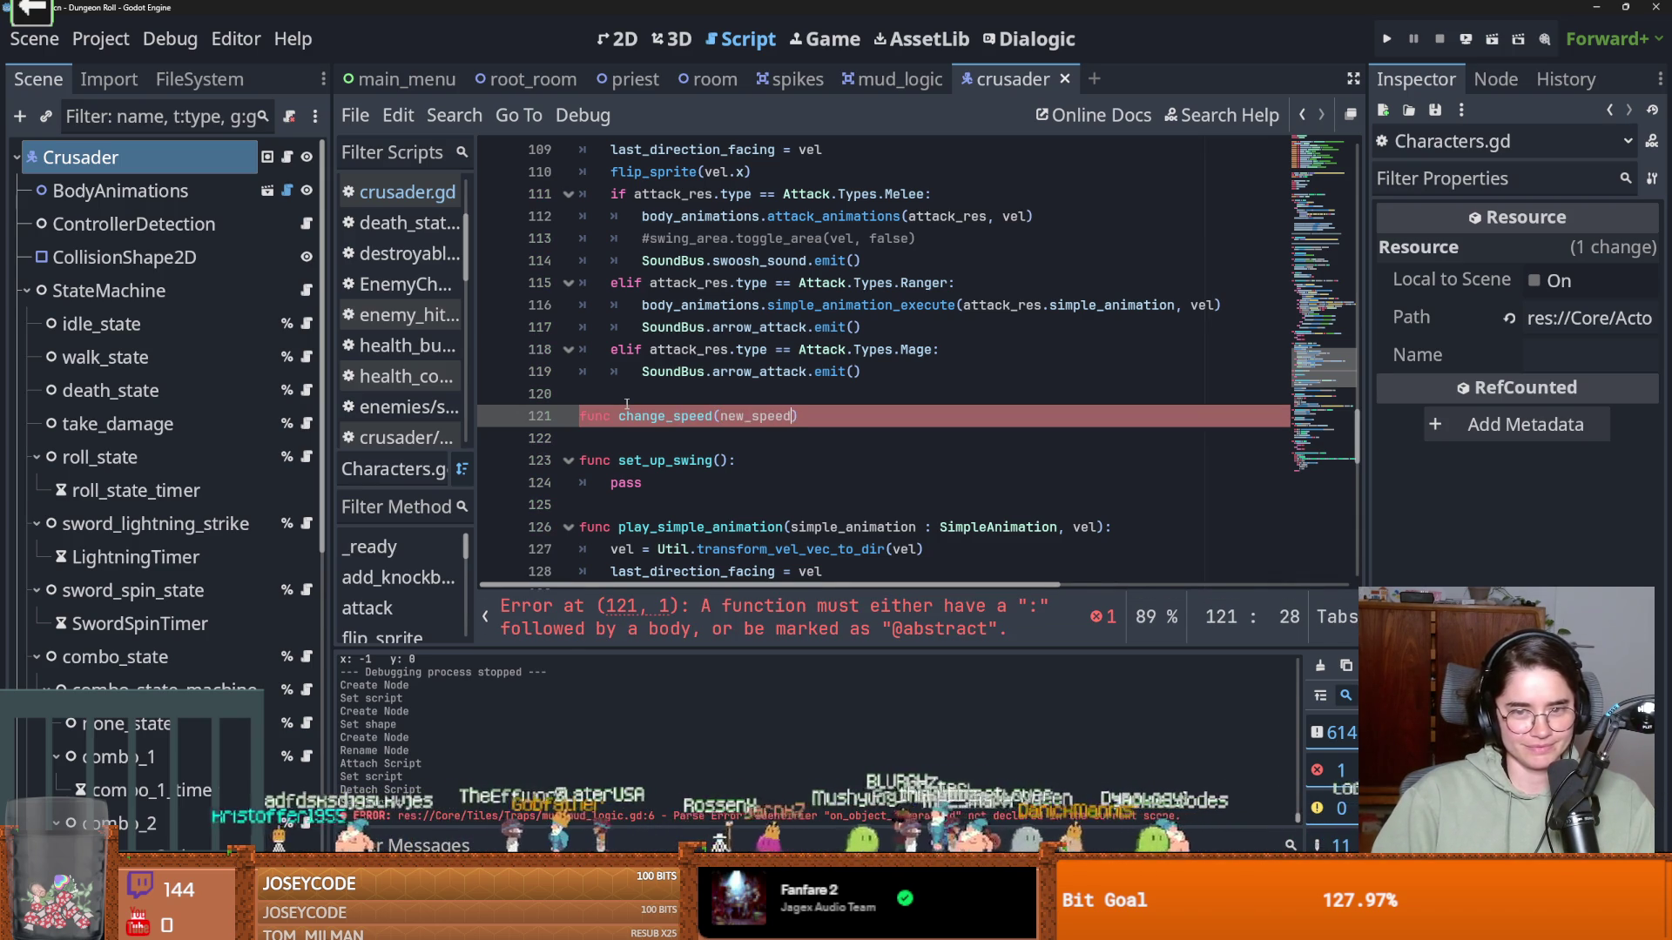
pyautogui.write(':')
pyautogui.press('Return')
pyautogui.write('chase_c')
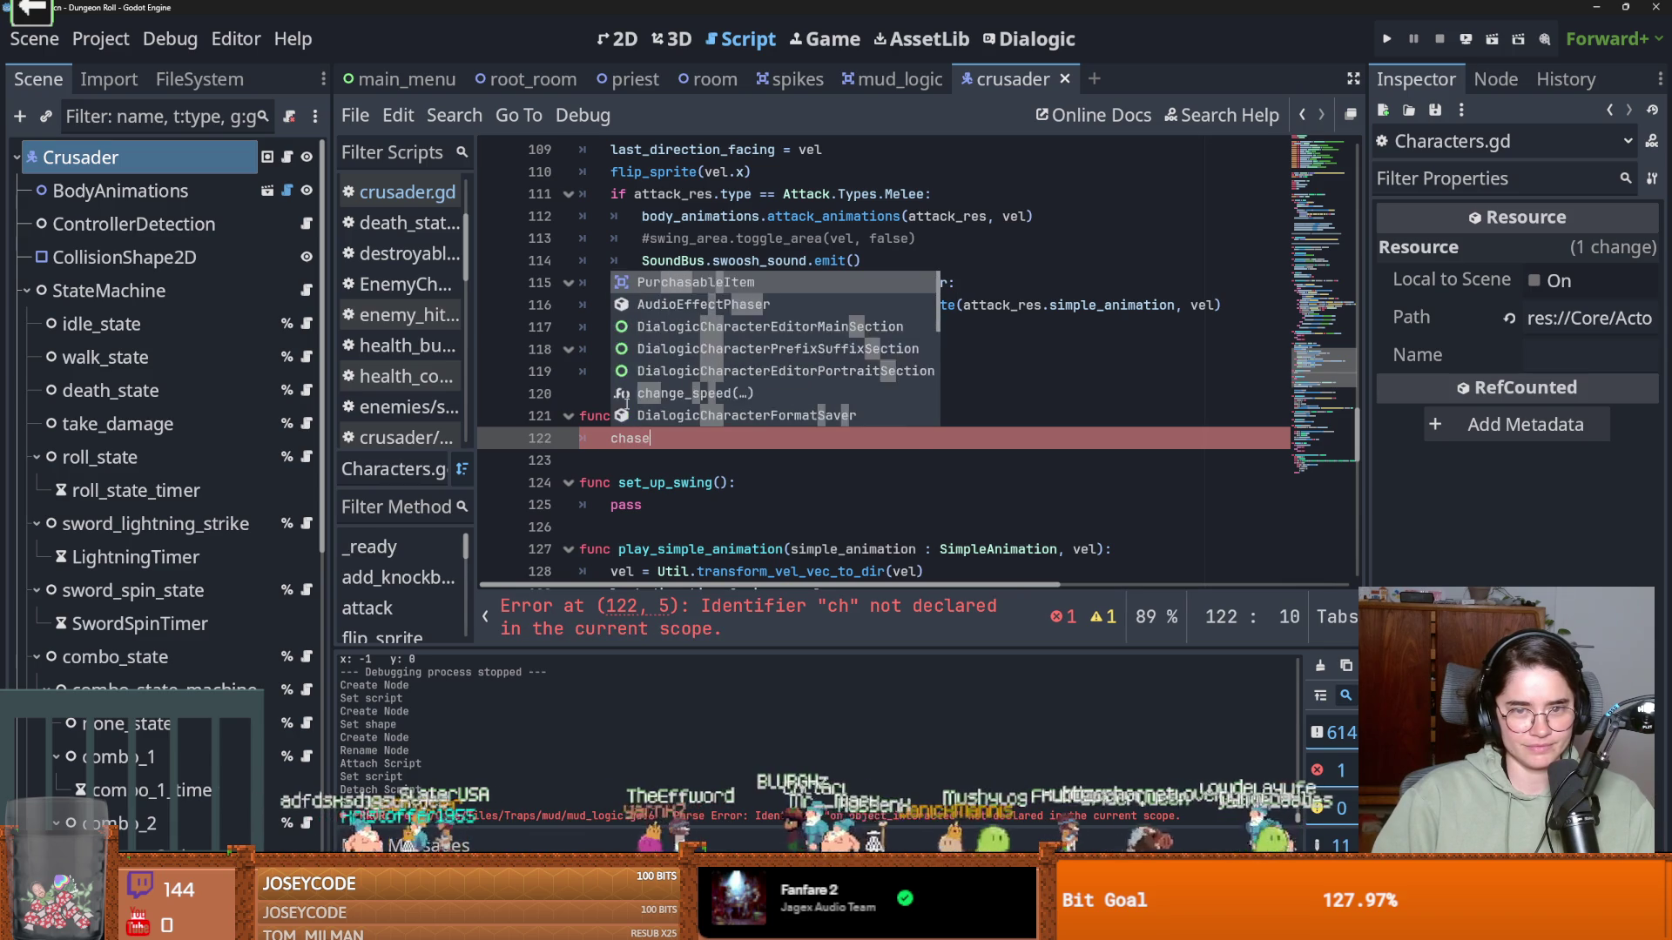
pyautogui.press('BackSpace')
pyautogui.press('BackSpace')
pyautogui.press('BackSpace')
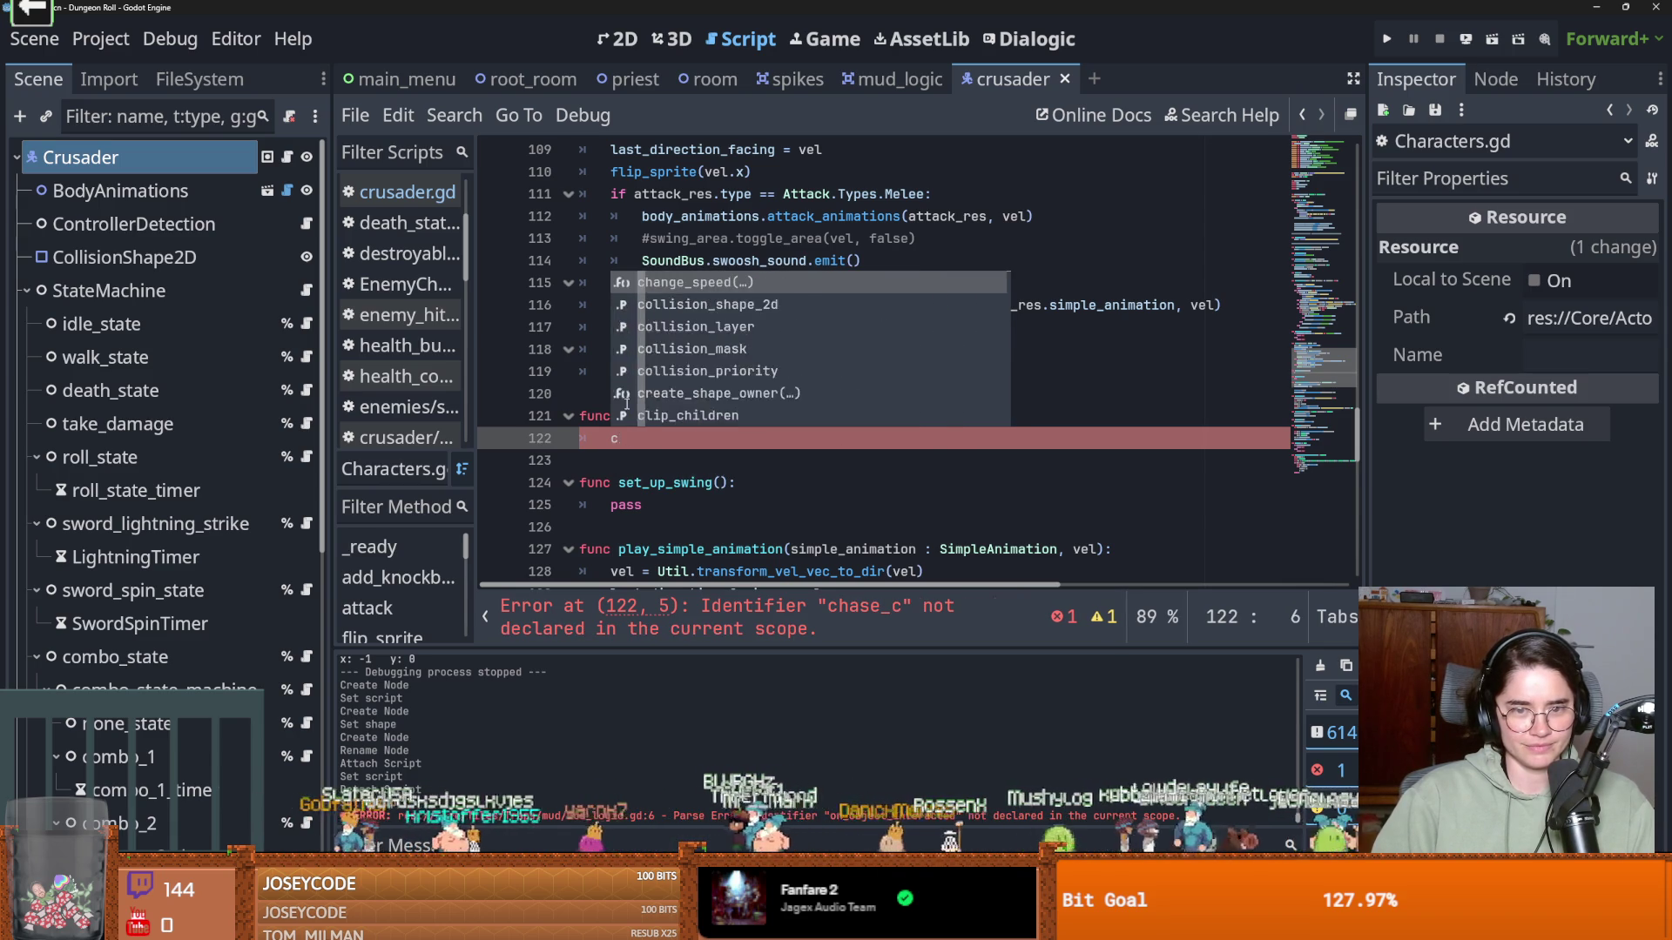
pyautogui.write('%ch')
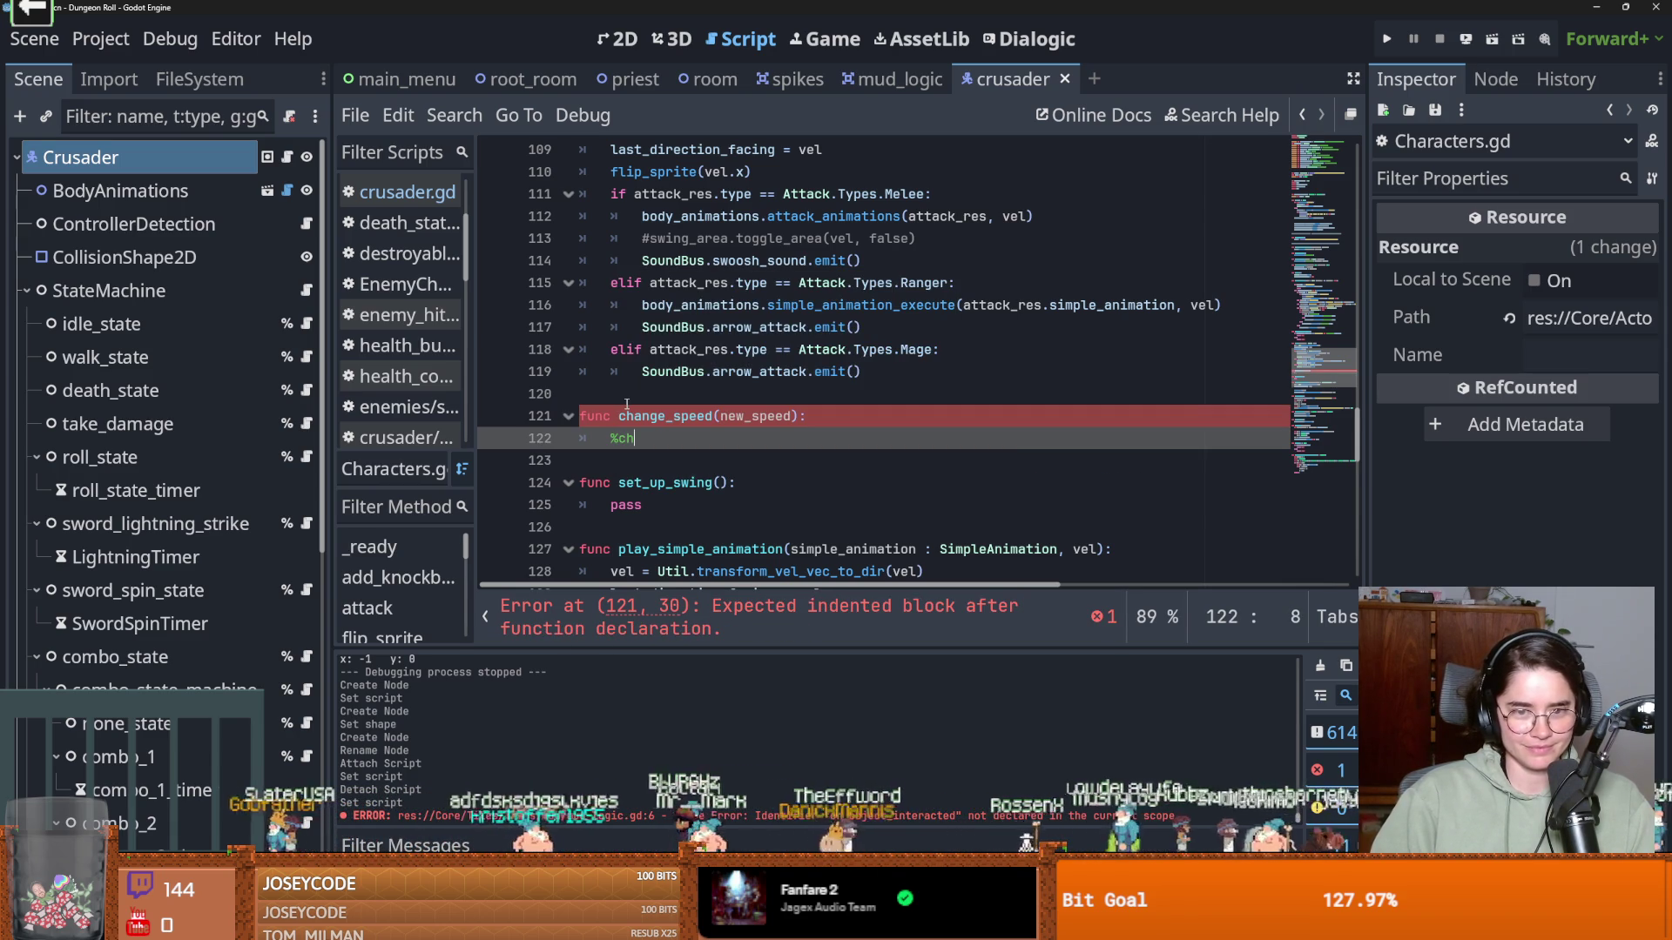
pyautogui.write('ase_sta')
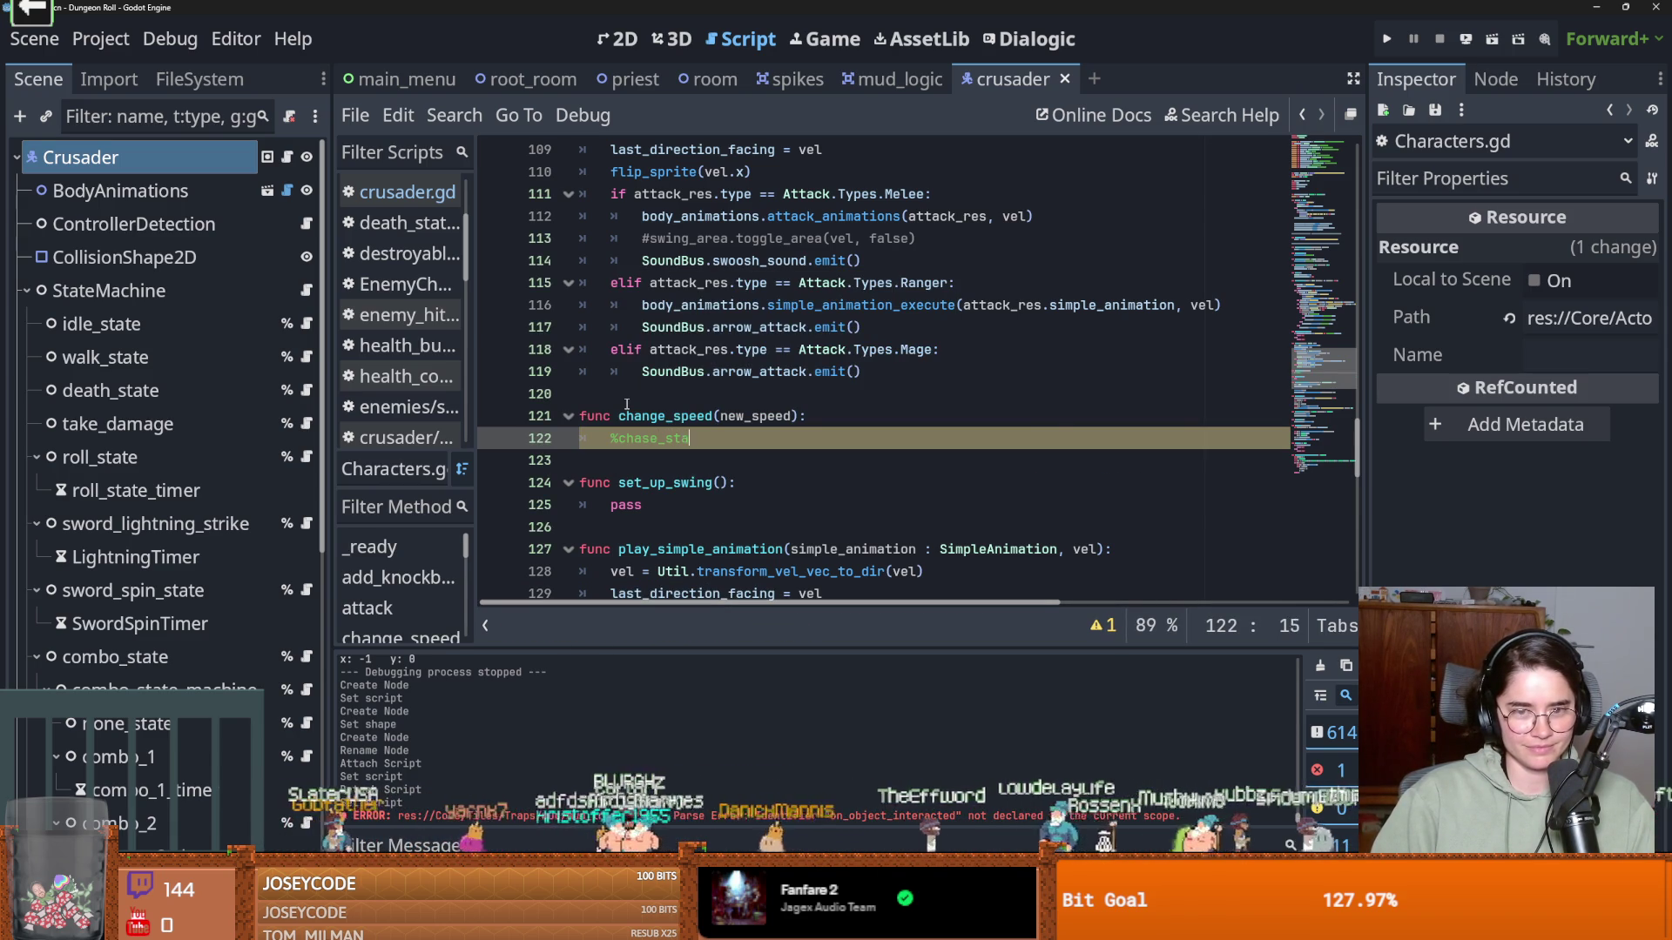
pyautogui.write('te.spe')
pyautogui.press('BackSpace')
pyautogui.press('BackSpace')
pyautogui.press('BackSpace')
pyautogui.write('change_')
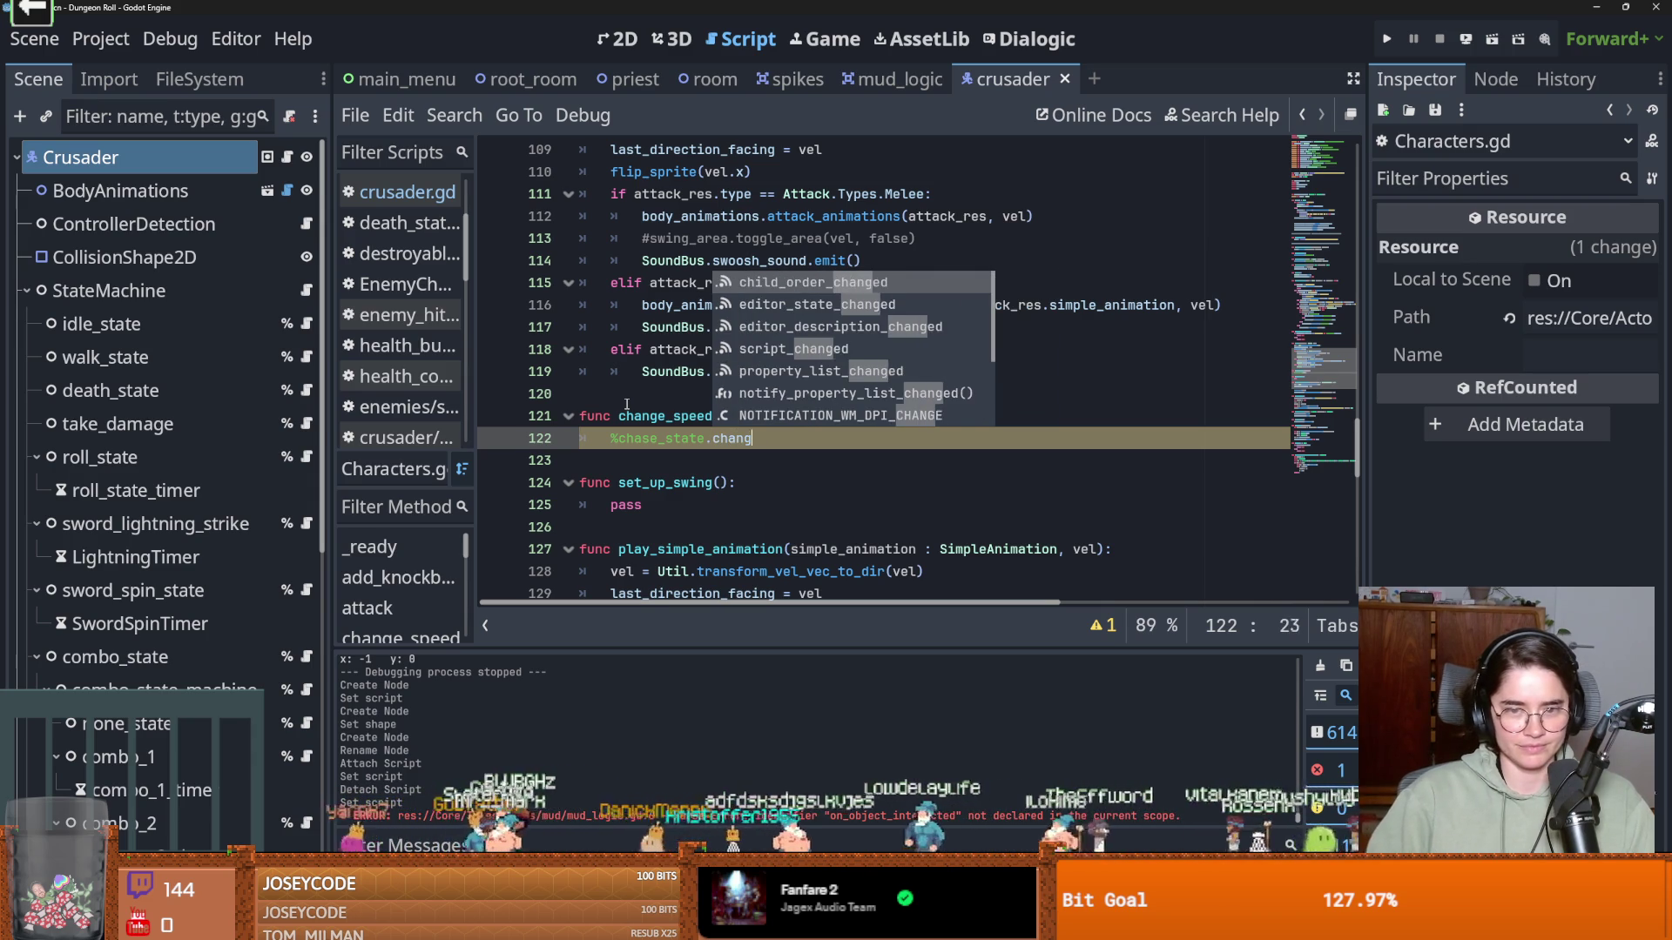
pyautogui.press('Escape')
pyautogui.write('speee(')
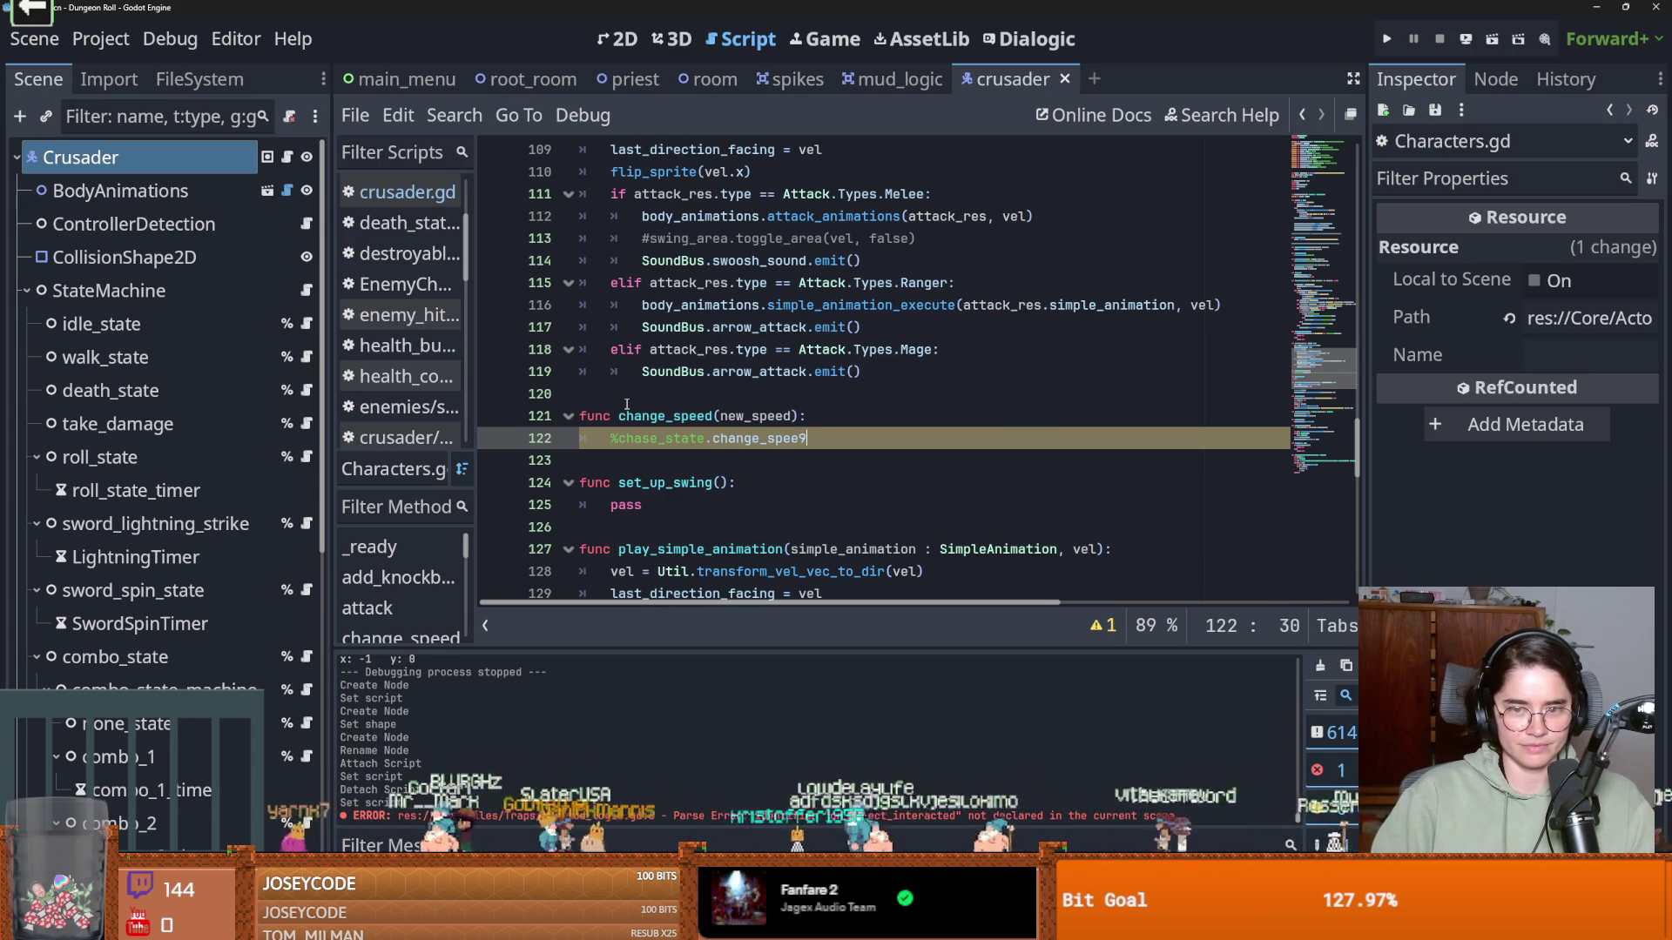
pyautogui.press('BackSpace')
pyautogui.press('BackSpace')
pyautogui.write('d(new_speed')
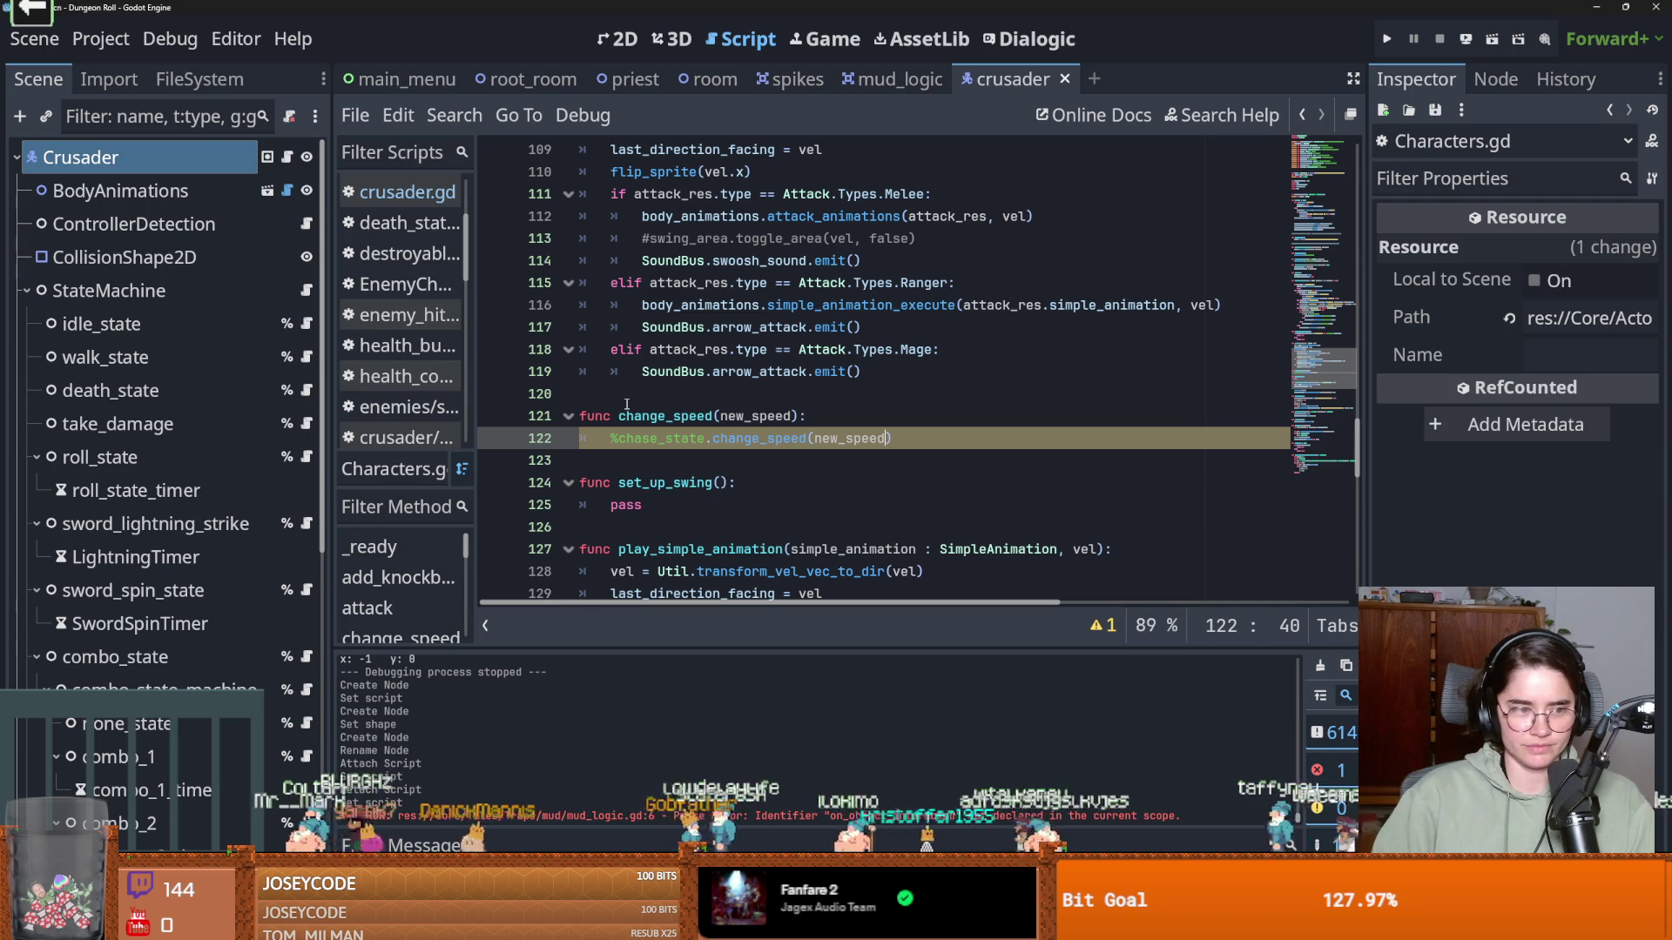
pyautogui.hotkey('ctrl', 'shift', 'Left')
pyautogui.hotkey('ctrl', 'shift', 'Left')
pyautogui.hotkey('ctrl', 'shift', 'Left')
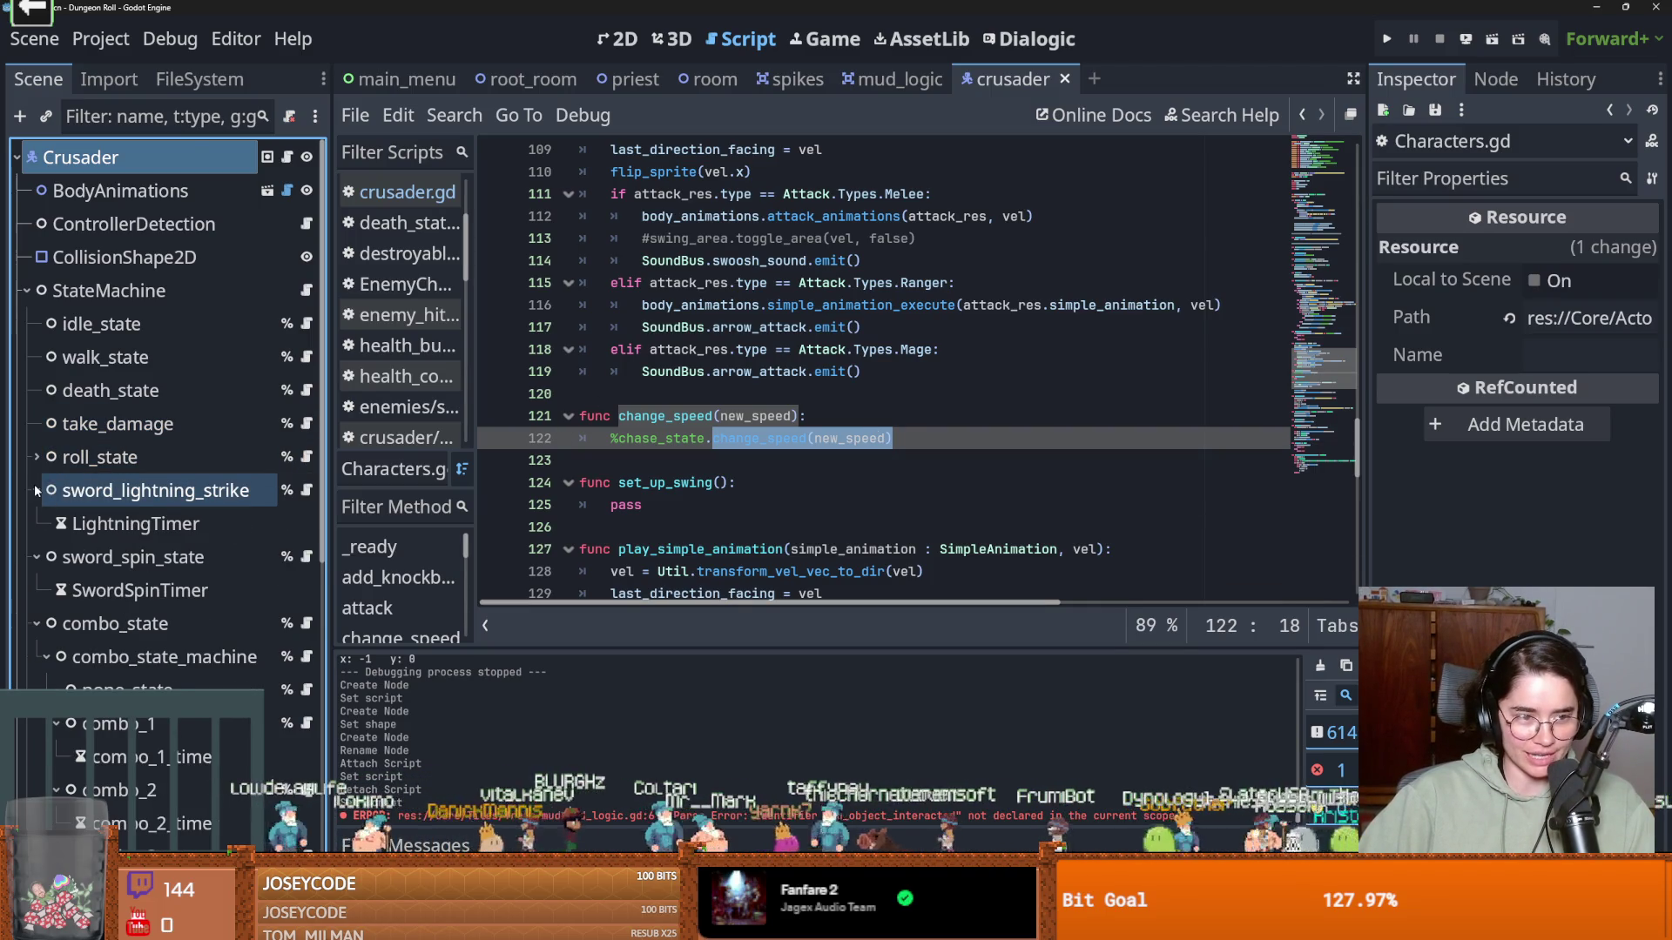
# Collapse the sword_lightning_strike, sword_spin_state and combo_state nodes and open walk_state.gd
pyautogui.click(37, 491)
pyautogui.click(37, 523)
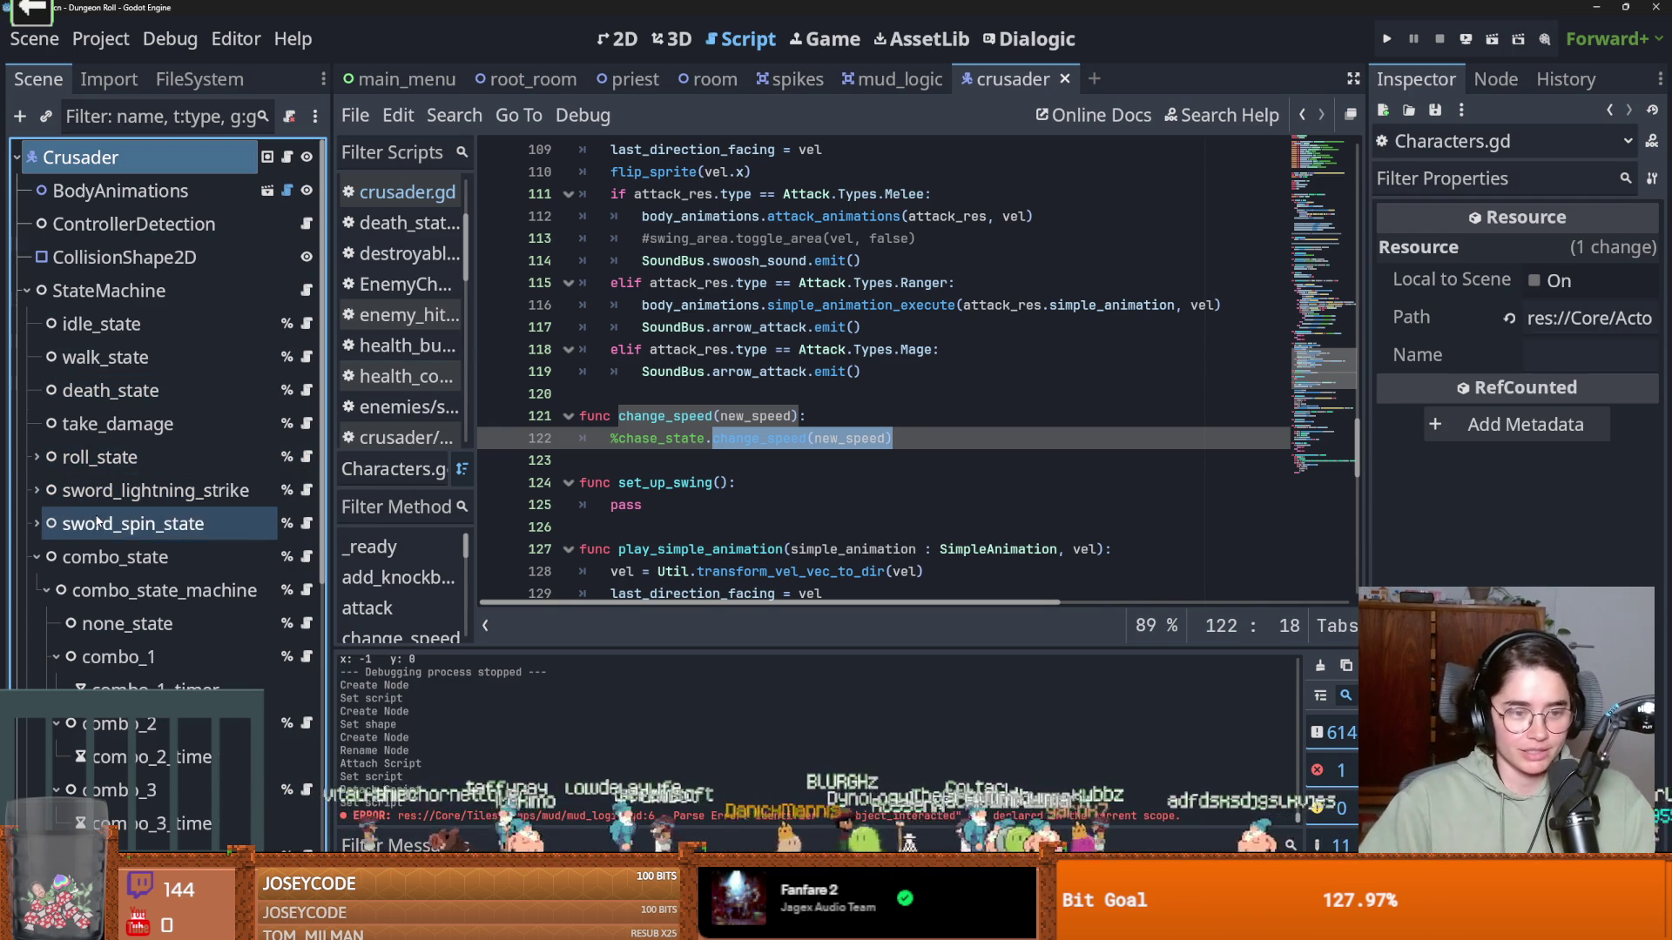
pyautogui.click(36, 557)
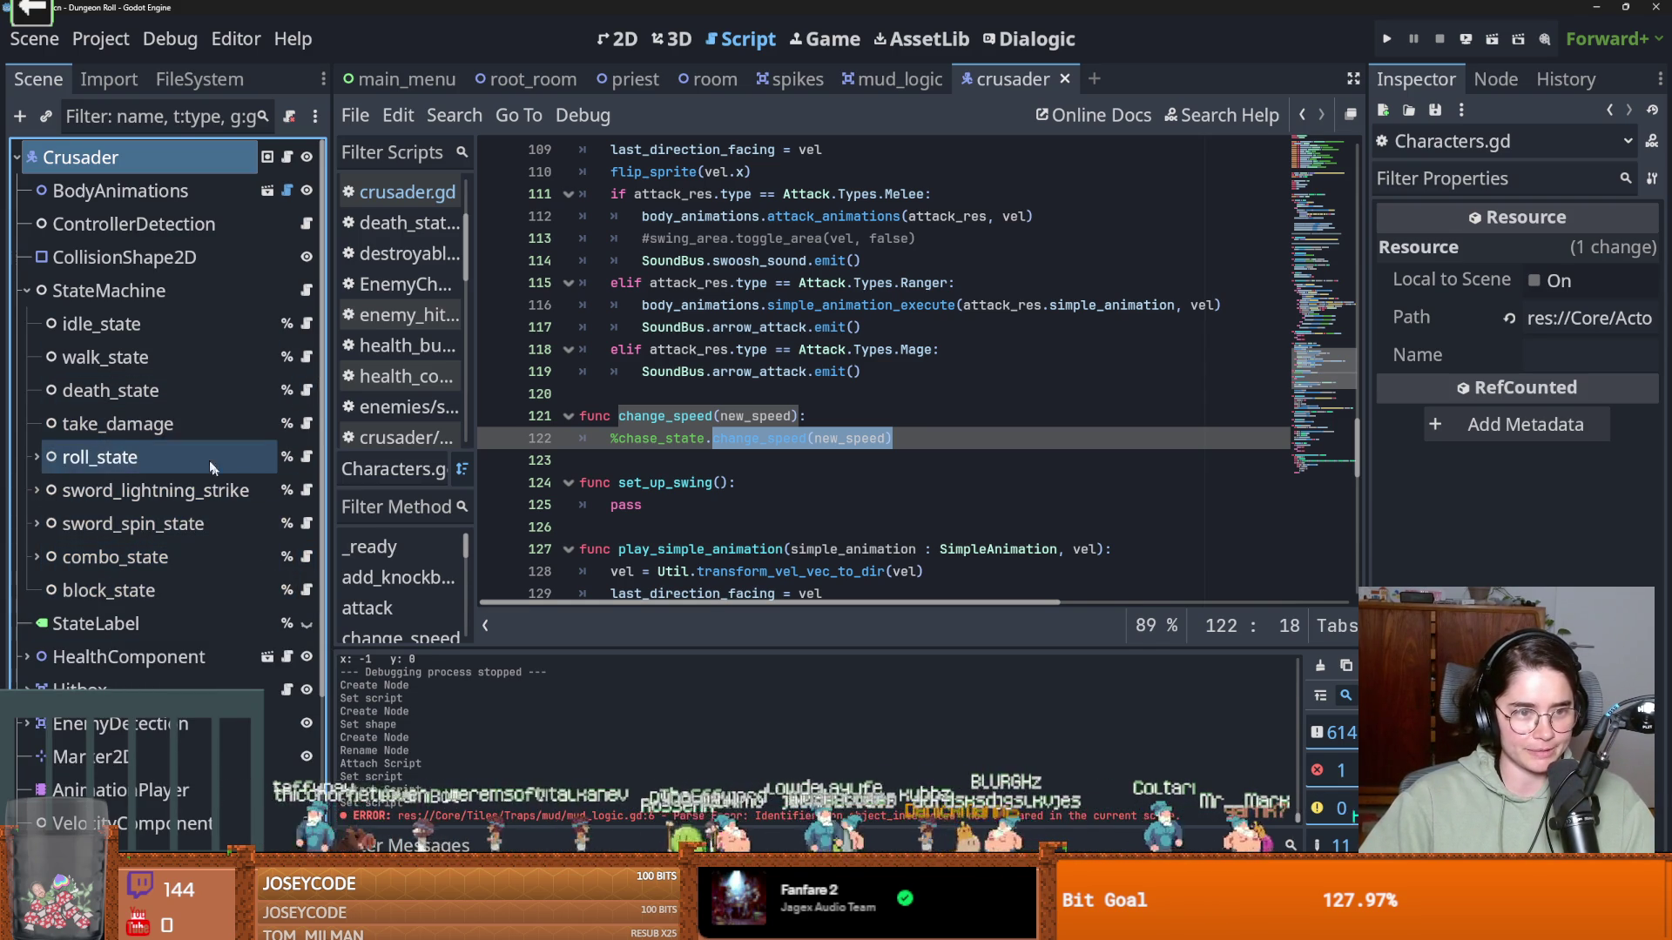
pyautogui.click(311, 348)
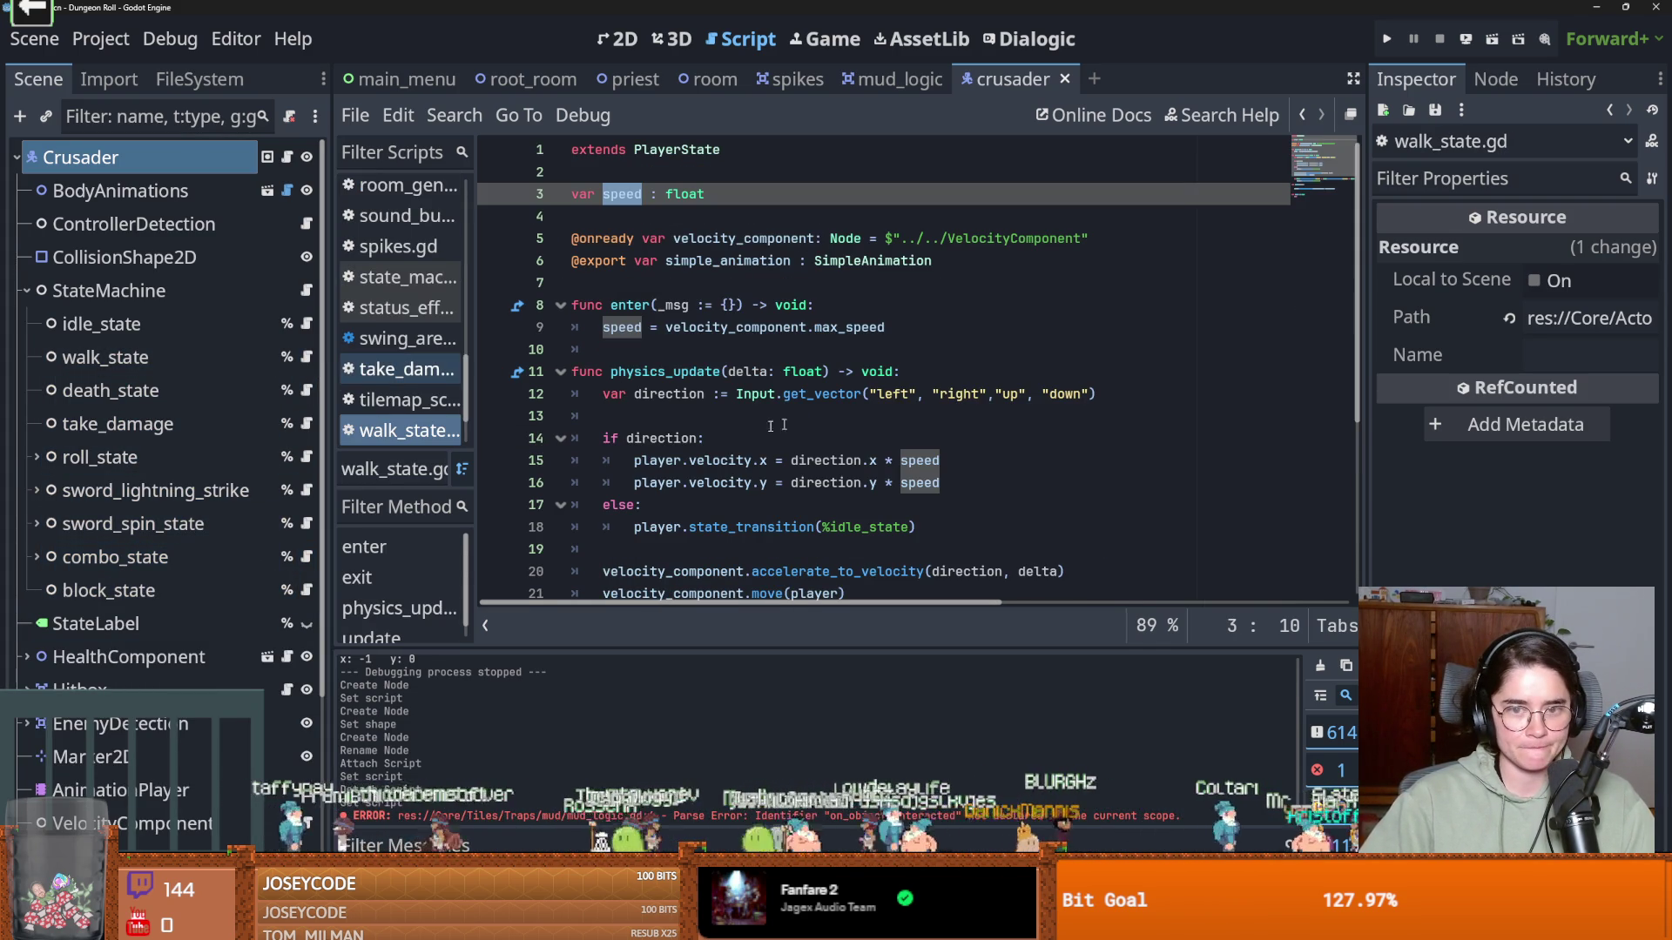
pyautogui.click(639, 356)
# Add func change_speed(new_speed): speed = new_speed before physics_update and save
pyautogui.press('BackSpace')
pyautogui.press('Return')
pyautogui.press('Return')
pyautogui.click(611, 376)
pyautogui.write('func change_speed(new_speed):')
pyautogui.press('Return')
pyautogui.write('speed = new_speed')
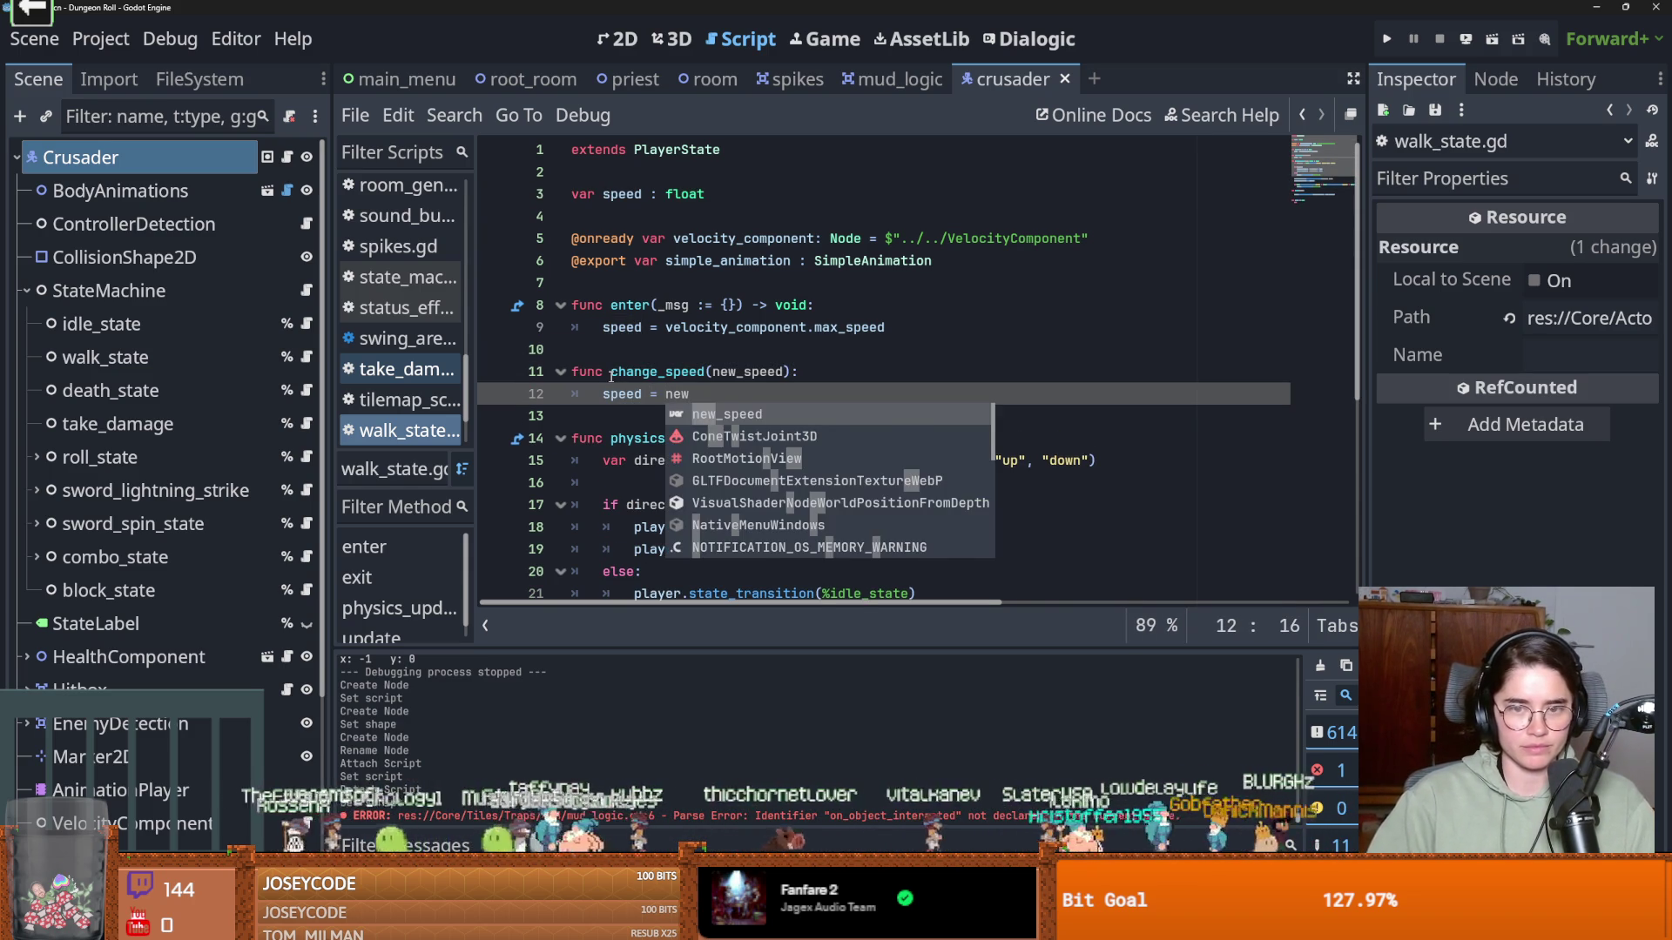
pyautogui.hotkey('ctrl', 's')
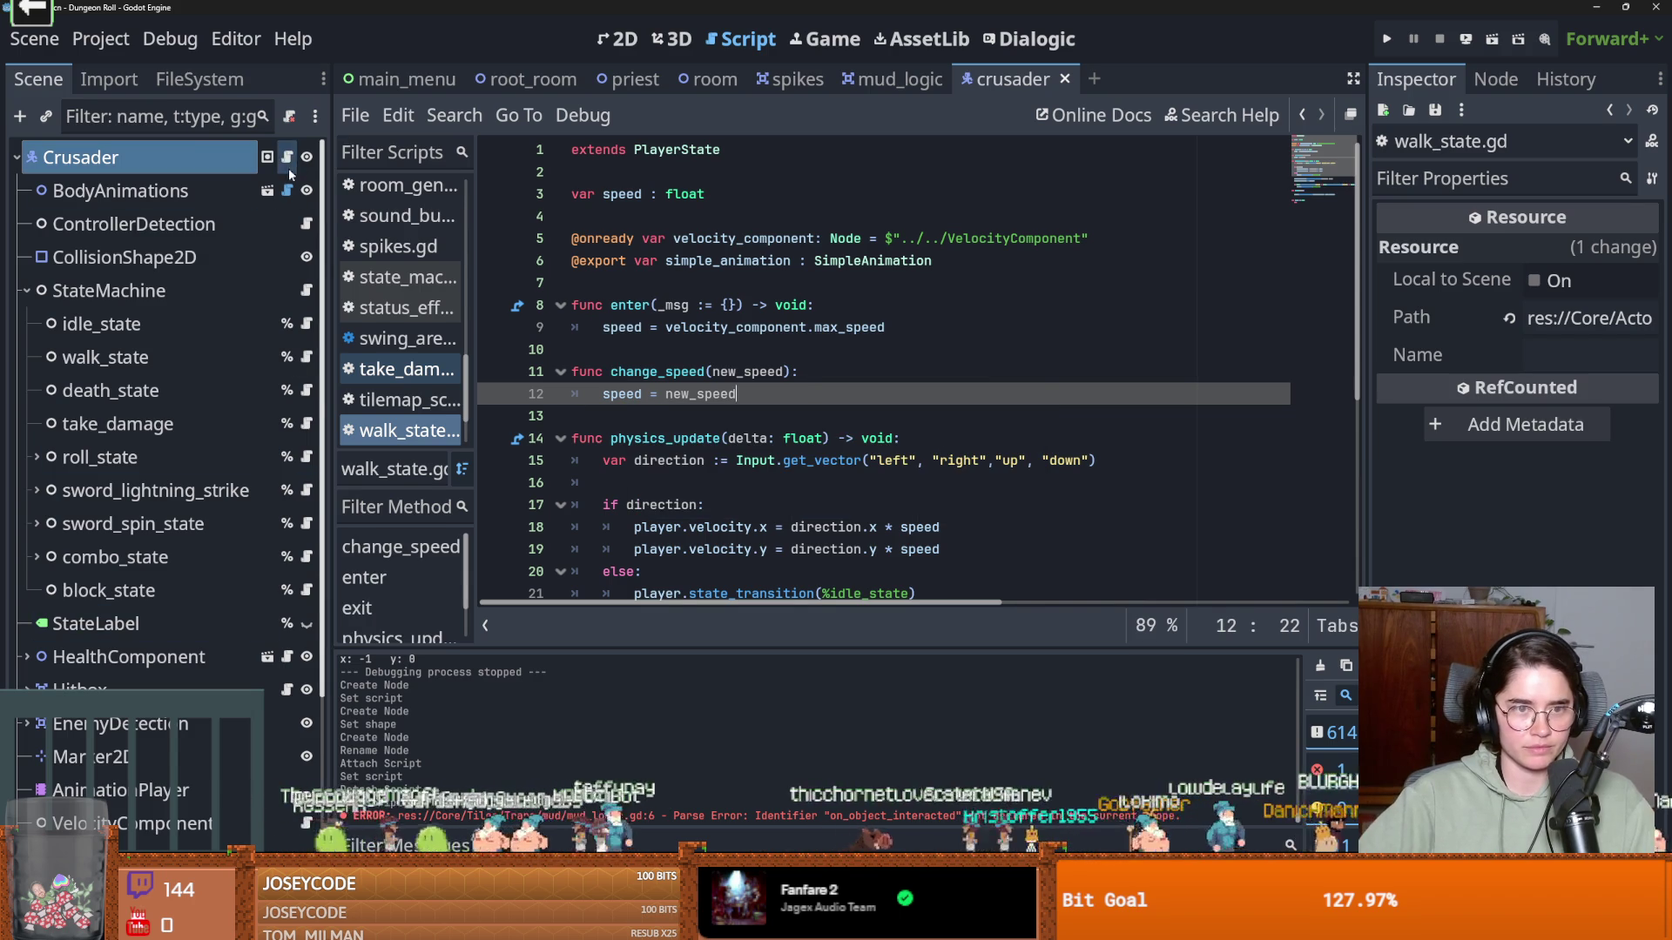
# Replace %chase_state with a dragged-in walk_state reference in Characters.gd's change_speed, then save
pyautogui.click(287, 157)
pyautogui.keyDown('ctrl'); pyautogui.click(683, 157); pyautogui.keyUp('ctrl')
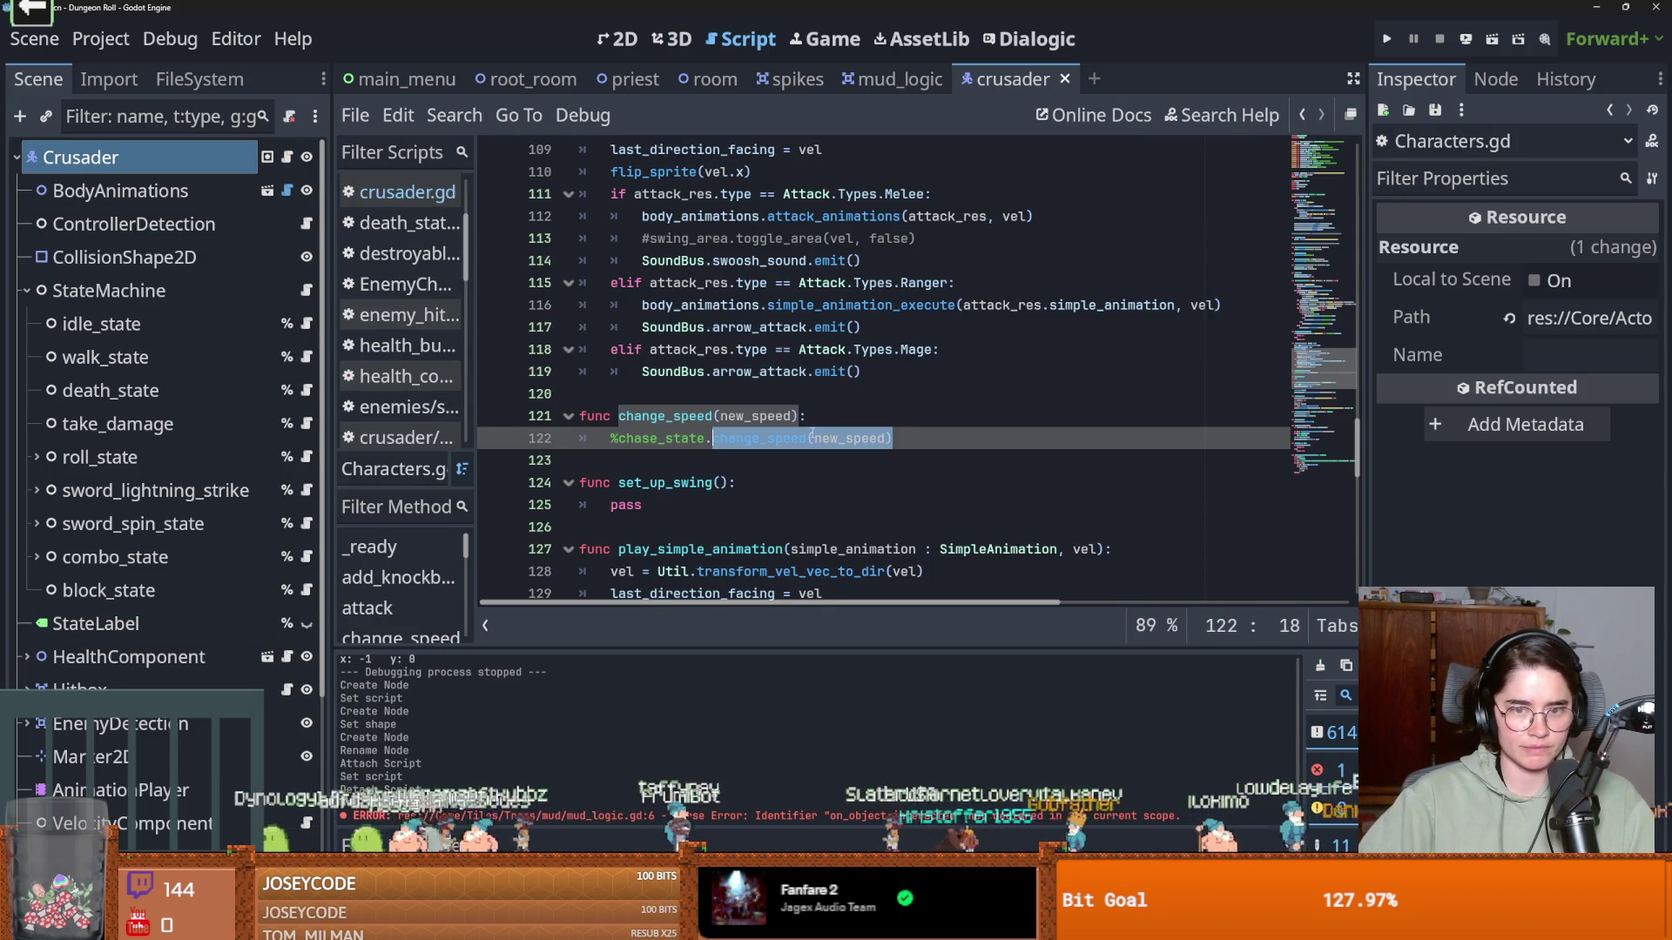
pyautogui.click(703, 438)
pyautogui.moveTo(703, 438)
pyautogui.mouseDown()
pyautogui.moveTo(659, 438)
pyautogui.moveTo(712, 438)
pyautogui.mouseUp()
pyautogui.press('BackSpace')
pyautogui.moveTo(104, 357); pyautogui.dragTo(610, 438)
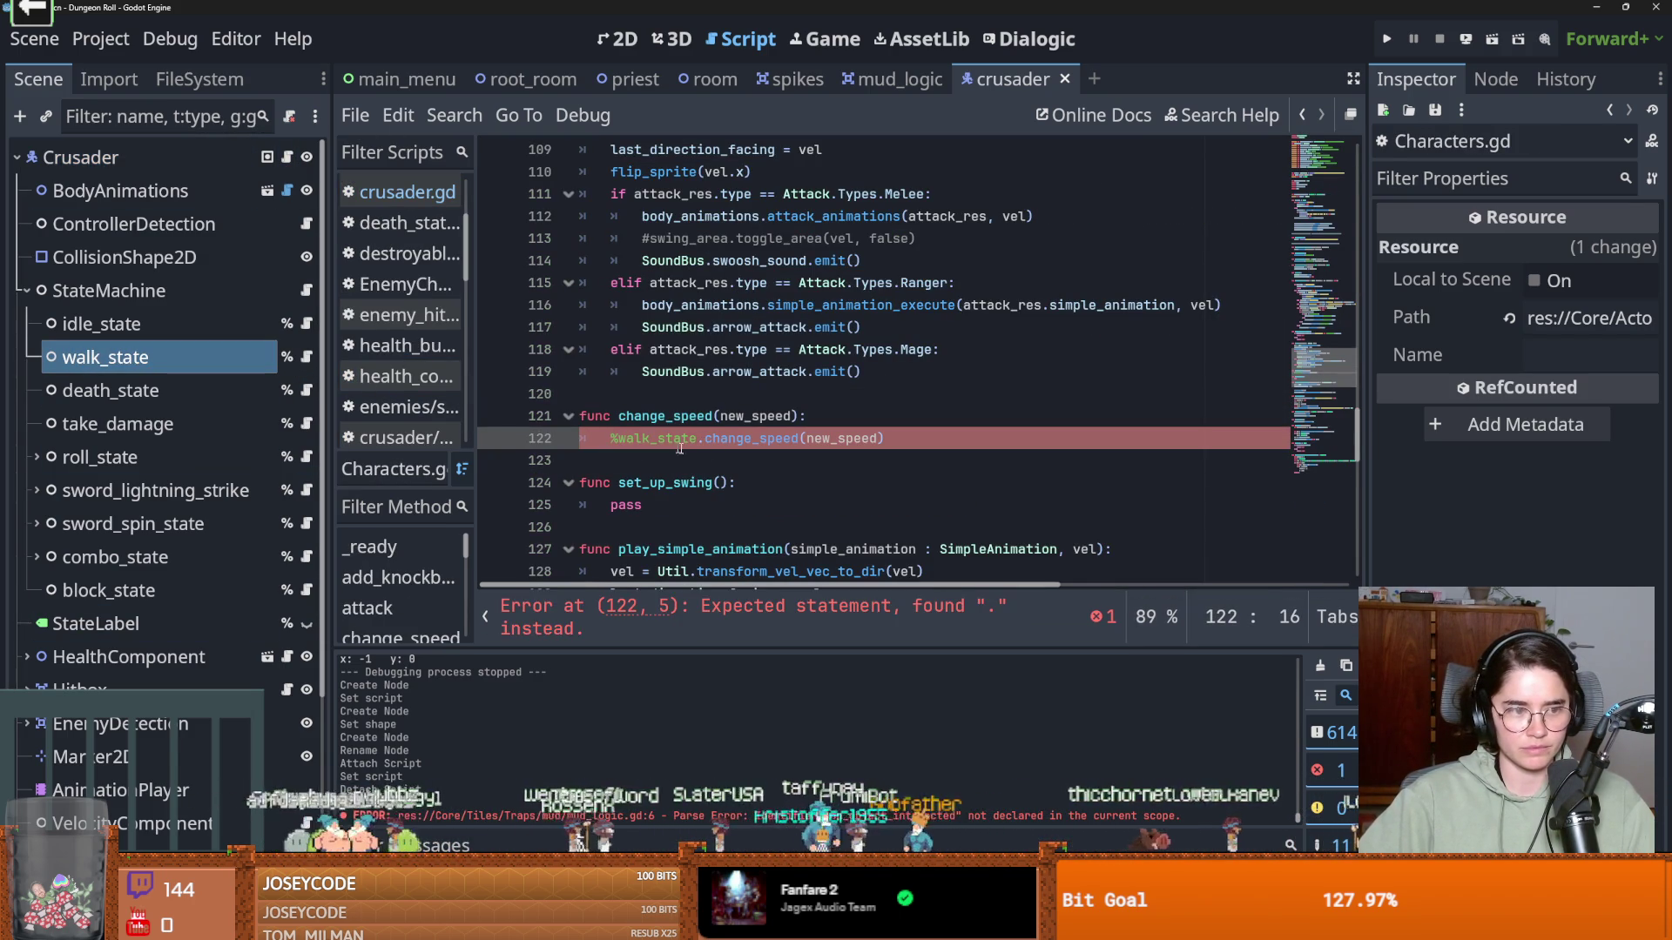
pyautogui.hotkey('ctrl', 's')
# Select the change_speed(new_speed) call and reopen walk_state.gd to compare
pyautogui.click(765, 438)
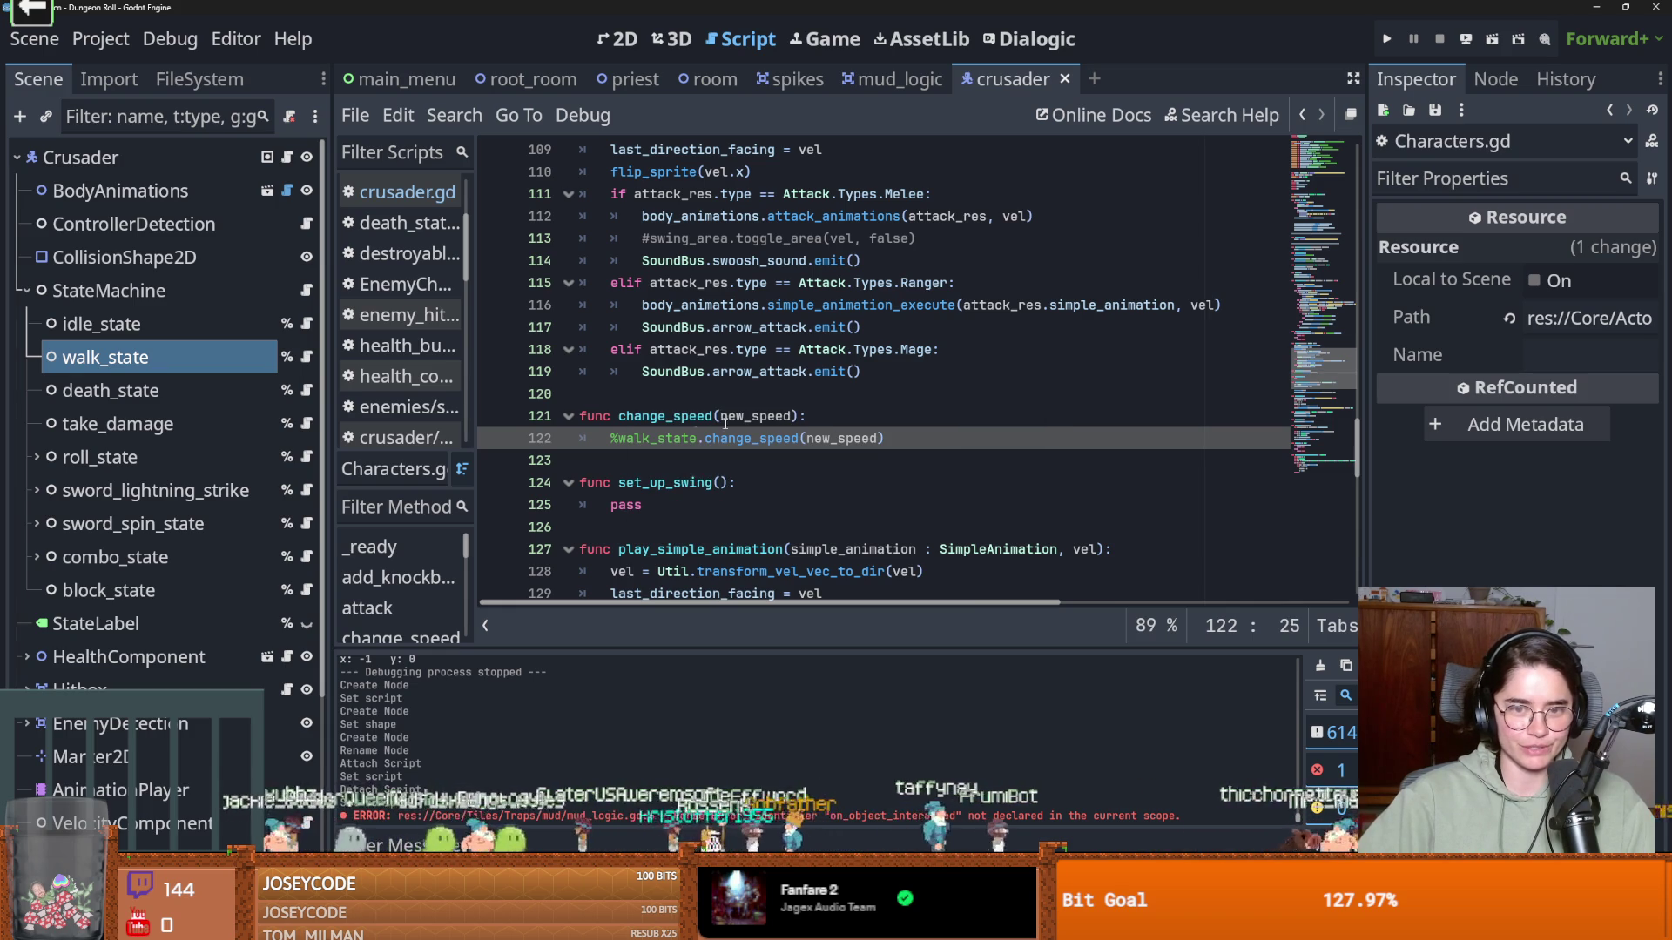
pyautogui.moveTo(798, 416); pyautogui.dragTo(618, 416)
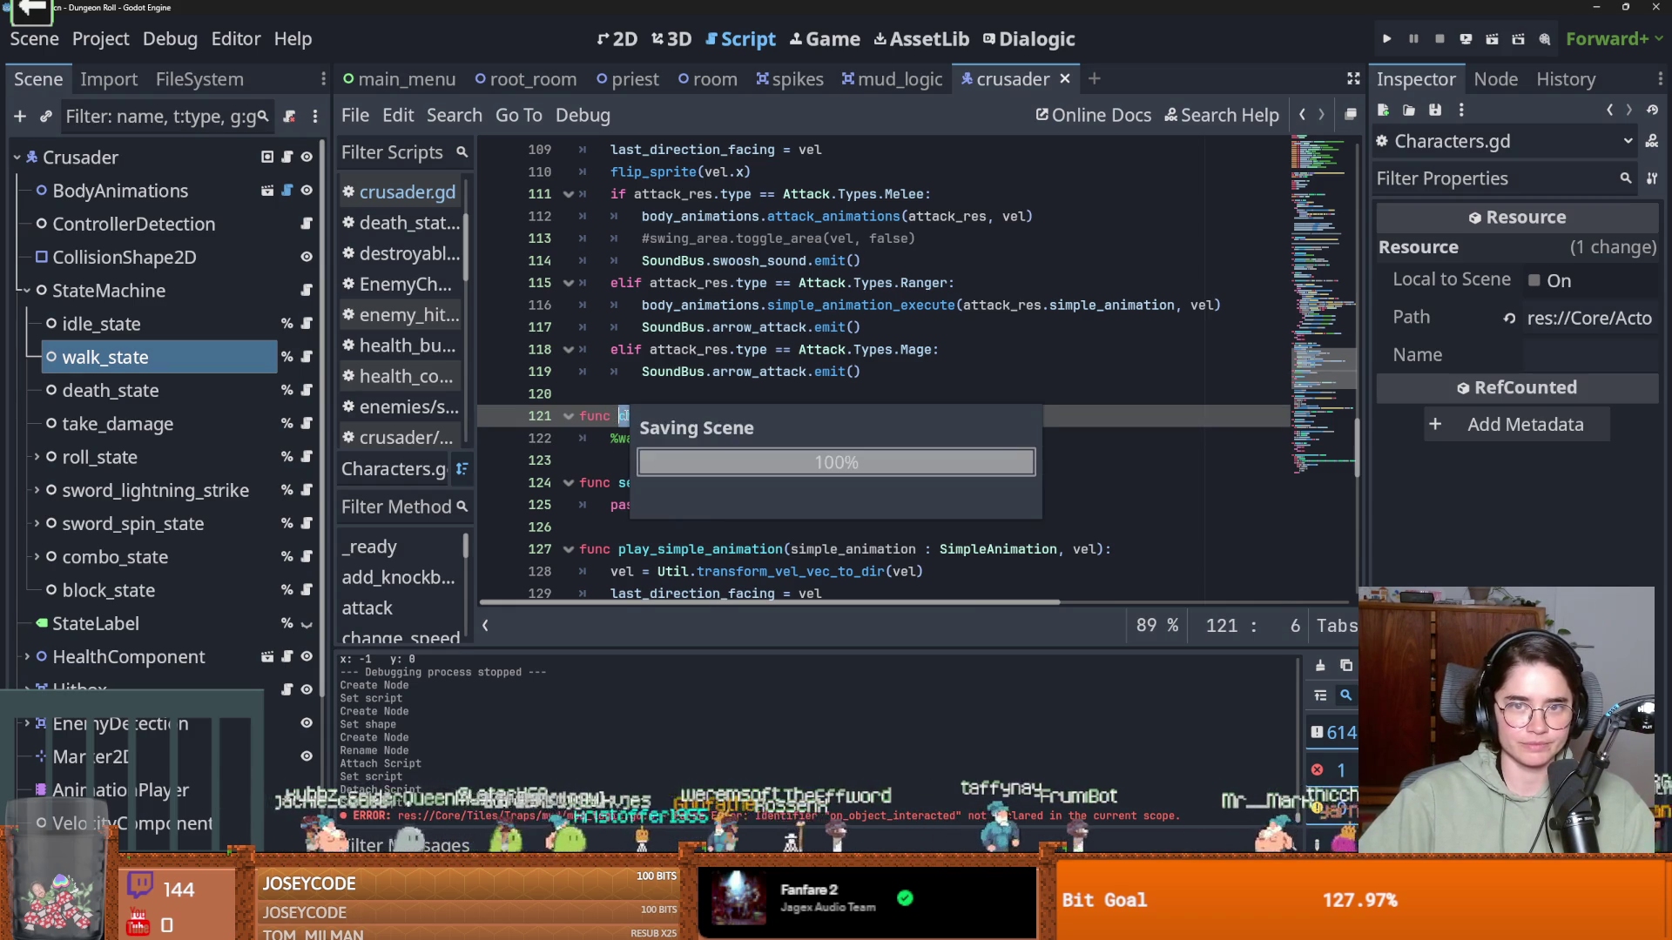
pyautogui.click(307, 357)
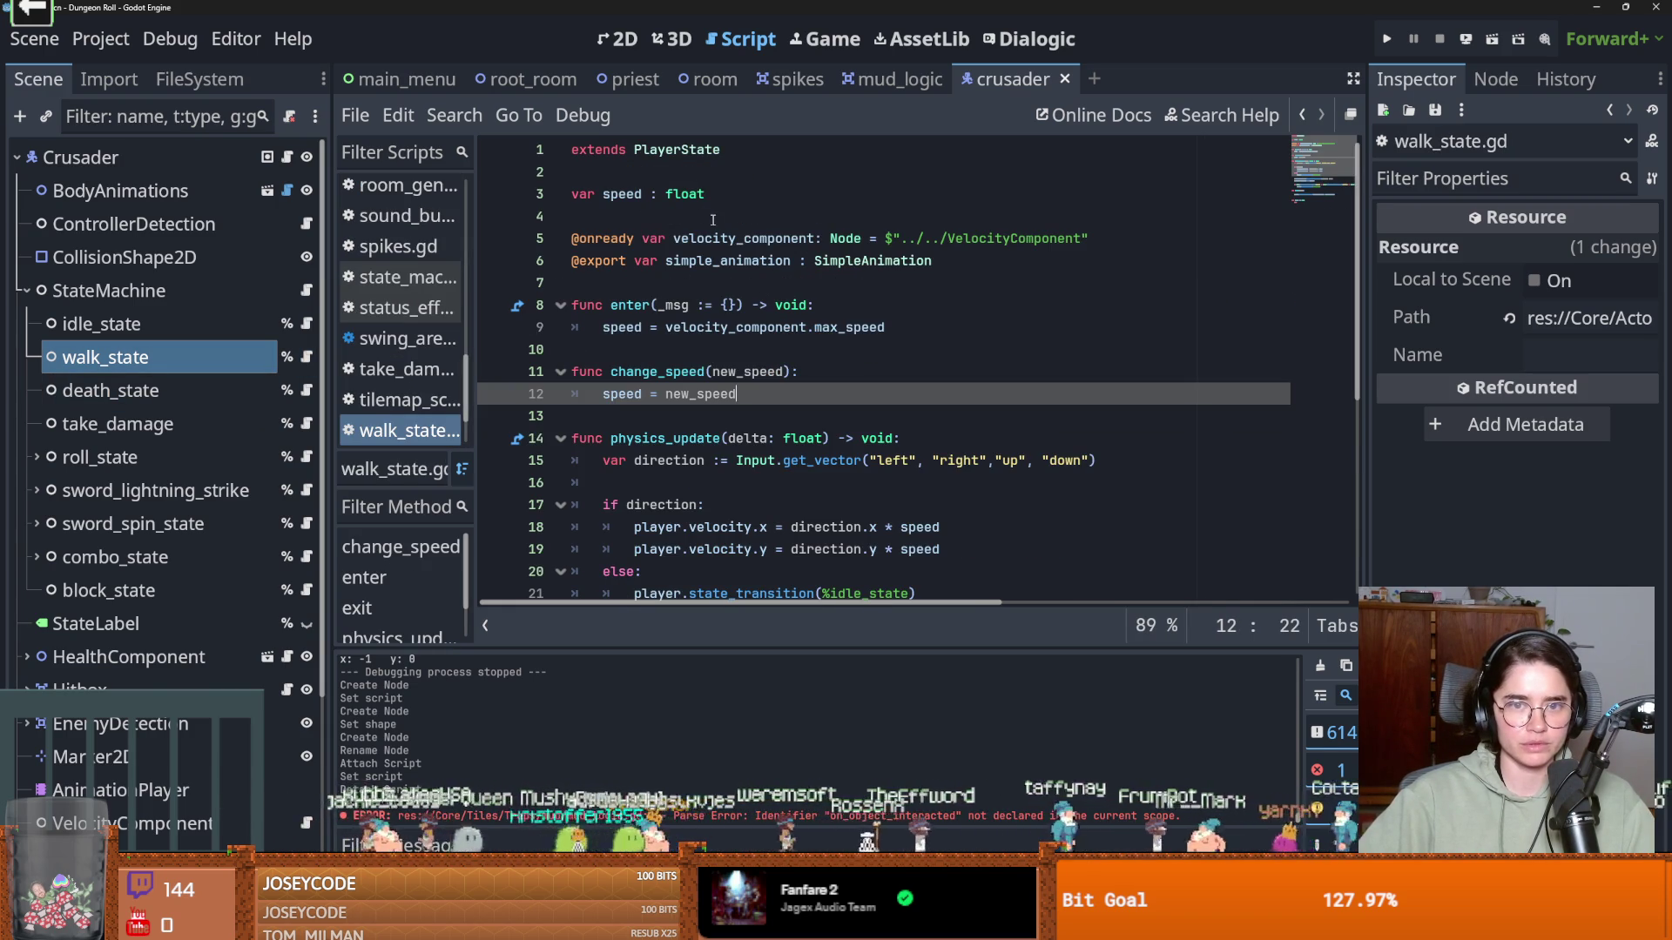
pyautogui.click(130, 324)
pyautogui.click(165, 357)
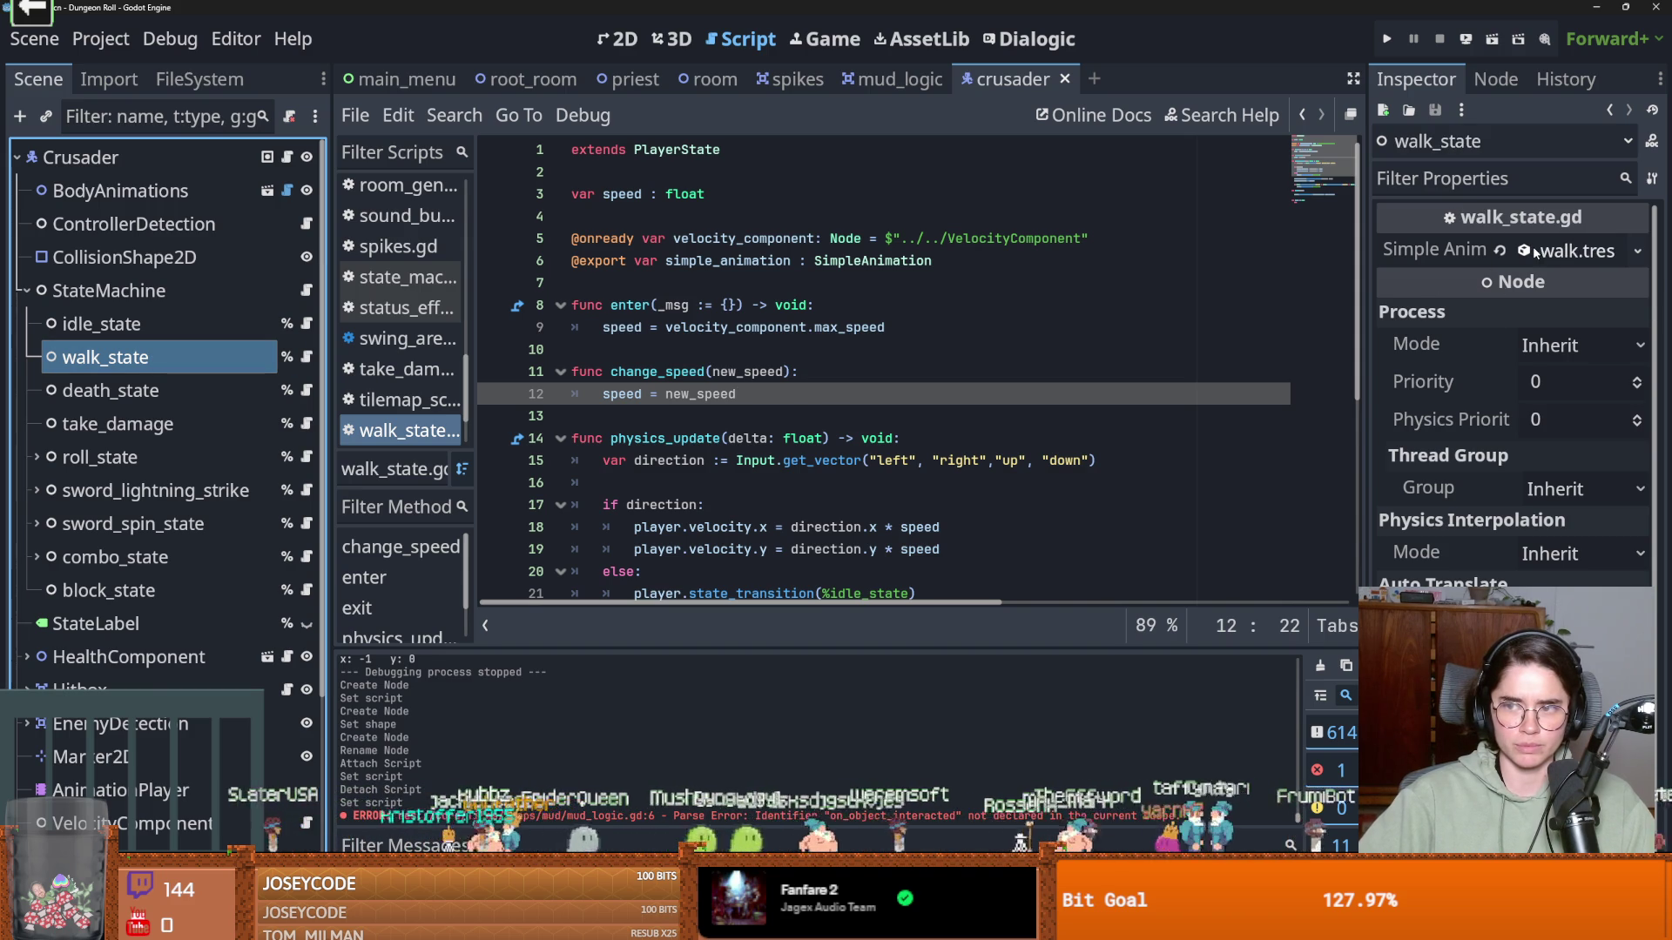
pyautogui.click(819, 327)
pyautogui.doubleClick(735, 328)
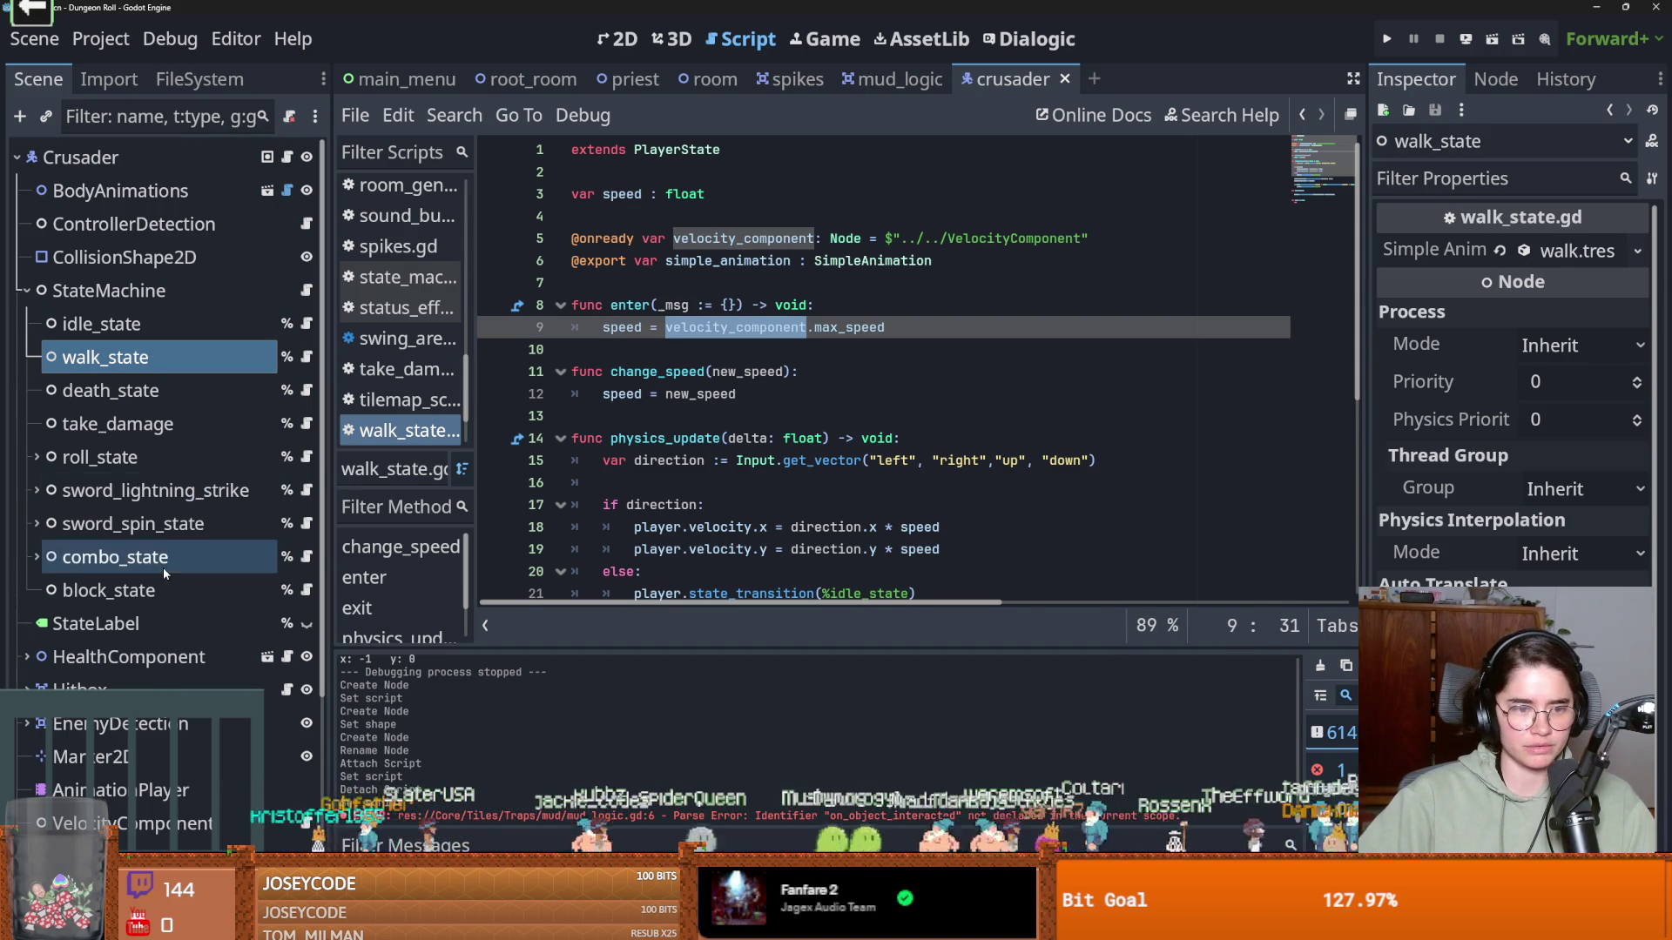
pyautogui.scroll(-4, 161, 575)
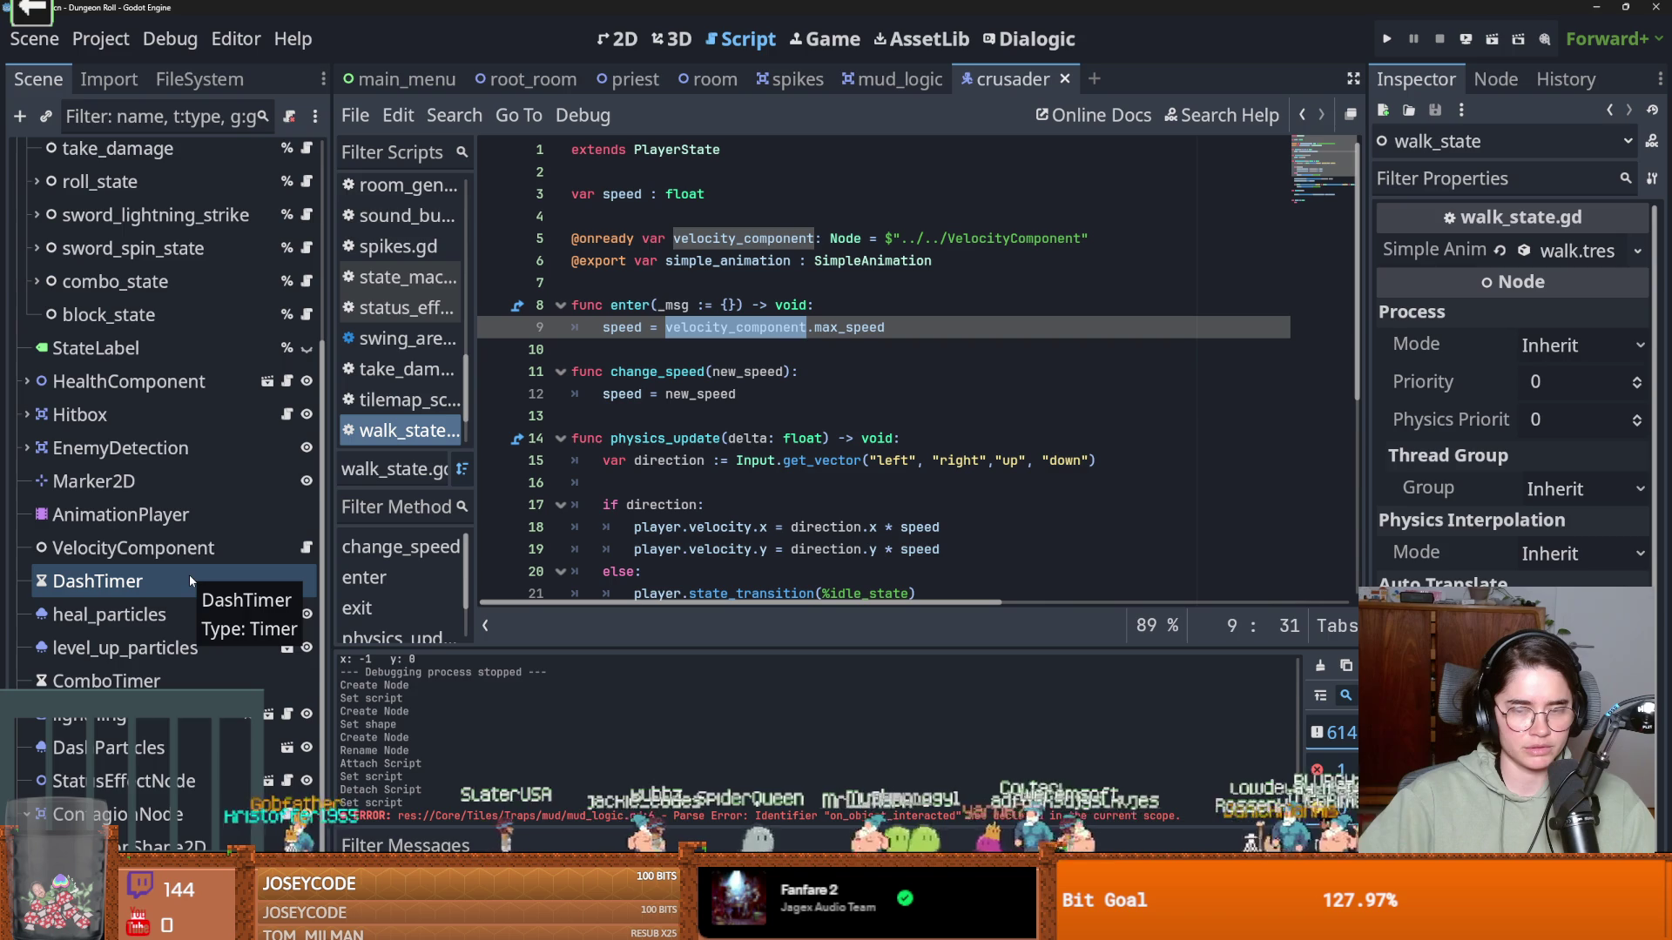
pyautogui.scroll(-3, 684, 500)
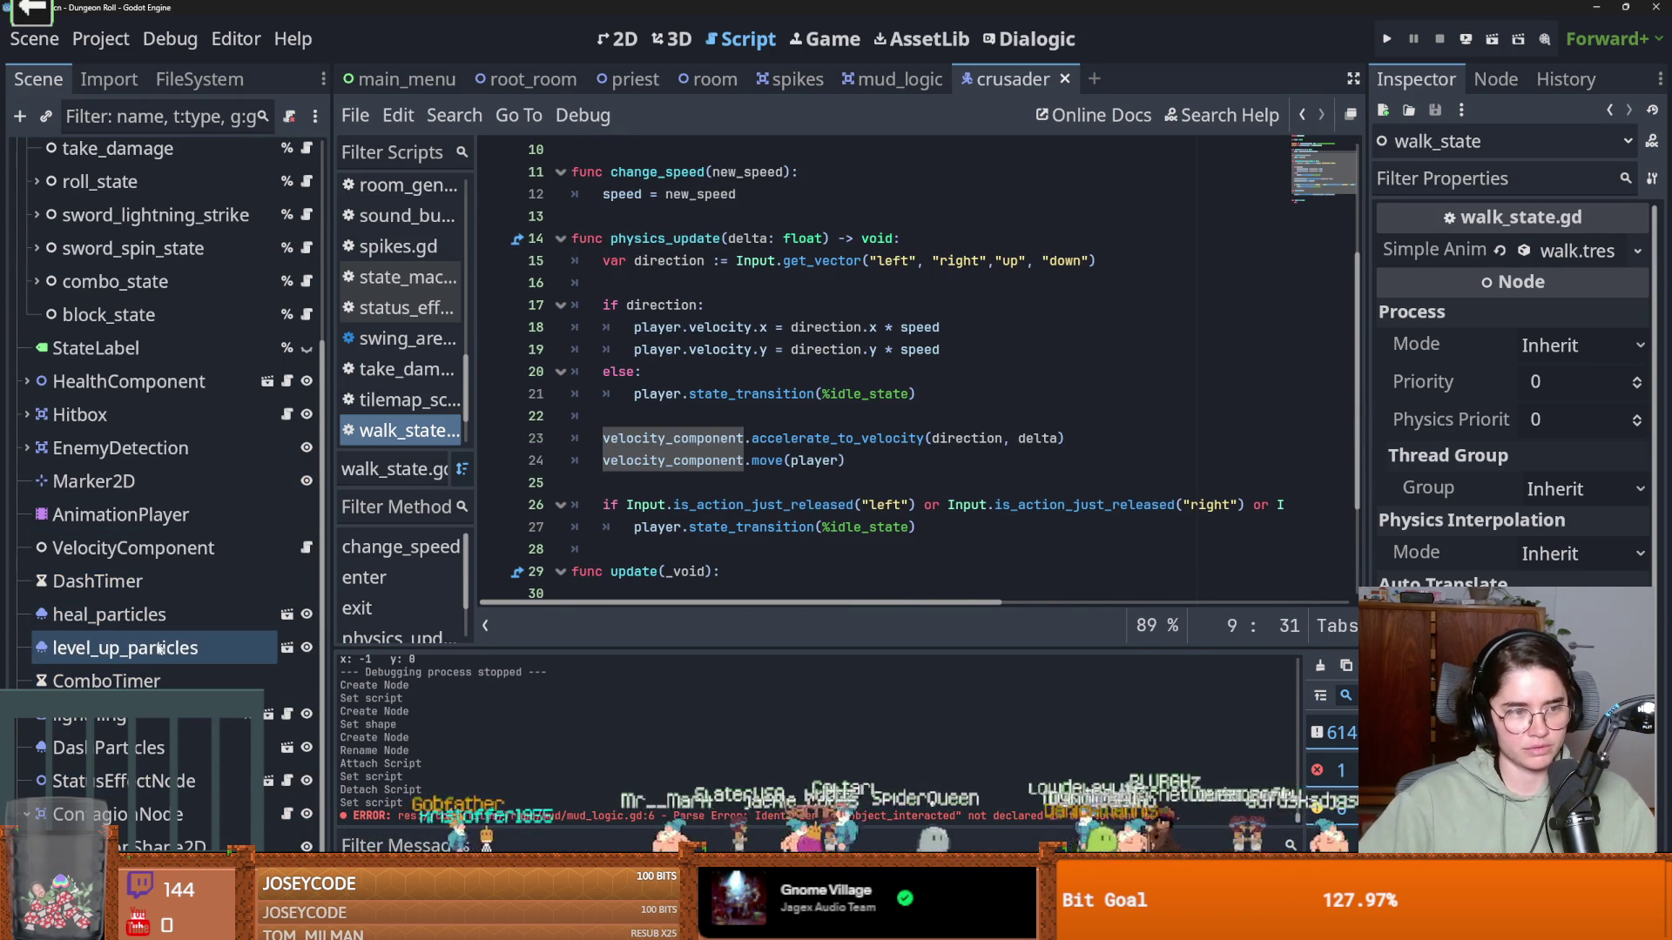
pyautogui.scroll(3, 140, 718)
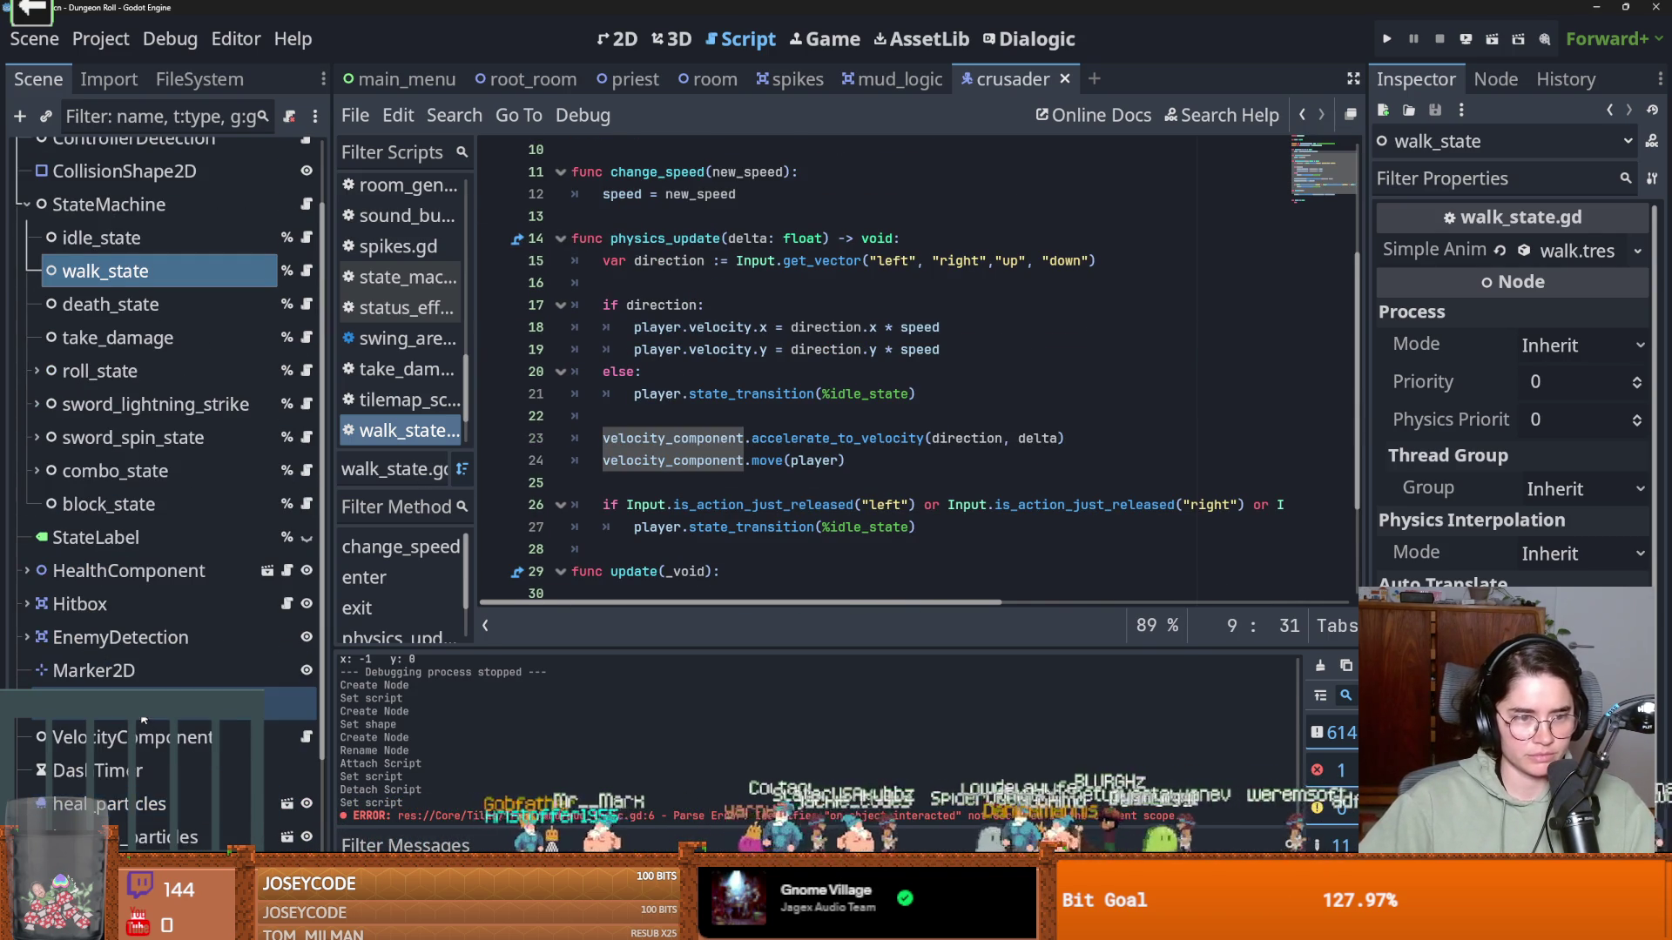
pyautogui.scroll(-3, 142, 719)
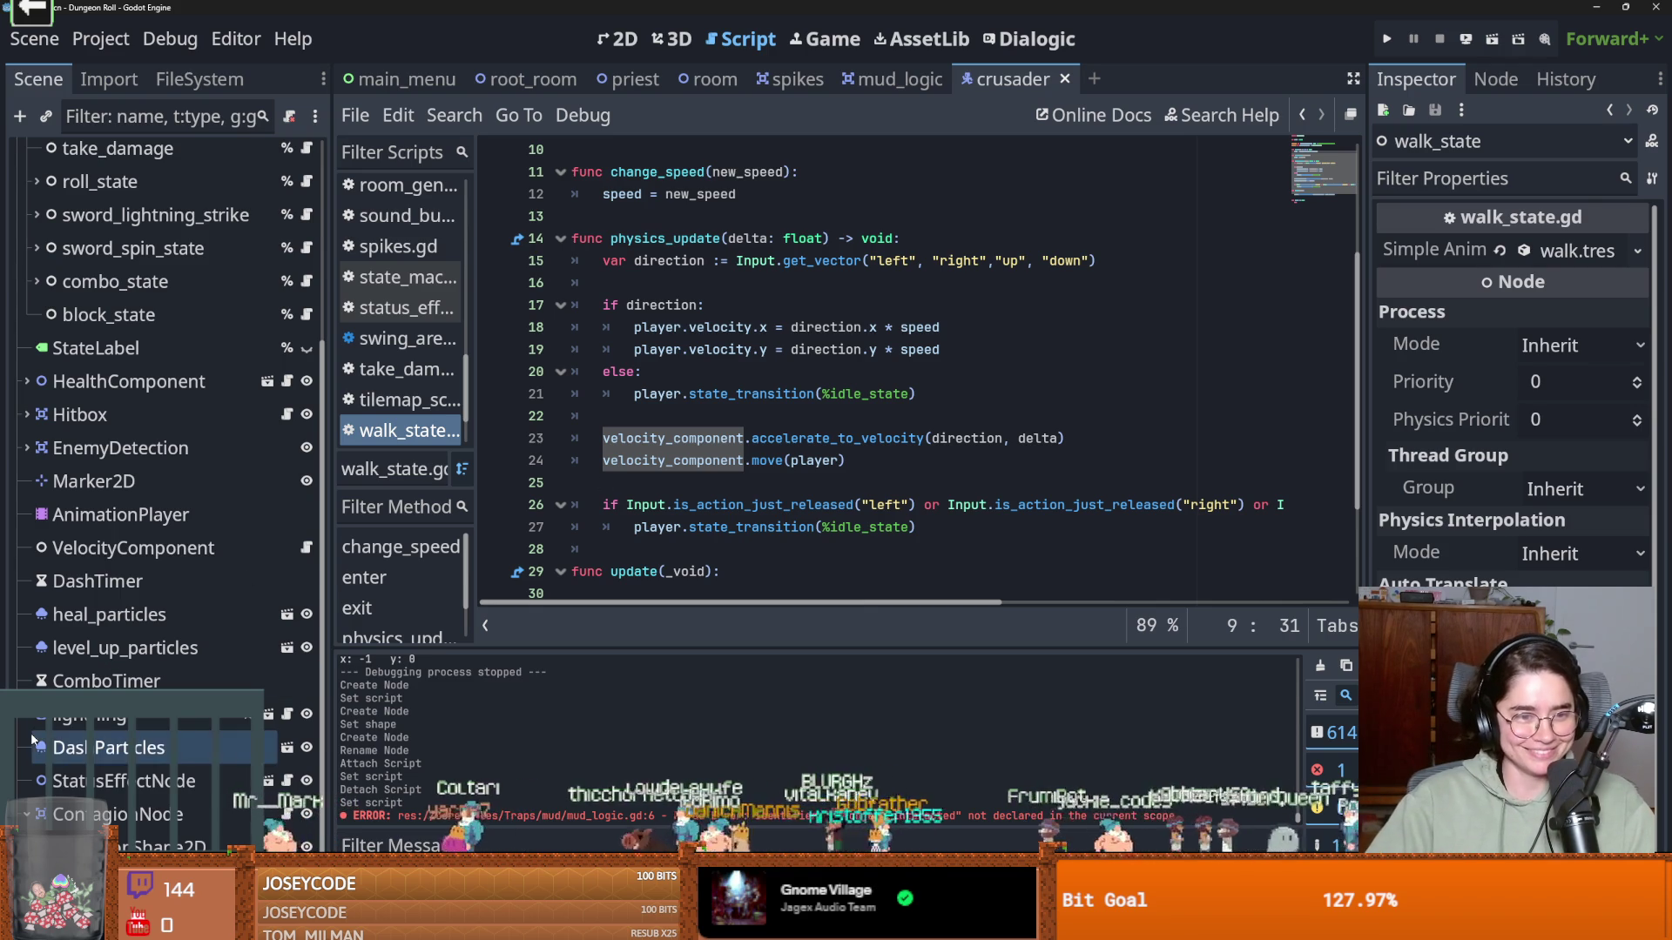
pyautogui.click(131, 548)
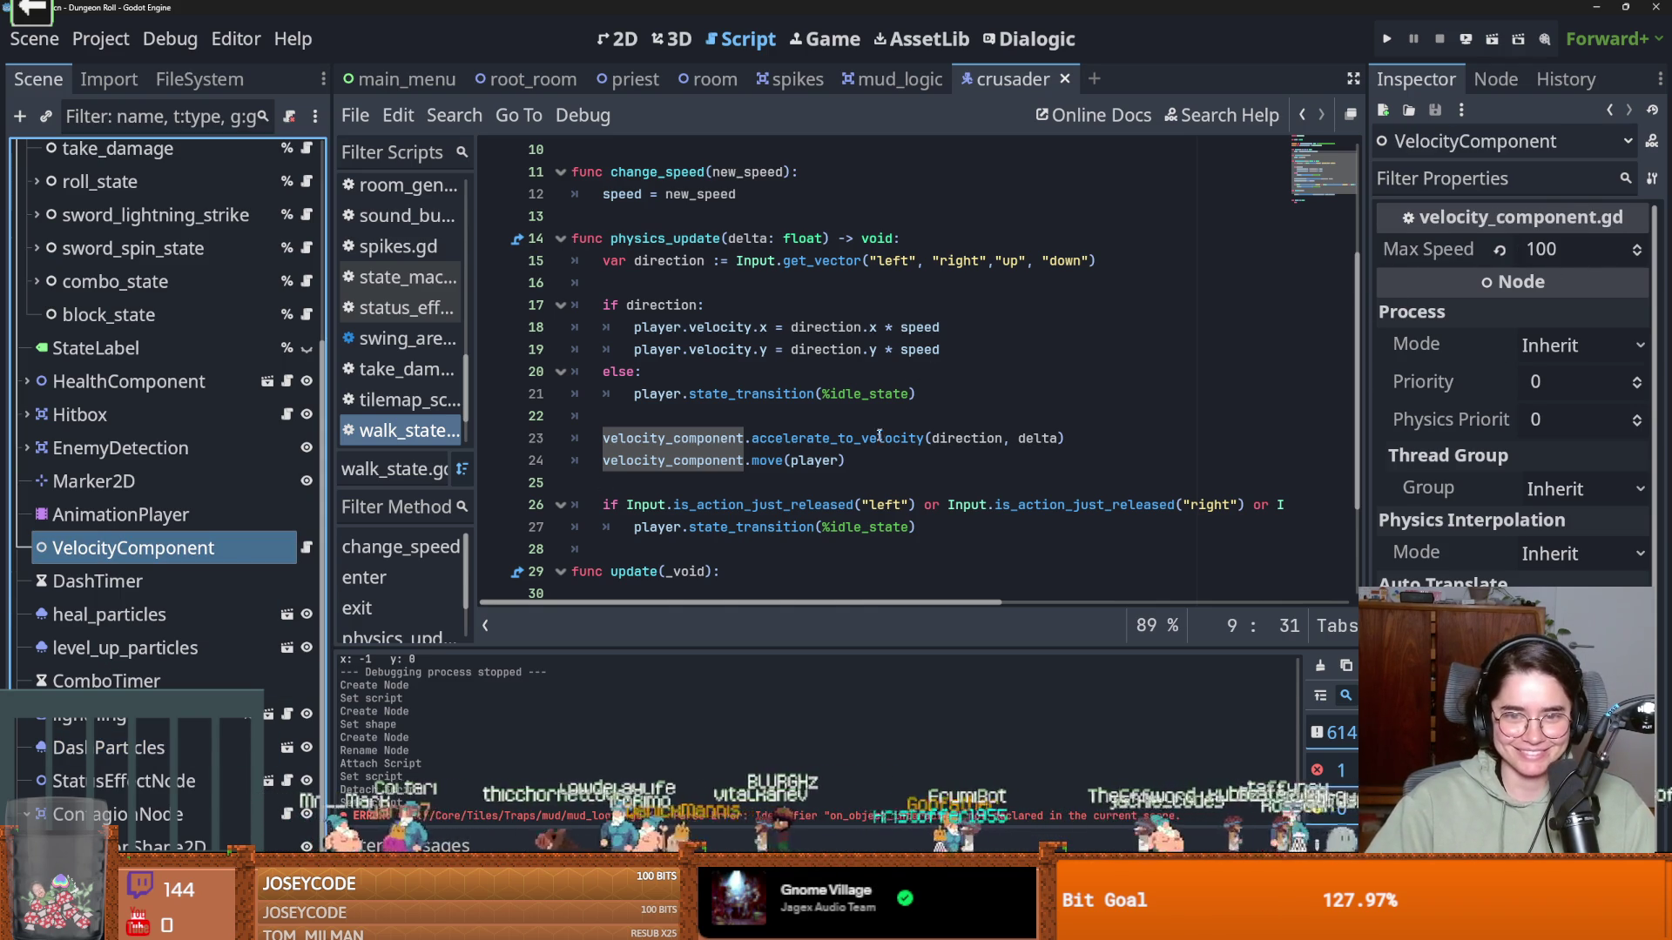
pyautogui.scroll(3, 885, 421)
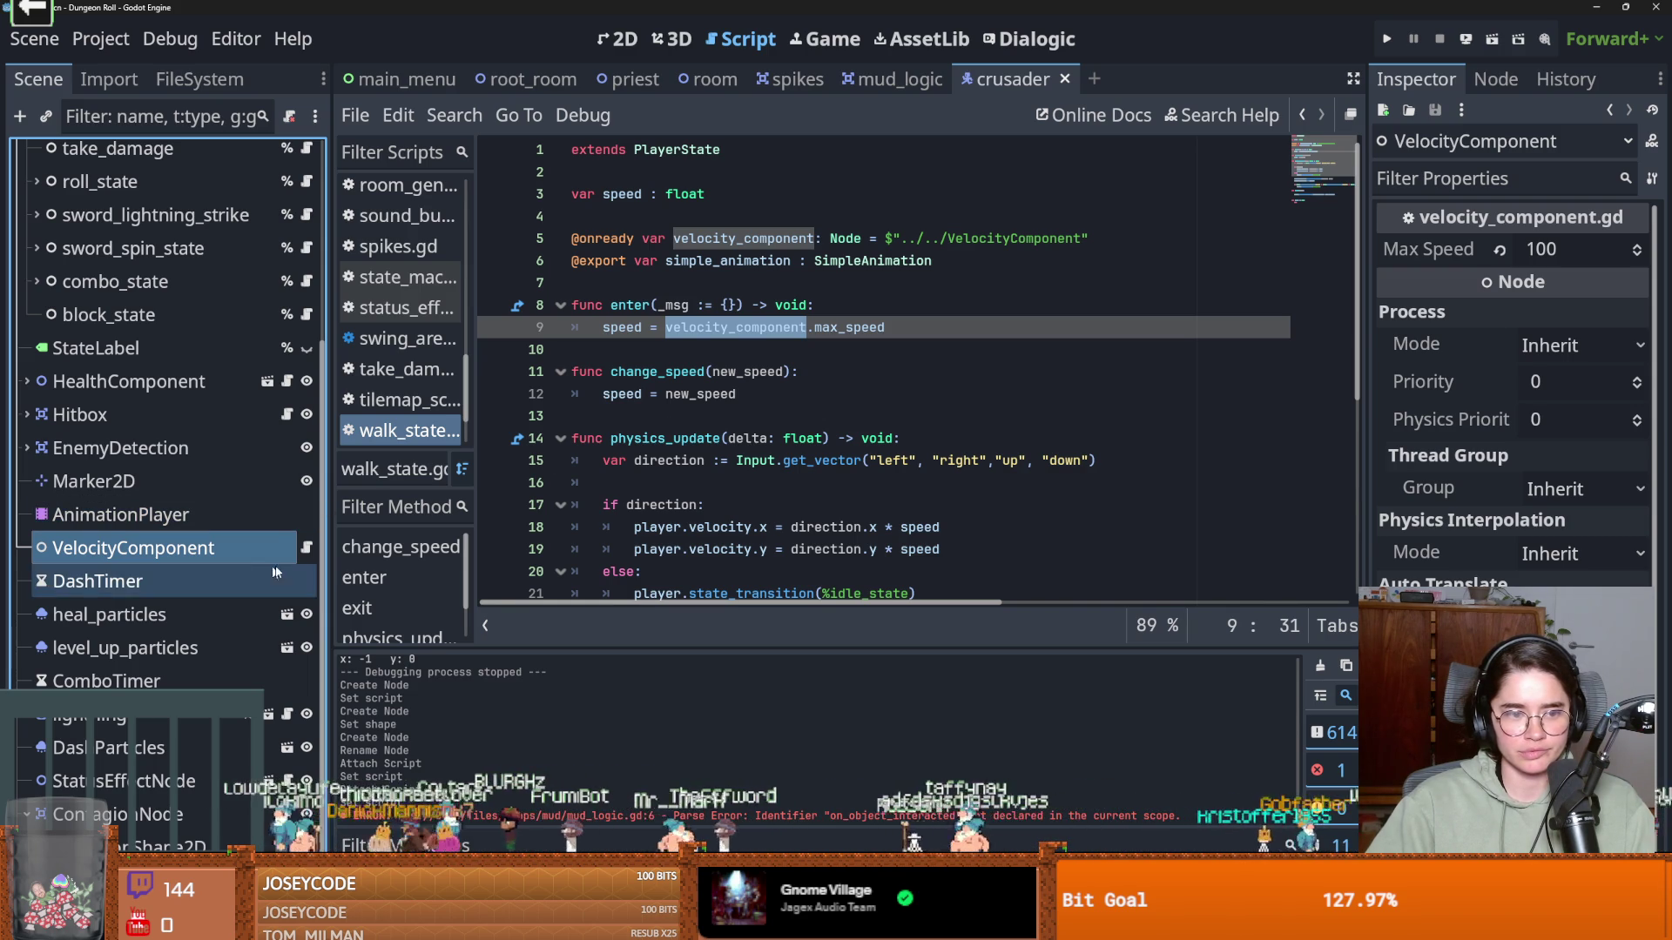
pyautogui.click(308, 548)
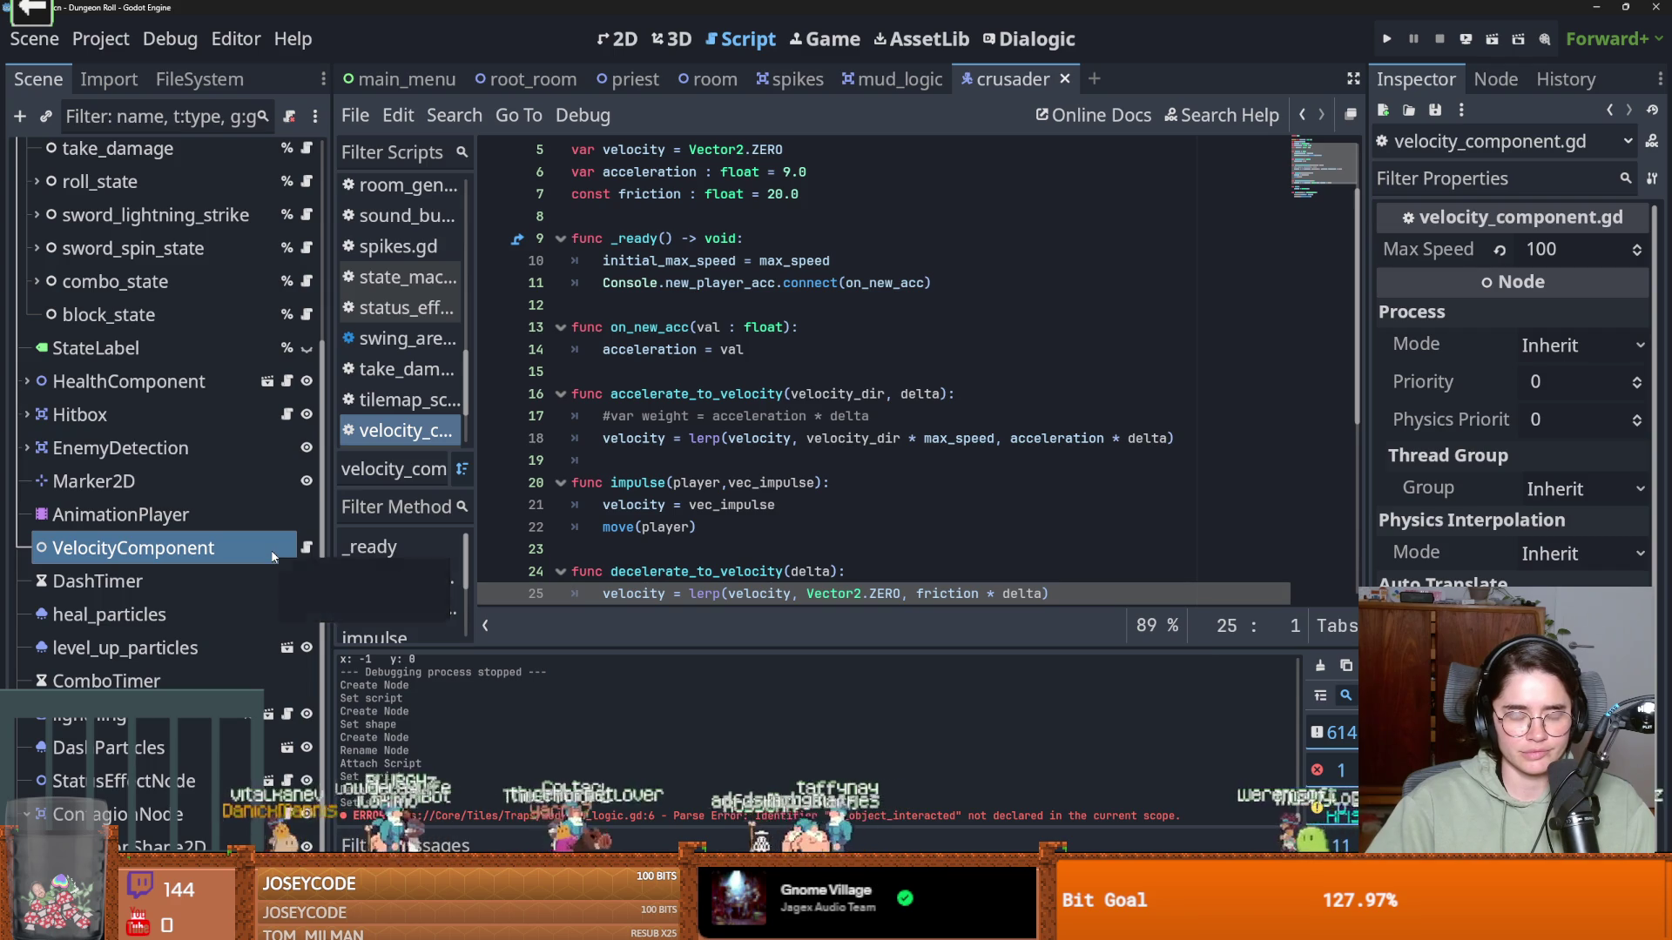
pyautogui.scroll(4, 290, 533)
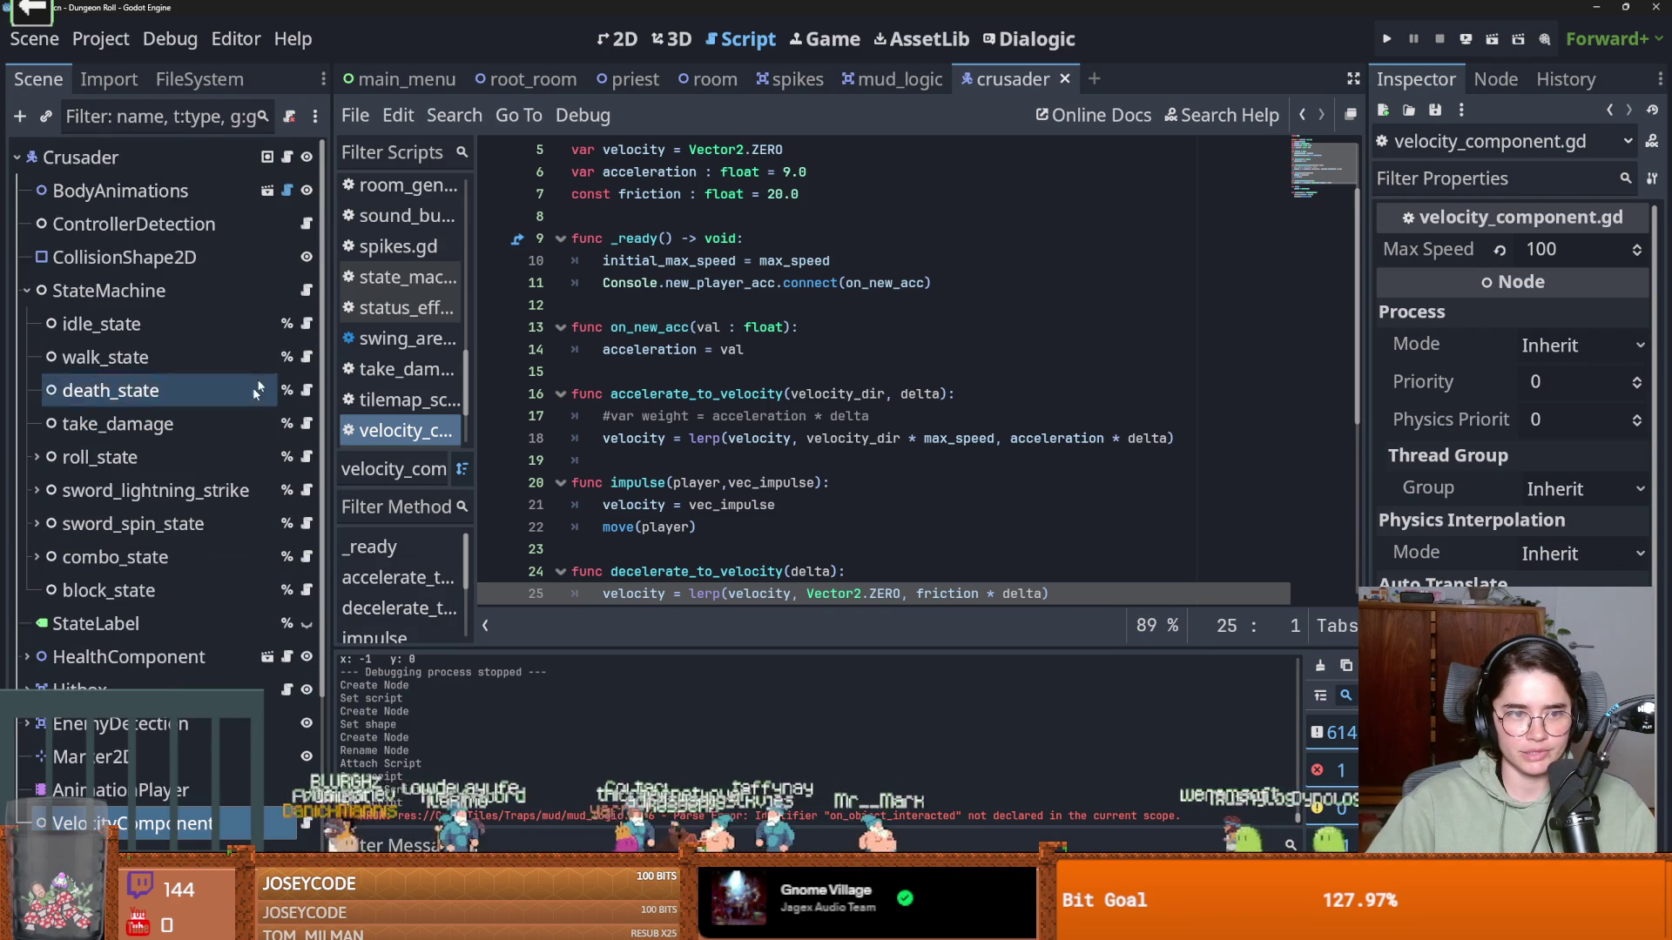
pyautogui.click(306, 357)
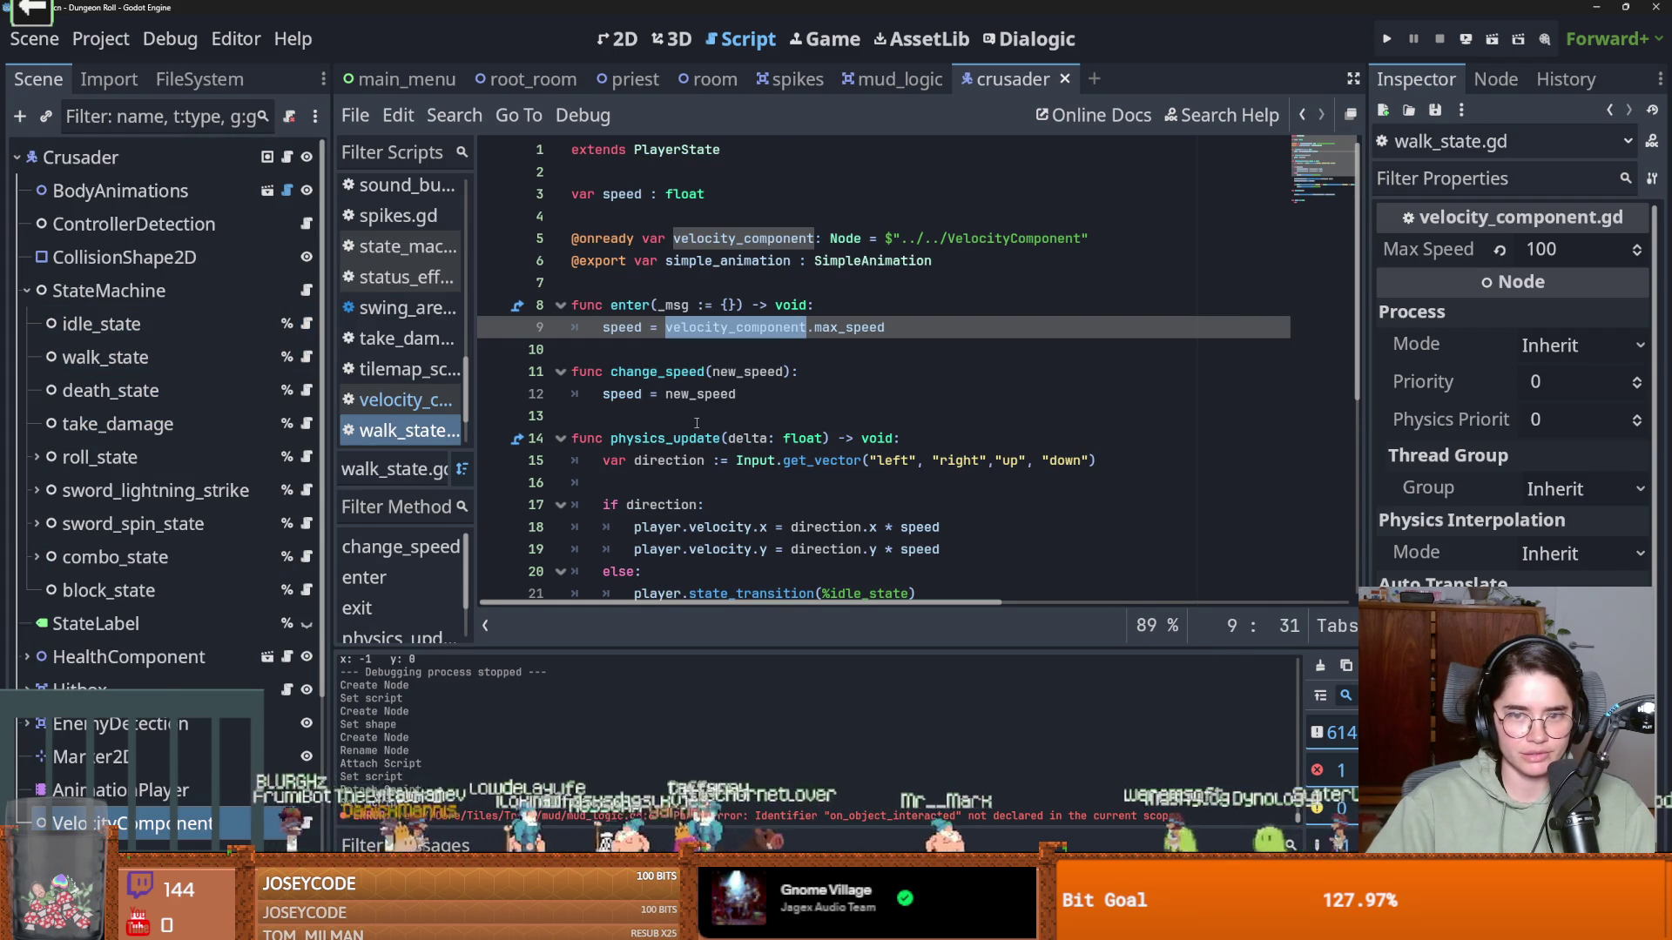
pyautogui.scroll(-1, 764, 433)
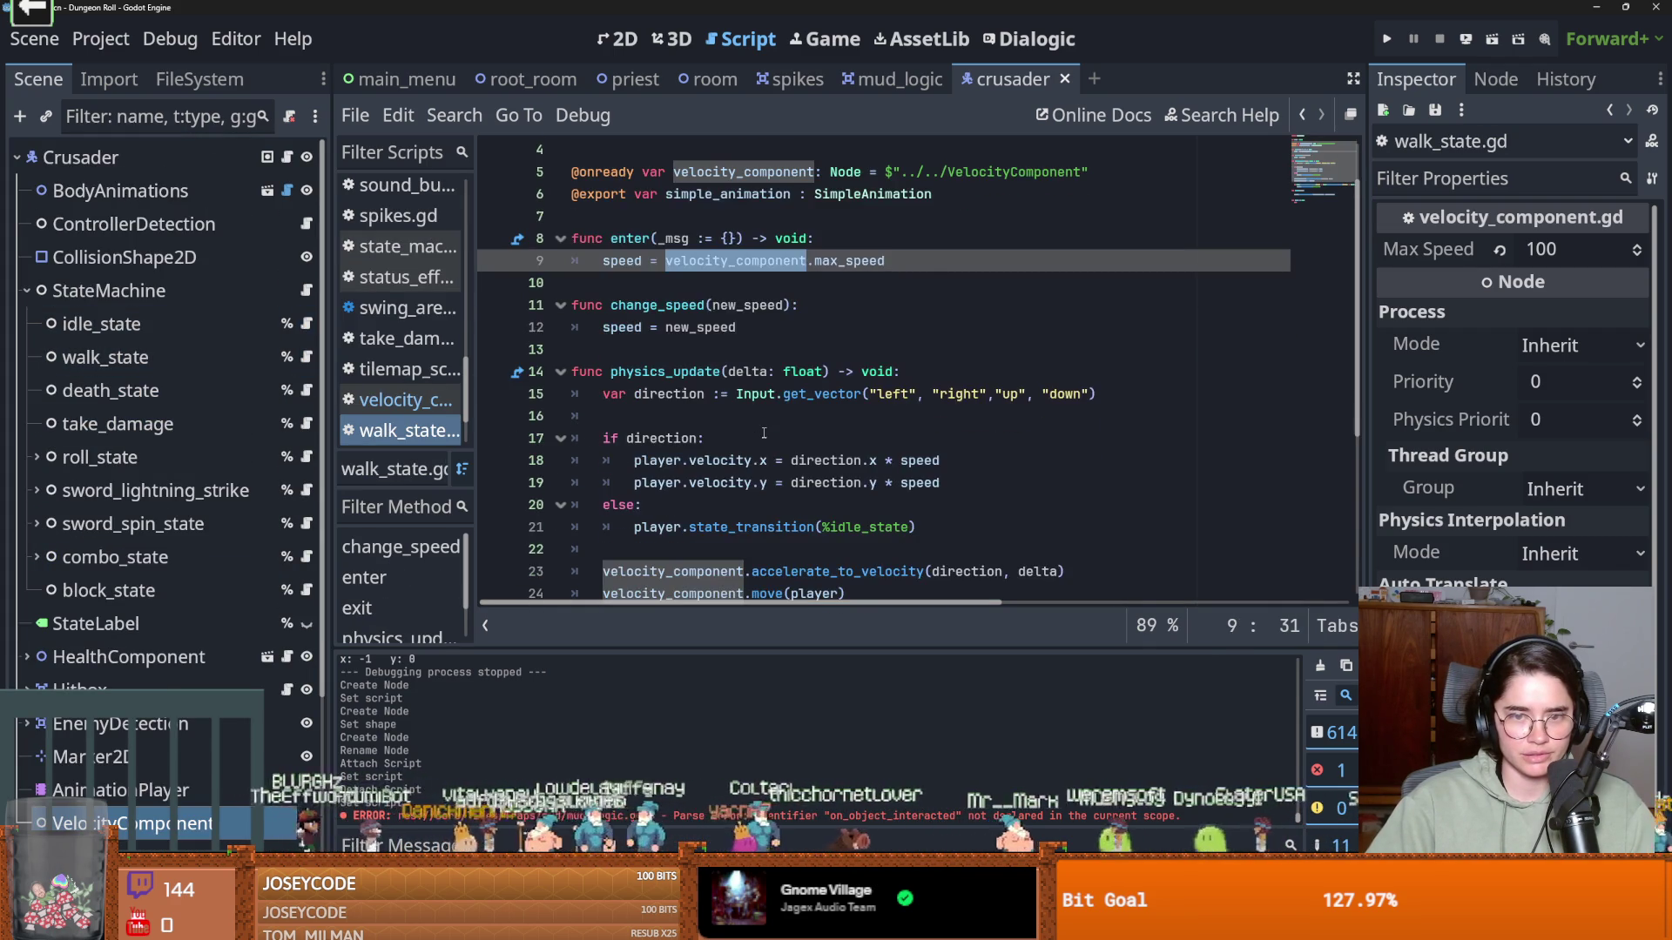
pyautogui.scroll(-1, 763, 433)
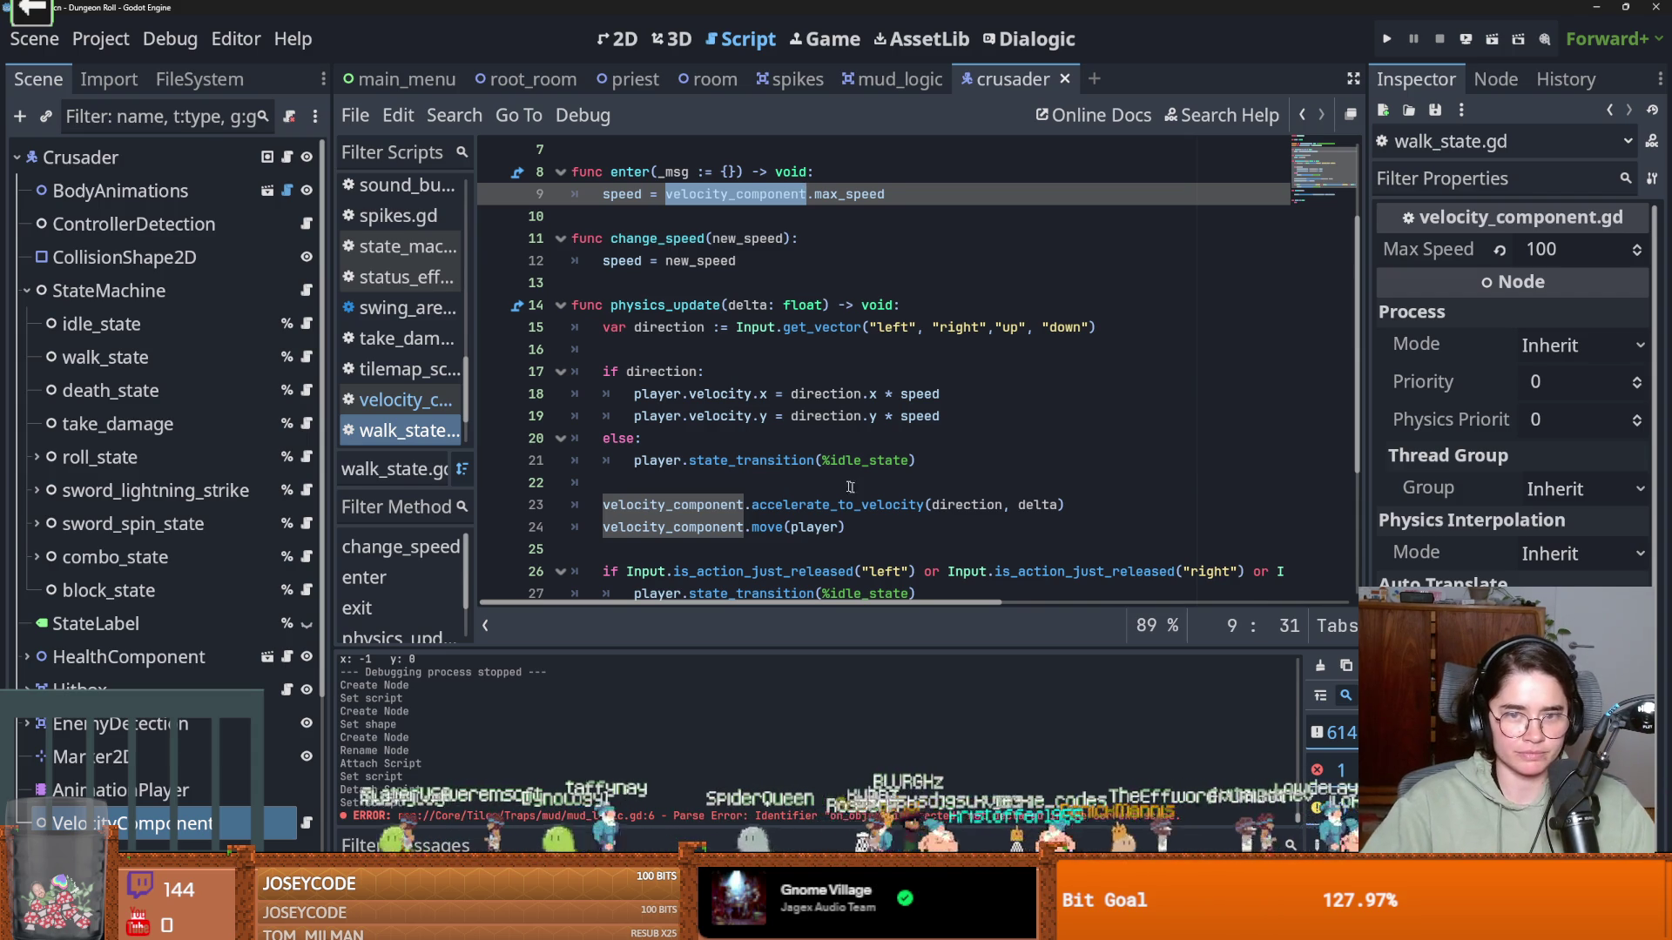
# Add a blank line after speed = new_speed in walk_state.gd, save, and search Windows for 'ble'
pyautogui.click(808, 459)
pyautogui.scroll(2, 808, 460)
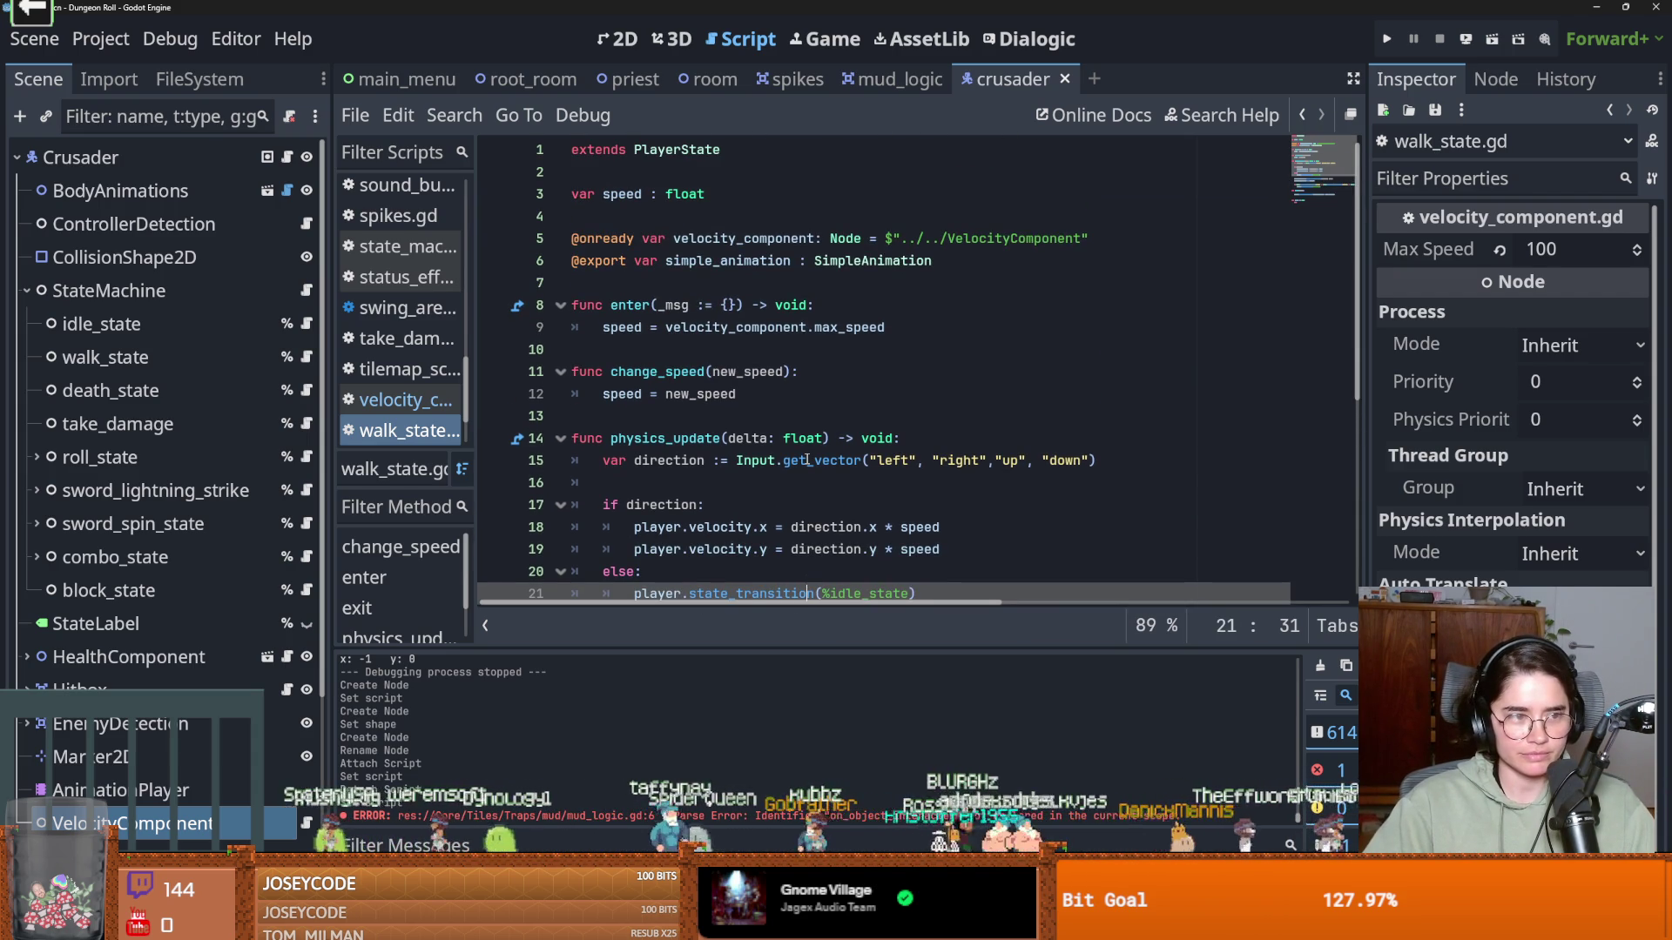
pyautogui.moveTo(805, 459)
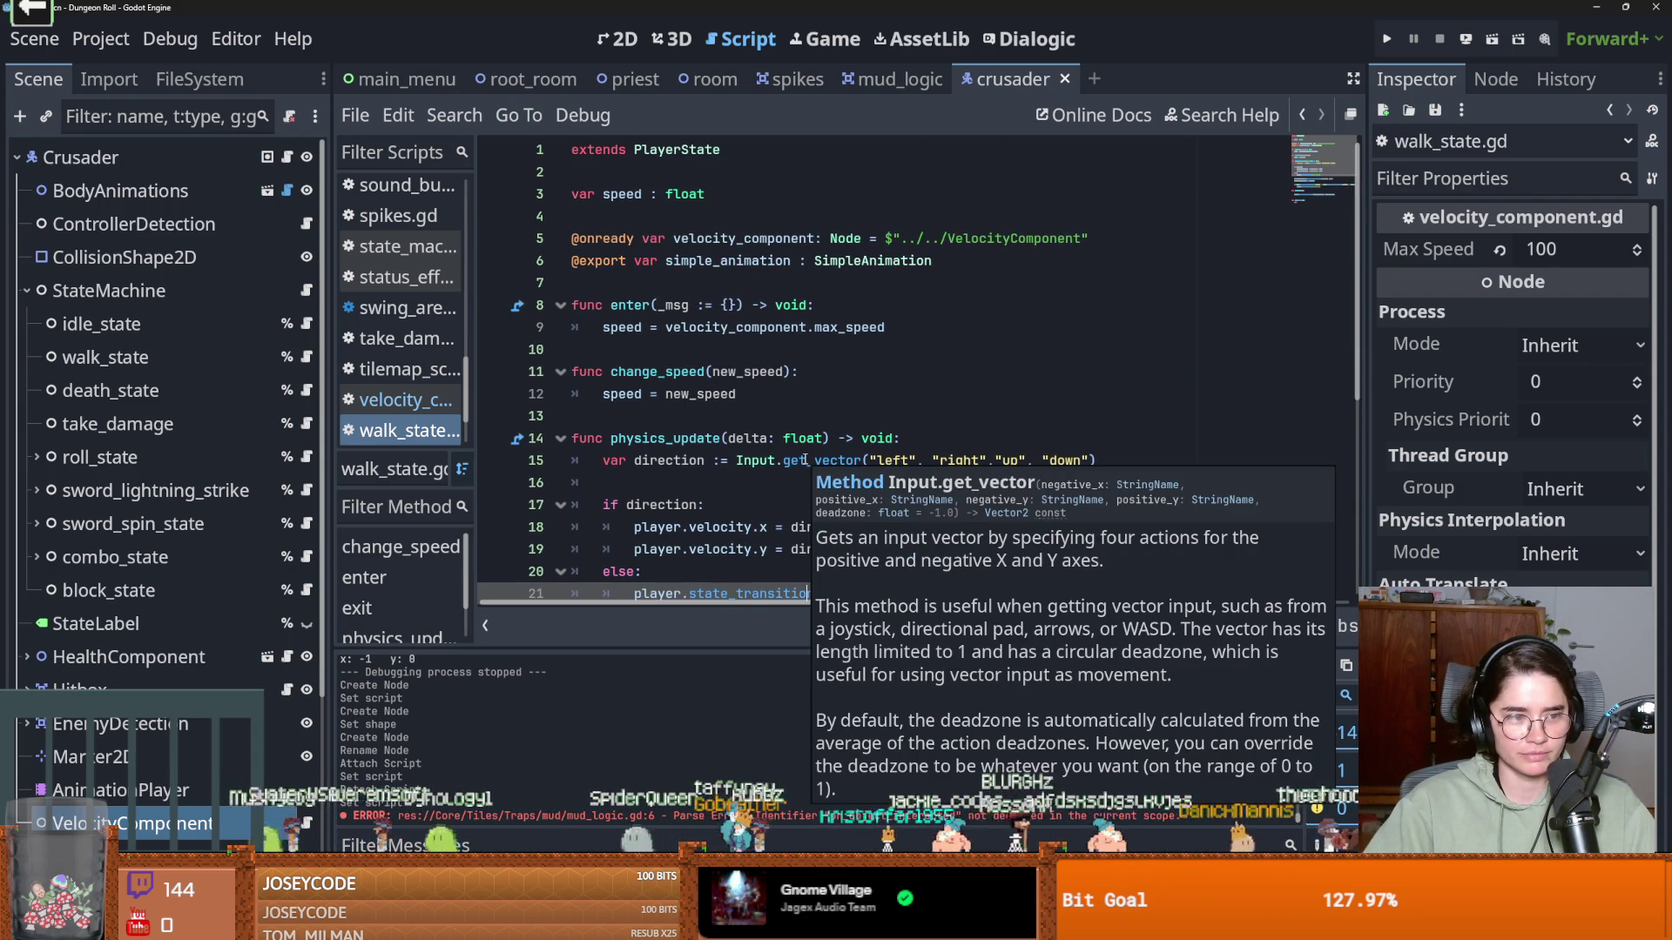
pyautogui.click(697, 380)
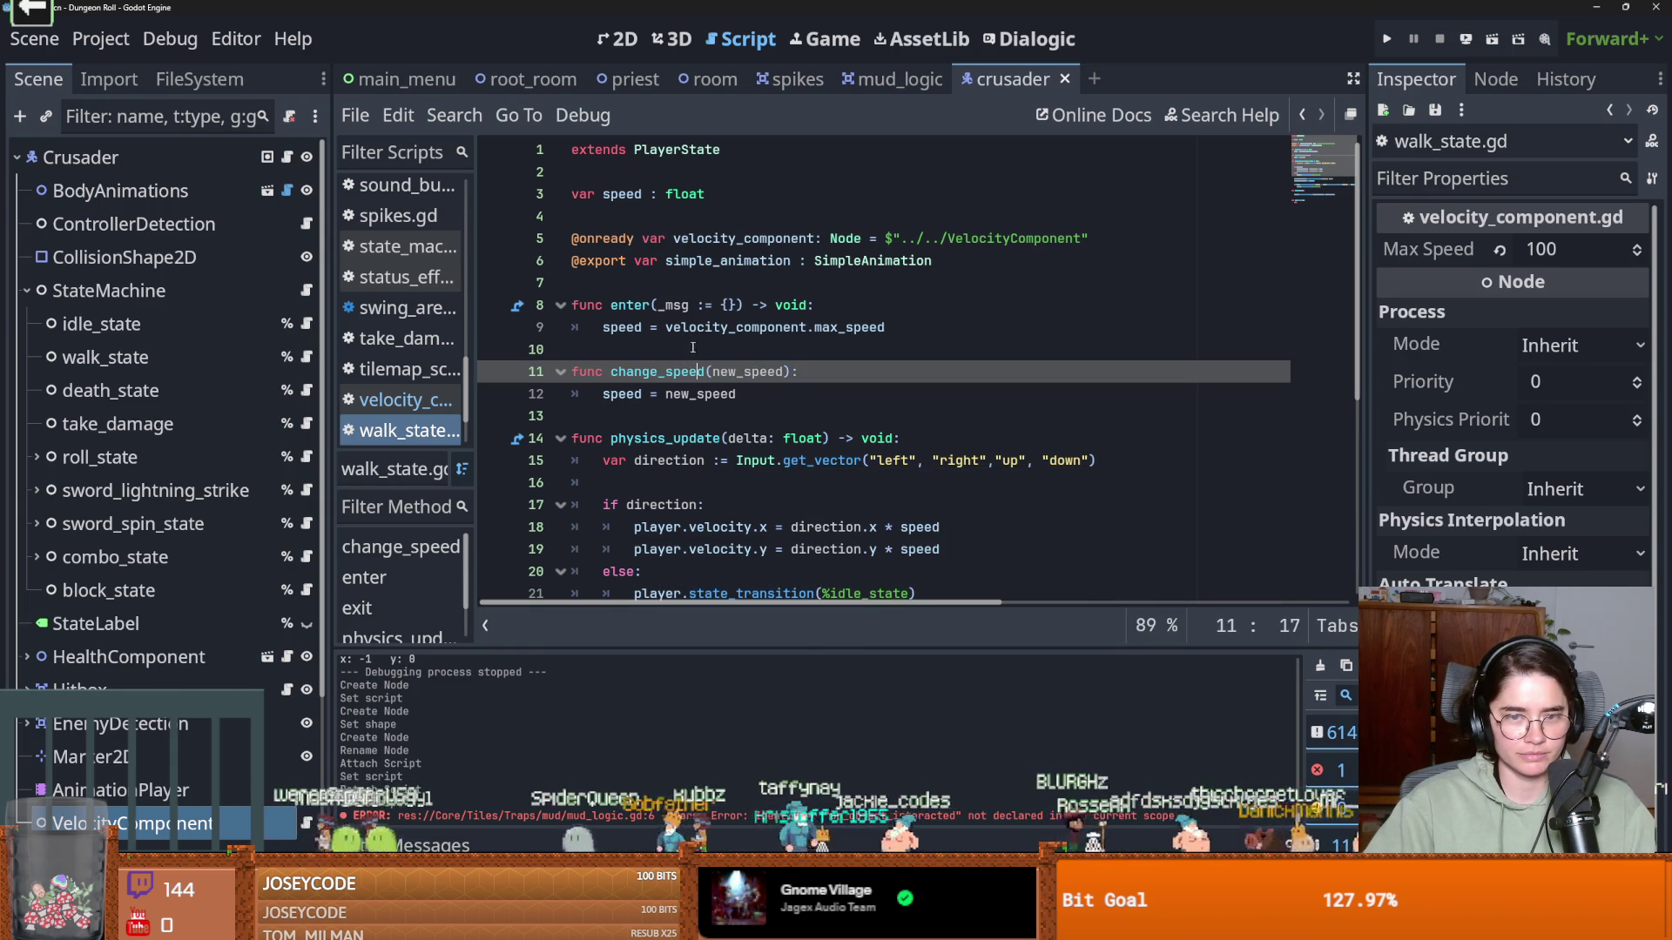
pyautogui.click(754, 396)
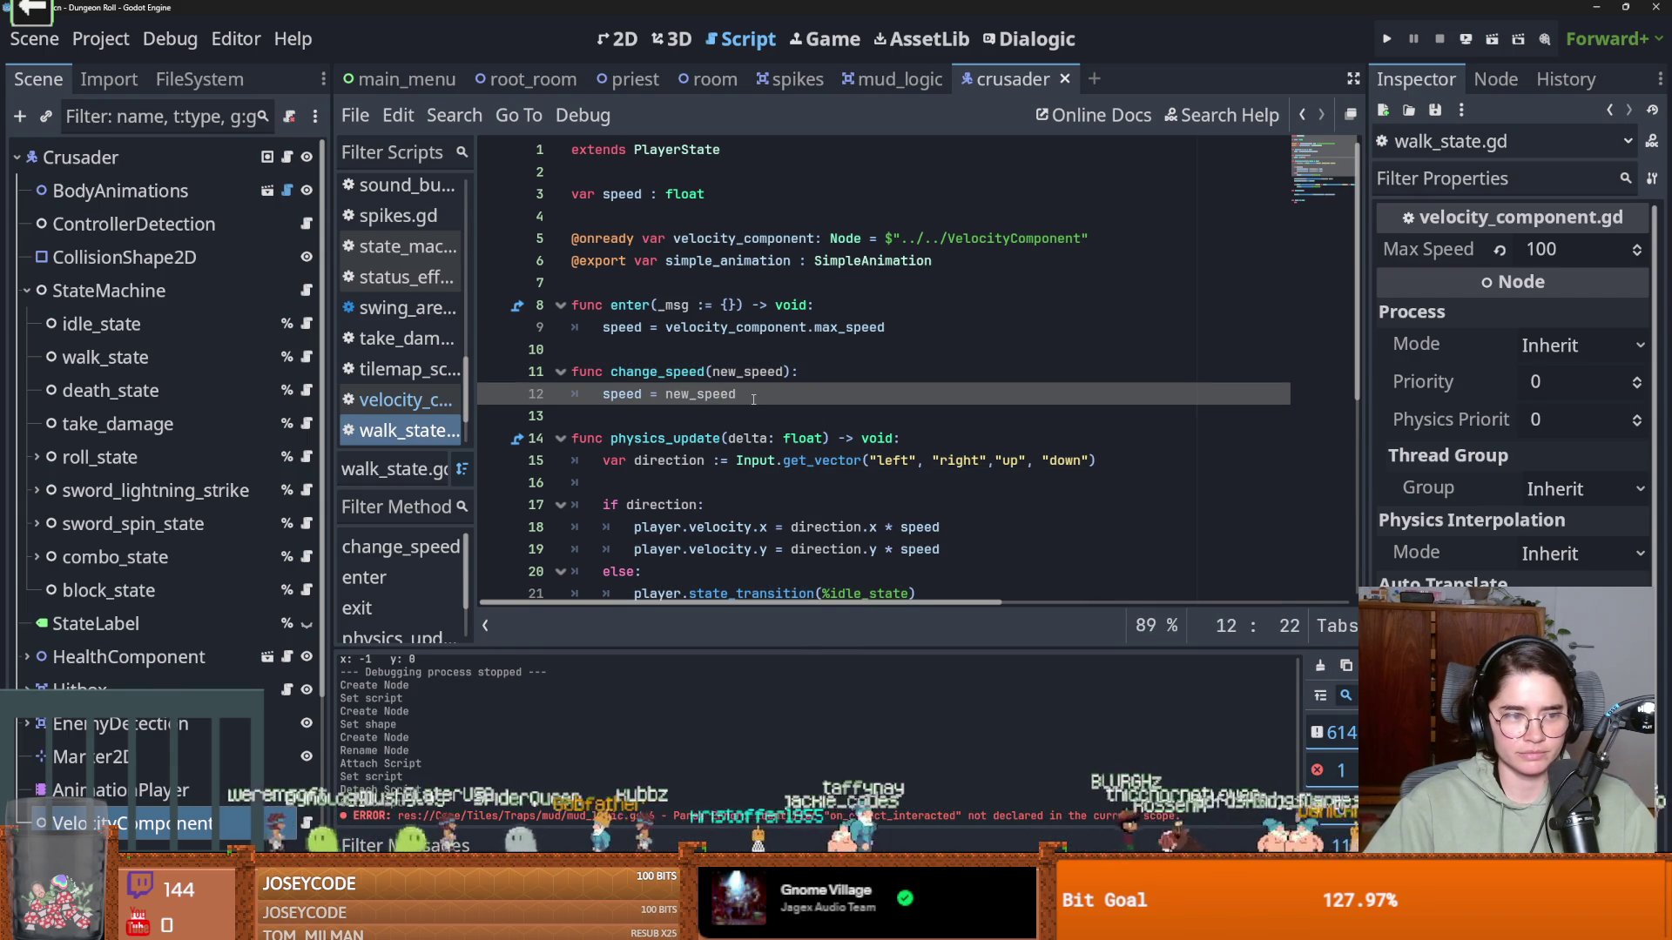
pyautogui.press('Return')
pyautogui.hotkey('ctrl', 's')
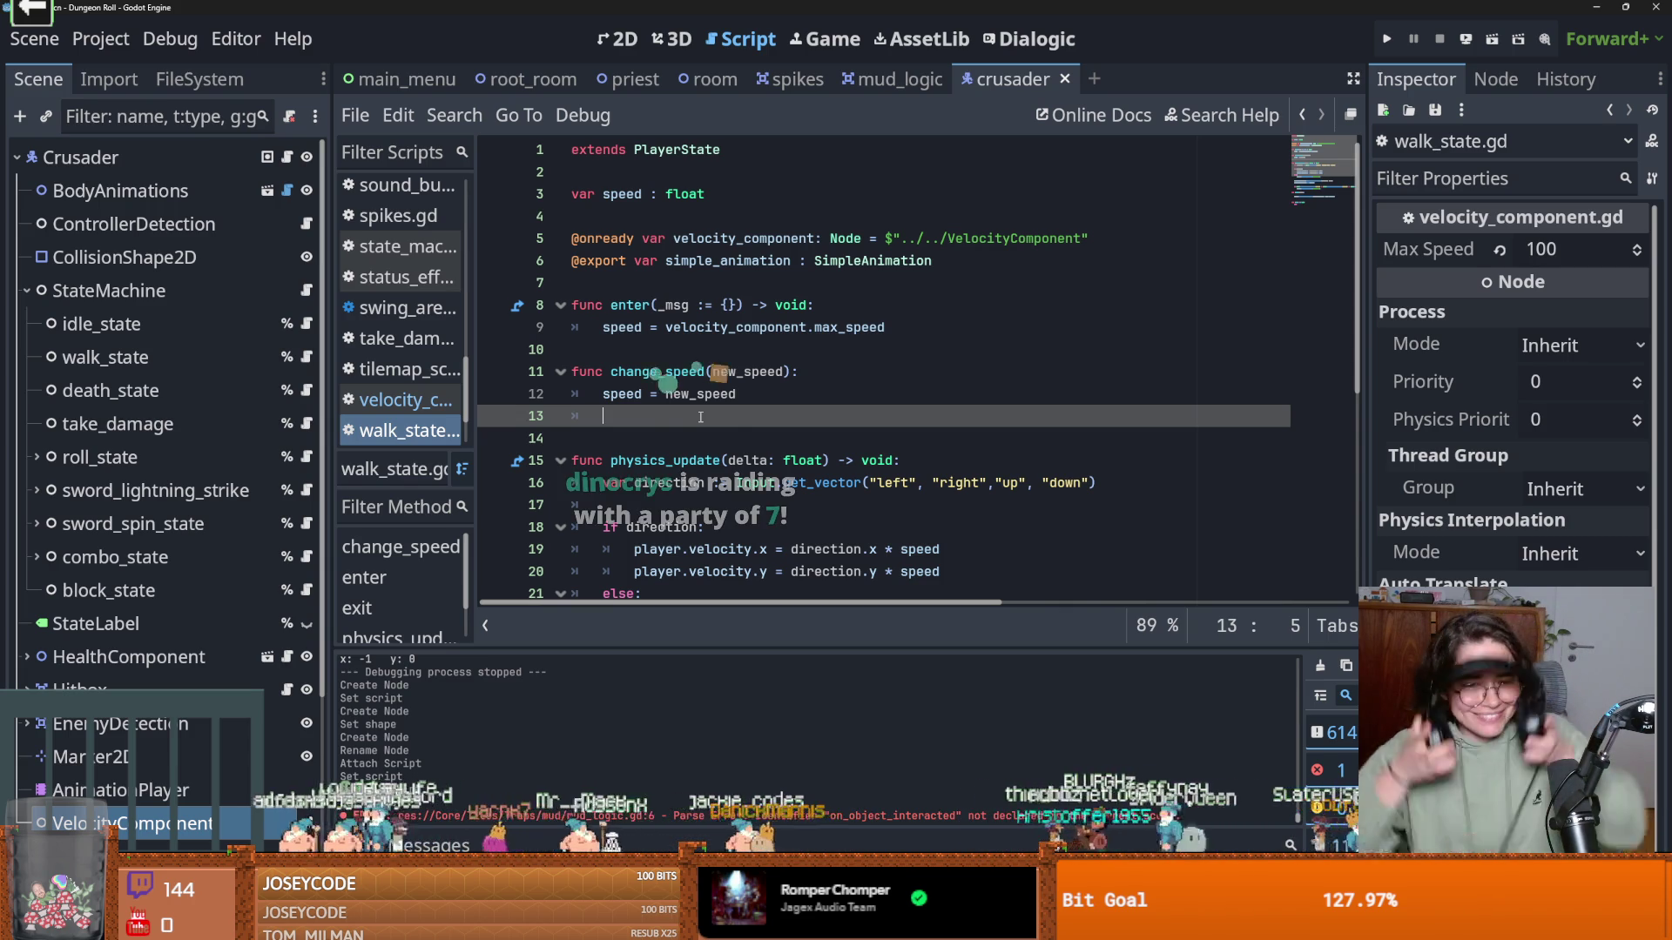
pyautogui.press('super')
pyautogui.write('ble')
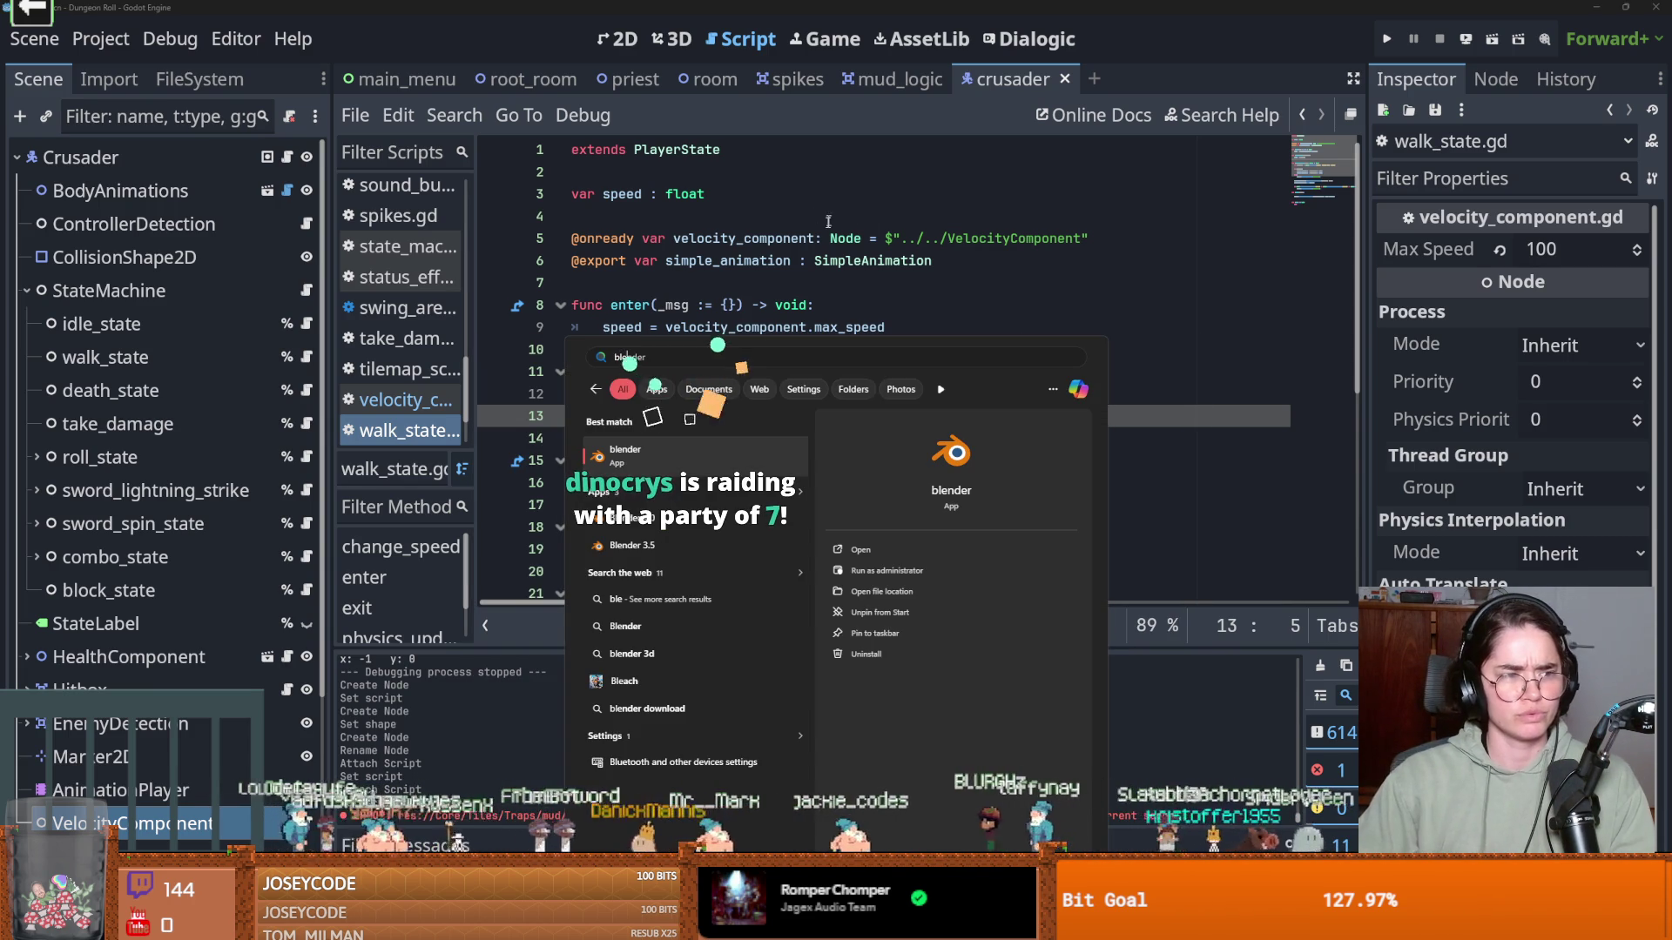
# Launch Blender, open recent uwu_attempt_2.blend, orbit the face plate from above and below, then minimize
pyautogui.click(653, 460)
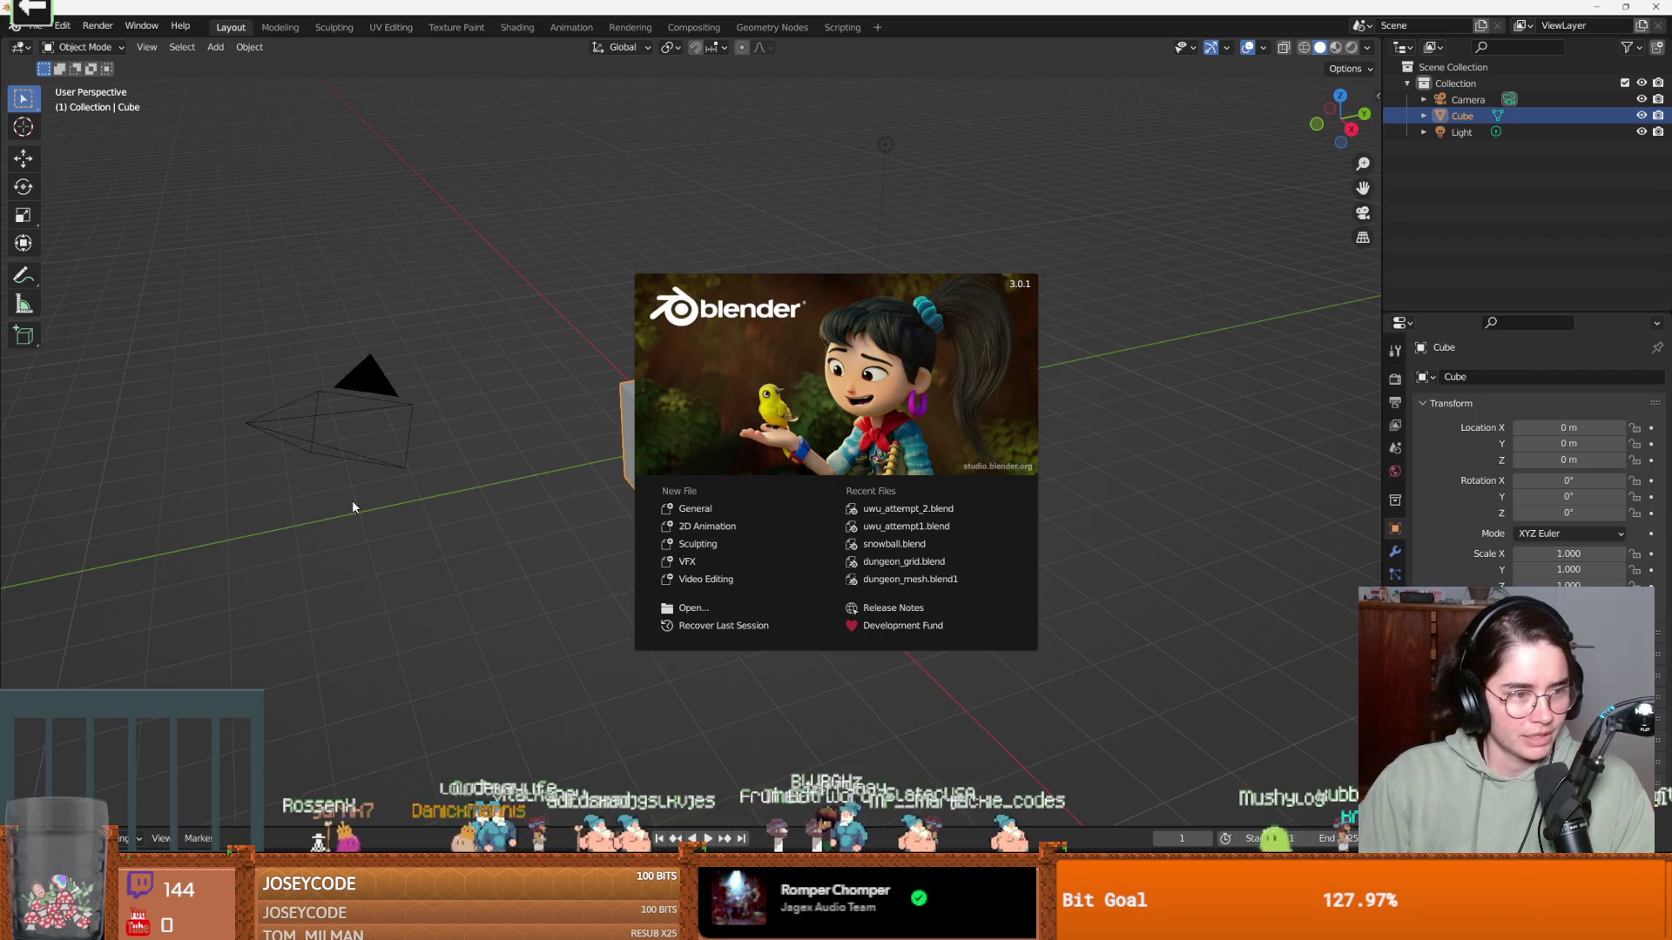
pyautogui.click(892, 515)
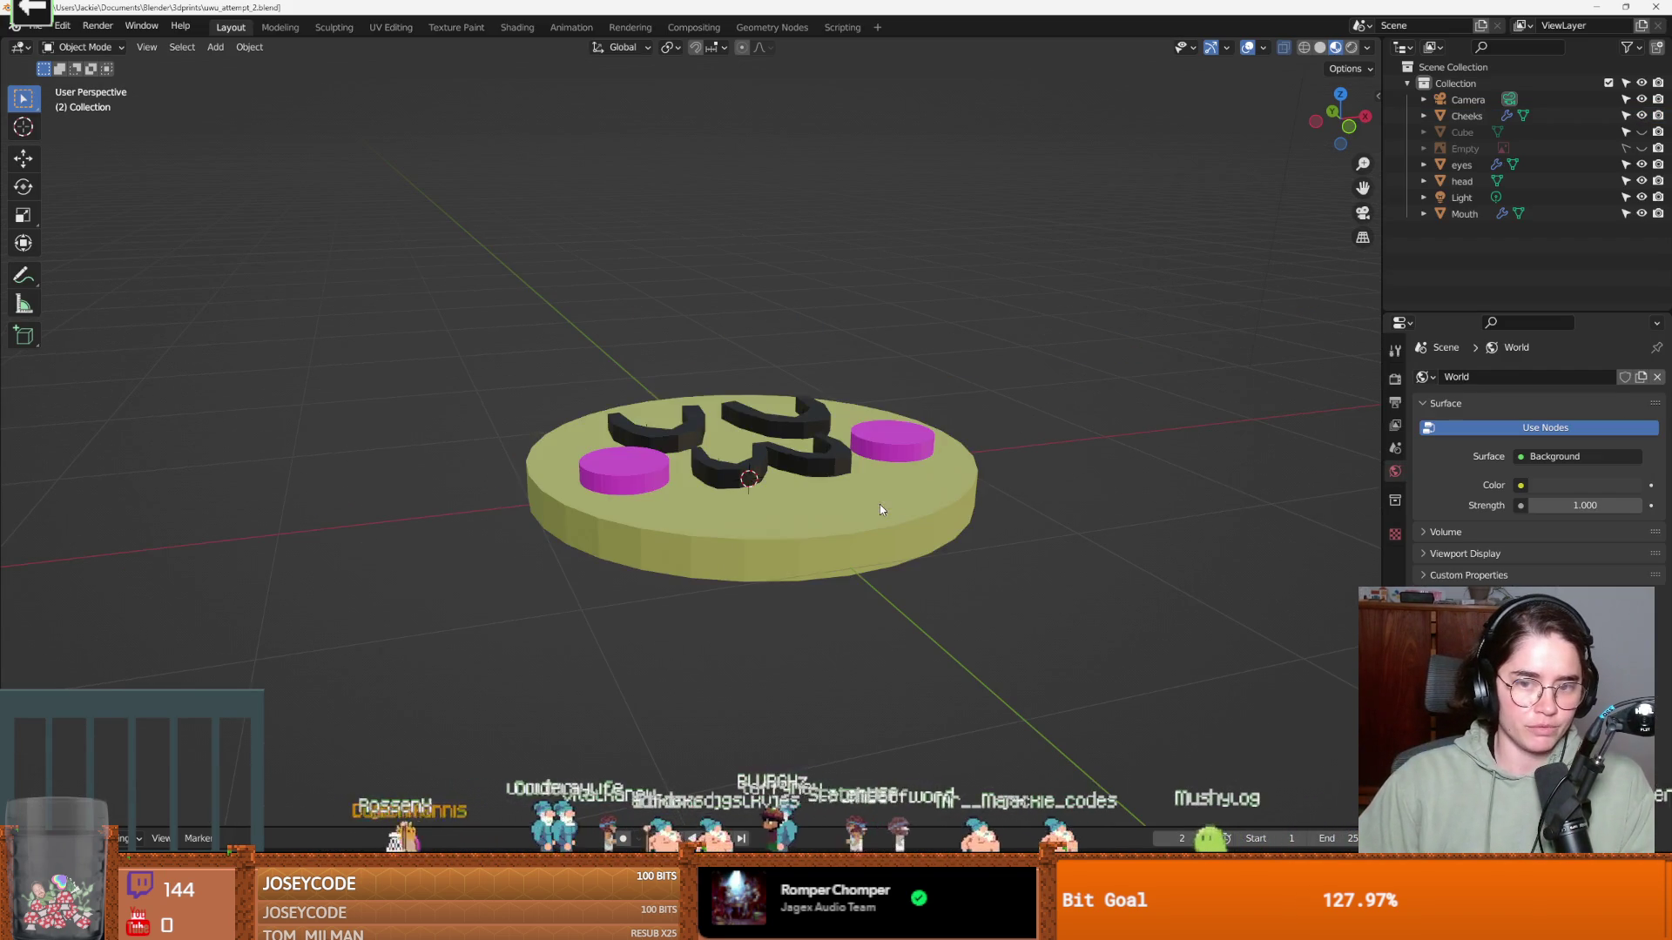
pyautogui.moveTo(772, 483)
pyautogui.mouseDown()
pyautogui.moveTo(802, 592)
pyautogui.moveTo(465, 468)
pyautogui.moveTo(616, 548)
pyautogui.moveTo(787, 552)
pyautogui.moveTo(810, 574)
pyautogui.moveTo(731, 495)
pyautogui.moveTo(774, 484)
pyautogui.mouseUp()
pyautogui.scroll(6, 758, 500)
pyautogui.scroll(-5, 758, 501)
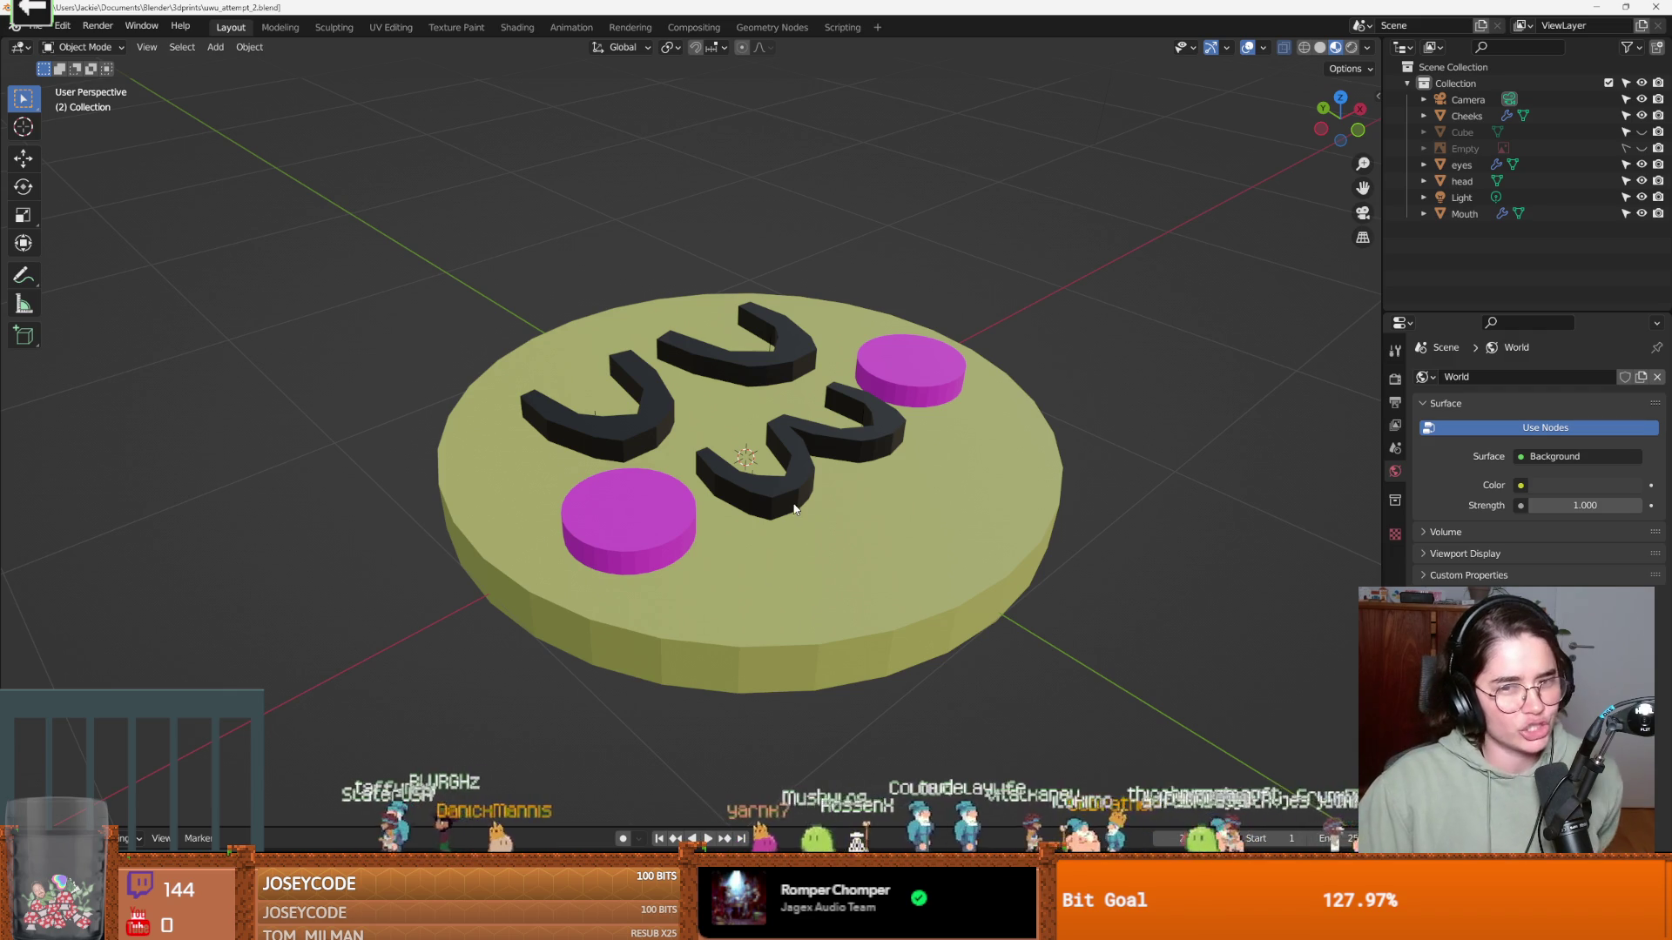
pyautogui.scroll(1, 793, 510)
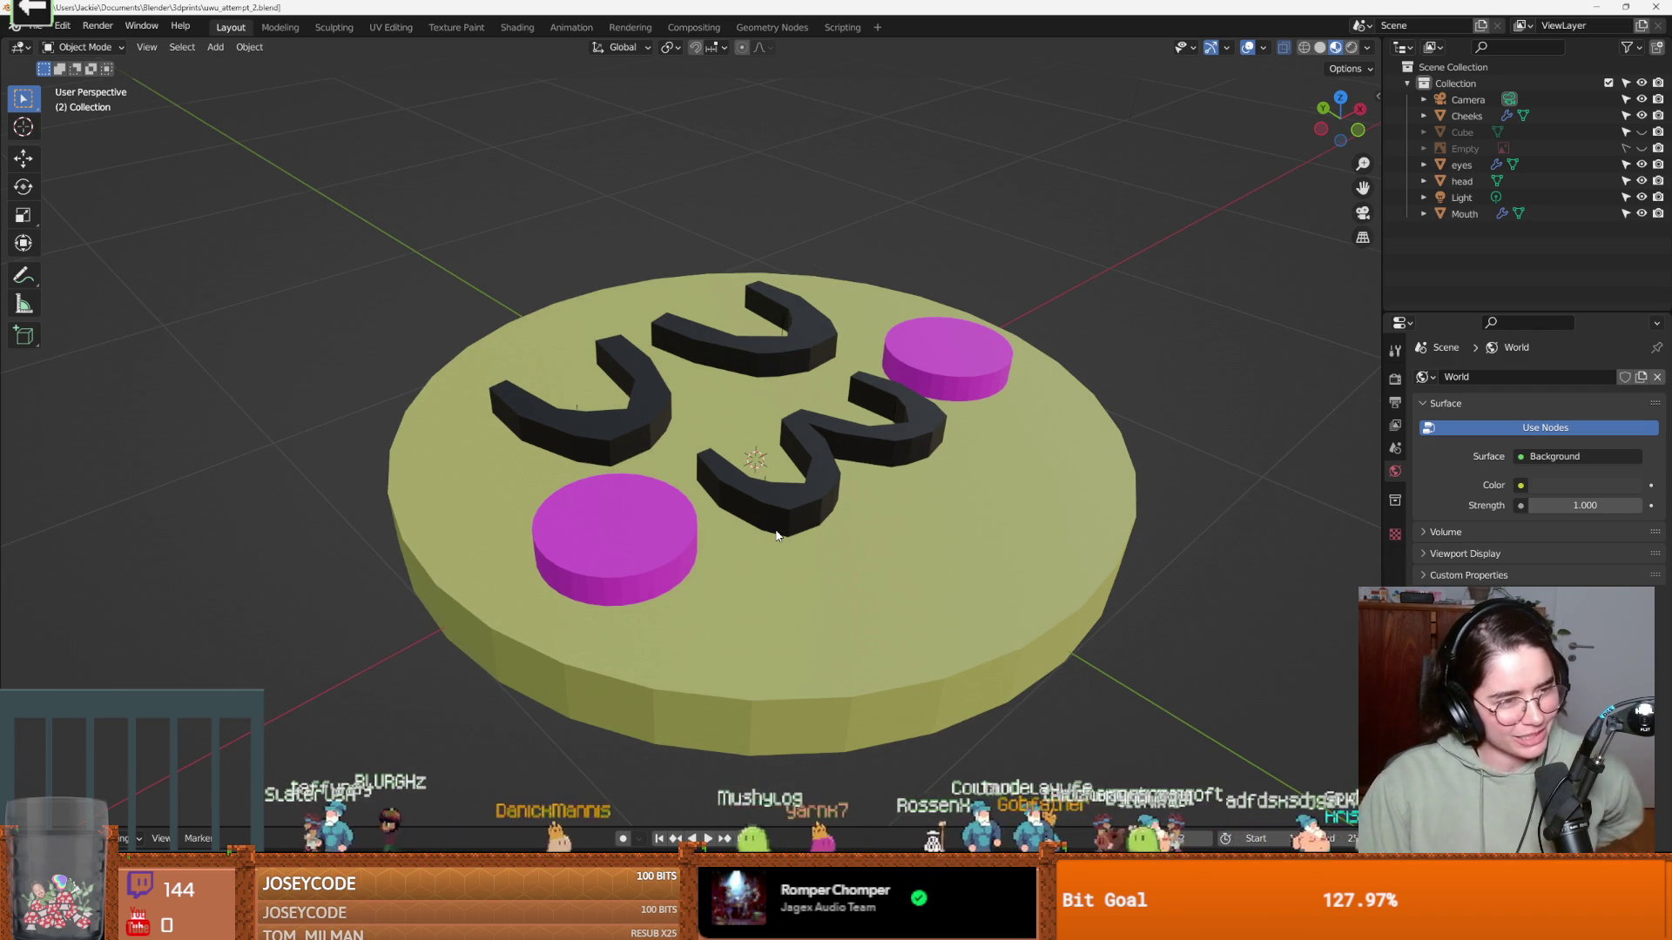
pyautogui.scroll(-3, 778, 519)
pyautogui.moveTo(811, 557)
pyautogui.mouseDown()
pyautogui.moveTo(642, 645)
pyautogui.moveTo(689, 588)
pyautogui.mouseUp()
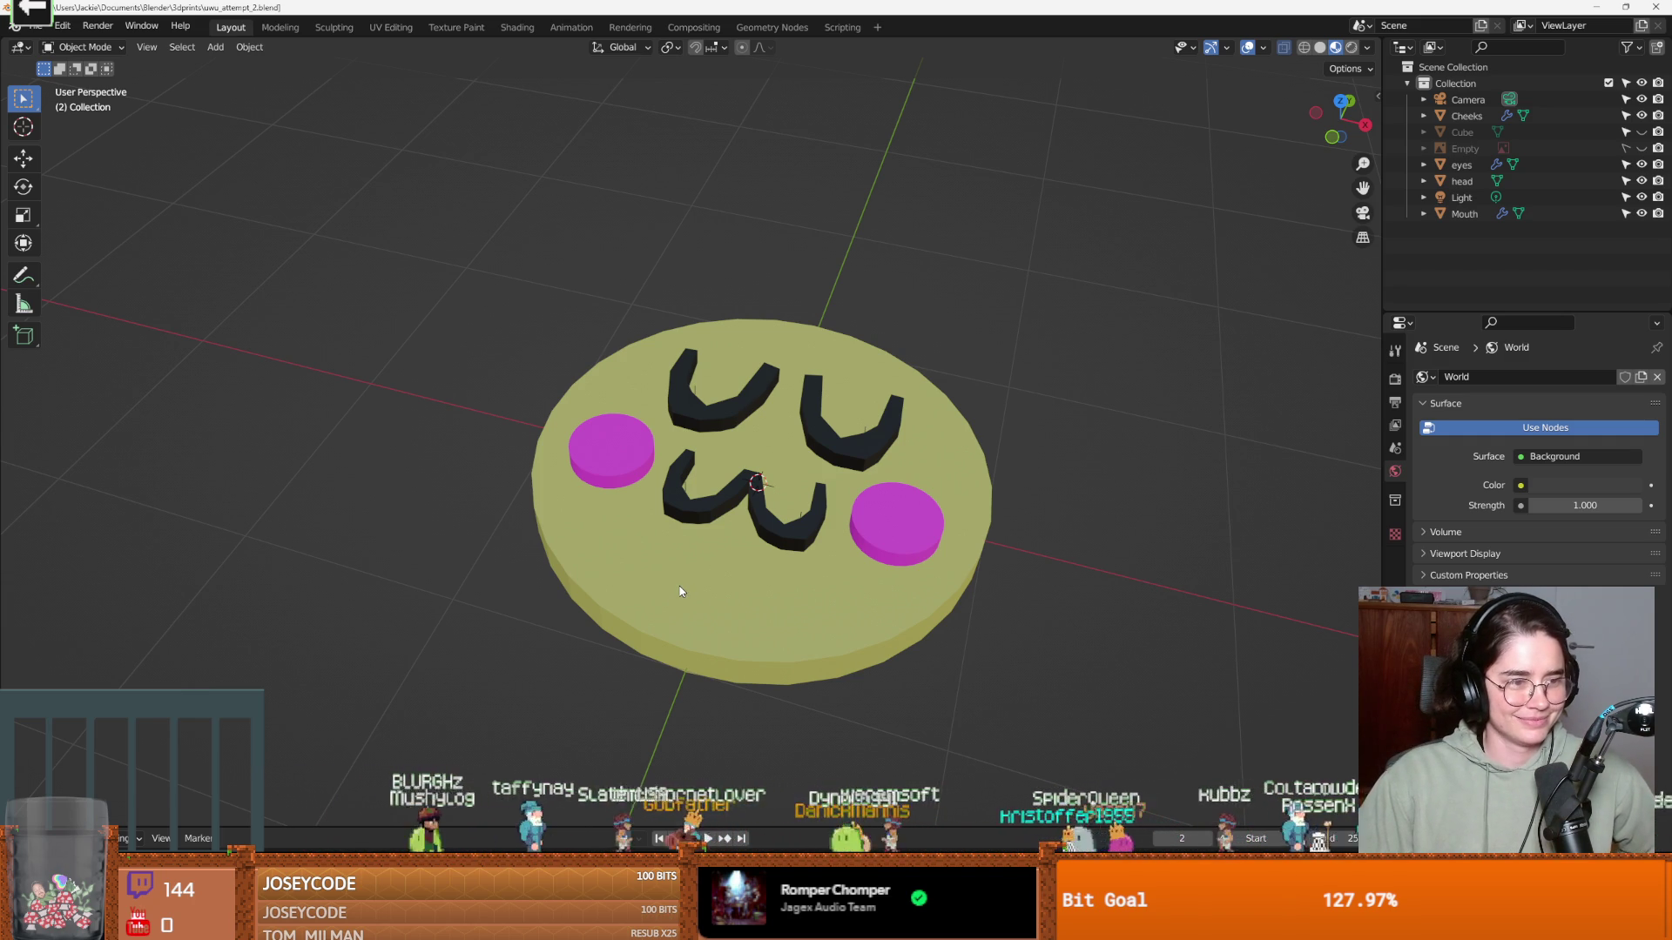
pyautogui.moveTo(679, 590); pyautogui.dragTo(730, 548)
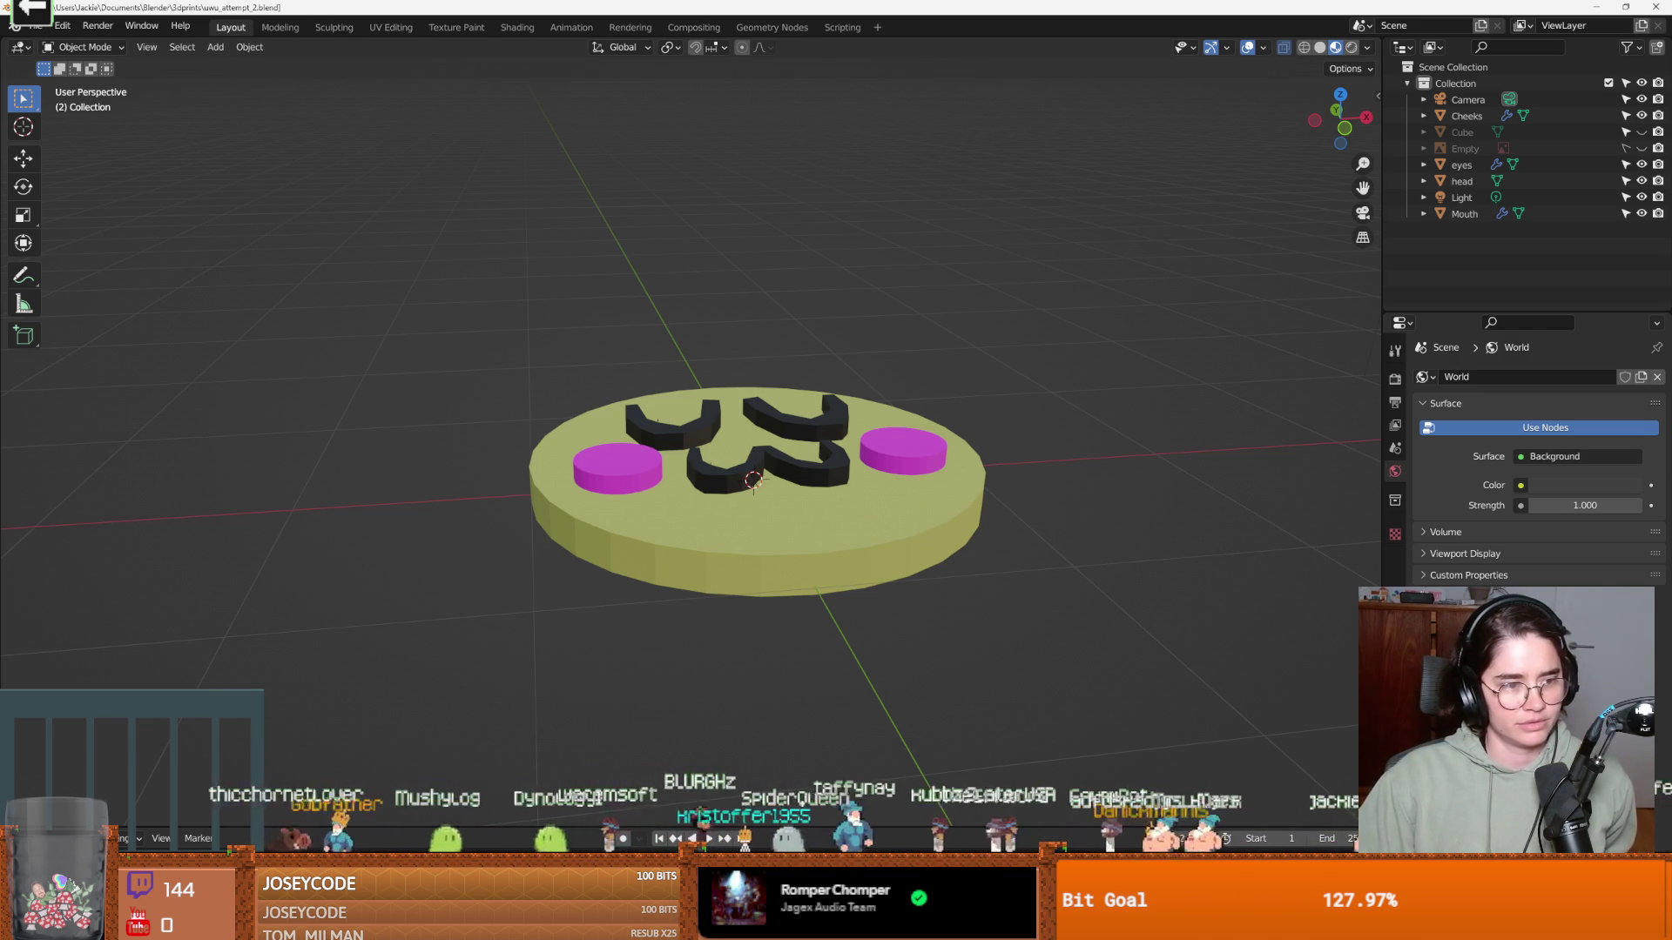
pyautogui.press('super+Down')
pyautogui.click(1450, 249)
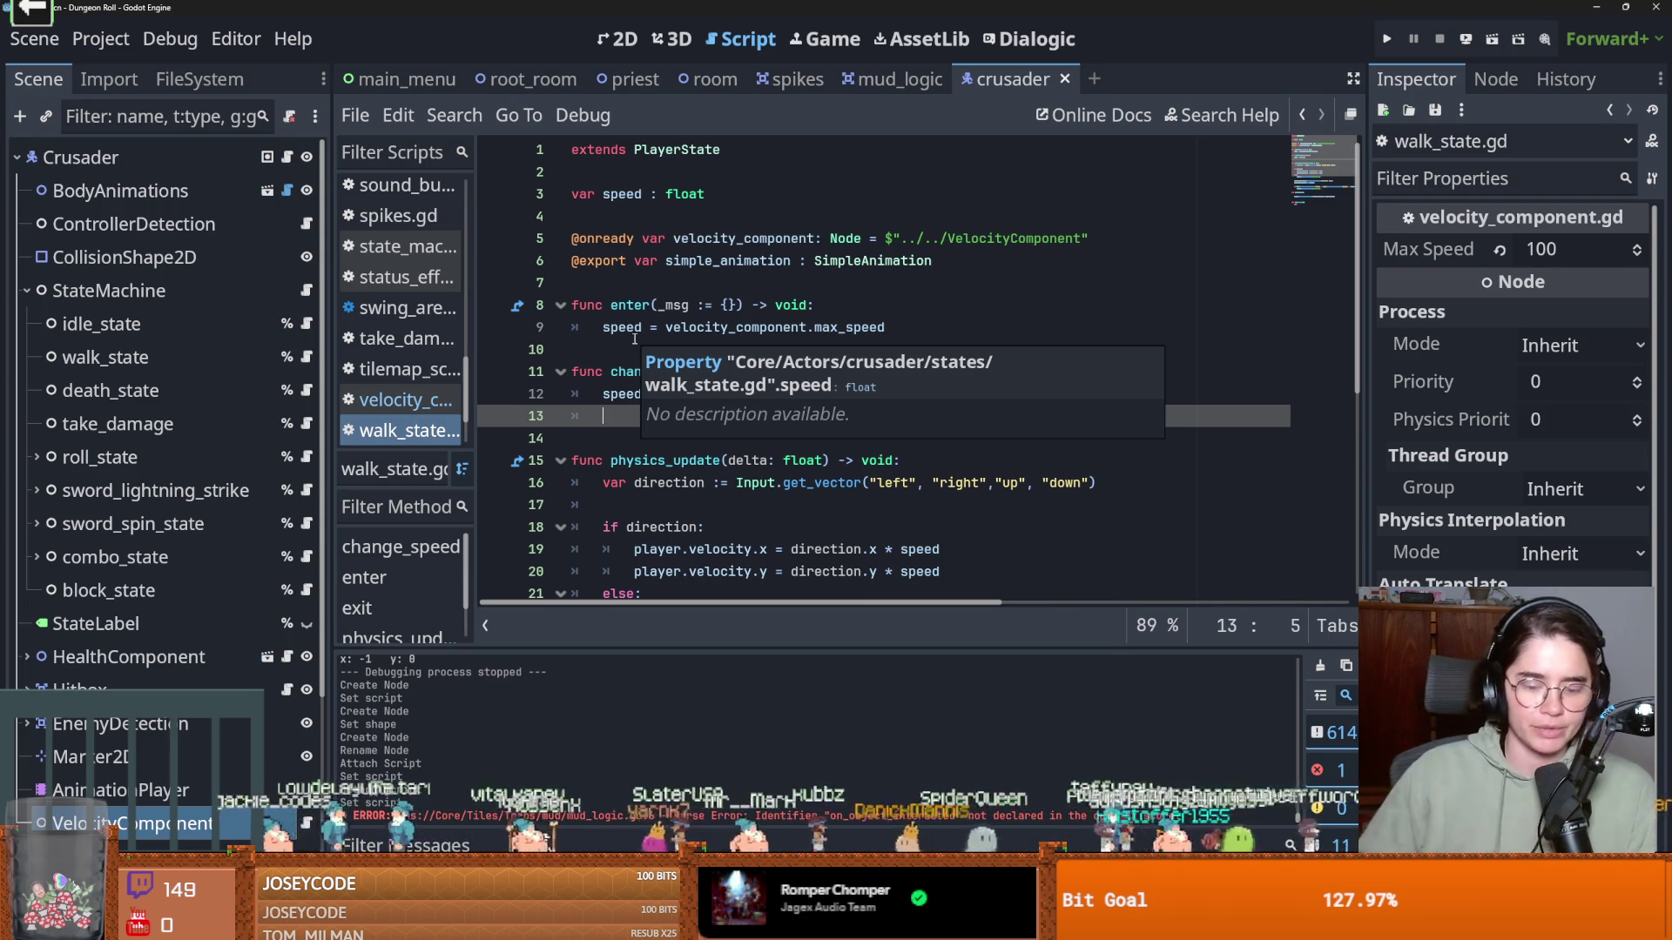
# Save the crusader scene and open the context menu of the VelocityComponent node
pyautogui.hotkey('ctrl', 's')
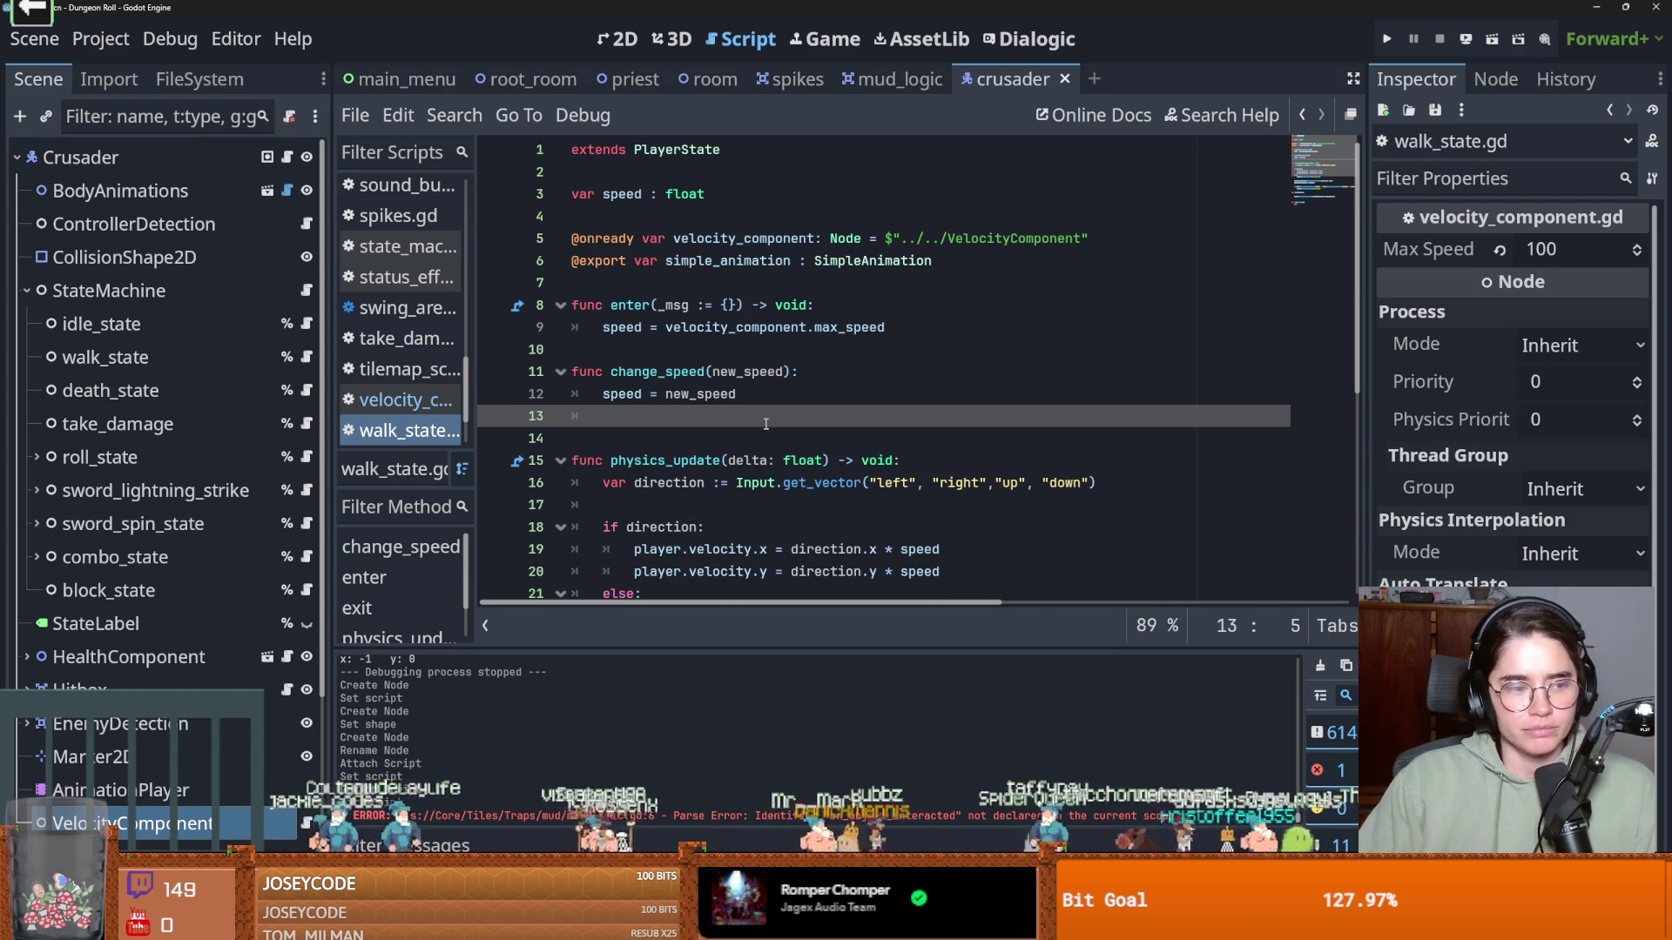
pyautogui.scroll(-2, 769, 419)
pyautogui.scroll(2, 771, 415)
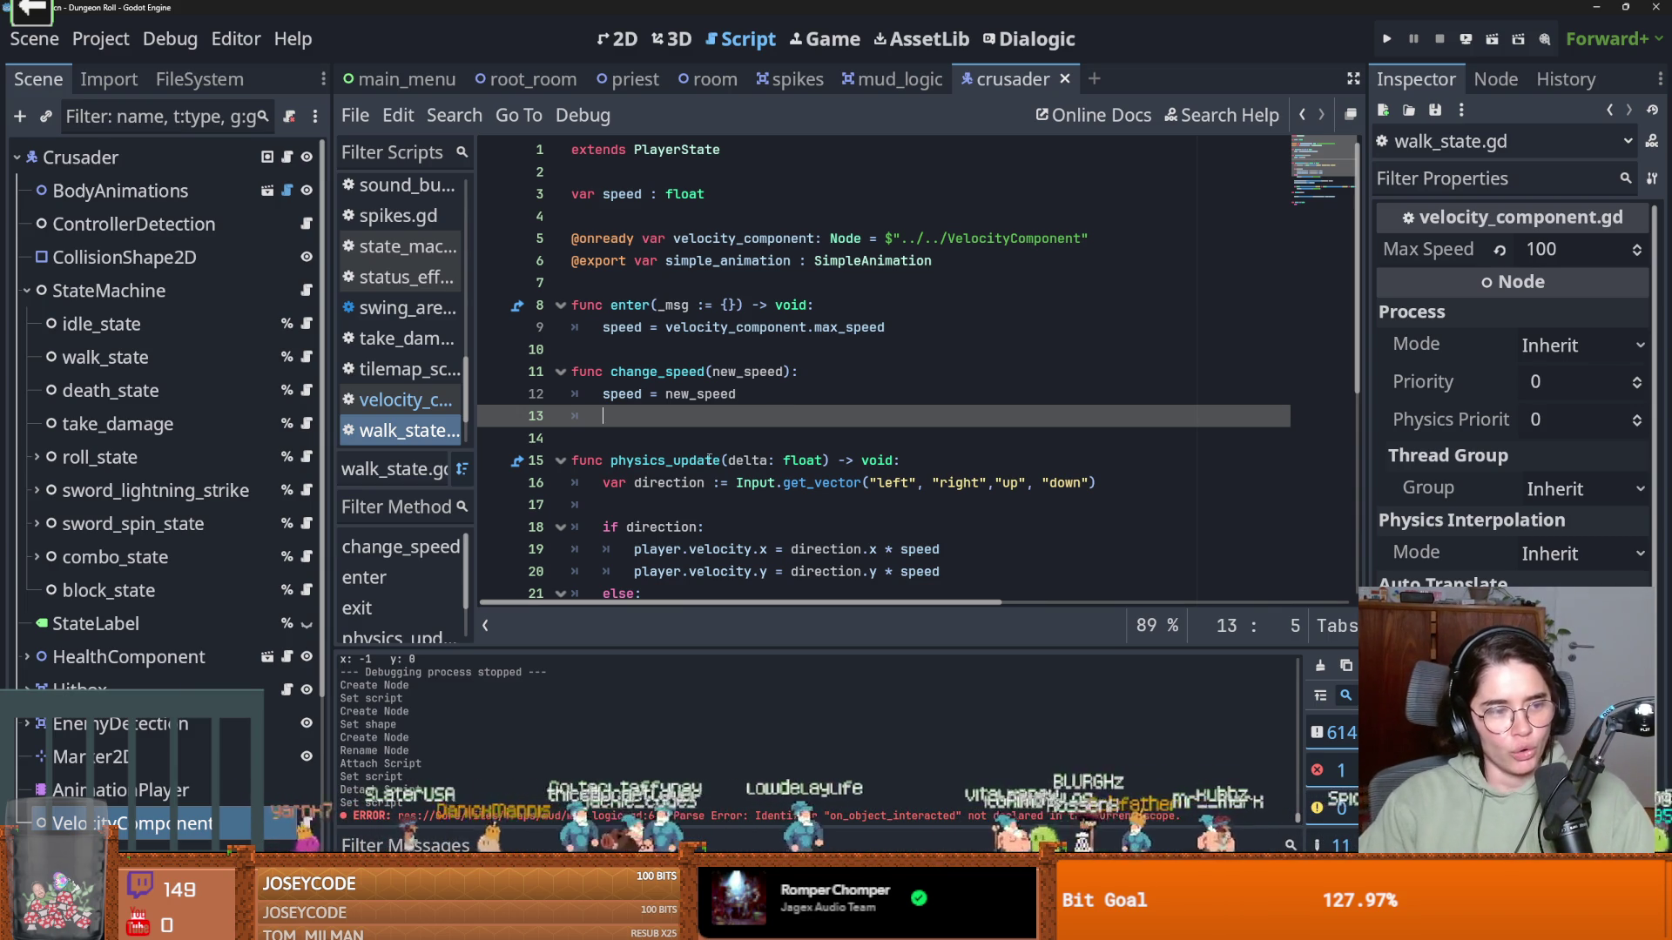
pyautogui.press('Up')
pyautogui.hotkey('ctrl', 's')
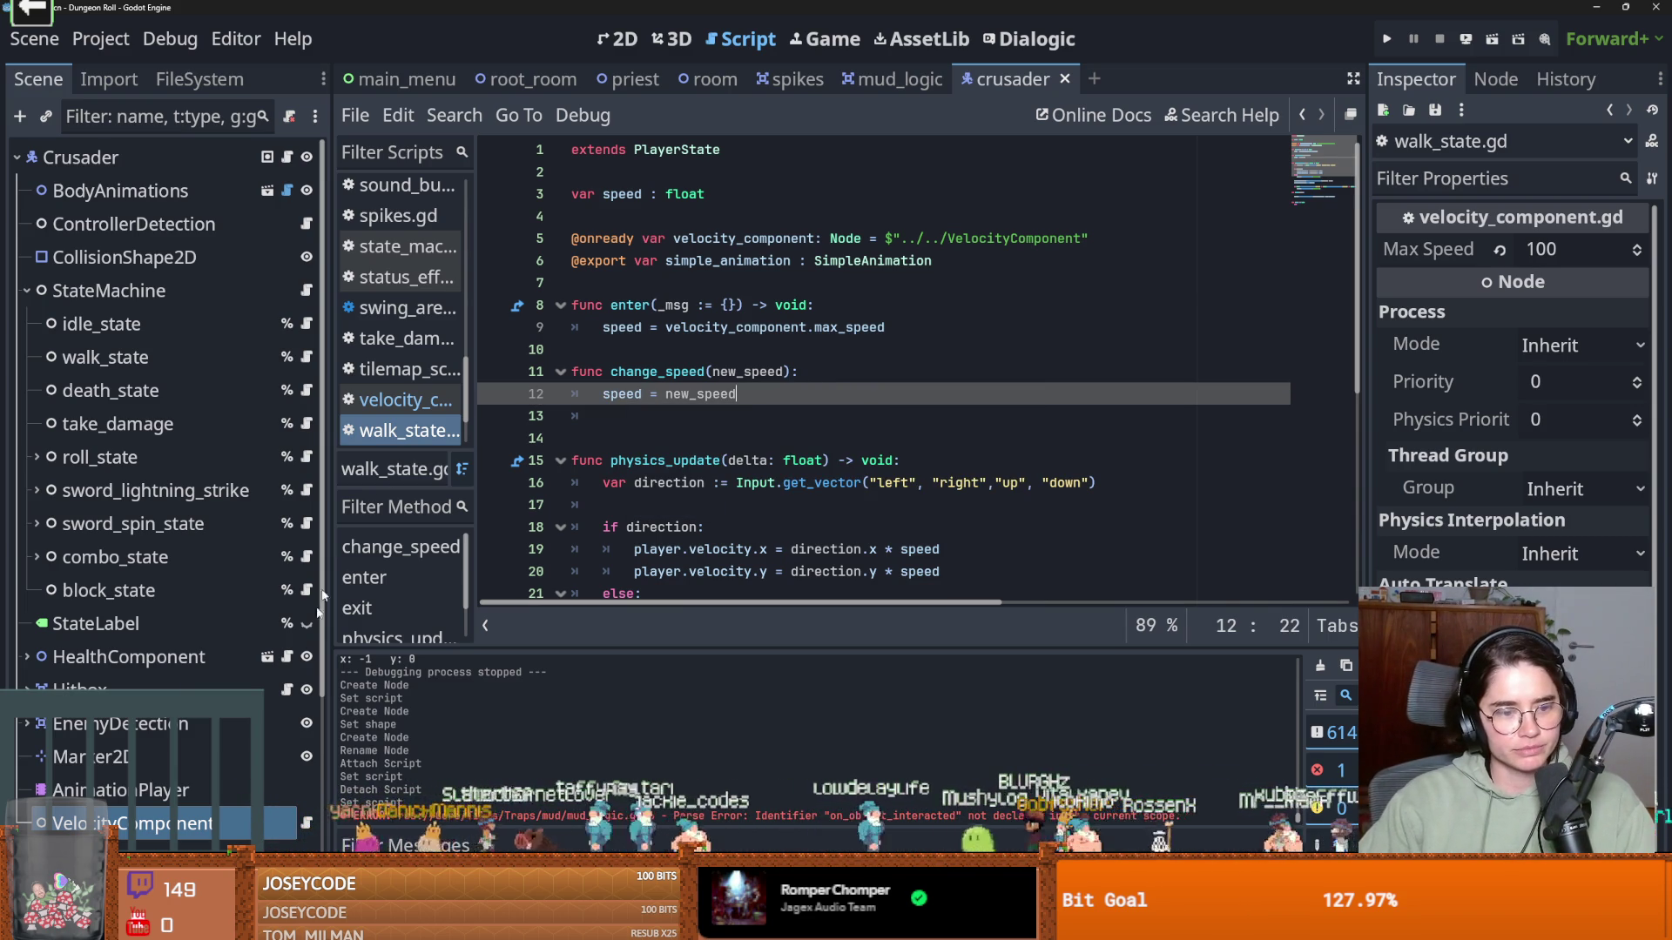
pyautogui.moveTo(155, 822); pyautogui.dragTo(162, 813)
pyautogui.rightClick(202, 812)
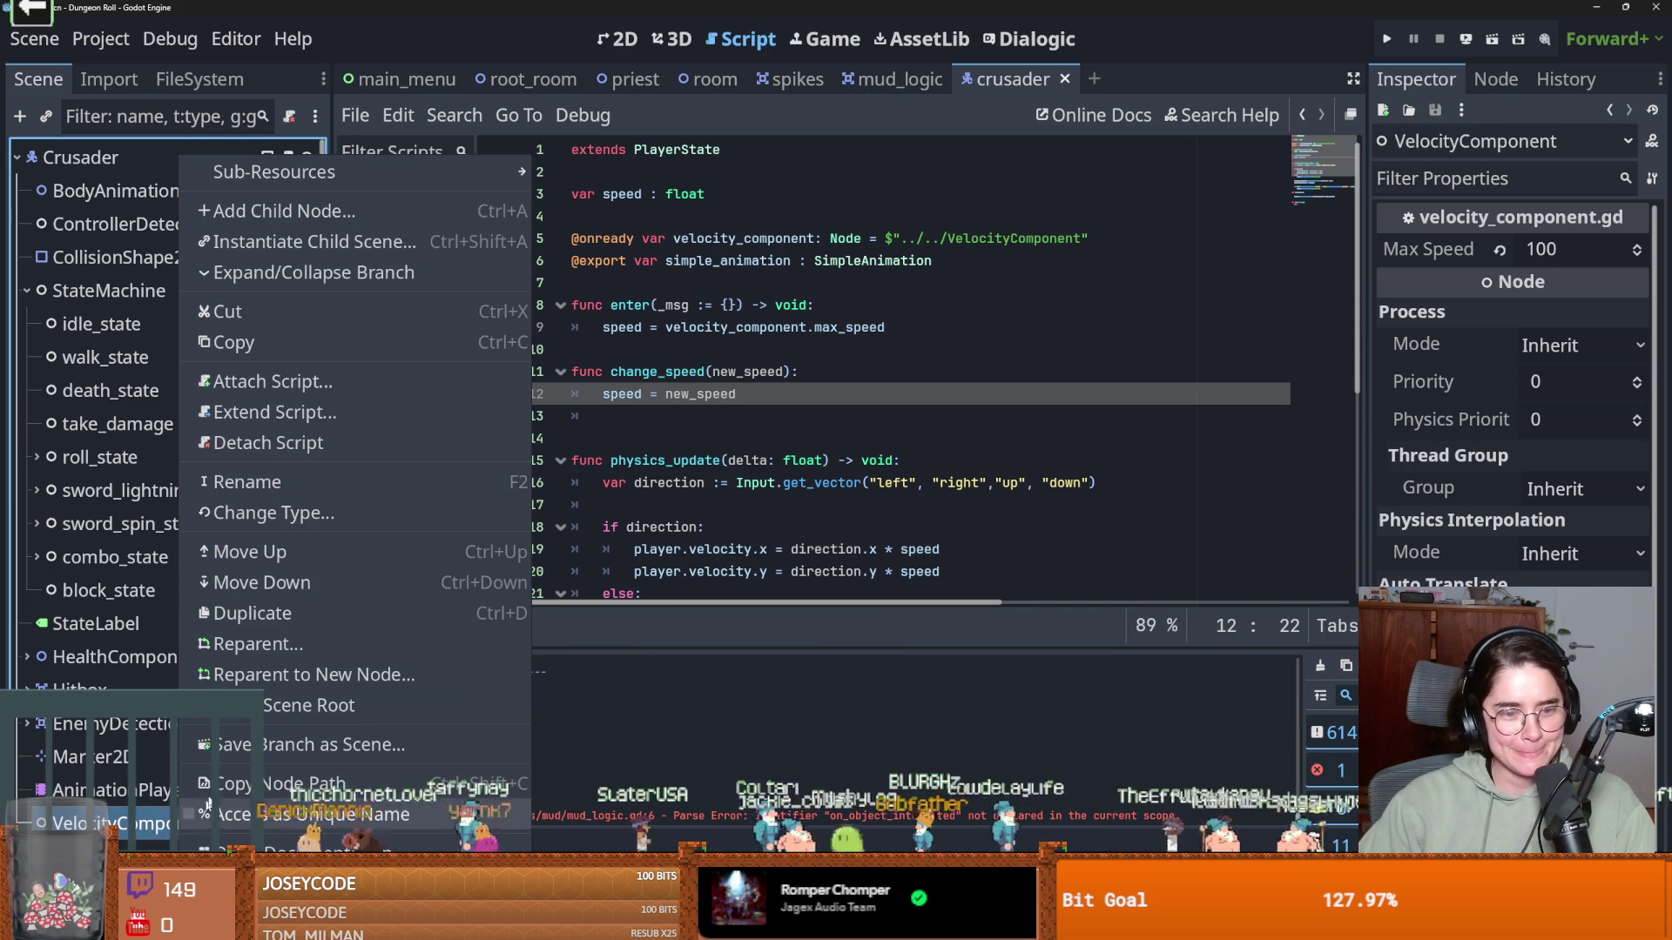
# Make VelocityComponent unique-named, insert %VelocityComponent on line 13, and copy max_speed from velocity_component.gd
pyautogui.click(209, 814)
pyautogui.moveTo(257, 816); pyautogui.dragTo(652, 420)
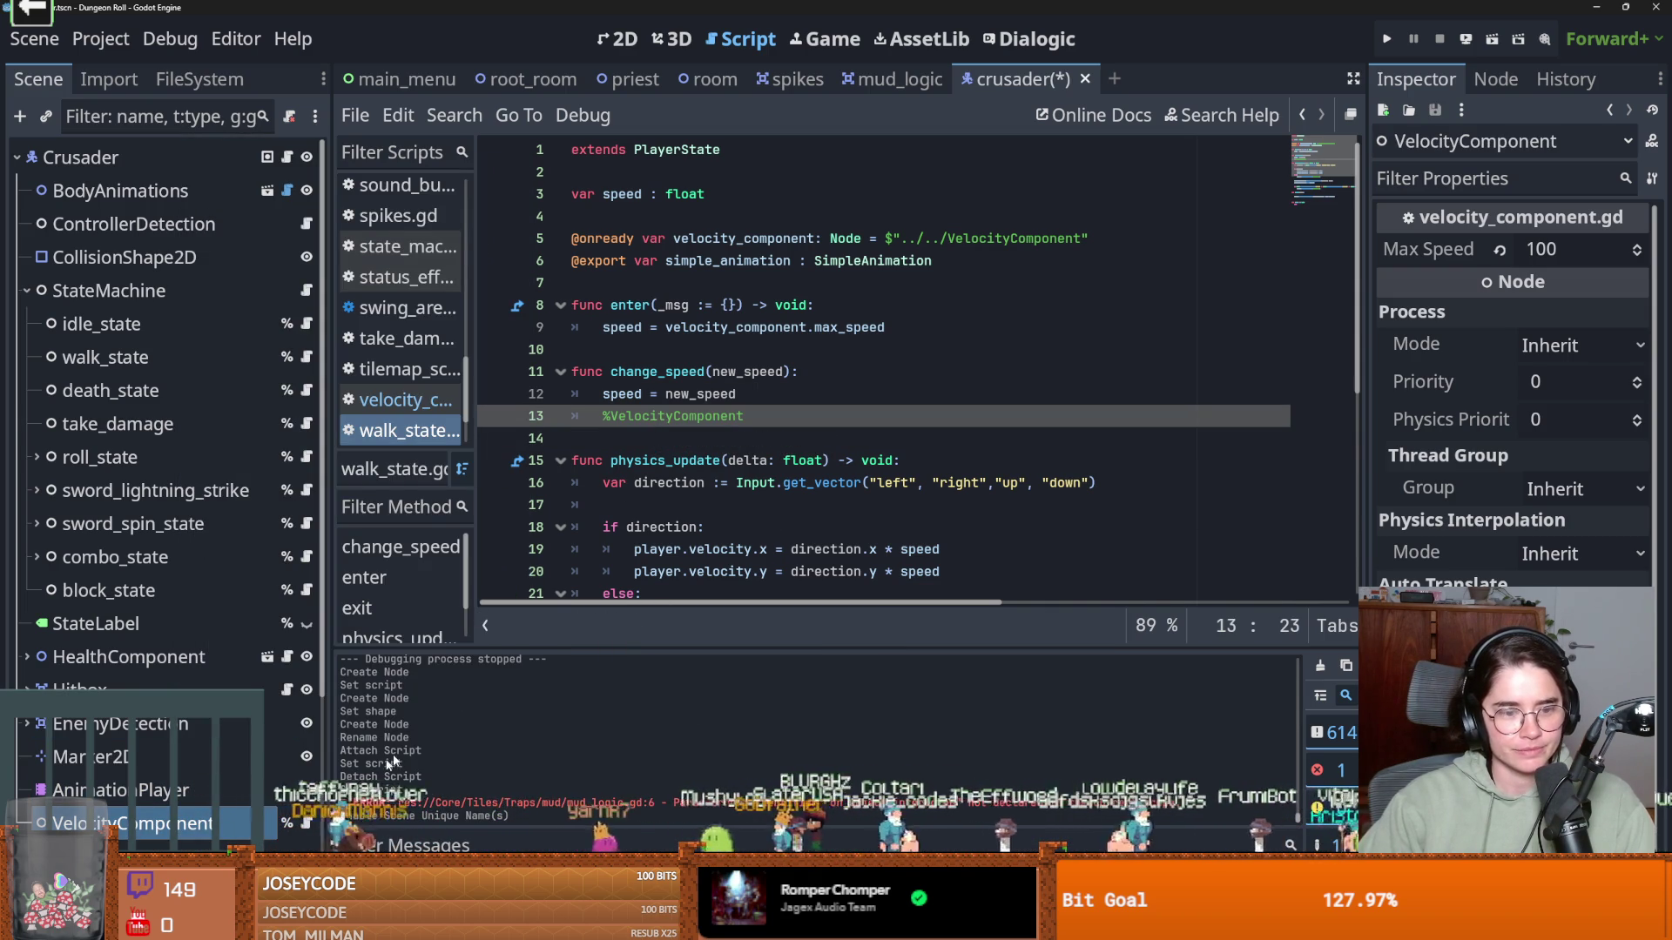
pyautogui.click(403, 400)
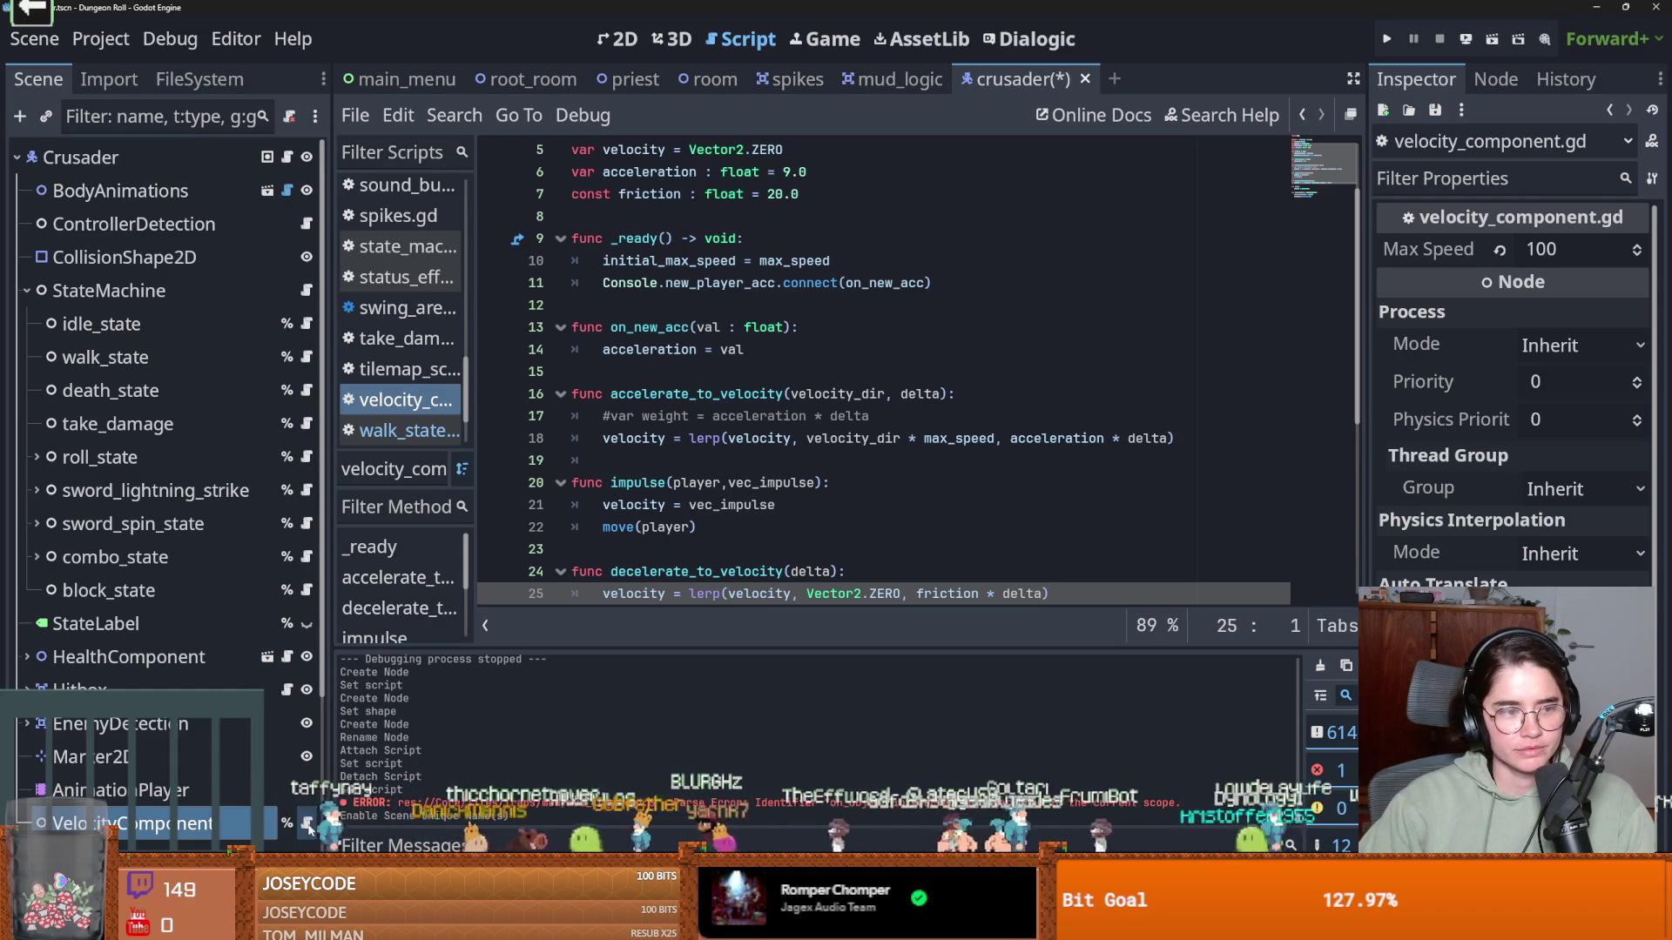
pyautogui.scroll(2, 828, 275)
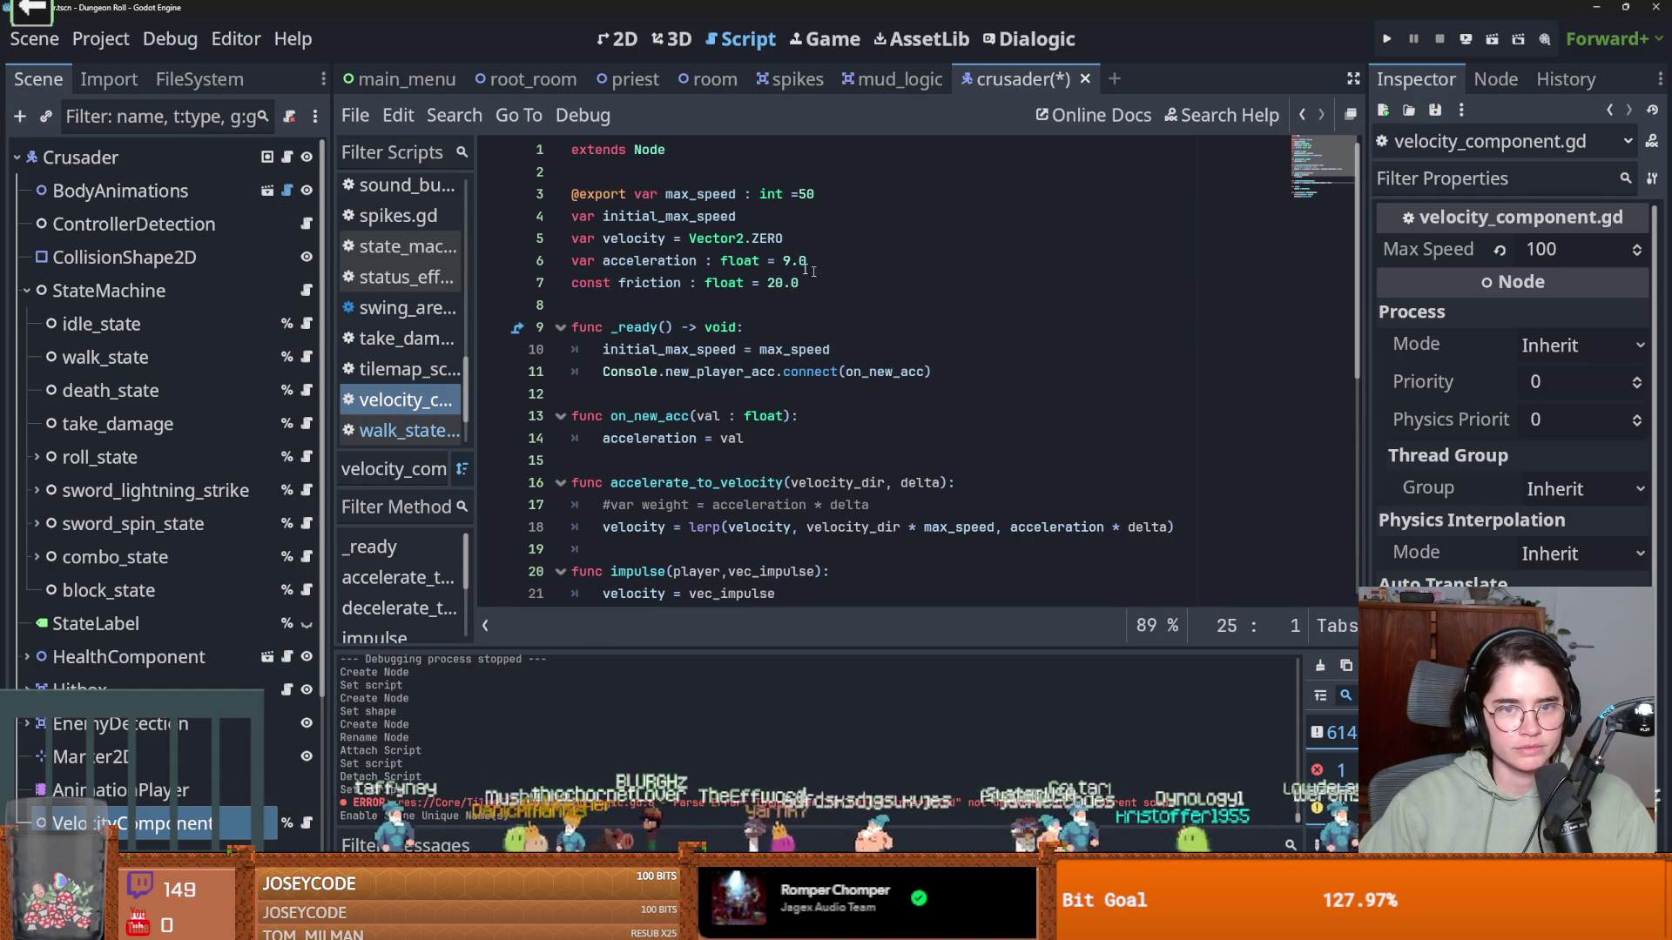
pyautogui.scroll(-3, 697, 306)
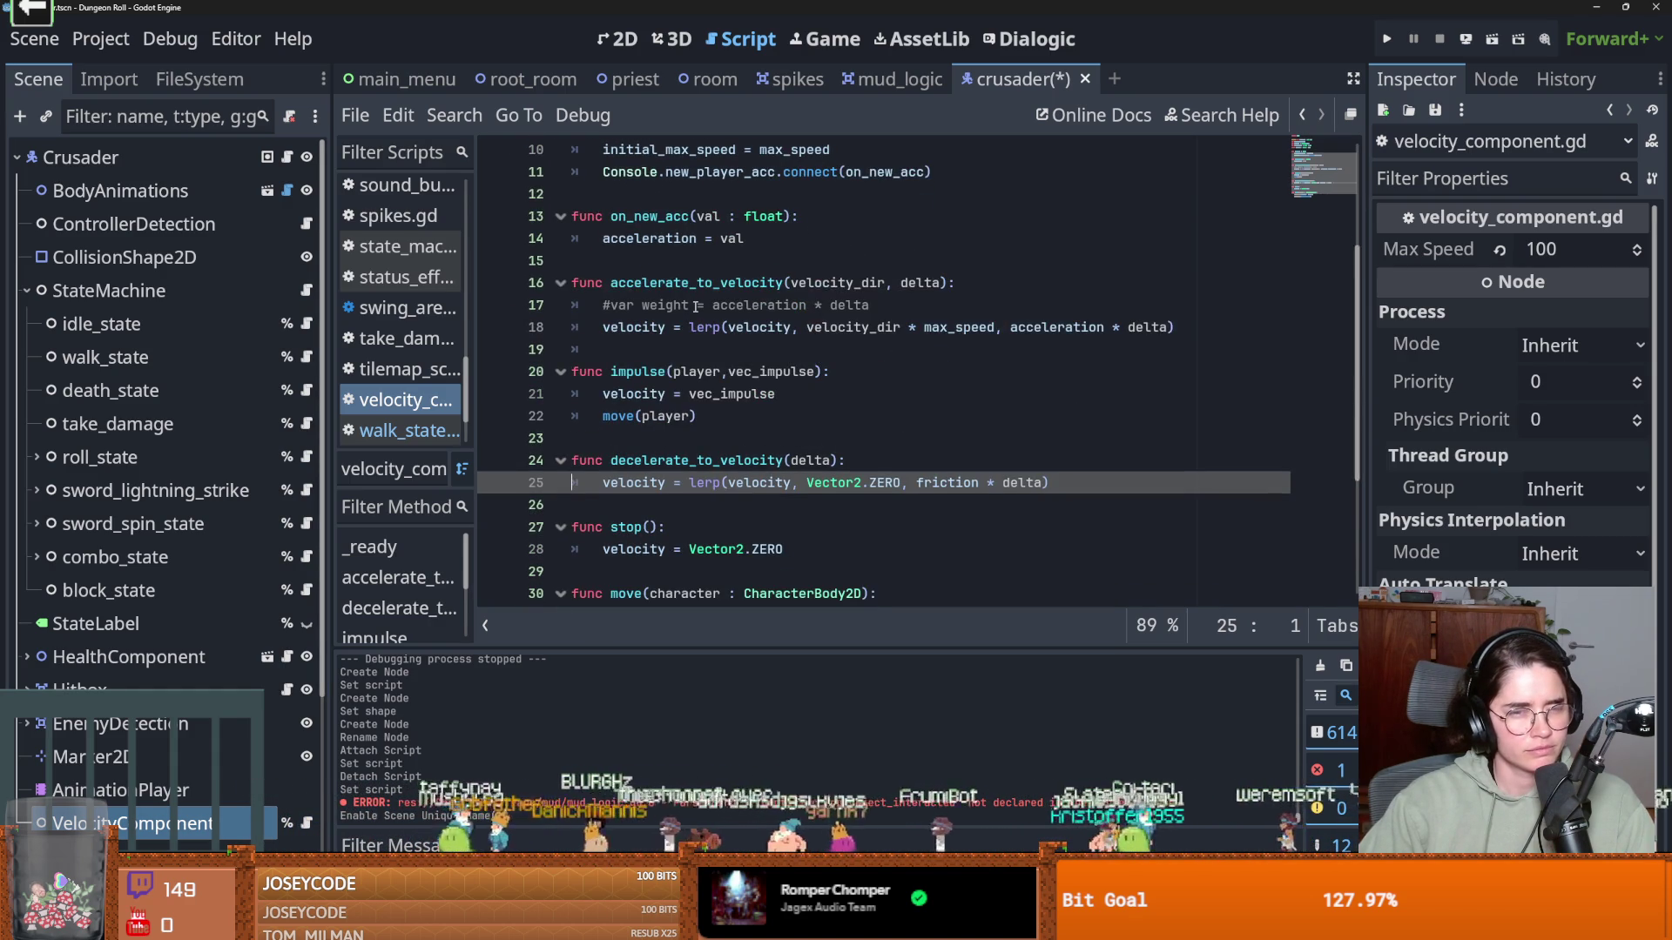
pyautogui.scroll(3, 696, 307)
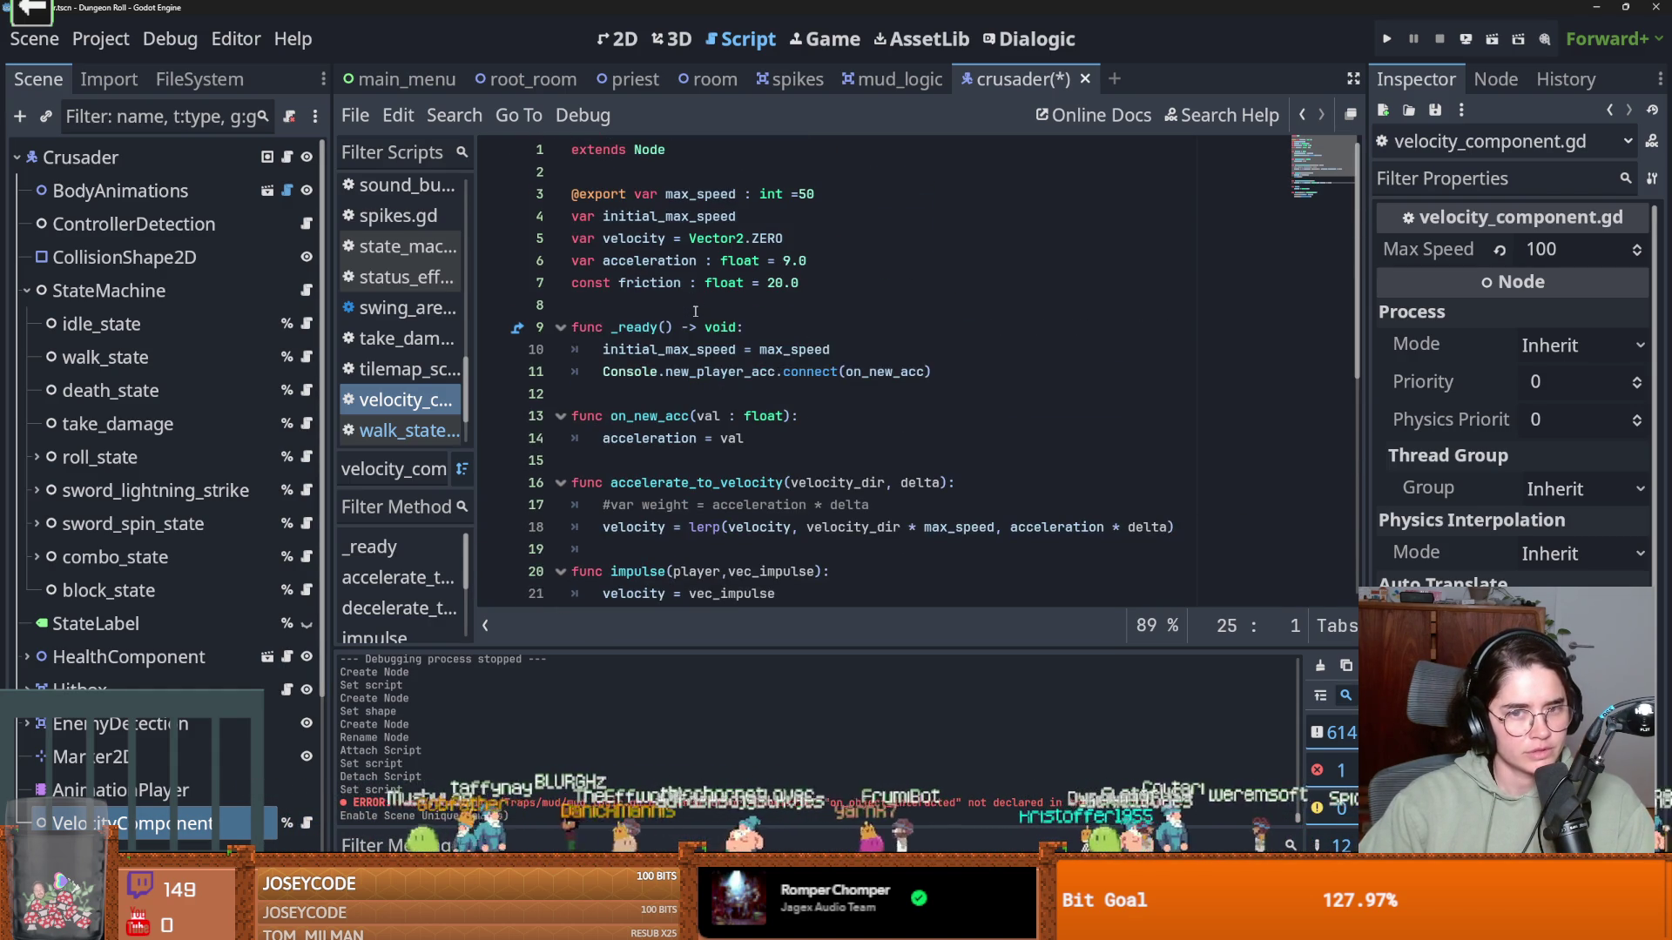
pyautogui.doubleClick(718, 196)
pyautogui.hotkey('ctrl', 'c')
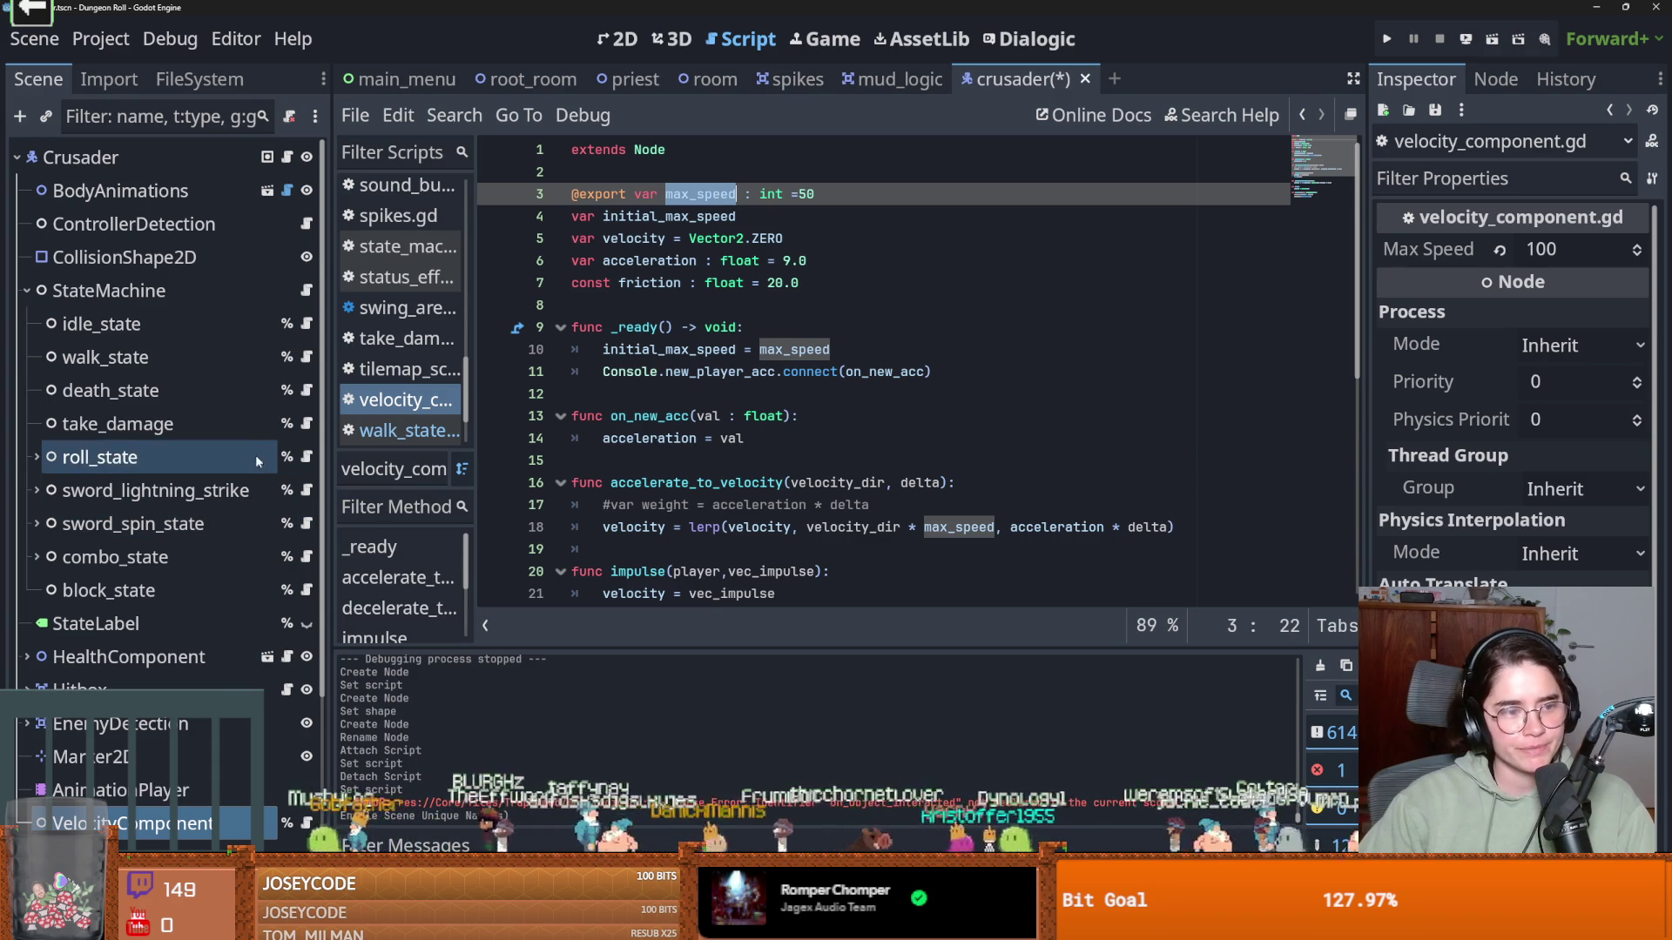
# Complete the line as %VelocityComponent.max_speed = new_speed in walk_state.gd, save, and view max_speed's definition
pyautogui.click(307, 357)
pyautogui.write('%VelocityComponent.')
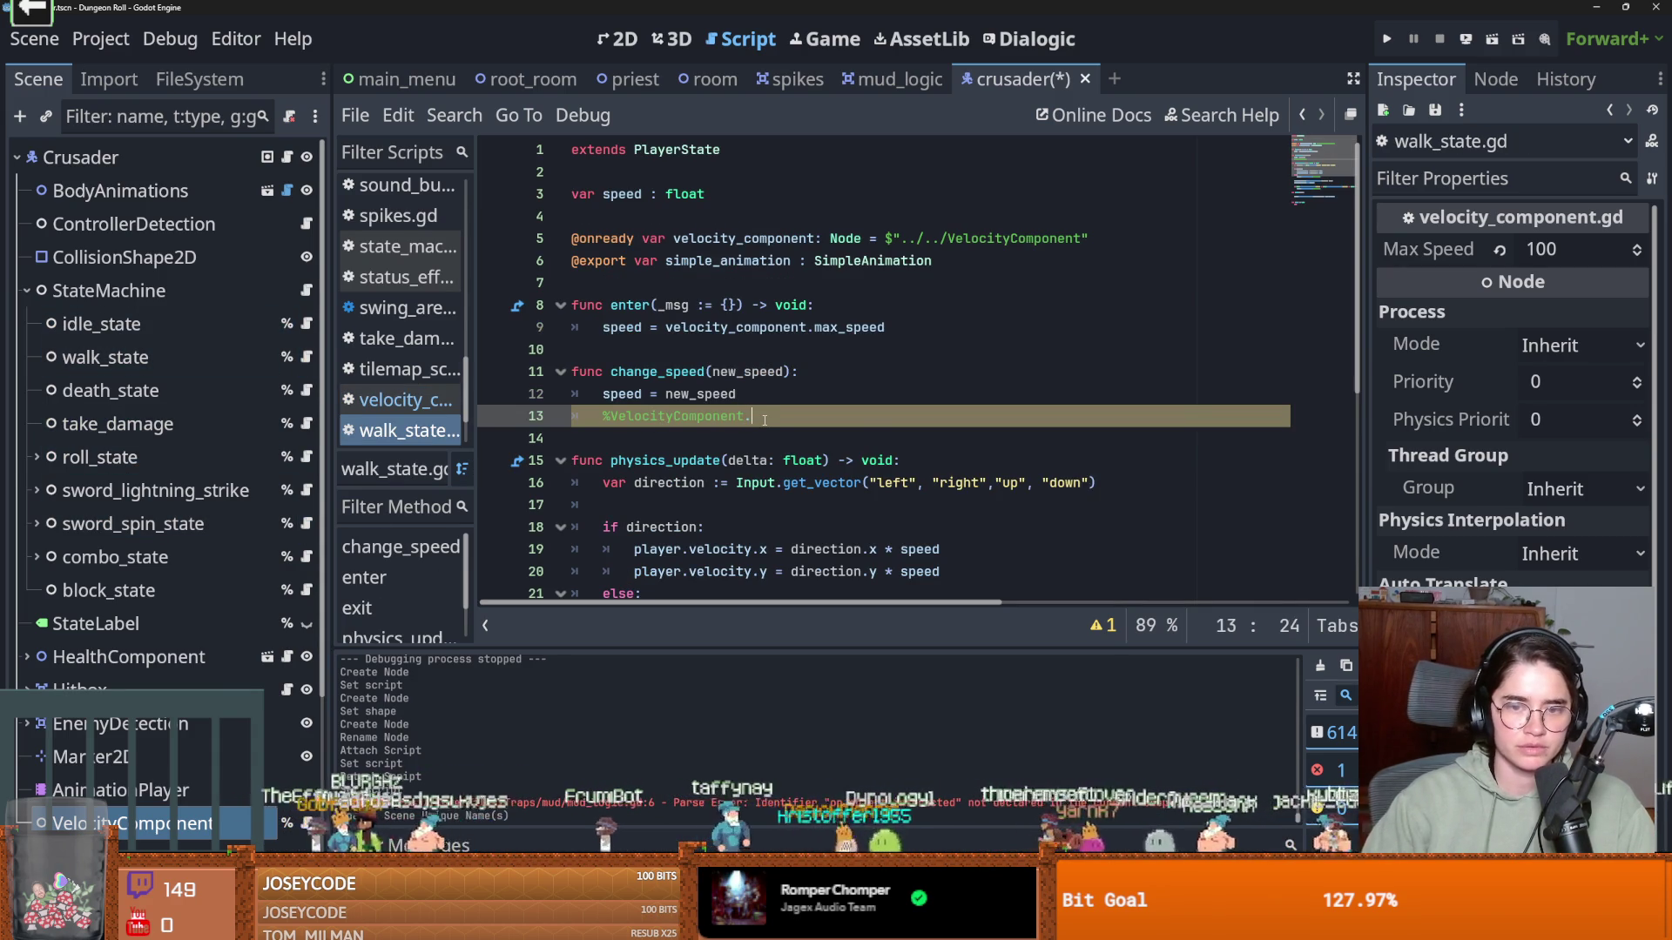
pyautogui.hotkey('ctrl', 'v')
pyautogui.write('= ne')
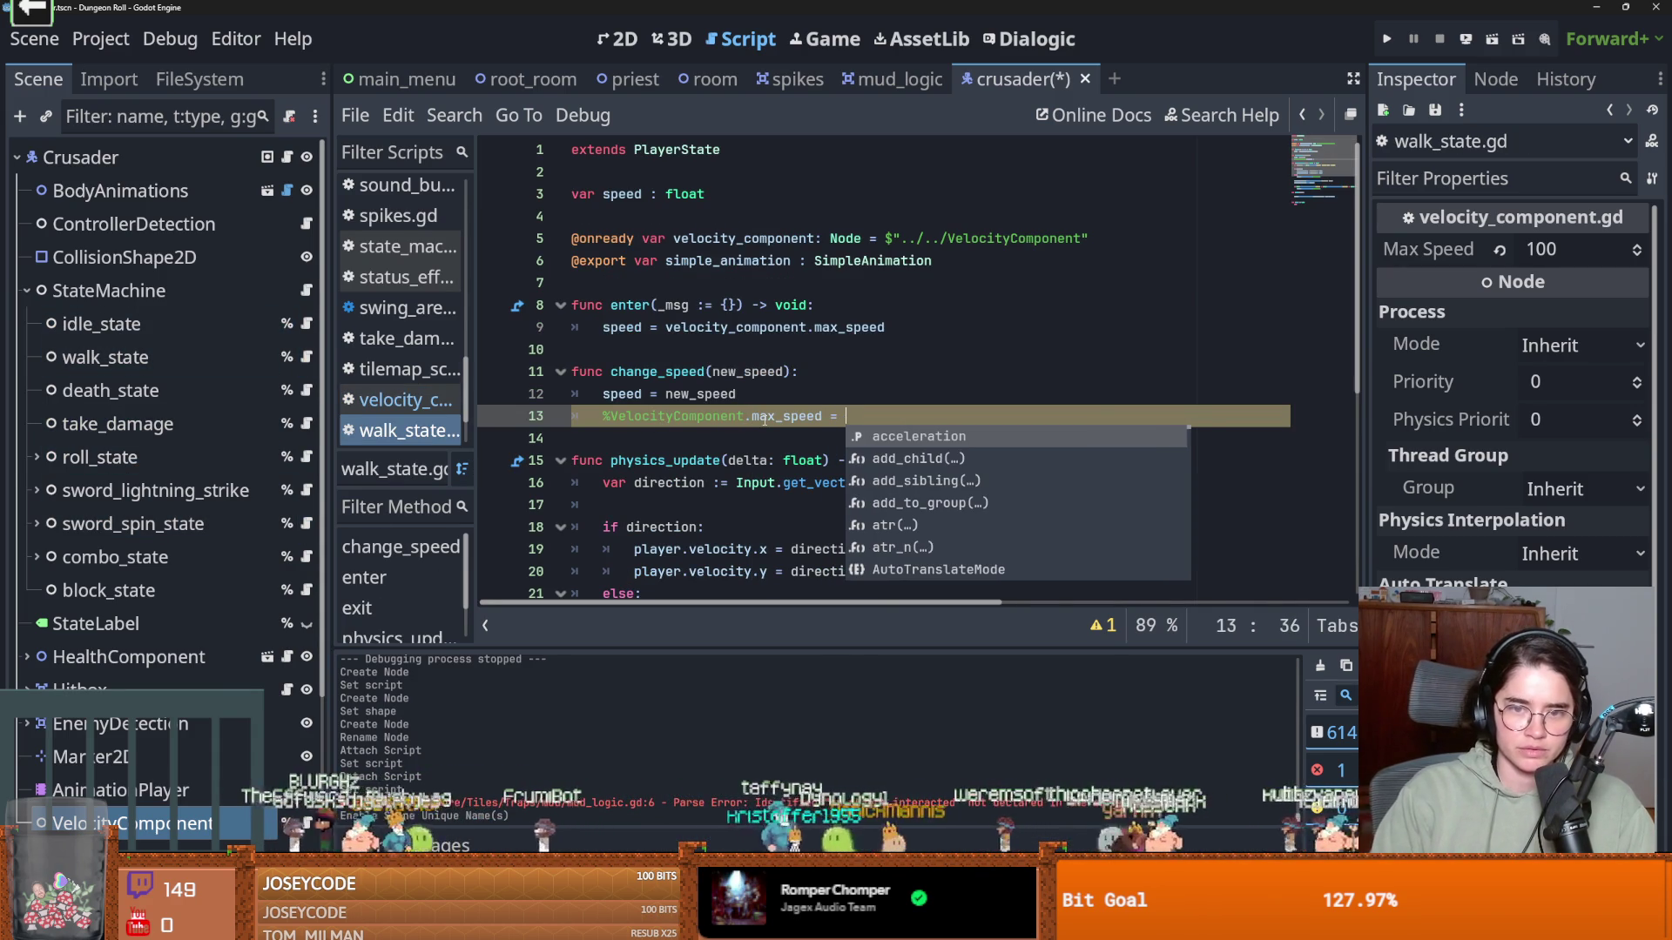
pyautogui.press('Return')
pyautogui.hotkey('ctrl', 's')
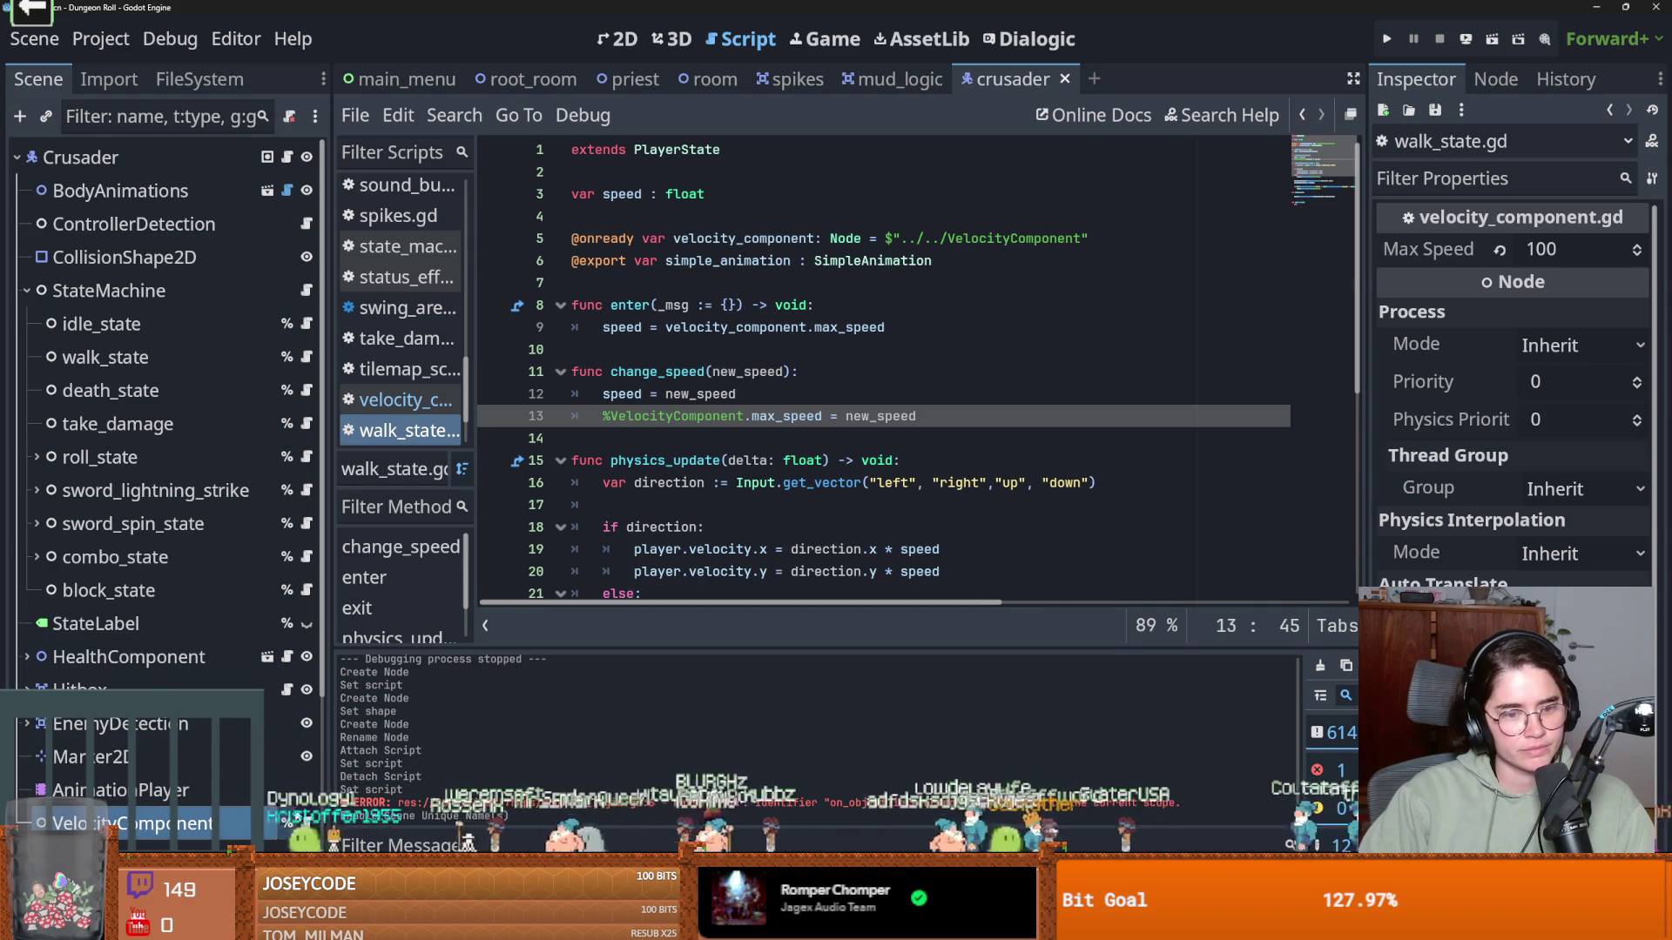
pyautogui.keyDown('ctrl'); pyautogui.click(786, 416); pyautogui.keyUp('ctrl')
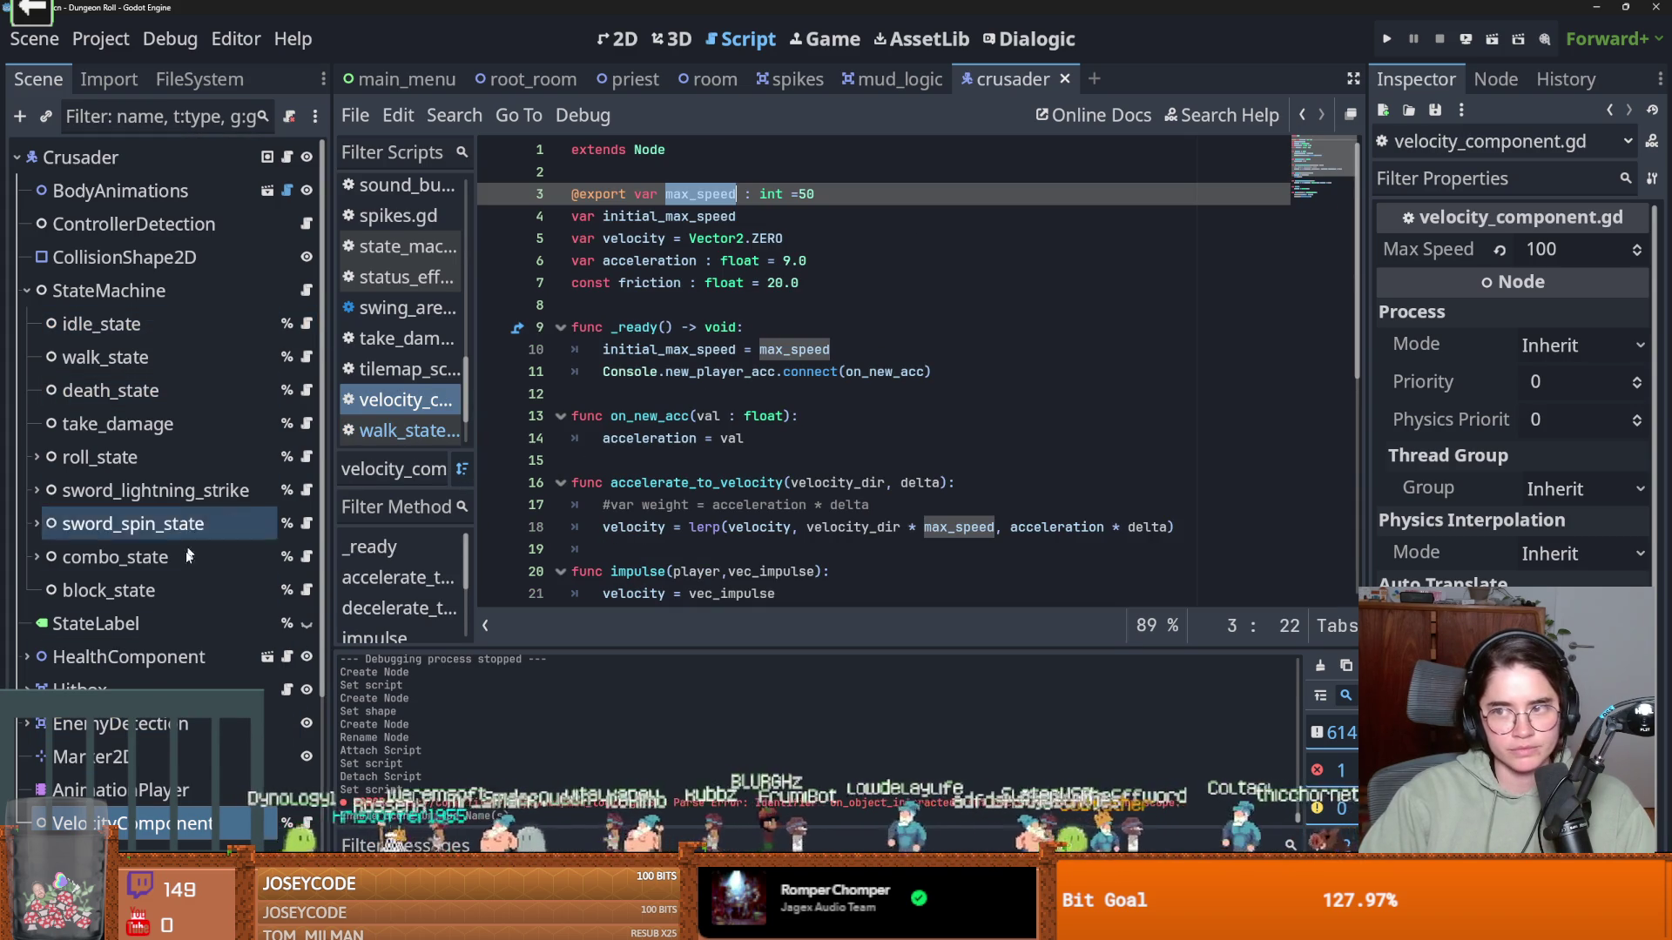
# Inspect the AnimationPlayer and VelocityComponent nodes, glance at mud_logic.gd, then return to the crusader script
pyautogui.click(104, 790)
pyautogui.click(122, 823)
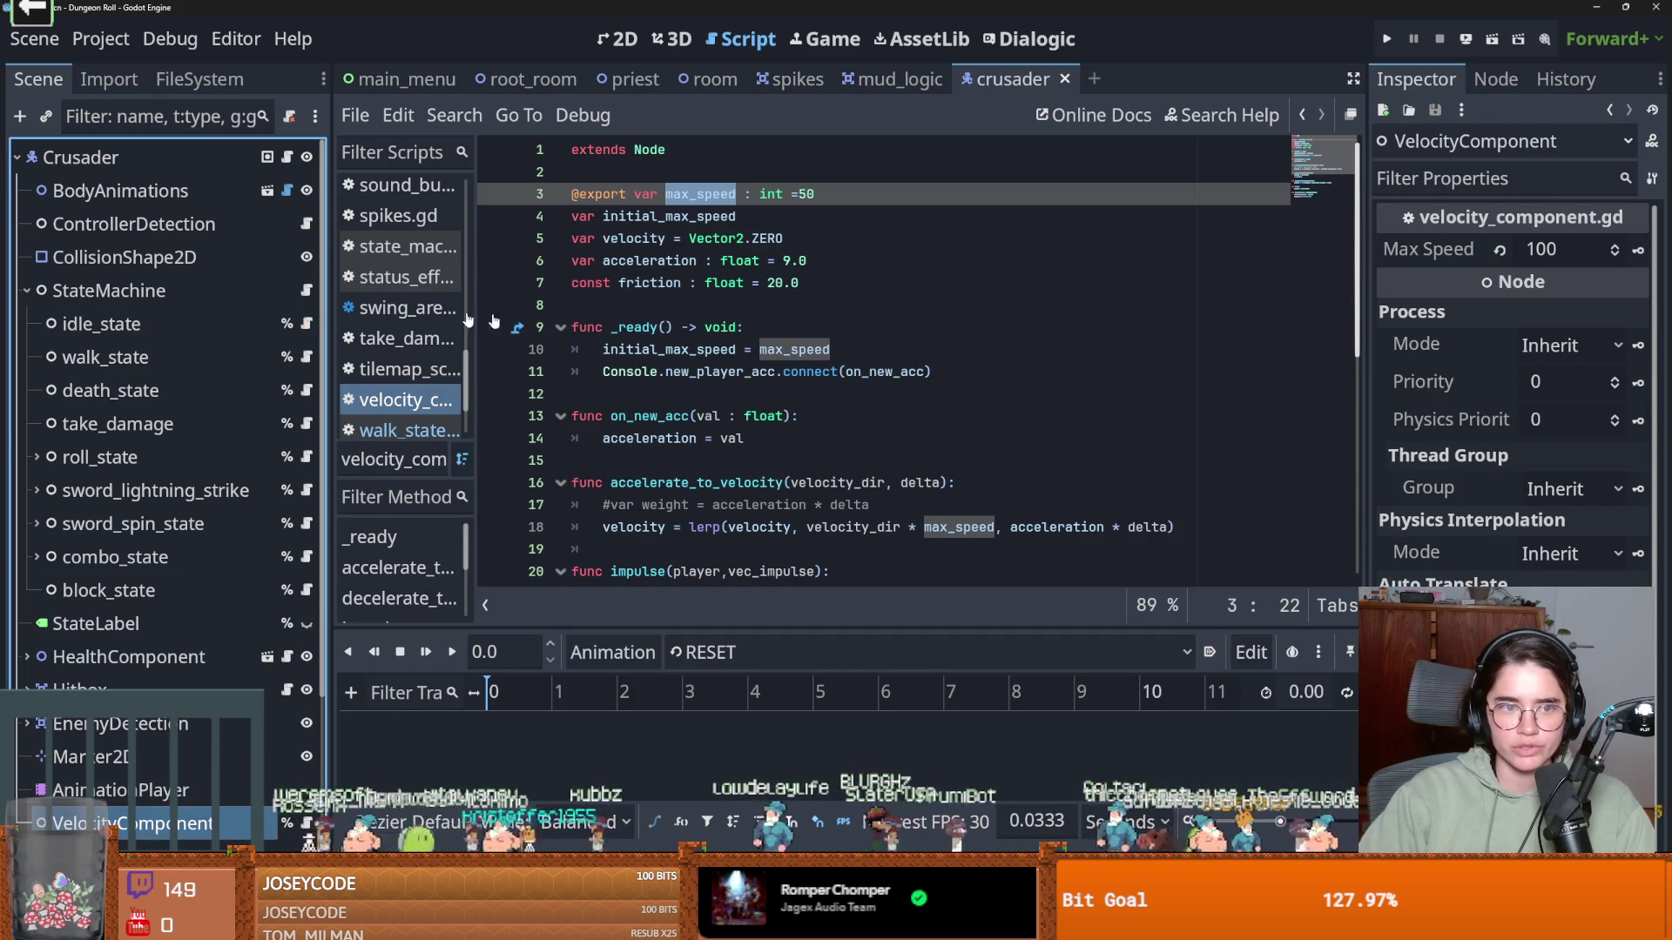
pyautogui.click(880, 80)
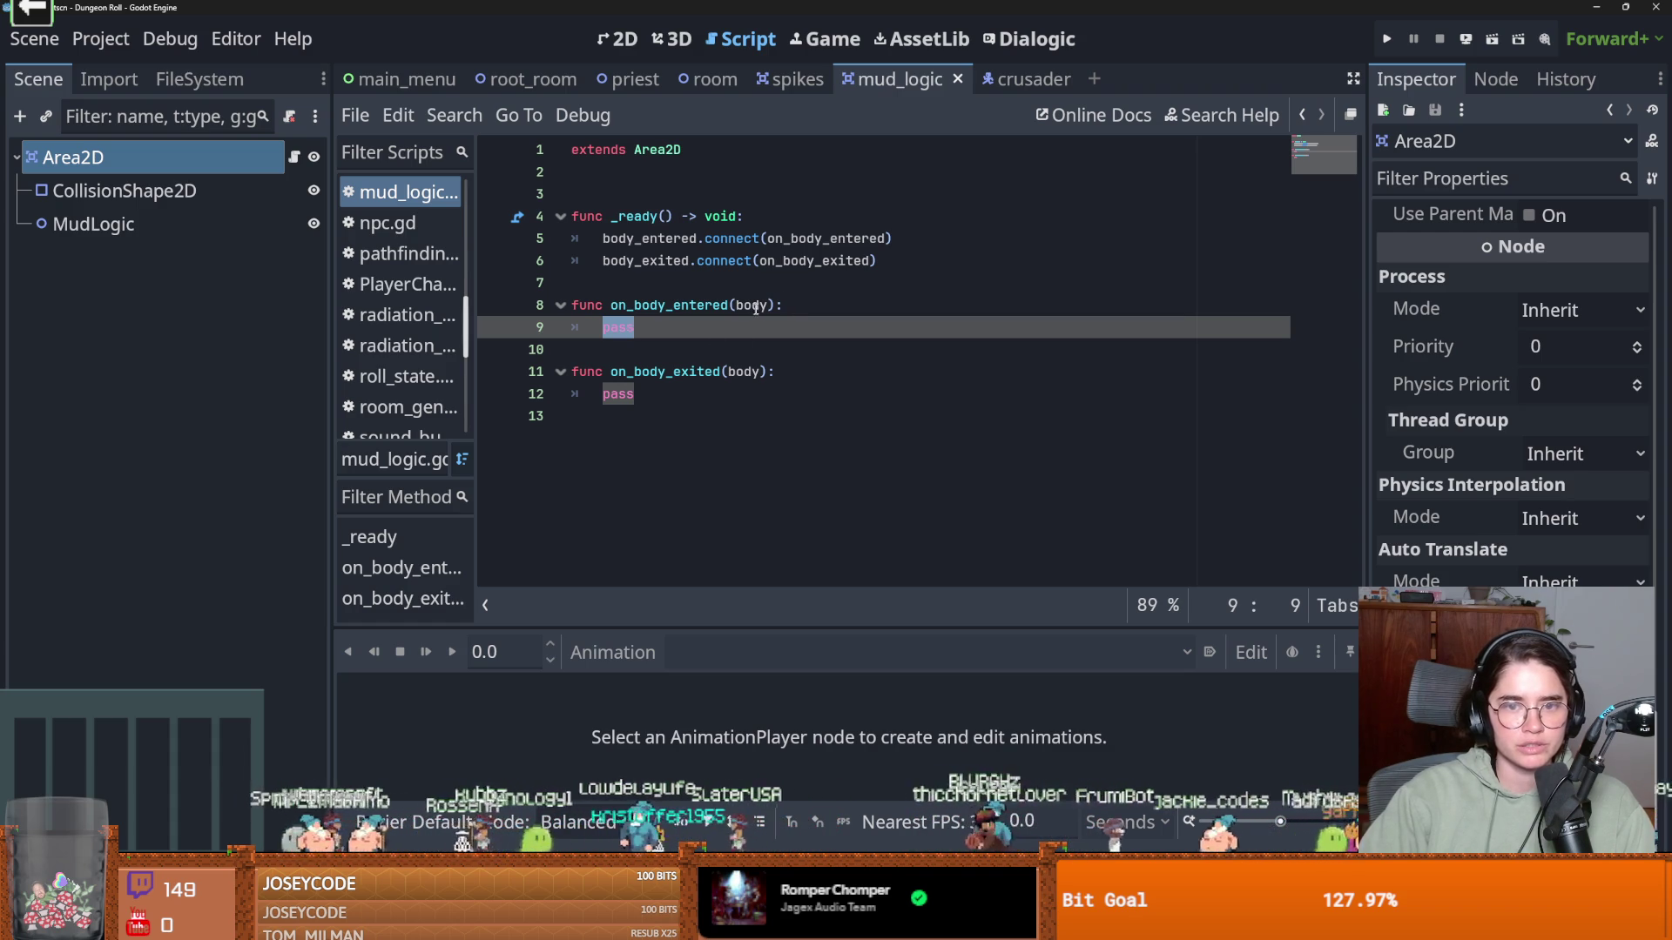
pyautogui.click(1026, 79)
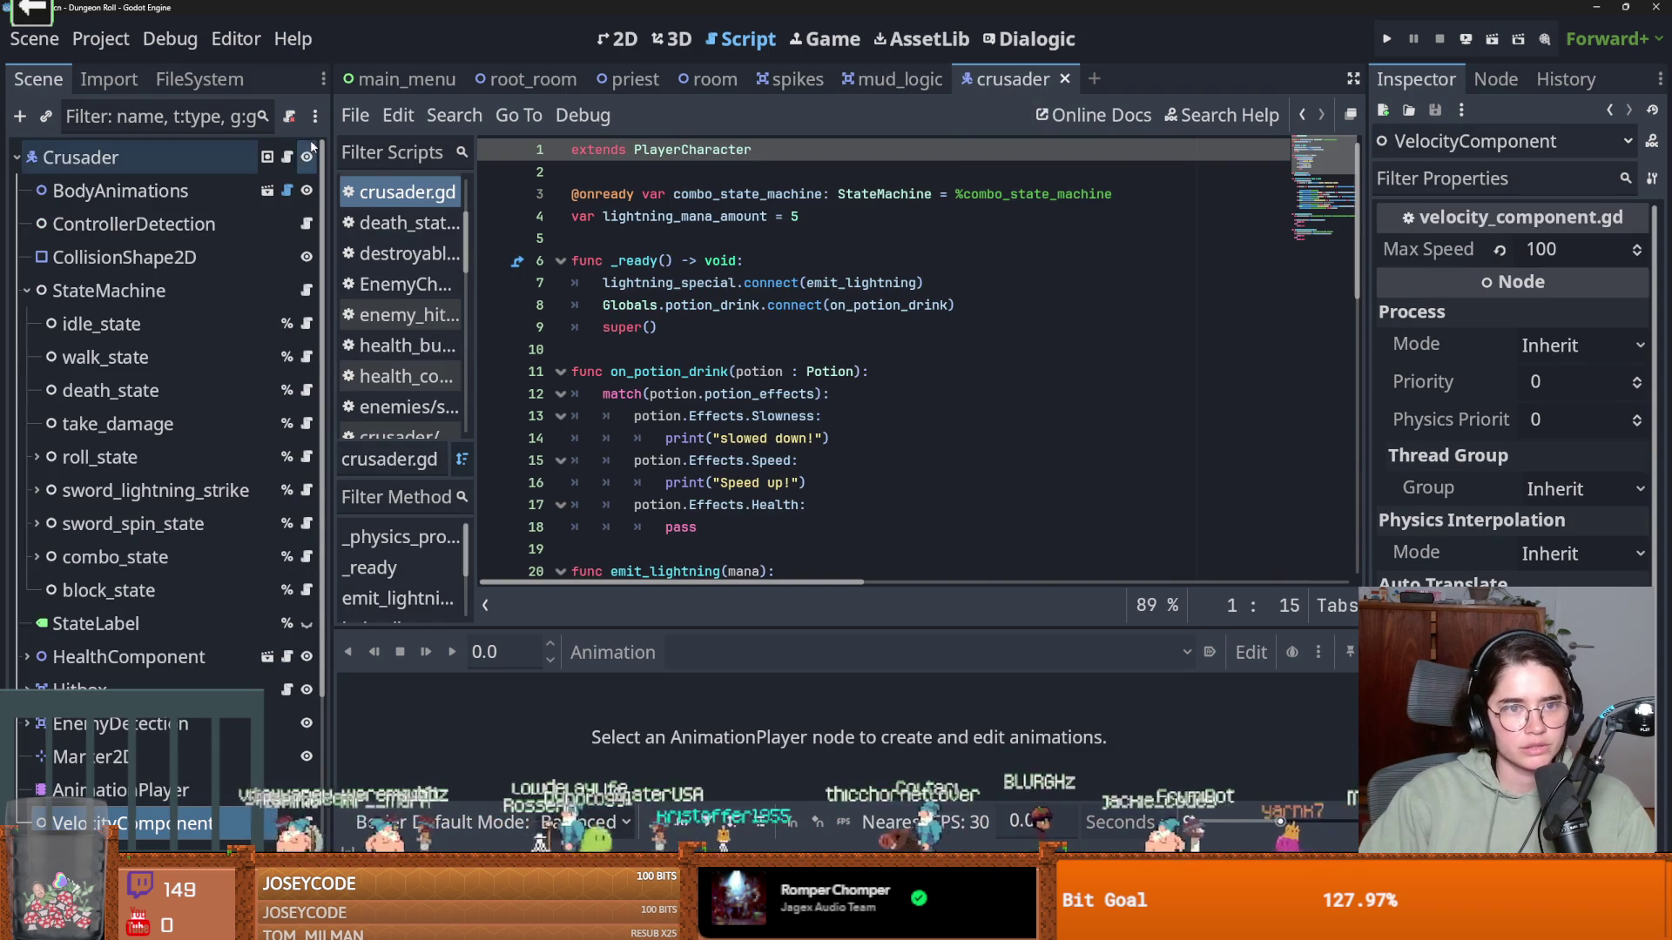
# Follow crusader.gd to Characters.gd, select the change_speed(new_speed) signature, then go back to mud_logic.gd
pyautogui.click(287, 159)
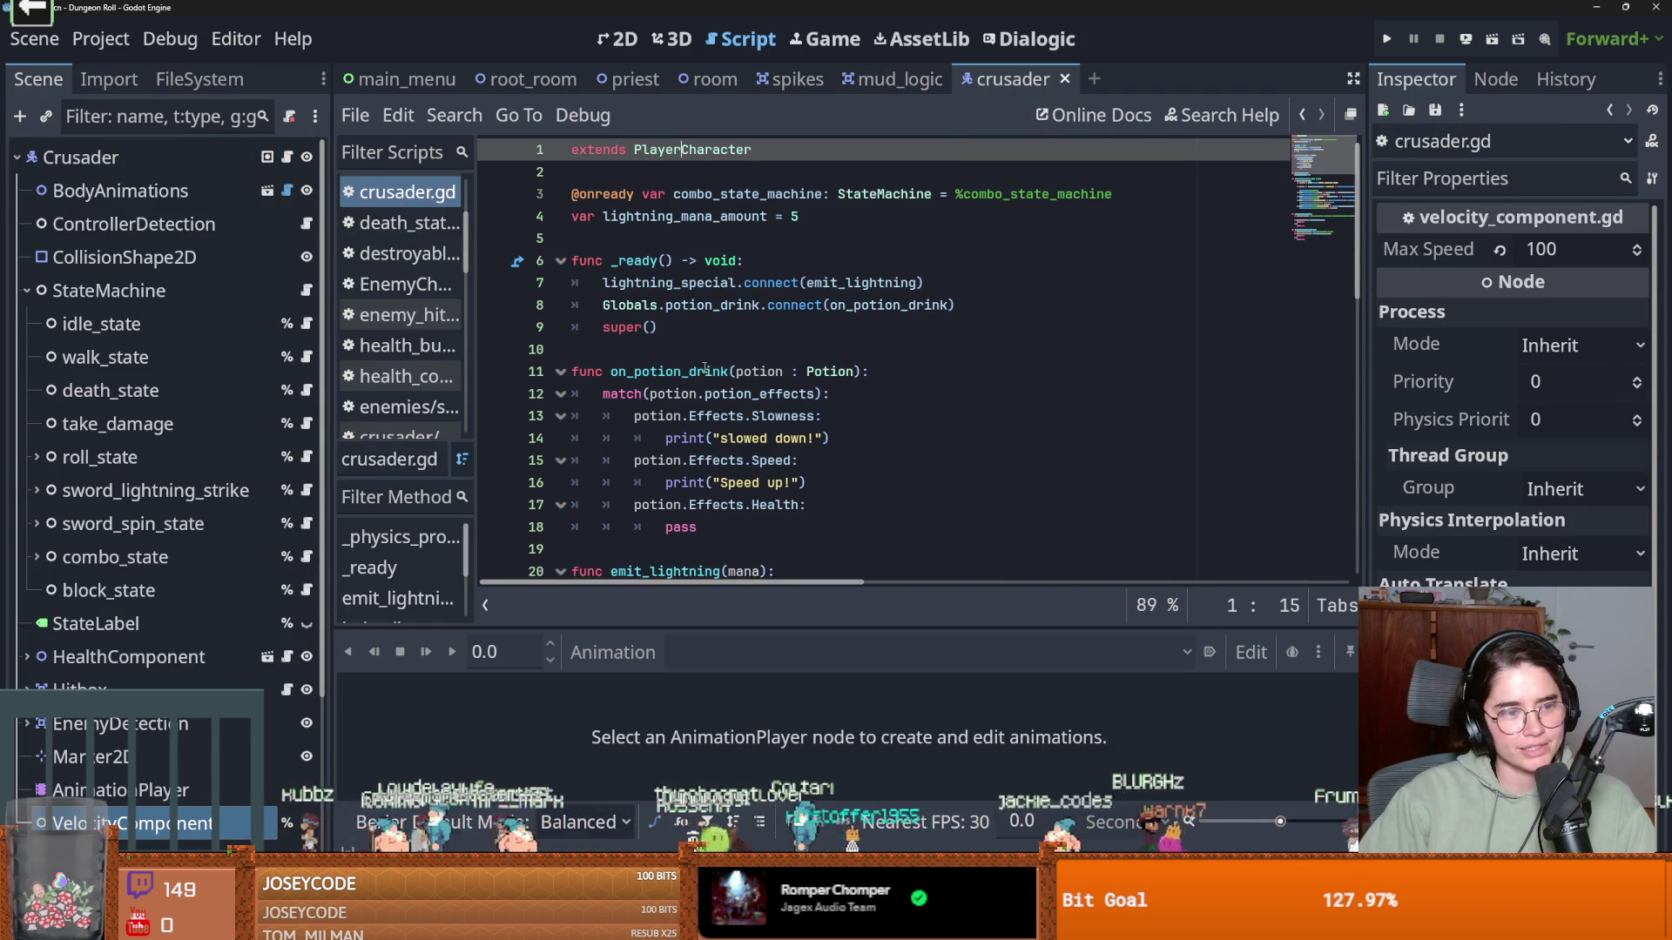
pyautogui.keyDown('ctrl'); pyautogui.click(706, 150); pyautogui.keyUp('ctrl')
pyautogui.scroll(-15, 644, 366)
pyautogui.click(627, 349)
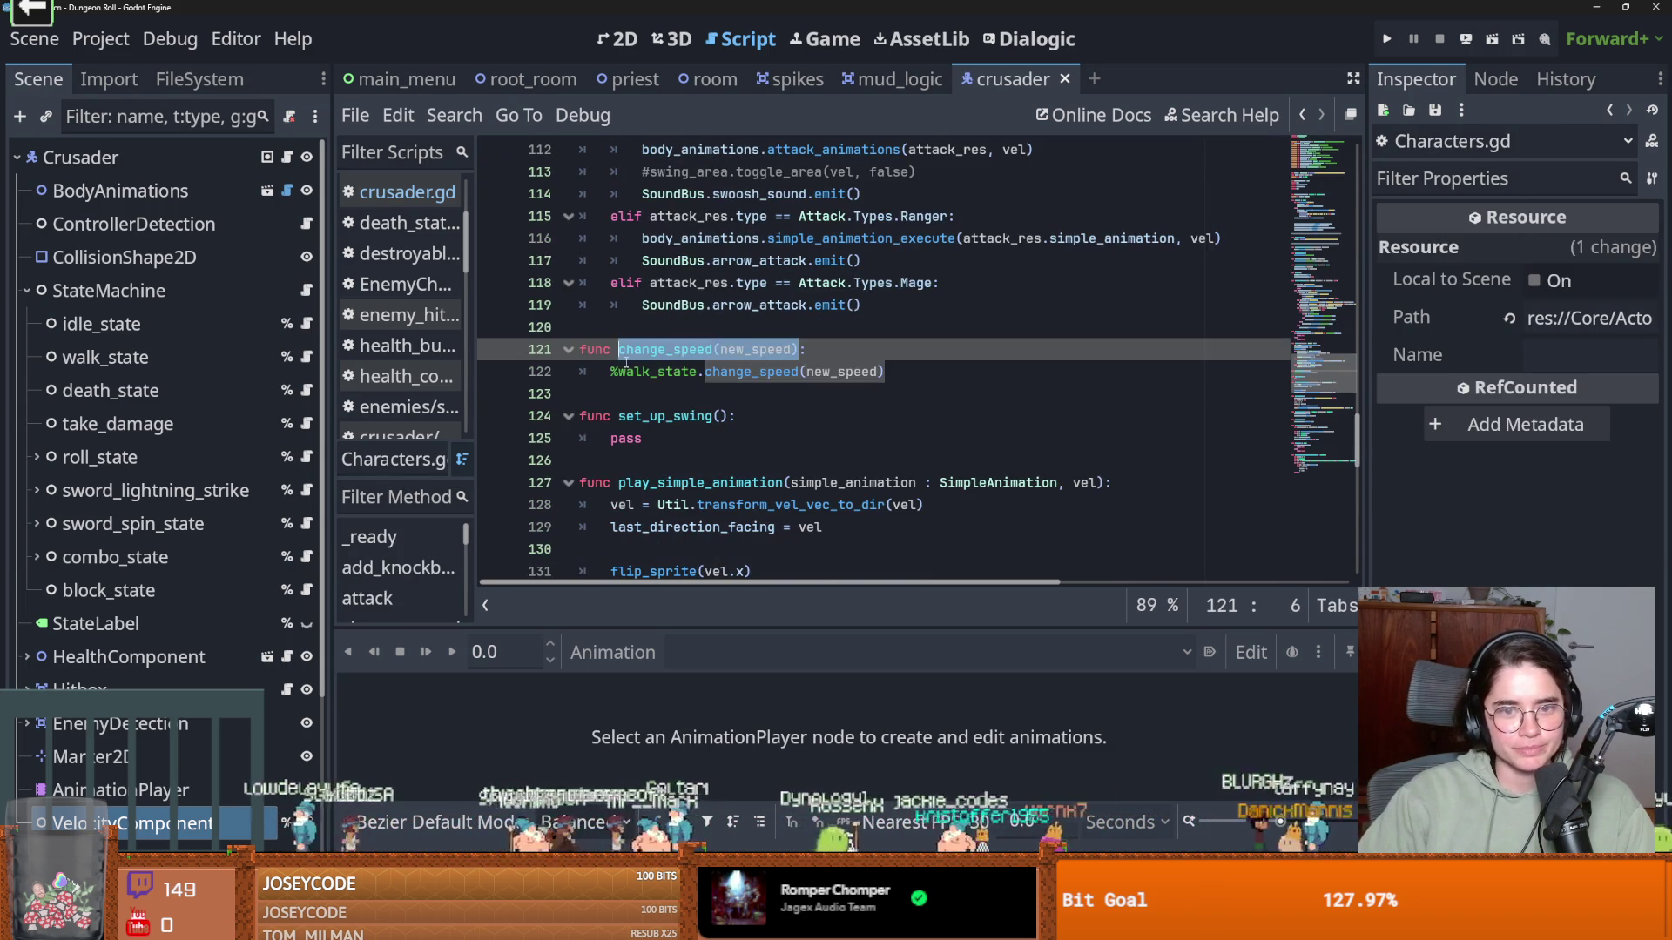
pyautogui.moveTo(616, 349); pyautogui.dragTo(799, 349)
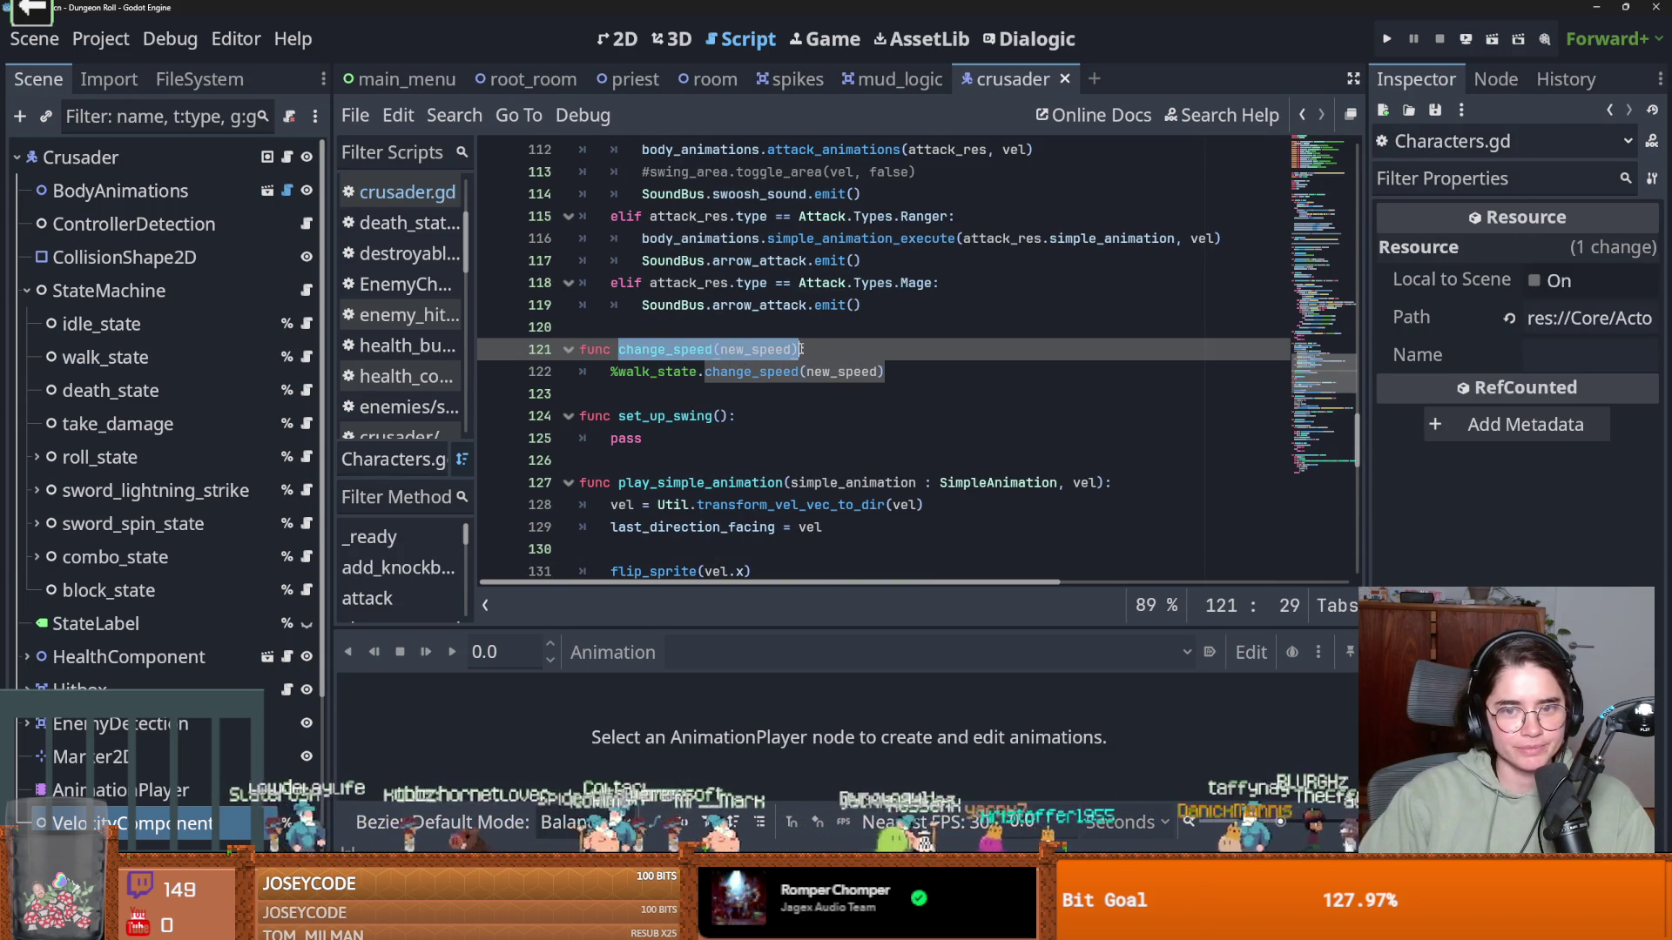
pyautogui.click(889, 82)
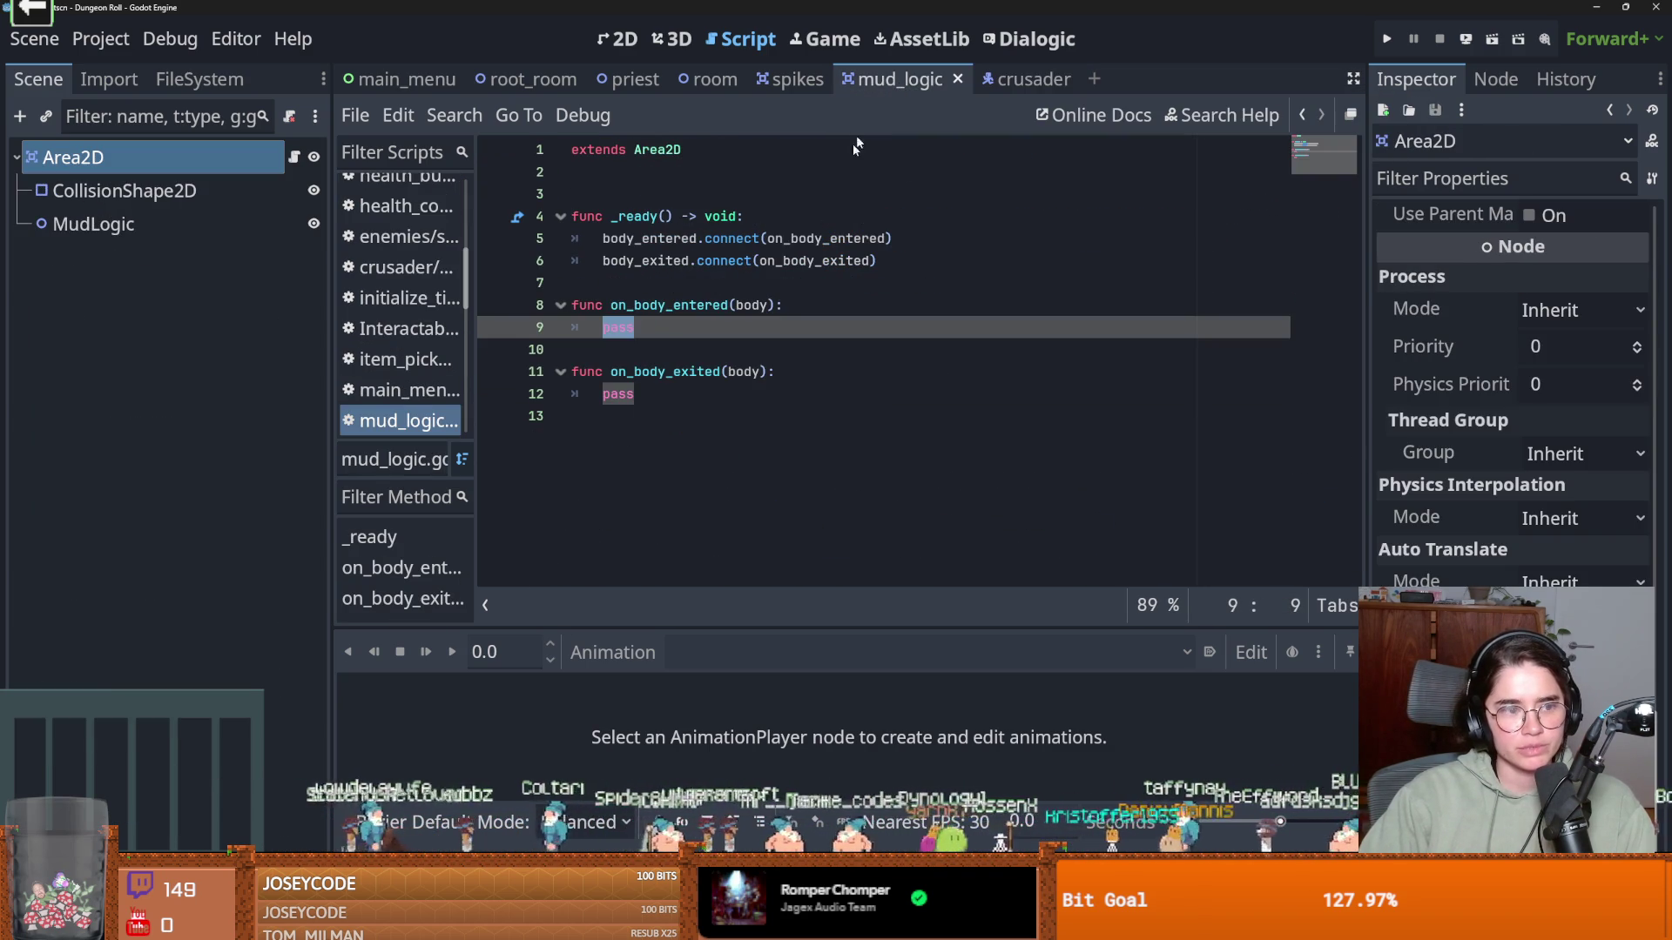
# In on_body_exited, replace pass with 'if body is Character:' calling body.change_speed(100)
pyautogui.moveTo(604, 393); pyautogui.dragTo(733, 409)
pyautogui.write('if bo')
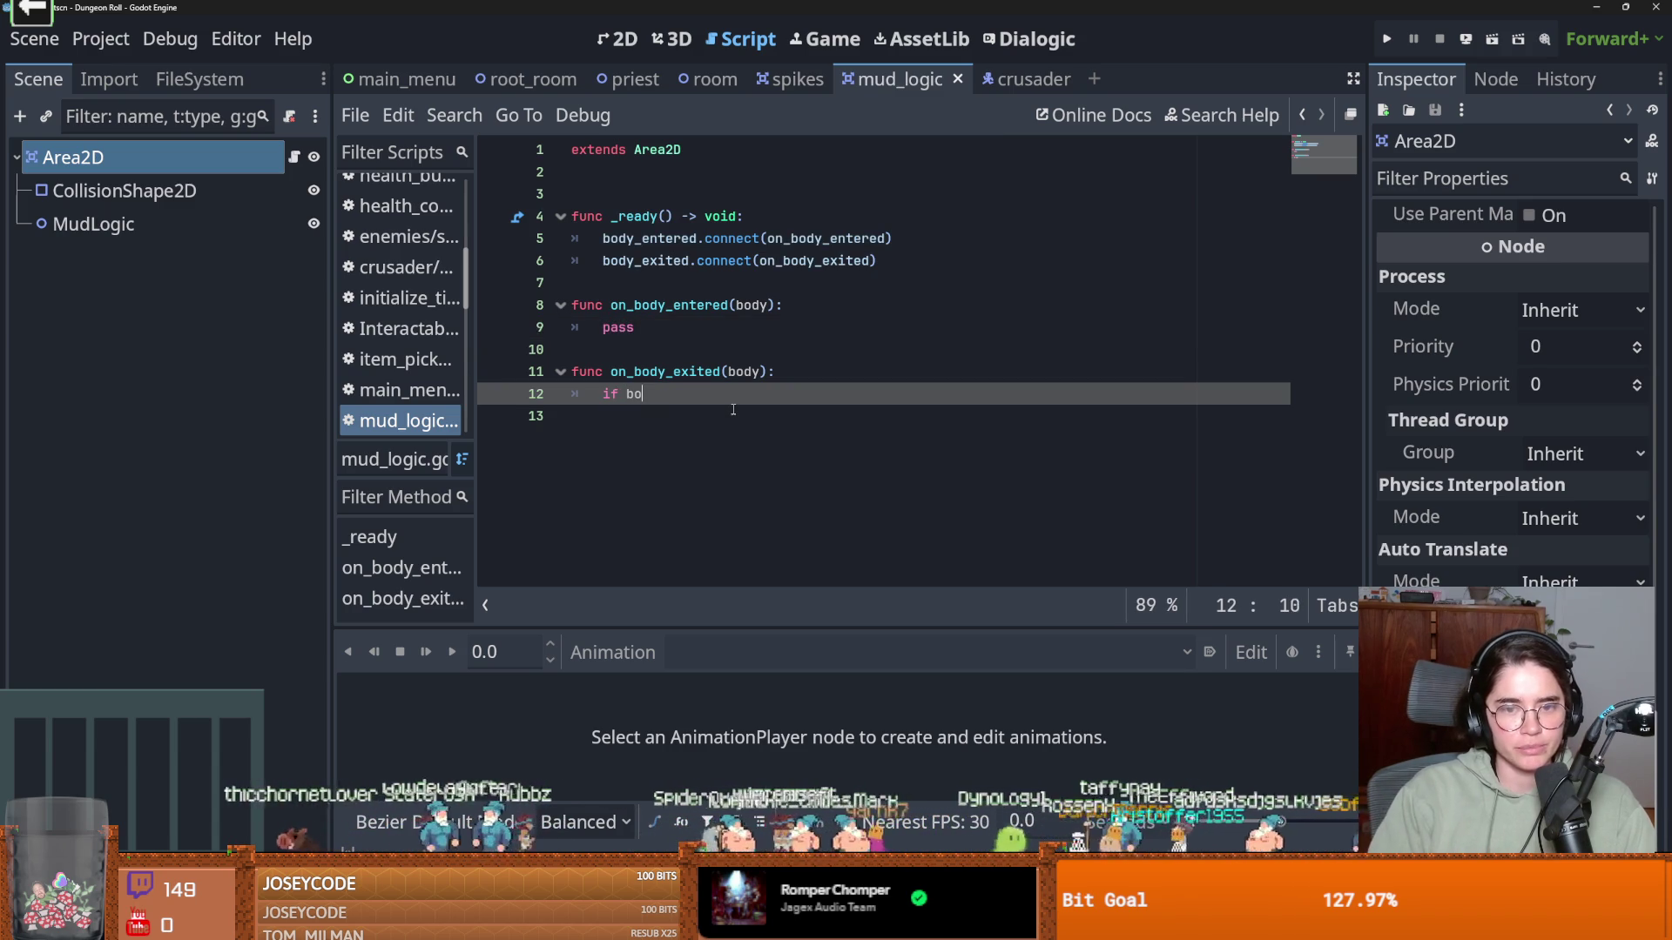
pyautogui.write('dy is C')
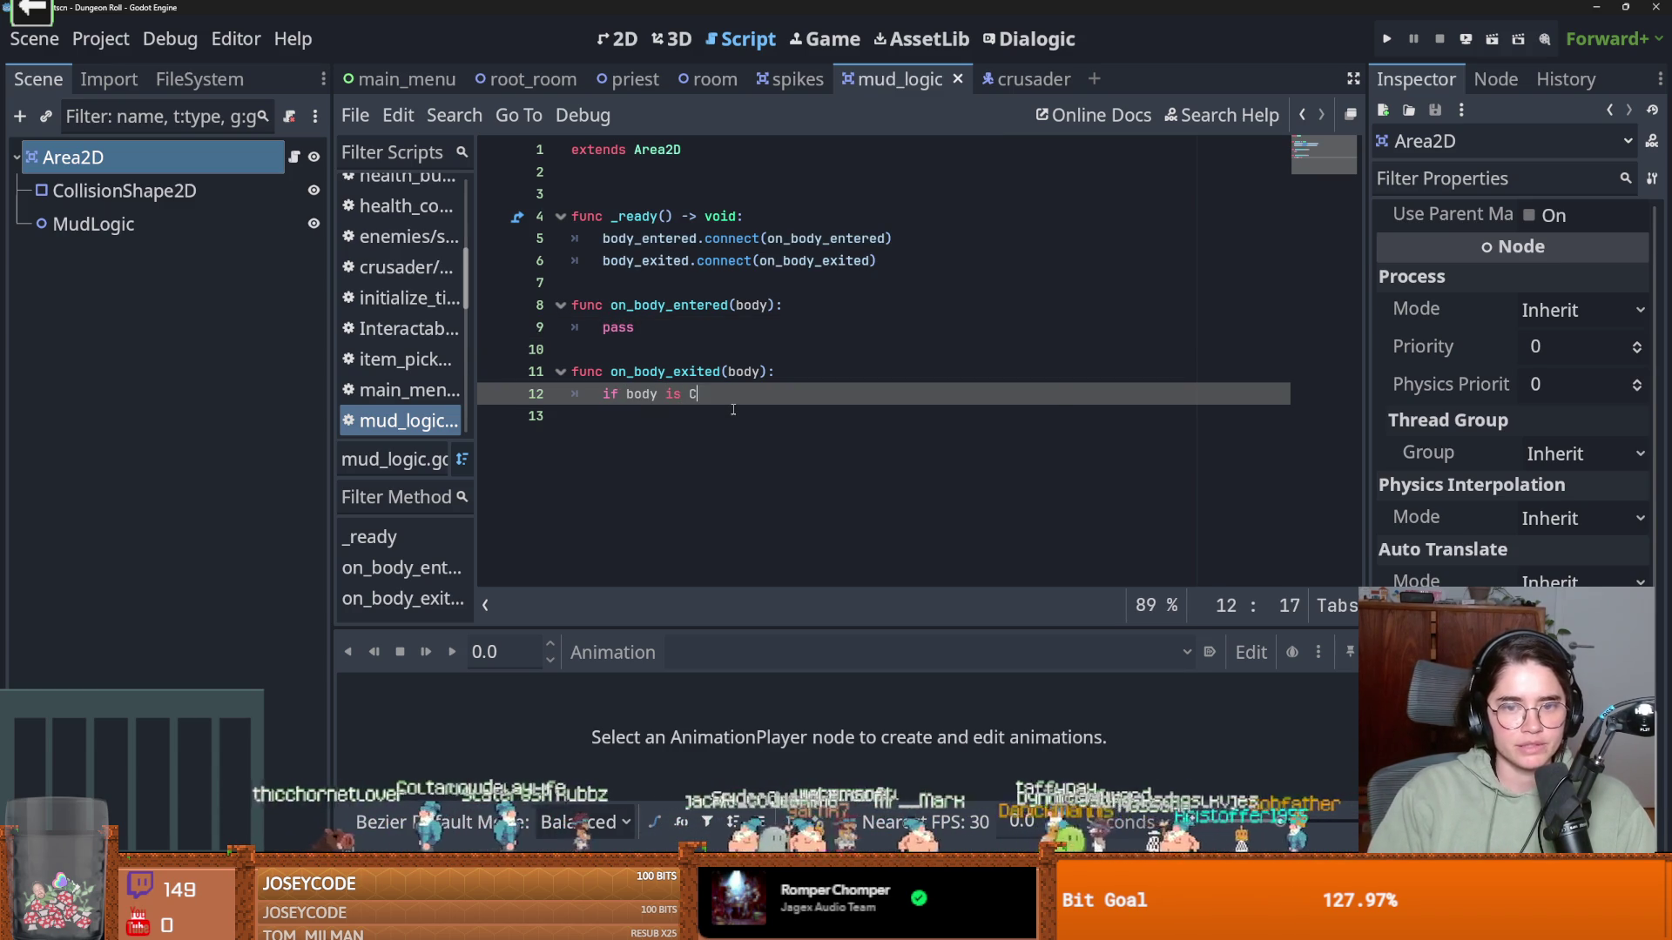
pyautogui.write('haracter:')
pyautogui.press('Return')
pyautogui.write('bod')
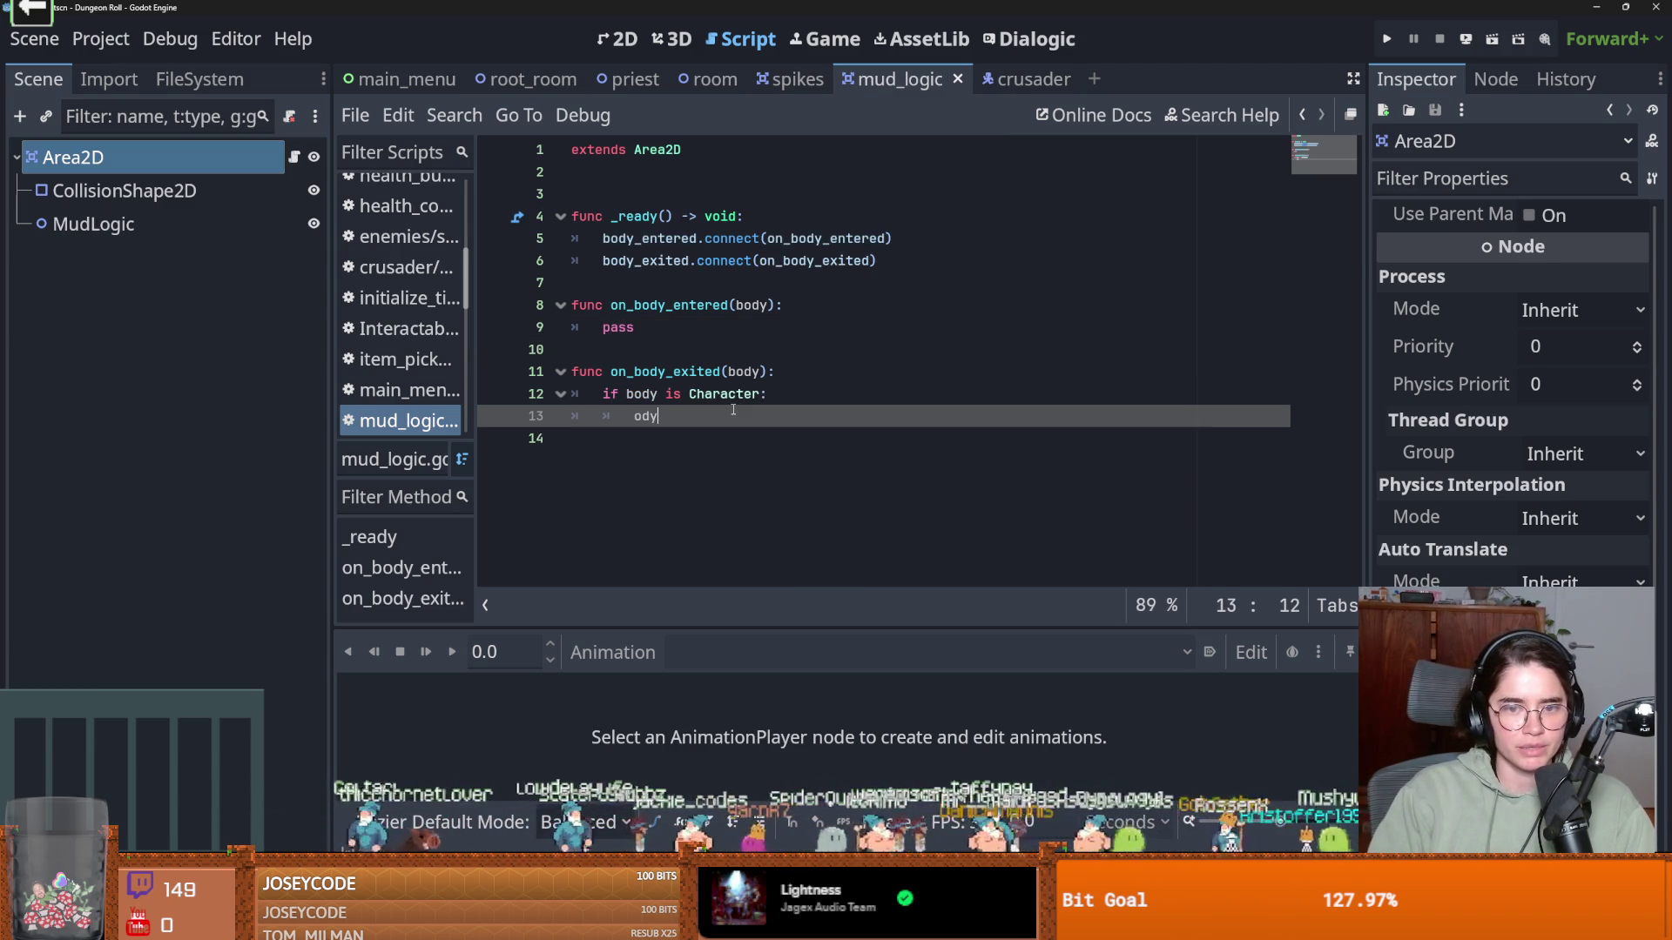
pyautogui.write('y.change_speed(new_speed)')
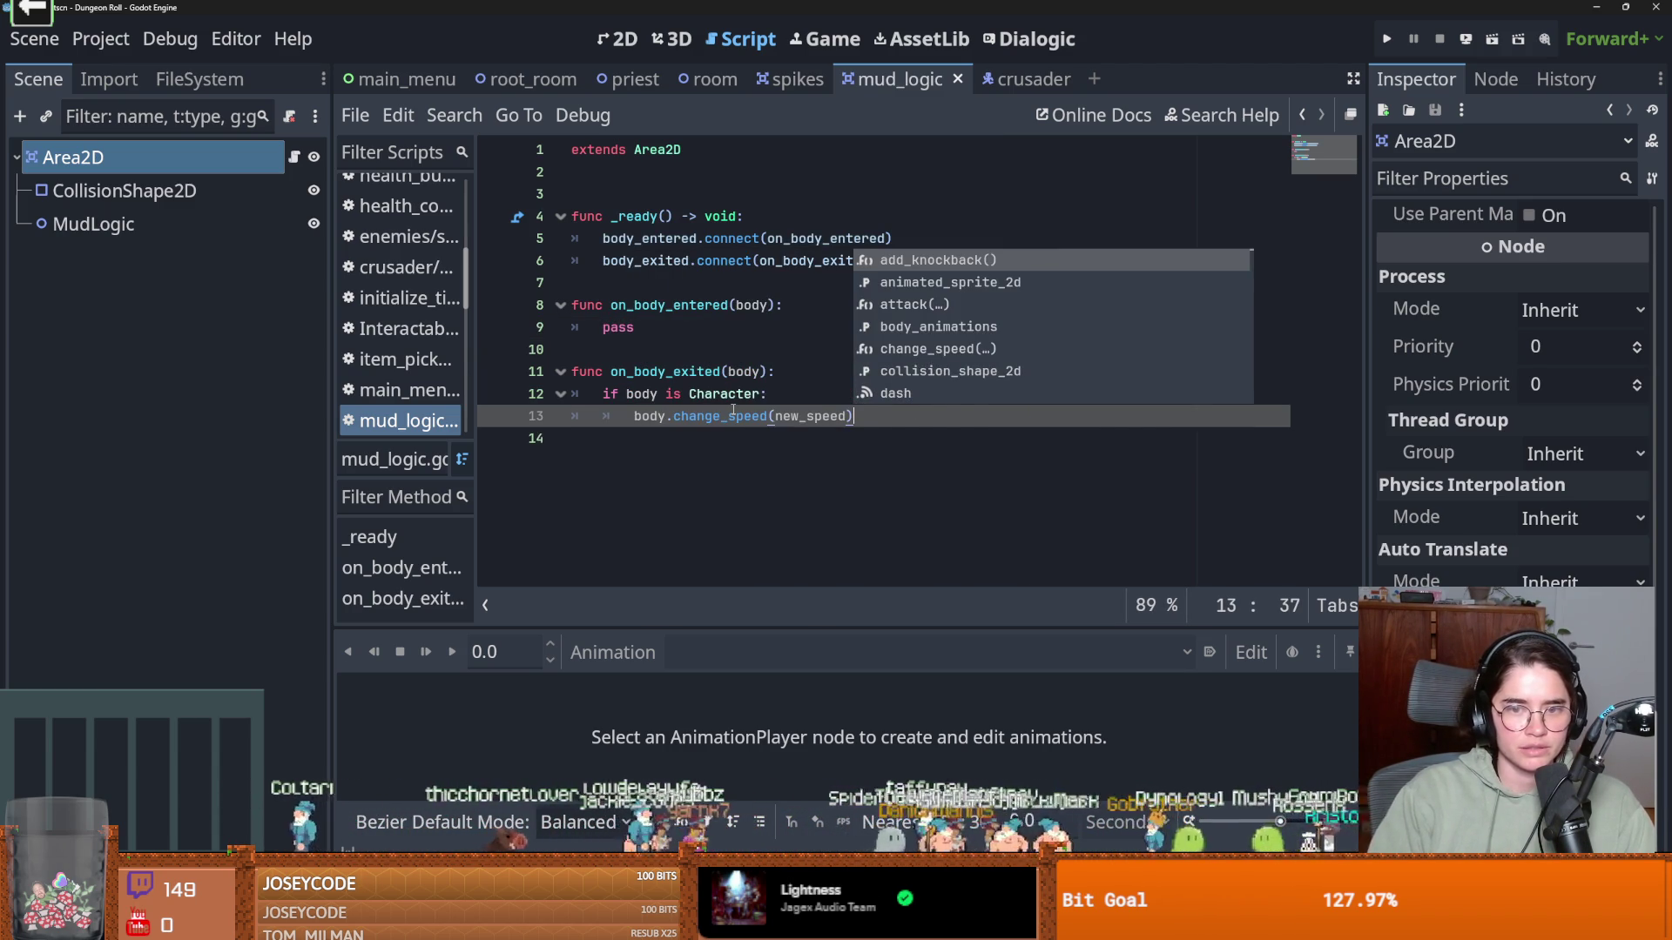
pyautogui.doubleClick(802, 415)
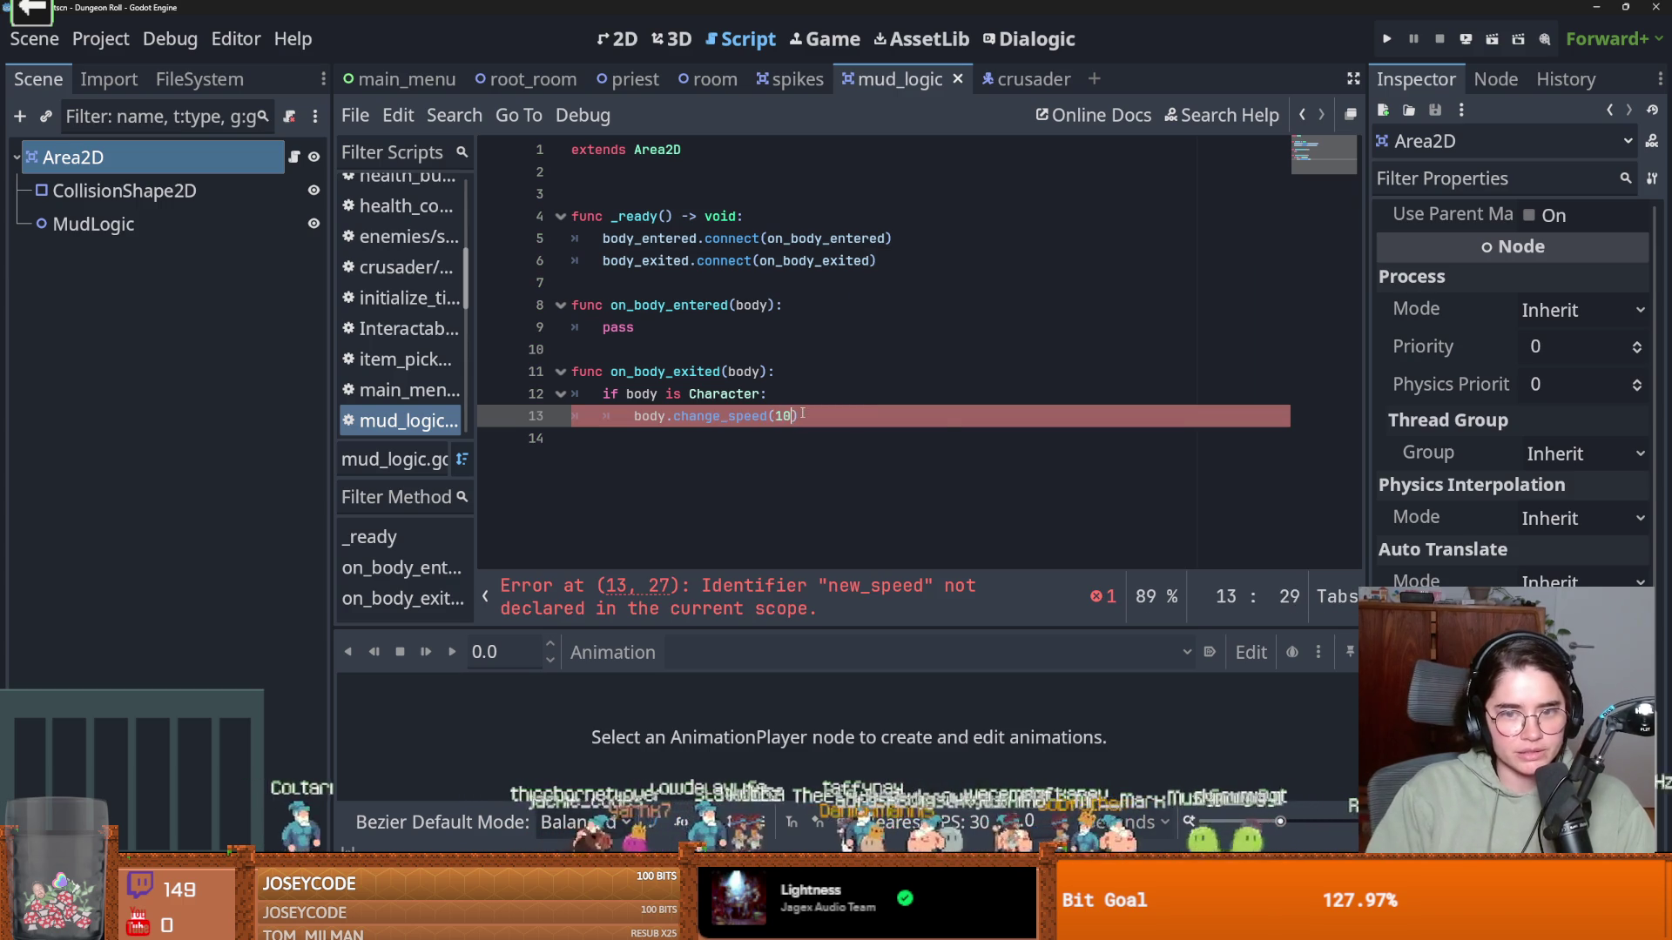
pyautogui.write('100')
# Copy the Character check into on_body_entered with change_speed(30) and save the script
pyautogui.moveTo(834, 420); pyautogui.dragTo(601, 394)
pyautogui.hotkey('ctrl', 'c')
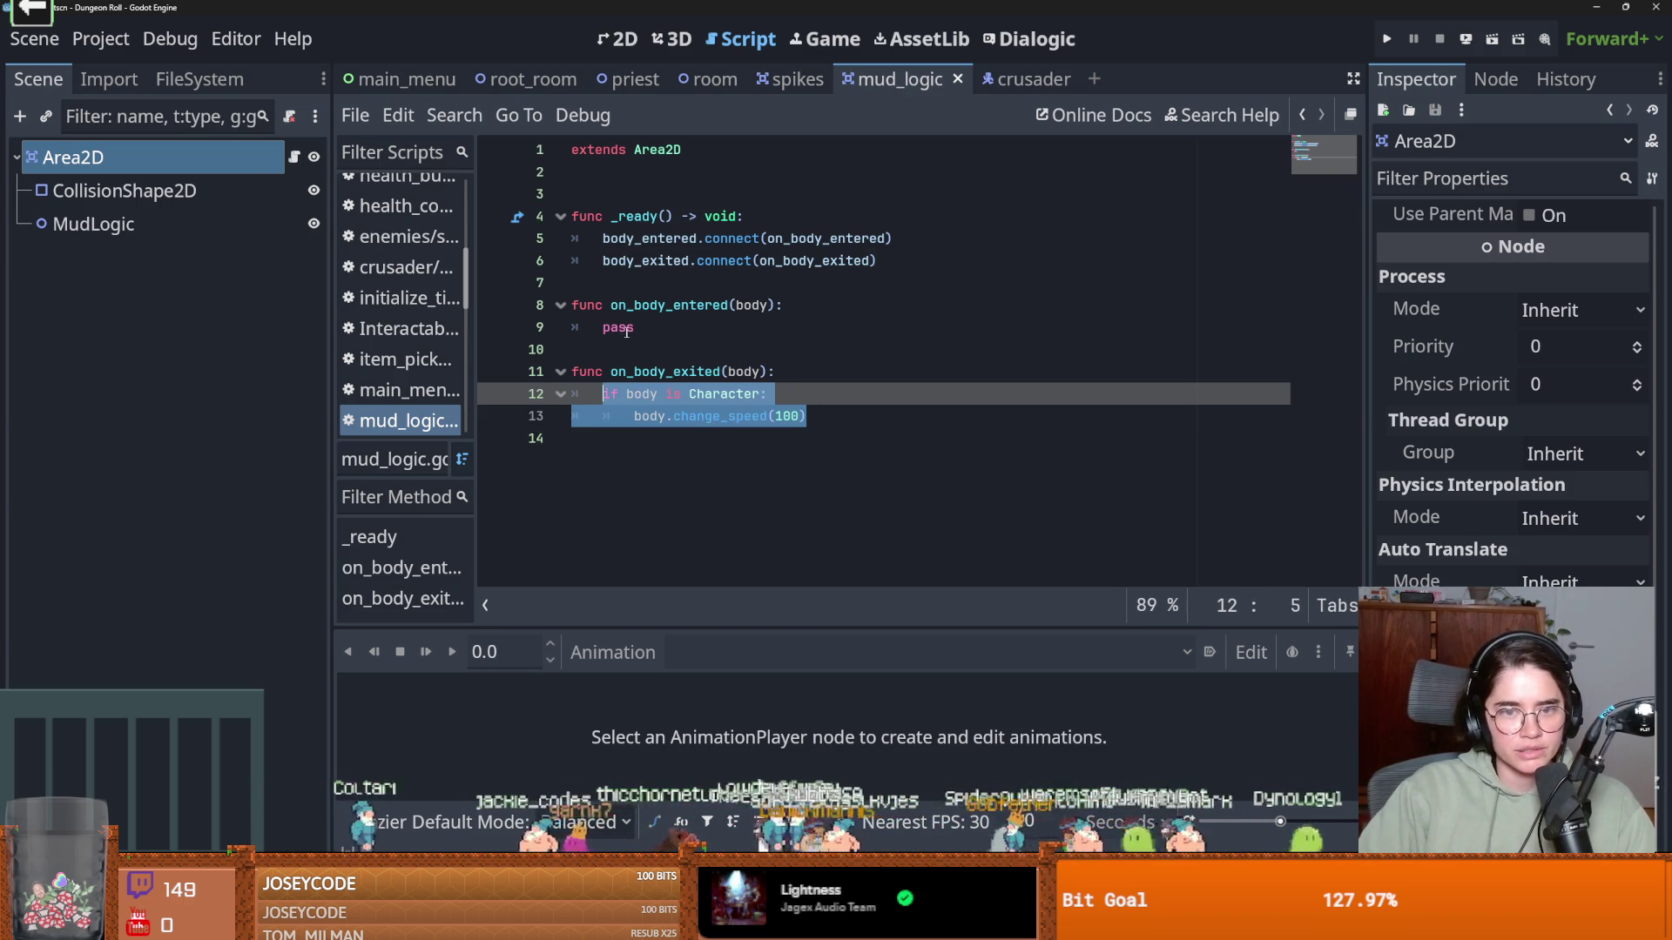
pyautogui.doubleClick(618, 328)
pyautogui.hotkey('ctrl', 'v')
pyautogui.doubleClick(780, 349)
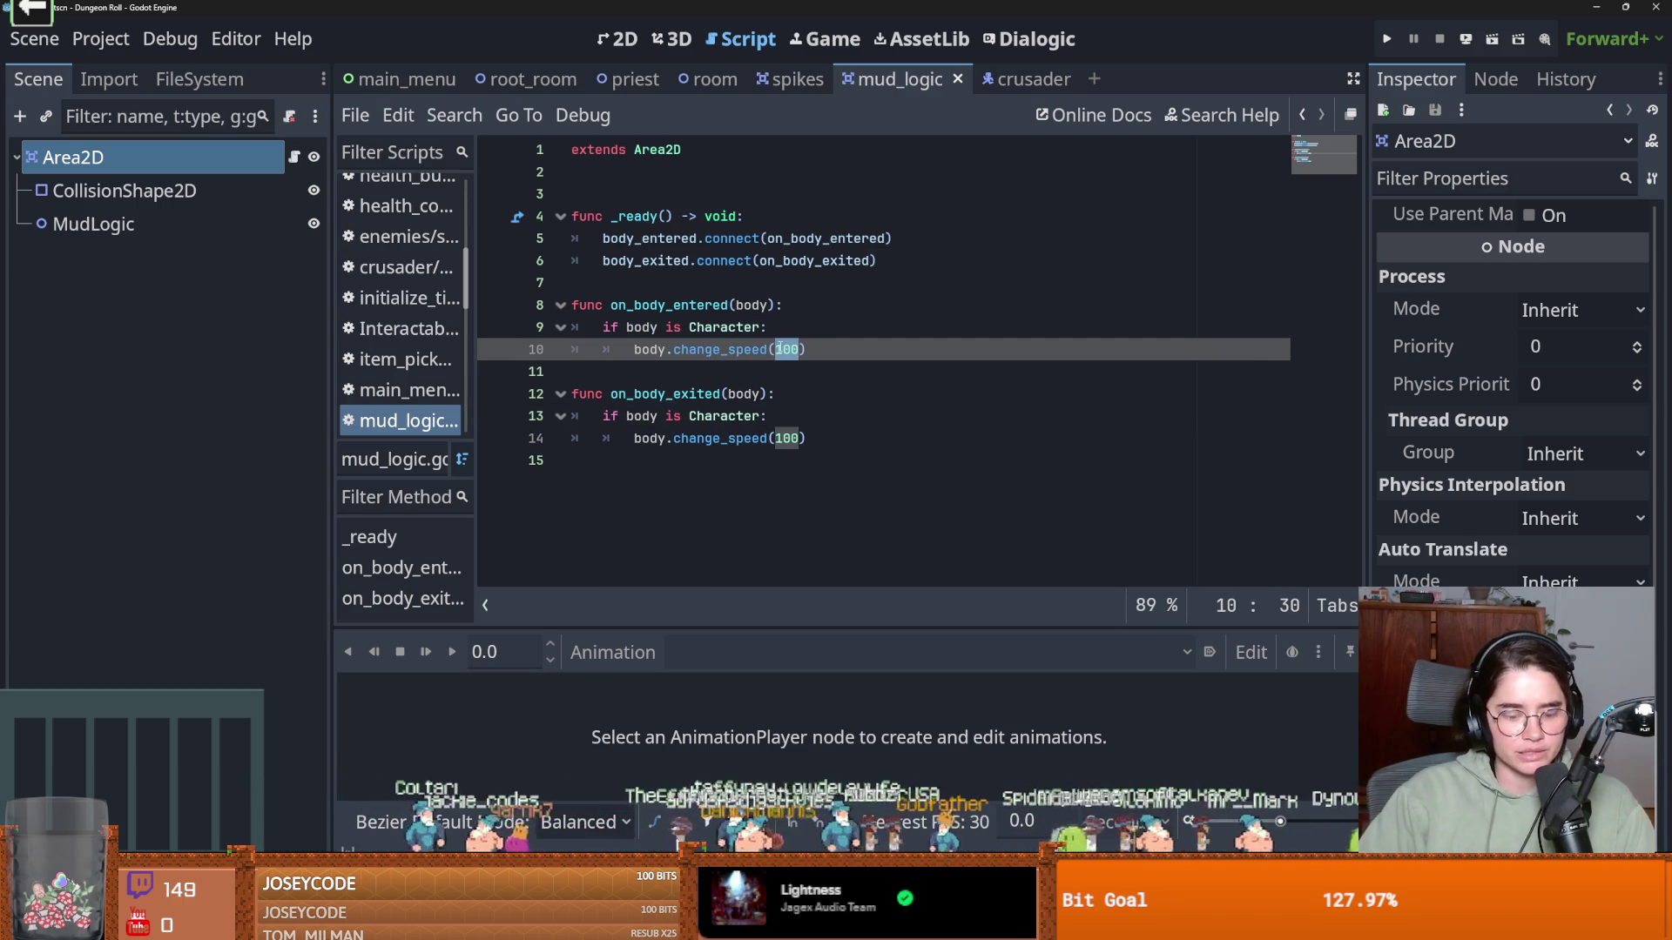
pyautogui.write('30')
pyautogui.hotkey('ctrl', 's')
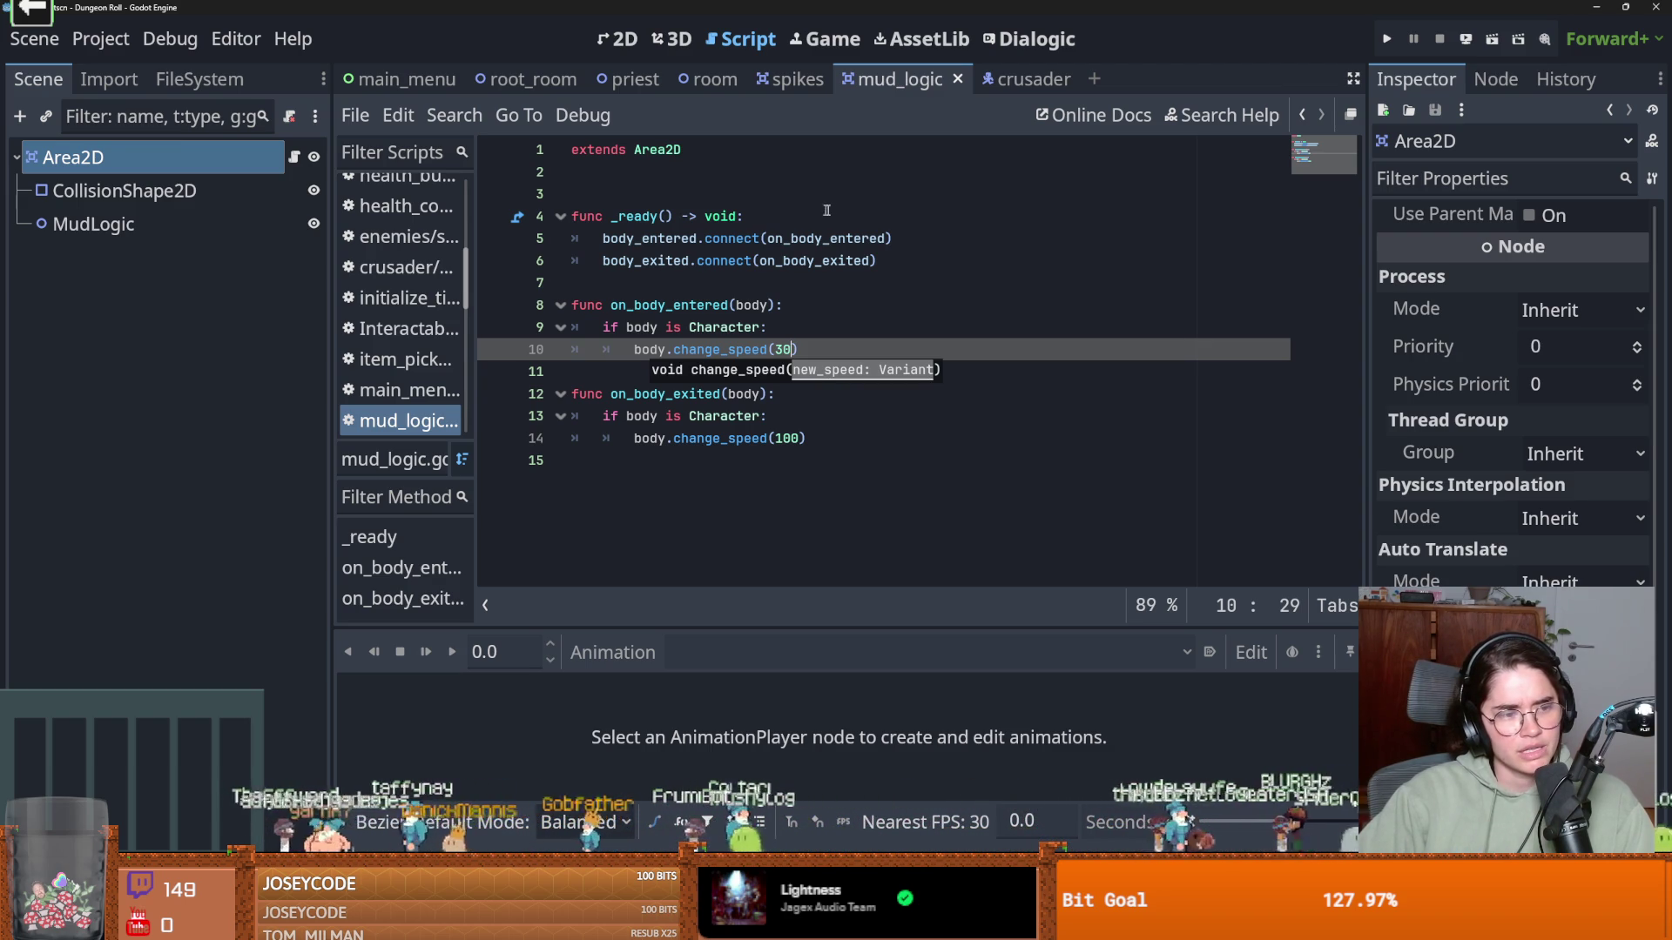
pyautogui.hotkey('ctrl', 's')
pyautogui.click(762, 266)
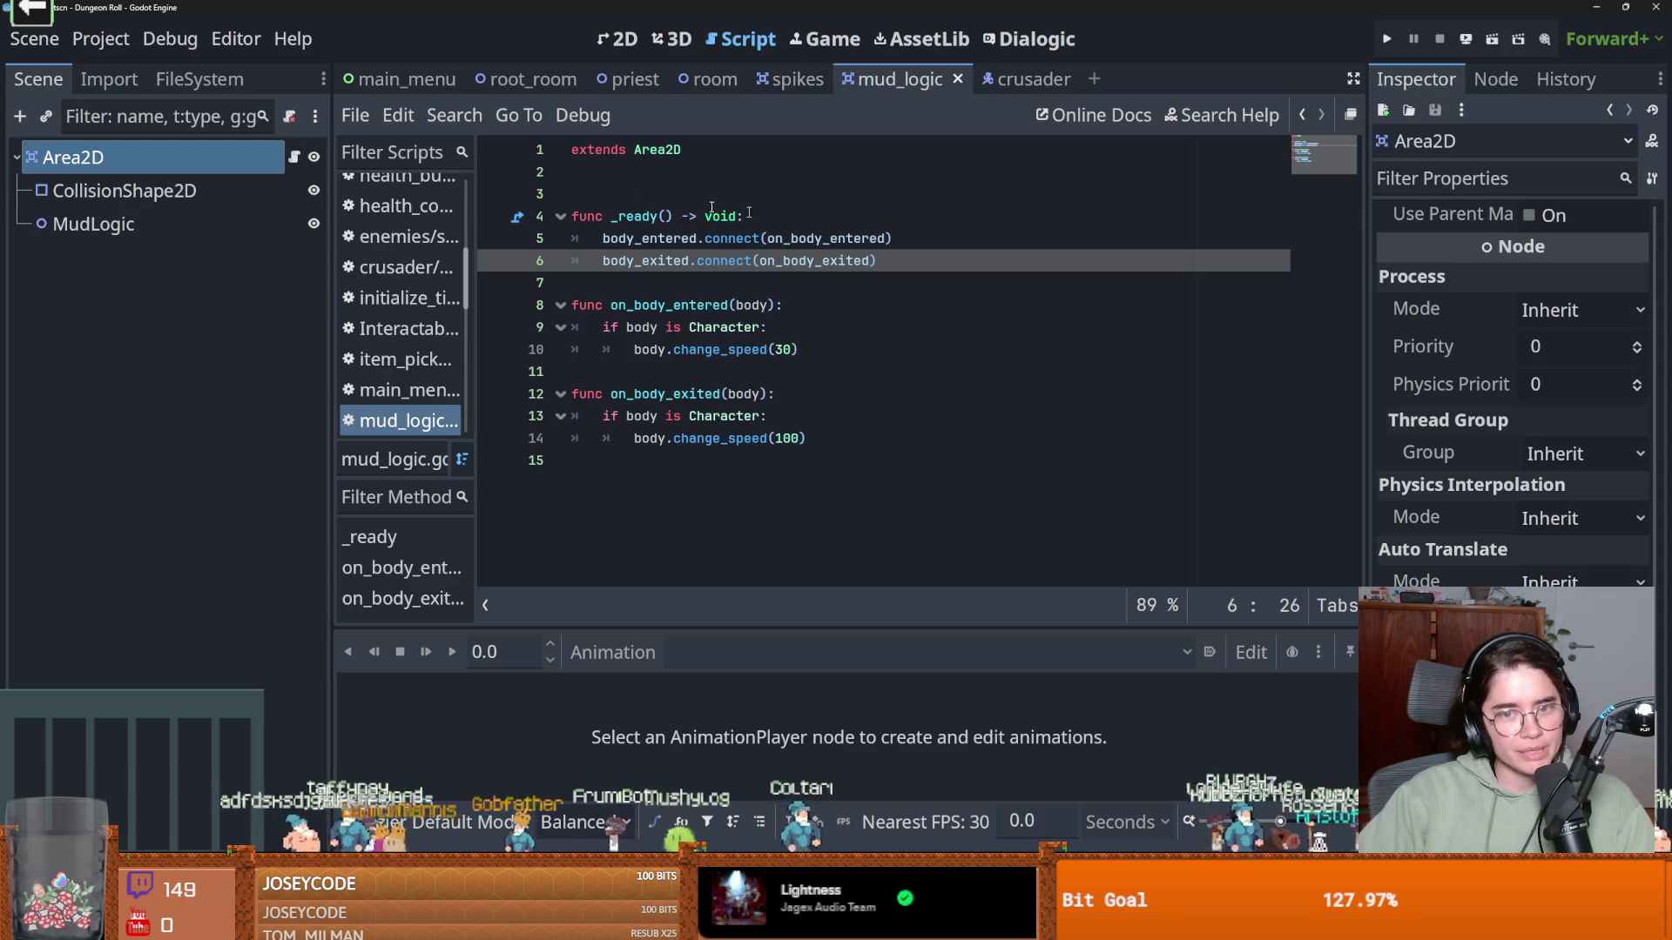
pyautogui.click(533, 81)
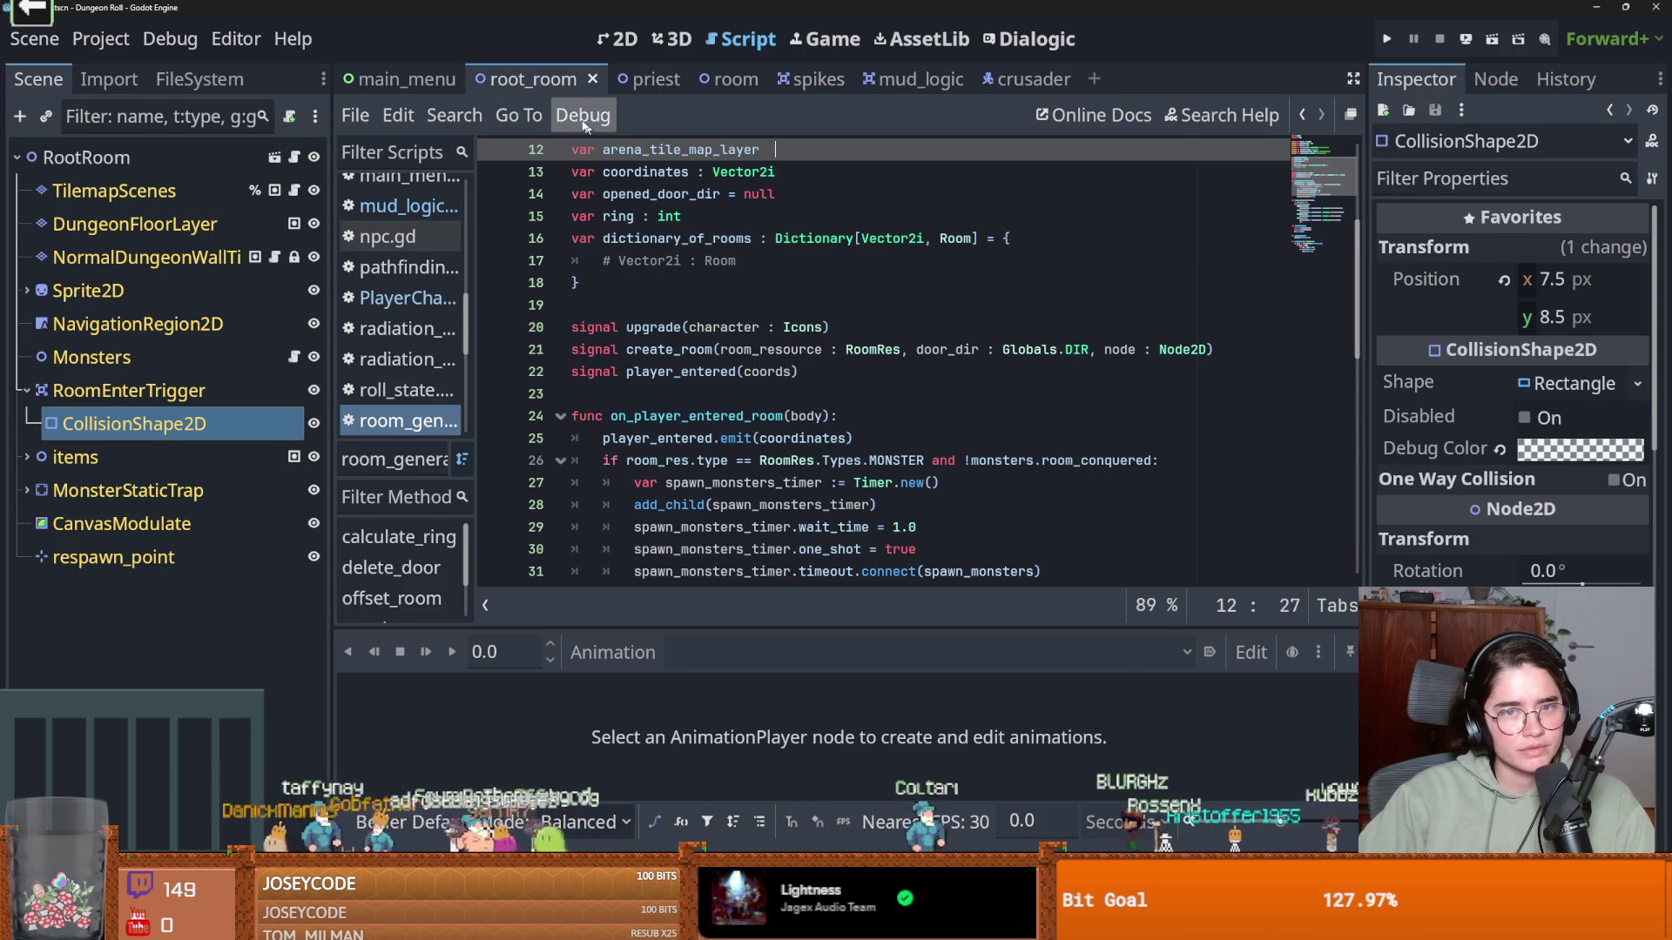
# Look over the root_room and mud_logic scenes
pyautogui.click(619, 39)
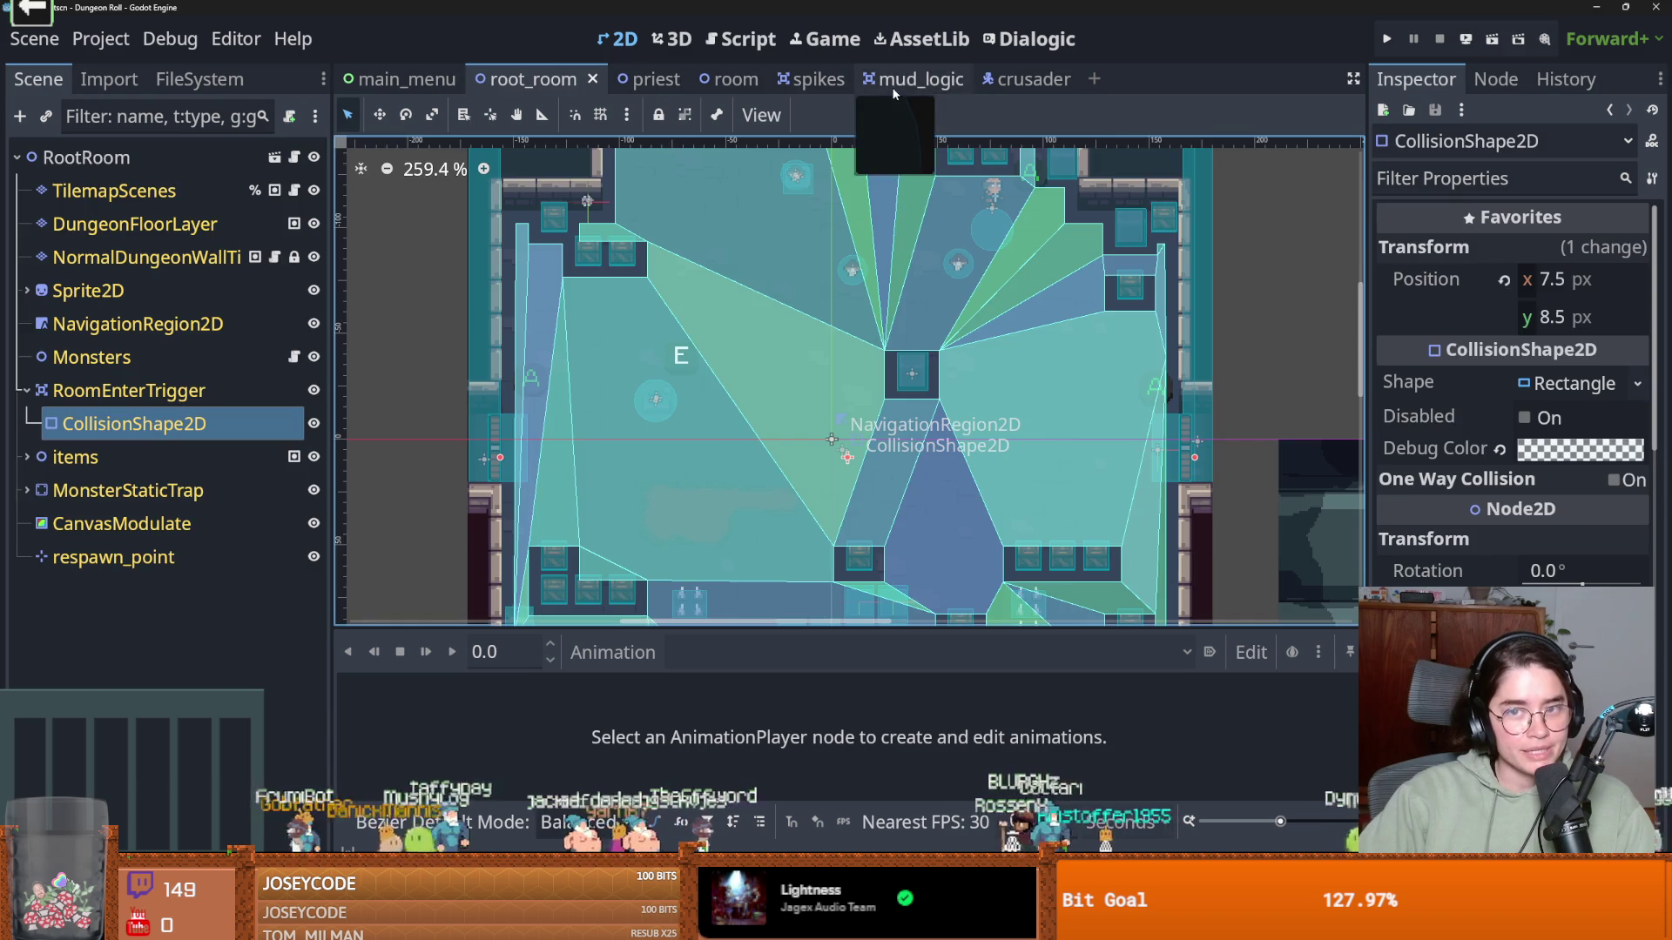
pyautogui.click(914, 80)
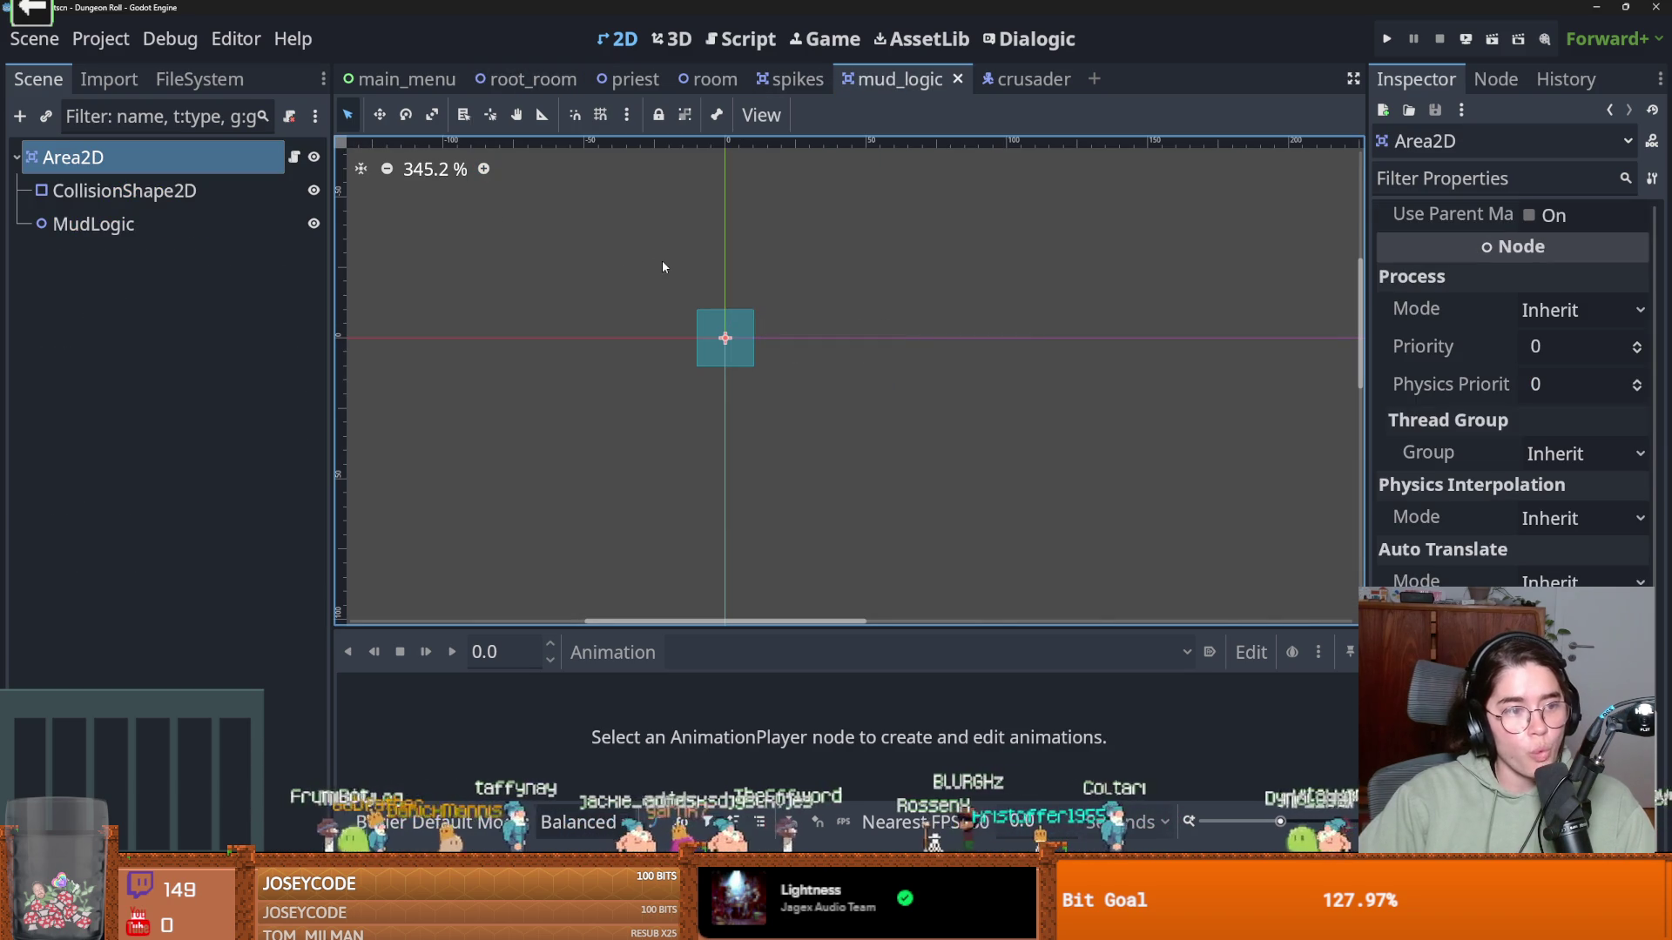
pyautogui.click(526, 79)
pyautogui.scroll(3, 689, 485)
pyautogui.scroll(-3, 640, 326)
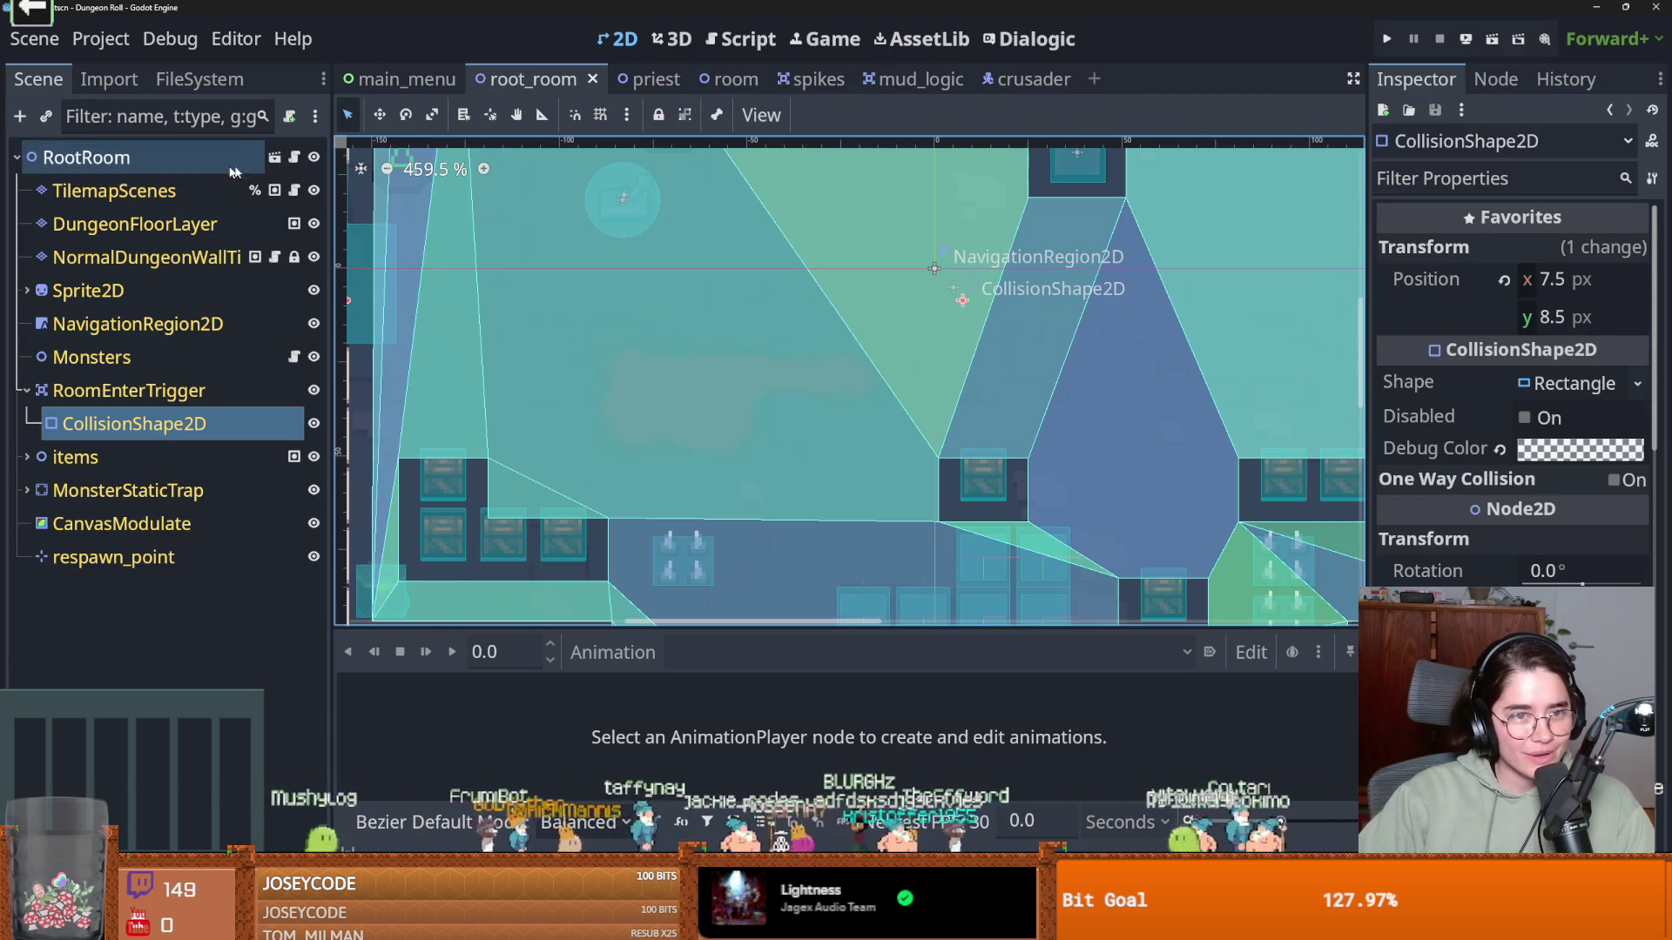
# In the room scene, select TilemapScenes and show the Traps tile source in an enlarged TileMap panel
pyautogui.click(714, 80)
pyautogui.click(113, 191)
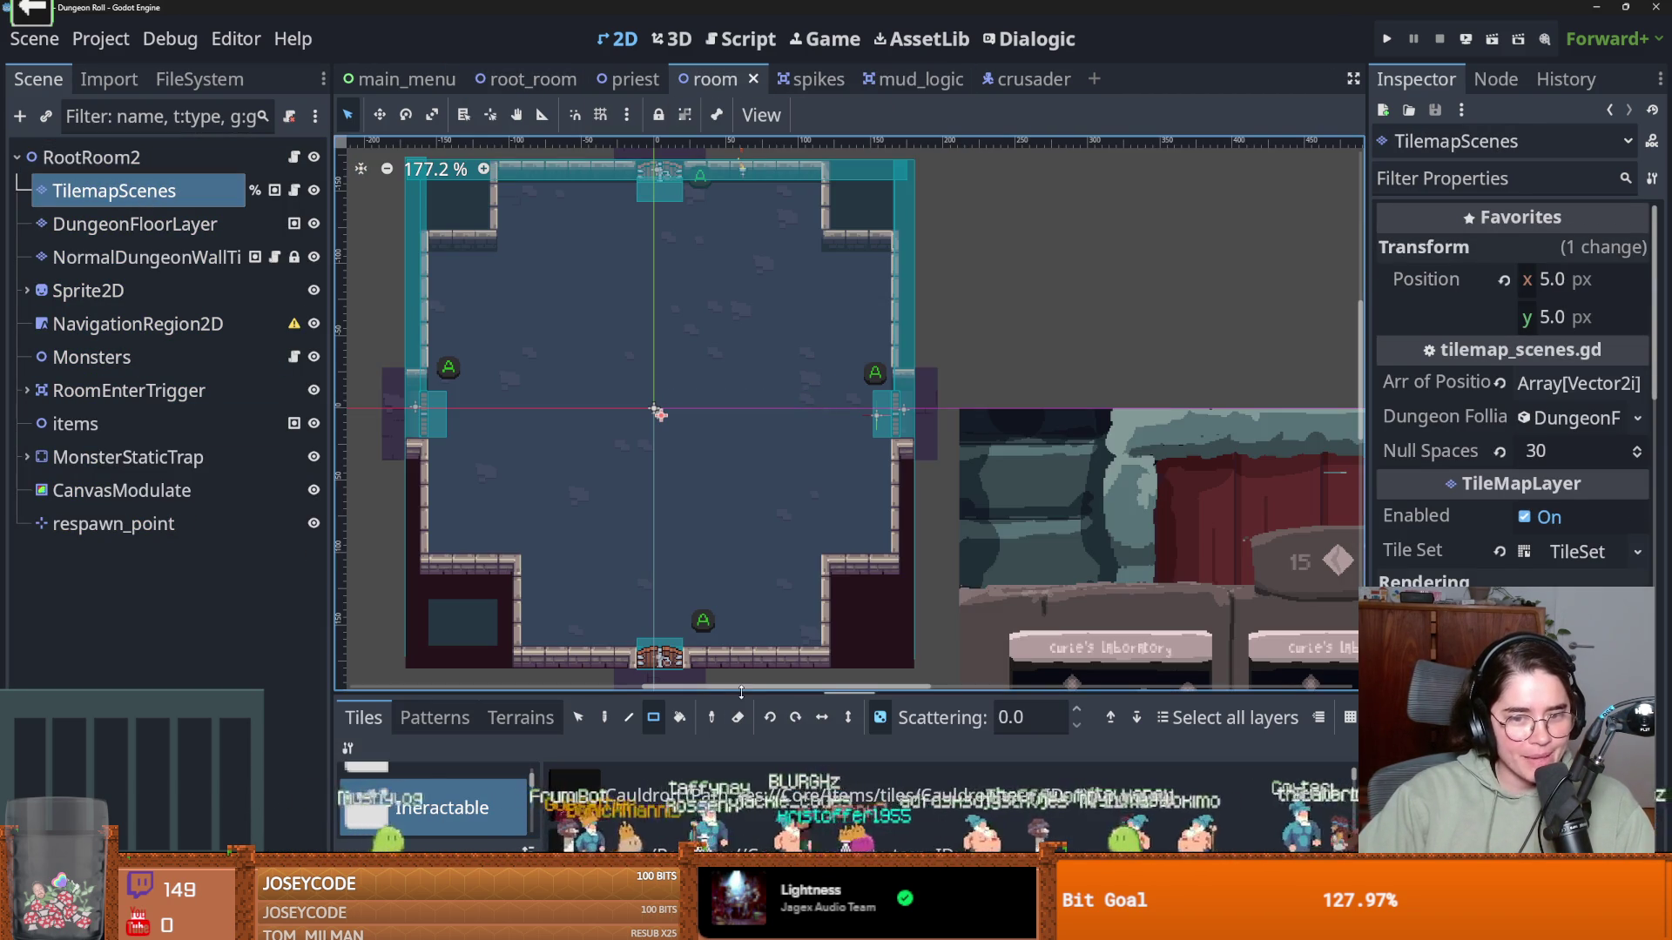
pyautogui.moveTo(741, 693); pyautogui.dragTo(736, 297)
pyautogui.click(432, 807)
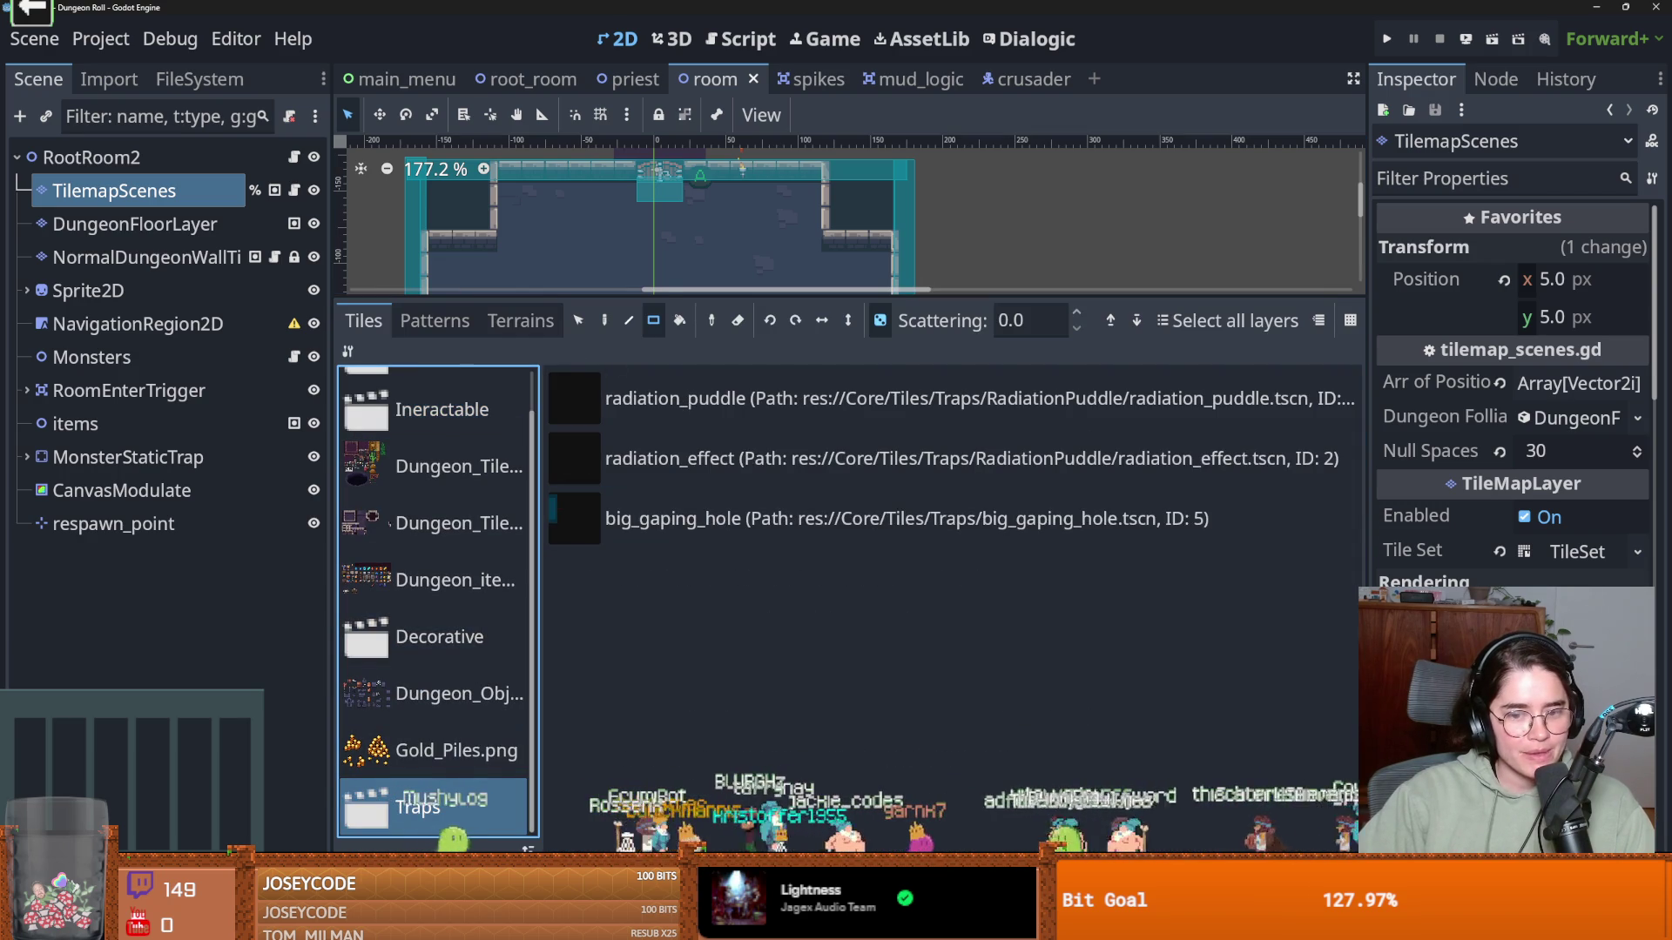
pyautogui.click(871, 928)
# Add mud_logic.tscn from res://Core/Tiles/Traps/mud to the Traps scenes collection
pyautogui.click(842, 844)
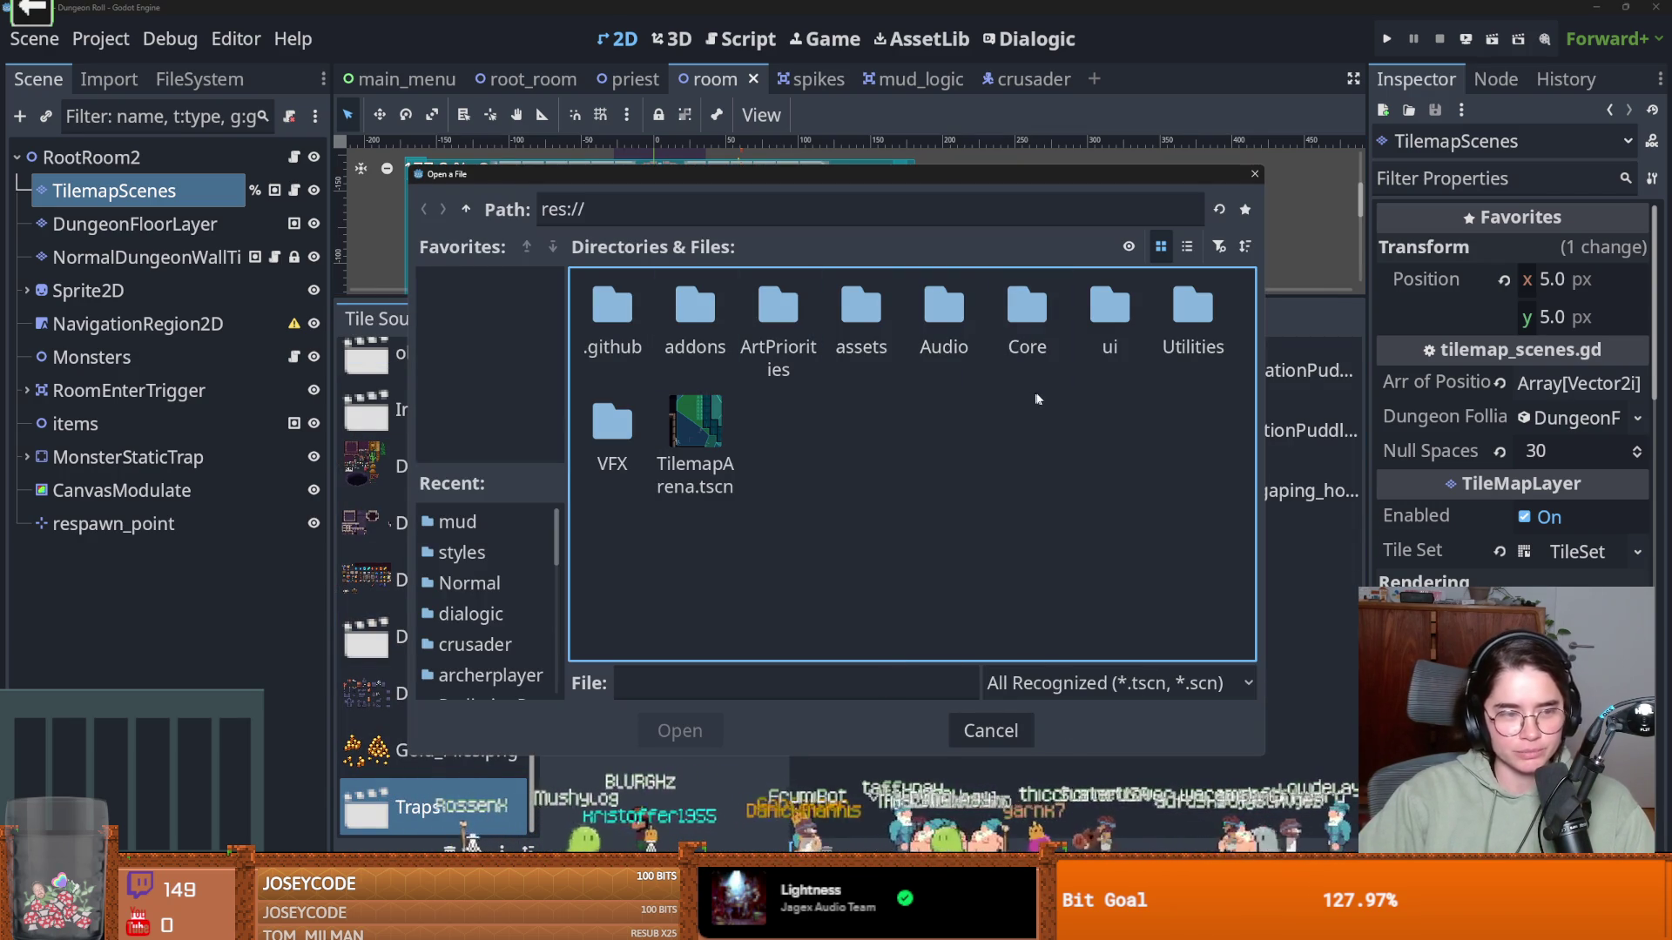
pyautogui.doubleClick(1032, 305)
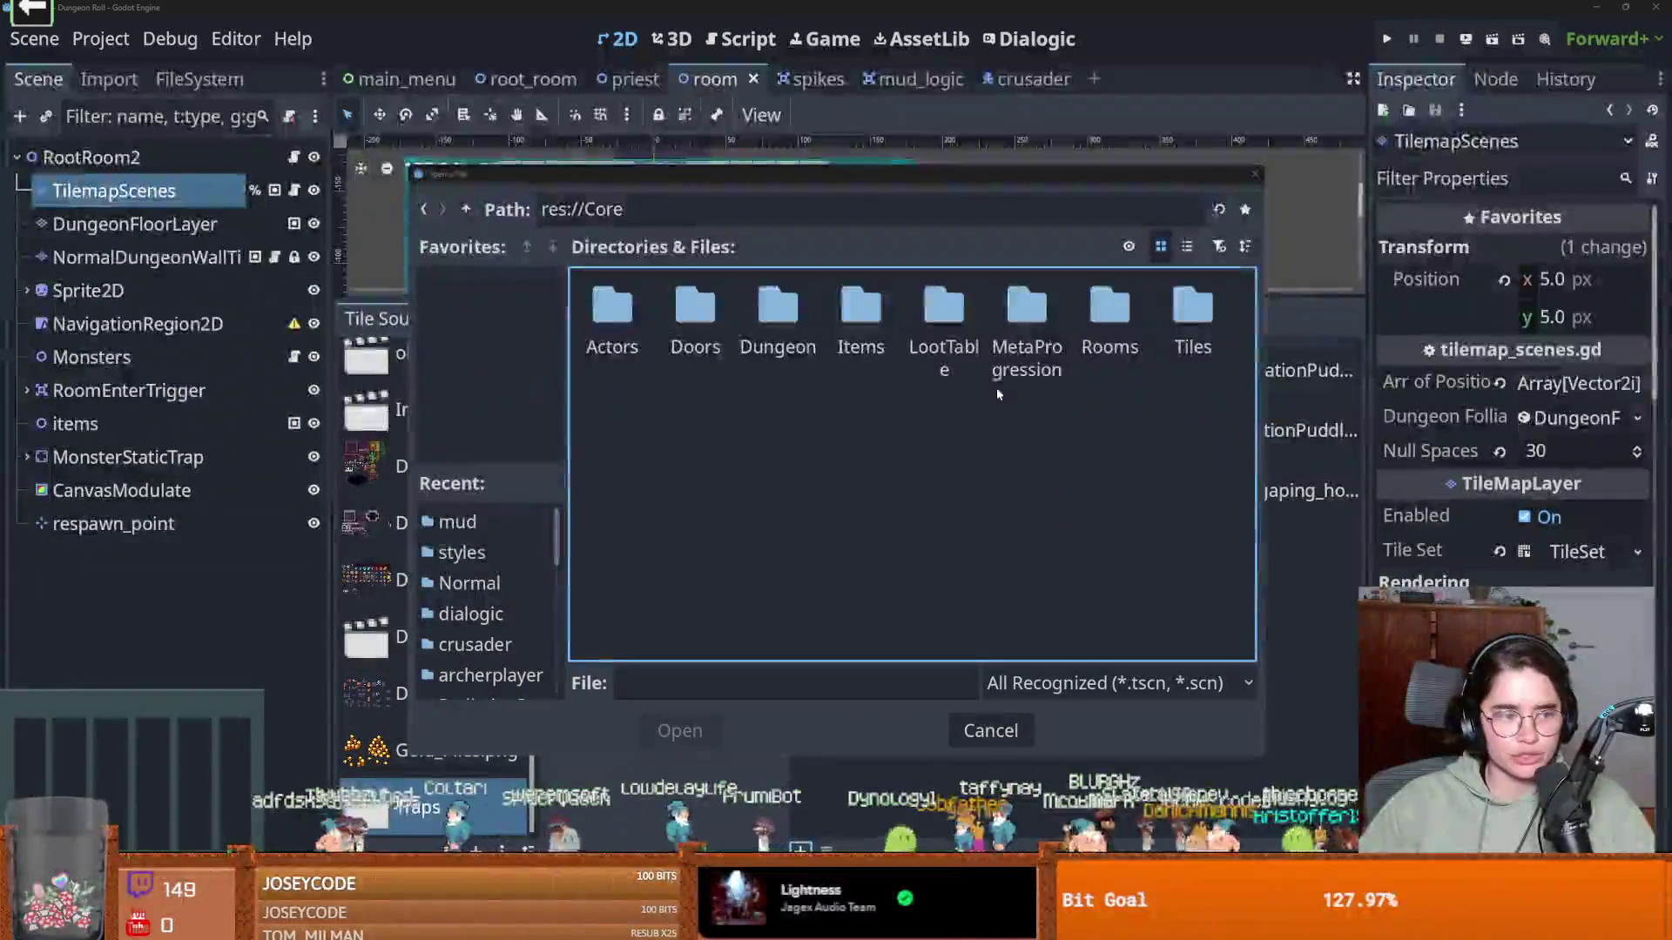
pyautogui.doubleClick(1186, 307)
pyautogui.doubleClick(622, 312)
pyautogui.doubleClick(695, 309)
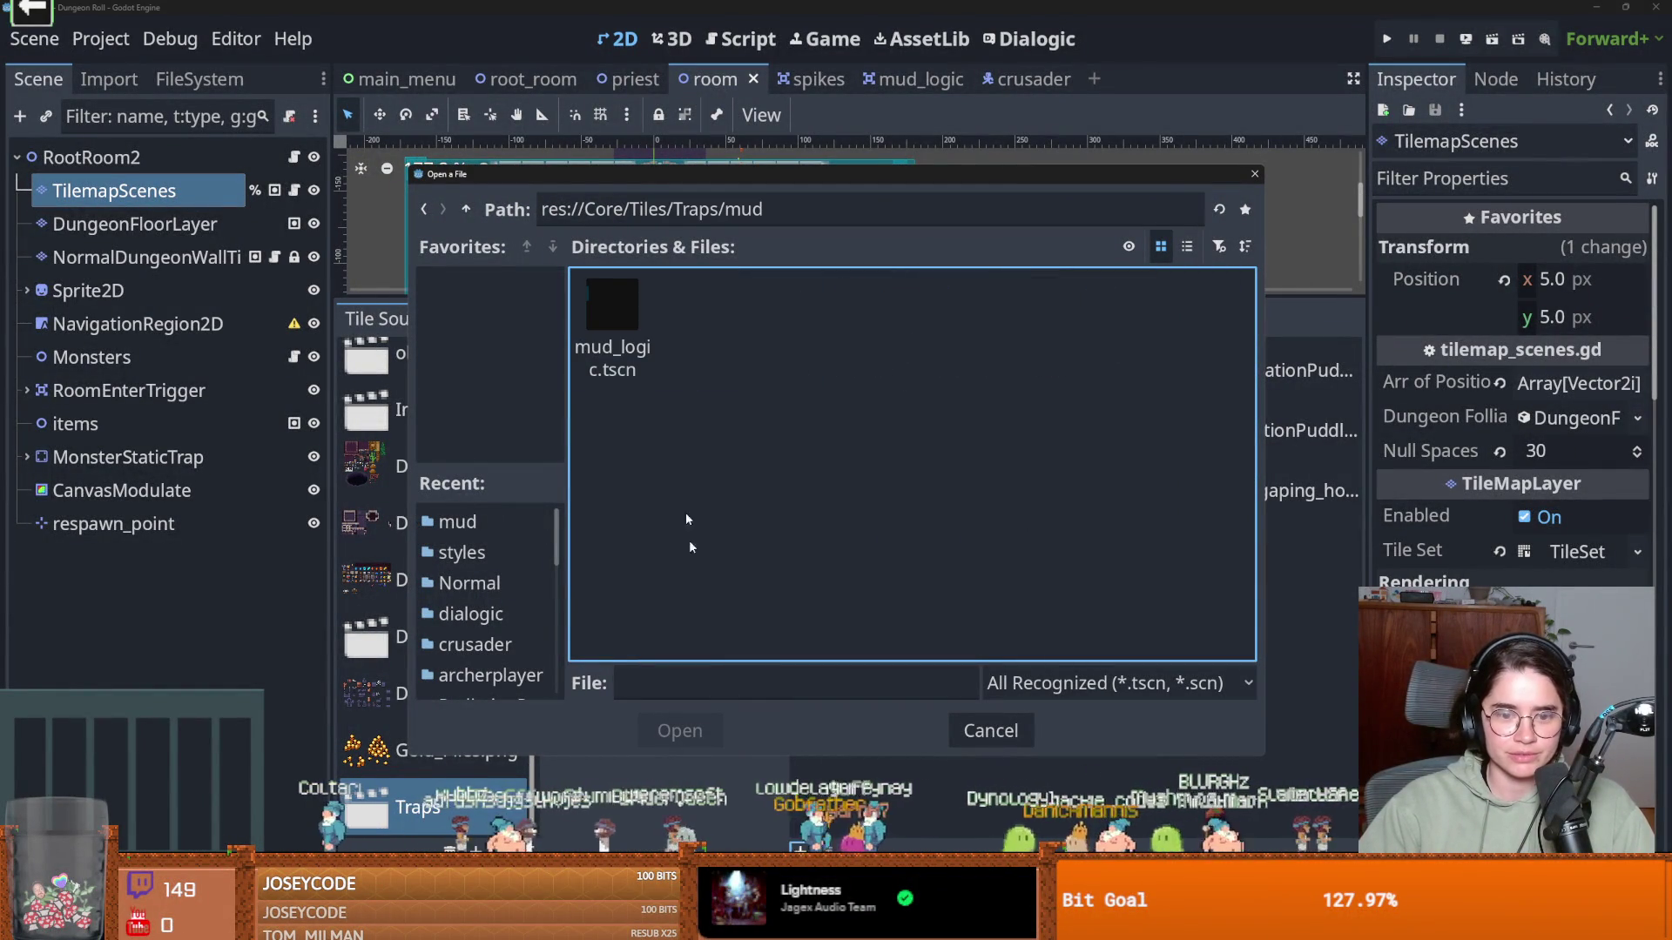
pyautogui.doubleClick(597, 312)
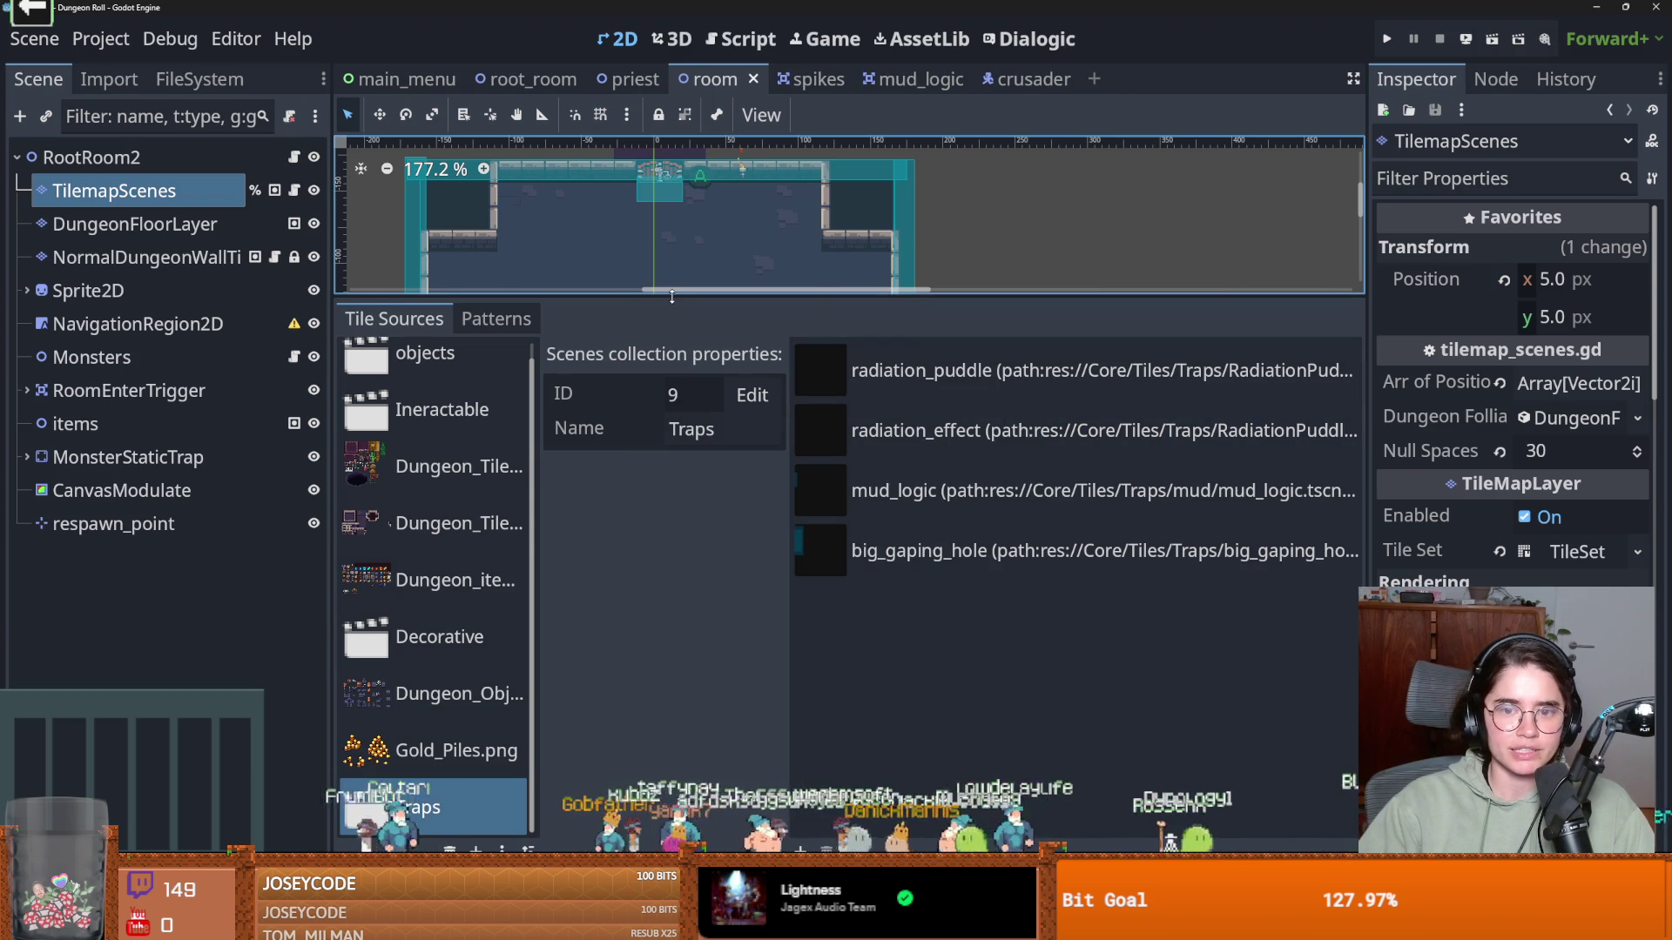
pyautogui.moveTo(662, 299); pyautogui.dragTo(663, 733)
# Save the room scene and check root_room before returning to mud_logic
pyautogui.hotkey('ctrl', 's')
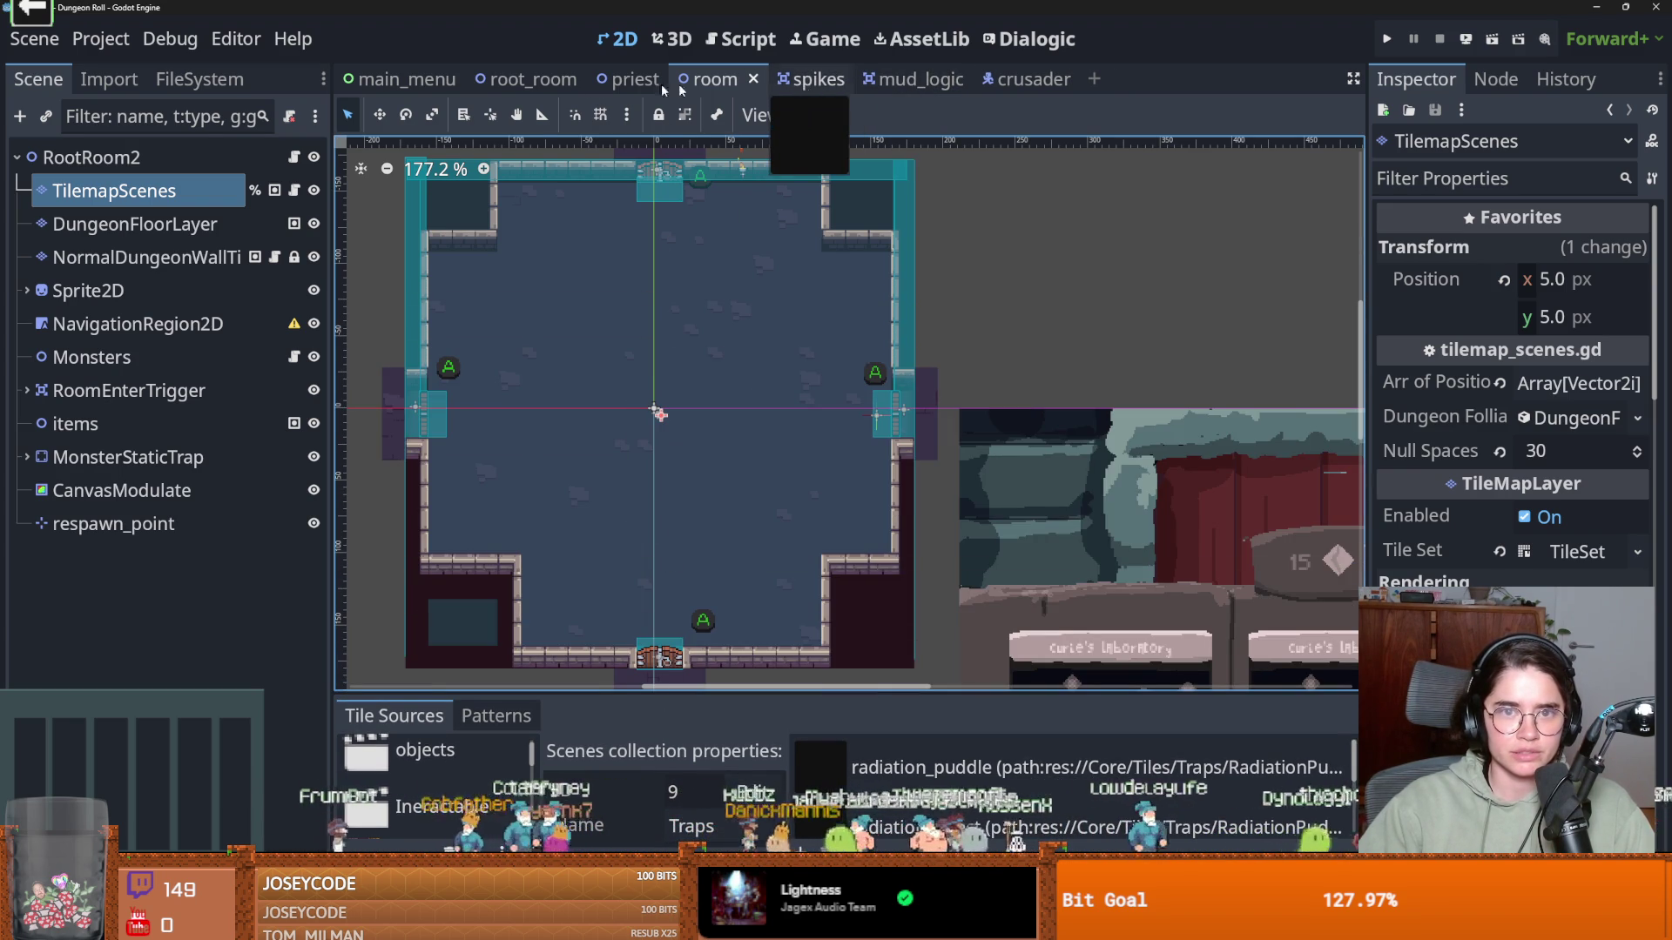
pyautogui.click(529, 79)
pyautogui.scroll(-2, 672, 553)
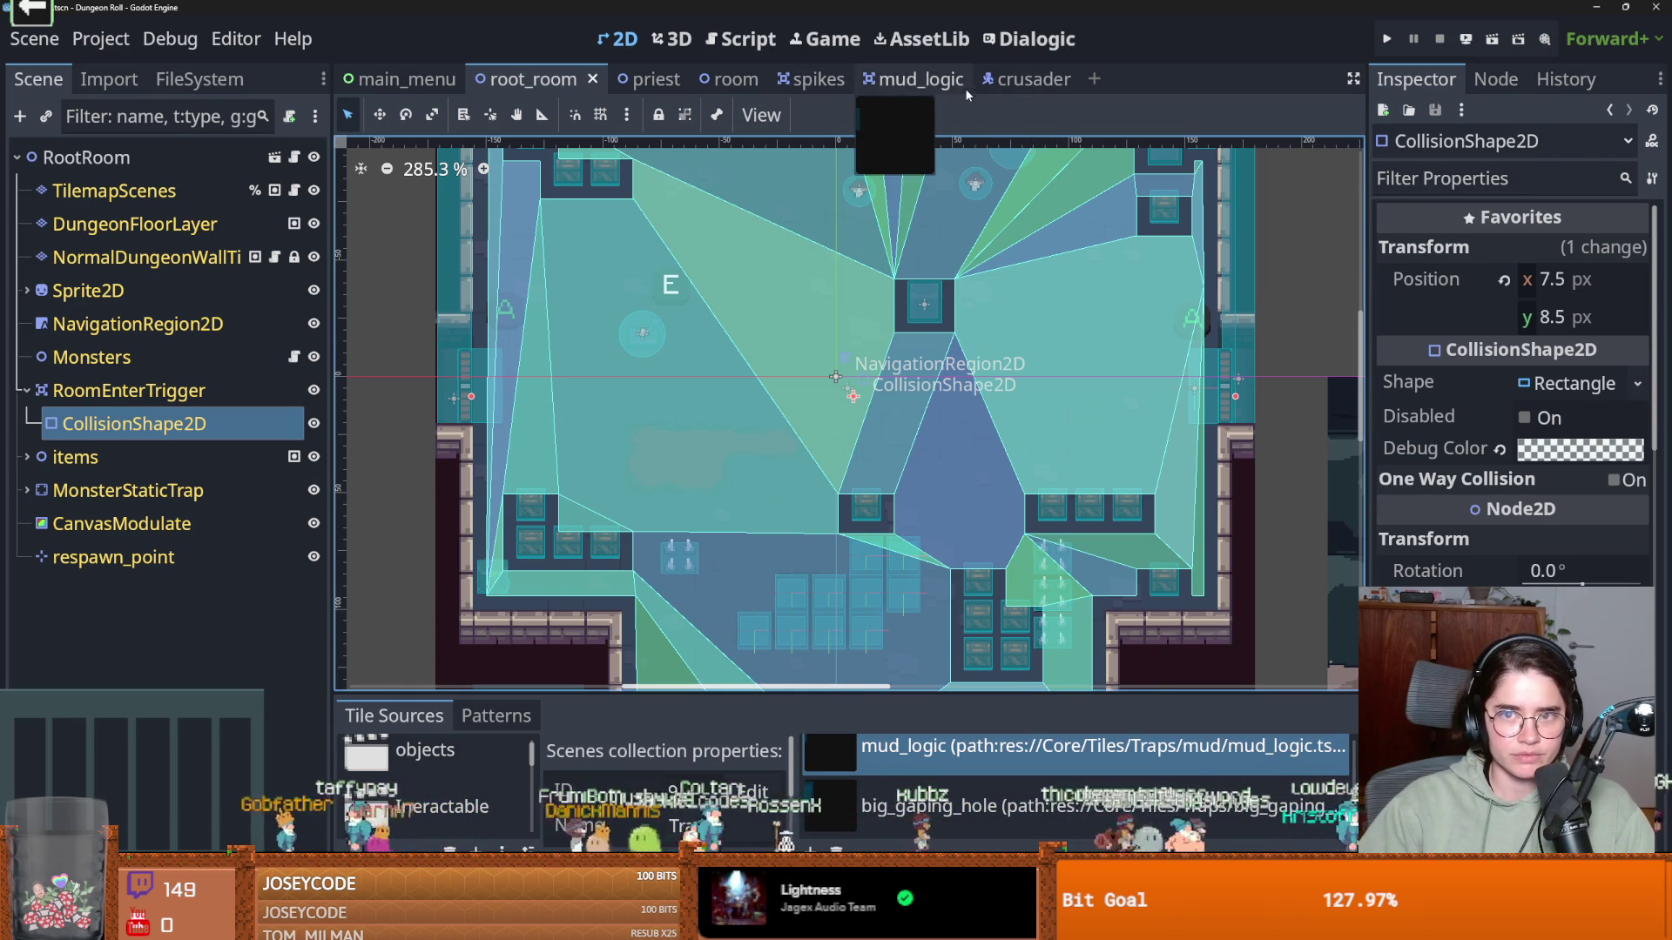
pyautogui.click(914, 79)
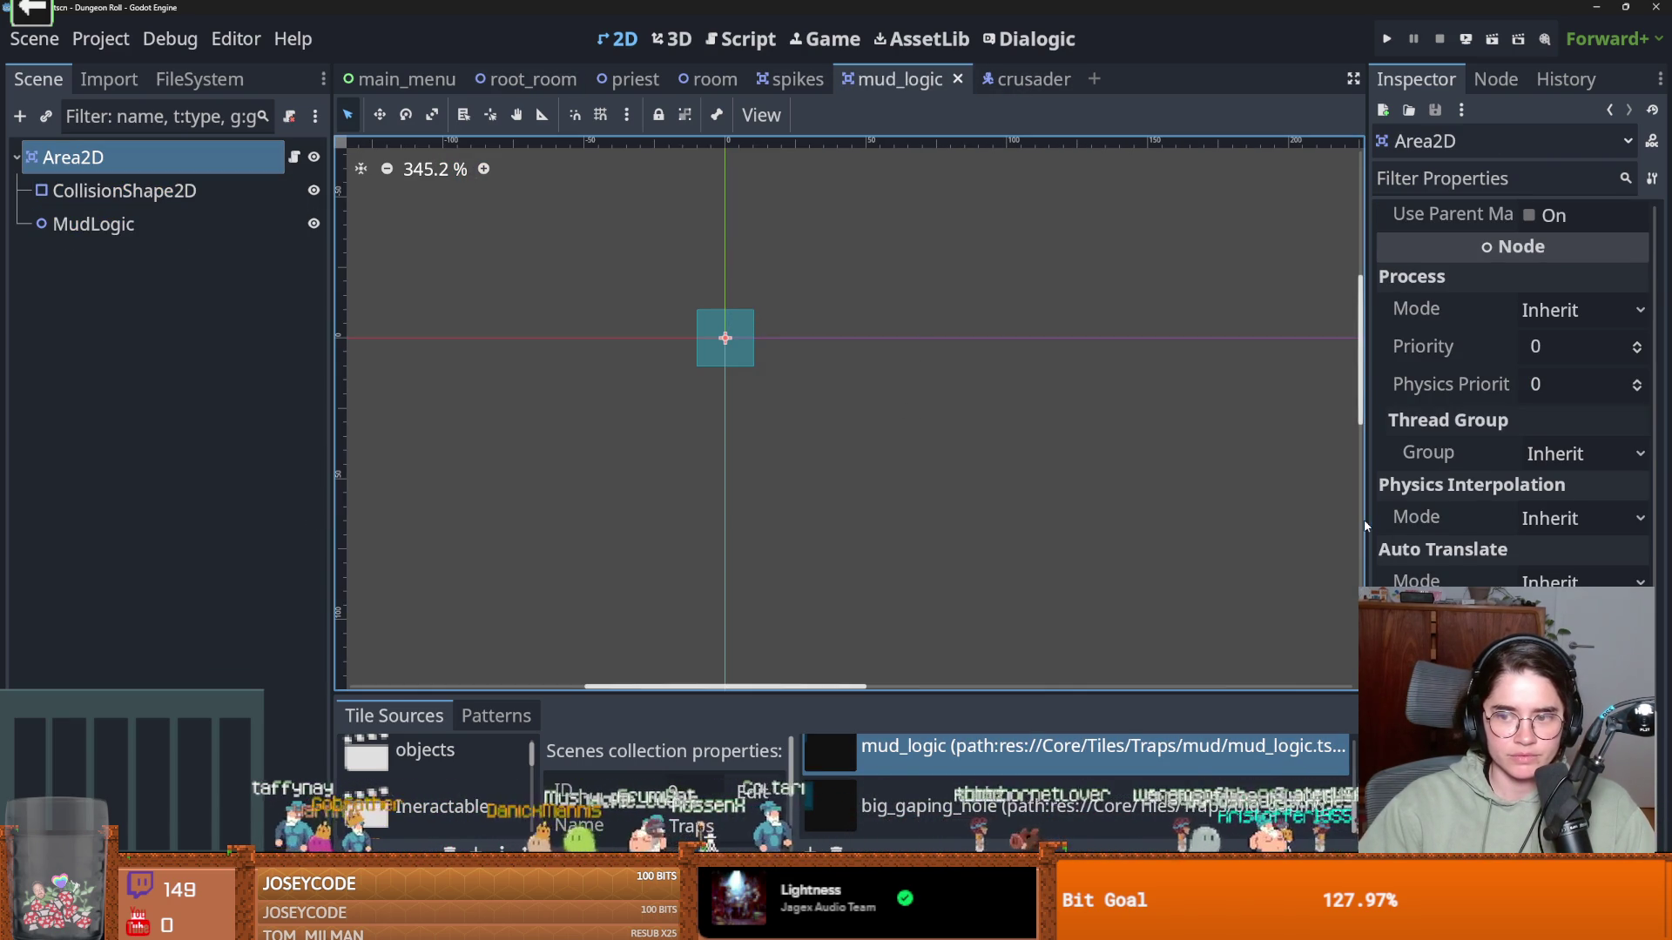
# Change the mud Area2D's Collision Mask from layer 1 to layers 2 and 6, and save
pyautogui.moveTo(1366, 414); pyautogui.dragTo(751, 417)
pyautogui.scroll(15, 1194, 661)
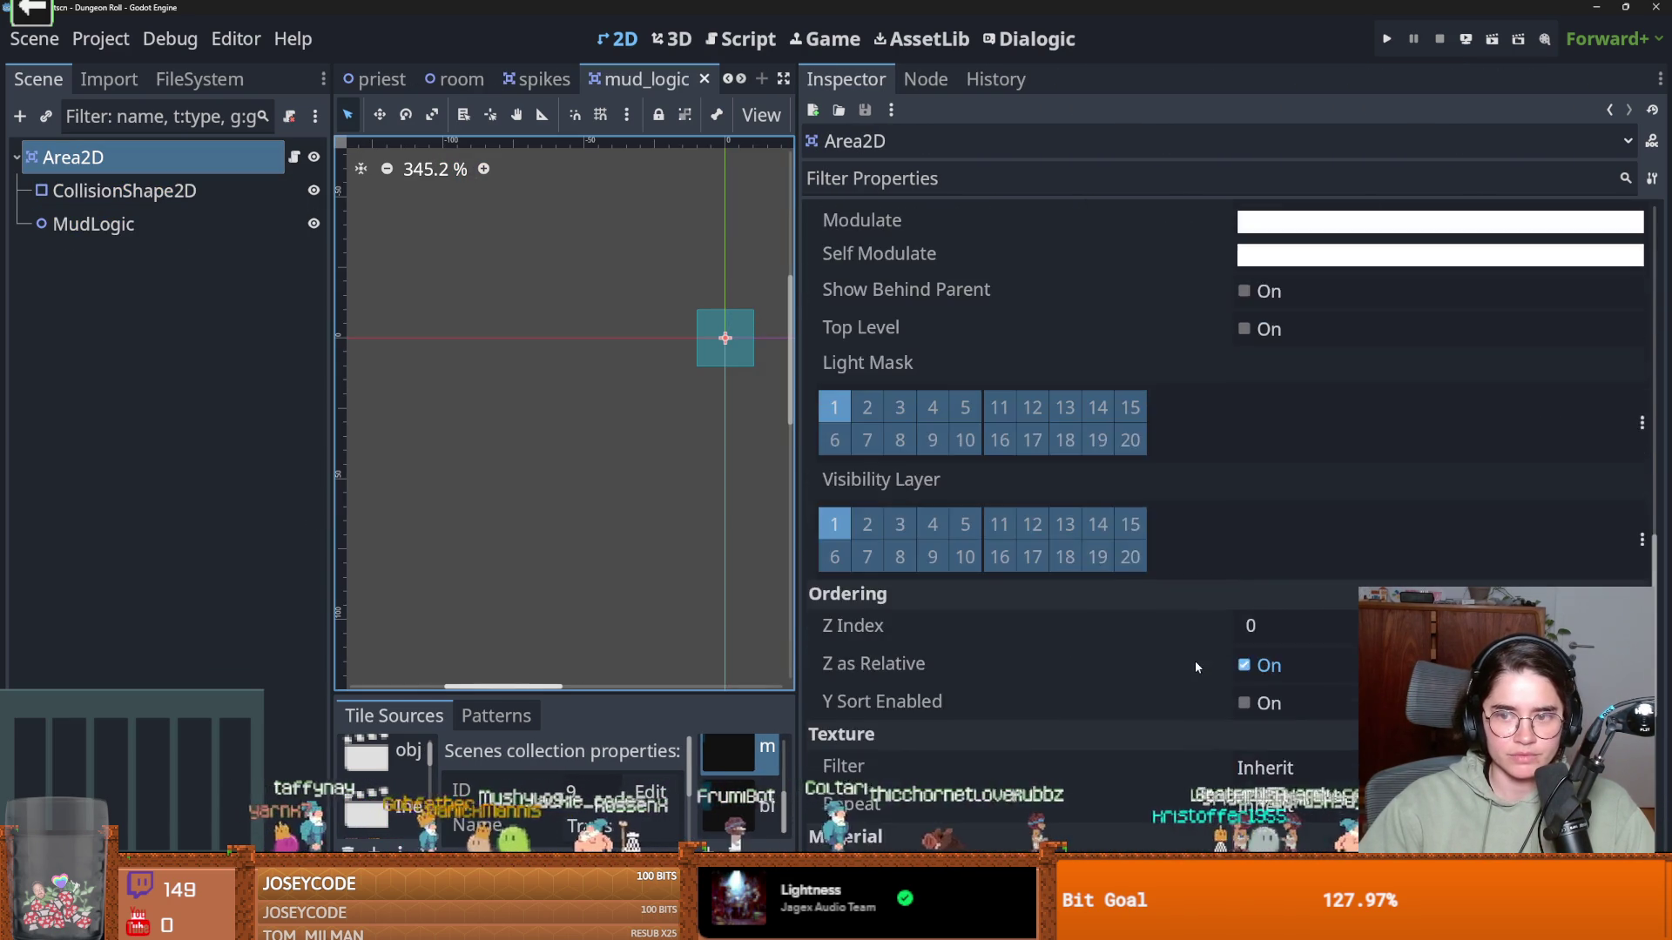
pyautogui.scroll(5, 1206, 659)
pyautogui.scroll(-10, 1082, 523)
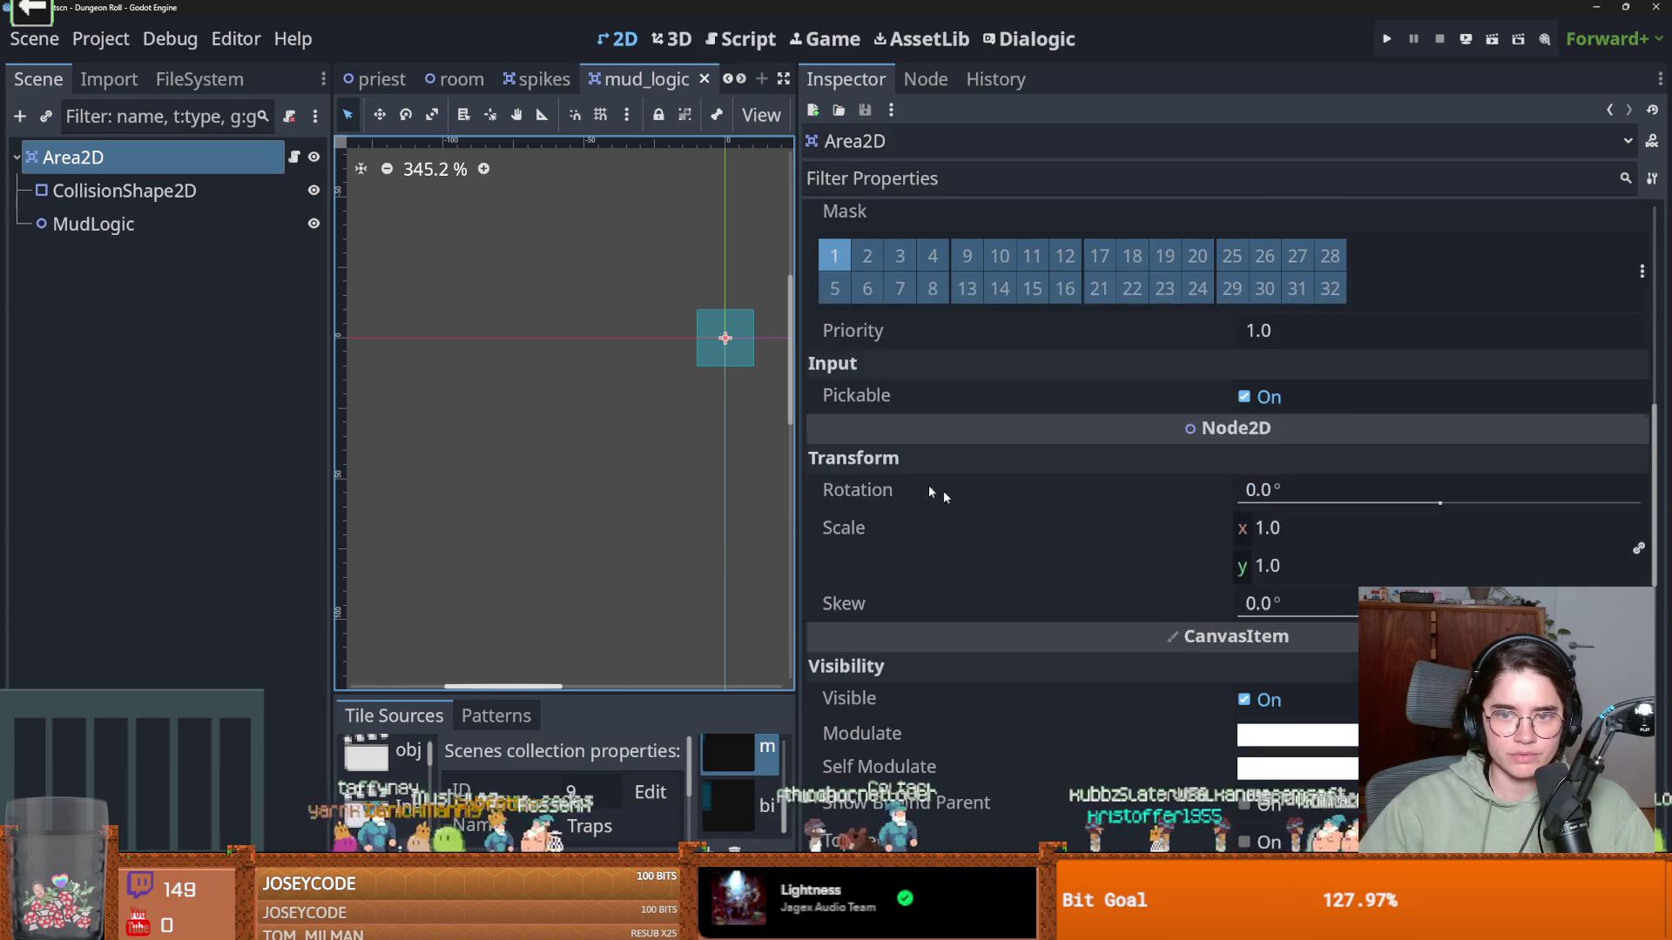
pyautogui.scroll(3, 1417, 441)
pyautogui.click(1641, 415)
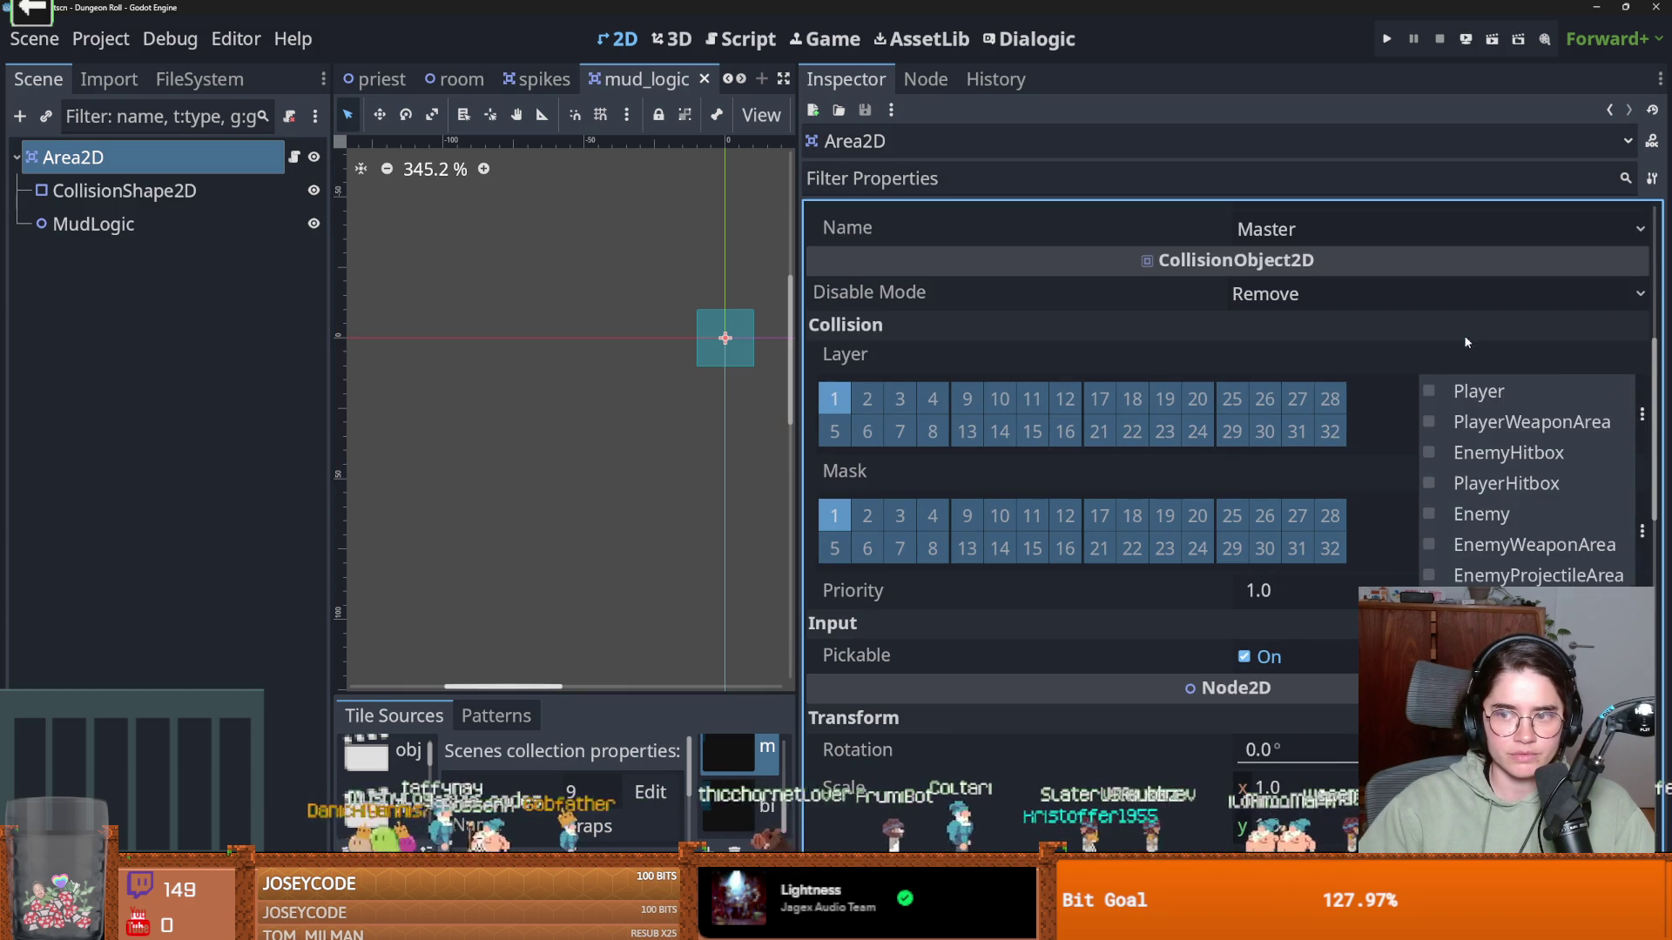
pyautogui.click(1000, 515)
pyautogui.click(834, 515)
pyautogui.click(1641, 532)
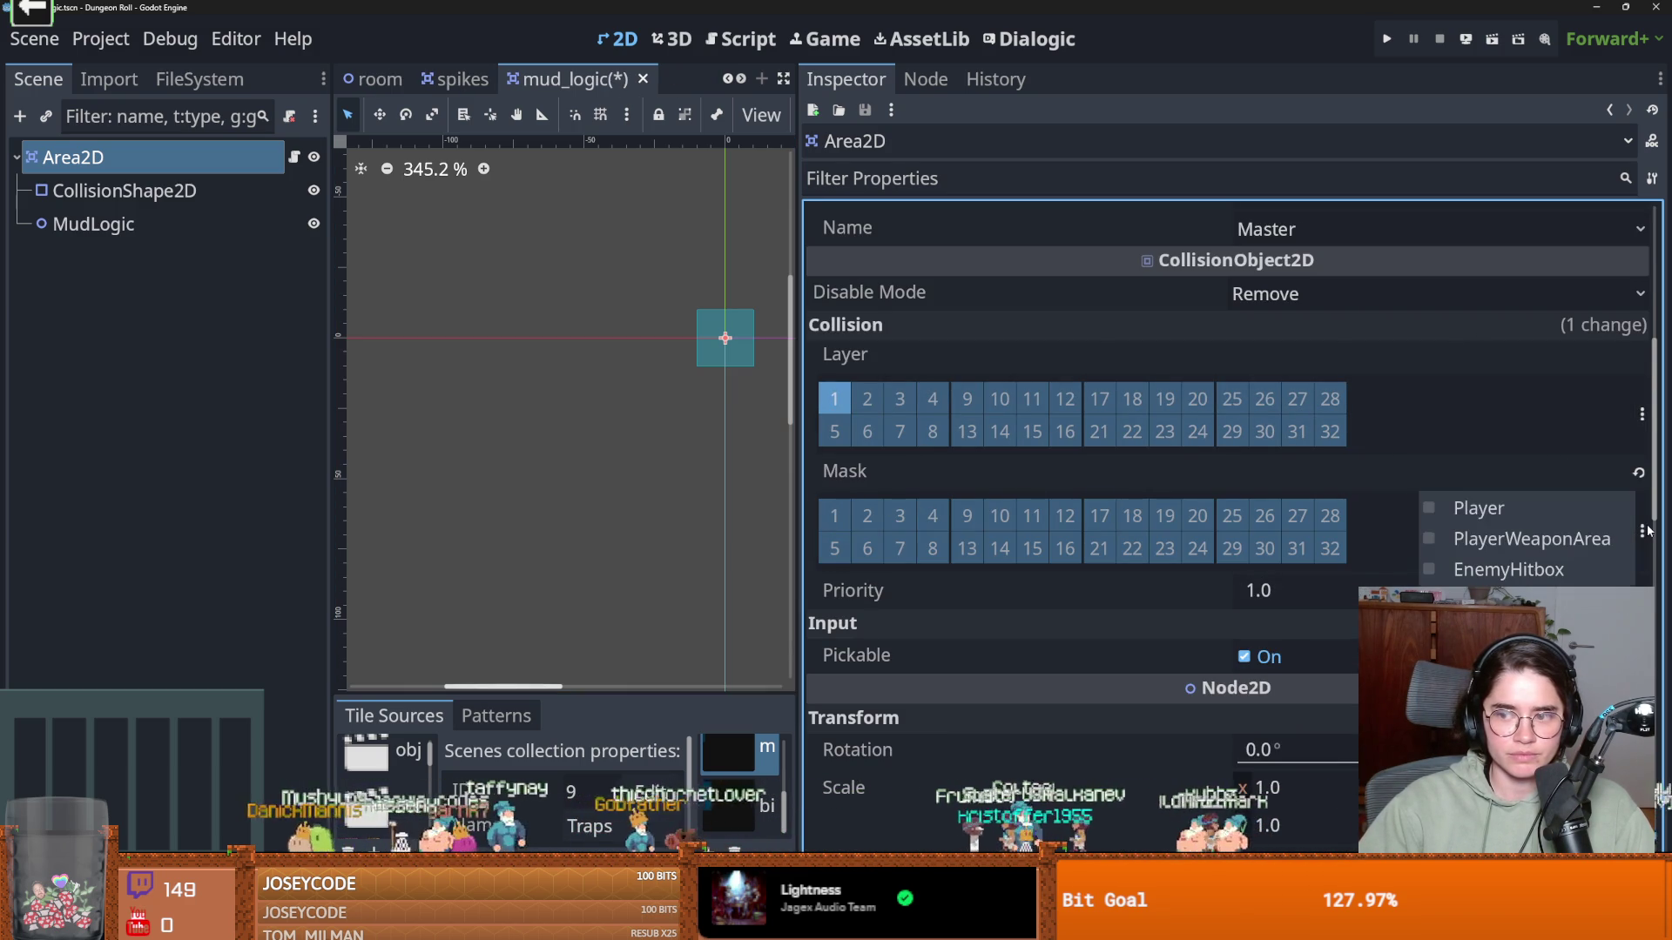
pyautogui.click(1508, 569)
pyautogui.hotkey('ctrl', 's')
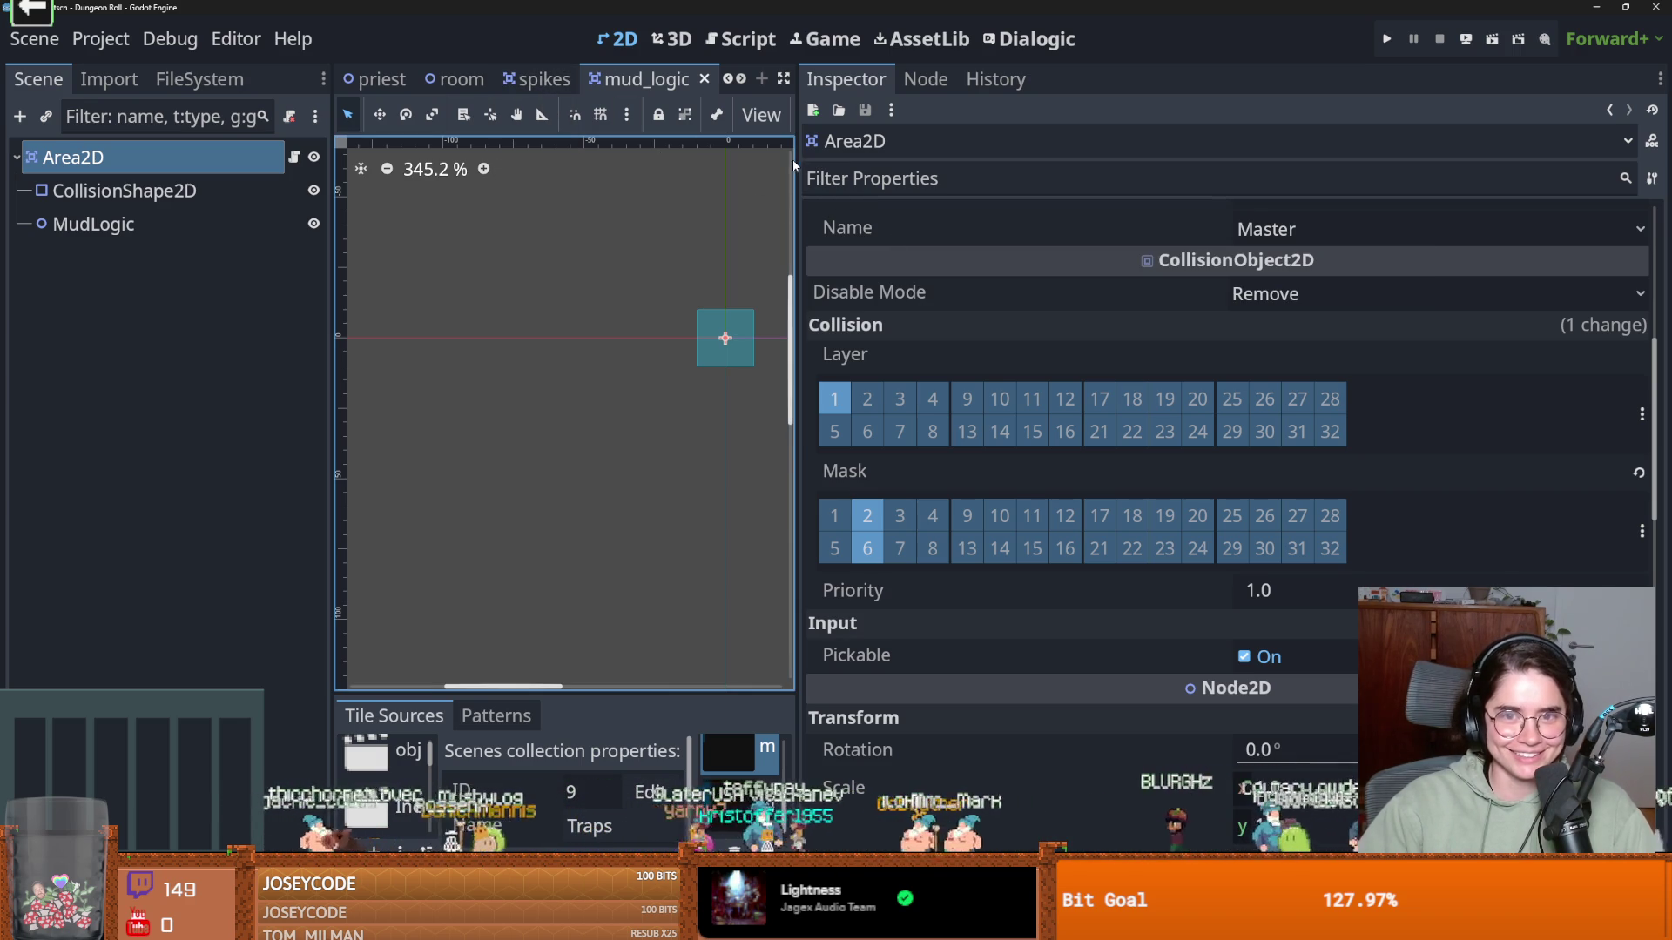
# Widen the 2D view and save the room scene
pyautogui.moveTo(794, 160); pyautogui.dragTo(1186, 159)
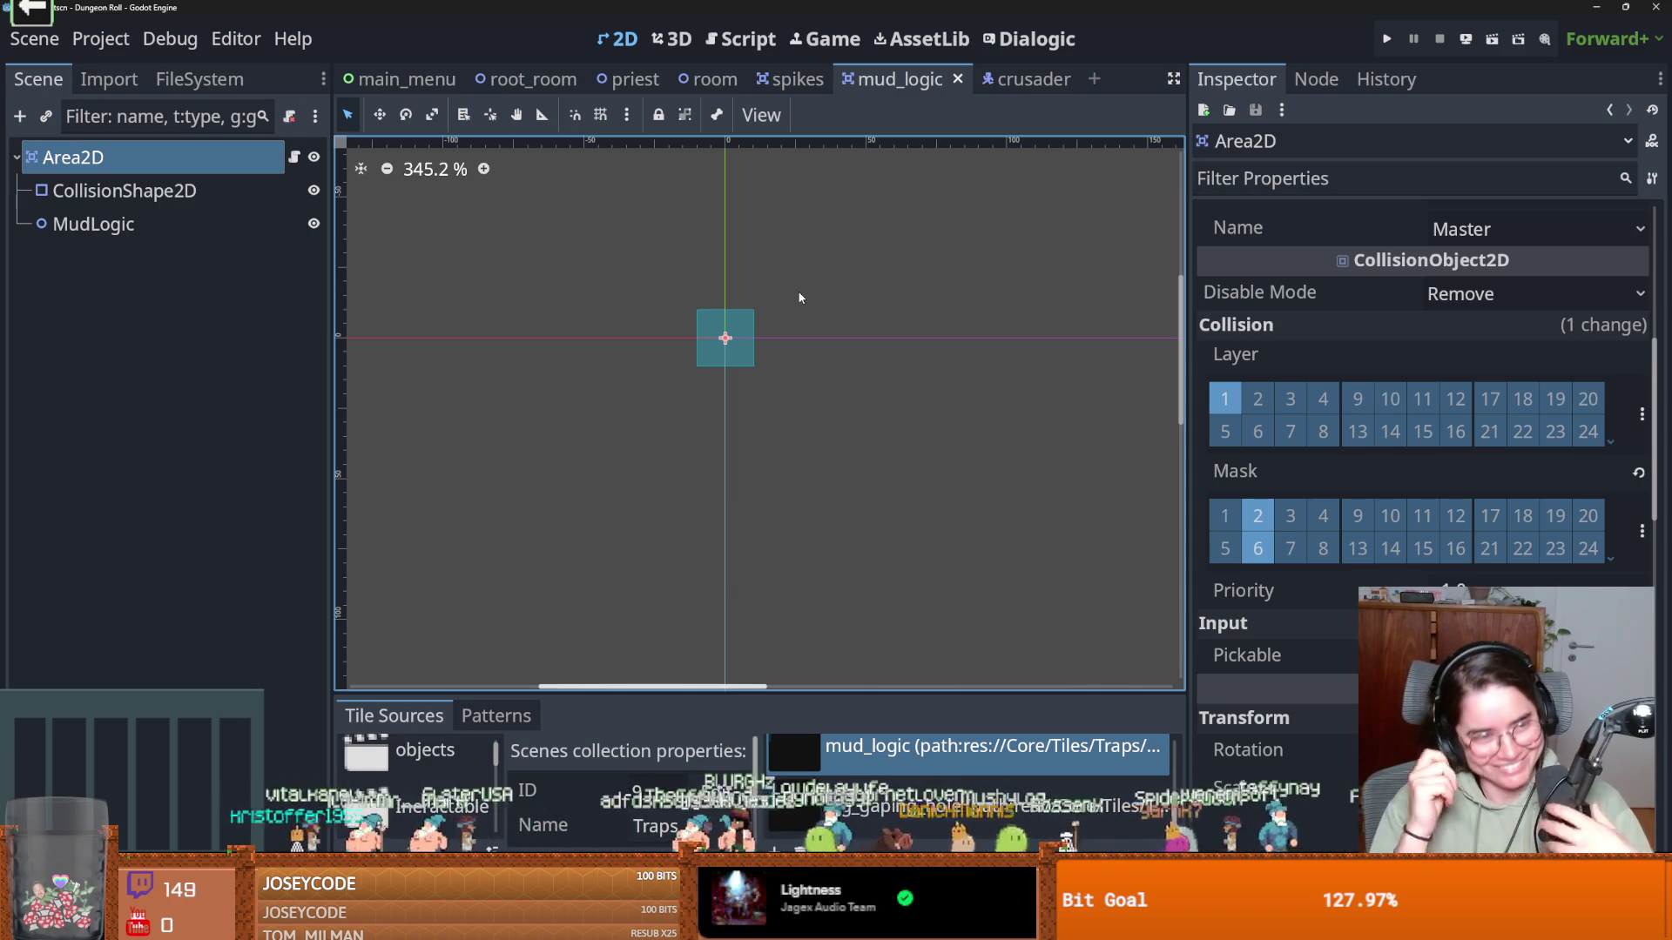
pyautogui.click(710, 79)
pyautogui.hotkey('ctrl', 's')
pyautogui.scroll(2, 642, 327)
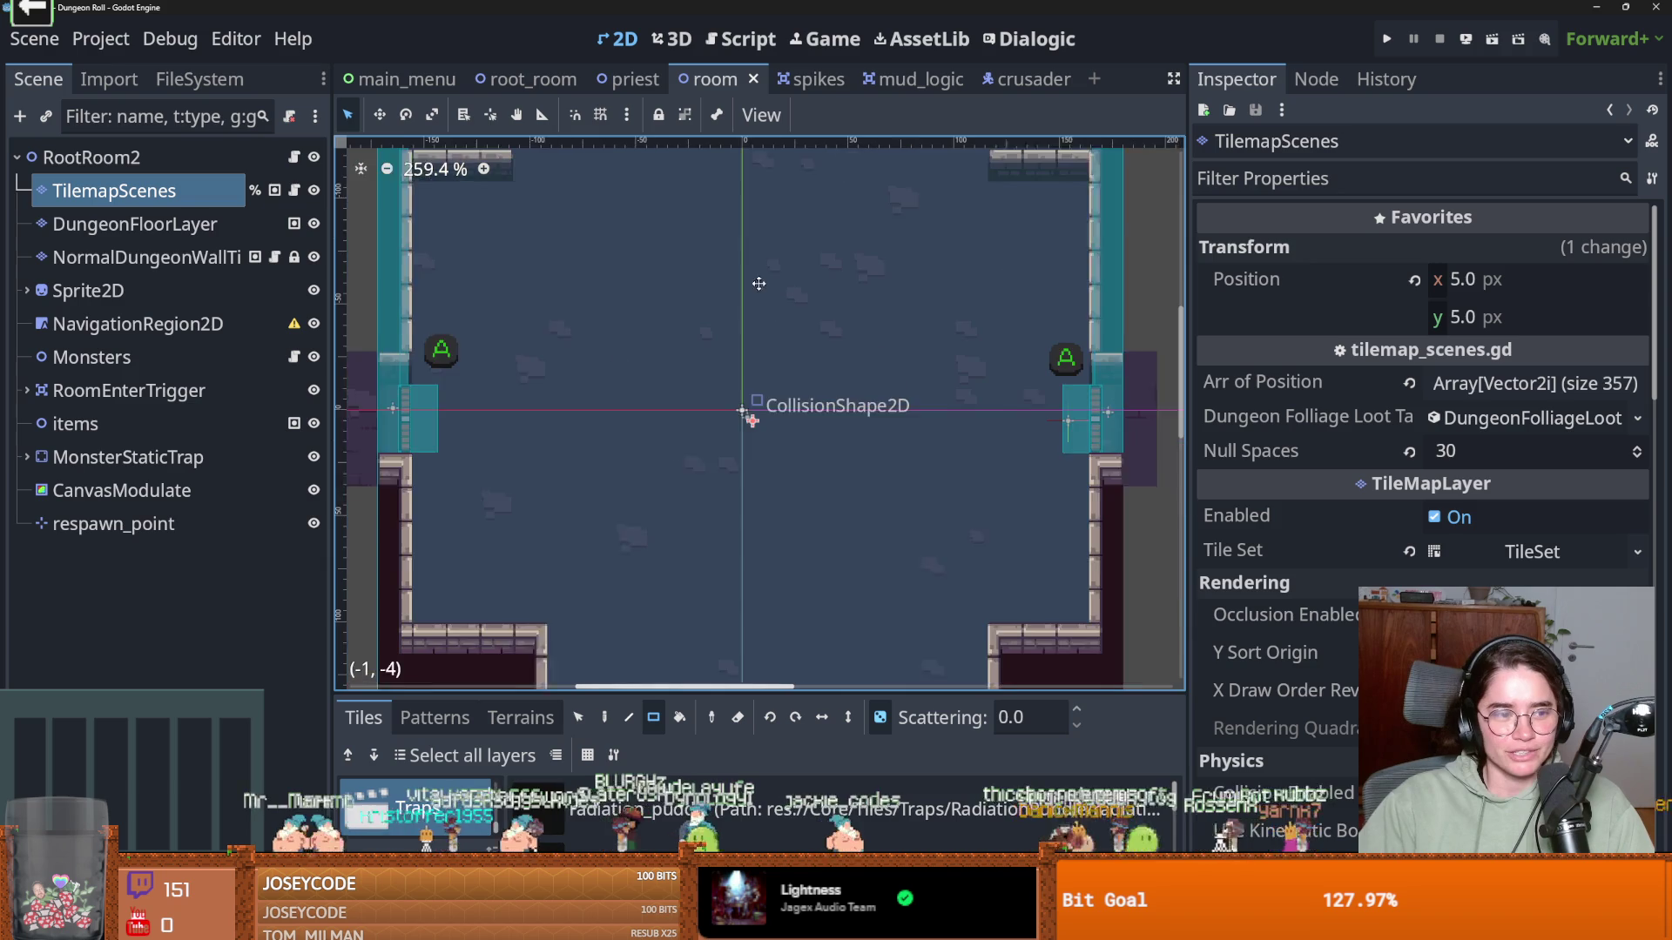
pyautogui.scroll(-1, 765, 280)
pyautogui.scroll(-5, 816, 261)
pyautogui.scroll(3, 754, 290)
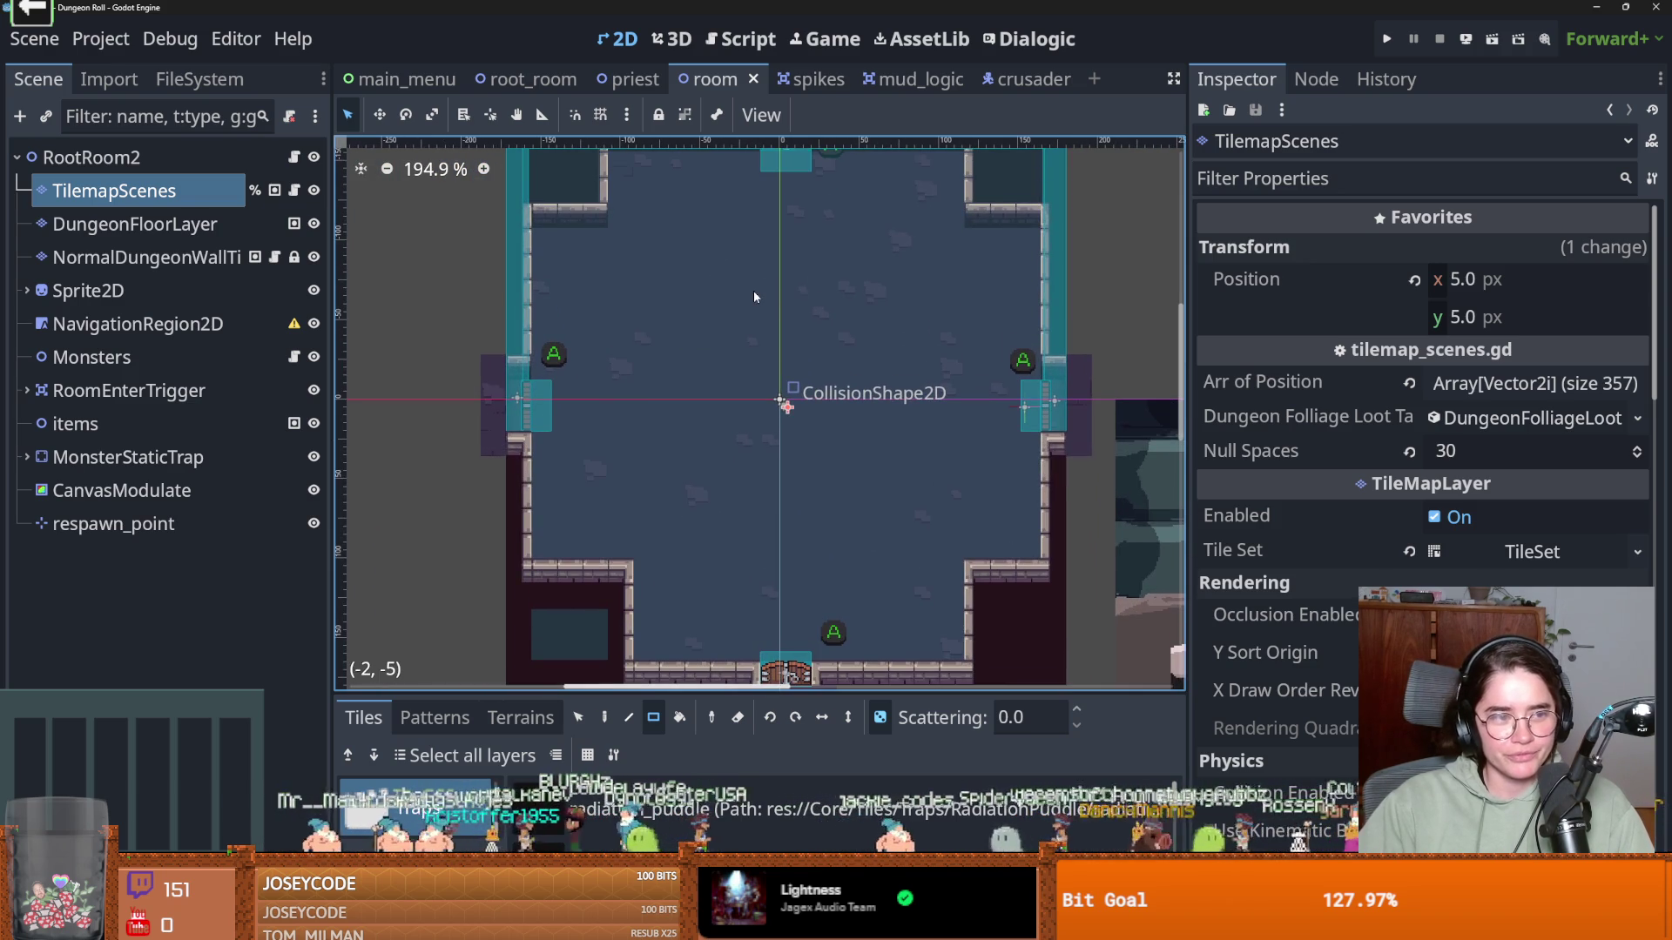
# Save the room scene, then select TilemapScenes in root_room to edit its tiles
pyautogui.scroll(2, 754, 290)
pyautogui.hotkey('ctrl', 's')
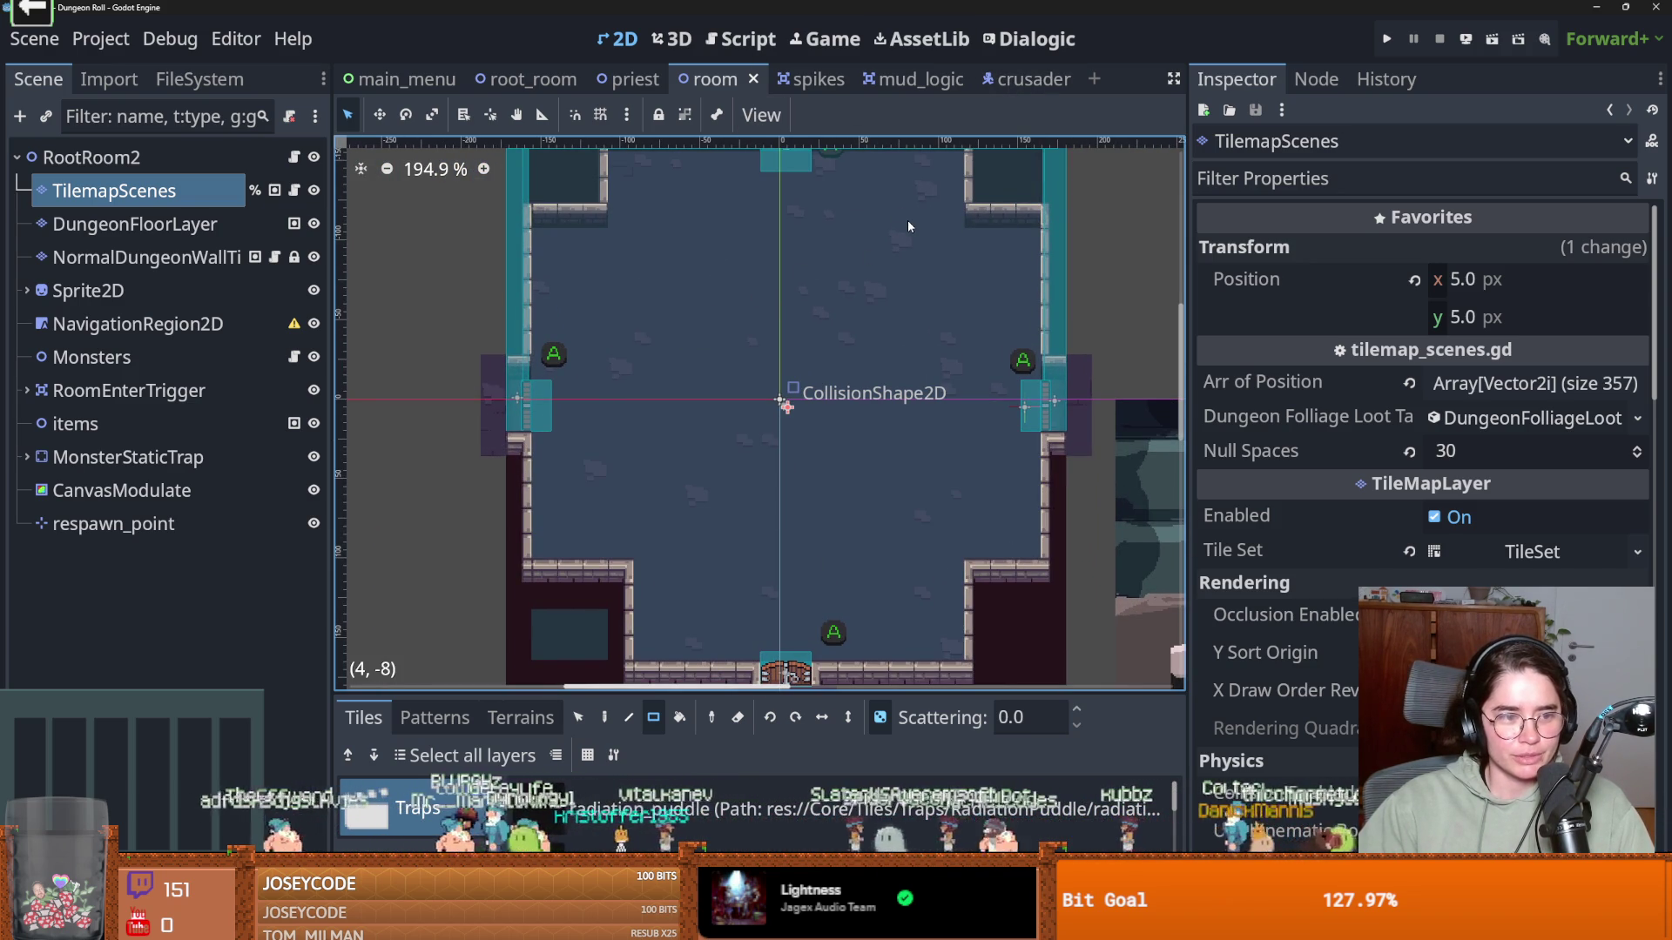
pyautogui.scroll(3, 896, 331)
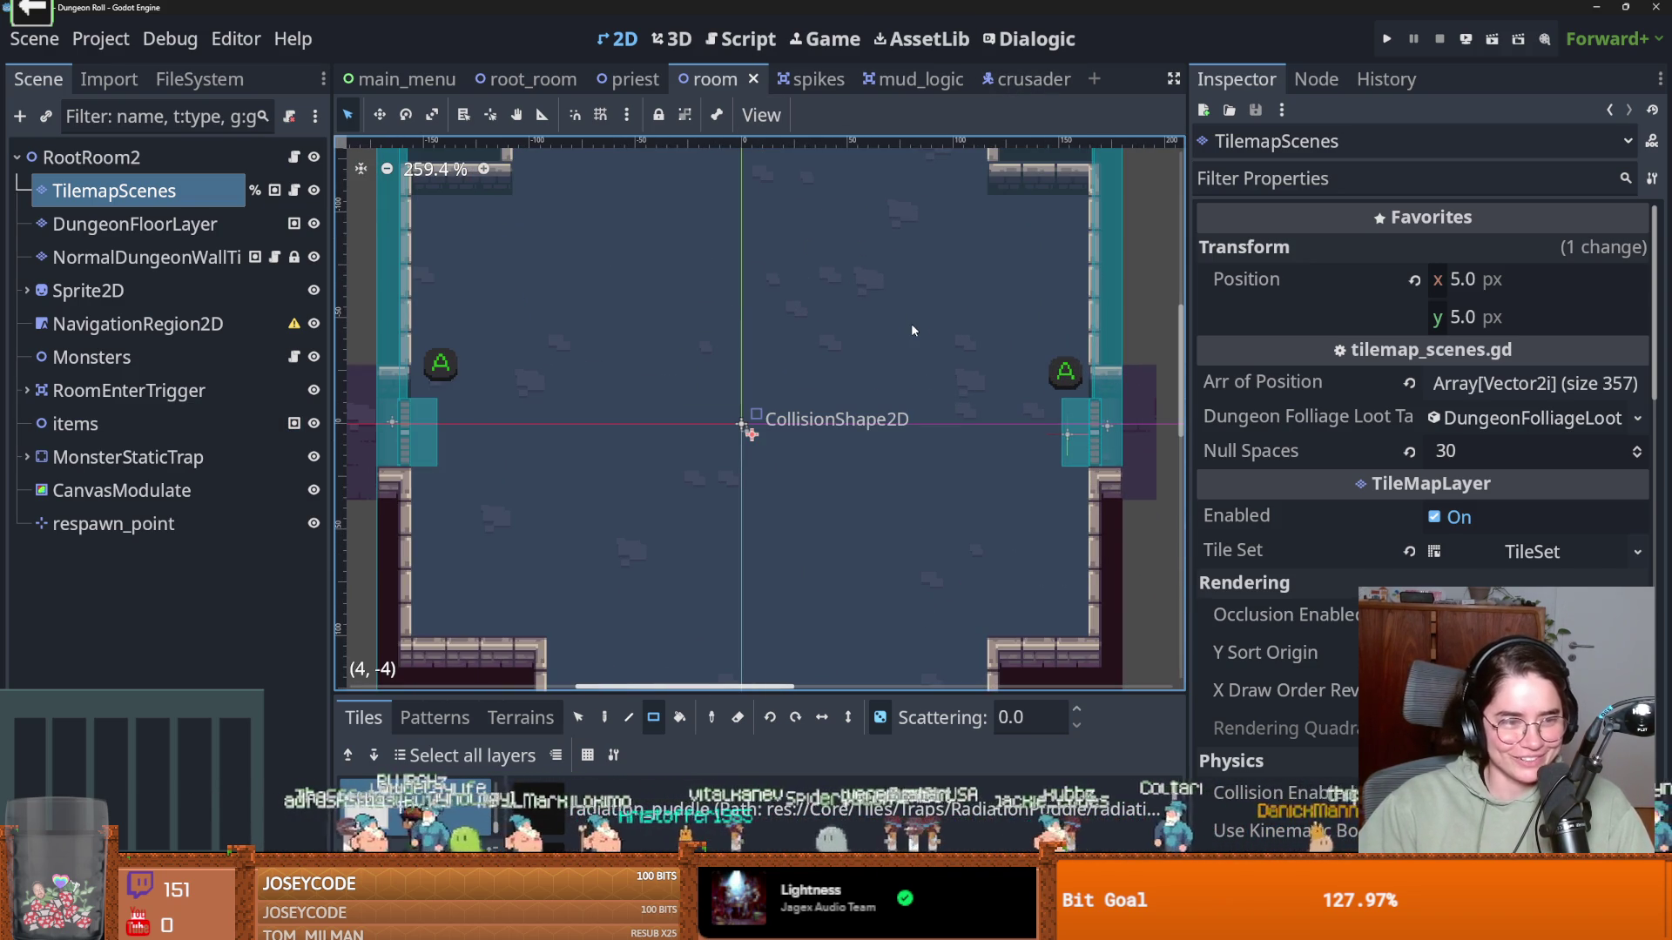
pyautogui.hotkey('ctrl', 's')
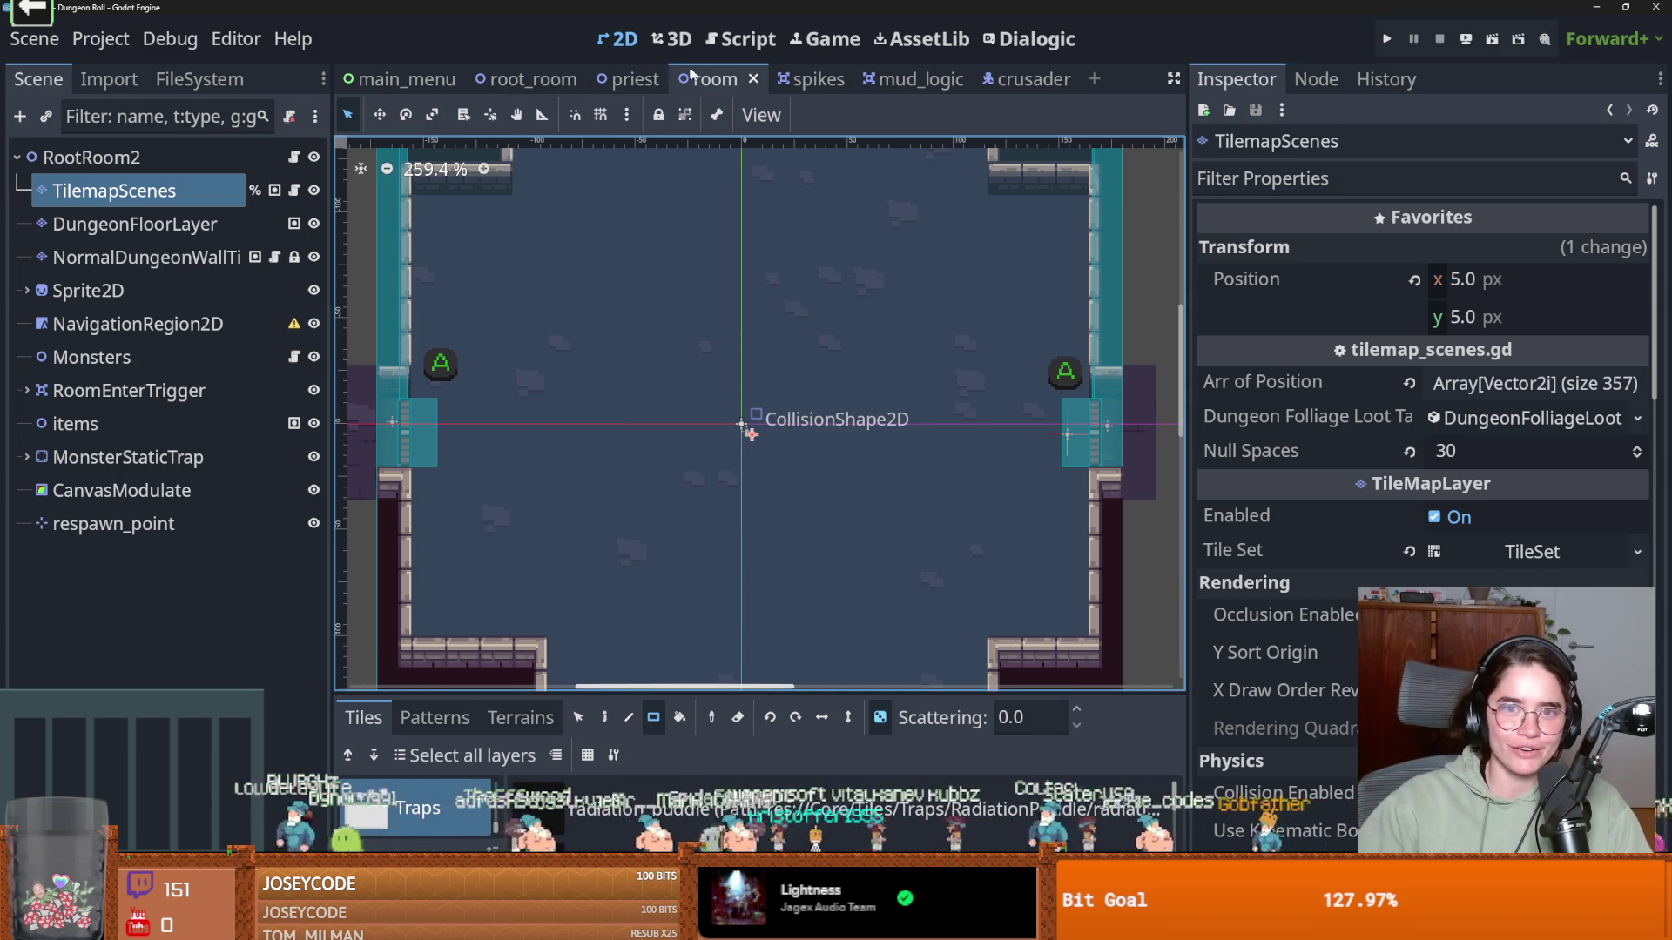
pyautogui.click(540, 90)
pyautogui.click(114, 190)
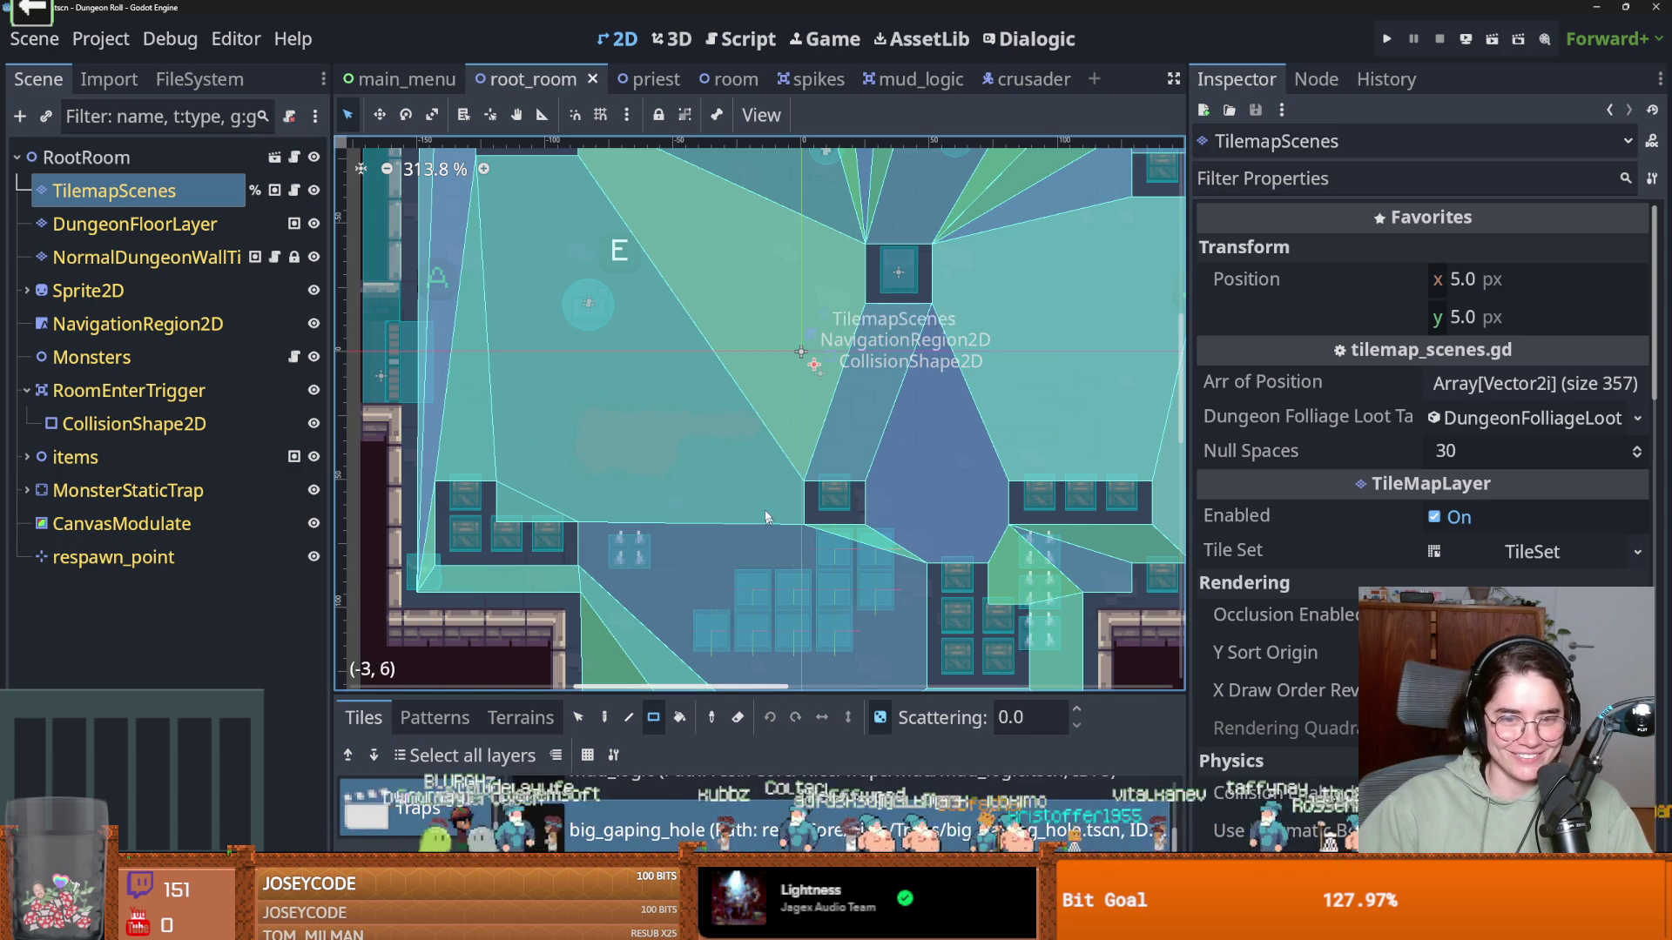
# Turn off random scattering and paint mud tiles across the root room floor
pyautogui.click(879, 718)
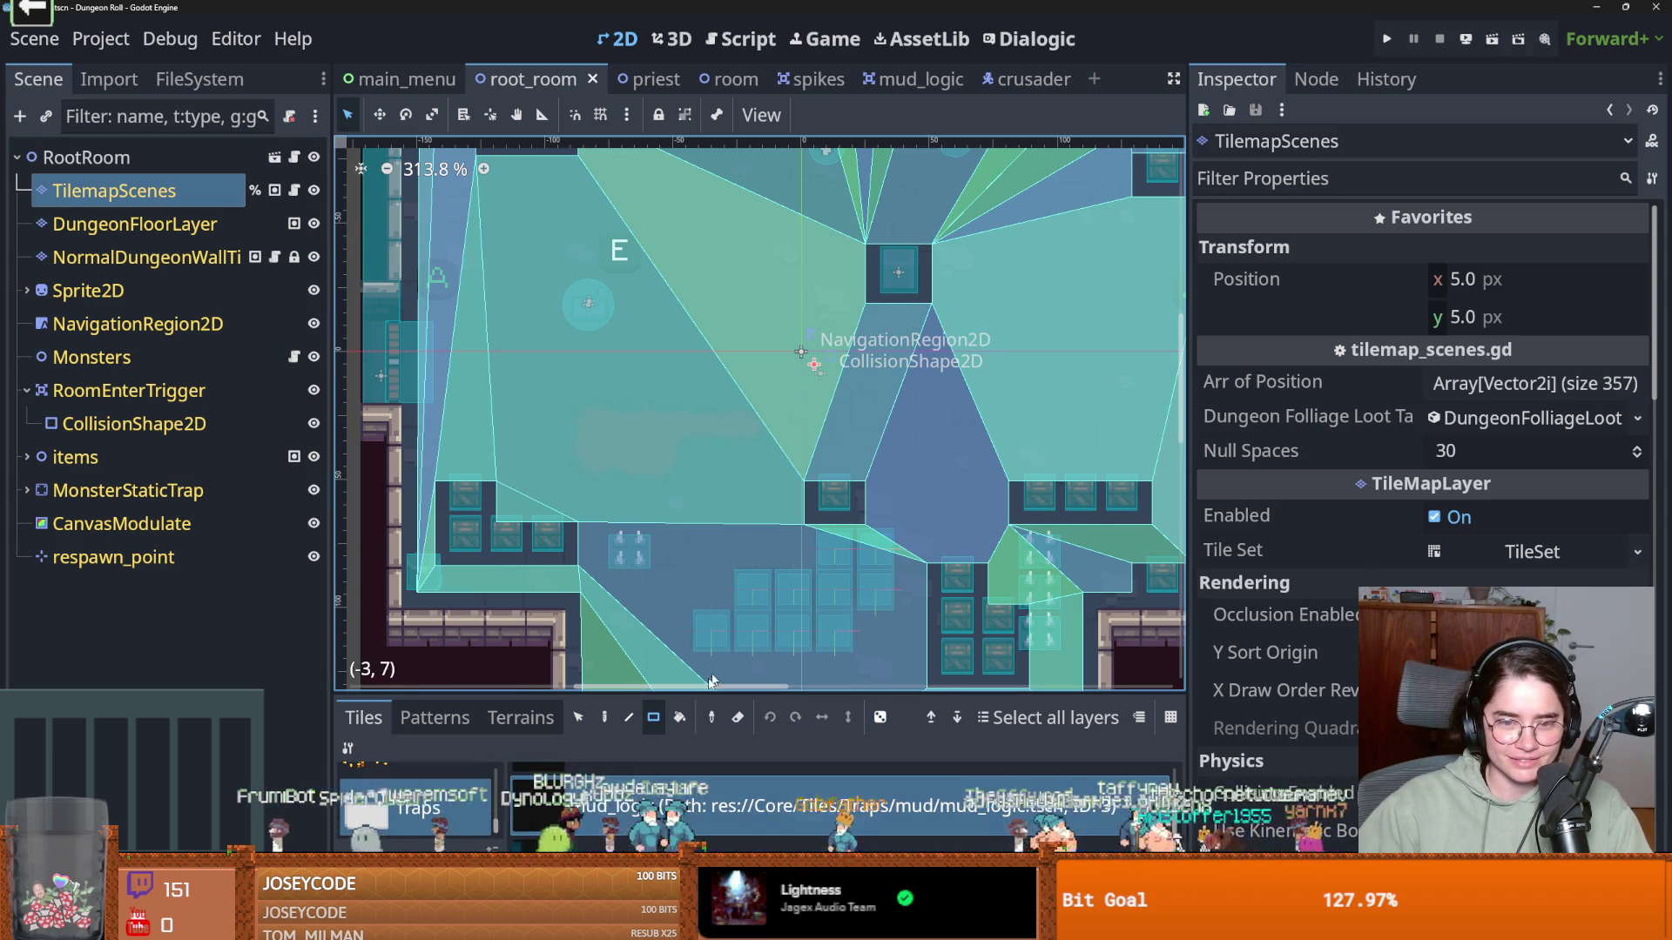
pyautogui.click(604, 718)
pyautogui.moveTo(675, 473)
pyautogui.mouseDown()
pyautogui.moveTo(582, 457)
pyautogui.moveTo(750, 422)
pyautogui.mouseUp()
pyautogui.scroll(3, 751, 422)
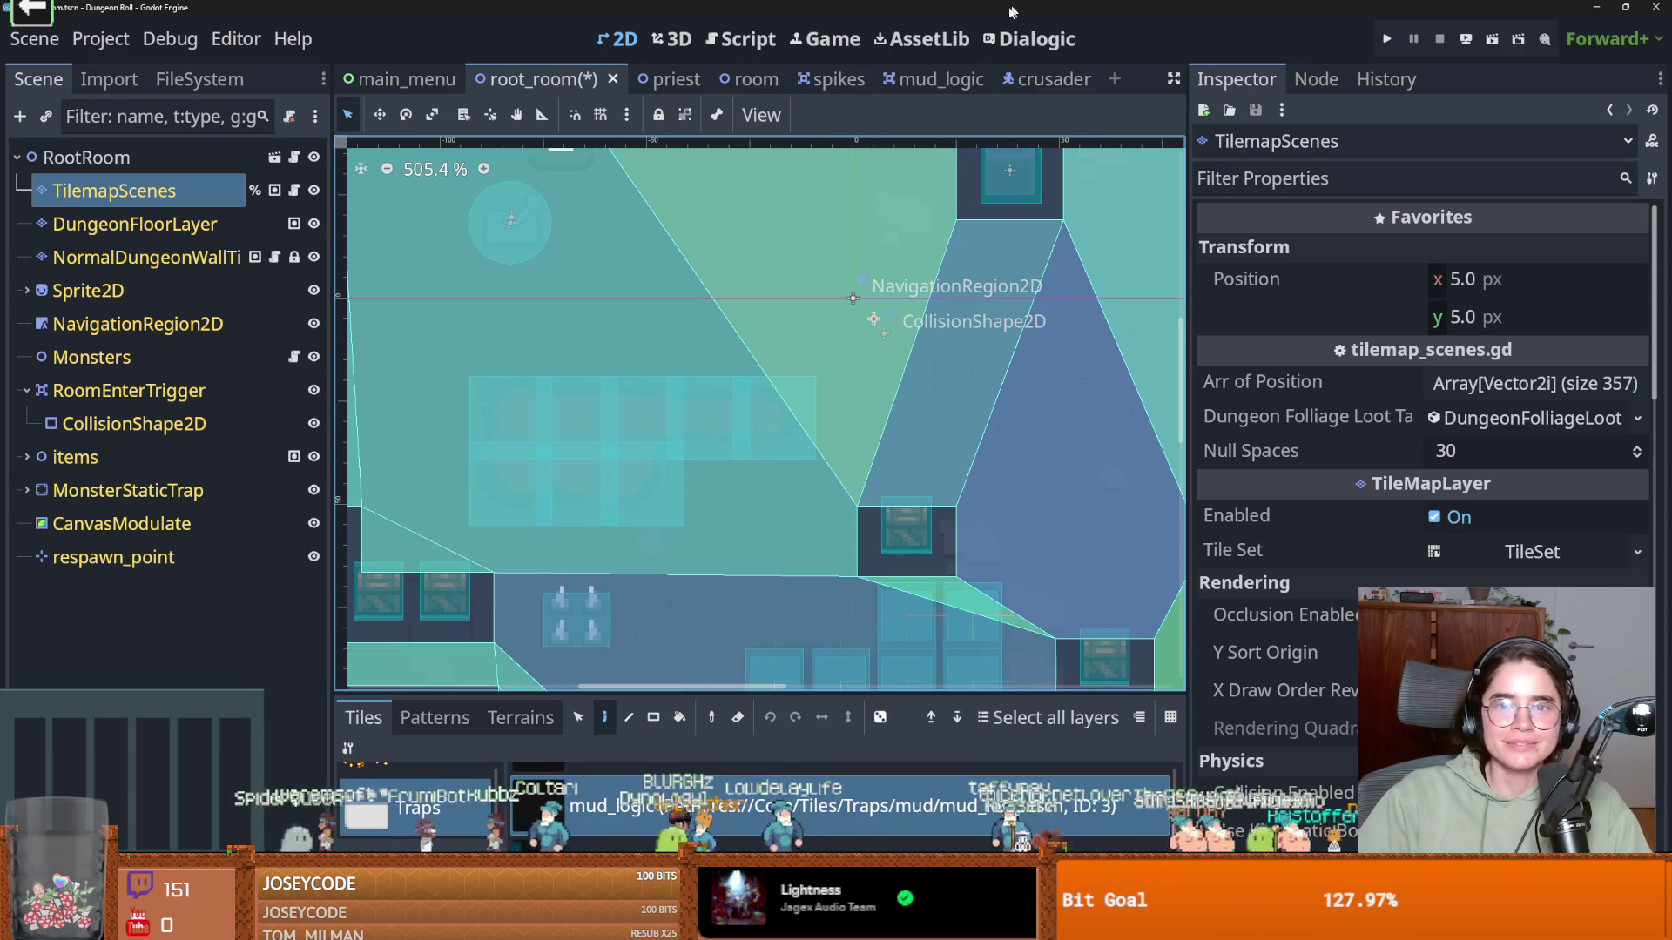
# Shrink the mud_logic CollisionShape2D from its bottom edge and top-left corner, and save
pyautogui.click(932, 79)
pyautogui.click(719, 387)
pyautogui.scroll(3, 745, 410)
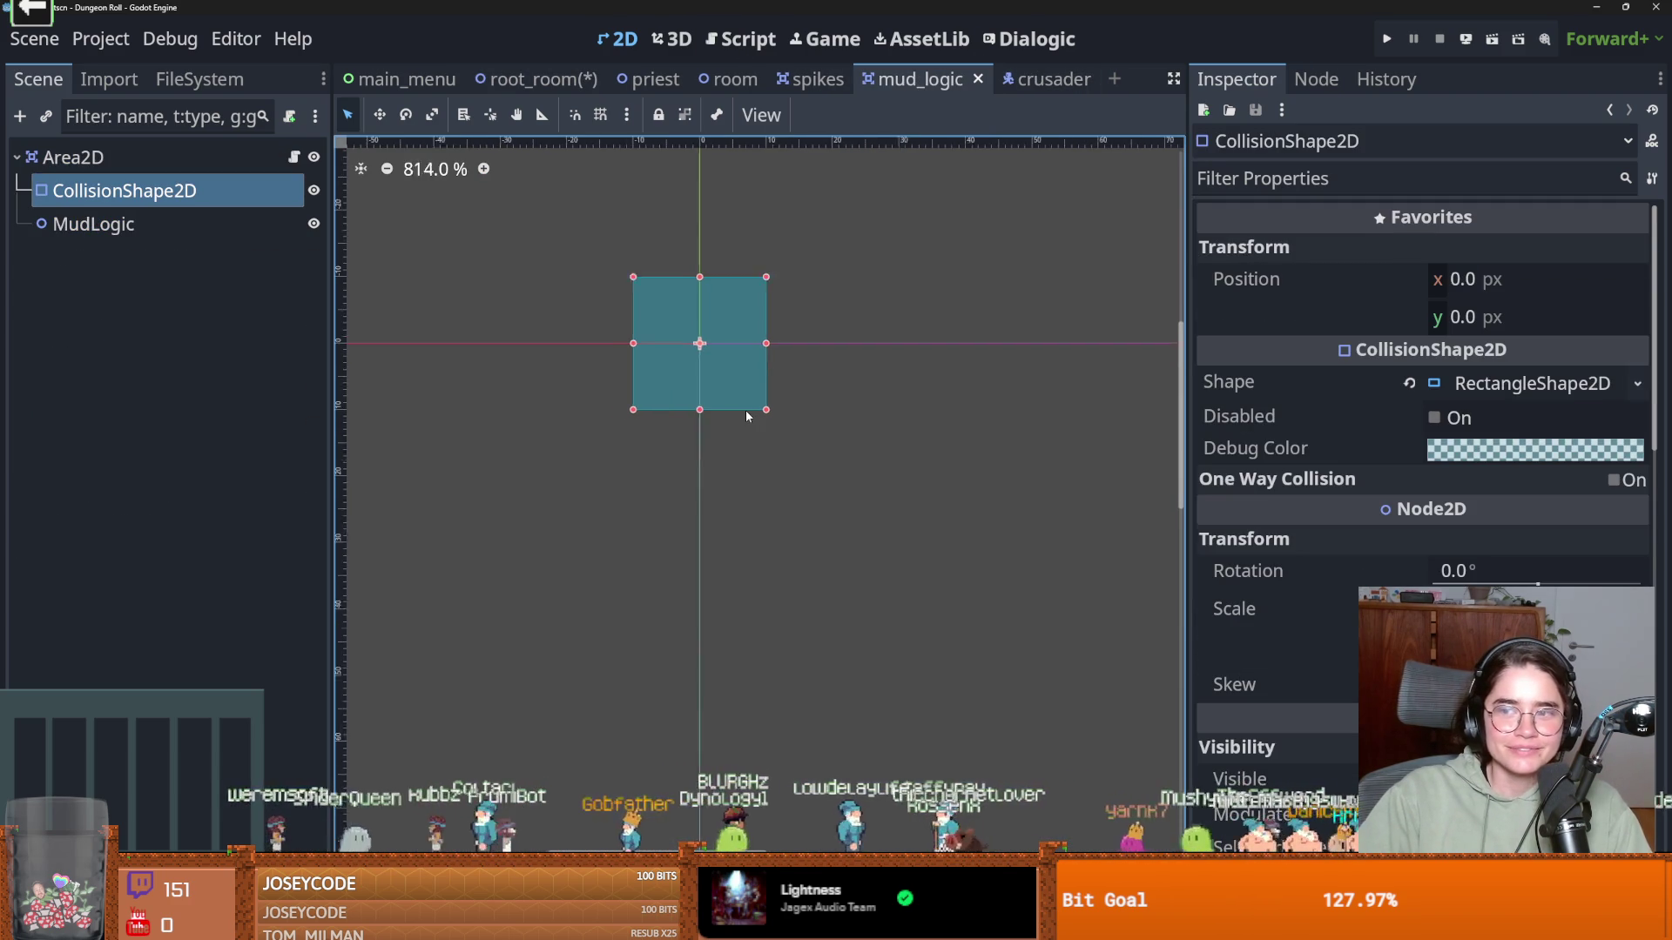
pyautogui.moveTo(757, 388); pyautogui.dragTo(758, 379)
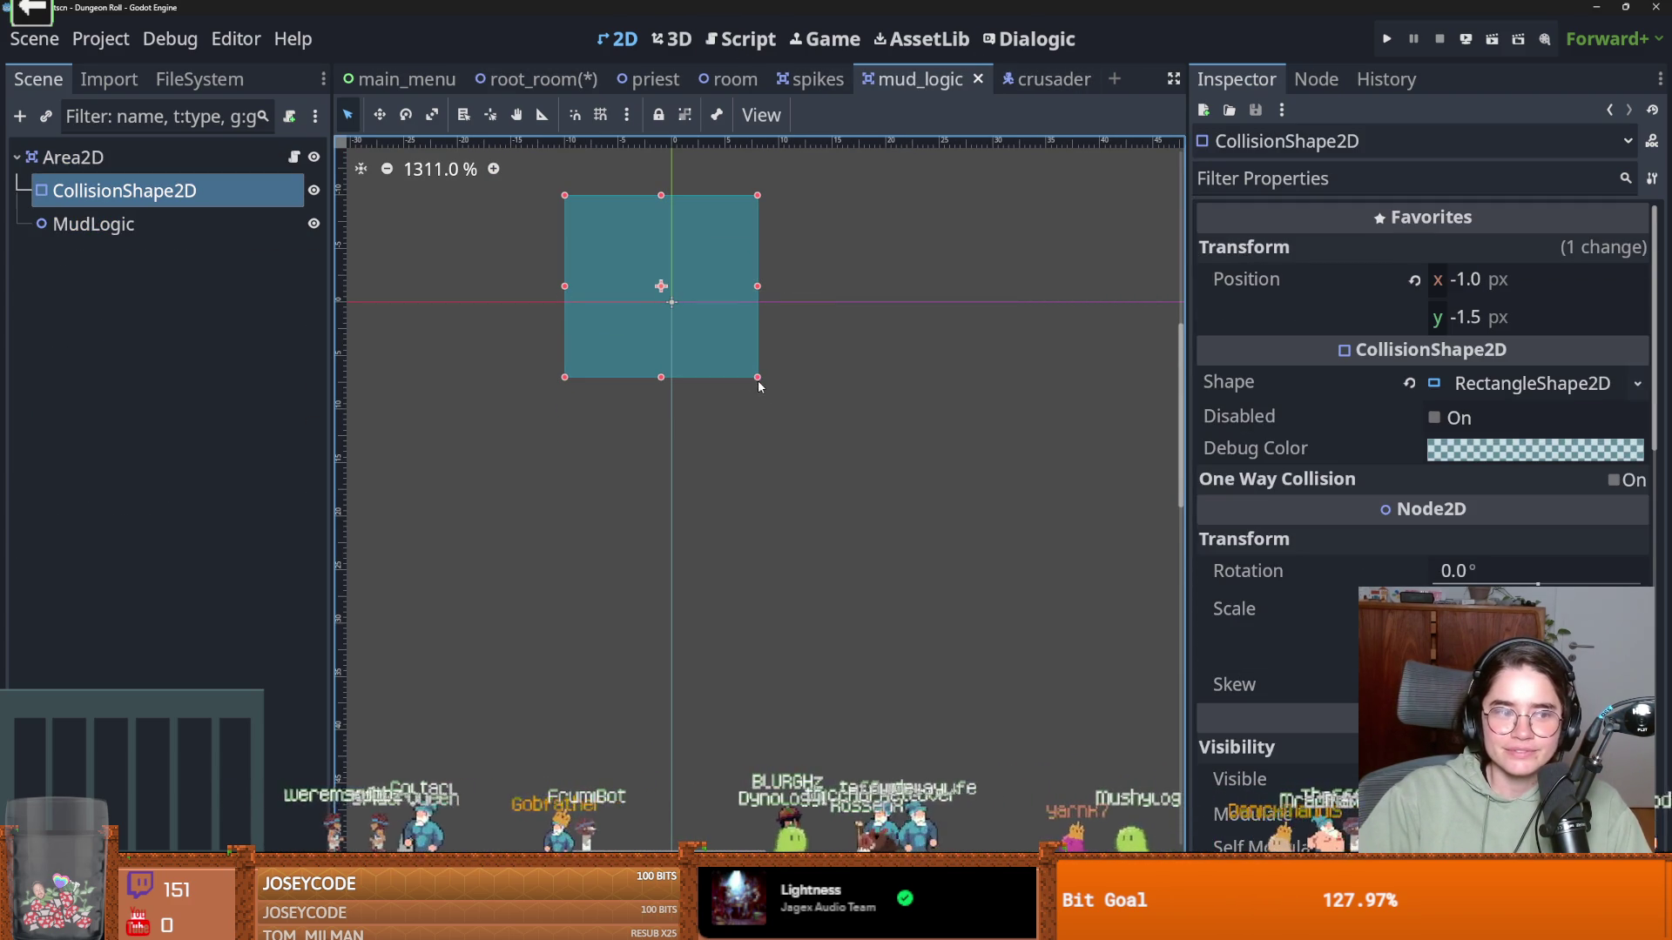
pyautogui.moveTo(566, 195); pyautogui.dragTo(599, 224)
pyautogui.hotkey('ctrl', 's')
pyautogui.hotkey('ctrl', 's')
# Run the game from root_room to test the mud
pyautogui.click(558, 80)
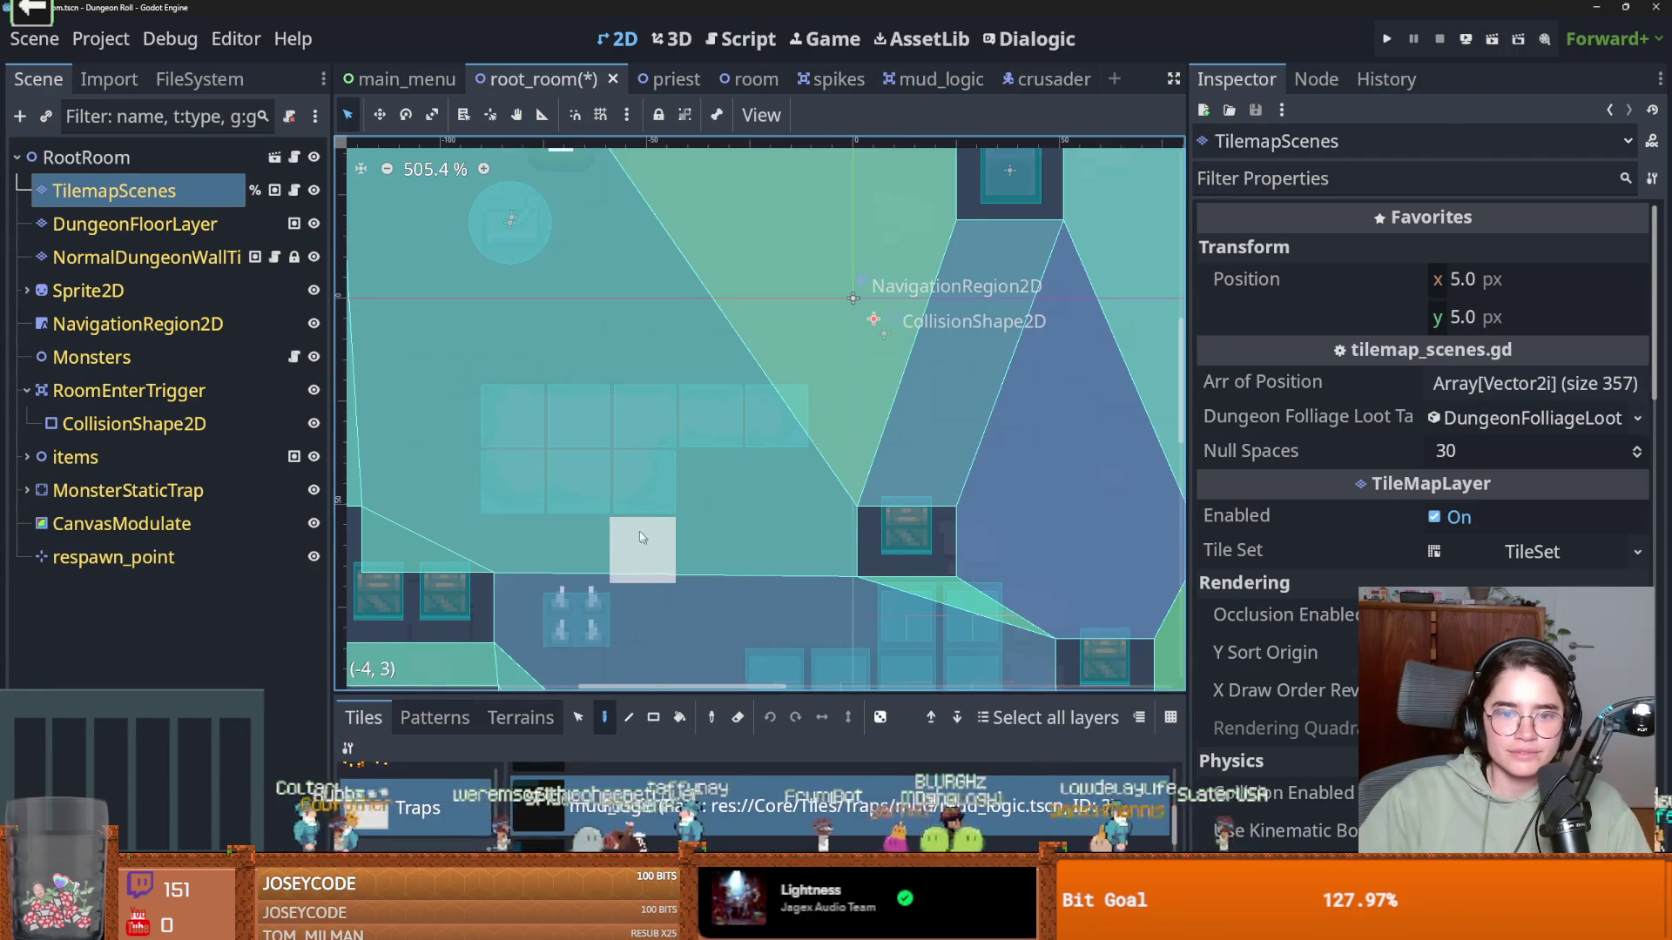
pyautogui.scroll(2, 636, 527)
pyautogui.click(1390, 36)
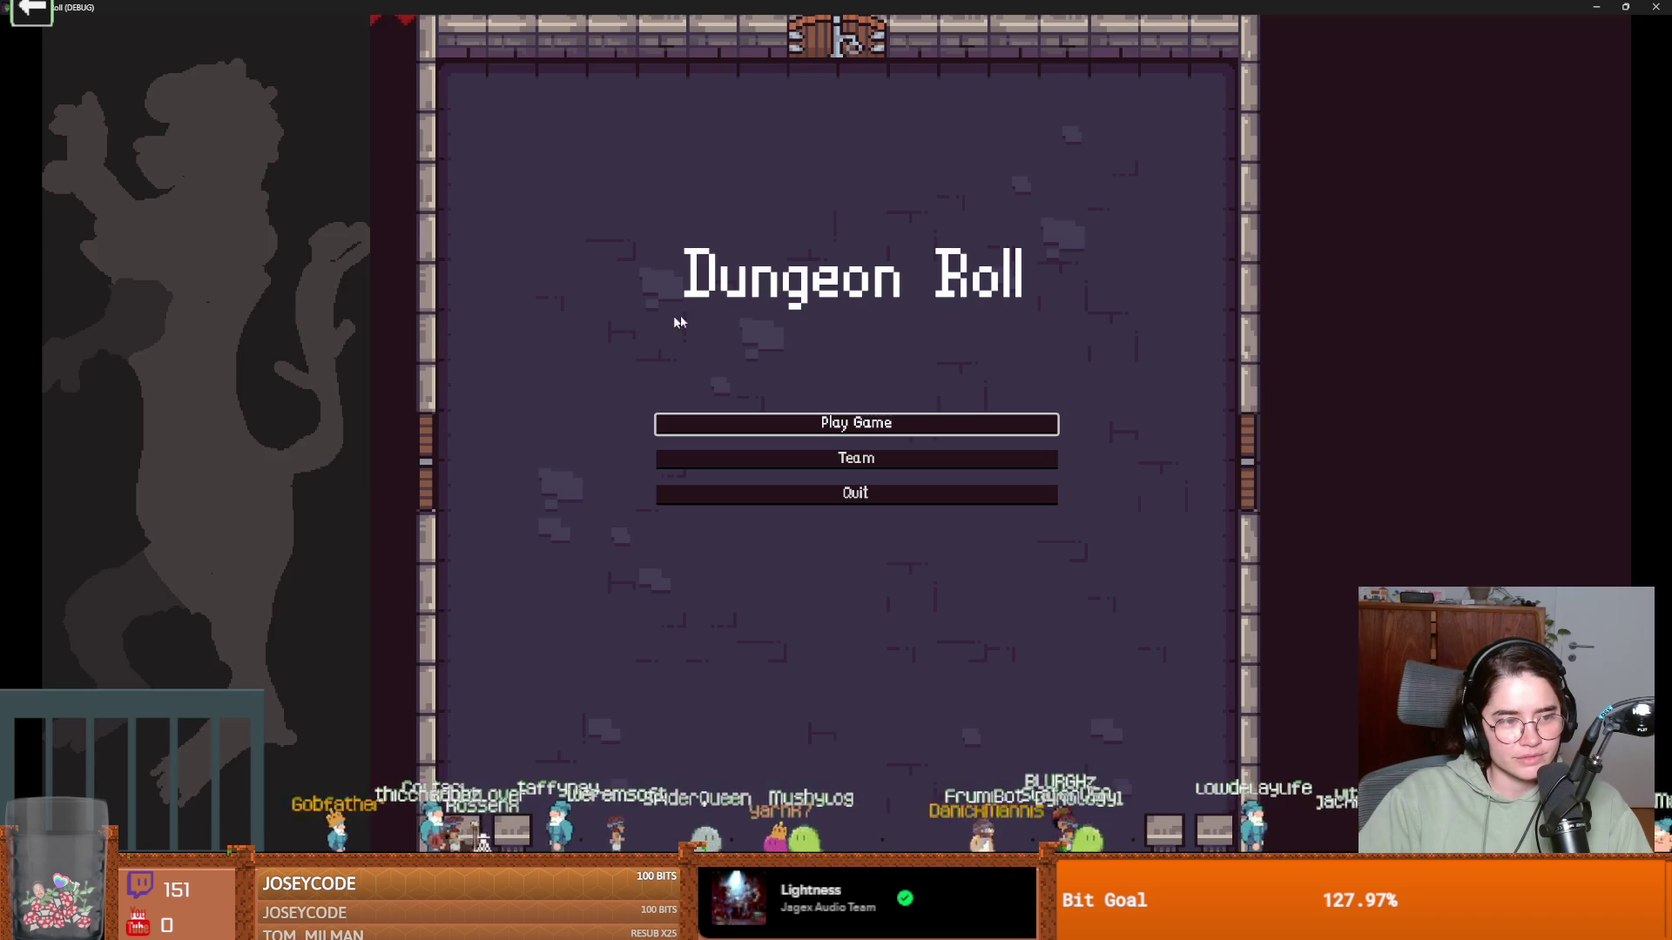
# Start a game as the Crusader and walk the knight back and forth through the mud
pyautogui.click(846, 422)
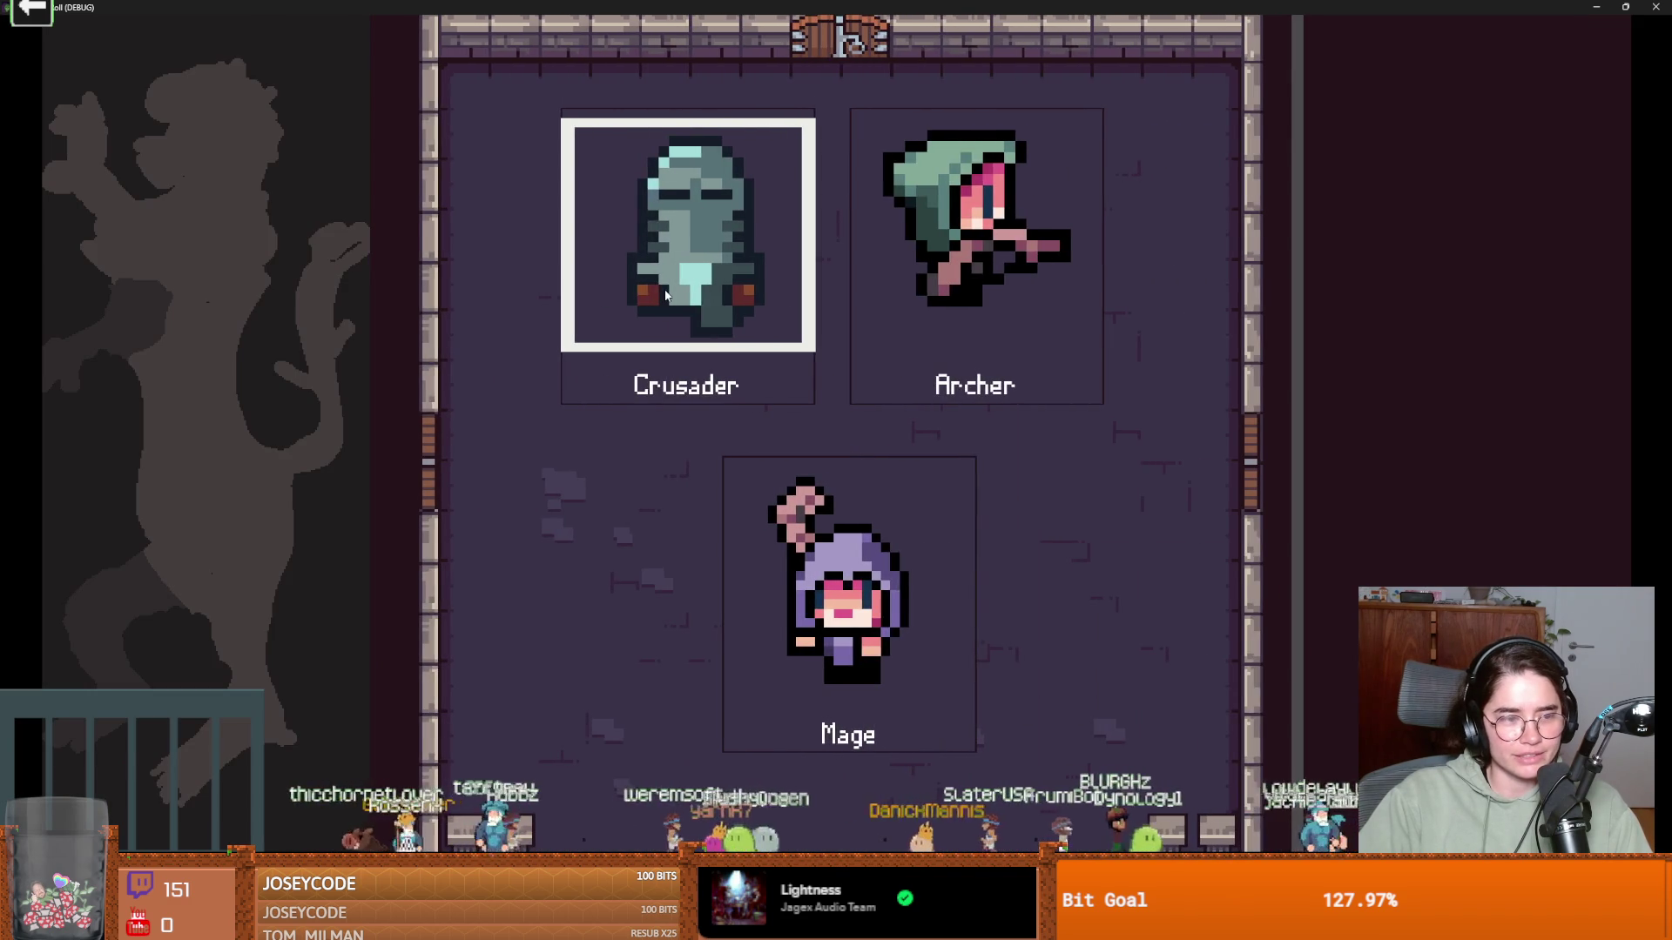
pyautogui.click(666, 296)
pyautogui.press('s')
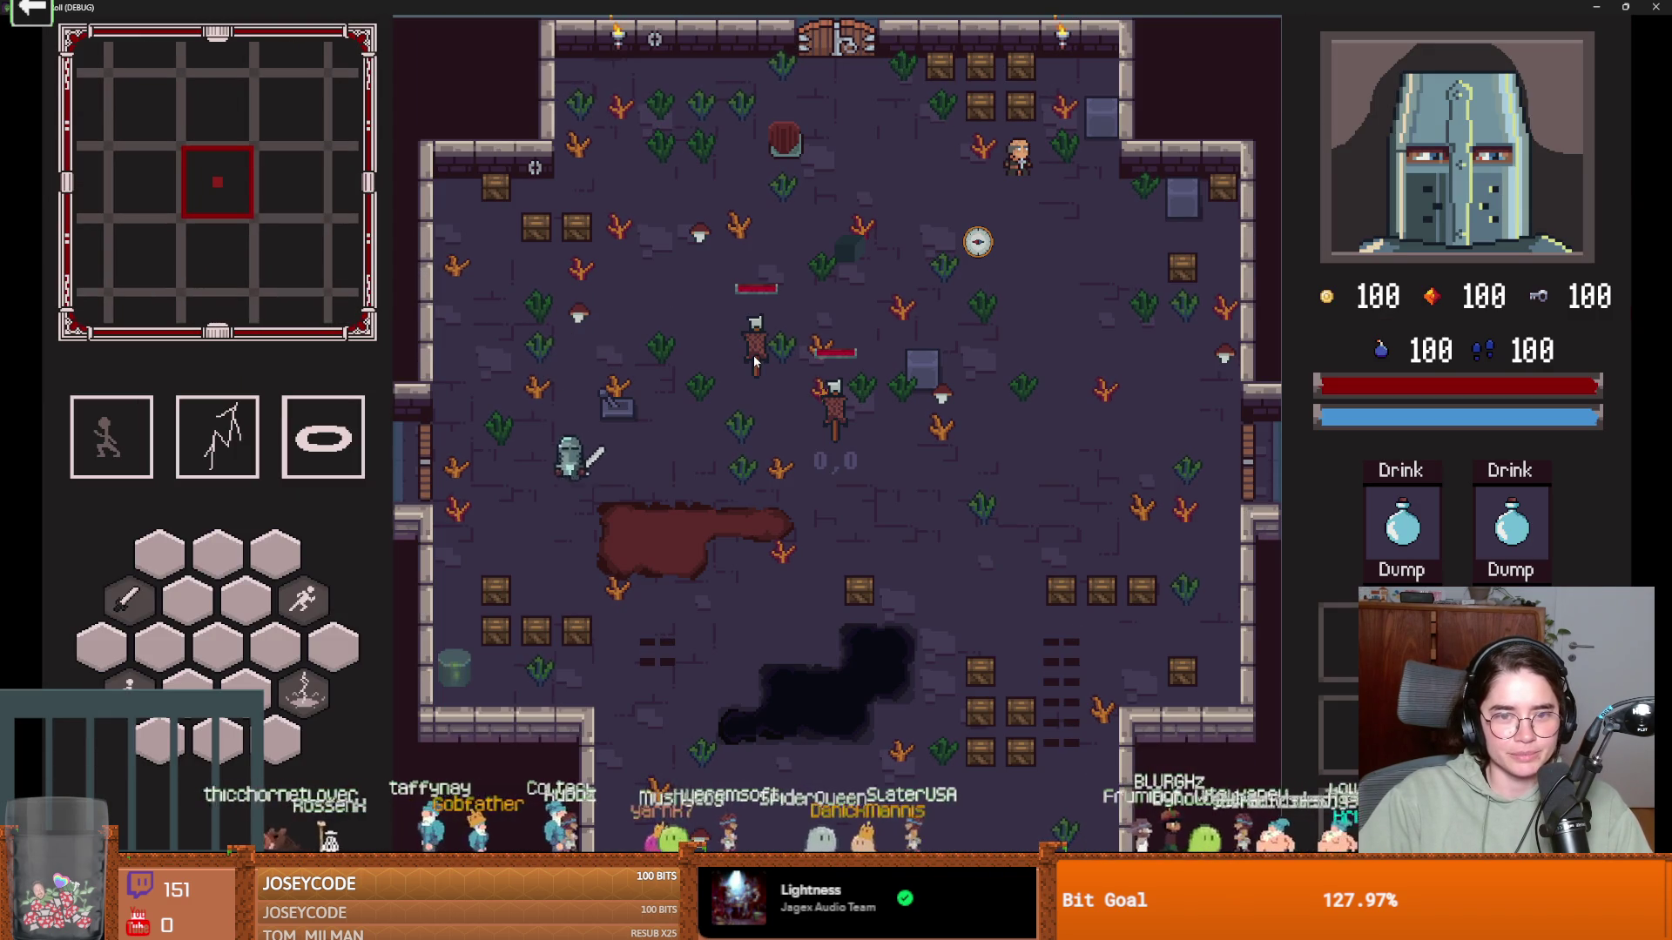
pyautogui.press('d')
pyautogui.press('w')
pyautogui.press('a')
pyautogui.press('s')
pyautogui.press('d')
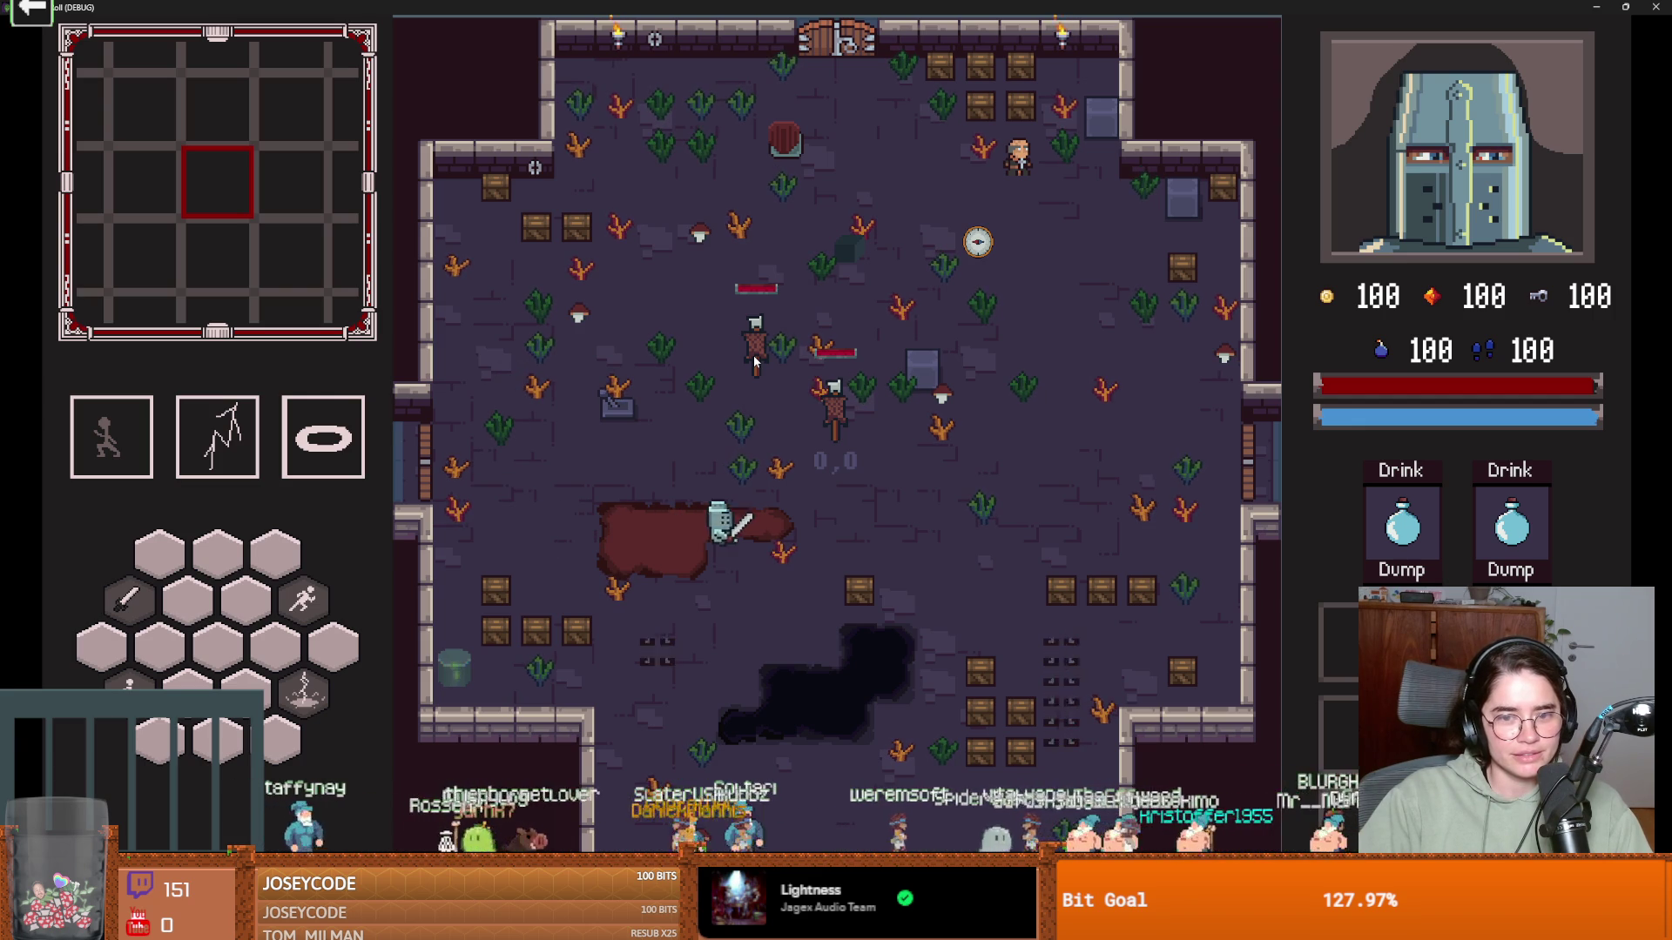
pyautogui.press('a')
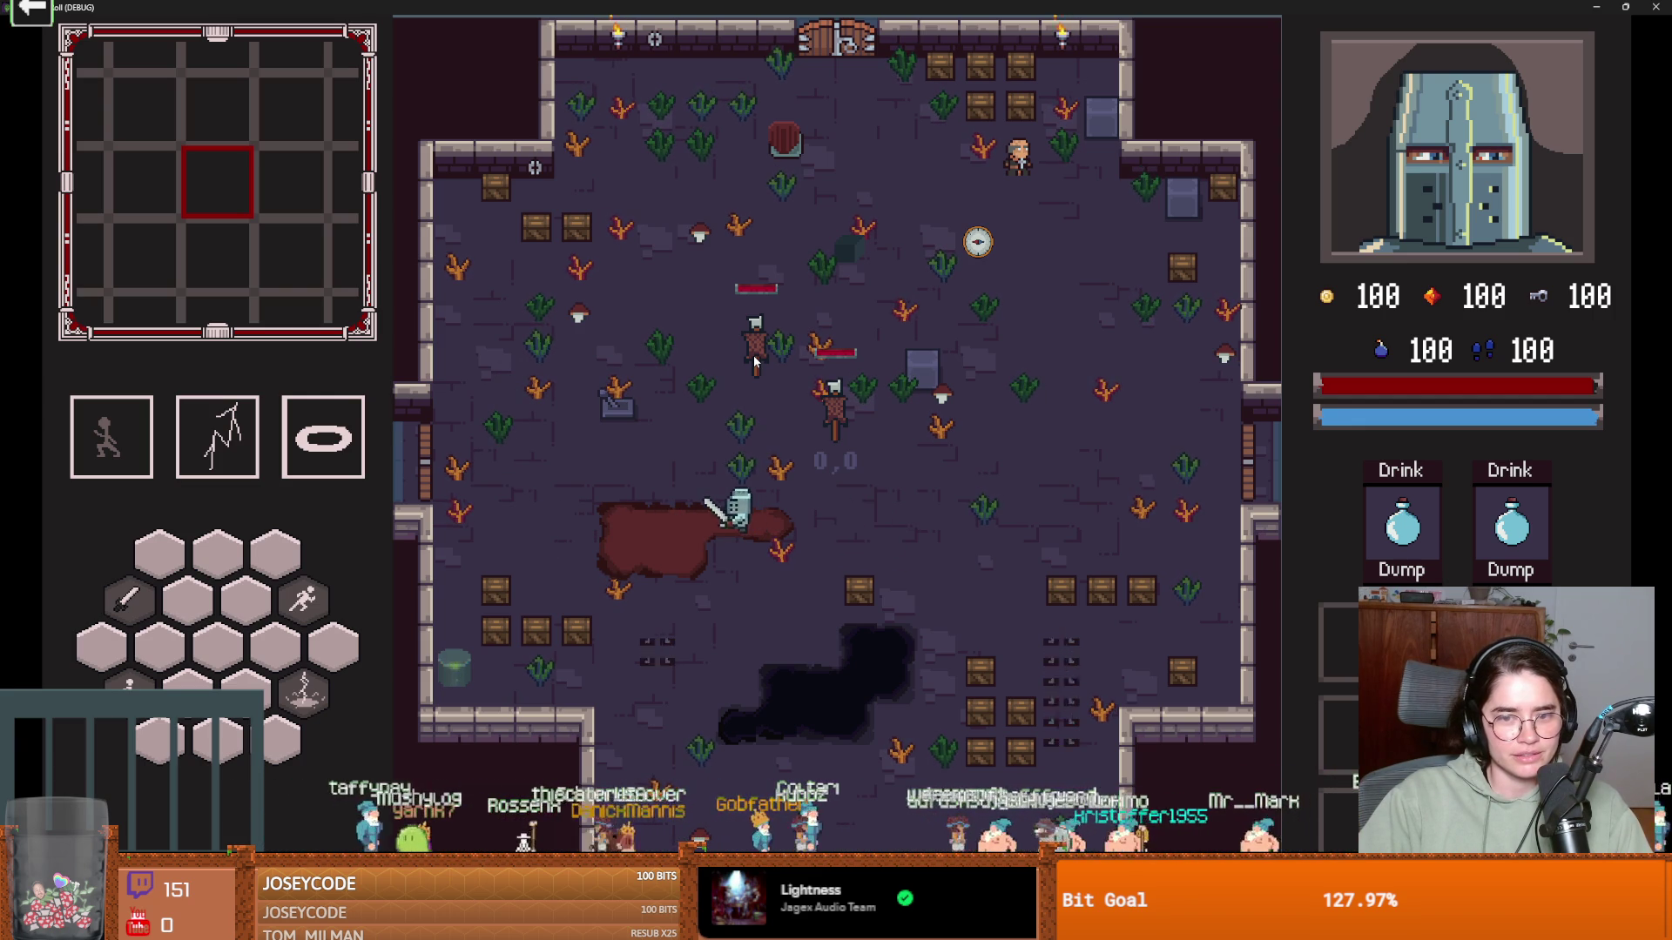
# Close the running game and save the open scenes
pyautogui.press('super+Down')
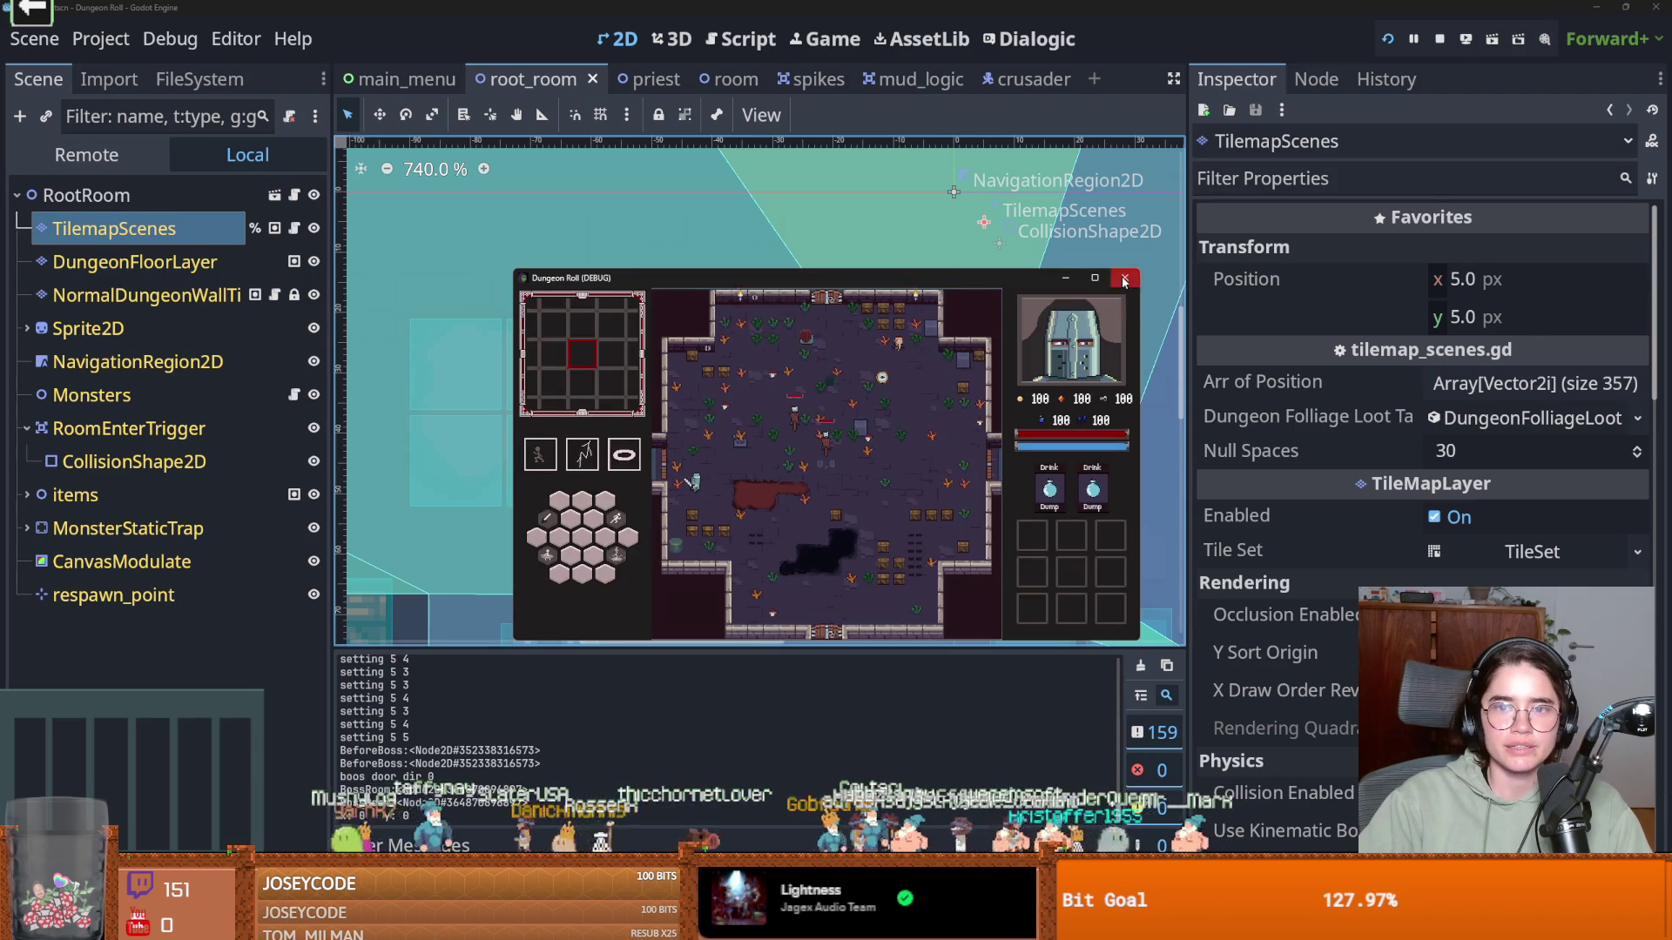
pyautogui.click(1123, 280)
pyautogui.hotkey('ctrl', 's')
pyautogui.click(897, 79)
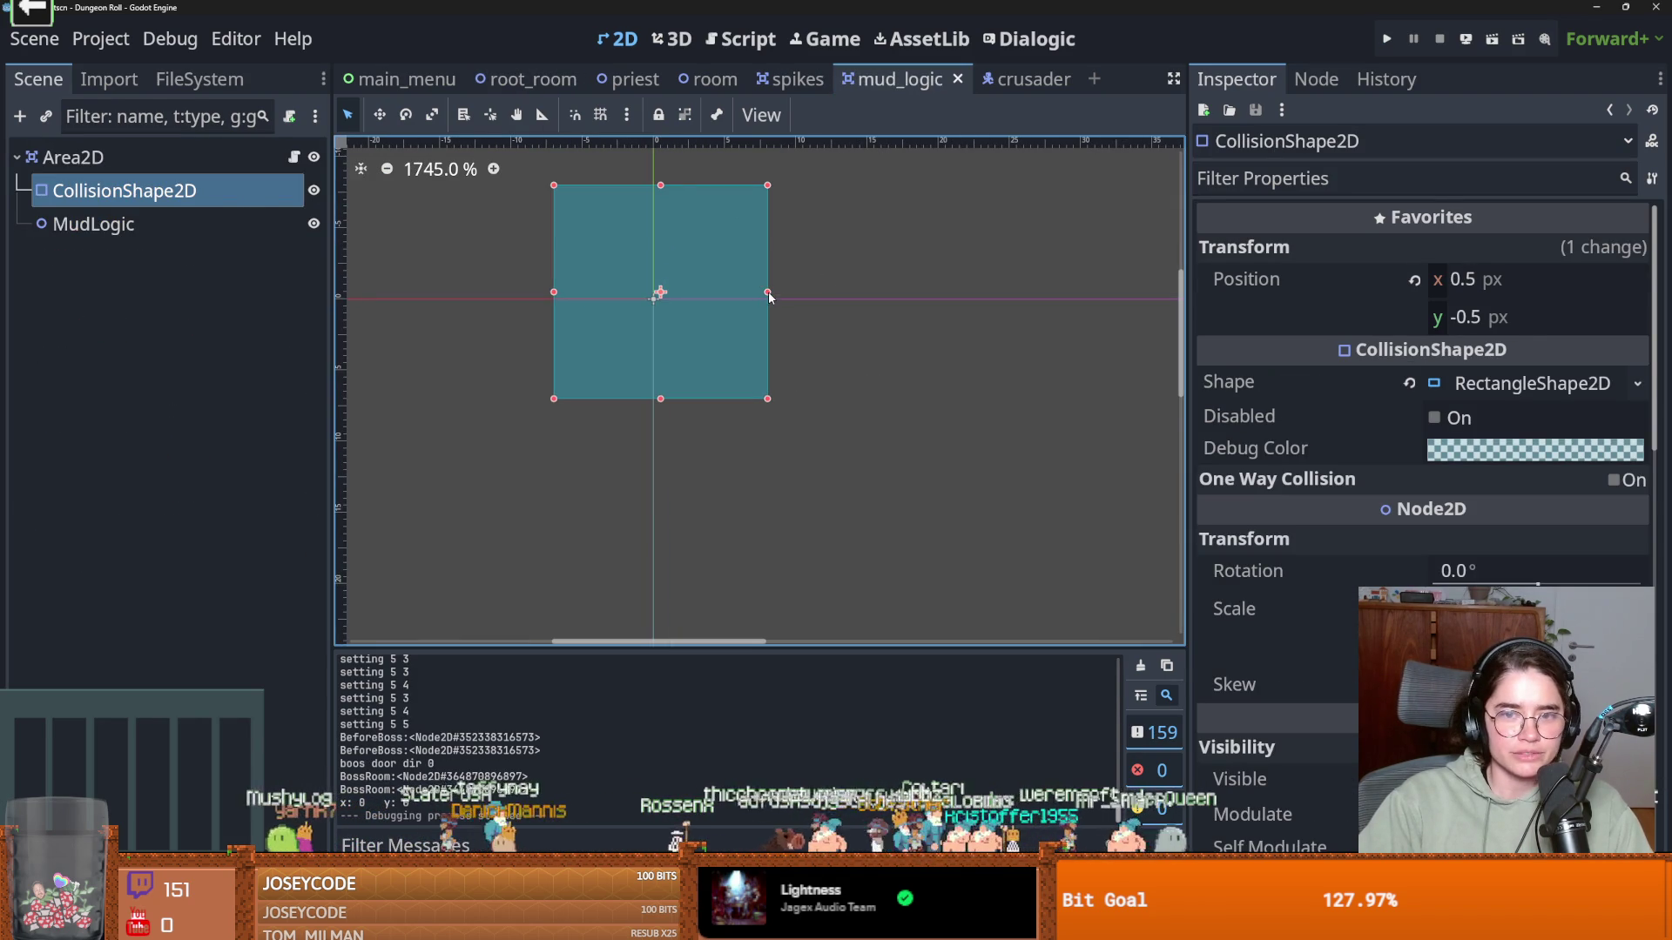
# Push the collision rectangle's right, bottom, left and top edges outward, then save and relaunch
pyautogui.moveTo(772, 294); pyautogui.dragTo(778, 294)
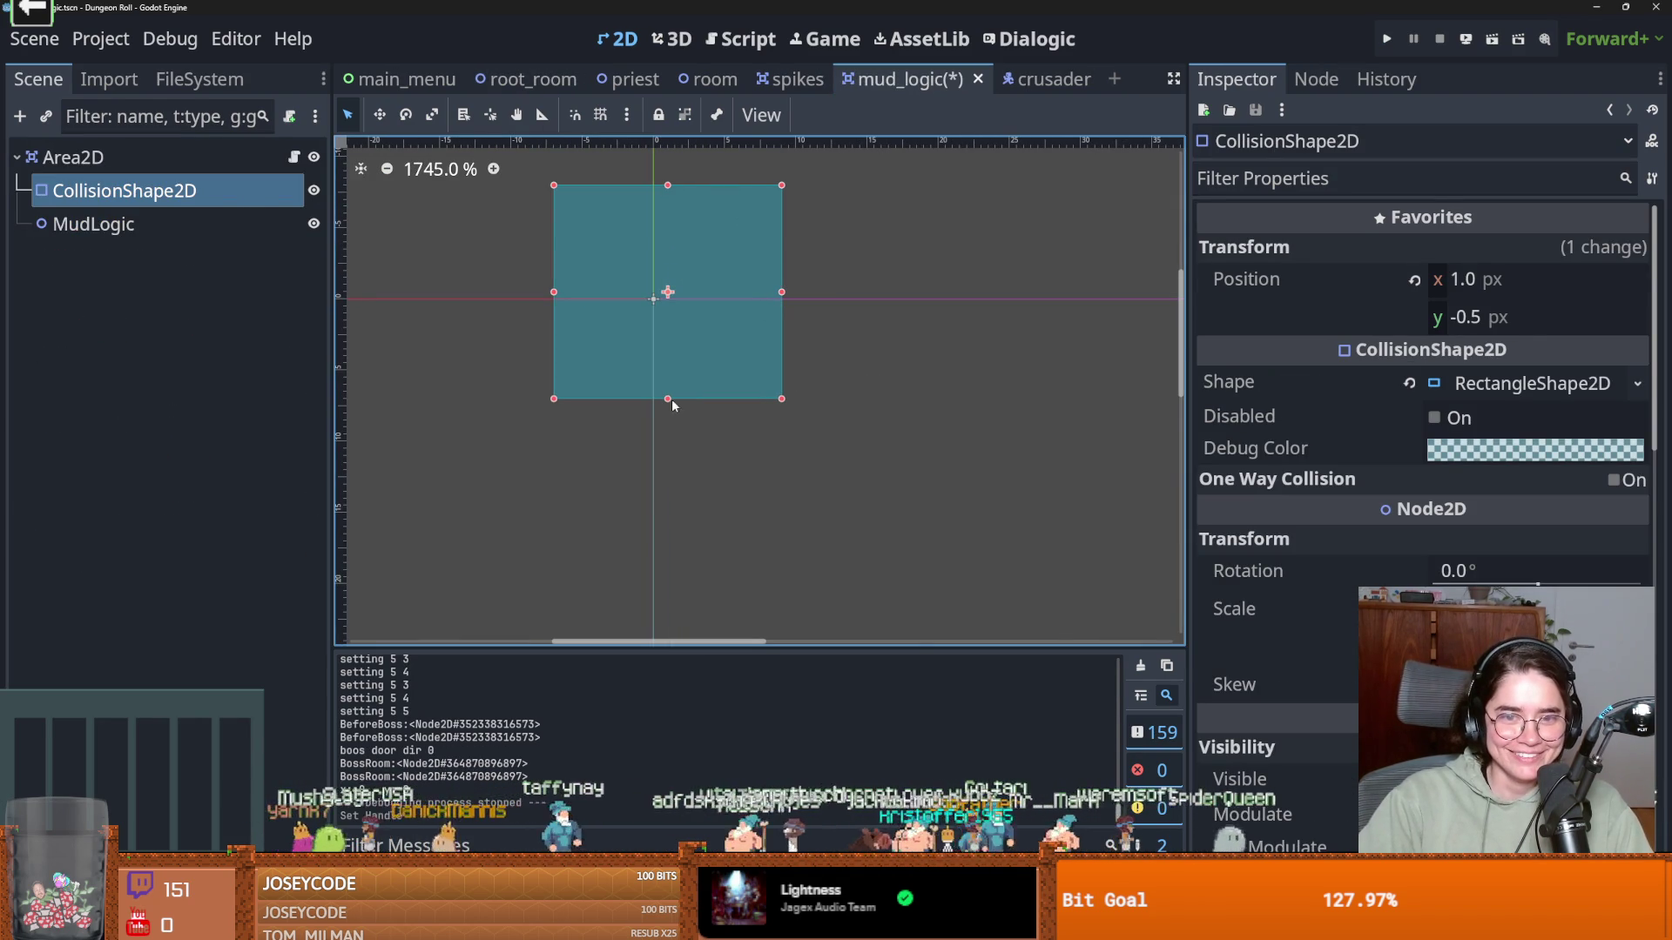
pyautogui.moveTo(668, 399); pyautogui.dragTo(667, 413)
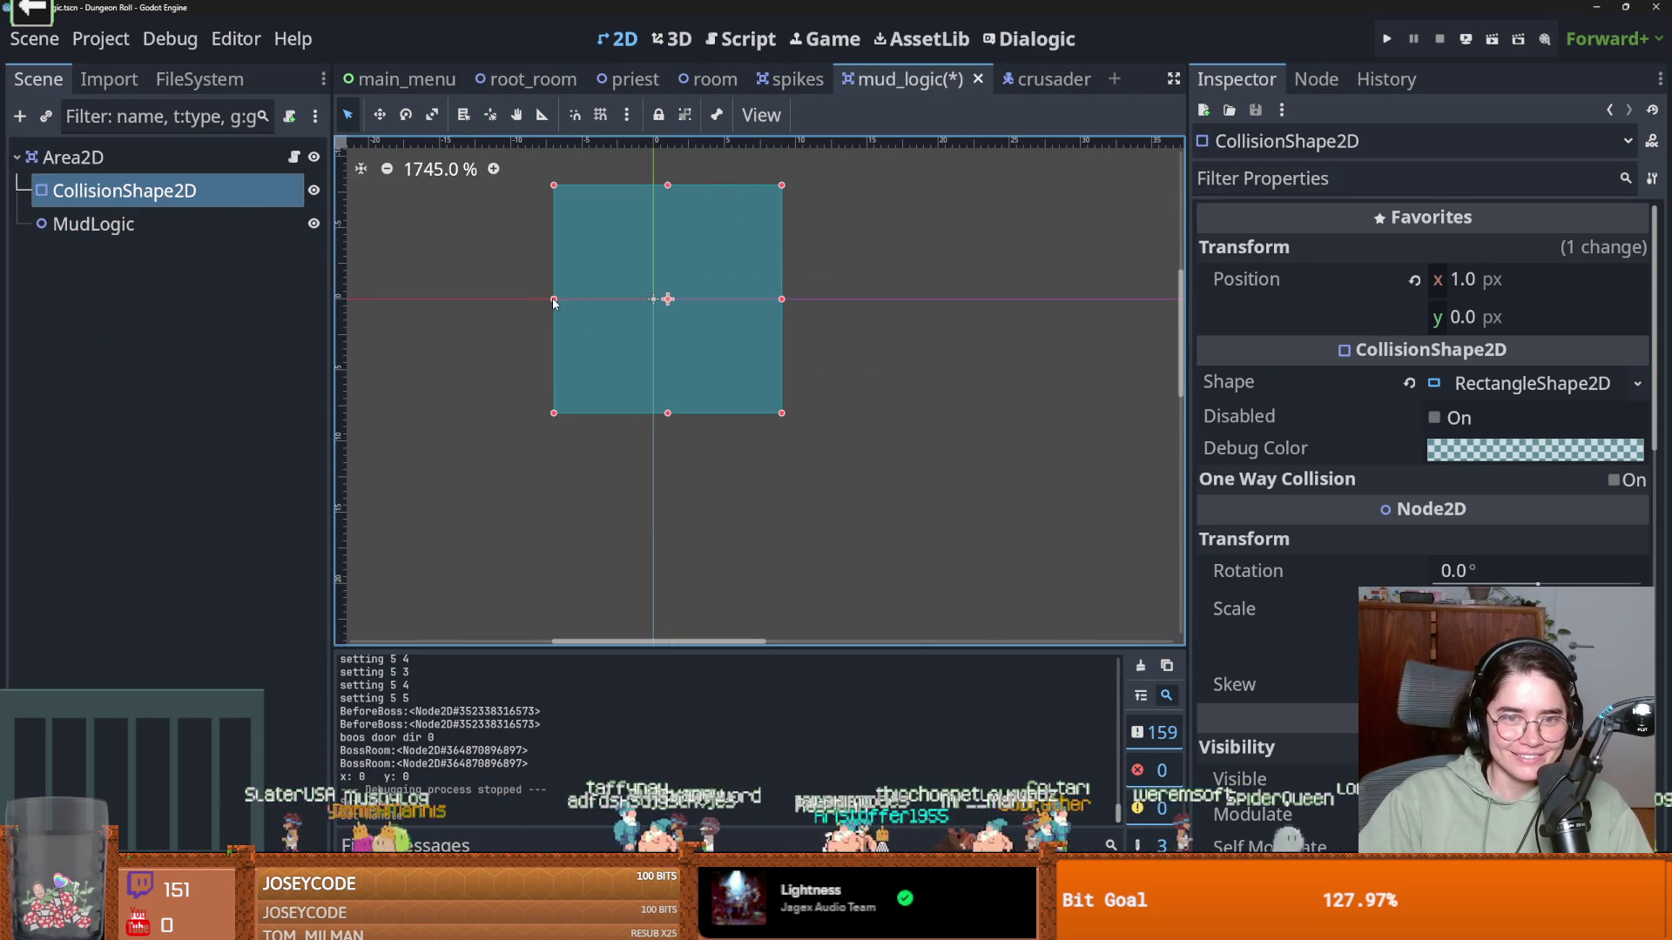
pyautogui.moveTo(546, 298); pyautogui.dragTo(545, 298)
pyautogui.moveTo(665, 184); pyautogui.dragTo(660, 171)
pyautogui.hotkey('ctrl', 's')
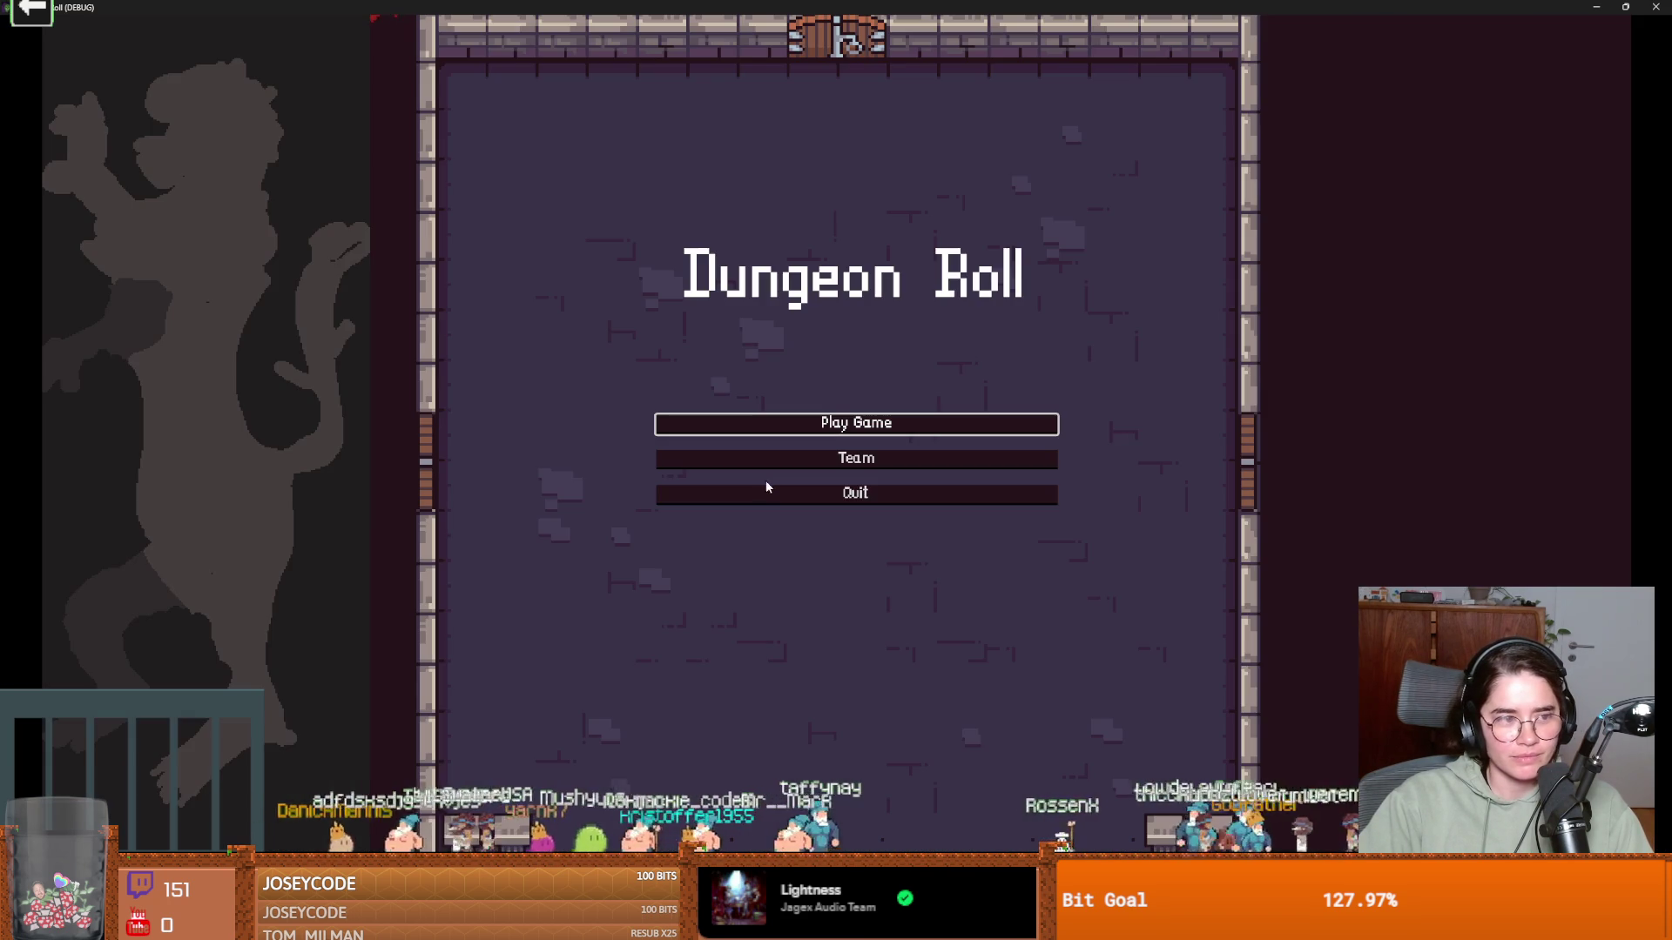
# Start a new Crusader run and walk the knight onto and around the mud patch
pyautogui.click(796, 427)
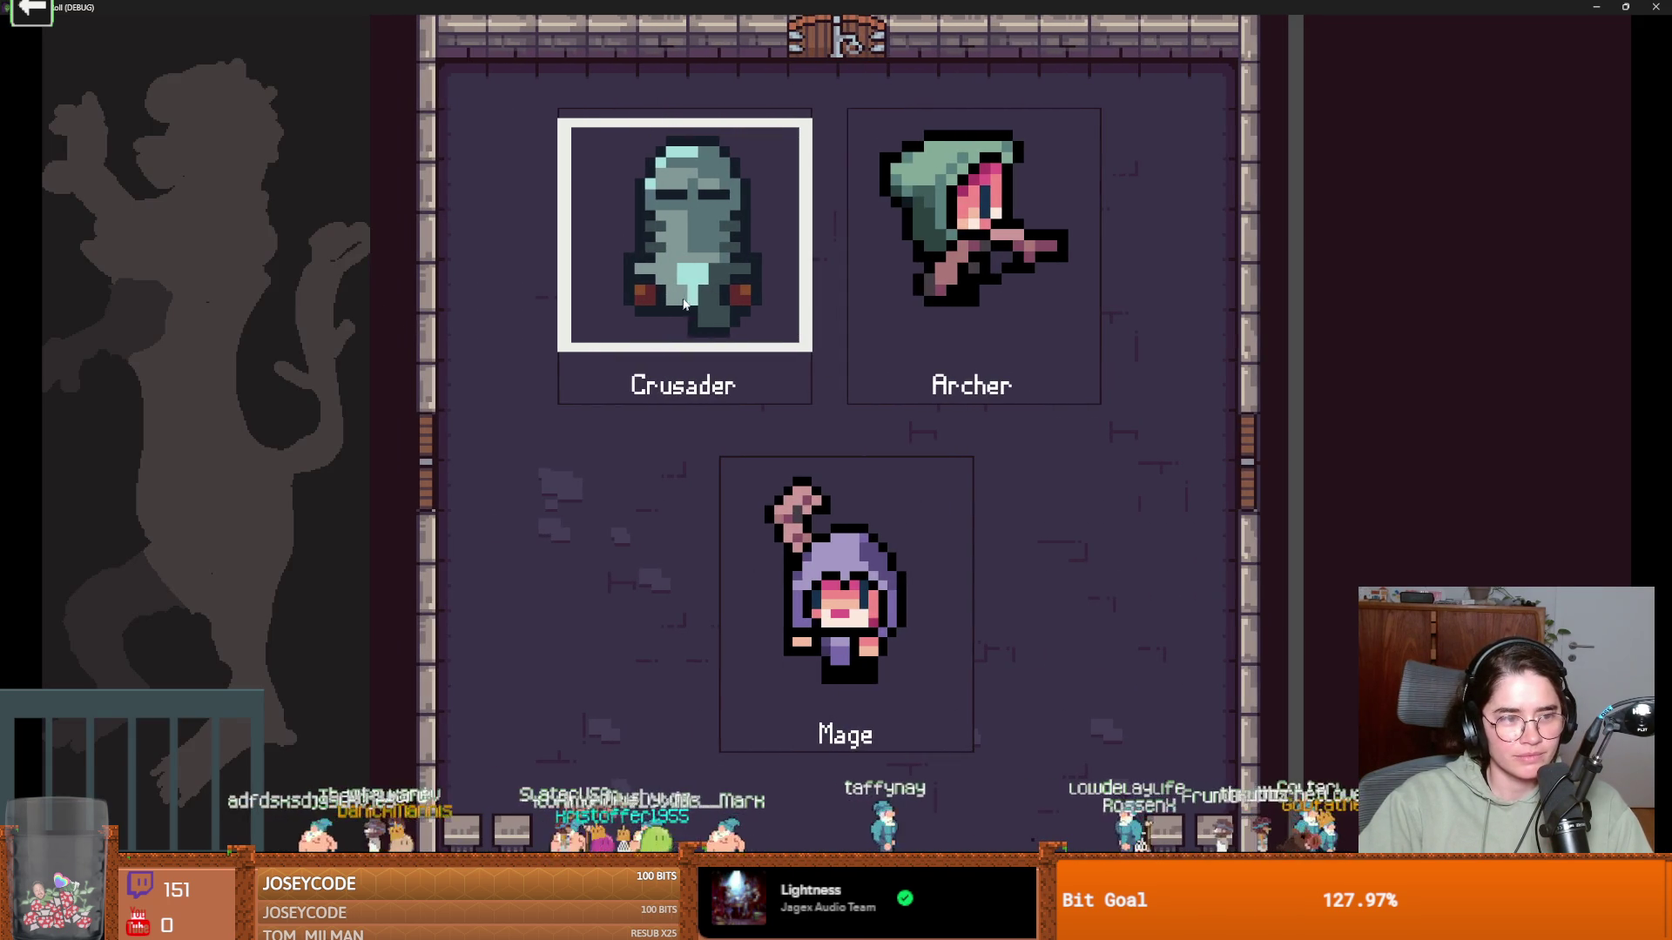
pyautogui.press('Return')
pyautogui.press('s')
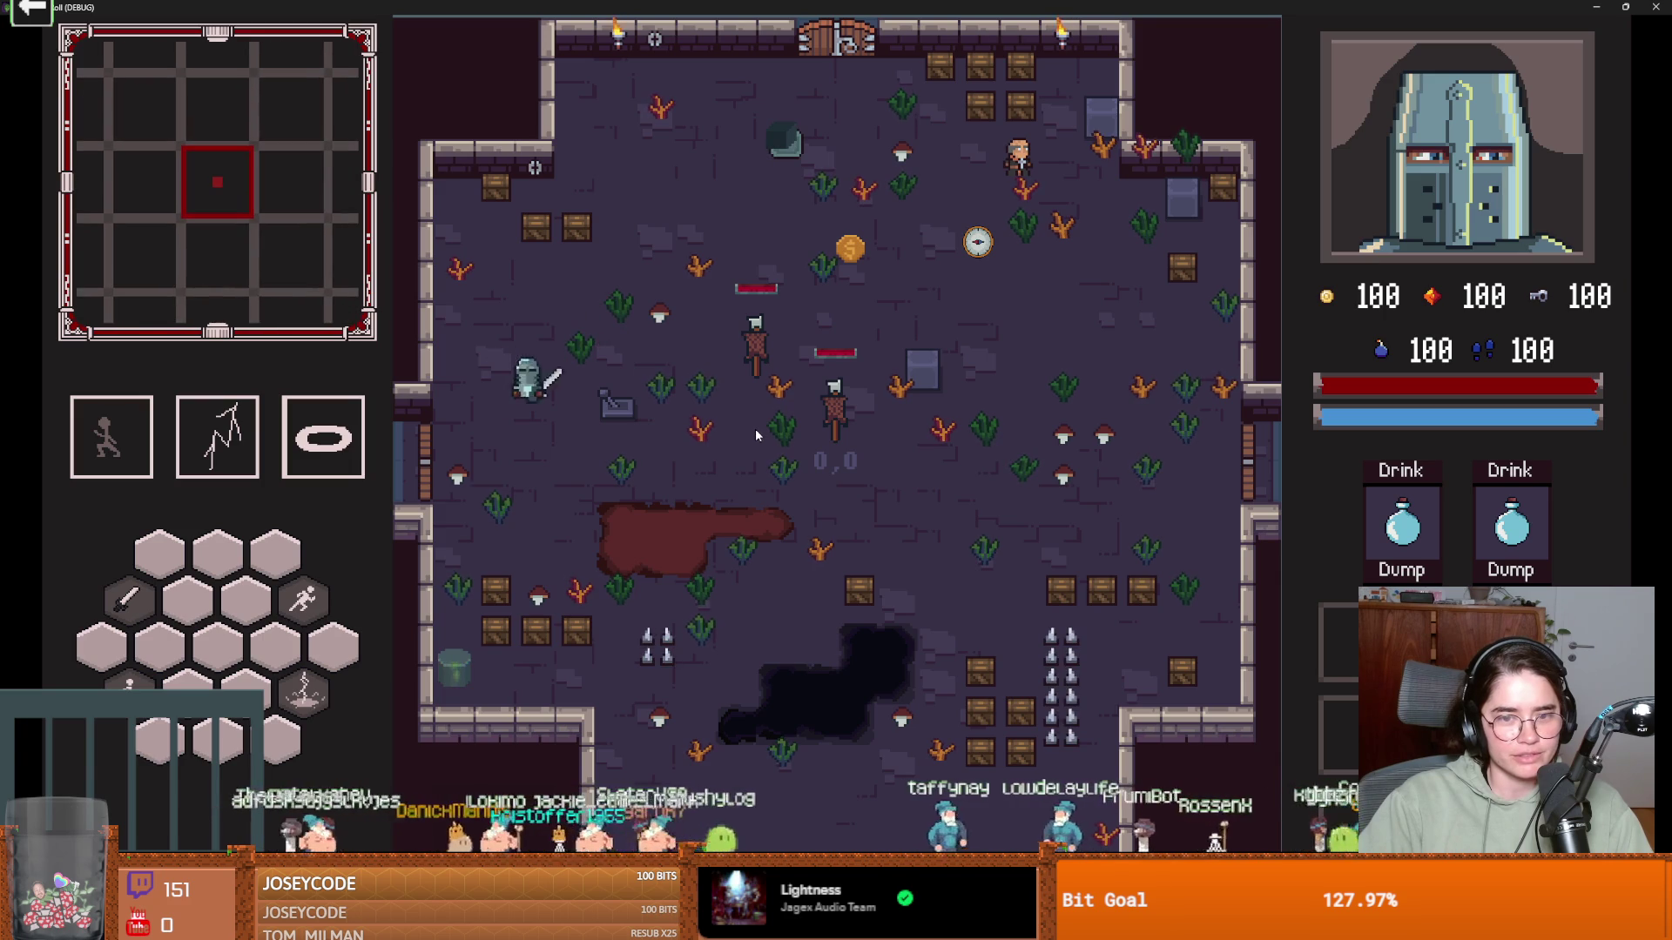
pyautogui.press('d')
pyautogui.press('d')
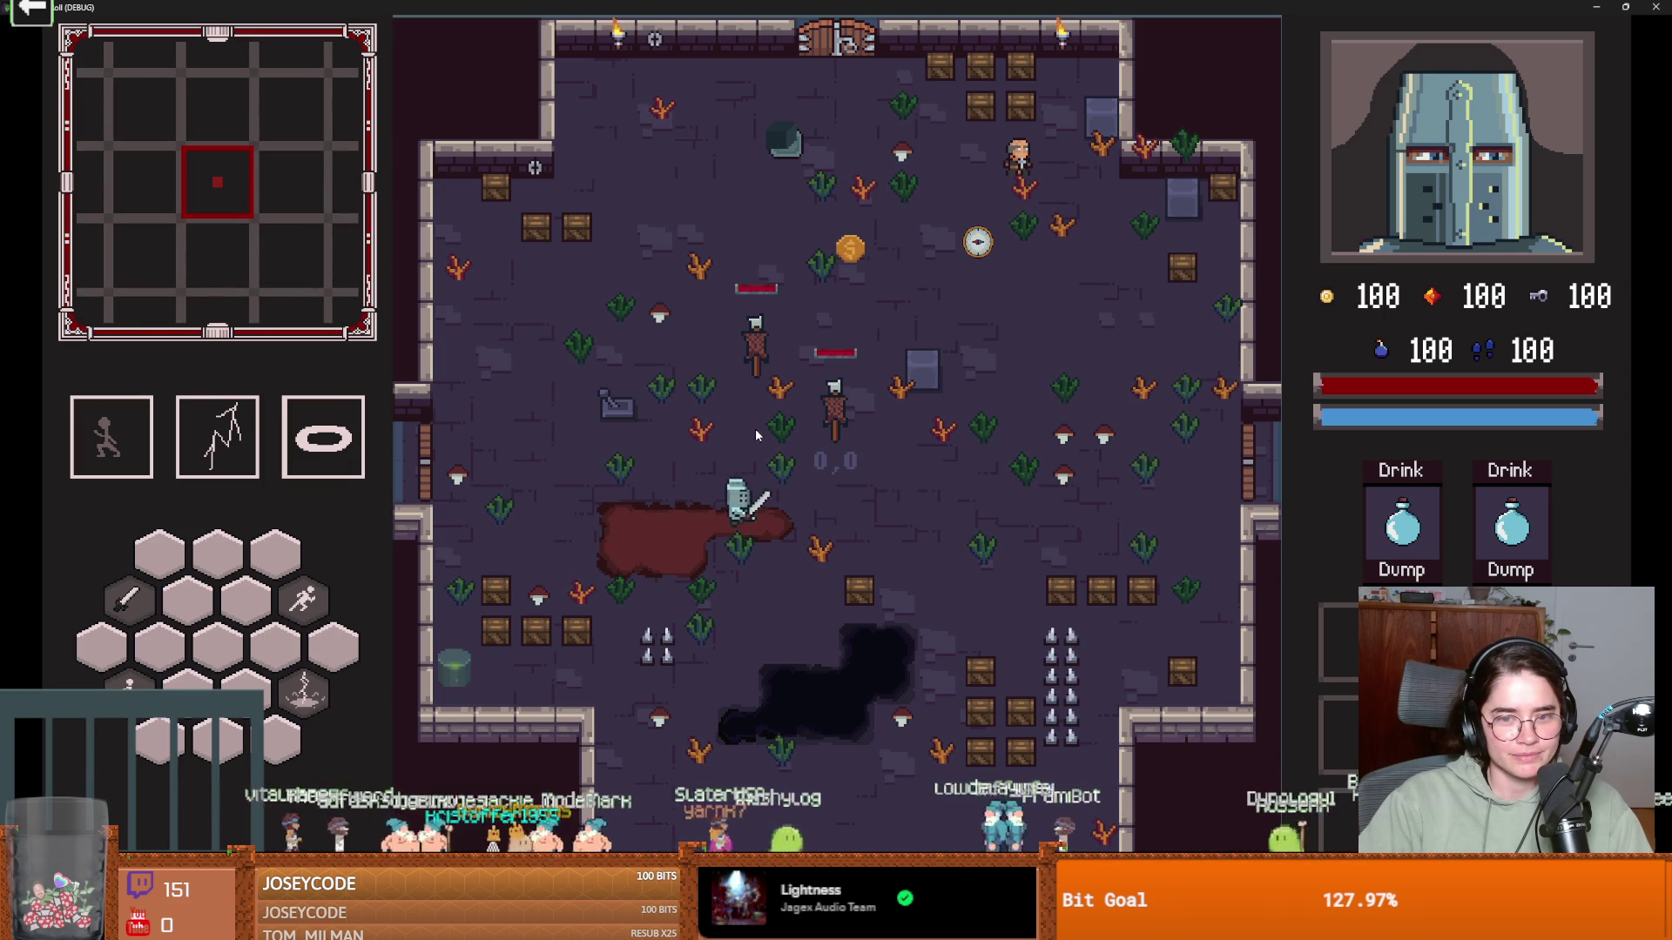
pyautogui.press('a')
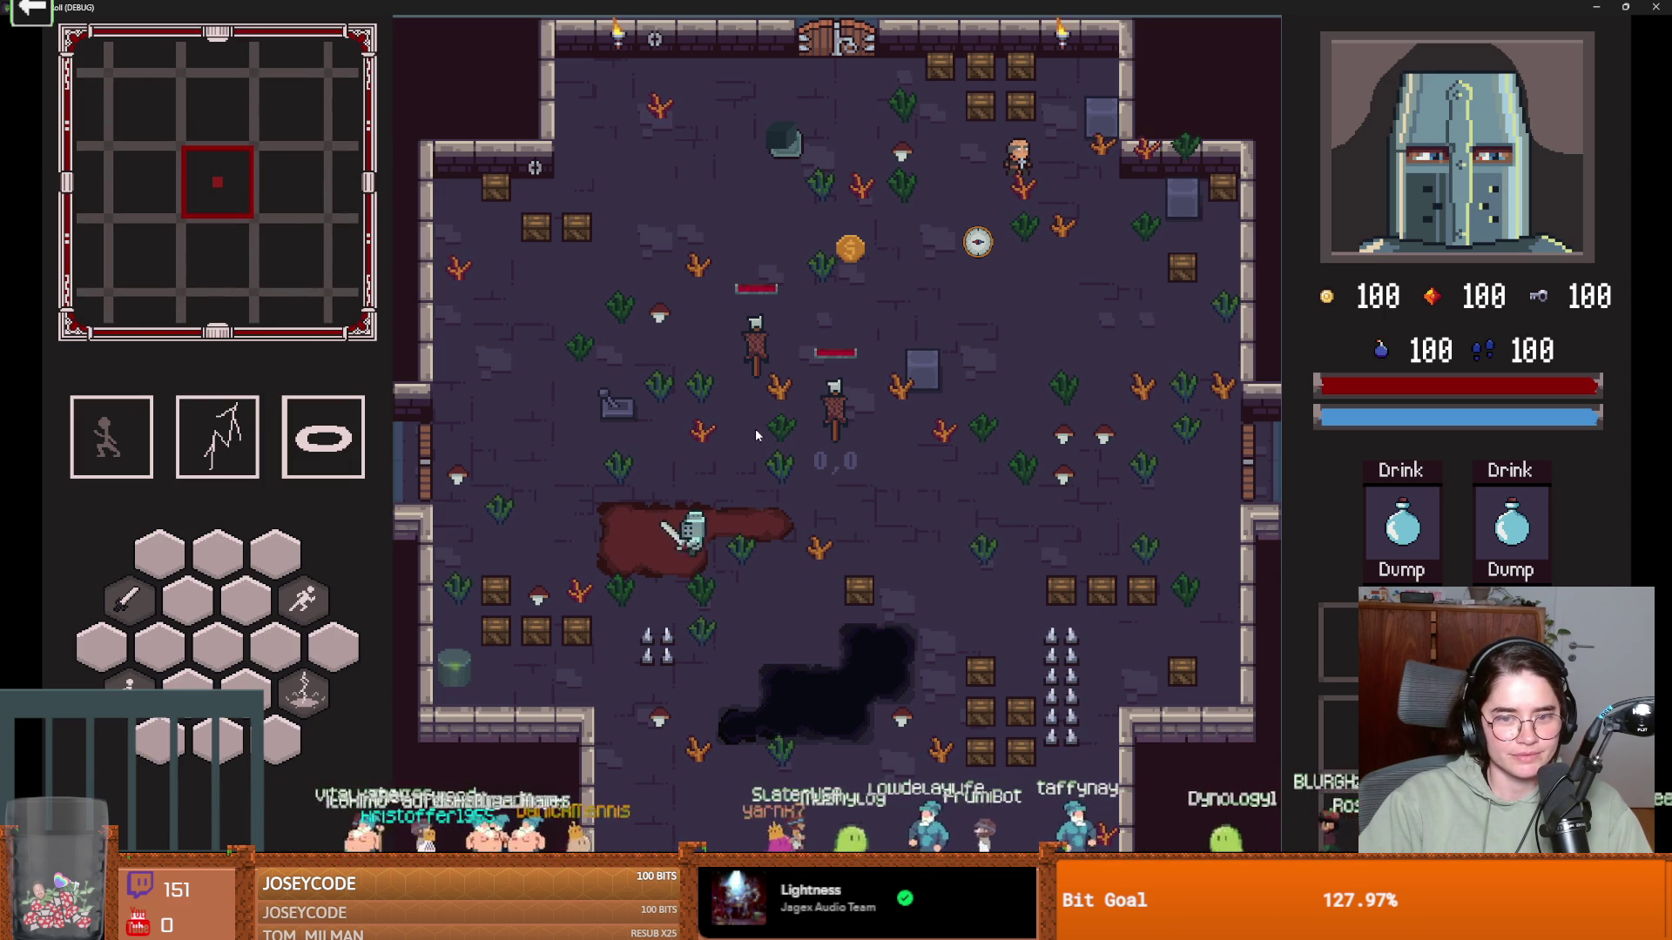
pyautogui.press('a')
pyautogui.press('w')
pyautogui.press('d')
pyautogui.press('s')
pyautogui.press('d')
pyautogui.press('a')
pyautogui.press('w')
pyautogui.press('s')
pyautogui.press('d')
pyautogui.press('d')
# Walk the knight off the mud and back on several times
pyautogui.press('w')
pyautogui.press('a')
pyautogui.press('s')
pyautogui.press('a')
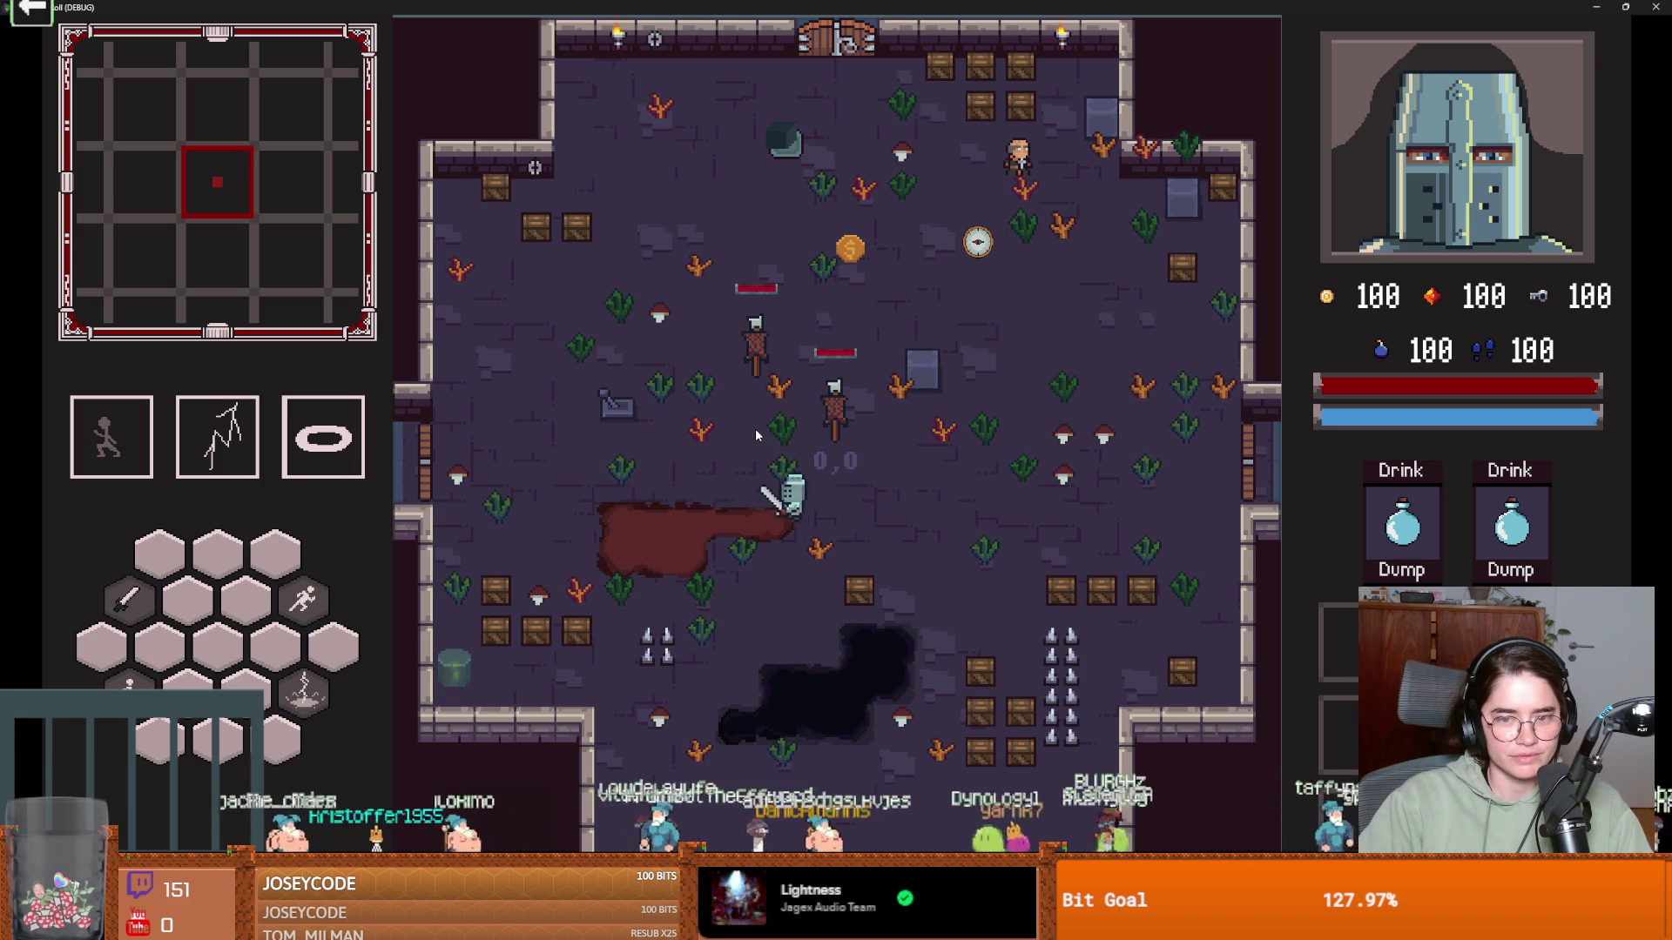
pyautogui.press('a')
pyautogui.press('w')
pyautogui.press('d')
pyautogui.press('w')
pyautogui.press('s')
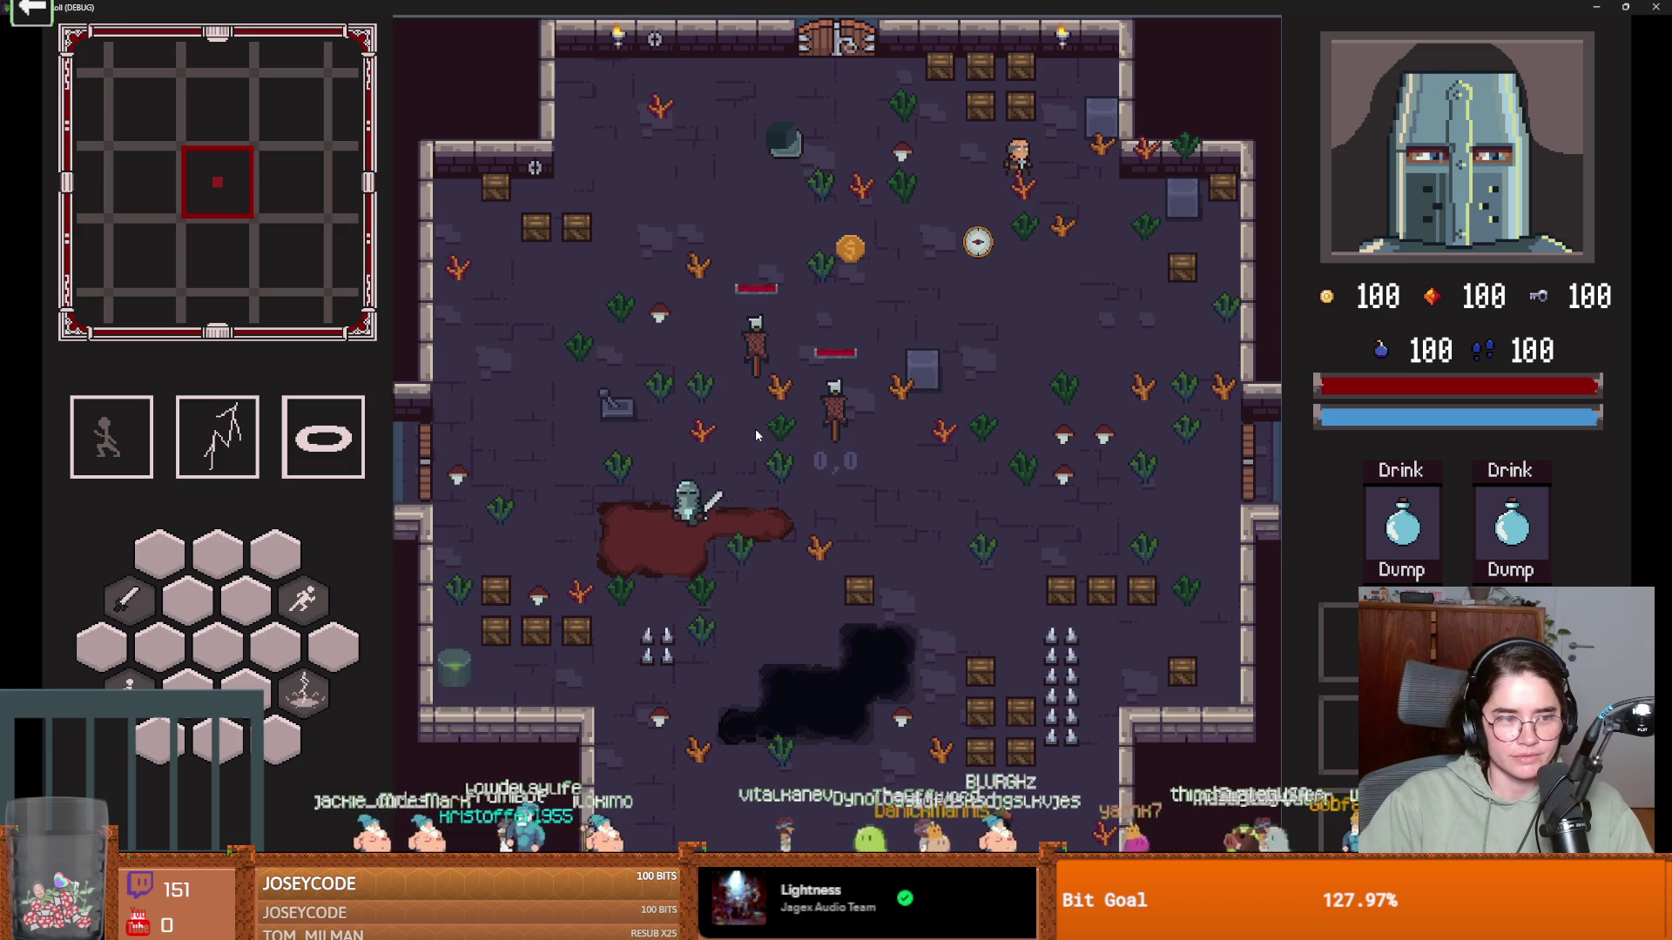
pyautogui.press('w')
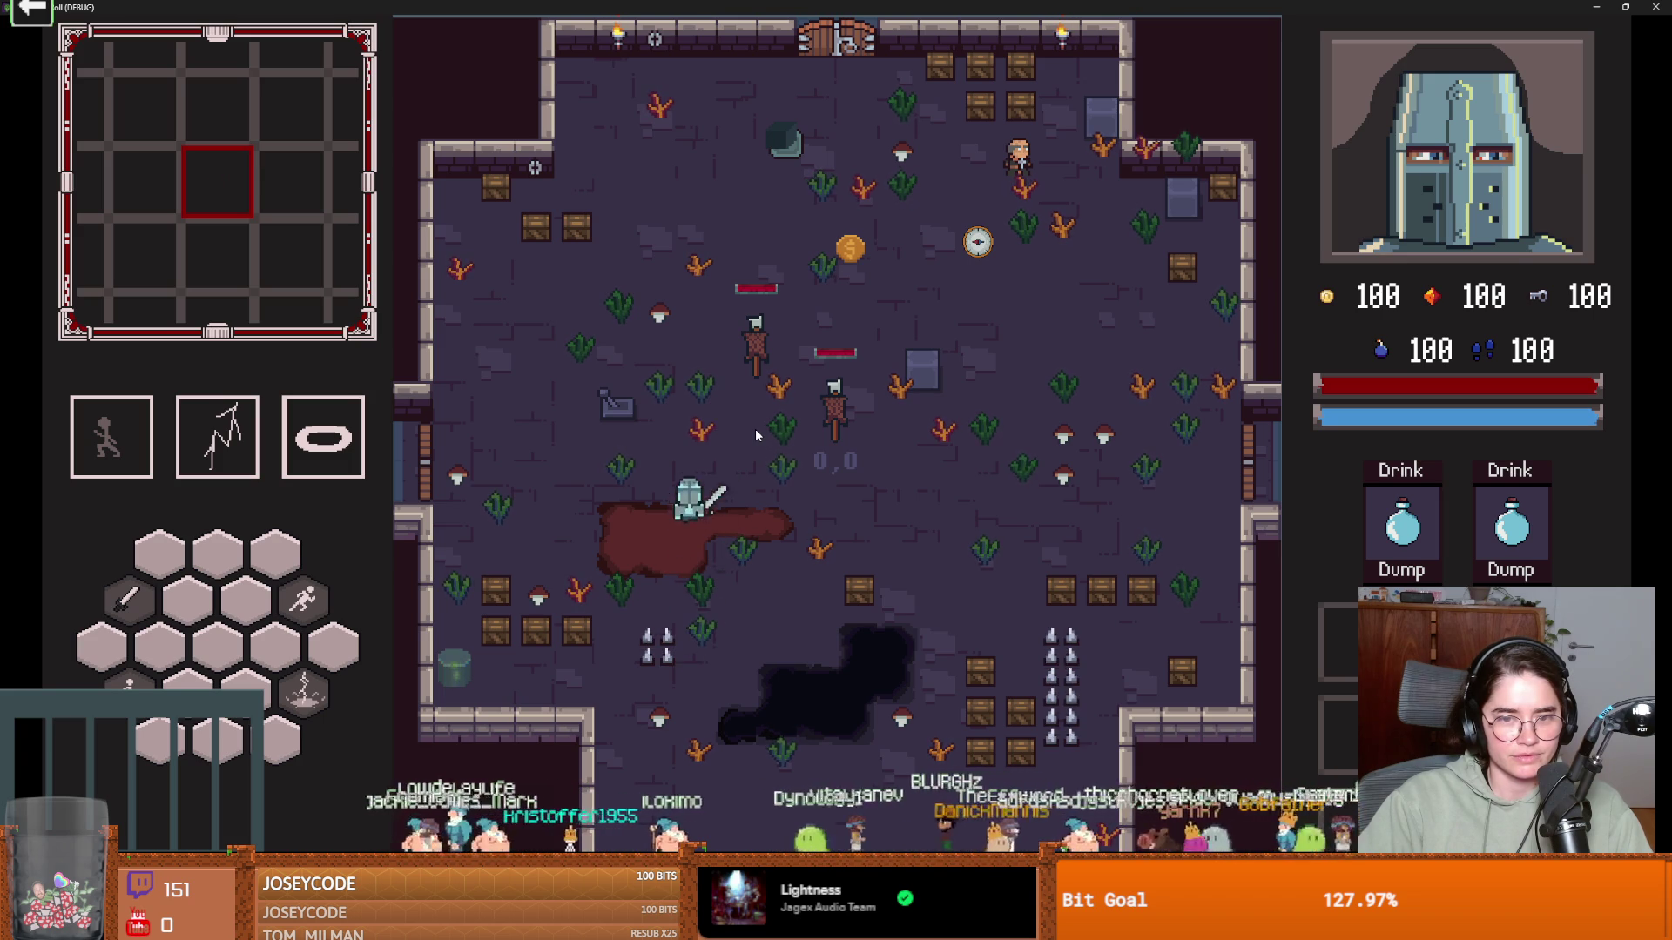
pyautogui.press('a')
# Dash the knight back and forth across the mud, then stop the game with F8
pyautogui.press('a')
pyautogui.press('s')
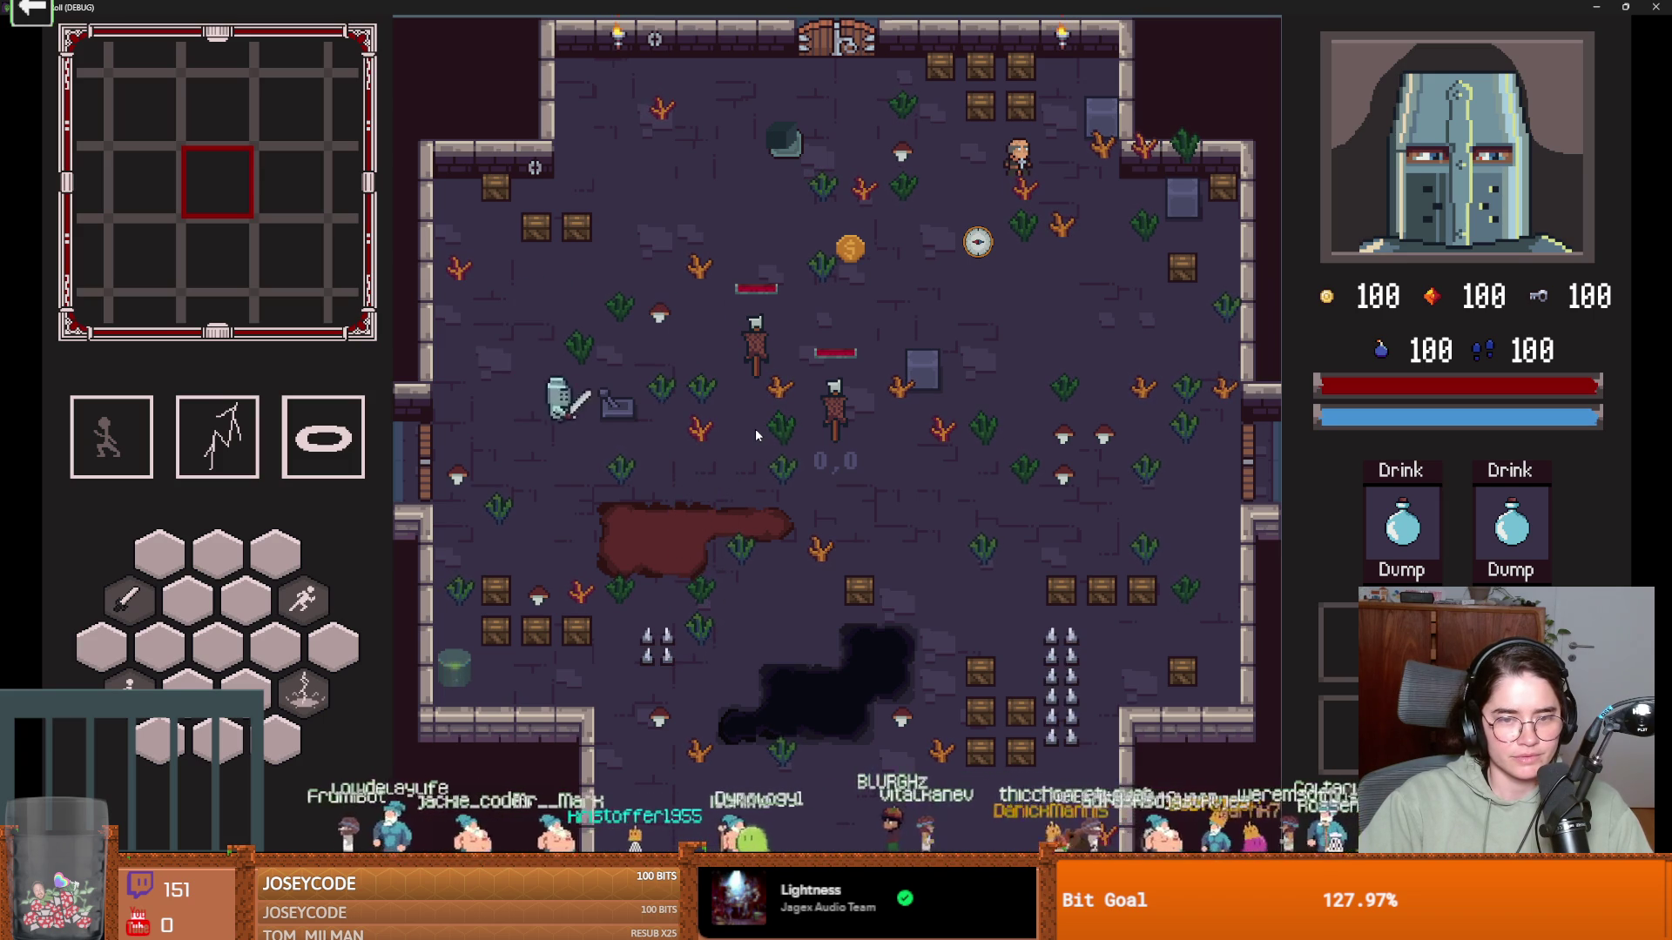
pyautogui.press('d')
pyautogui.press('space')
pyautogui.press('s')
pyautogui.press('a')
pyautogui.press('space')
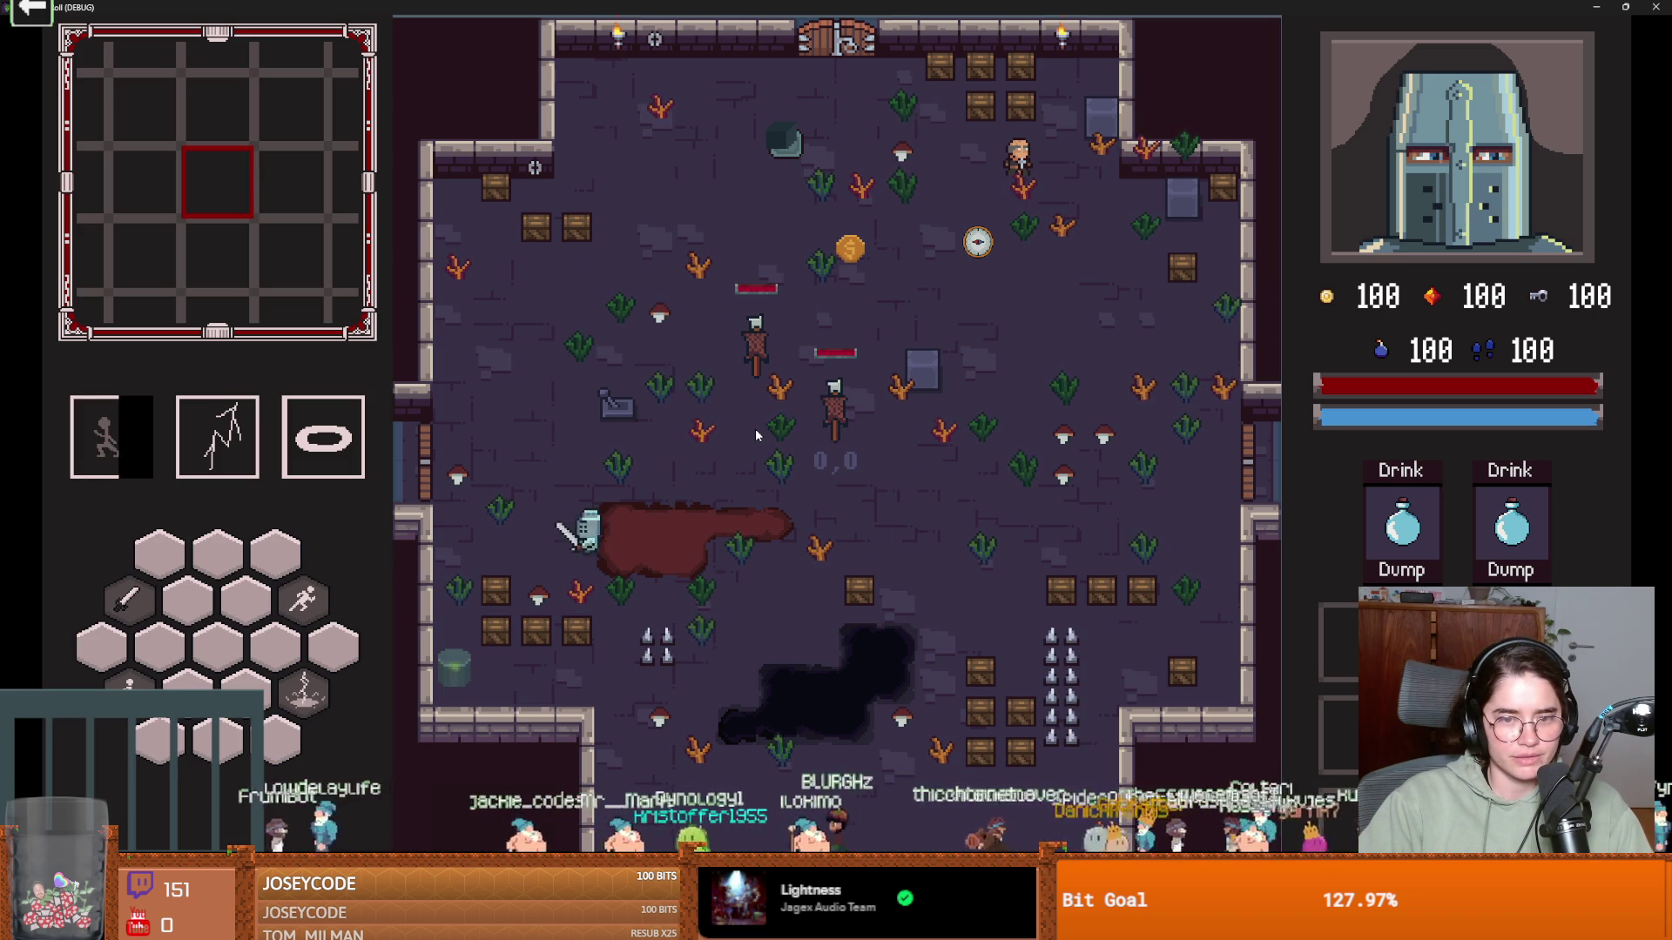
pyautogui.press('d')
pyautogui.press('space')
pyautogui.press('F8')
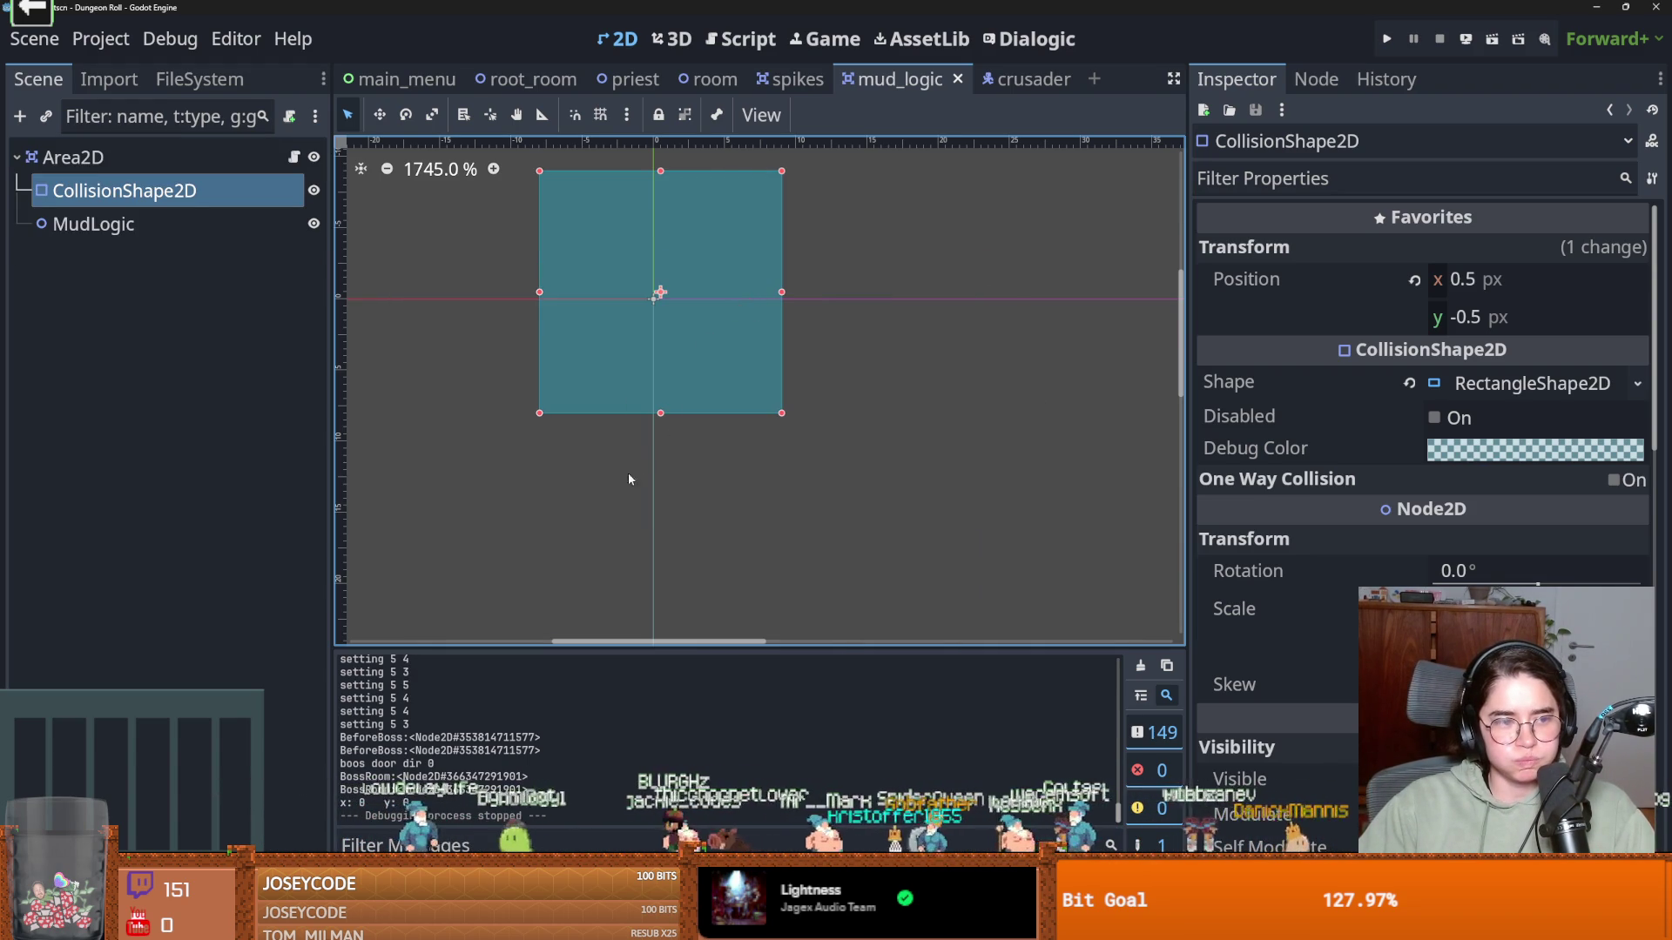
# Save mud_logic and nudge the CollisionShape2D 1 px right, moving position x from 0.5 to 1.5
pyautogui.scroll(3, 639, 531)
pyautogui.hotkey('ctrl', 's')
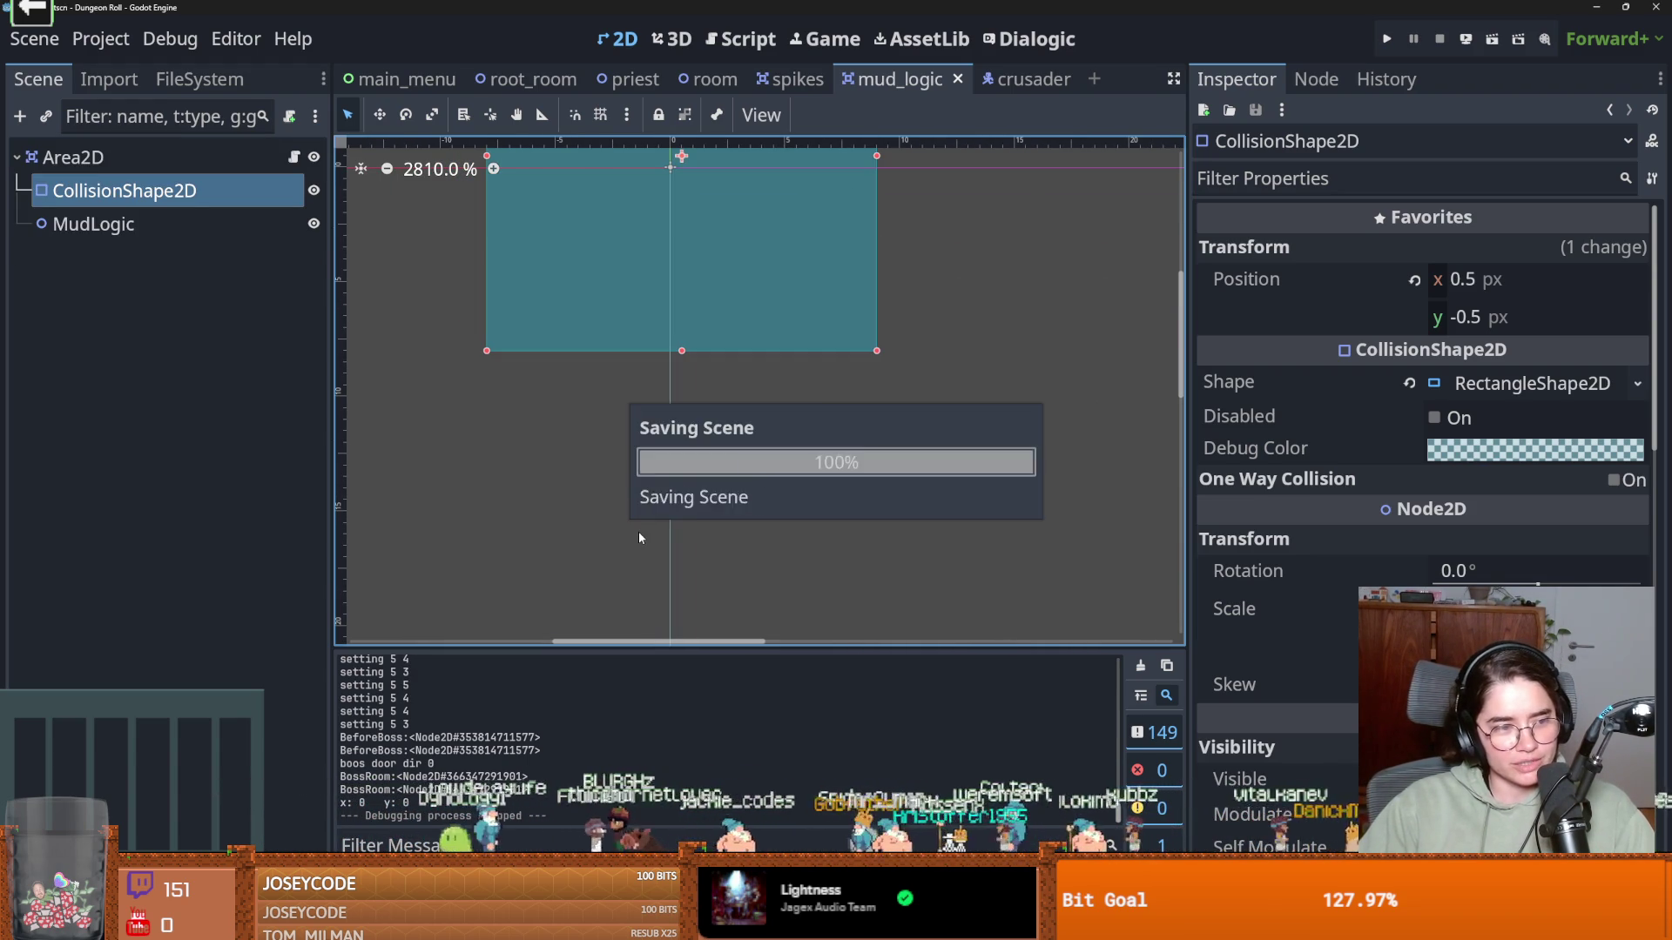
pyautogui.scroll(3, 639, 531)
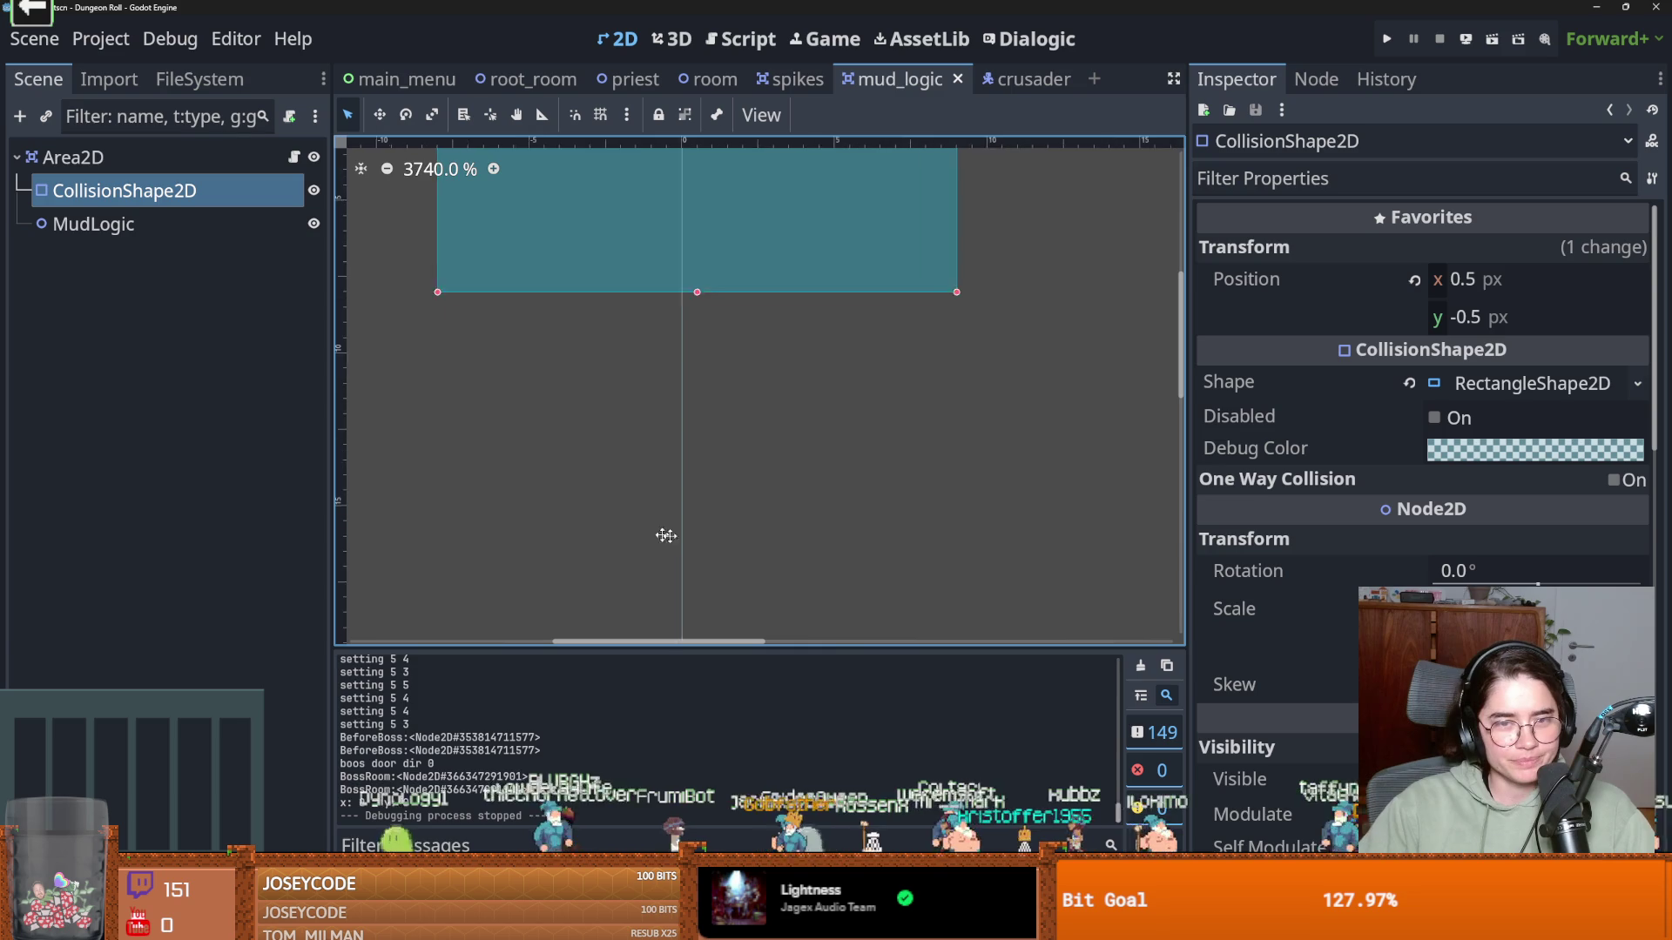
pyautogui.moveTo(646, 530); pyautogui.dragTo(860, 548)
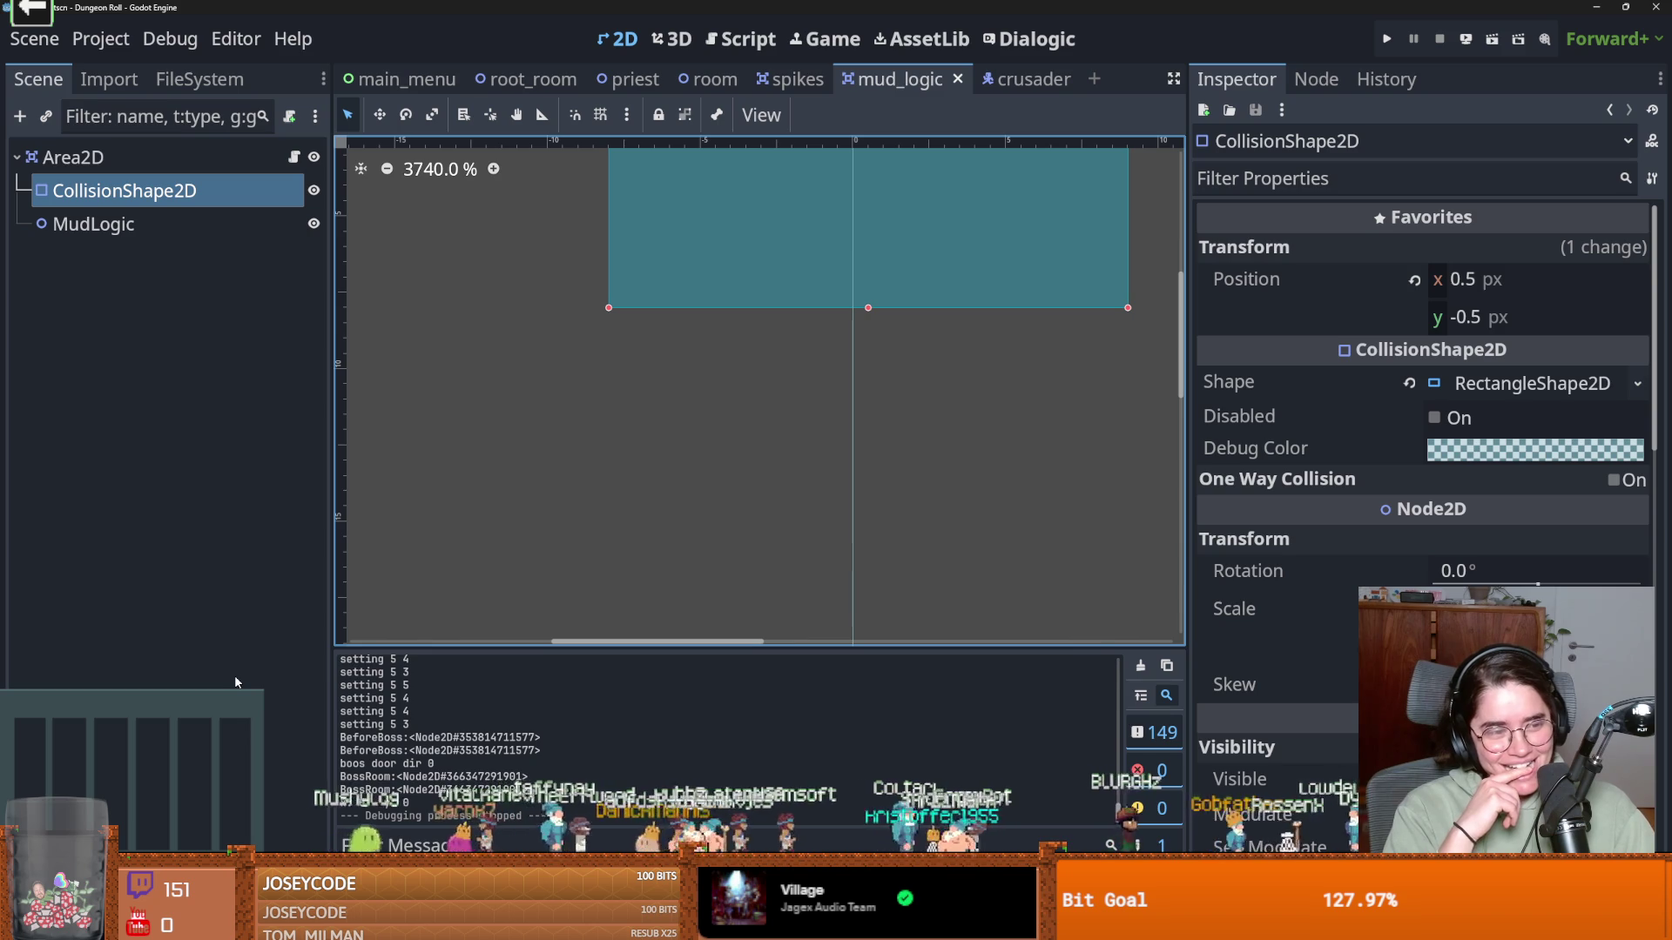
pyautogui.press('Right')
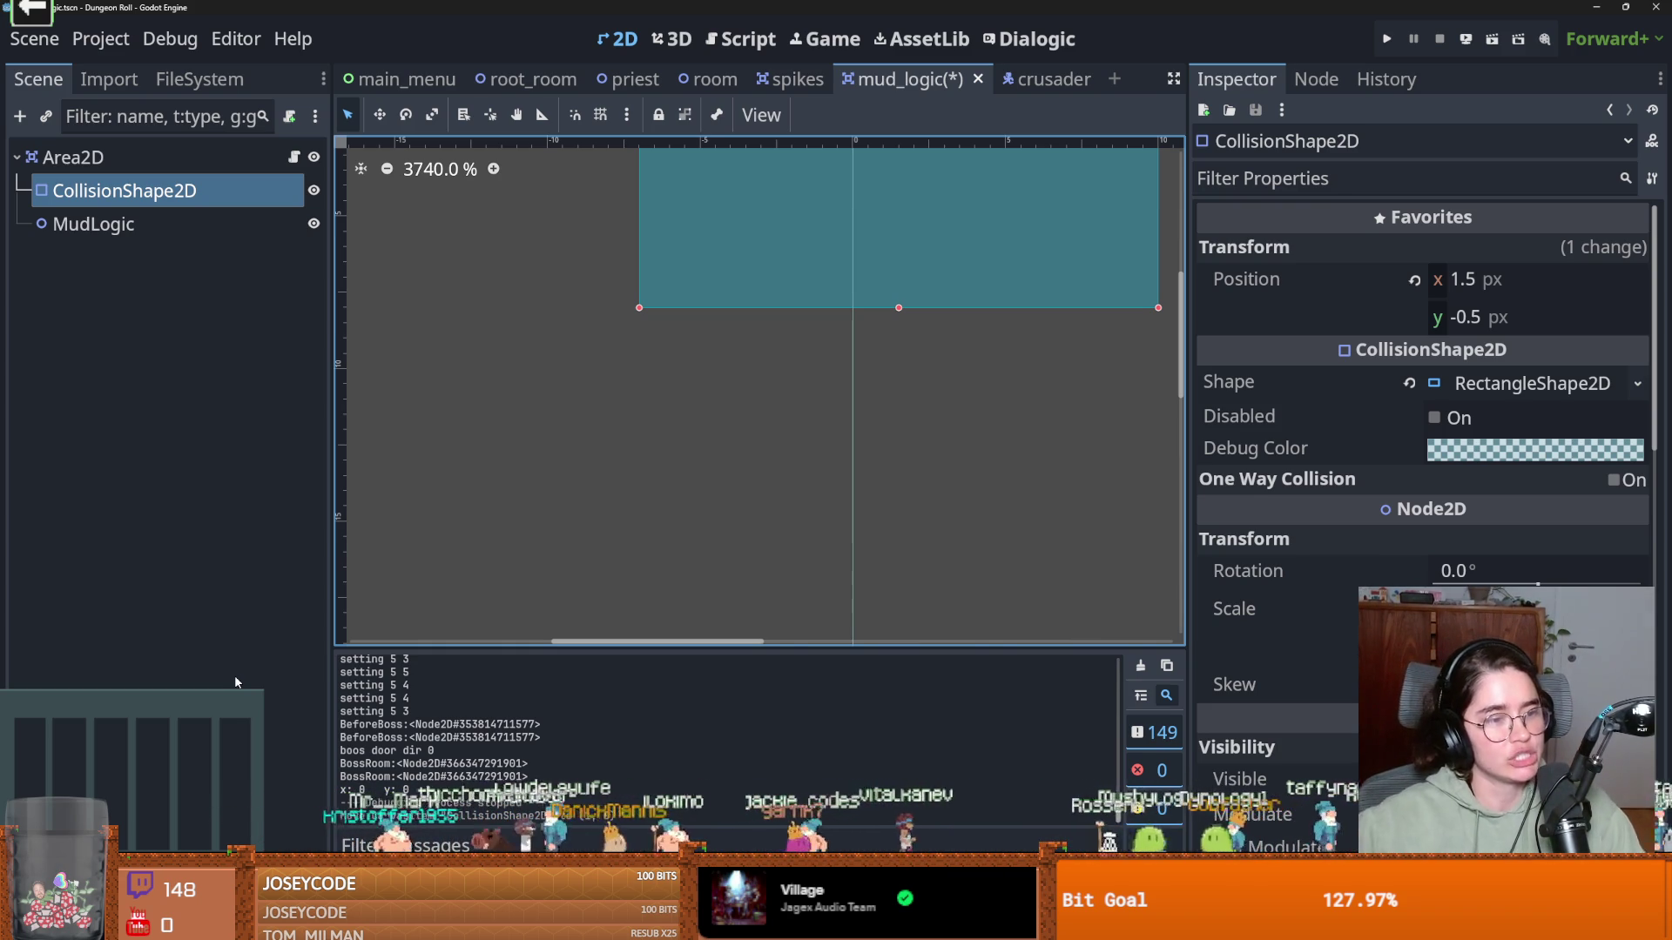
pyautogui.moveTo(724, 382); pyautogui.dragTo(686, 449)
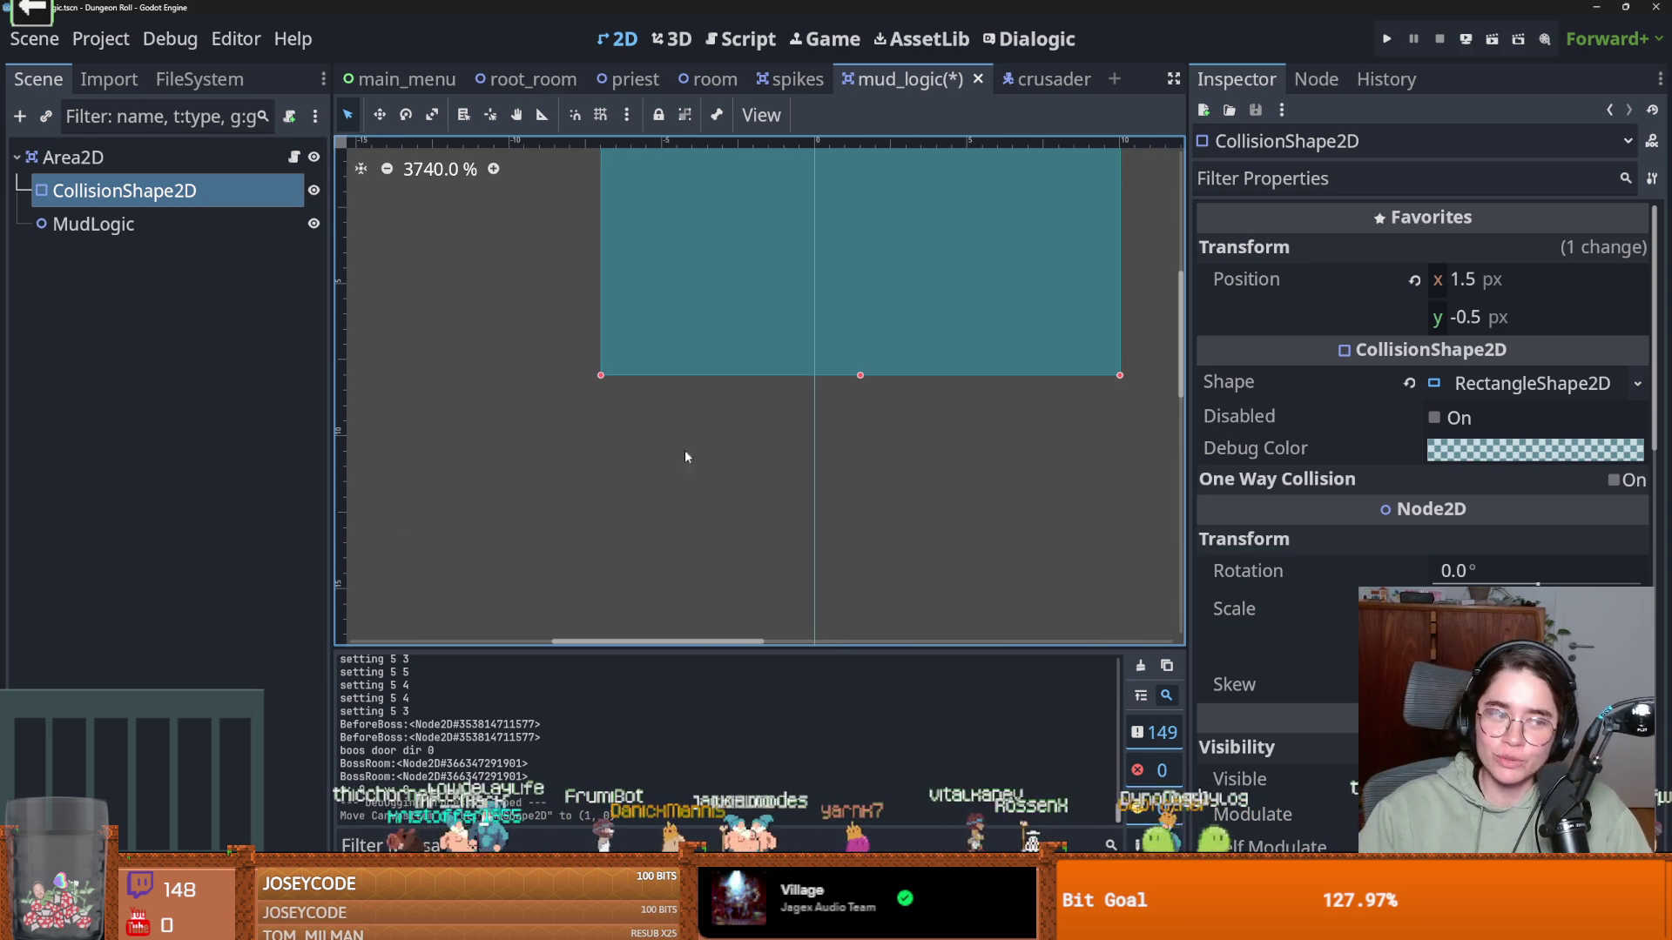
# Center the mud trap's collision rectangle at 0, 0 and save the mud_logic scene
pyautogui.scroll(-1, 749, 489)
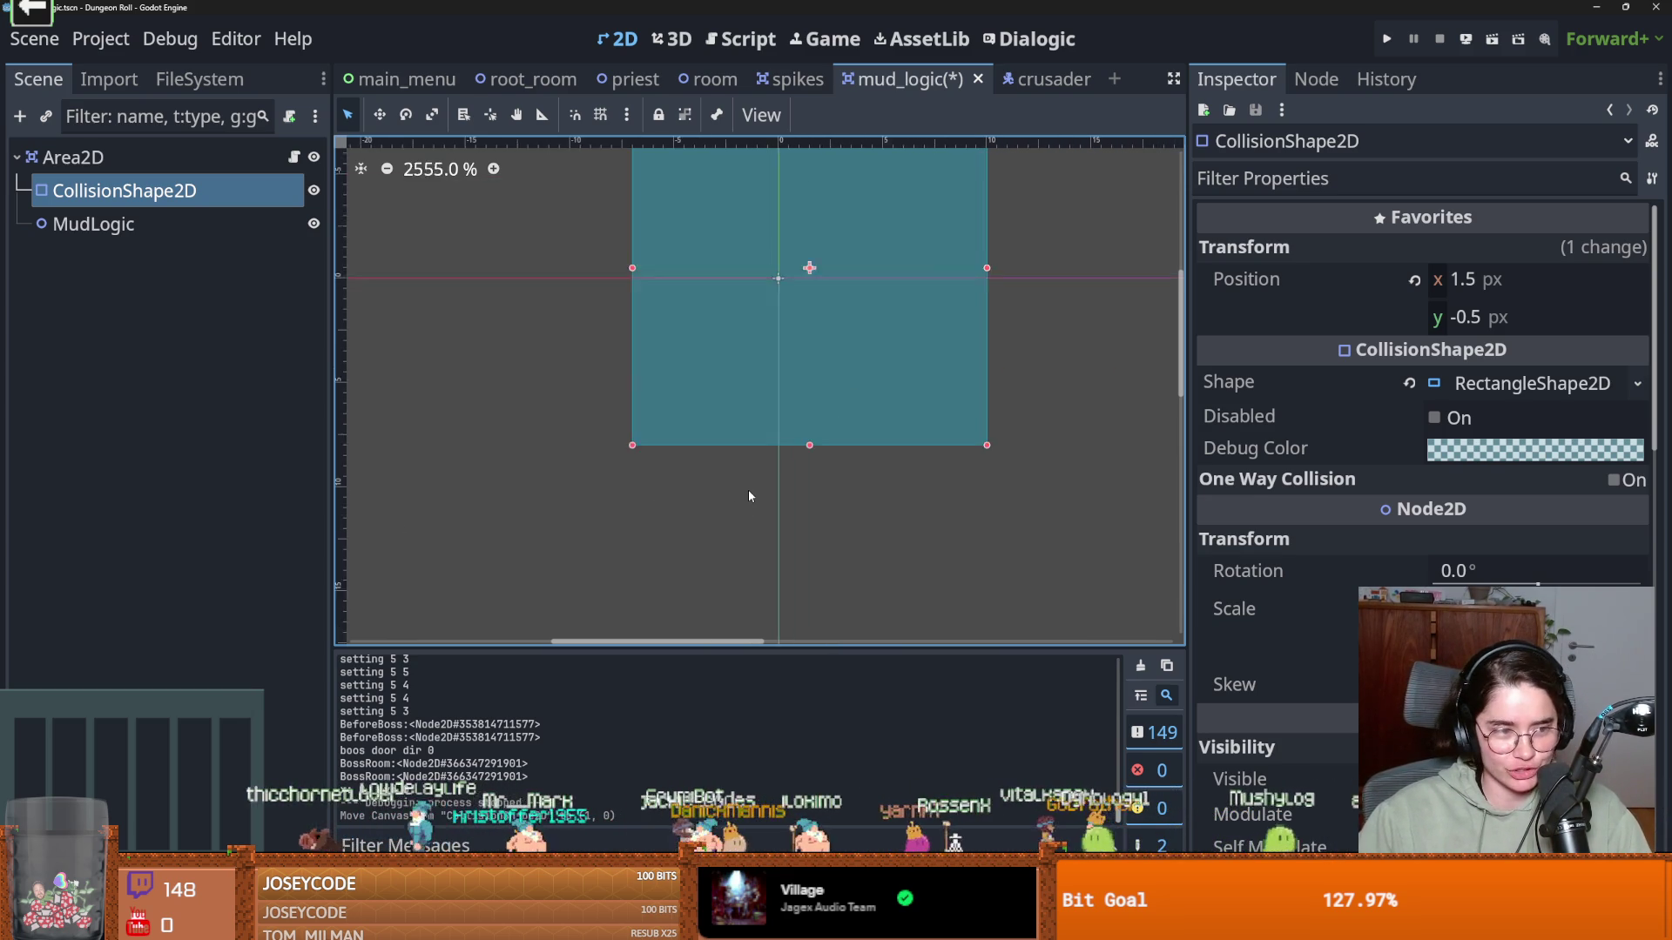
pyautogui.moveTo(748, 489); pyautogui.dragTo(742, 558)
pyautogui.scroll(-2, 796, 465)
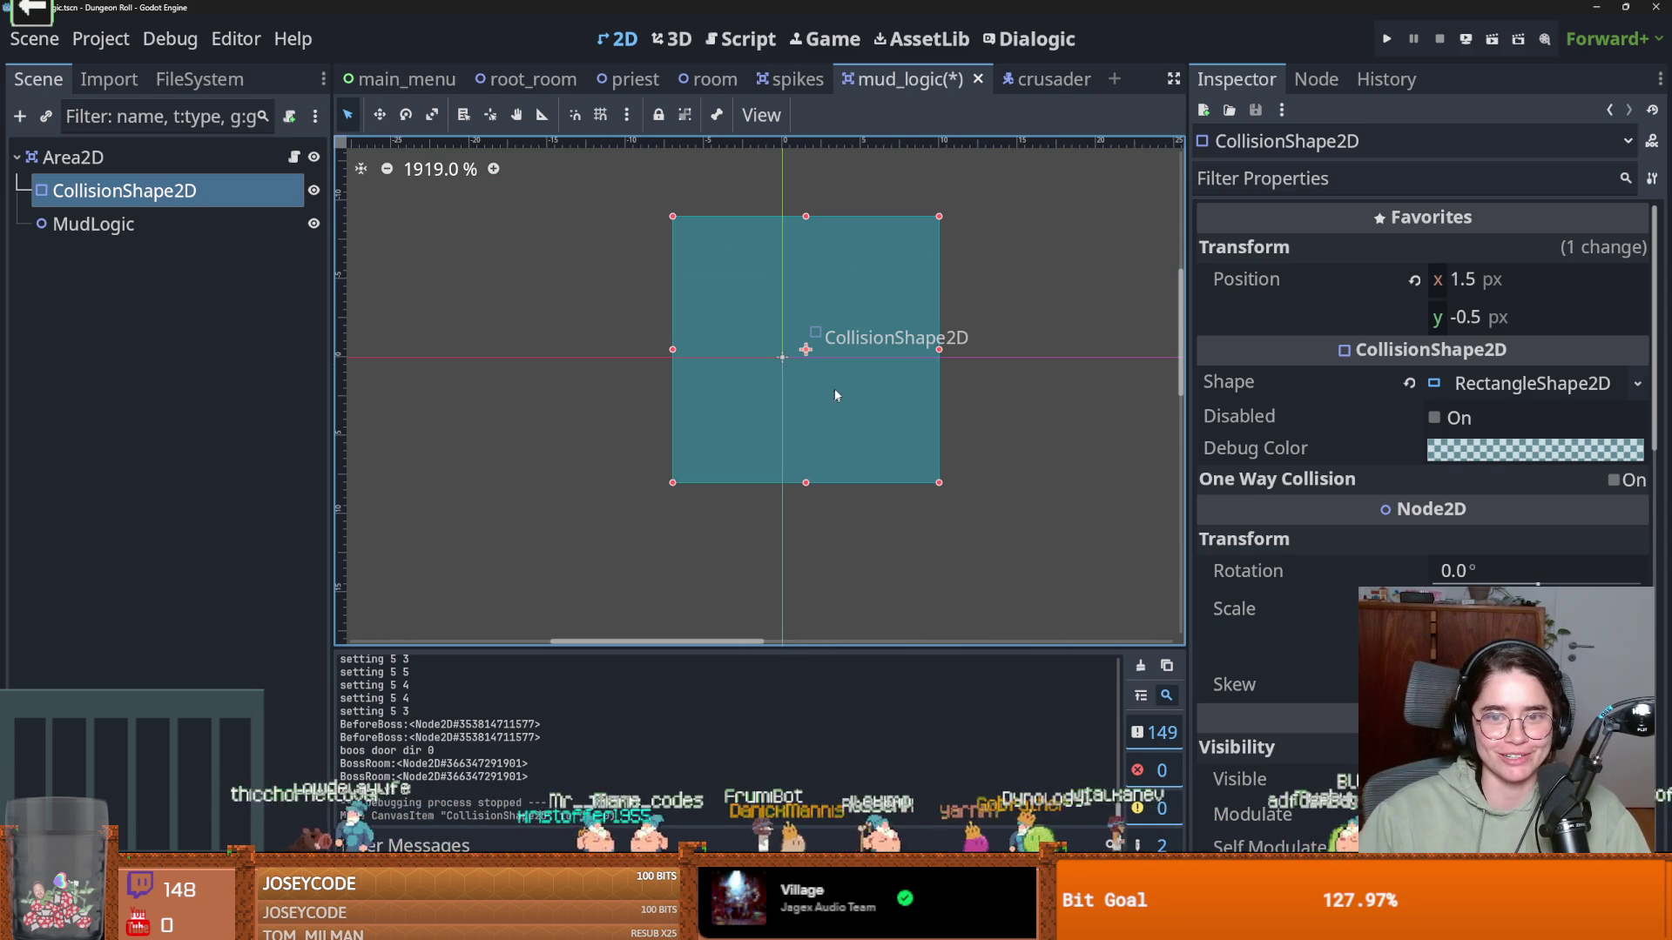
pyautogui.moveTo(838, 384); pyautogui.dragTo(819, 392)
pyautogui.click(1059, 493)
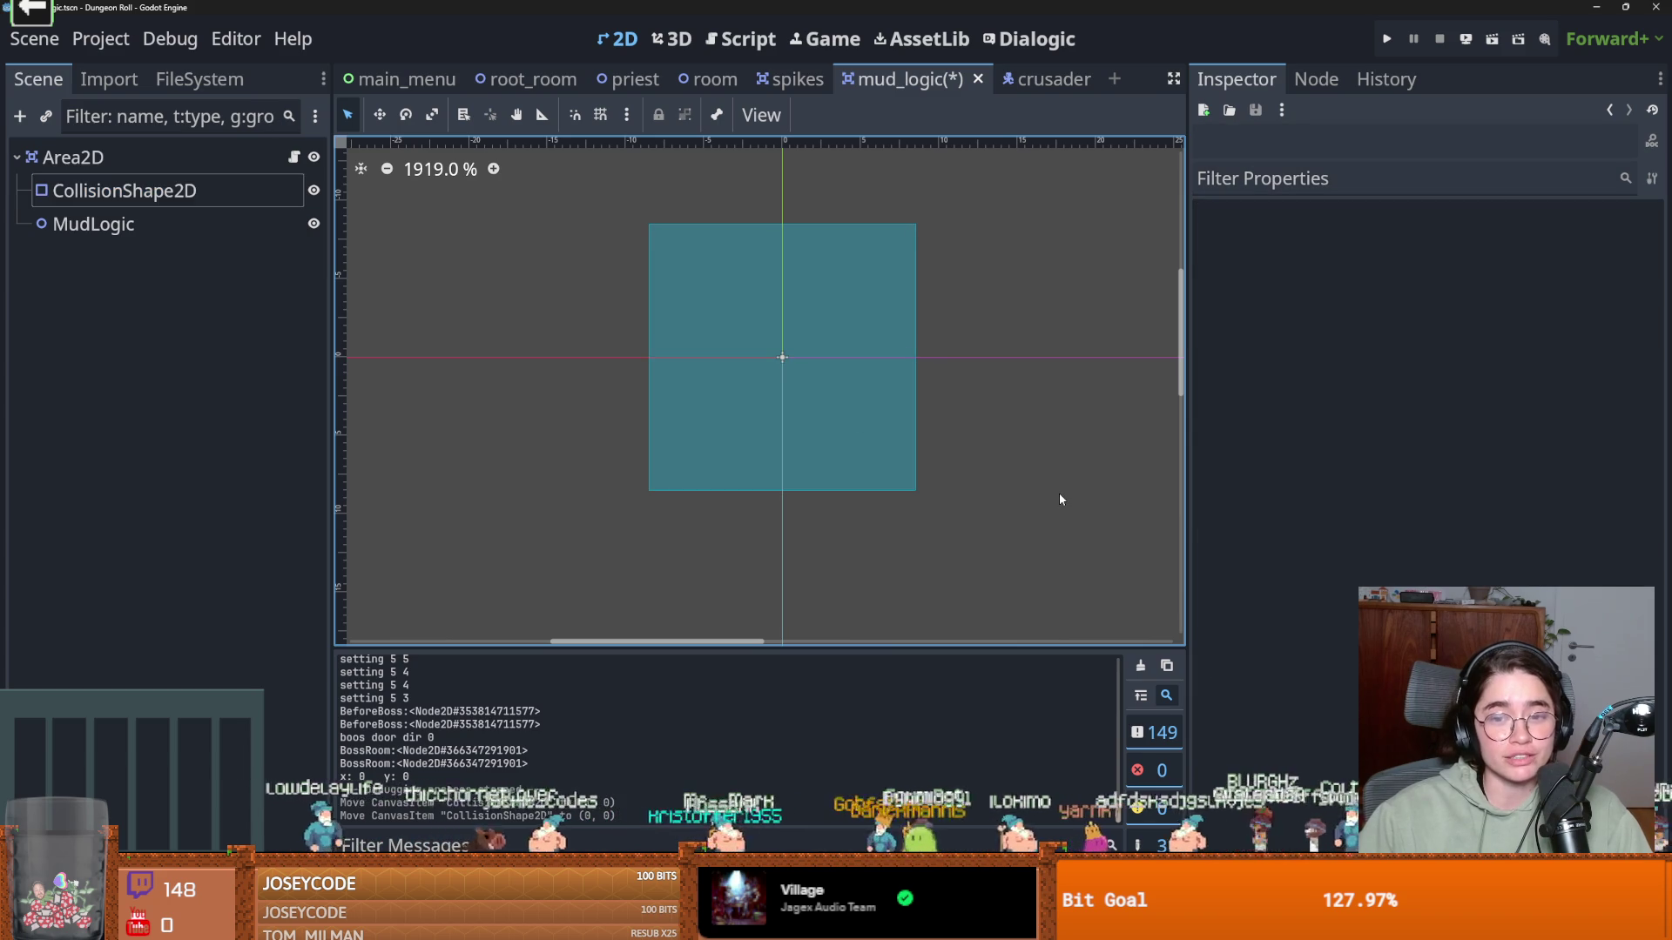
pyautogui.click(894, 449)
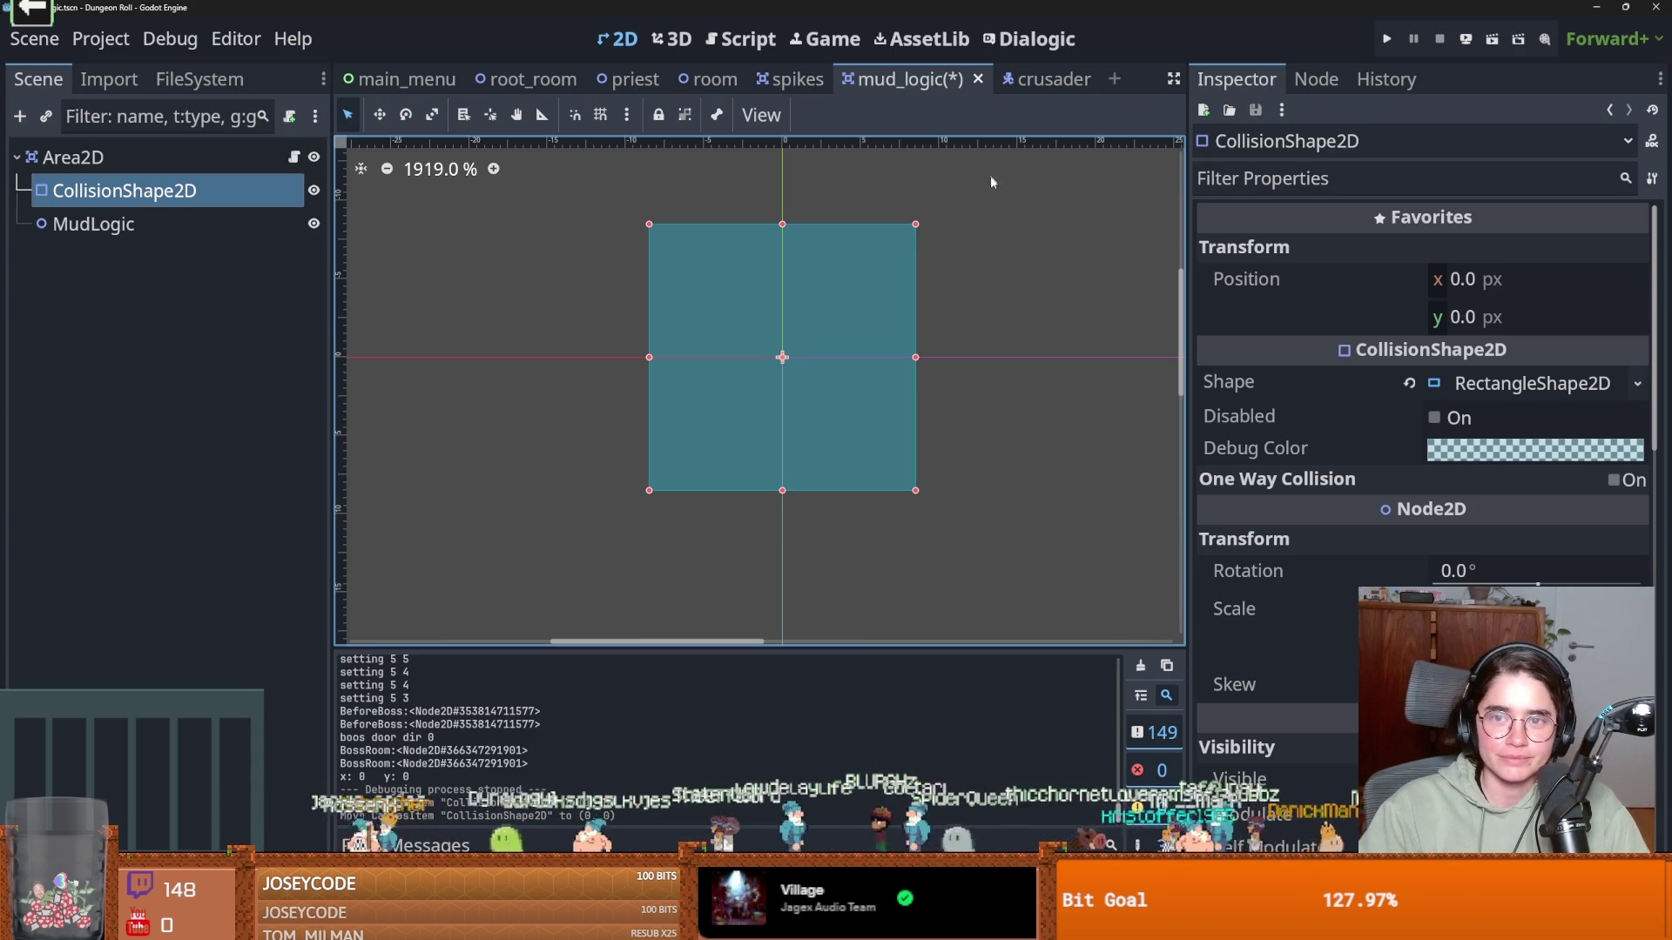
pyautogui.click(981, 229)
pyautogui.rightClick(934, 90)
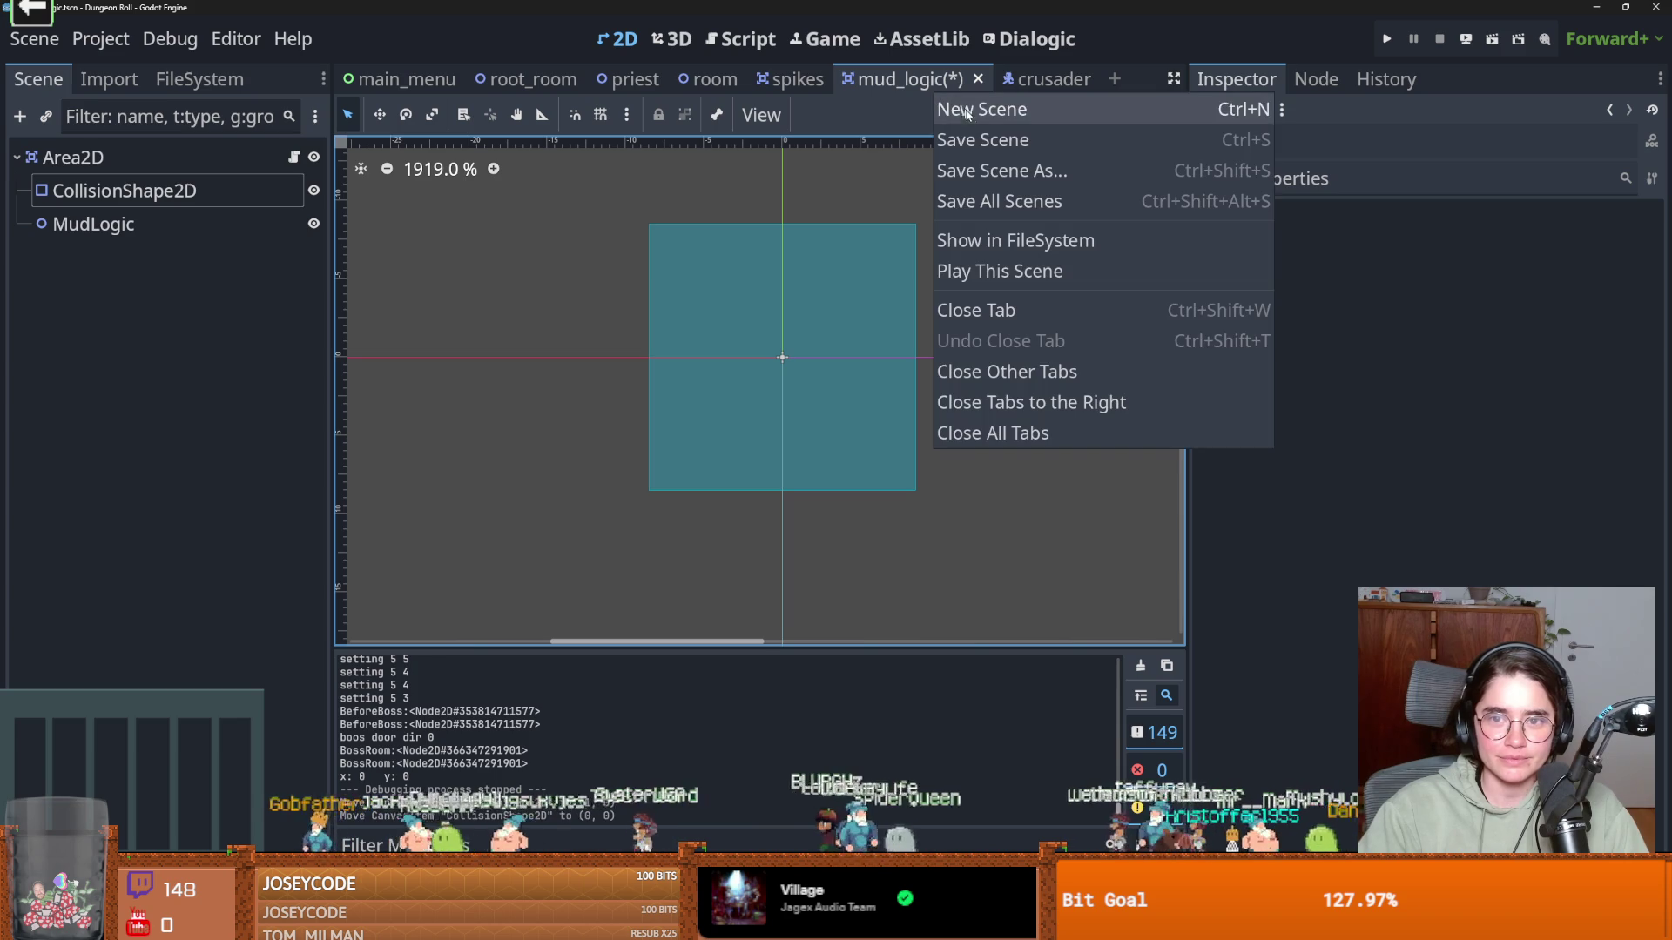
pyautogui.click(985, 144)
# Flip through the spikes, root_room and main_menu scenes, ending on the crusader scene
pyautogui.click(788, 79)
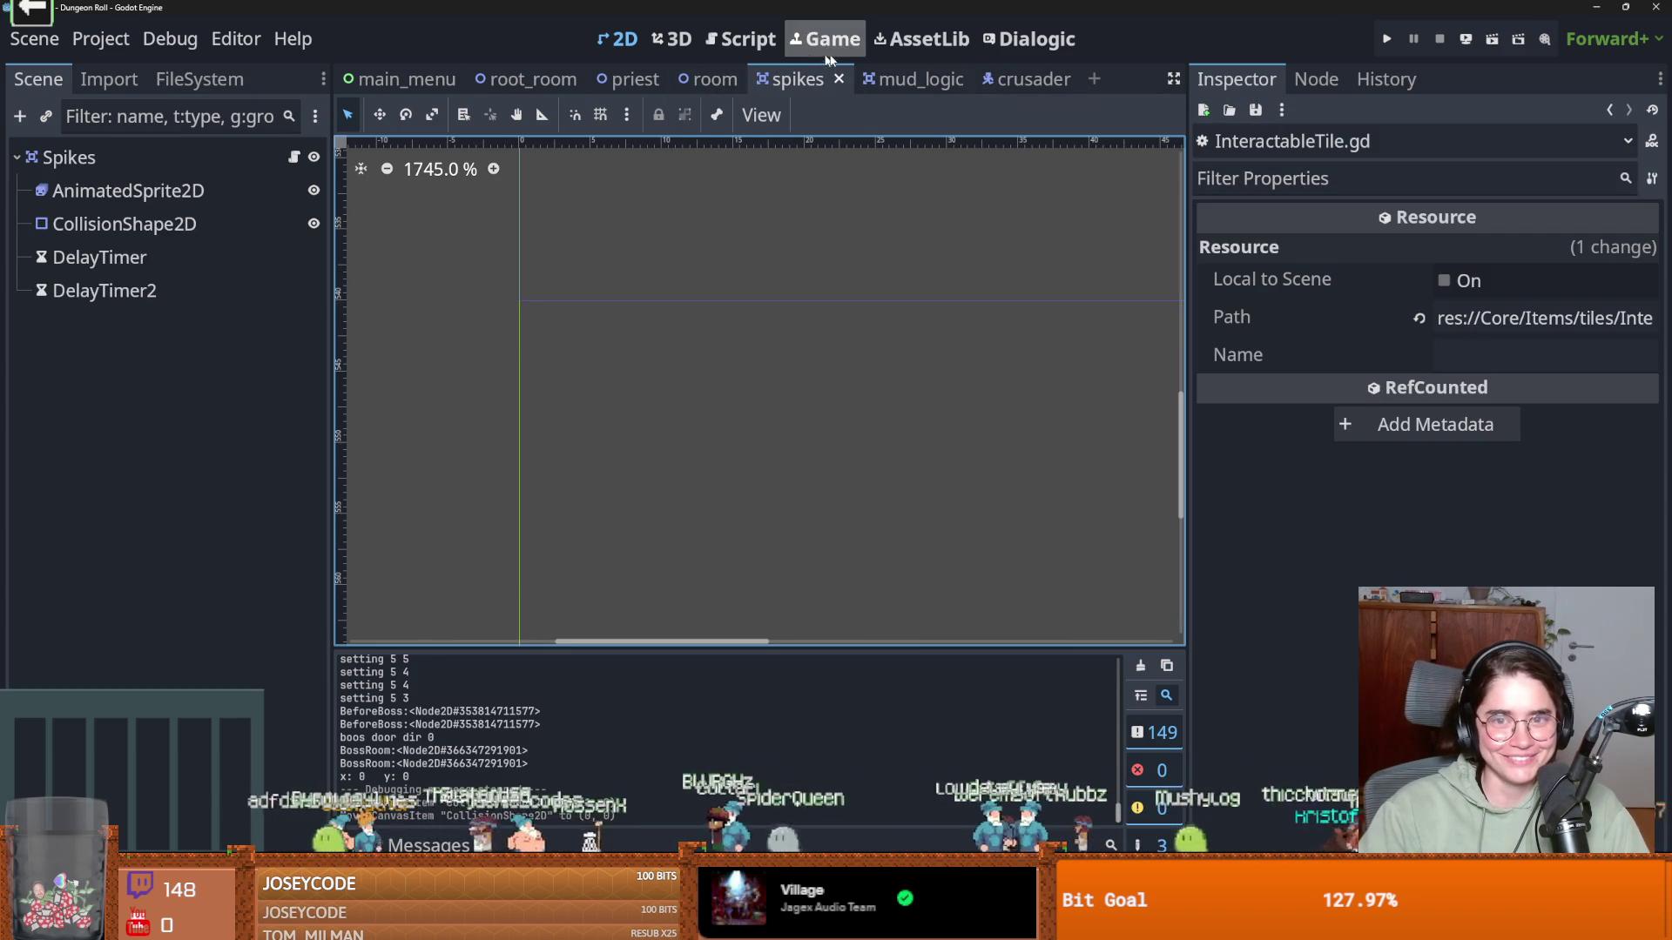
pyautogui.click(516, 80)
pyautogui.click(406, 79)
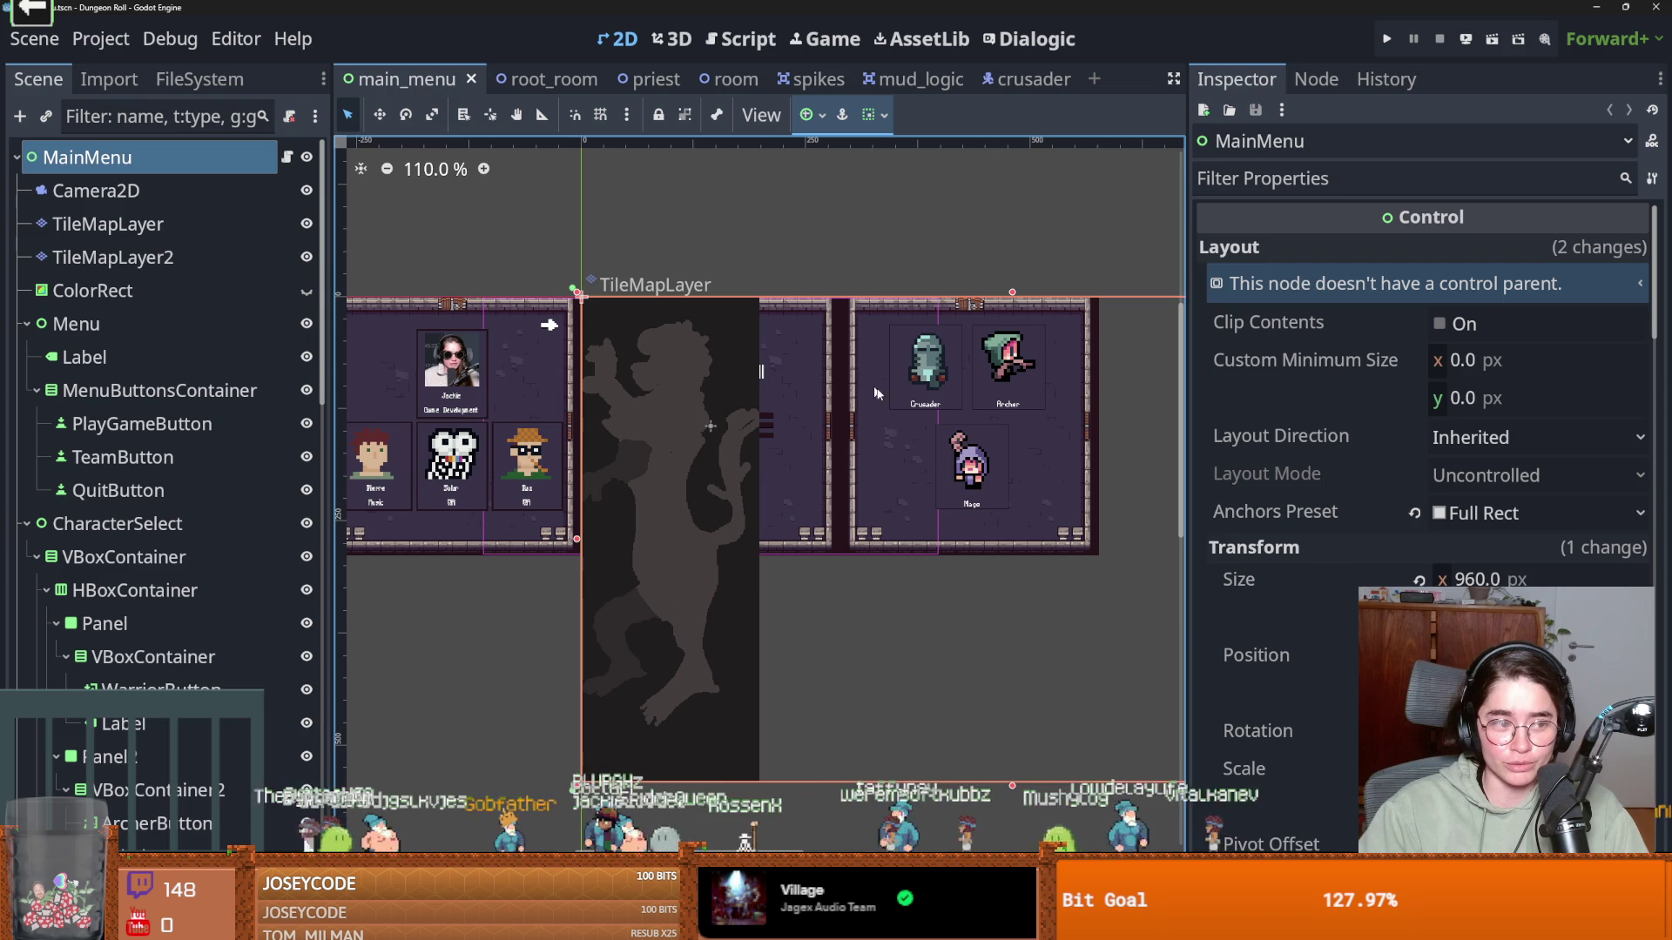
pyautogui.scroll(3, 871, 312)
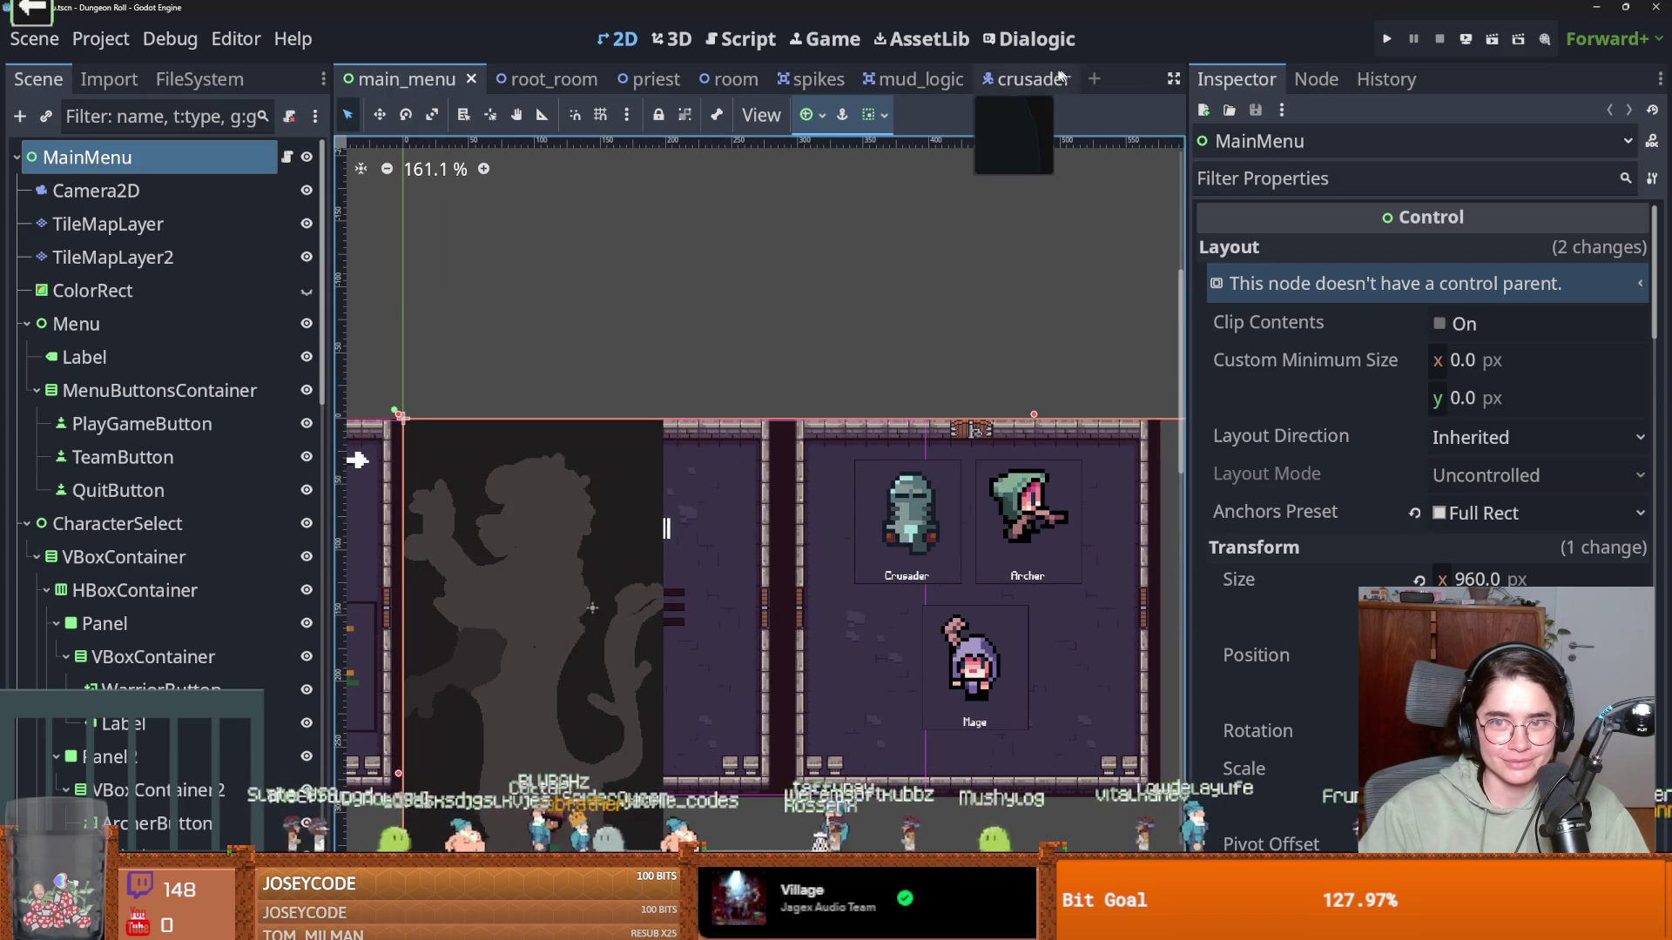
pyautogui.click(1042, 78)
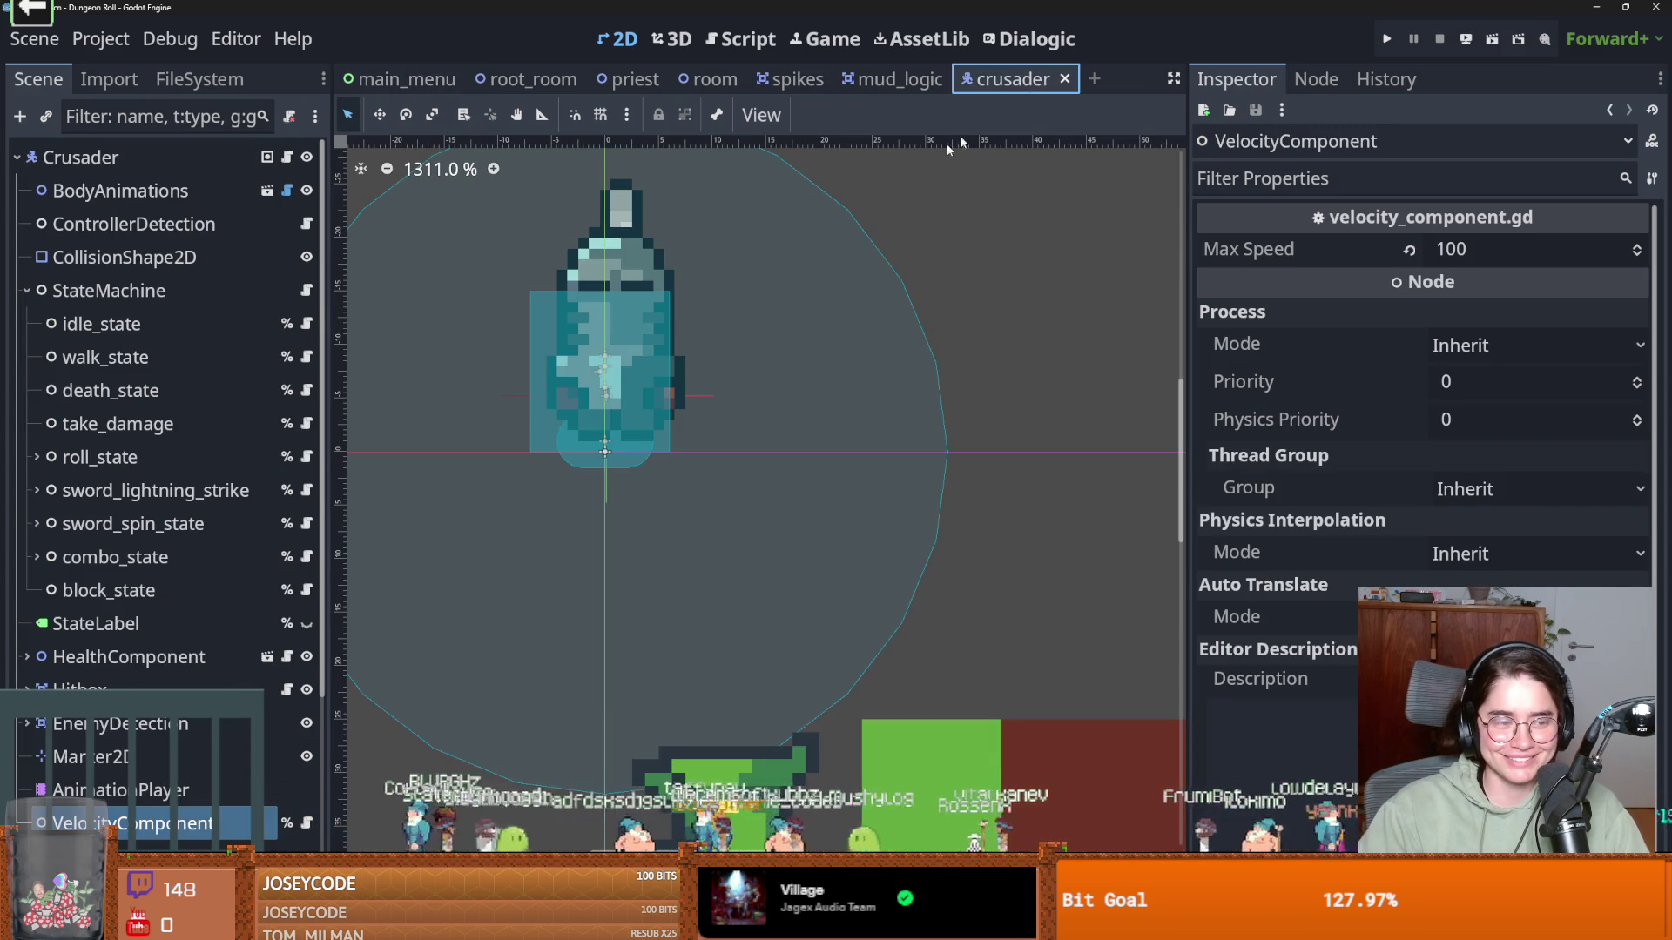
pyautogui.scroll(-2, 871, 480)
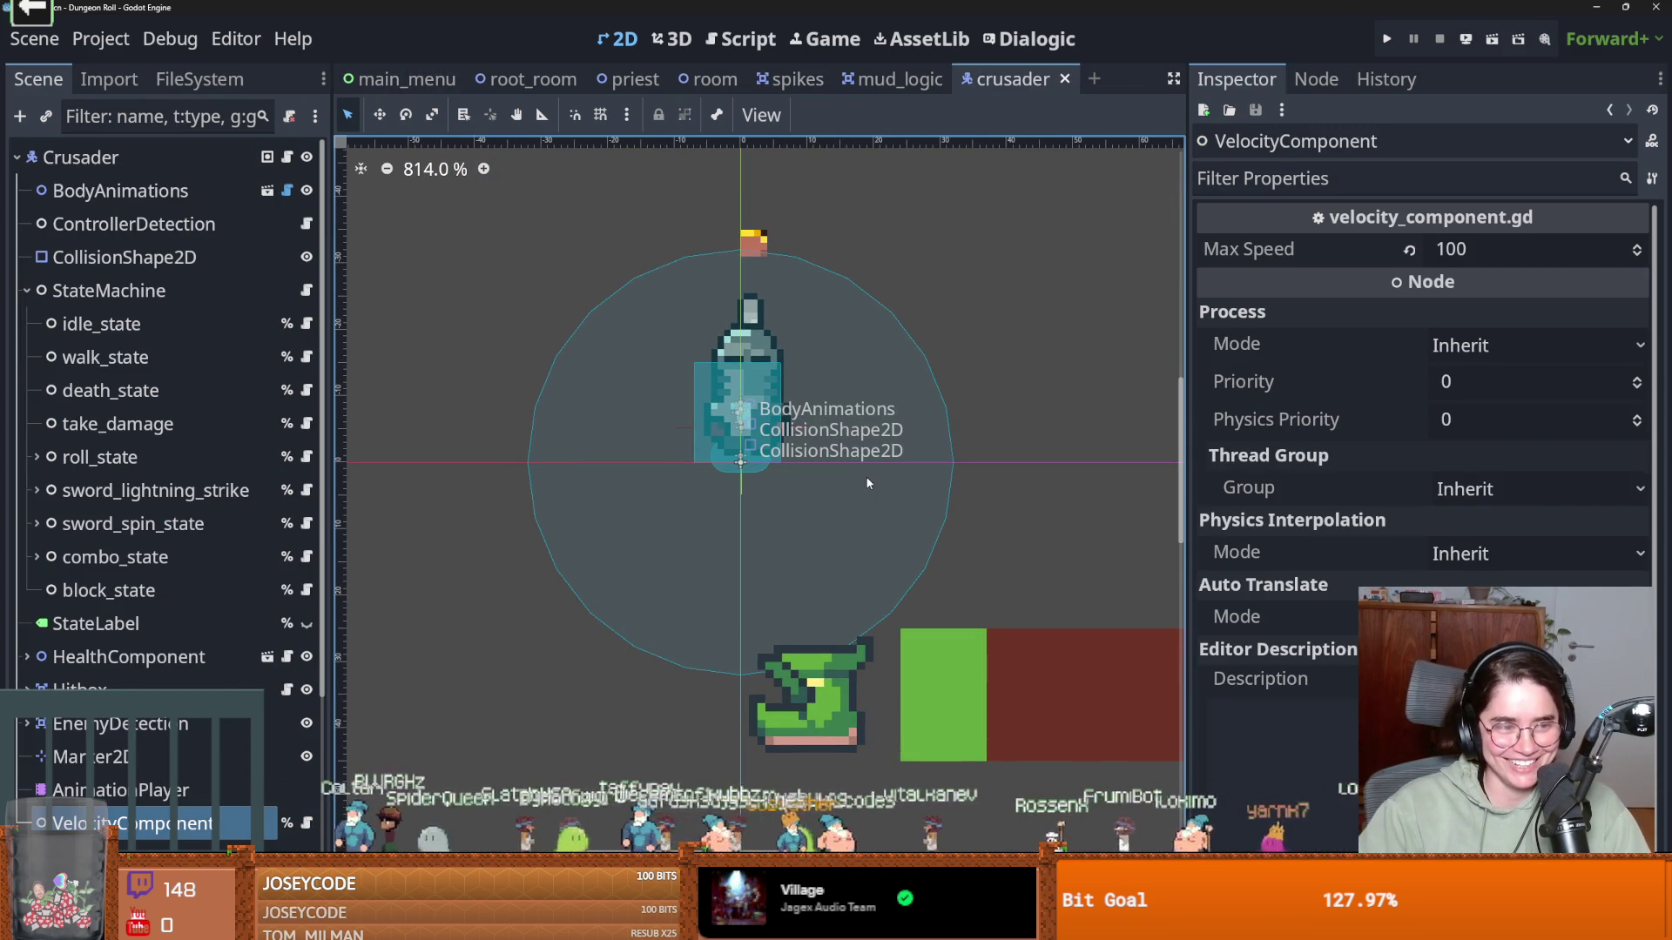
# Collapse the crusader's StateMachine, inspect EnemyDetection's properties, then return to mud_logic
pyautogui.click(27, 290)
pyautogui.scroll(-2, 664, 570)
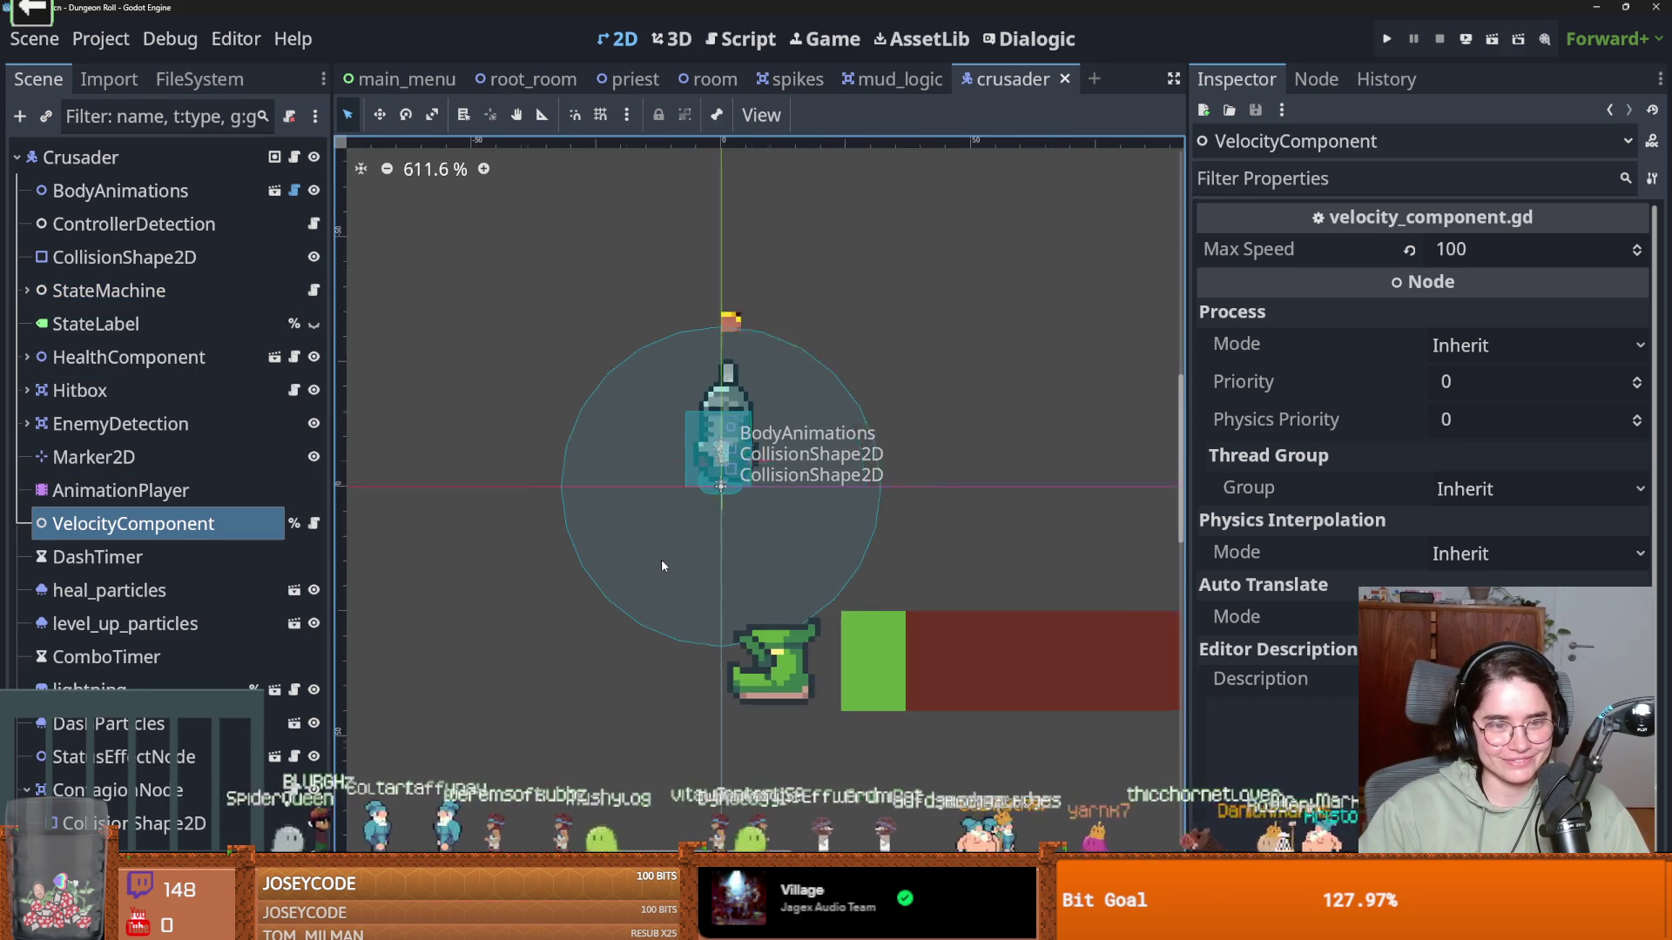
pyautogui.scroll(1, 663, 588)
pyautogui.click(170, 436)
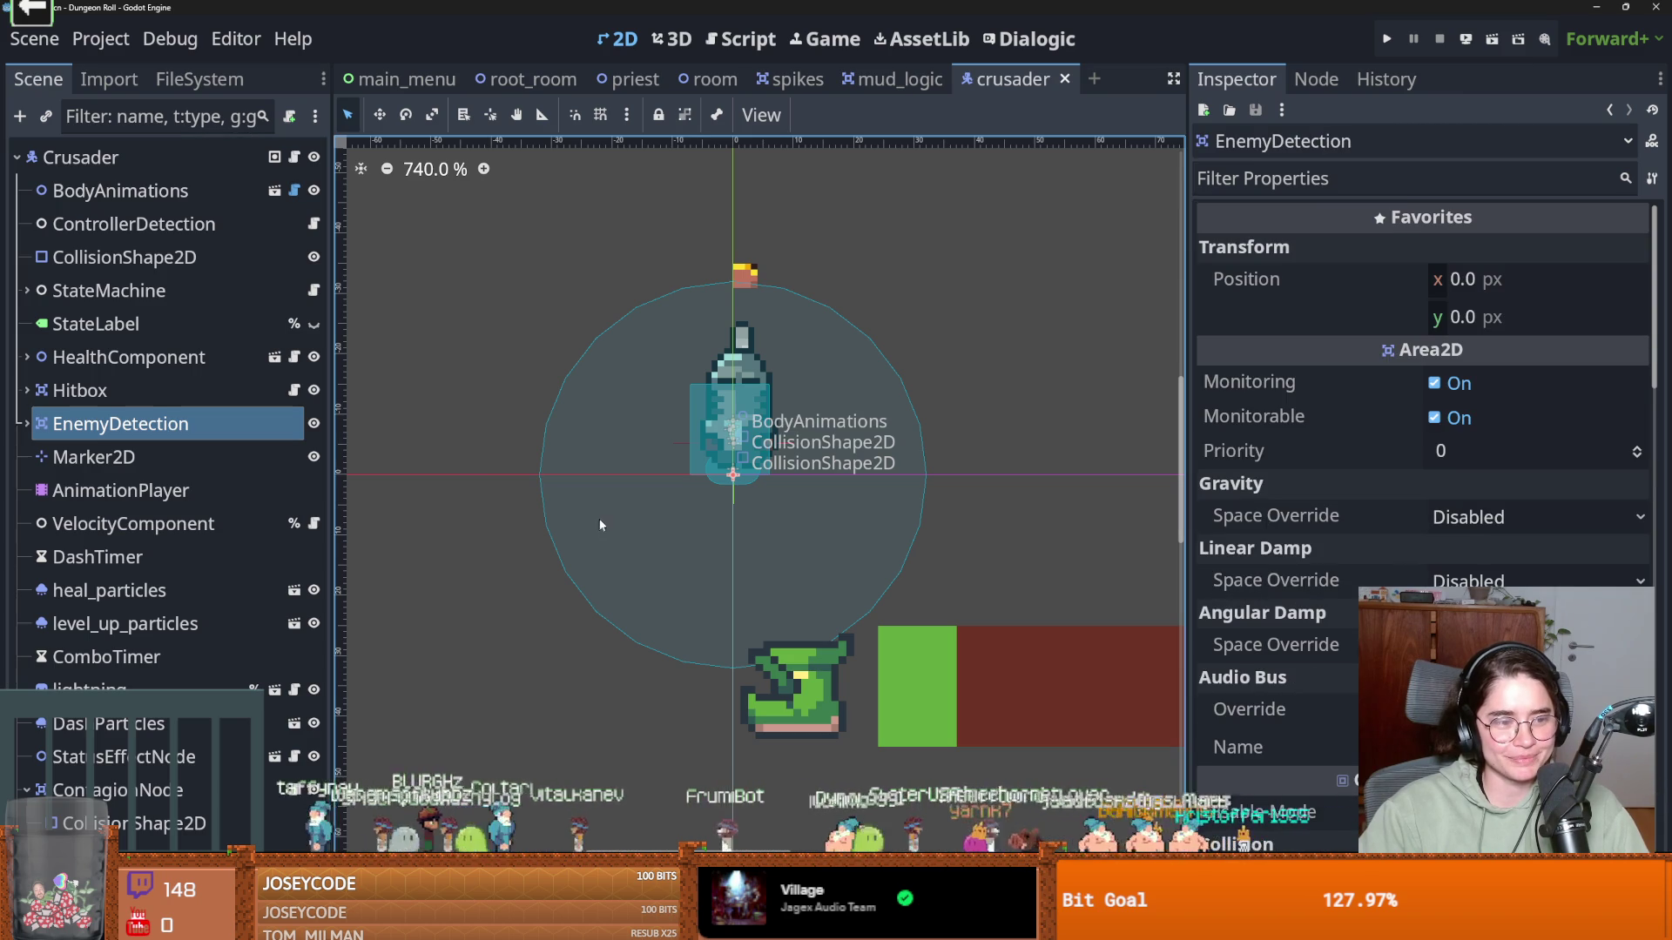
pyautogui.scroll(1, 704, 403)
pyautogui.scroll(-2, 693, 424)
pyautogui.scroll(3, 676, 457)
pyautogui.scroll(-1, 676, 456)
pyautogui.scroll(1, 680, 461)
pyautogui.scroll(-4, 817, 480)
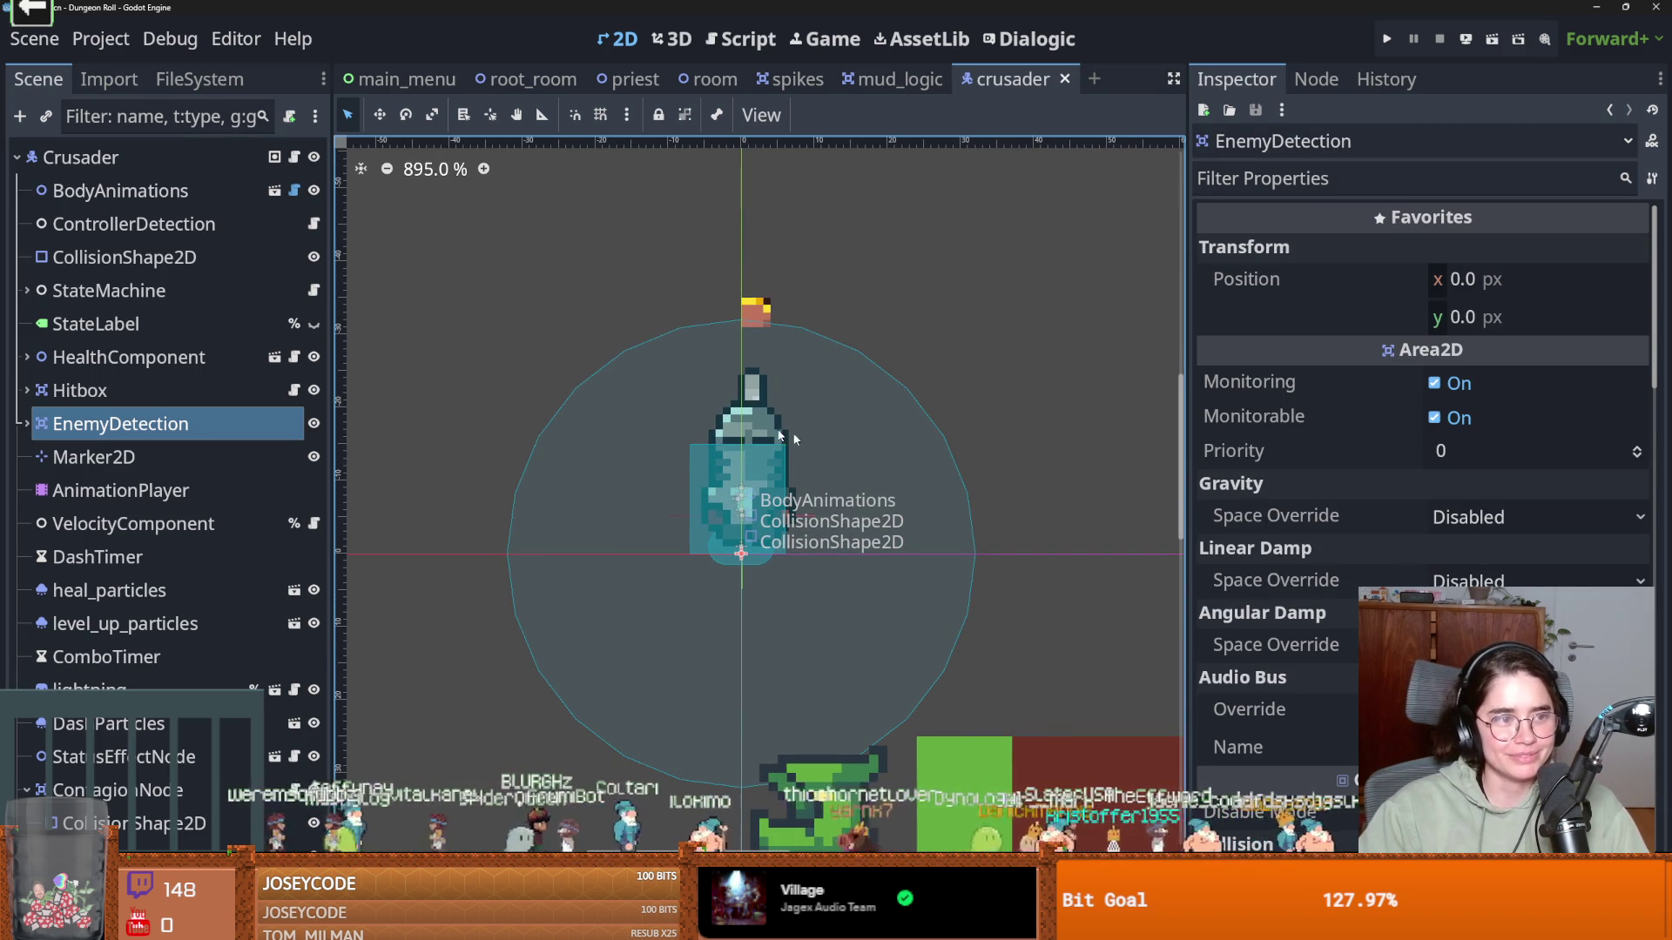
pyautogui.hscroll(1, 736, 254)
pyautogui.click(902, 80)
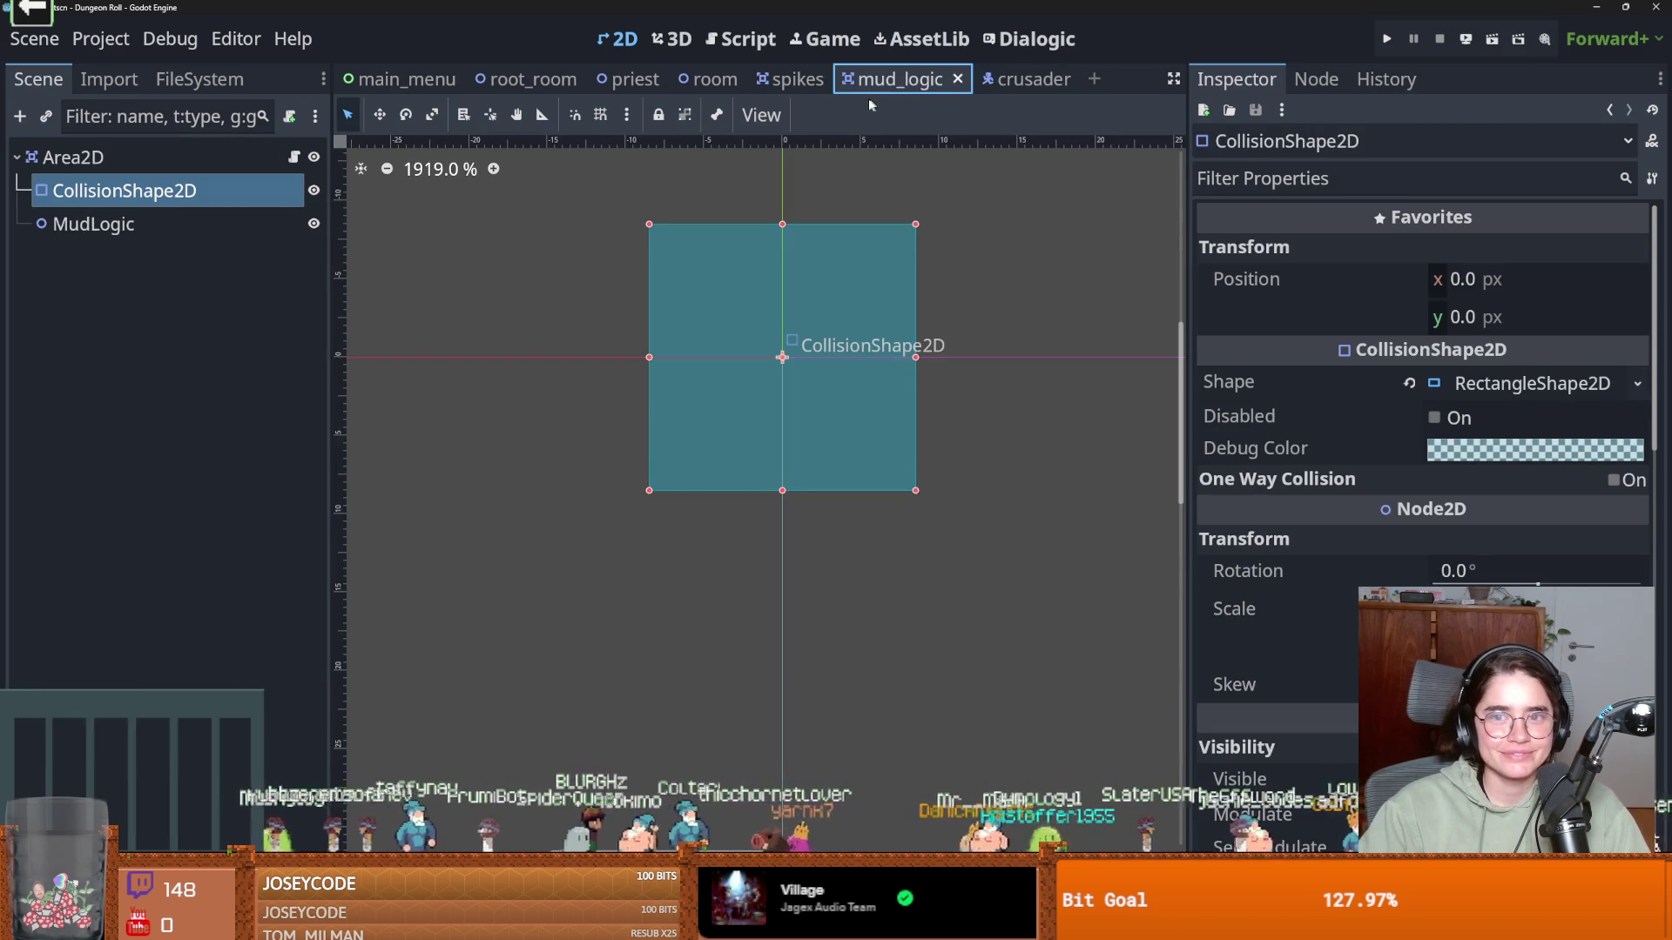
# View the spikes scene with a widened, zoomed and panned viewport, then return to mud_logic
pyautogui.click(775, 80)
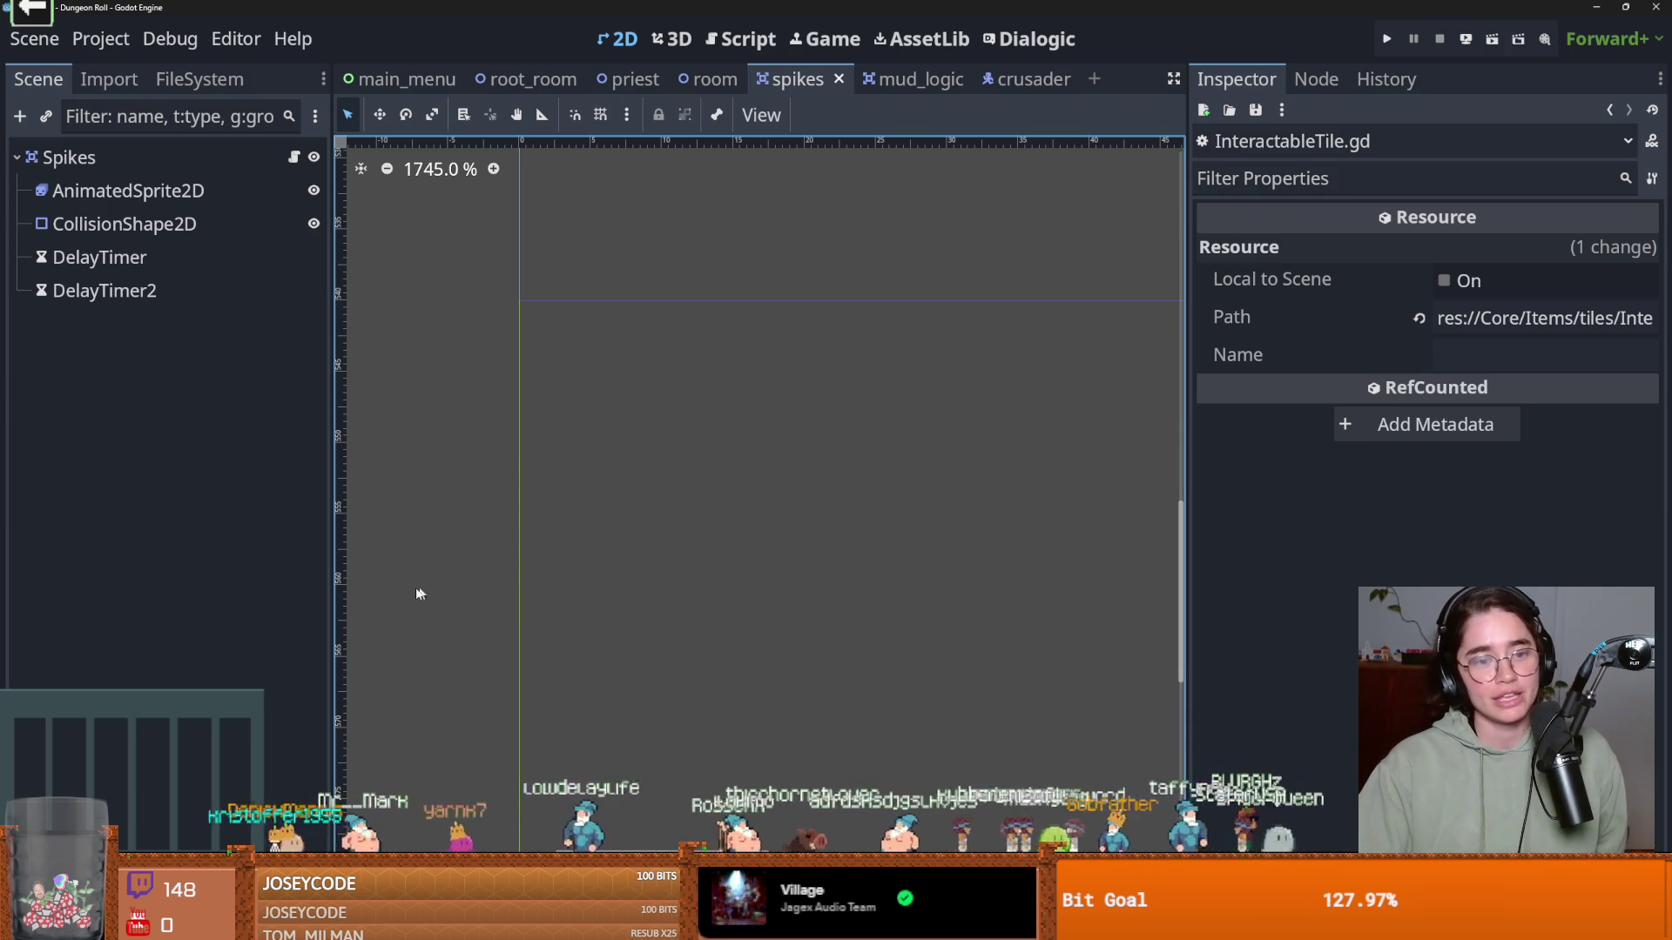
pyautogui.moveTo(336, 573); pyautogui.dragTo(259, 570)
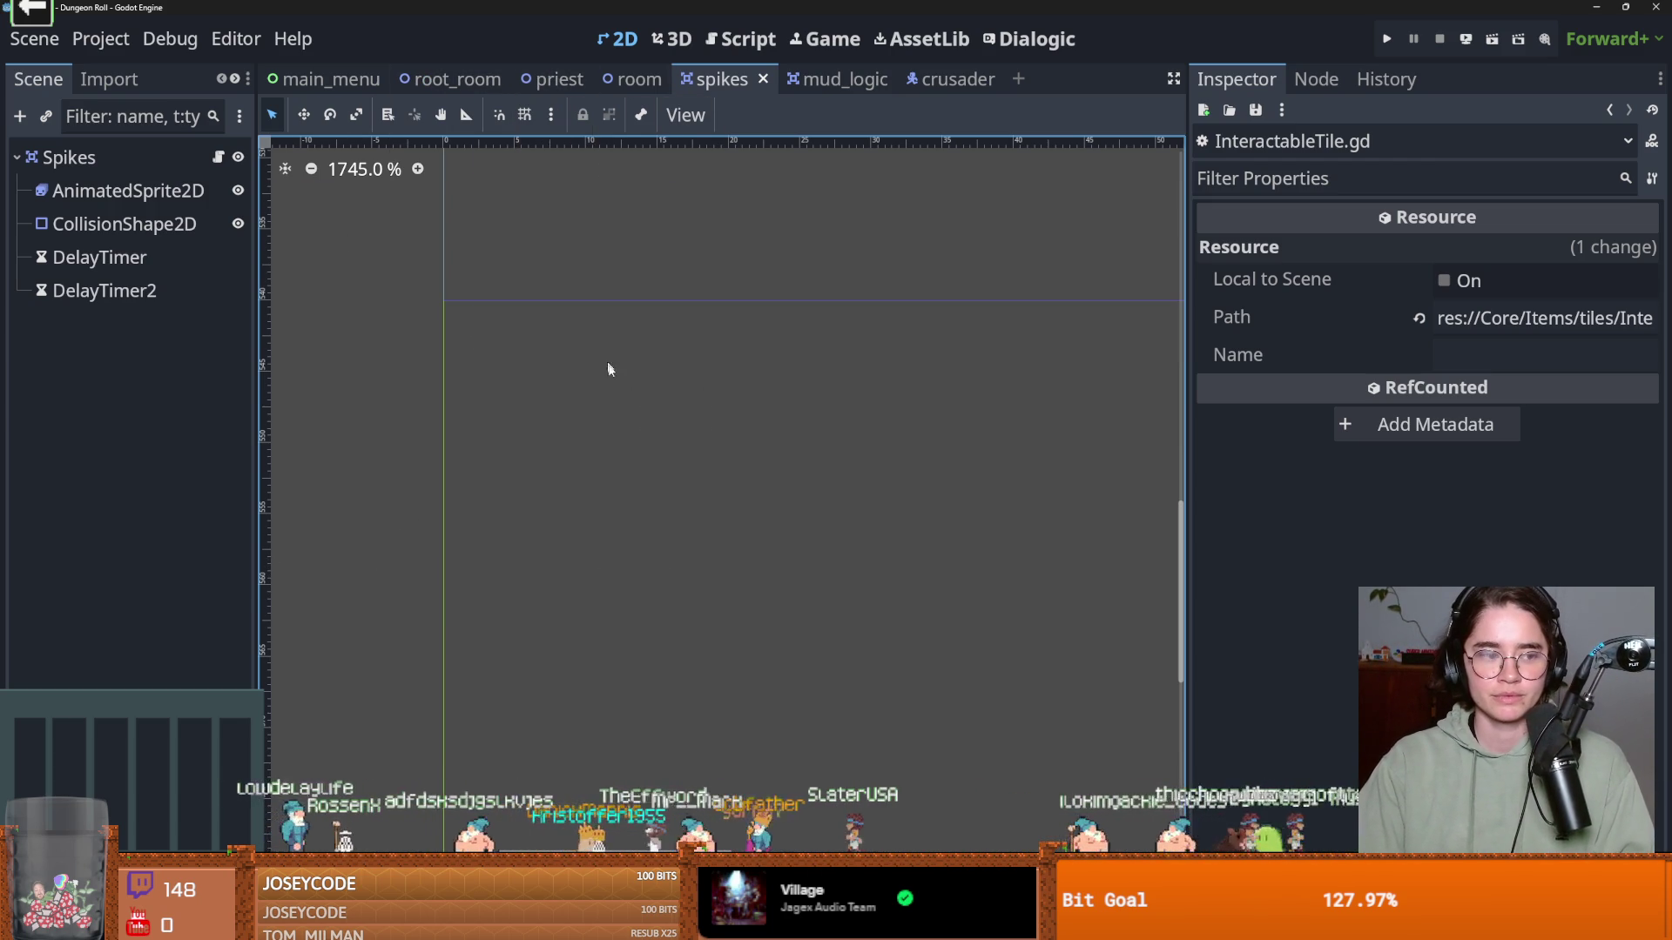
pyautogui.scroll(-3, 688, 493)
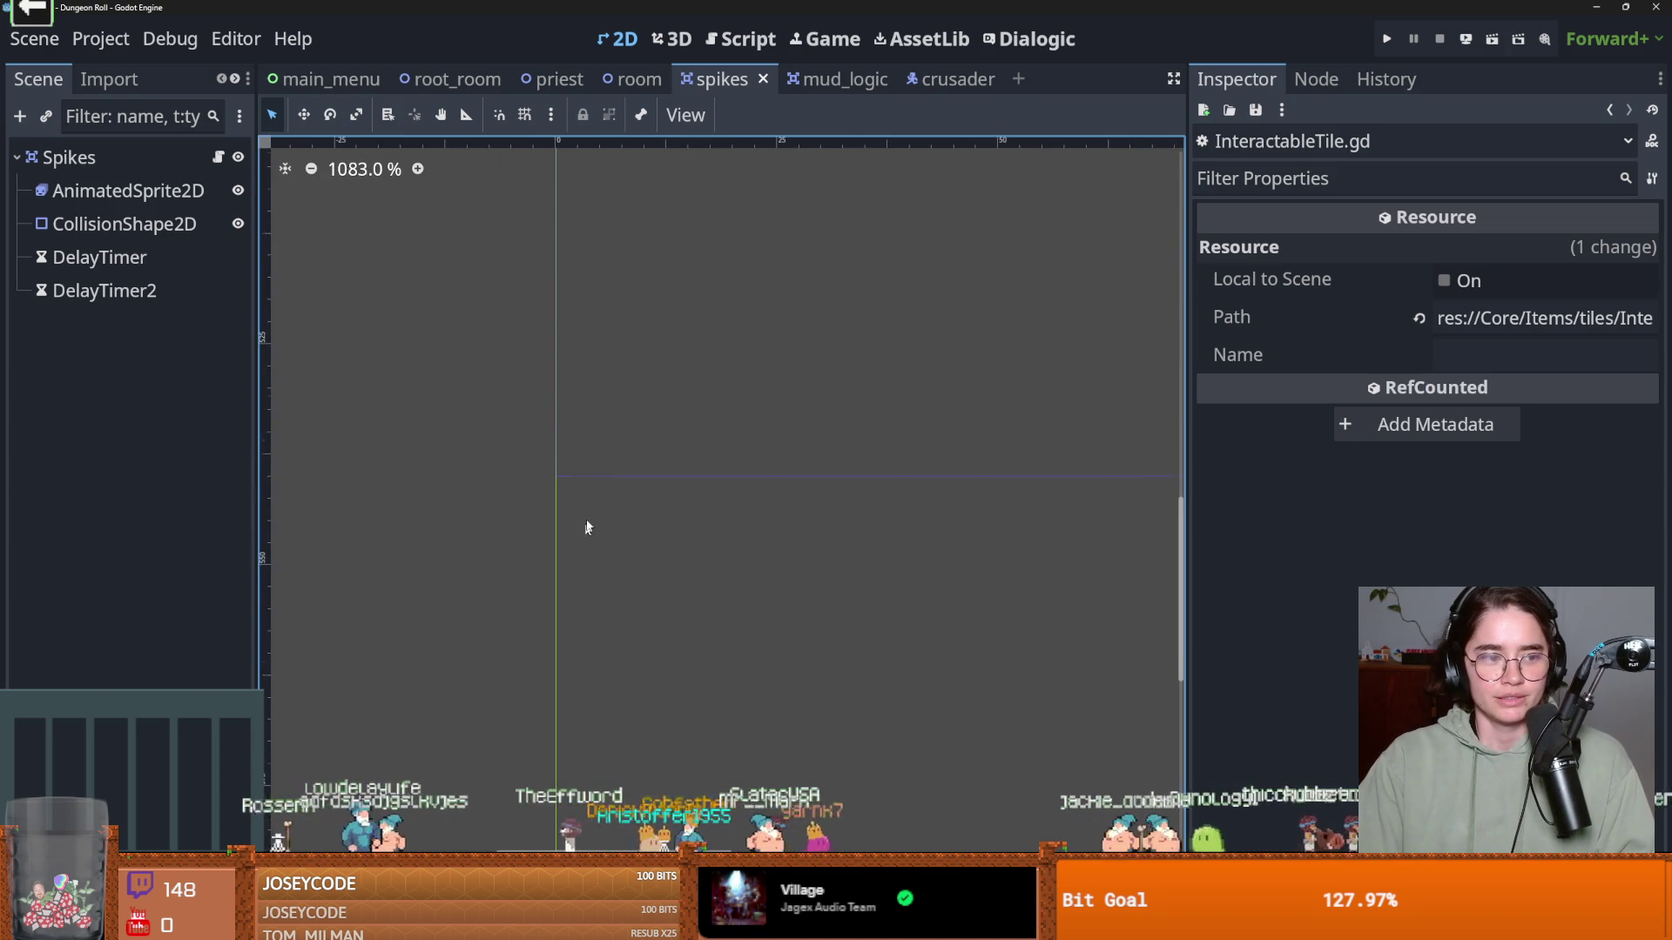
pyautogui.scroll(-10, 583, 542)
pyautogui.scroll(-4, 619, 427)
pyautogui.scroll(8, 614, 370)
pyautogui.scroll(2, 615, 374)
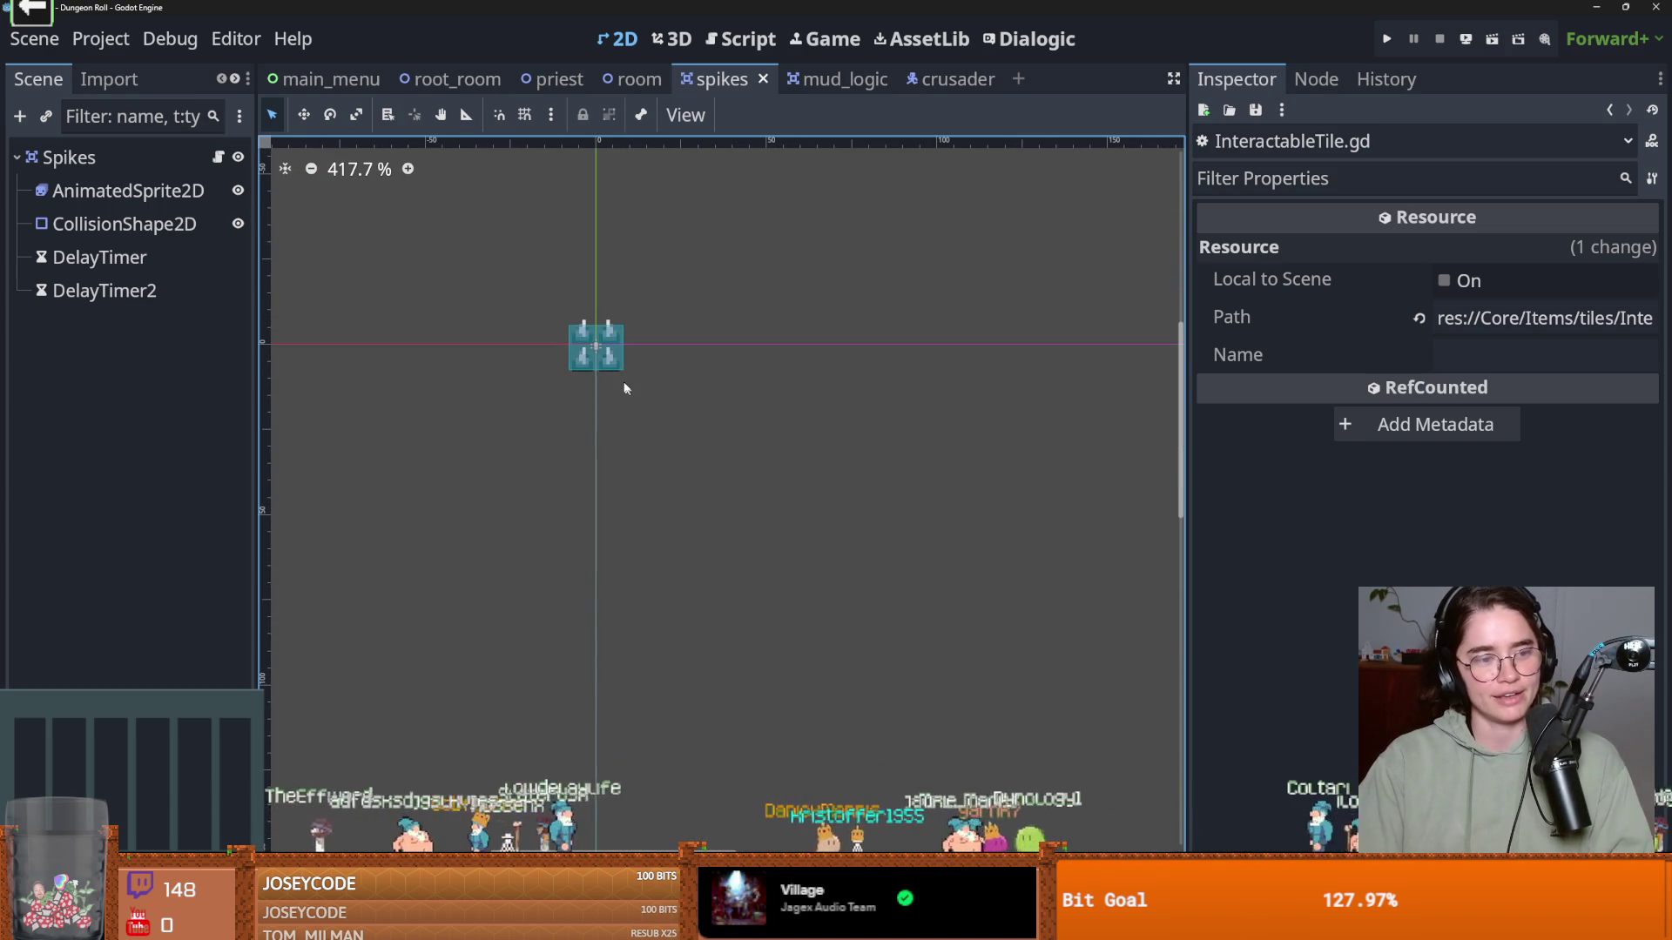
pyautogui.moveTo(630, 388); pyautogui.dragTo(681, 421)
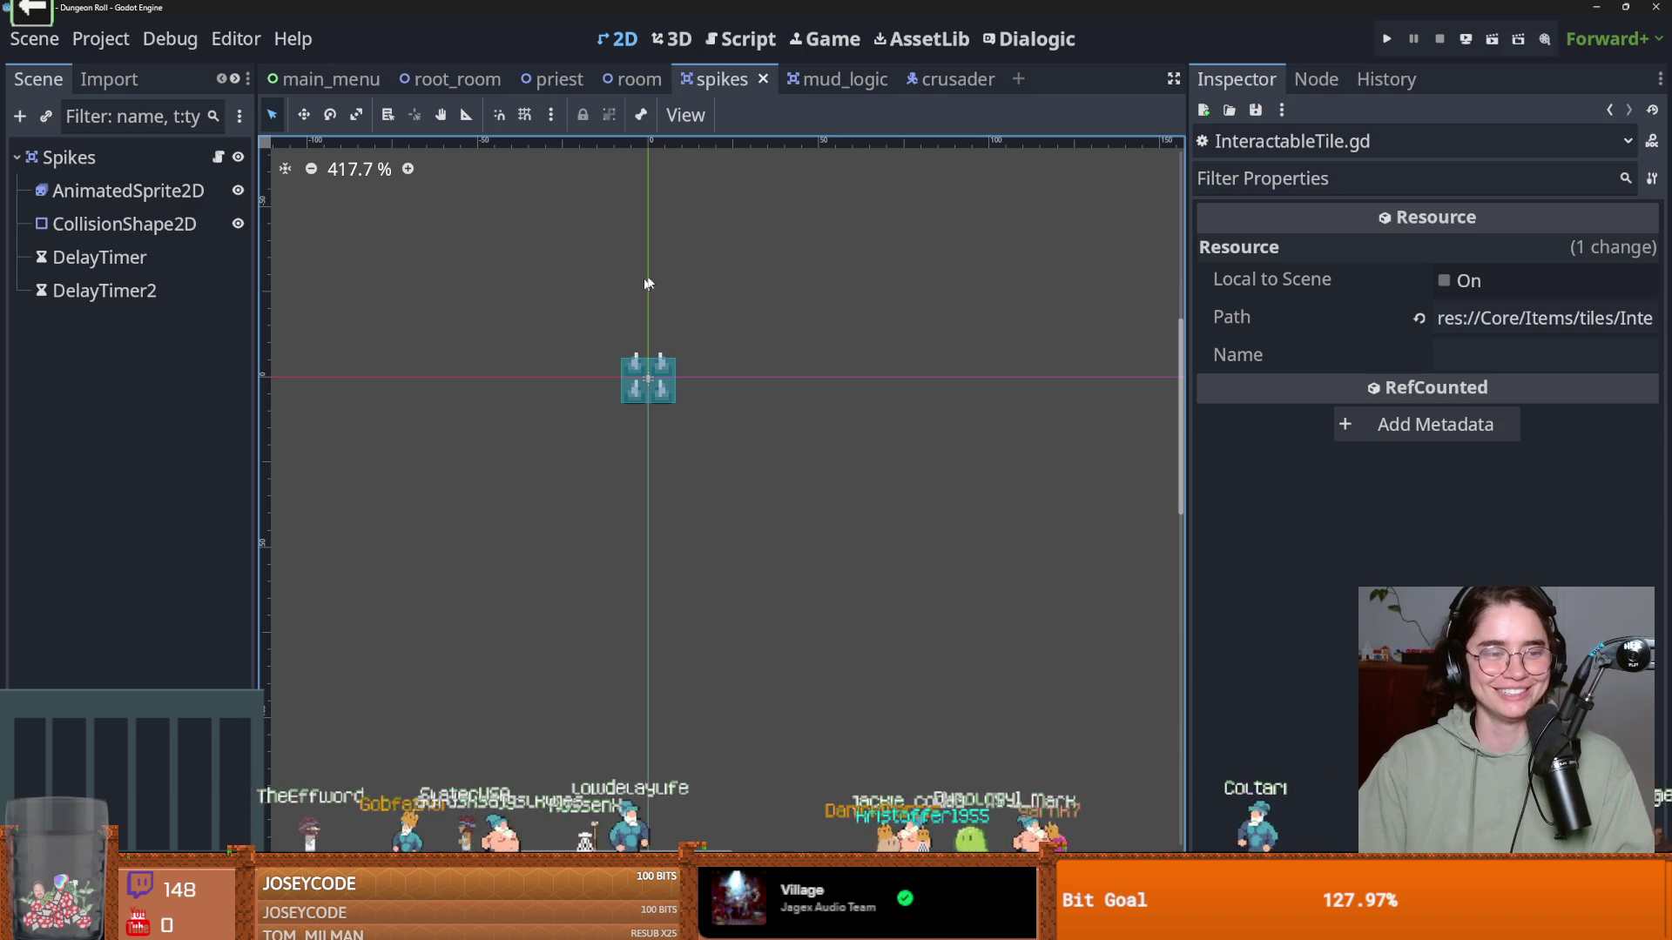
pyautogui.click(836, 80)
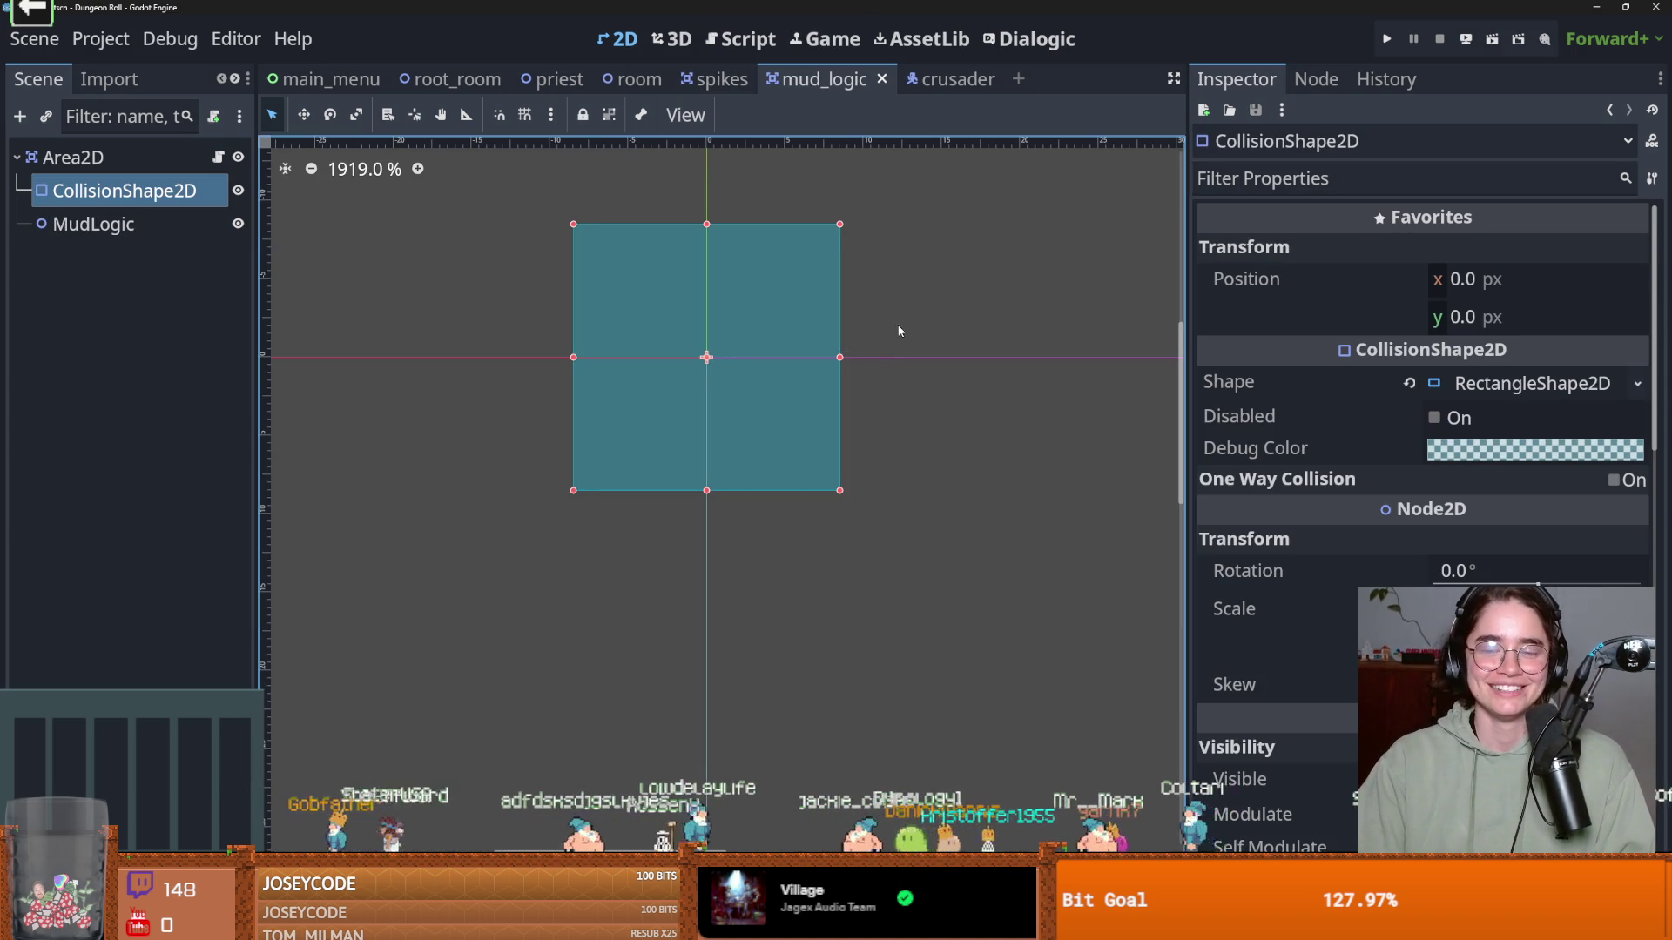
# In the crusader scene, expand StateMachine and load roll_state.gd into the script editor
pyautogui.click(896, 328)
pyautogui.click(331, 81)
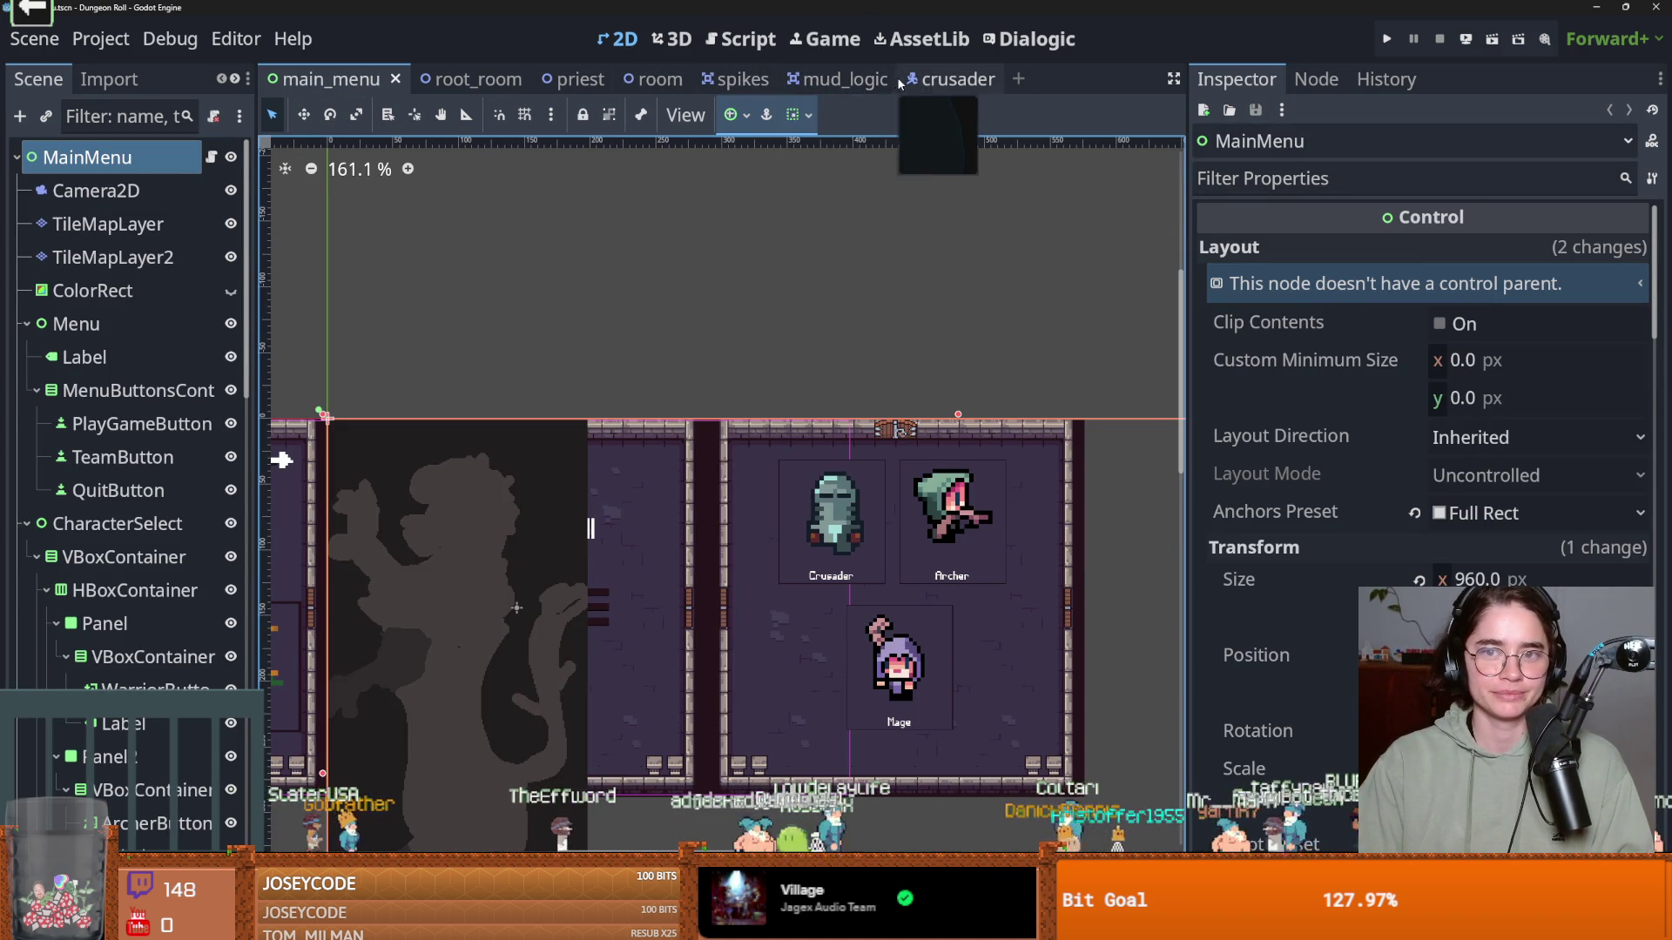
pyautogui.click(945, 80)
pyautogui.click(42, 424)
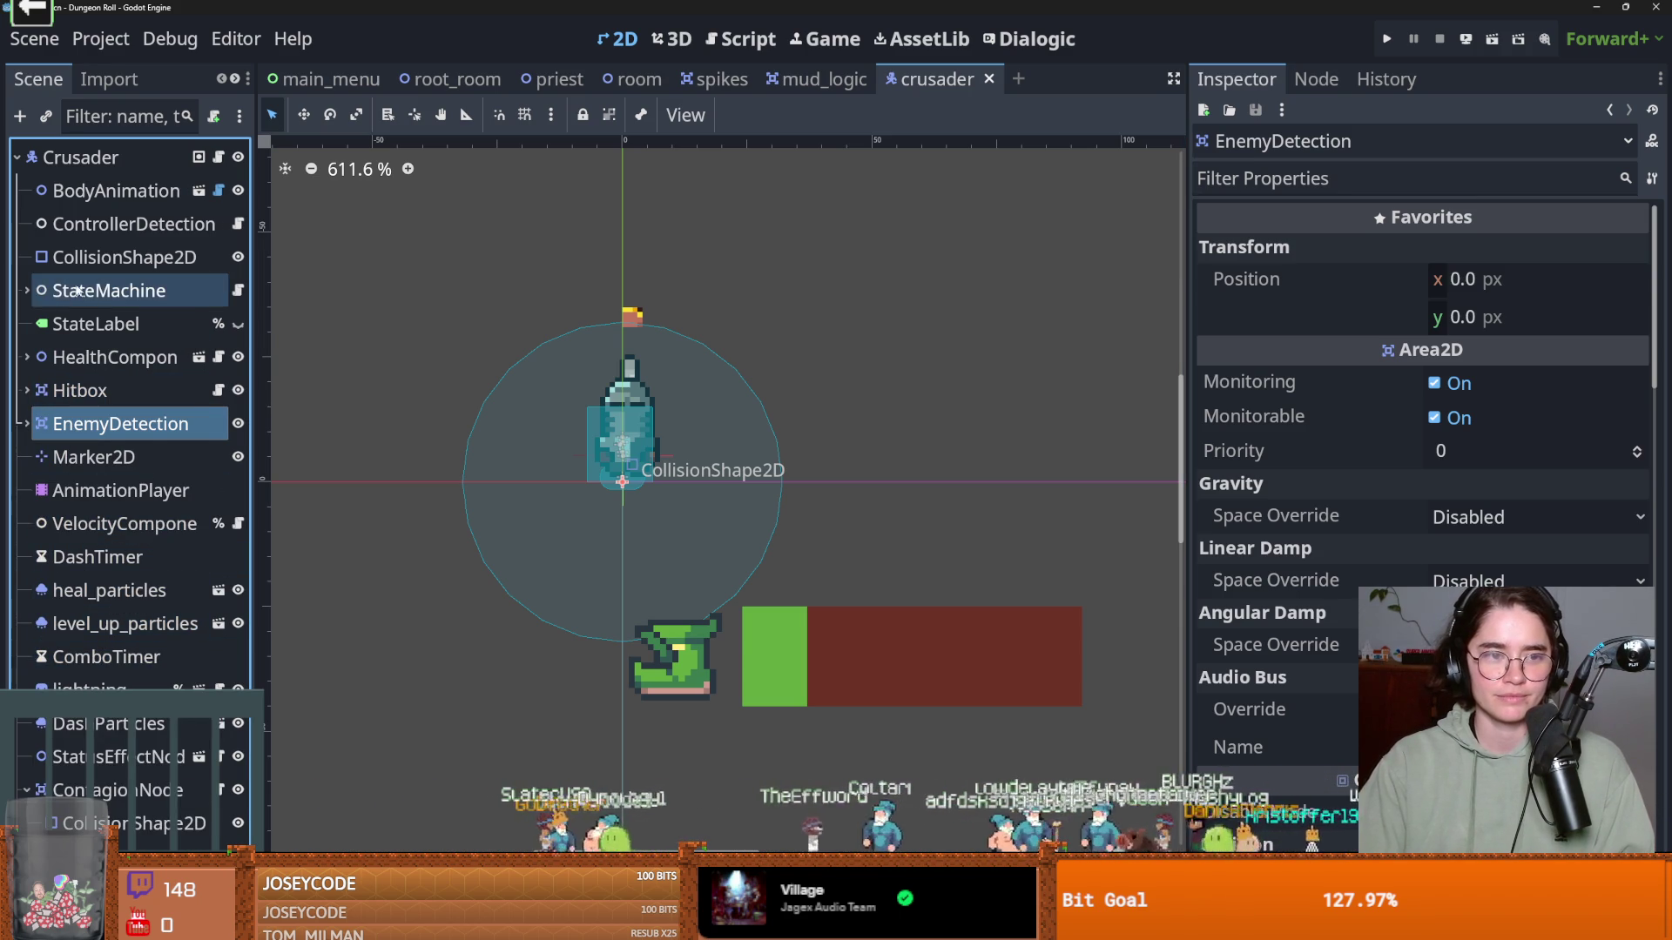
pyautogui.click(28, 292)
pyautogui.click(231, 457)
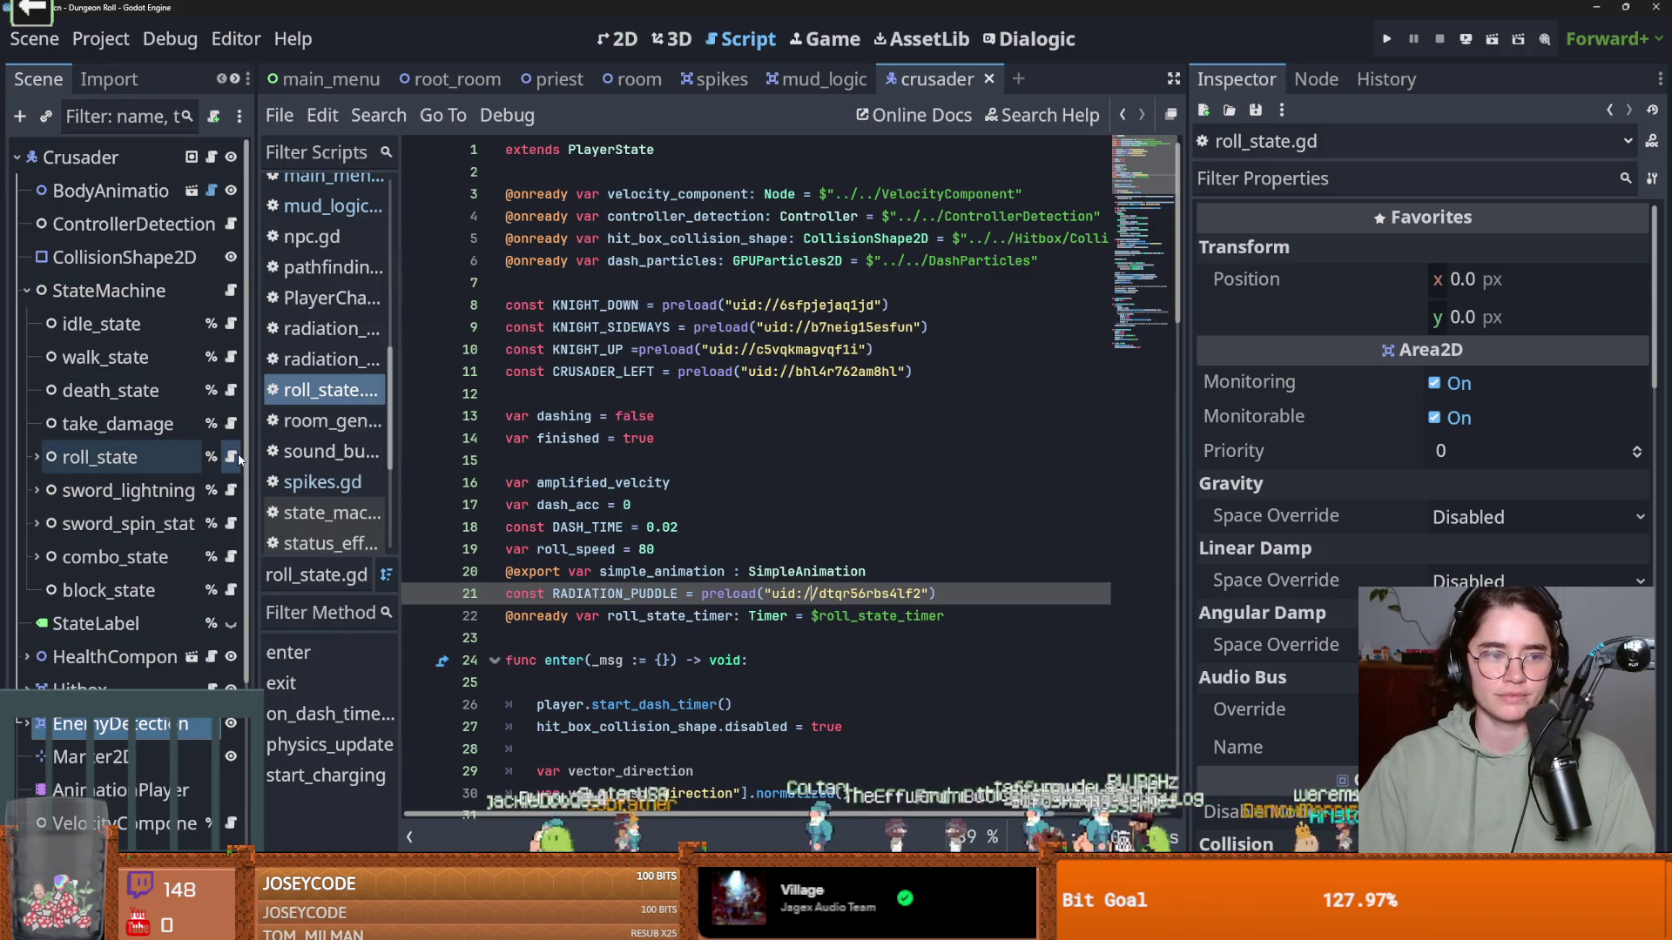
pyautogui.scroll(-3, 673, 484)
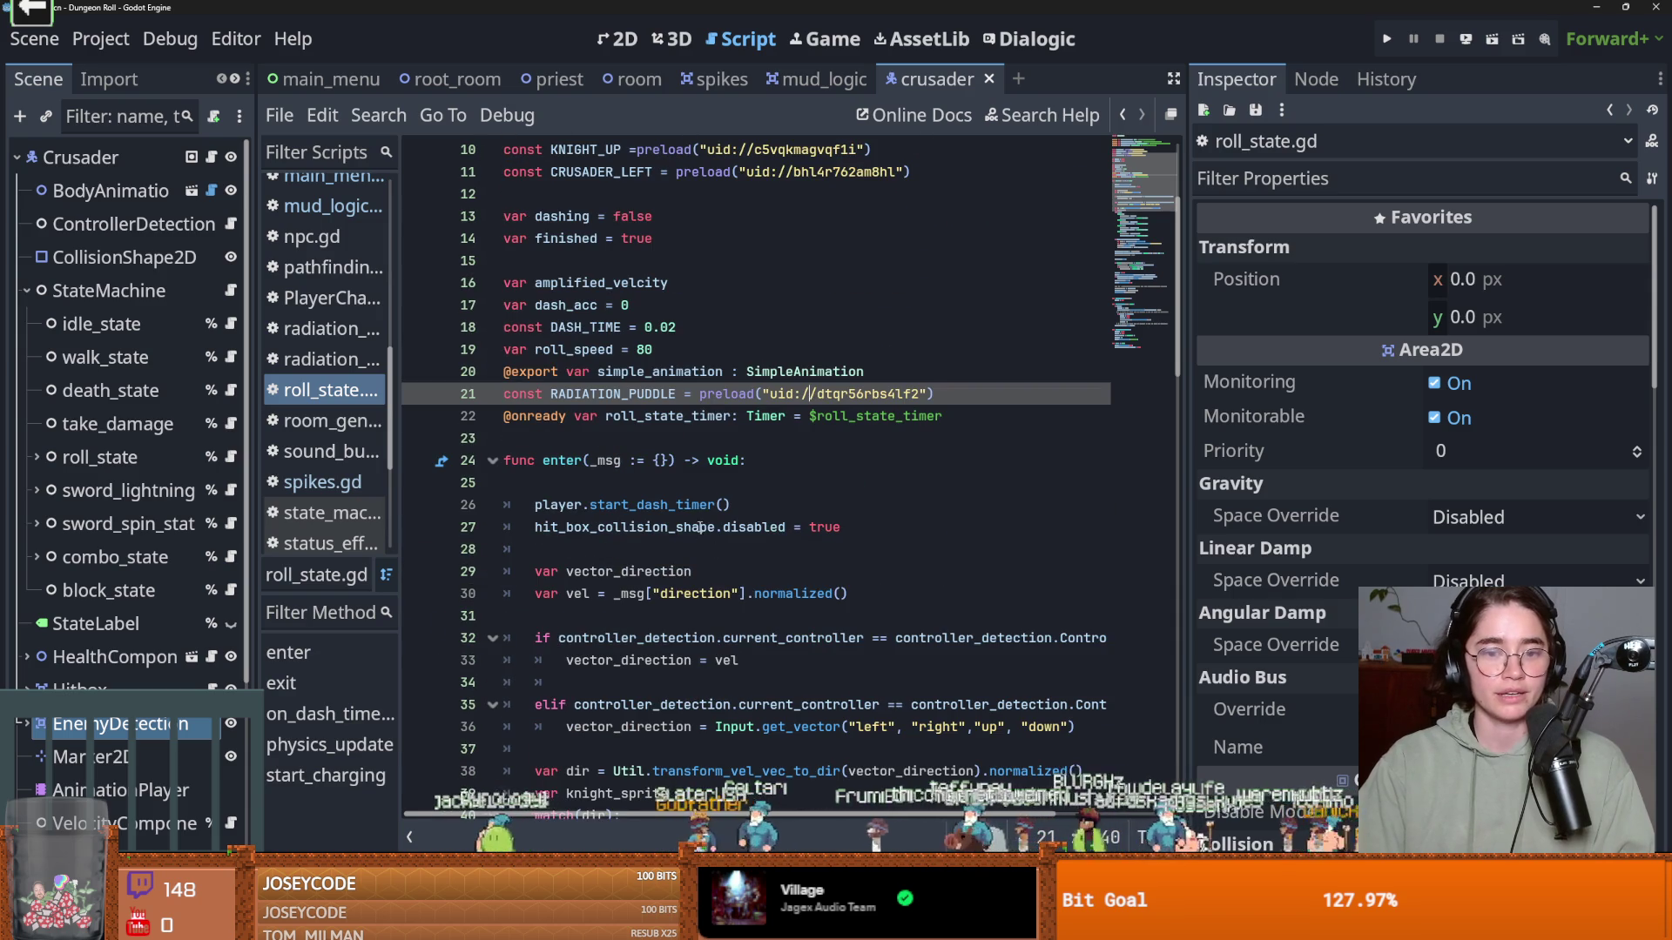
pyautogui.scroll(-5, 745, 641)
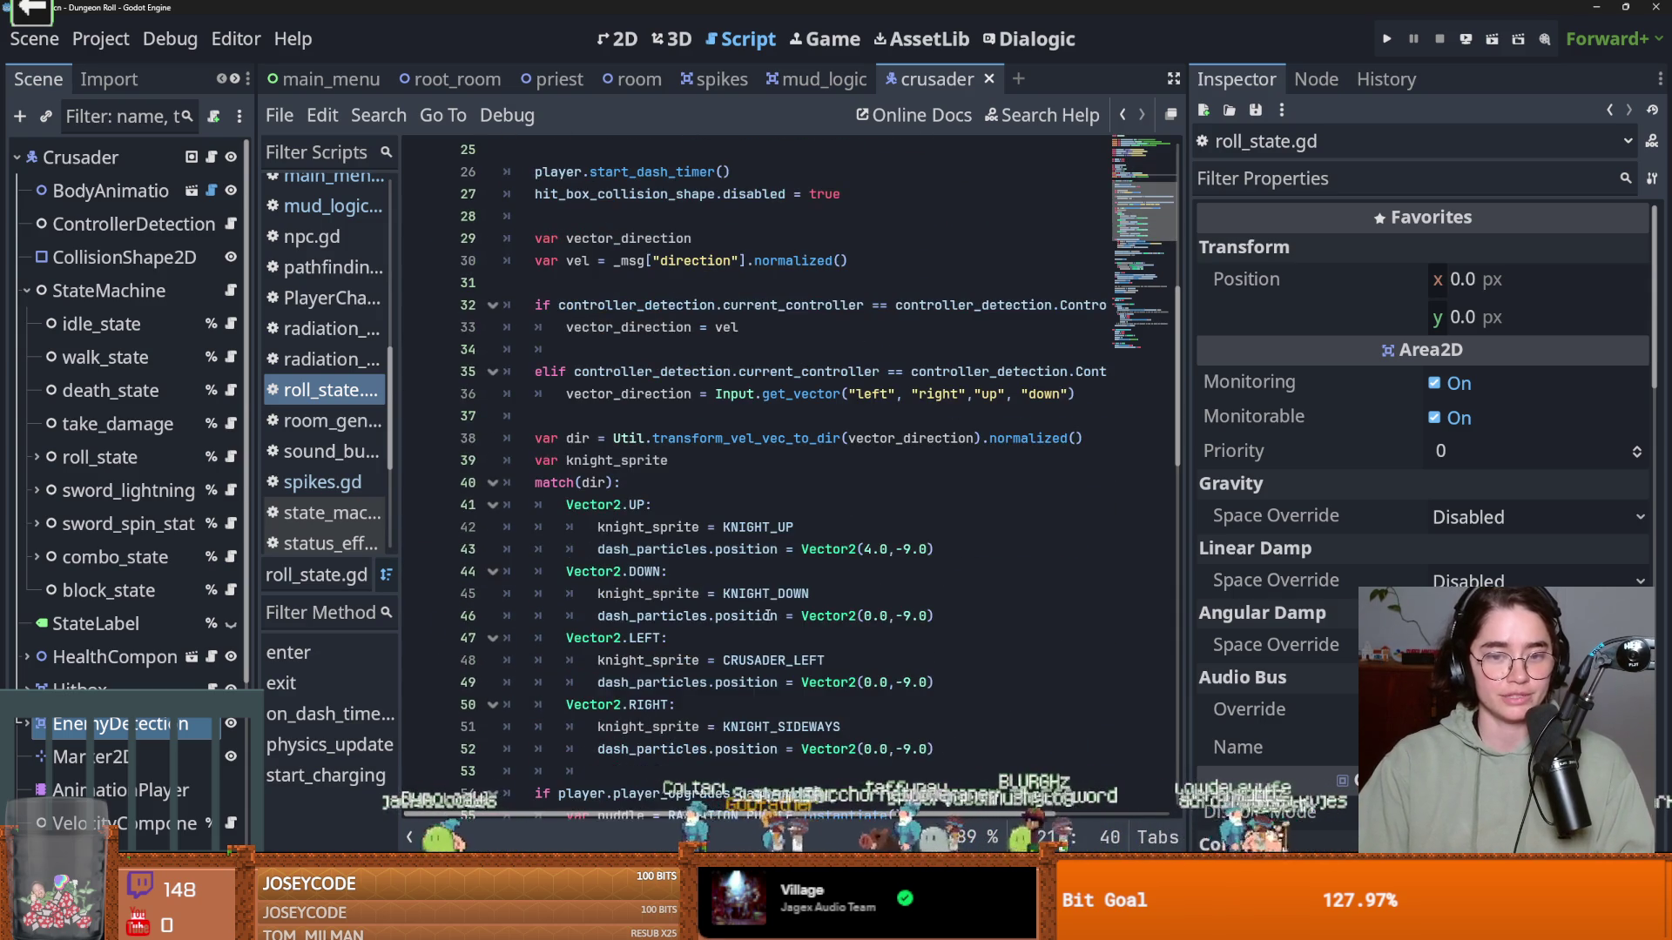
pyautogui.scroll(-9, 771, 615)
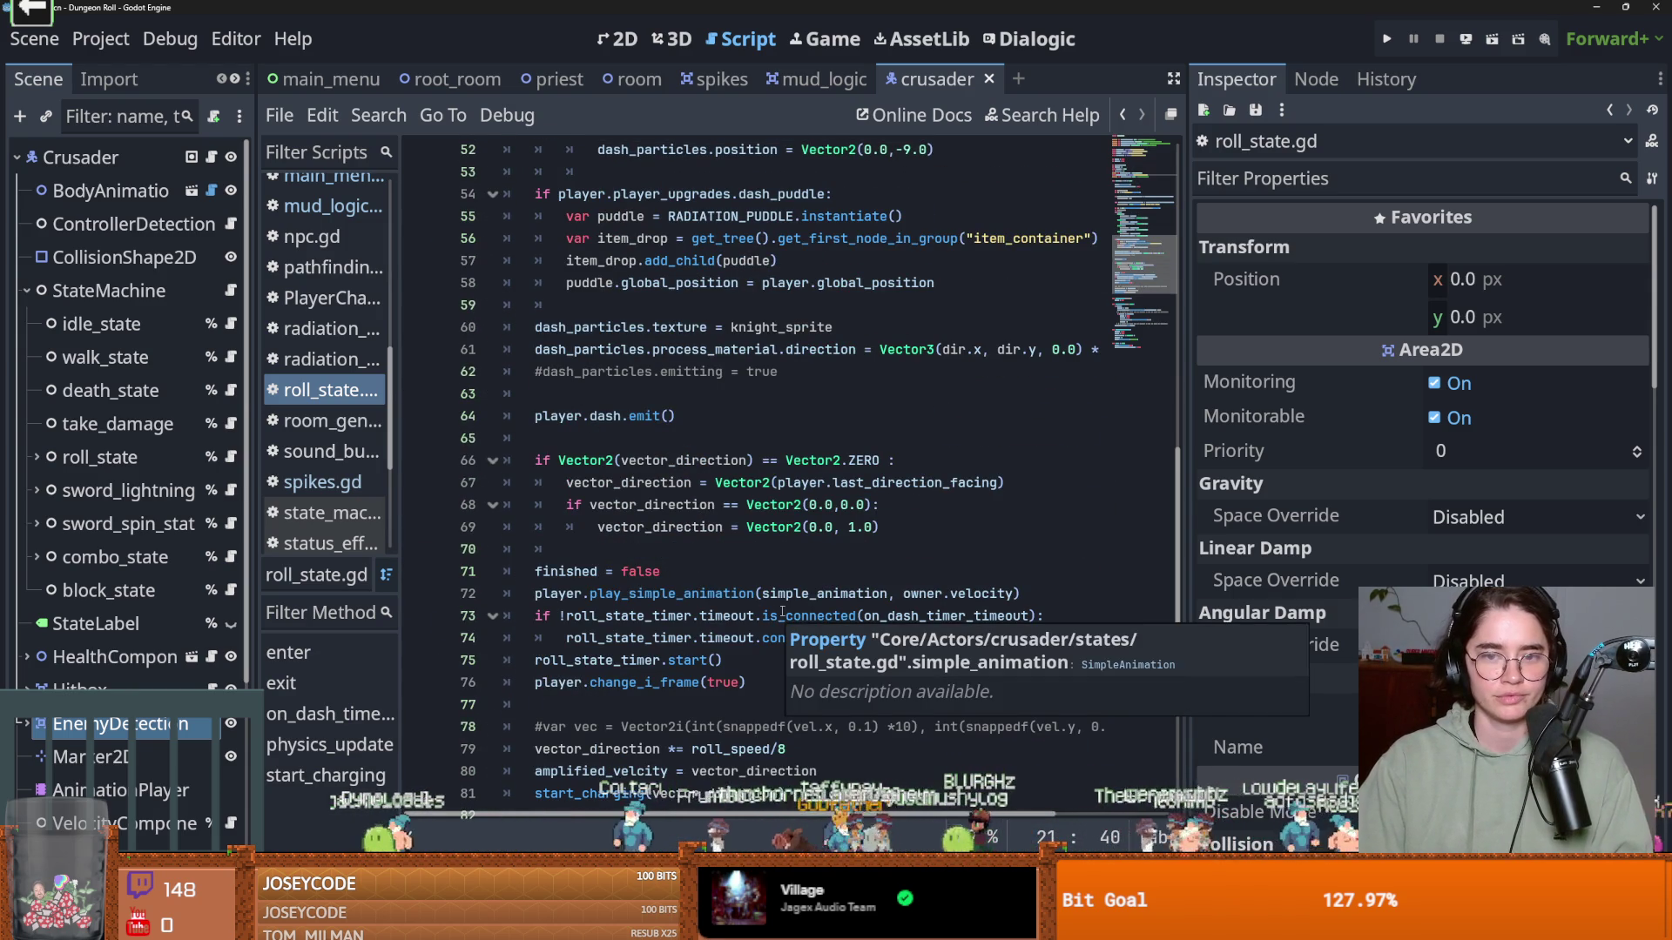
pyautogui.scroll(-8, 782, 613)
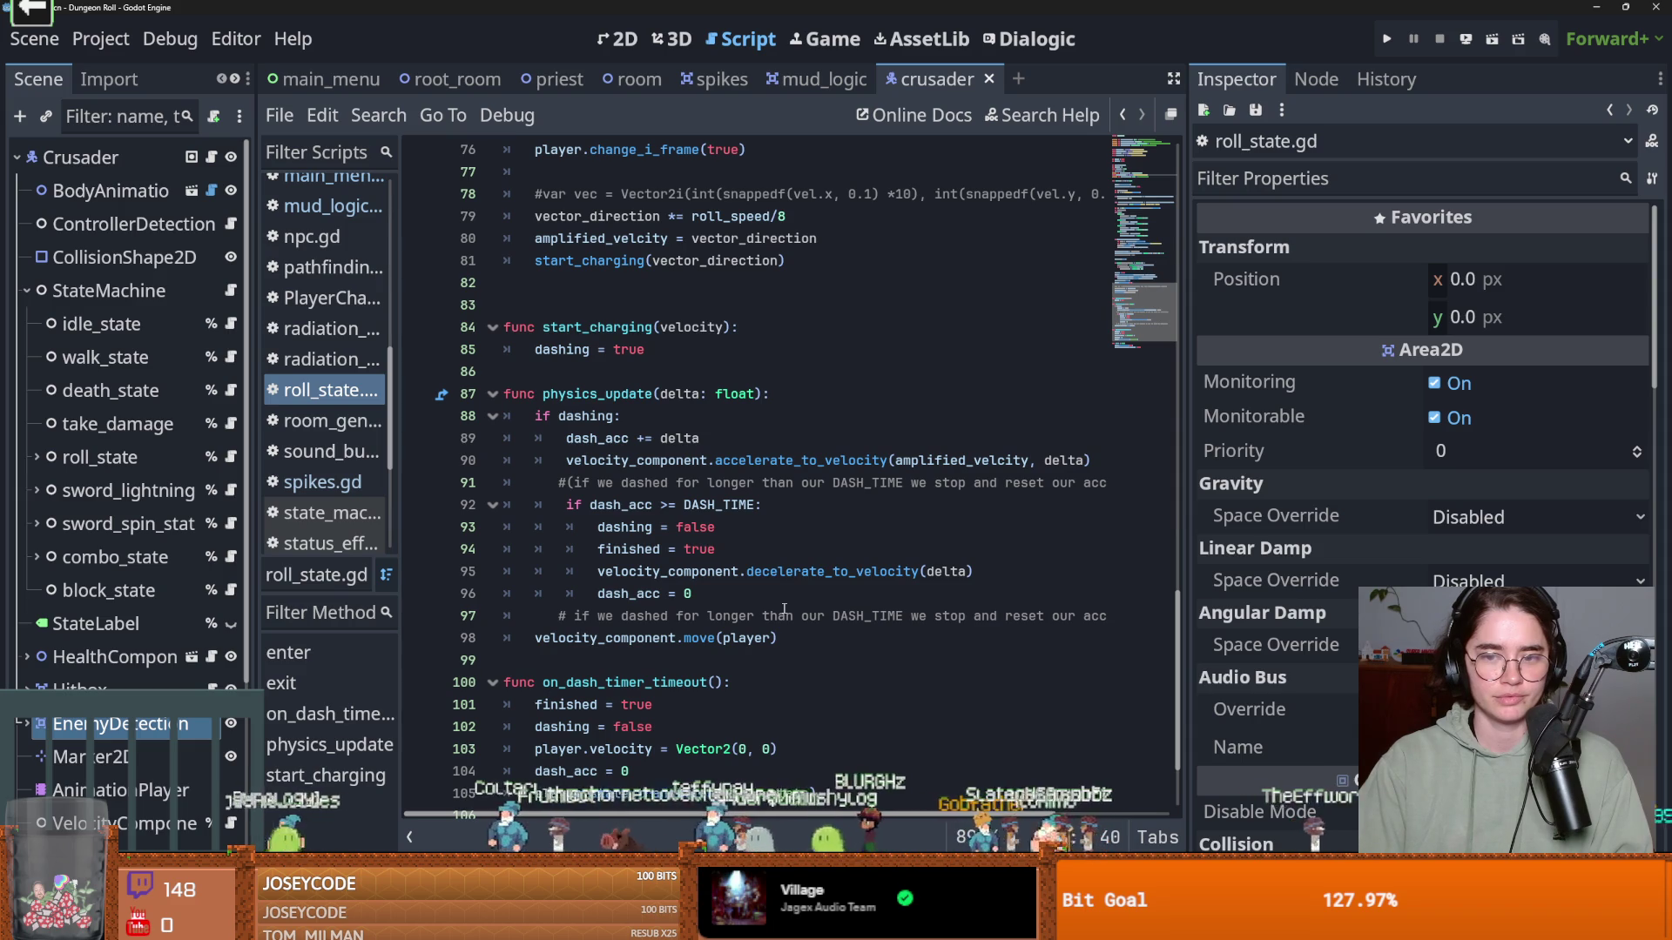
pyautogui.doubleClick(957, 461)
pyautogui.scroll(4, 923, 531)
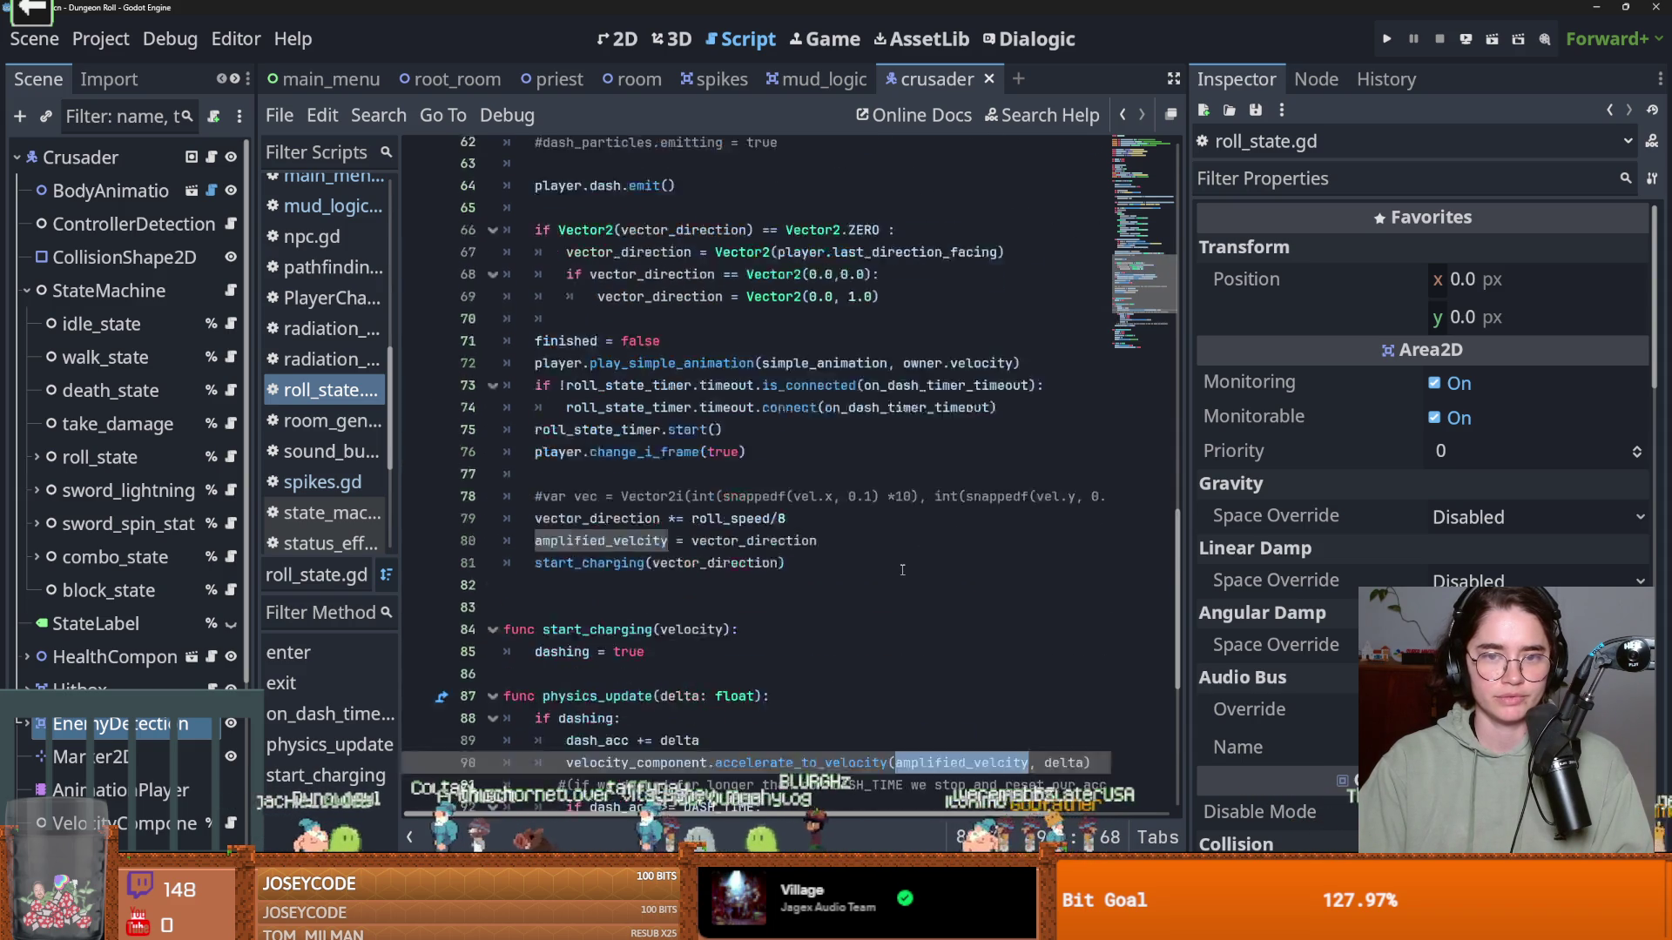
pyautogui.scroll(-3, 902, 569)
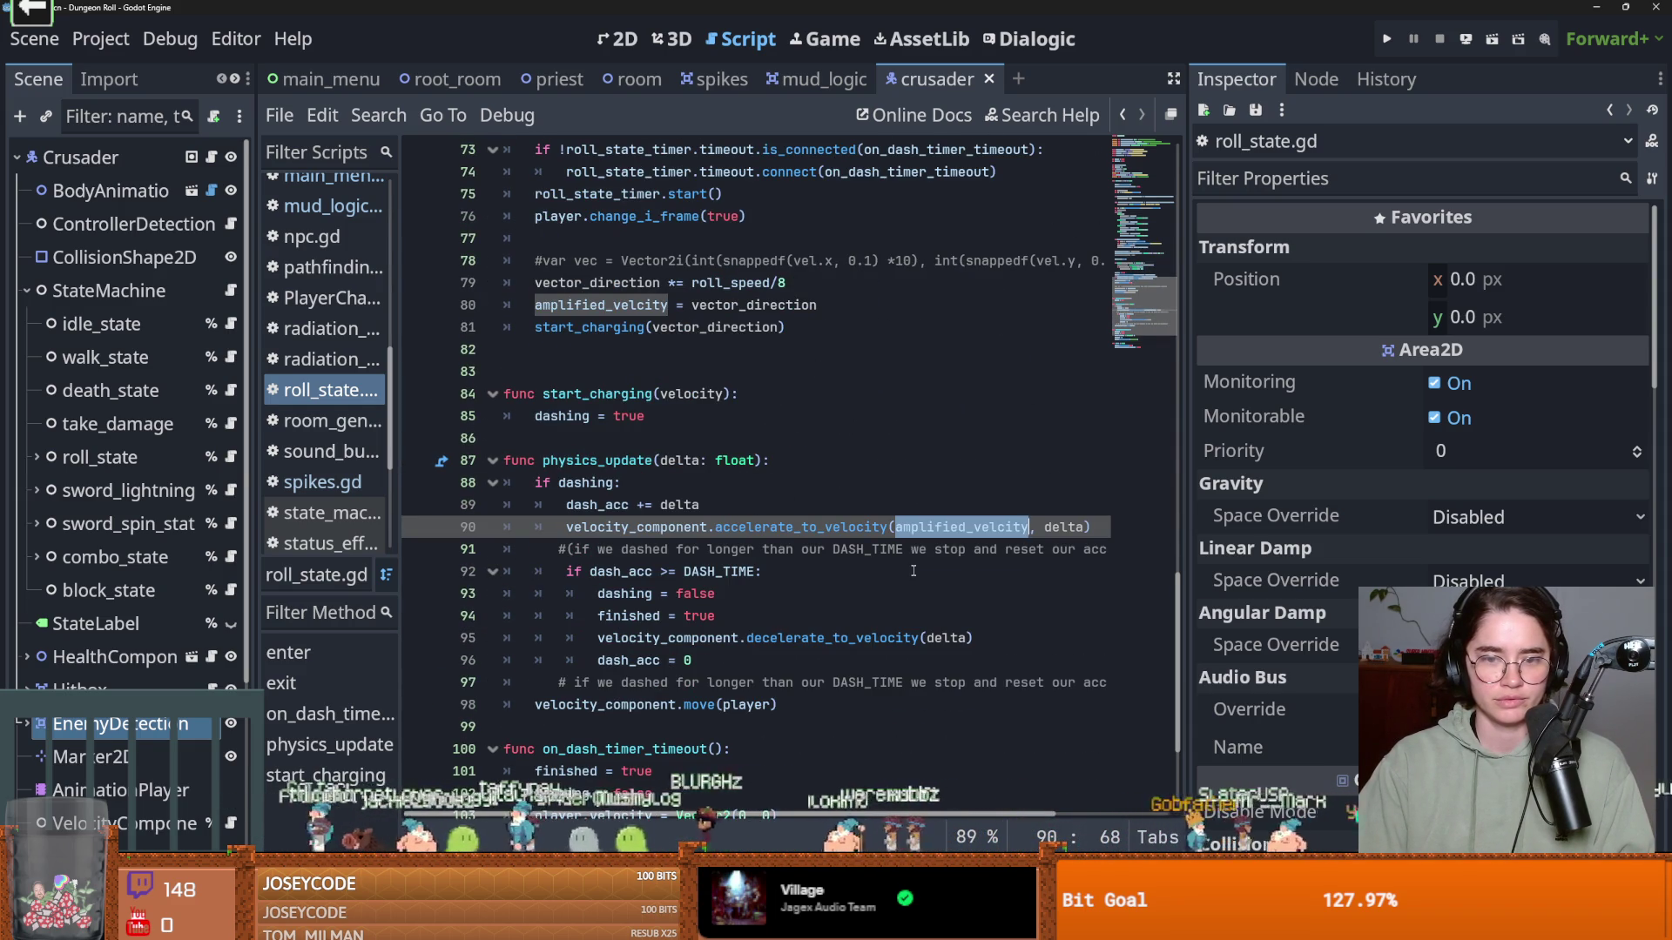
pyautogui.scroll(5, 913, 570)
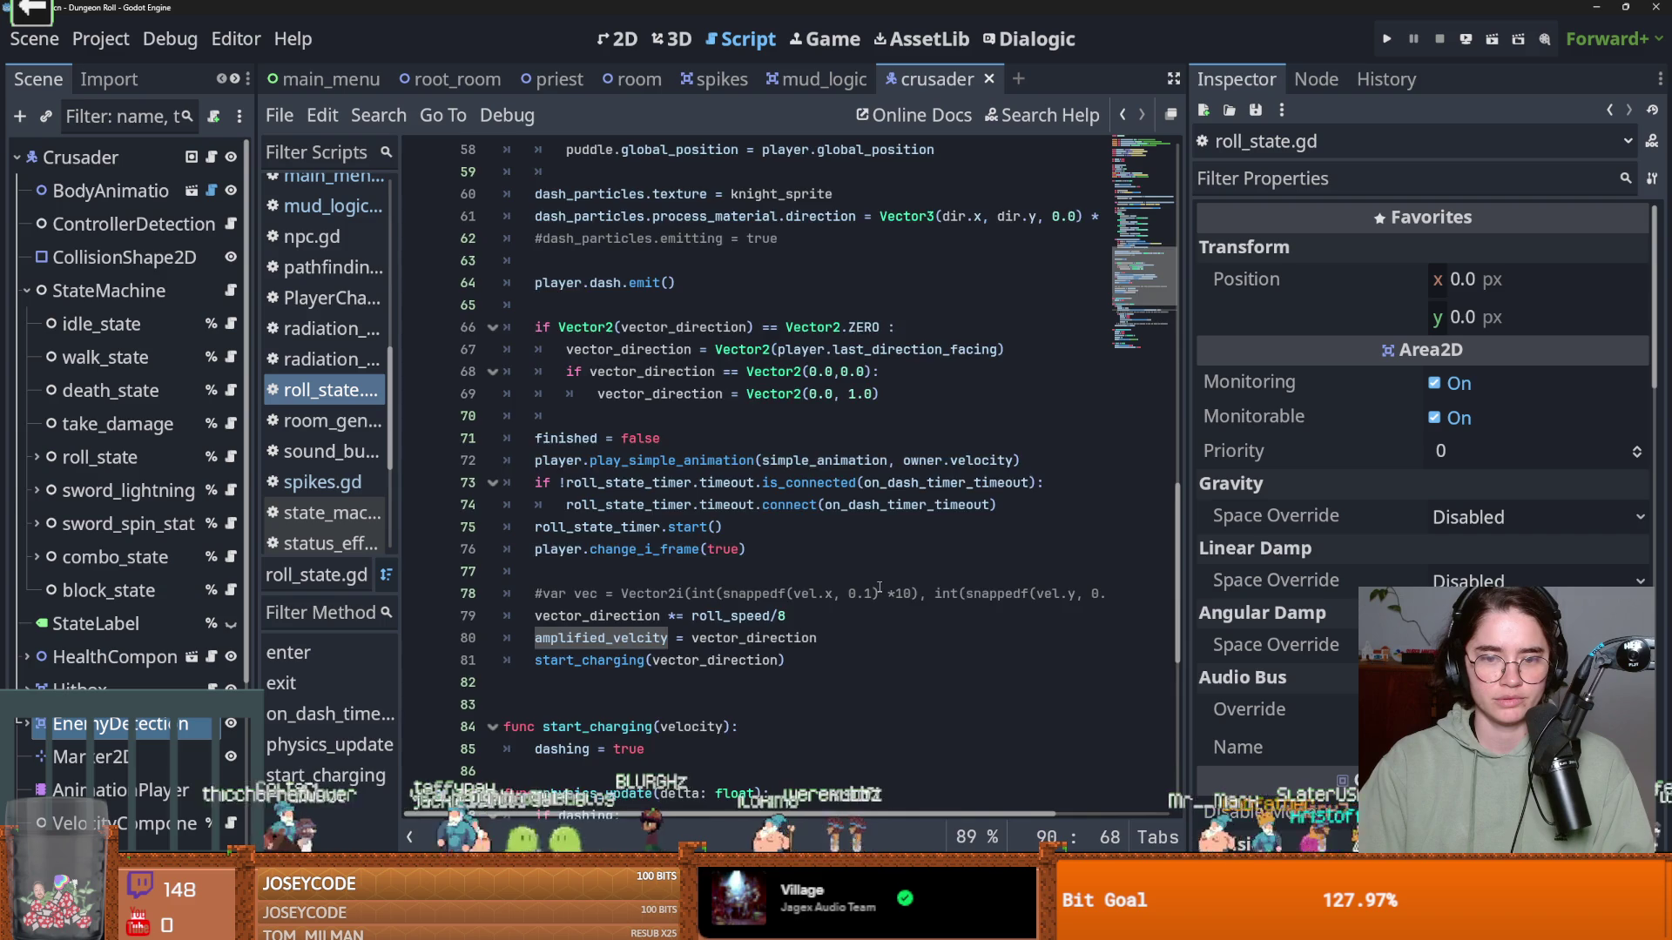
pyautogui.scroll(15, 879, 588)
pyautogui.scroll(-13, 880, 588)
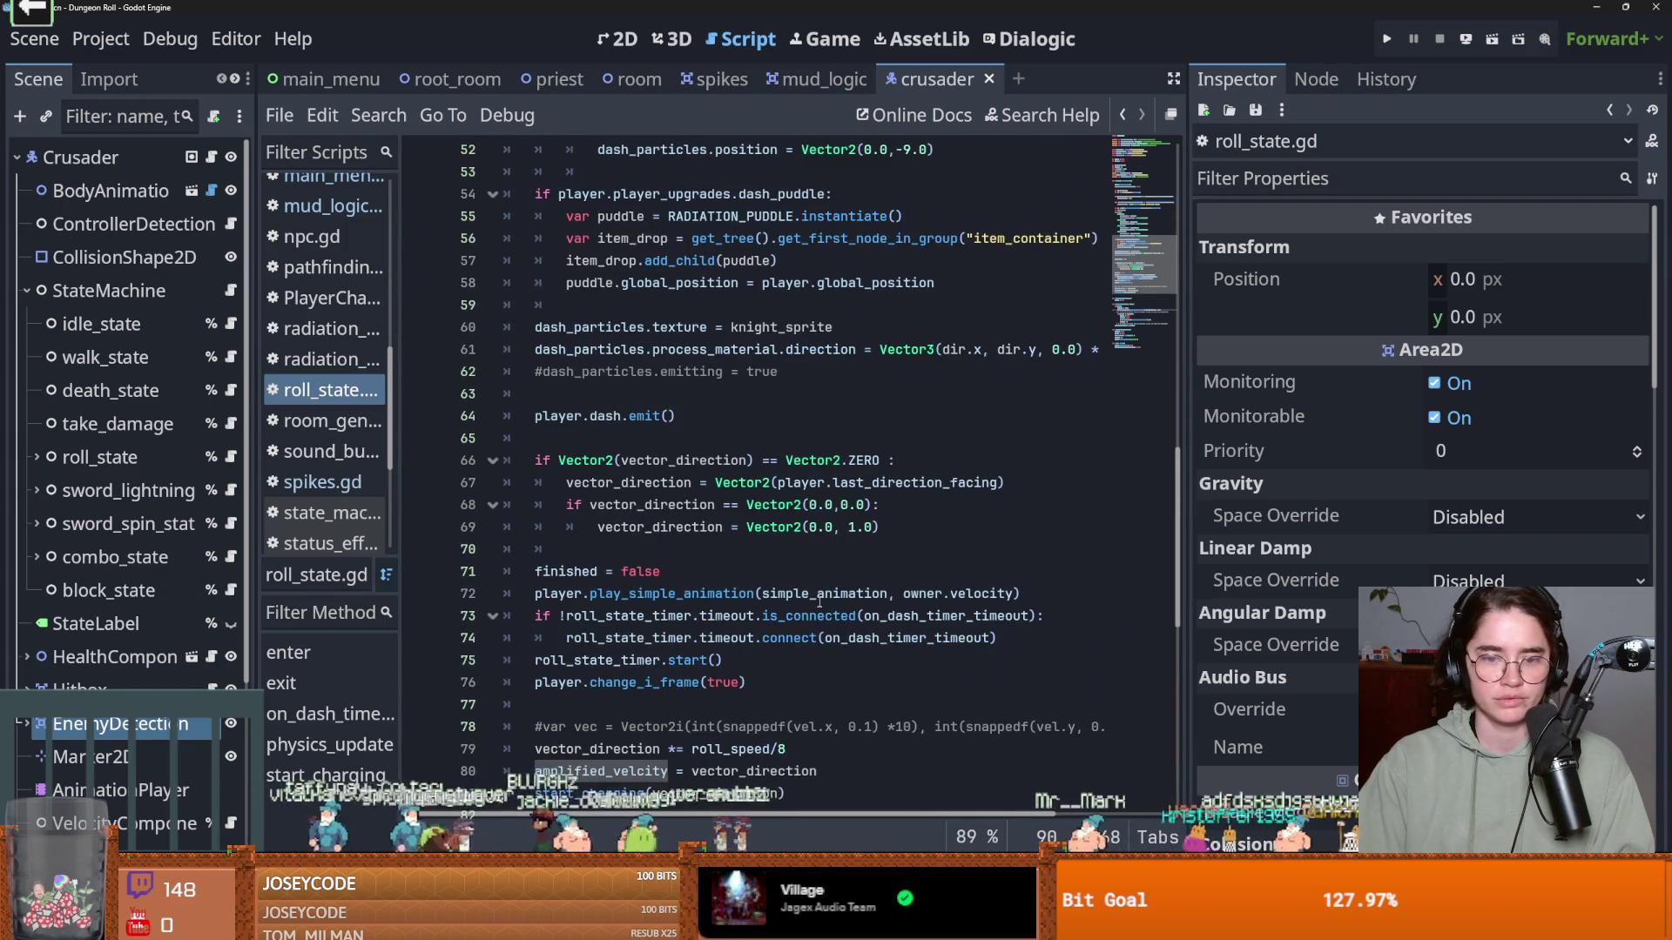
pyautogui.scroll(-1, 818, 600)
pyautogui.doubleClick(747, 706)
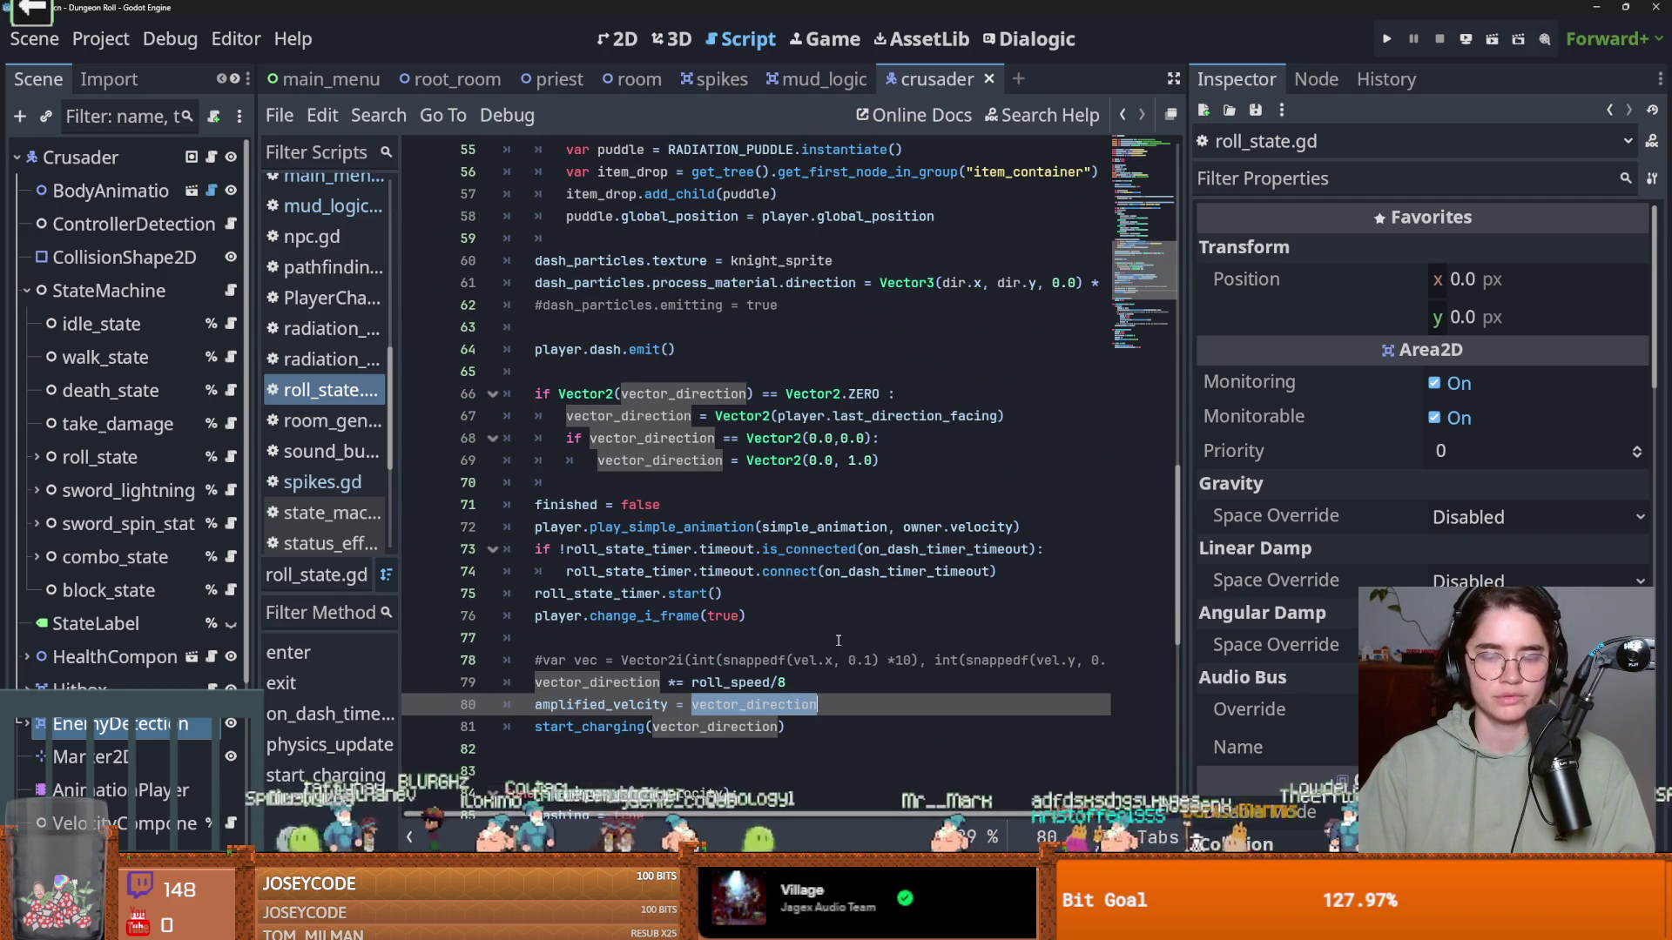
pyautogui.scroll(10, 838, 640)
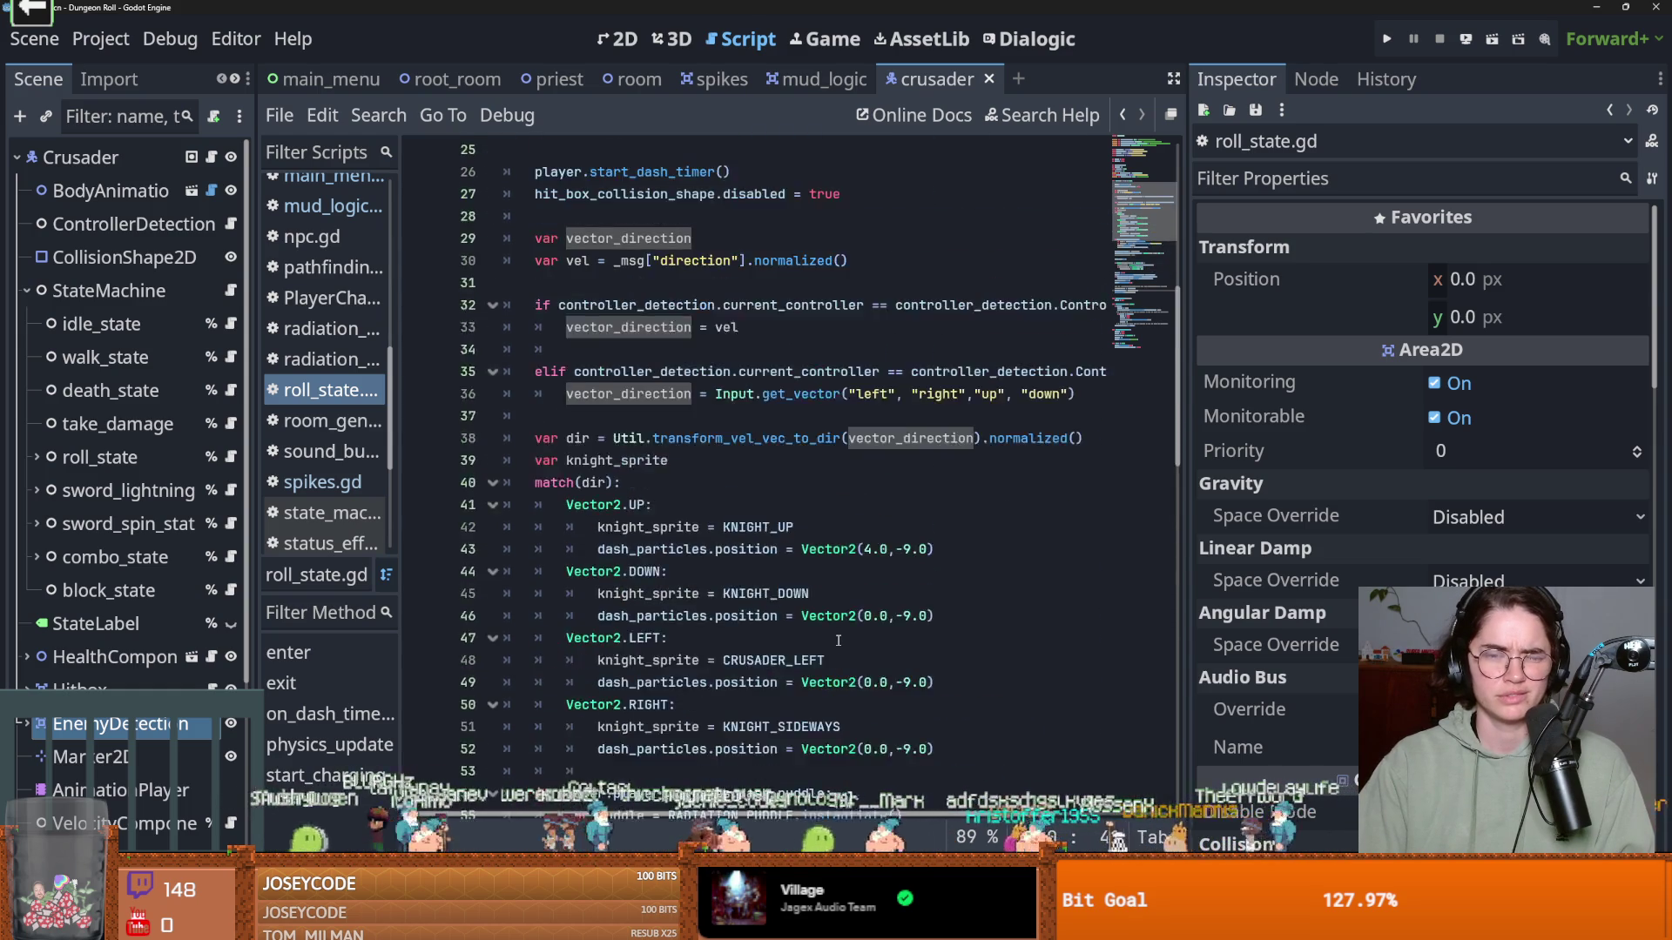
pyautogui.scroll(8, 839, 640)
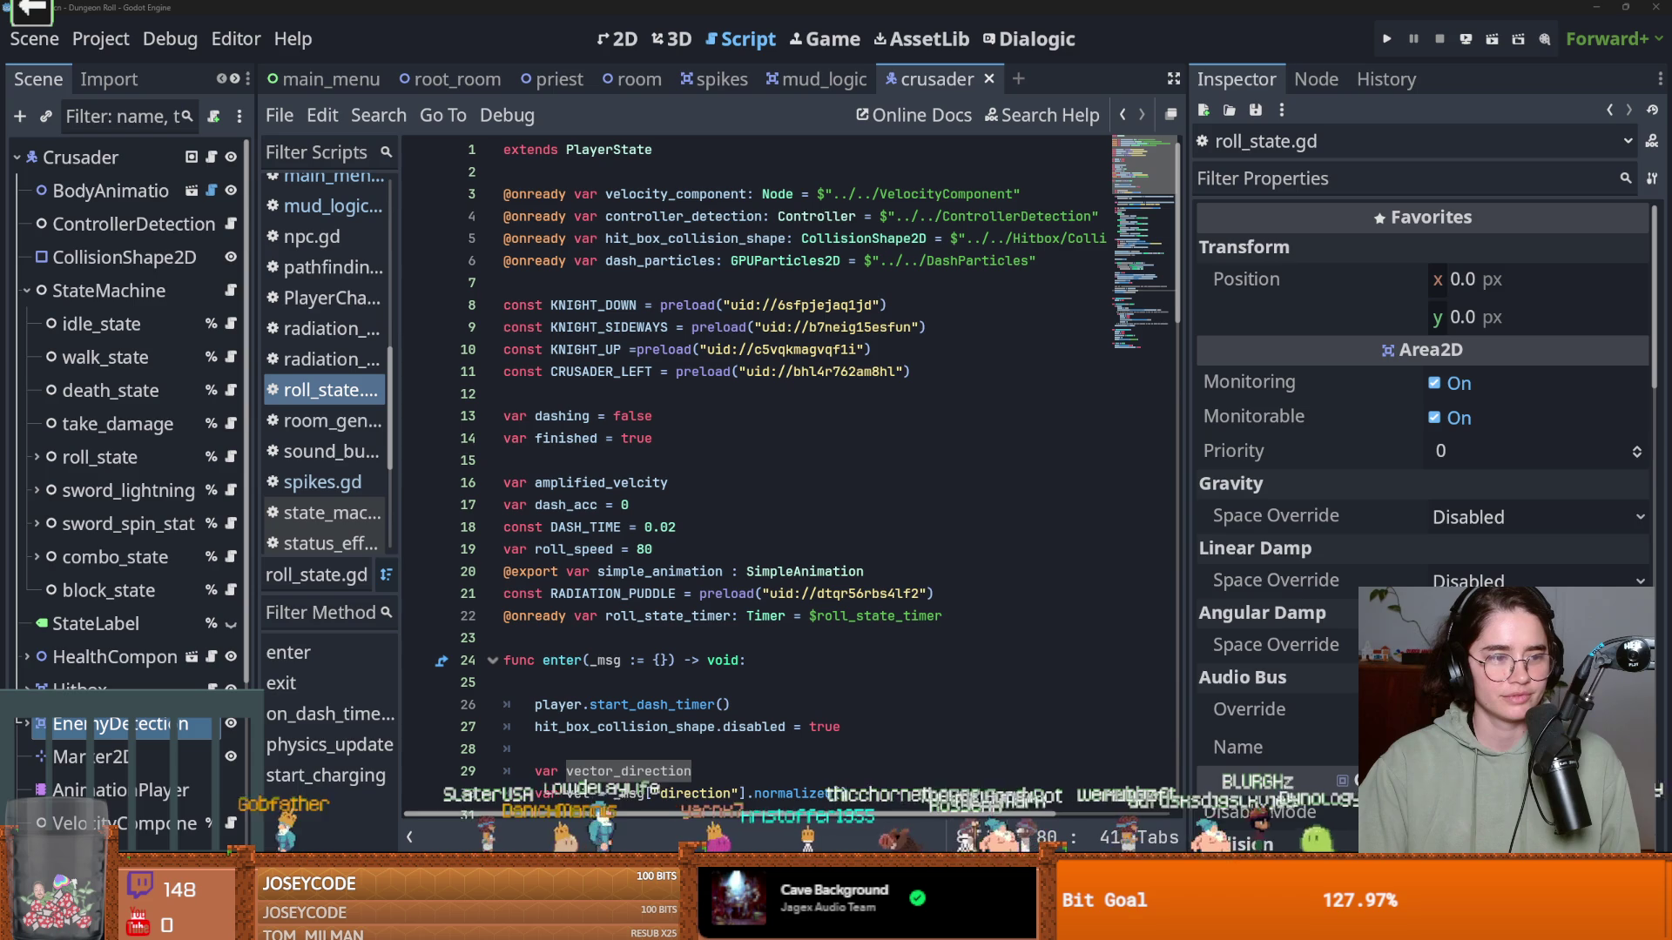
# Review the roll_state_timer, DASH_TIME and roll_speed lines in roll_state.gd
pyautogui.click(844, 617)
pyautogui.scroll(-1, 760, 599)
pyautogui.click(704, 582)
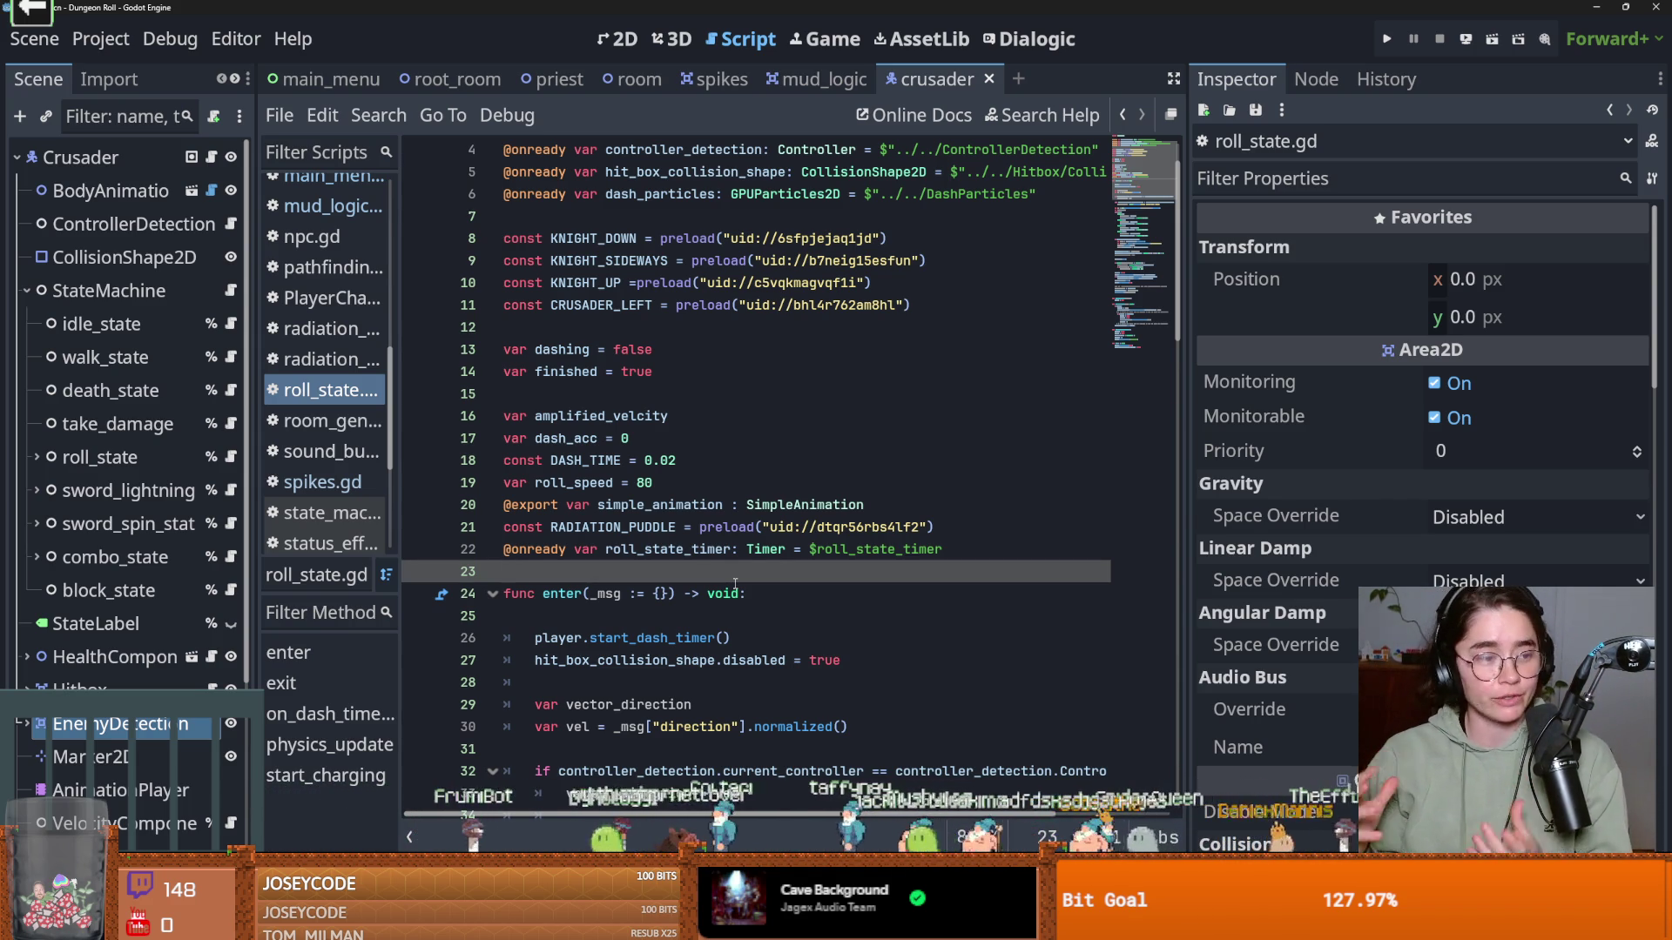
pyautogui.click(754, 469)
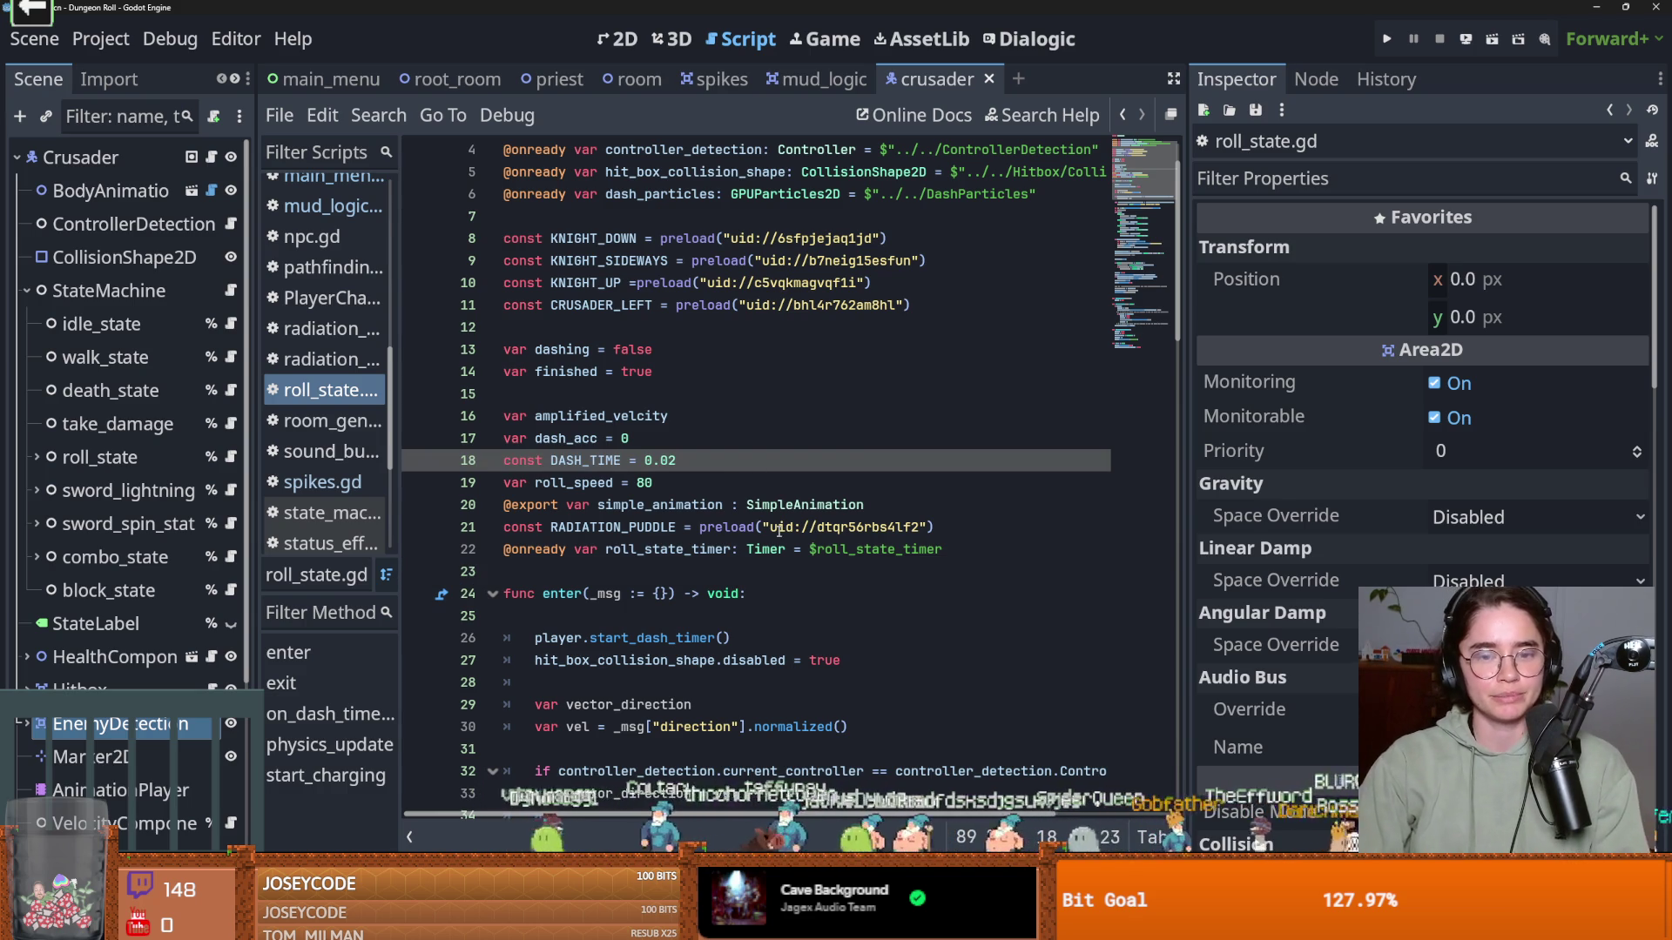
pyautogui.click(706, 490)
pyautogui.scroll(1, 782, 561)
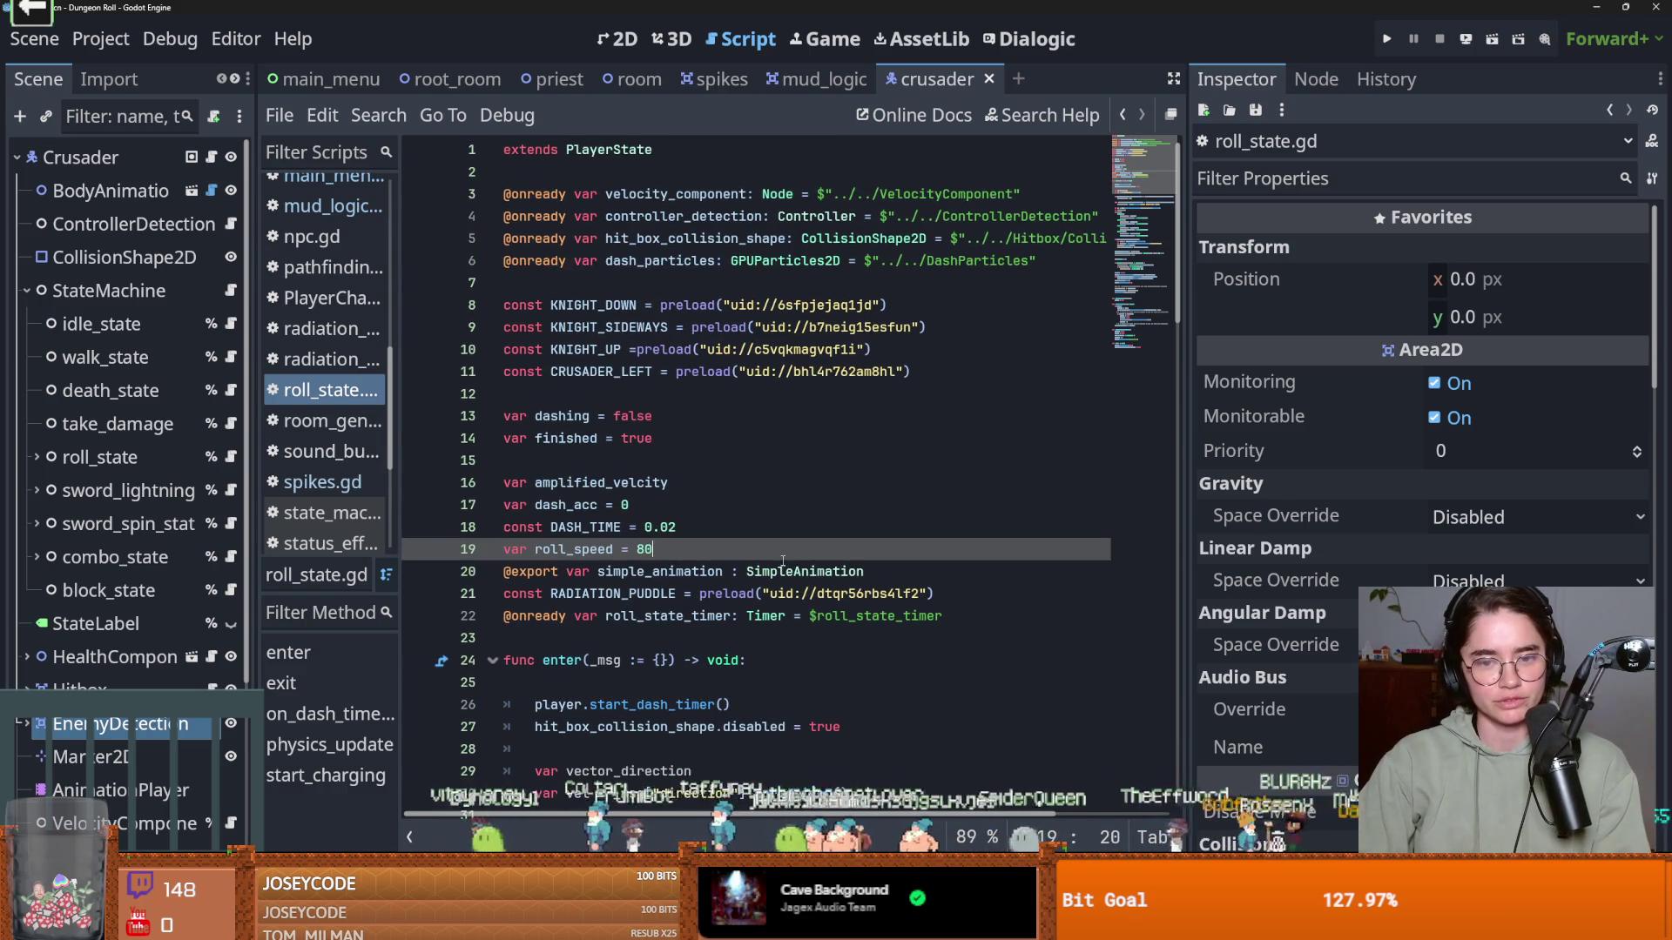
# Review the dashing and finished variables, then widen the Scene tree panel
pyautogui.click(694, 464)
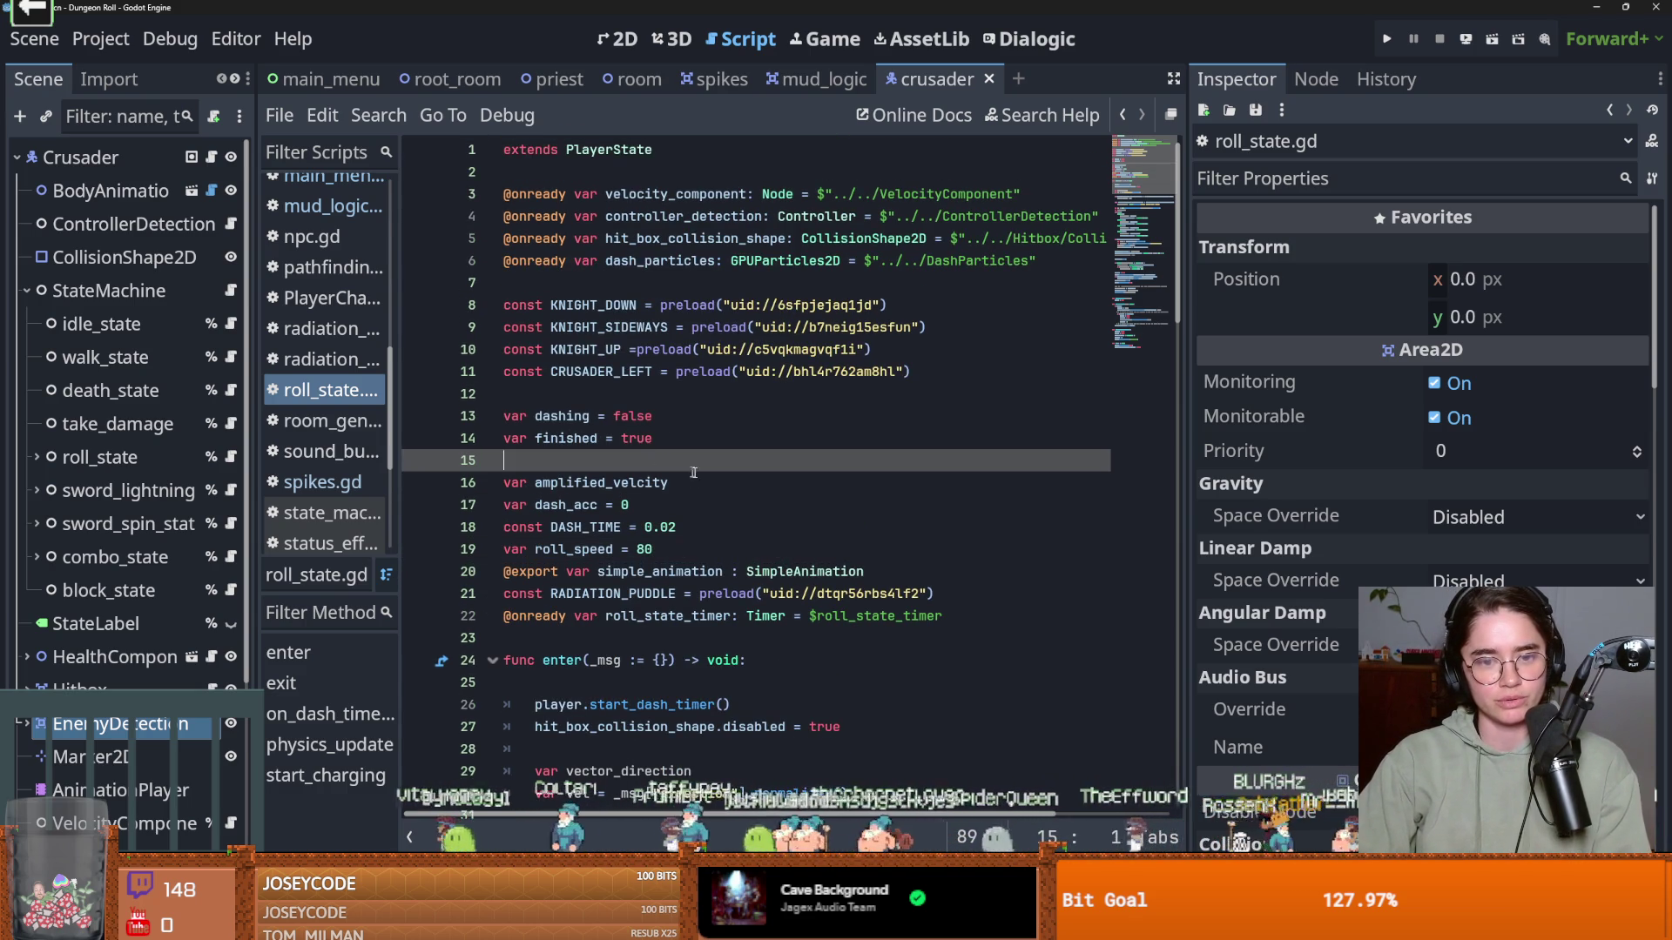
pyautogui.click(696, 421)
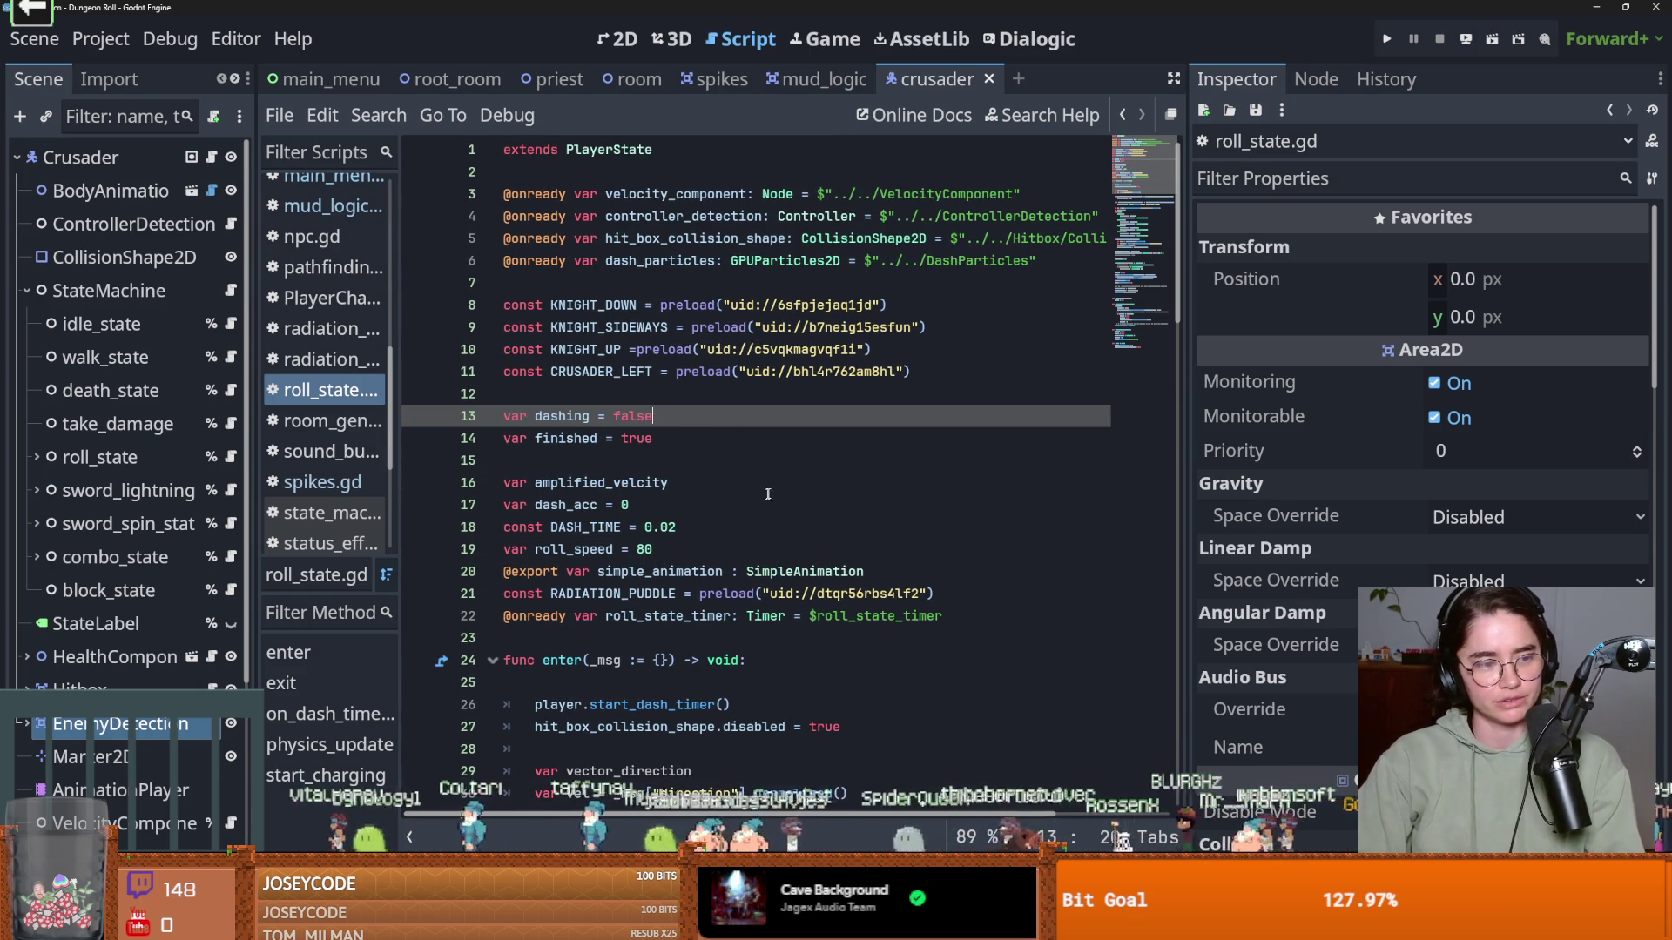
pyautogui.click(671, 447)
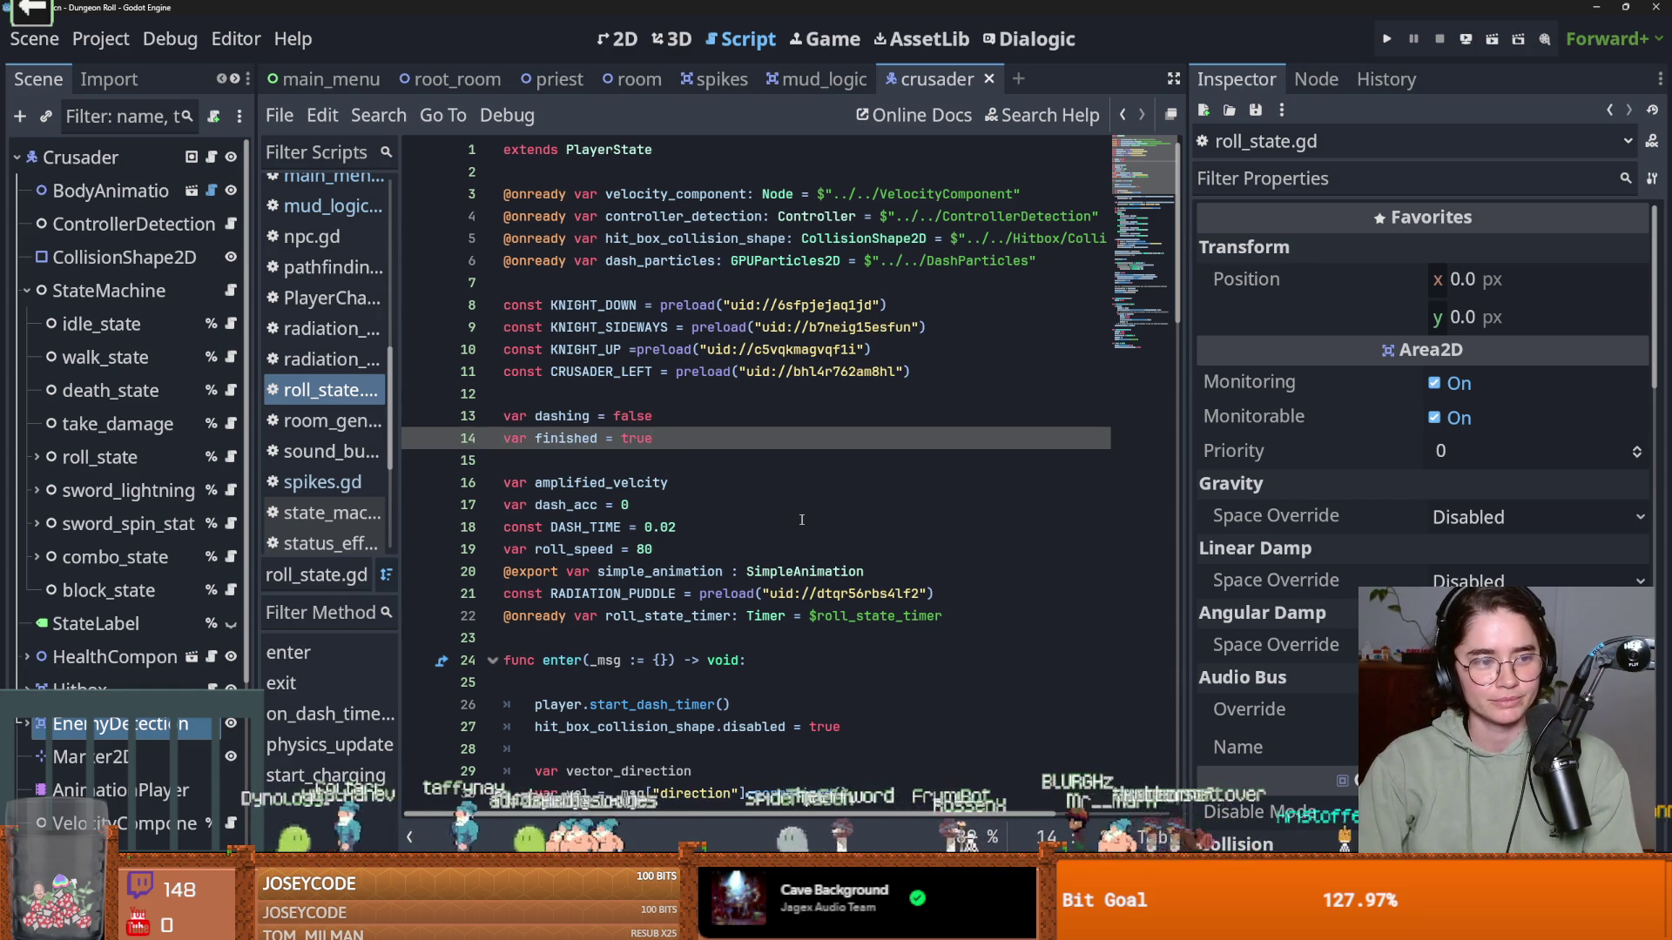
pyautogui.scroll(-5, 801, 517)
pyautogui.scroll(4, 802, 517)
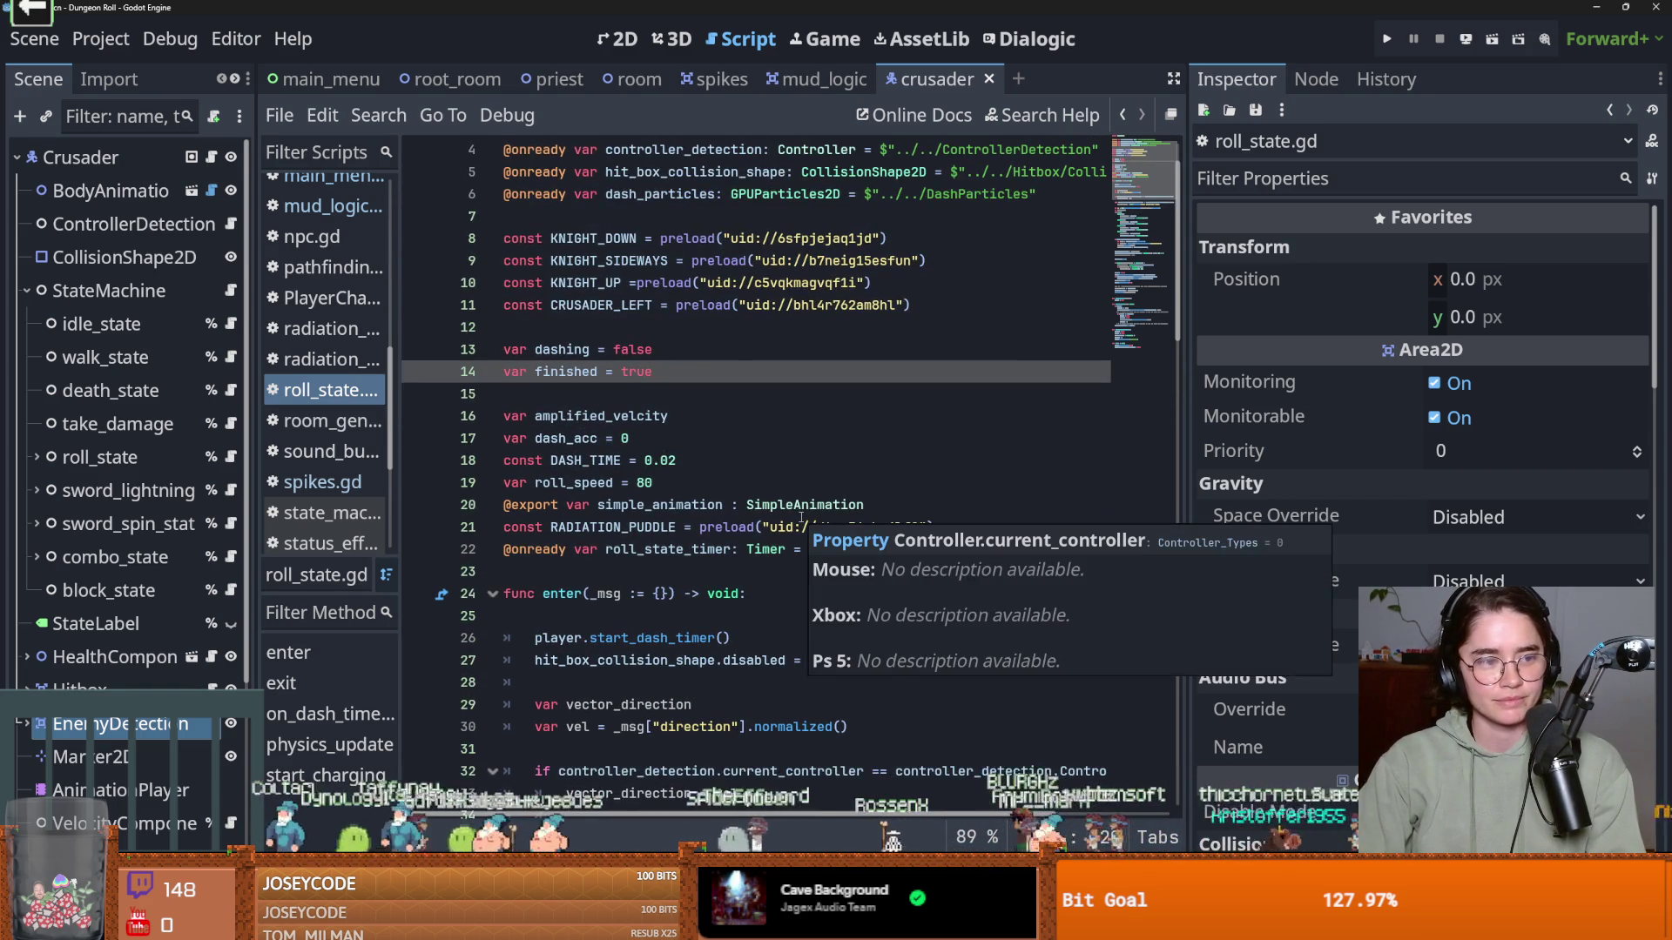
pyautogui.scroll(1, 802, 517)
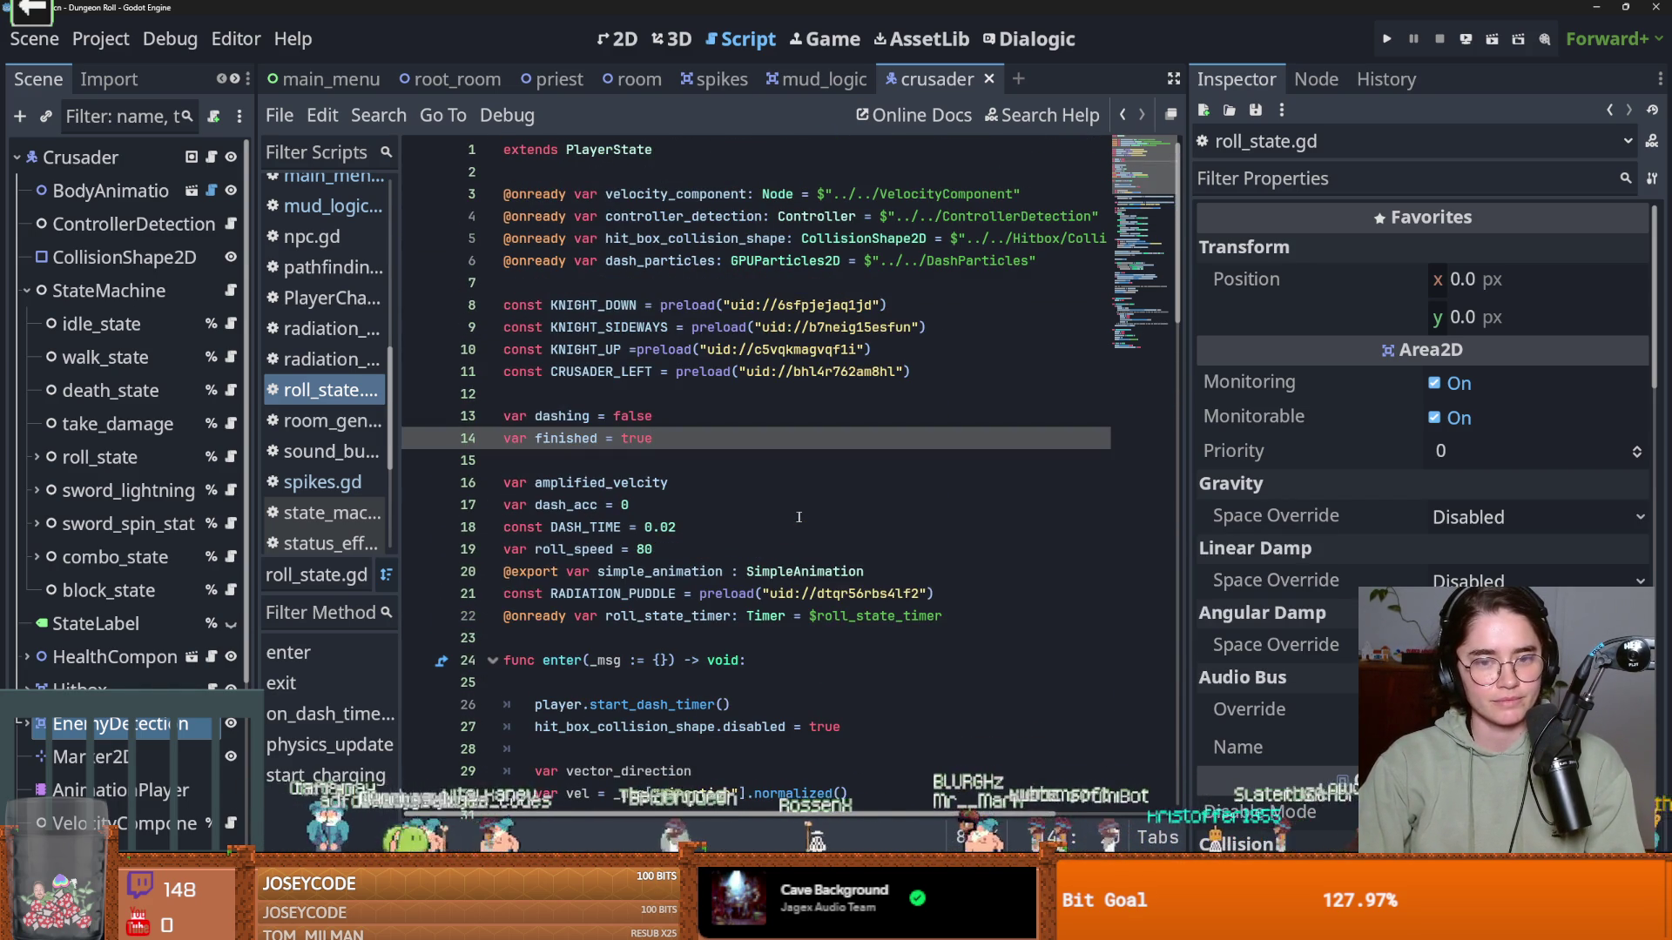
pyautogui.moveTo(257, 528); pyautogui.dragTo(340, 526)
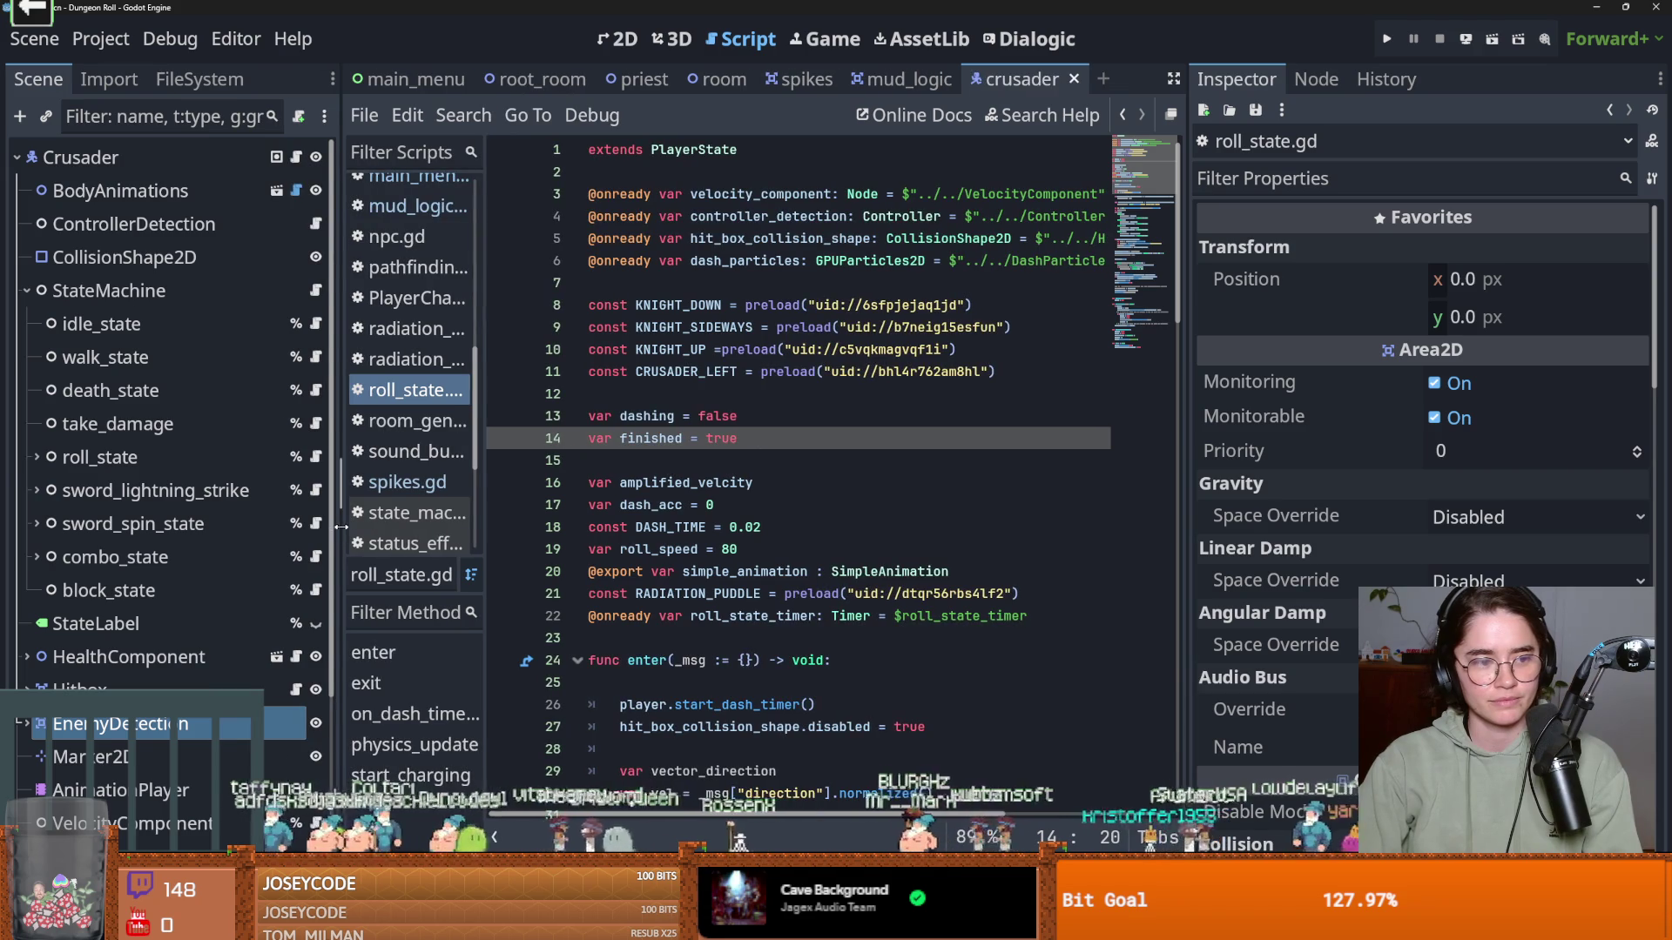
pyautogui.click(658, 388)
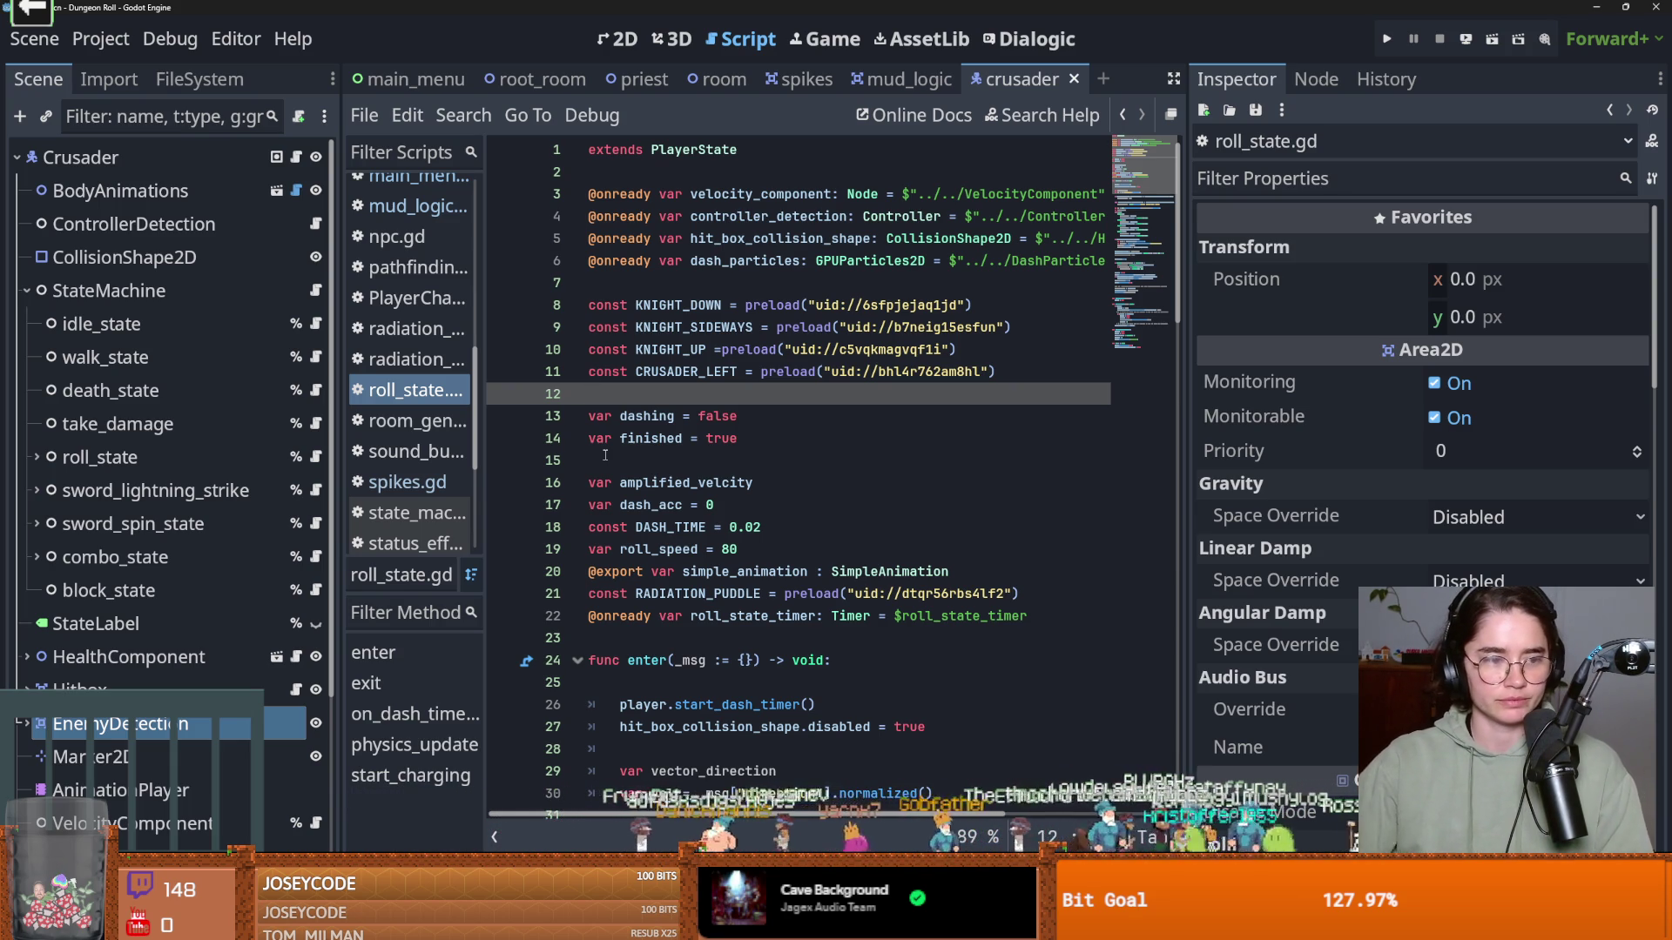
pyautogui.click(779, 409)
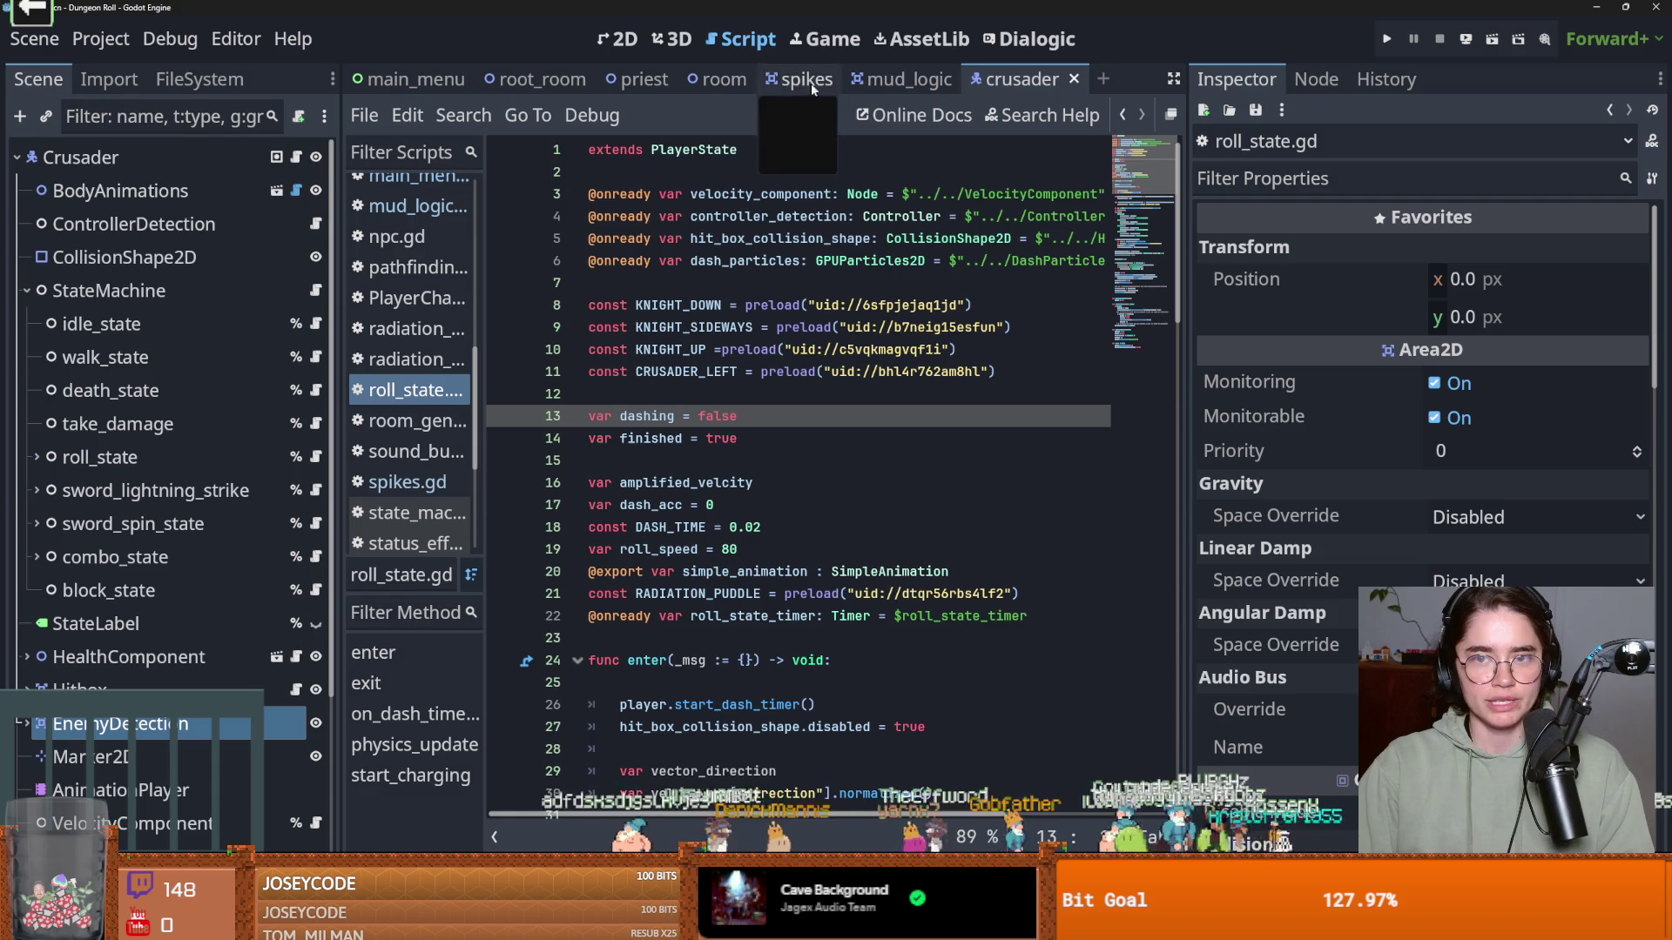